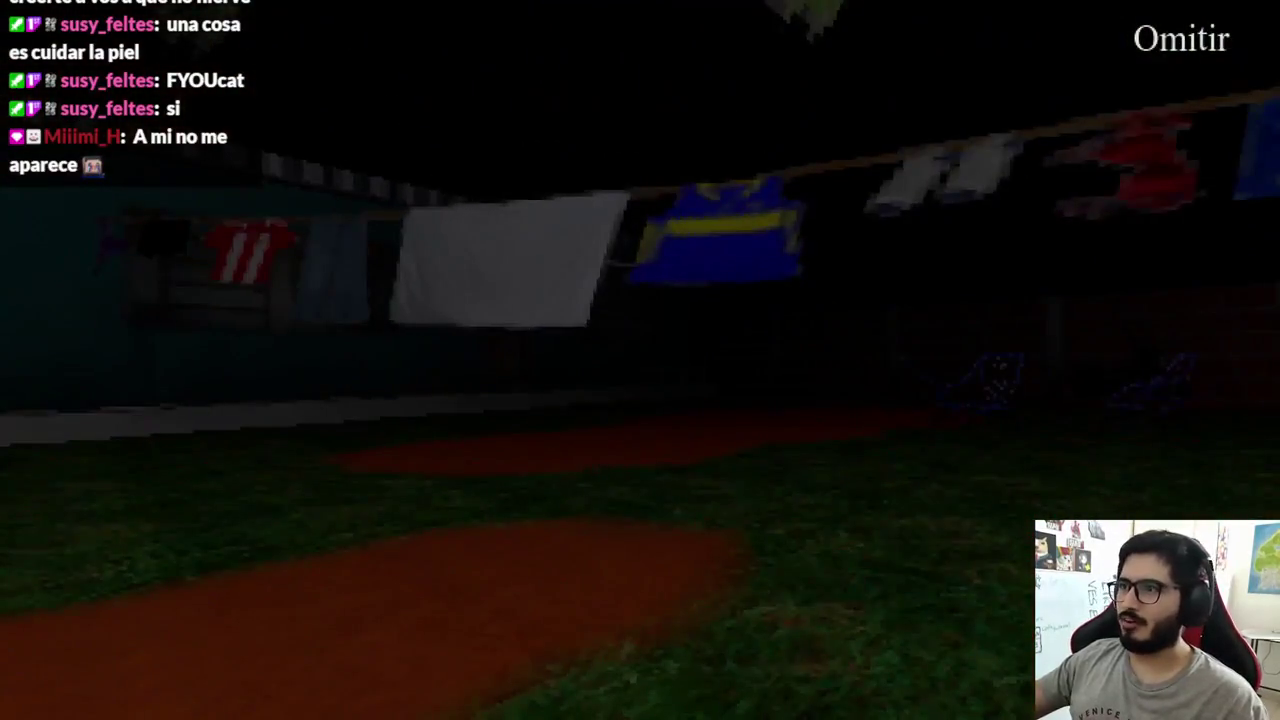
- Skip the Latin Shadows intro cutscene and stop the running game with F8
{"action": "key", "text": "space"}
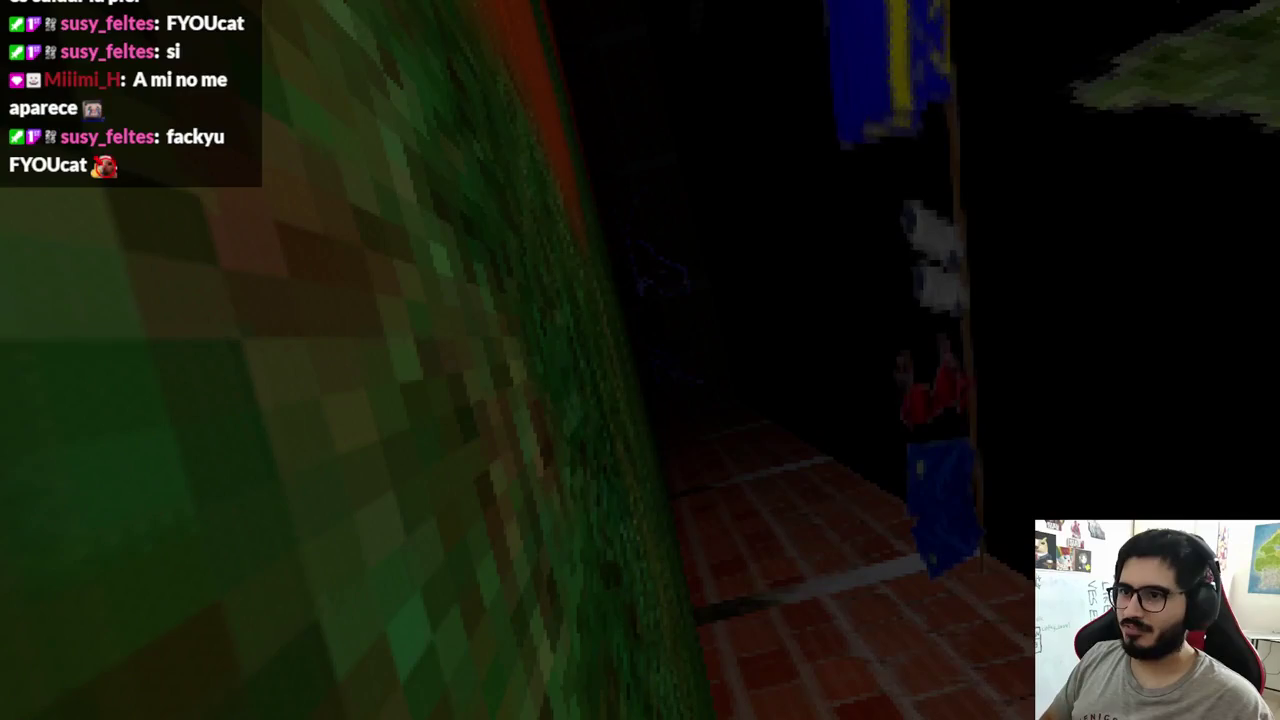
{"action": "key", "text": "F8"}
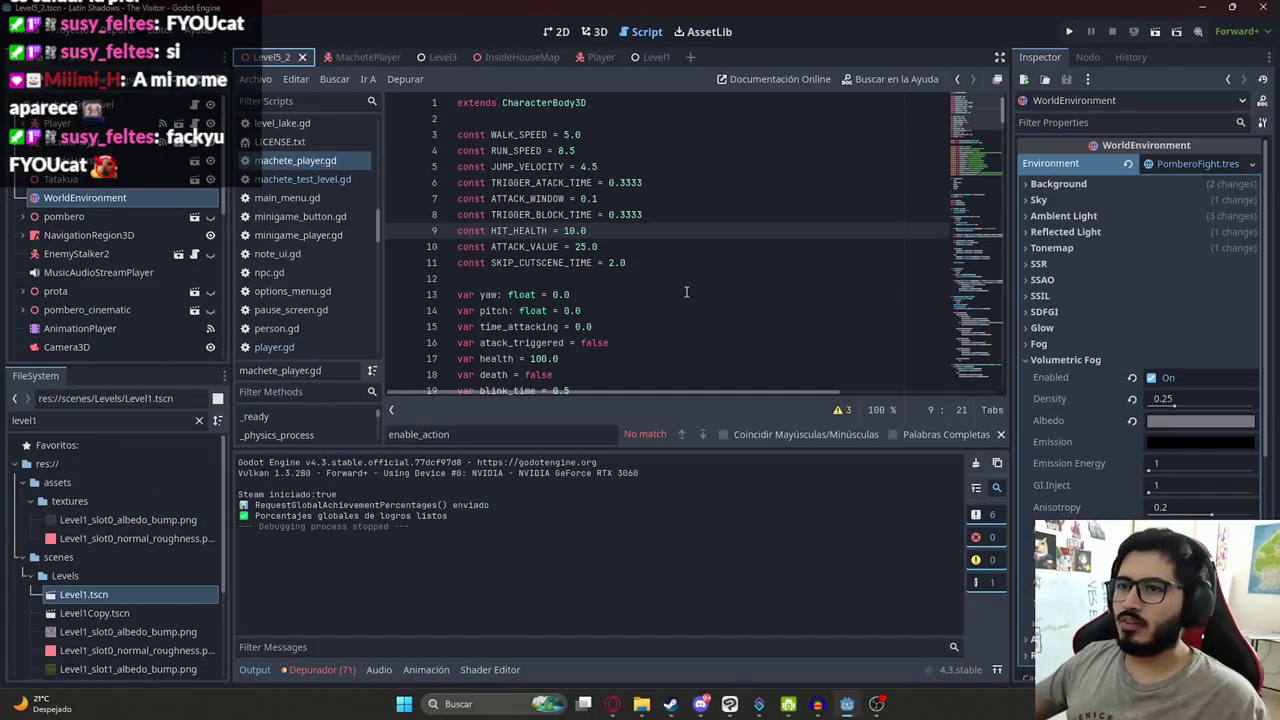
- Browse to Mis Videojuegos > juegoterror1 in File Explorer and launch cmd from its address bar
{"action": "left_click", "coordinate": [688, 267]}
{"action": "left_click", "coordinate": [641, 704]}
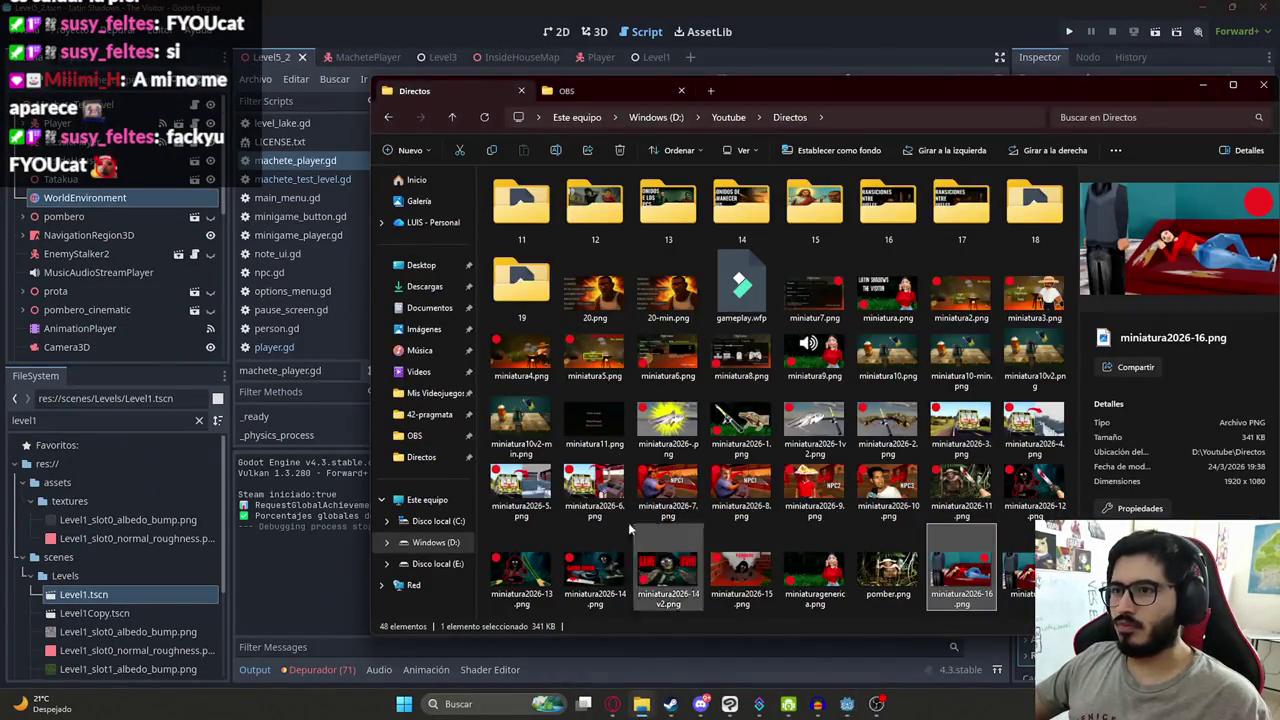
{"action": "left_click", "coordinate": [435, 393]}
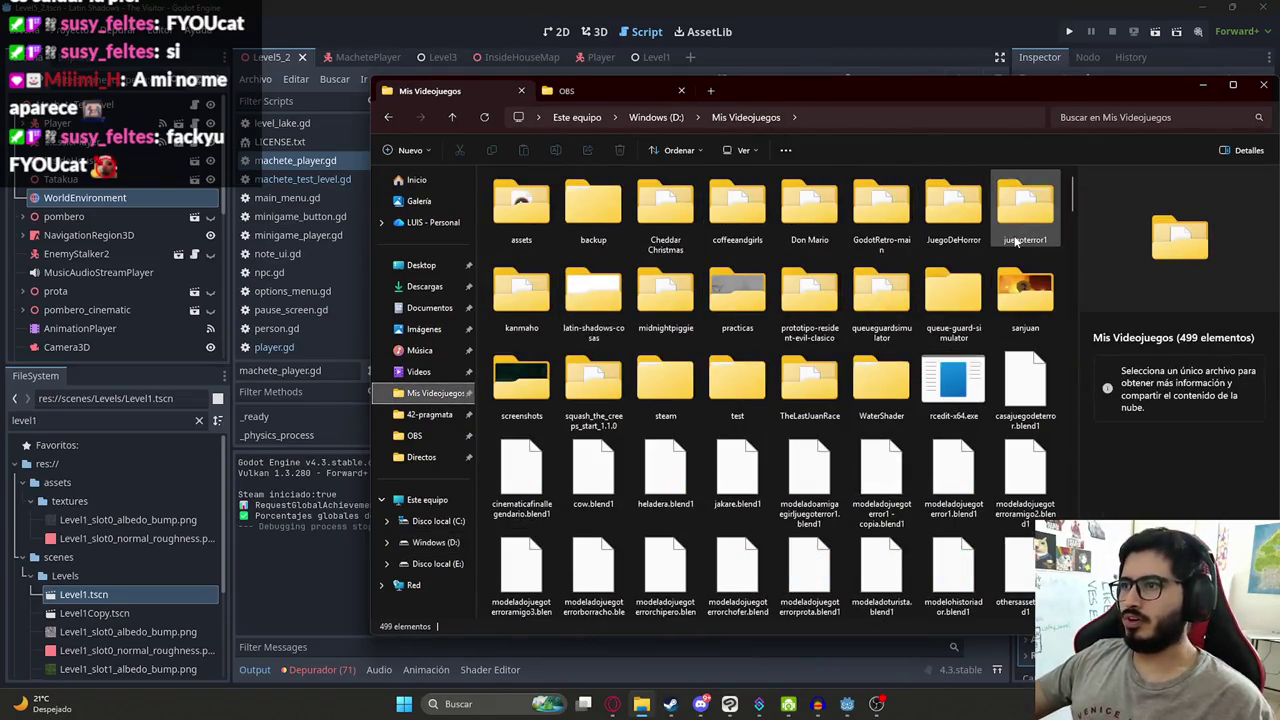
{"action": "double_click", "coordinate": [1020, 215]}
{"action": "left_click", "coordinate": [940, 115]}
{"action": "type", "text": "cmd"}
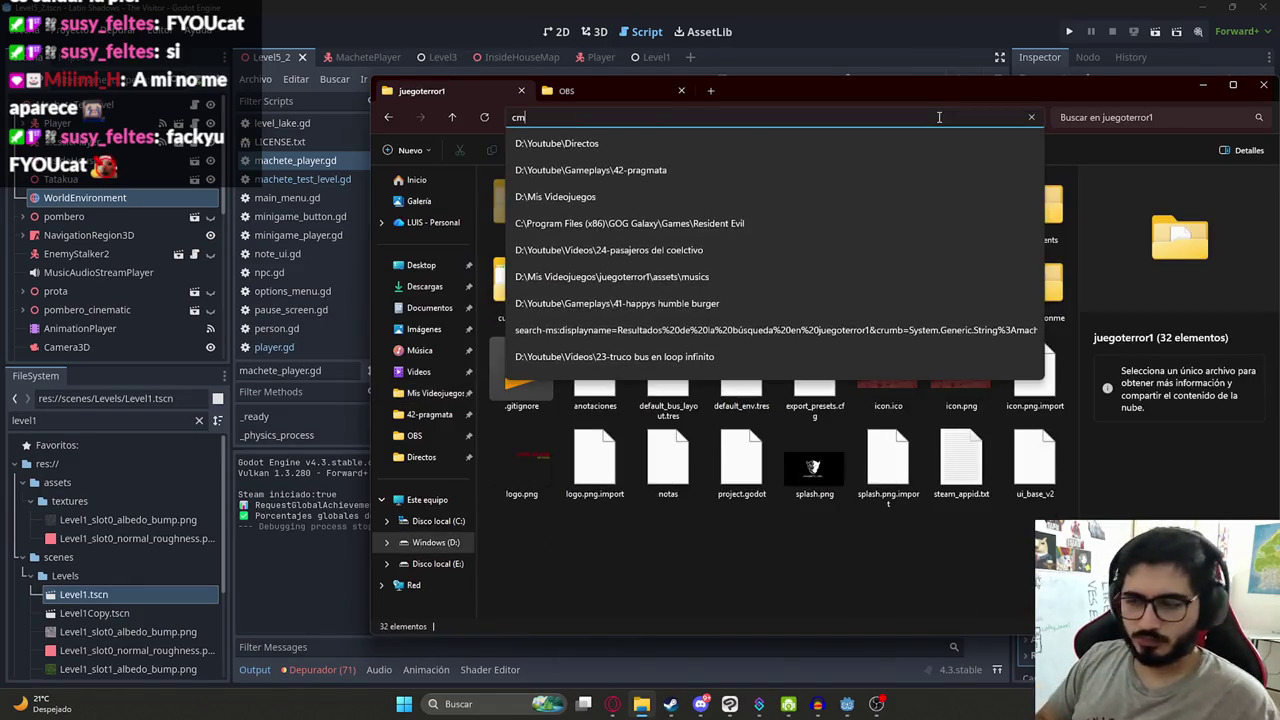
{"action": "key", "text": "Return"}
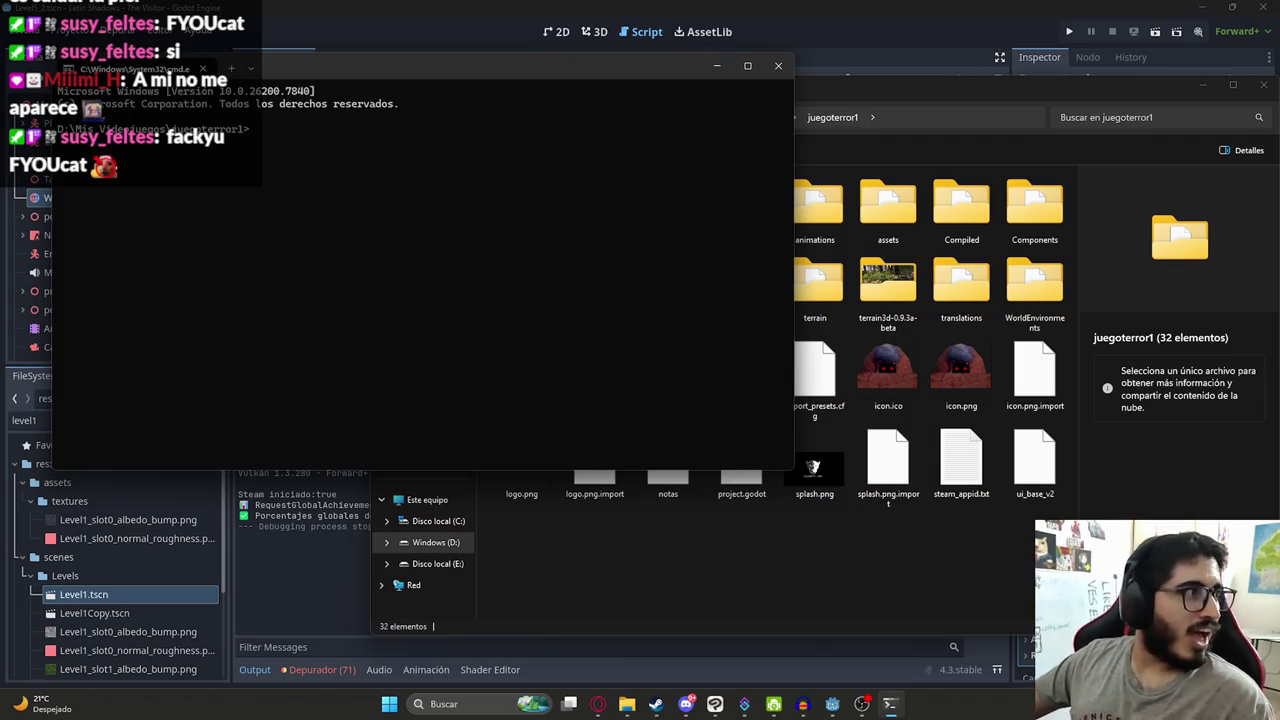
- List the changed project files with git status and stage them all with git add
{"action": "type", "text": "git status"}
{"action": "key", "text": "Return"}
{"action": "type", "text": "git add"}
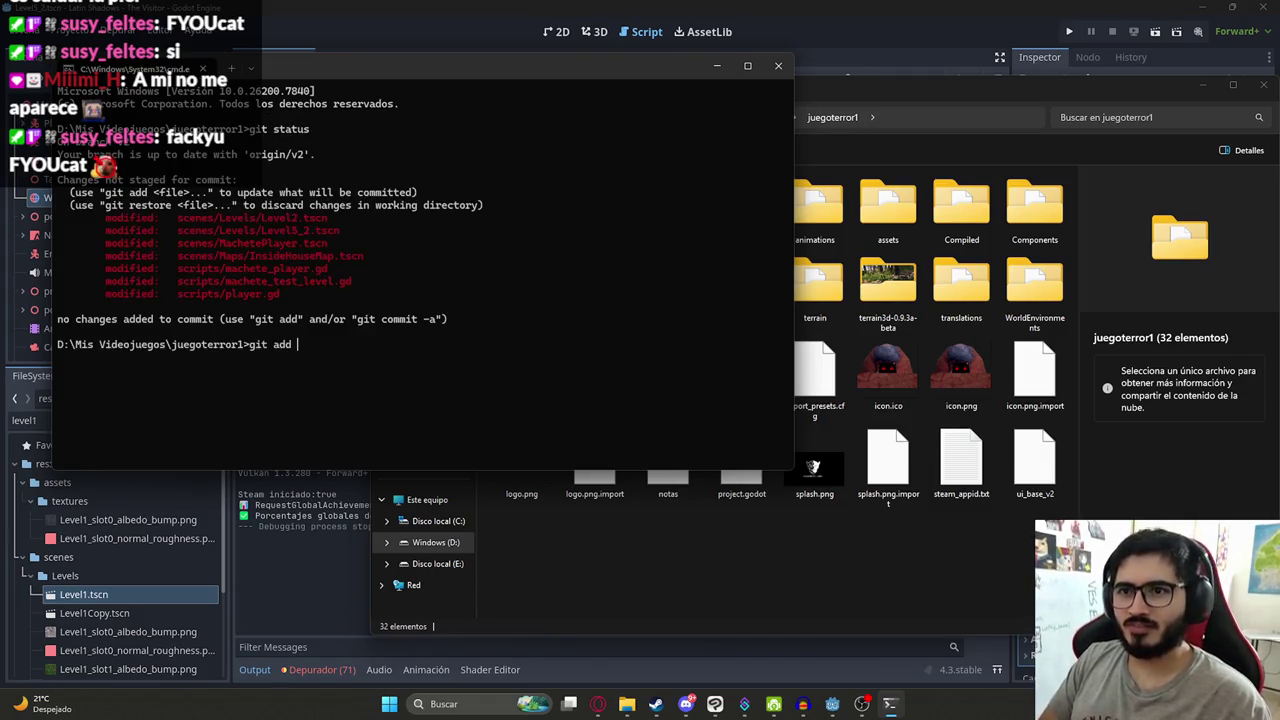
{"action": "type", "text": "."}
{"action": "key", "text": "Return"}
- Commit the staged changes with a 'feat: Escenas de intro y ganar a pombero en bata' message describing the update
{"action": "type", "text": "git commit -m \""}
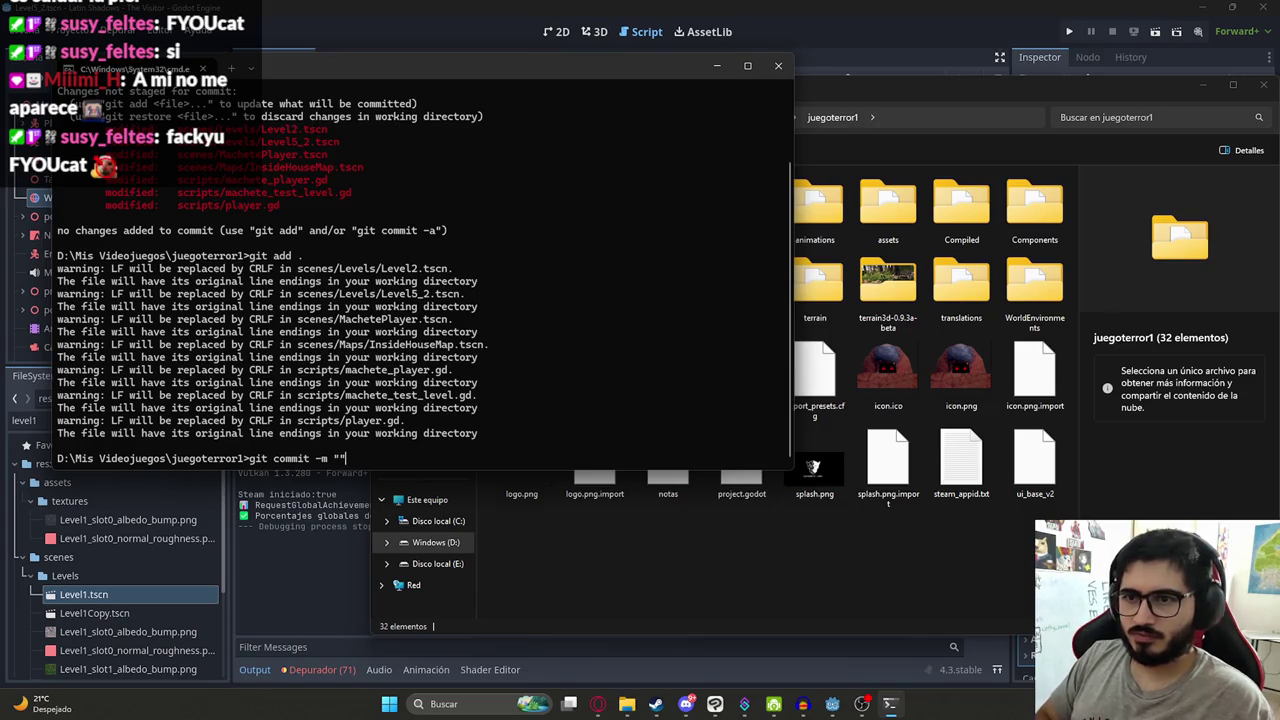
{"action": "type", "text": "feat: Escenas de intro y ganar a pombero en bata"}
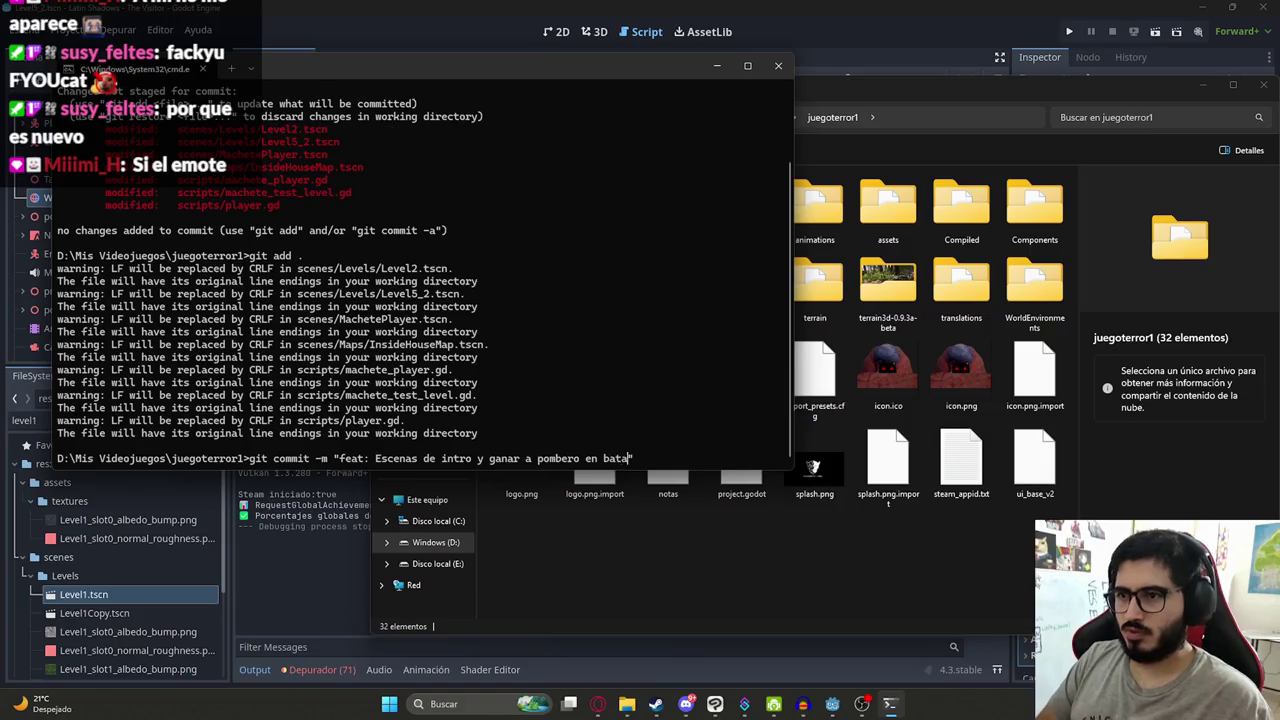
{"action": "type", "text": "ble"}
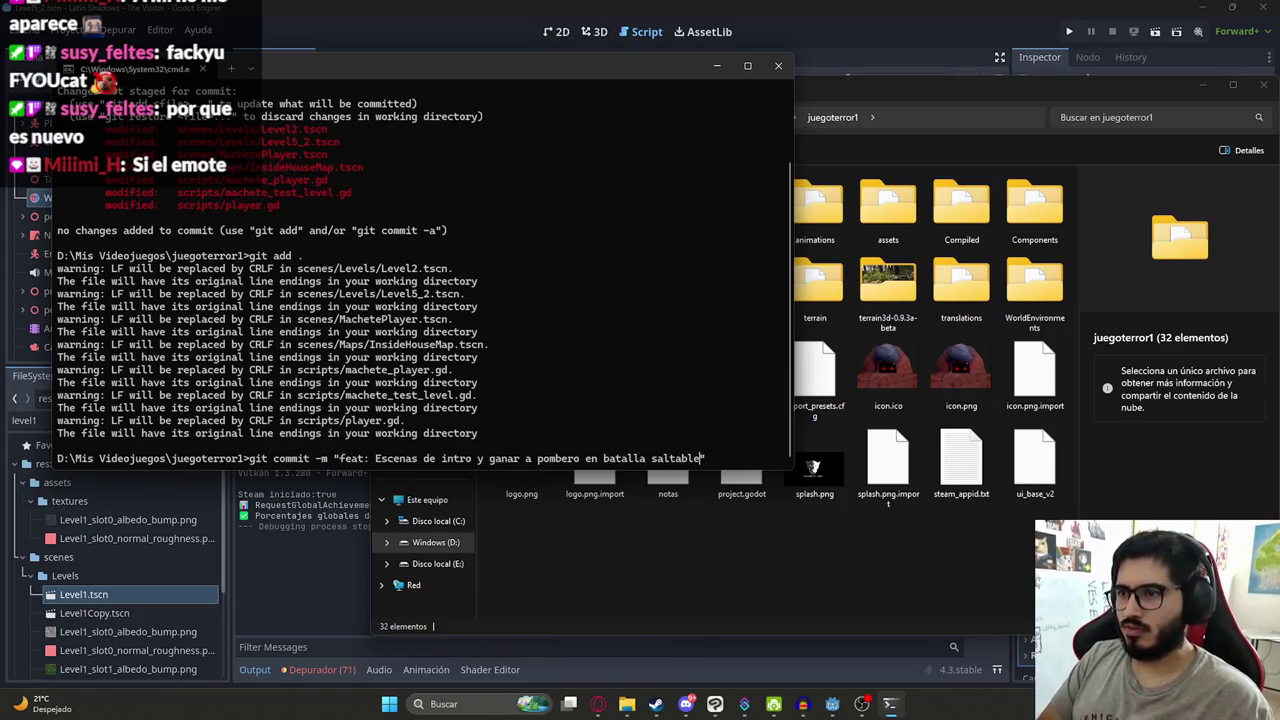
{"action": "type", "text": " A"}
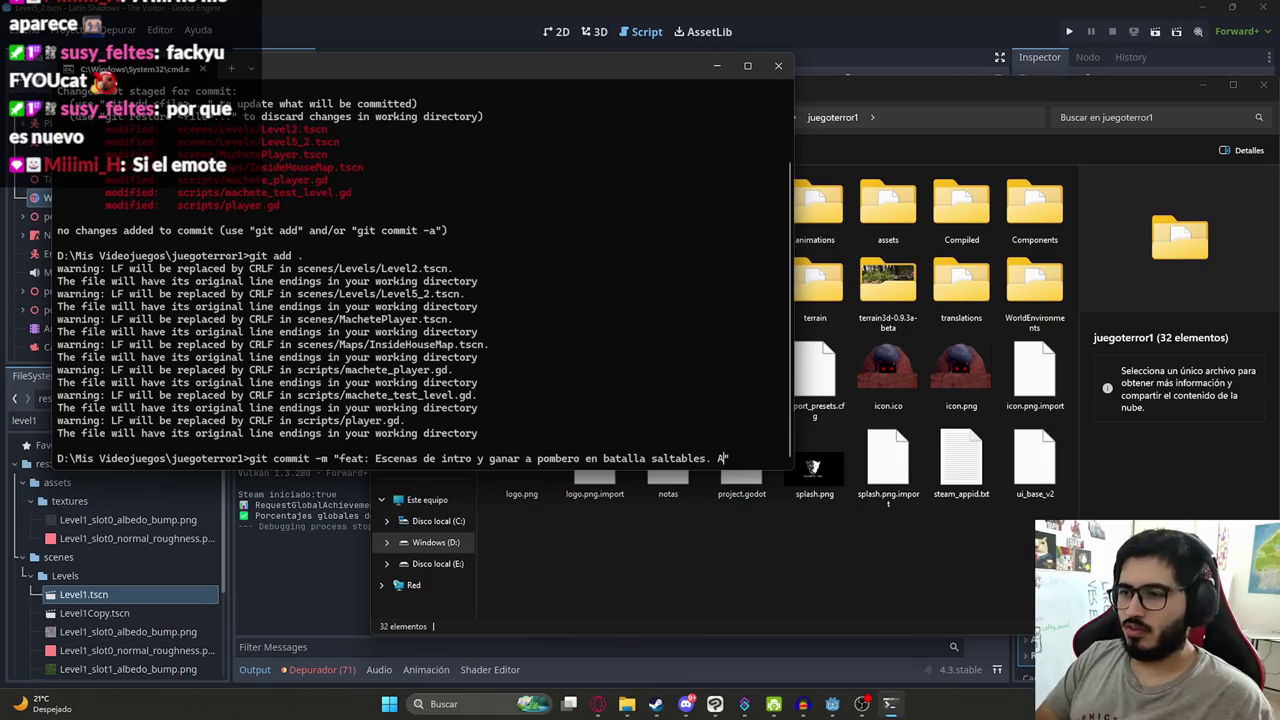
{"action": "type", "text": "erta "}
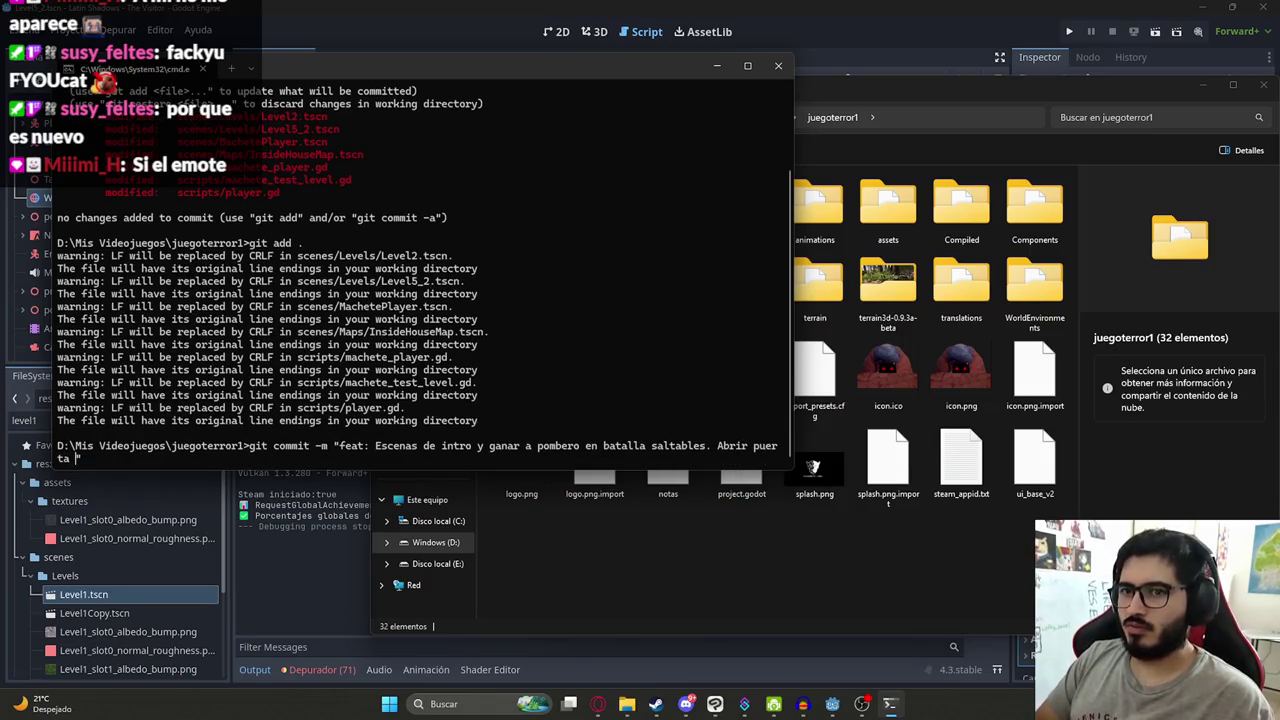
{"action": "type", "text": "cer dentro de la casa. Novia interactuable"}
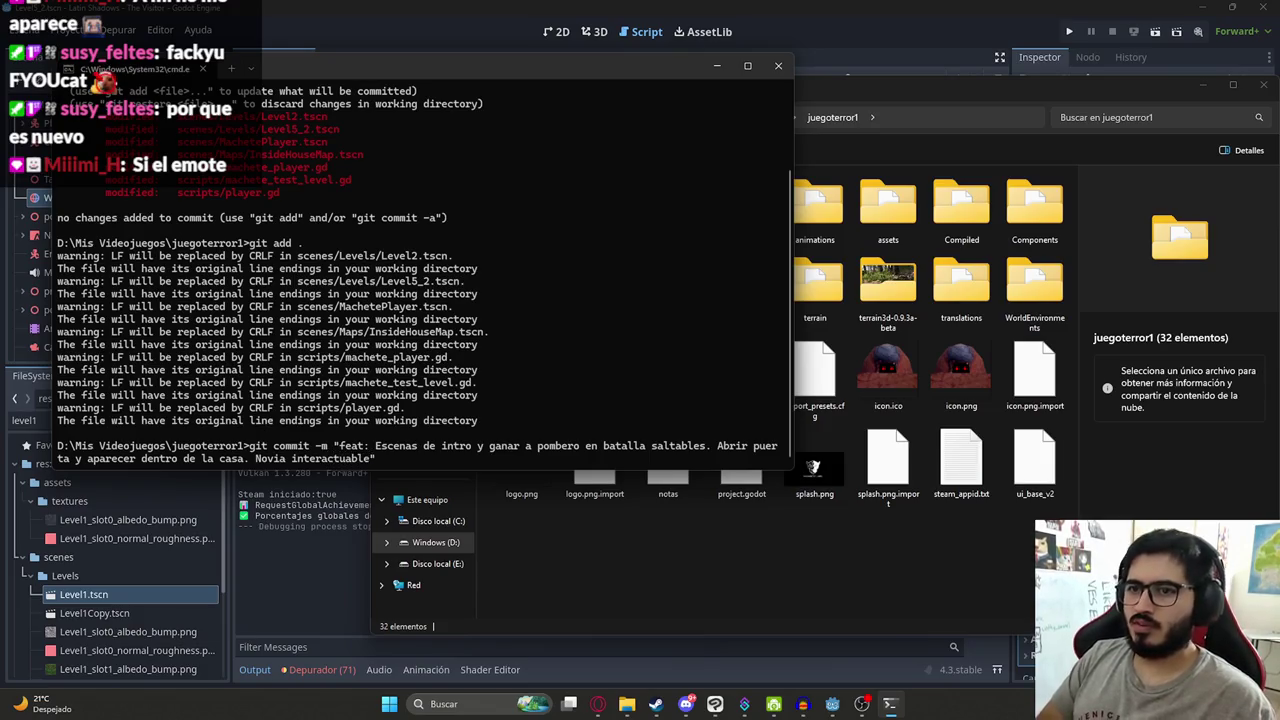
{"action": "type", "text": "atica de beso"}
{"action": "key", "text": "Return"}
- Push the commit to branch v2 and confirm a clean working tree with git status
{"action": "type", "text": "git push"}
{"action": "key", "text": "Return"}
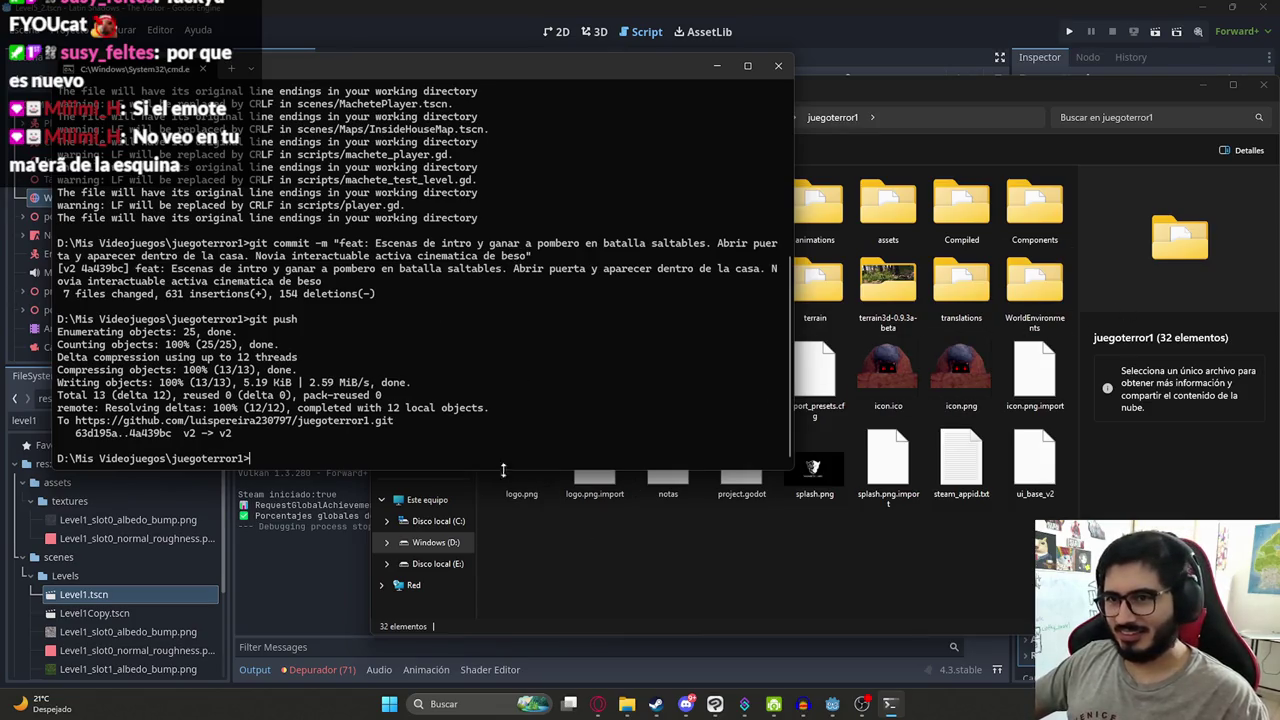
{"action": "type", "text": "status"}
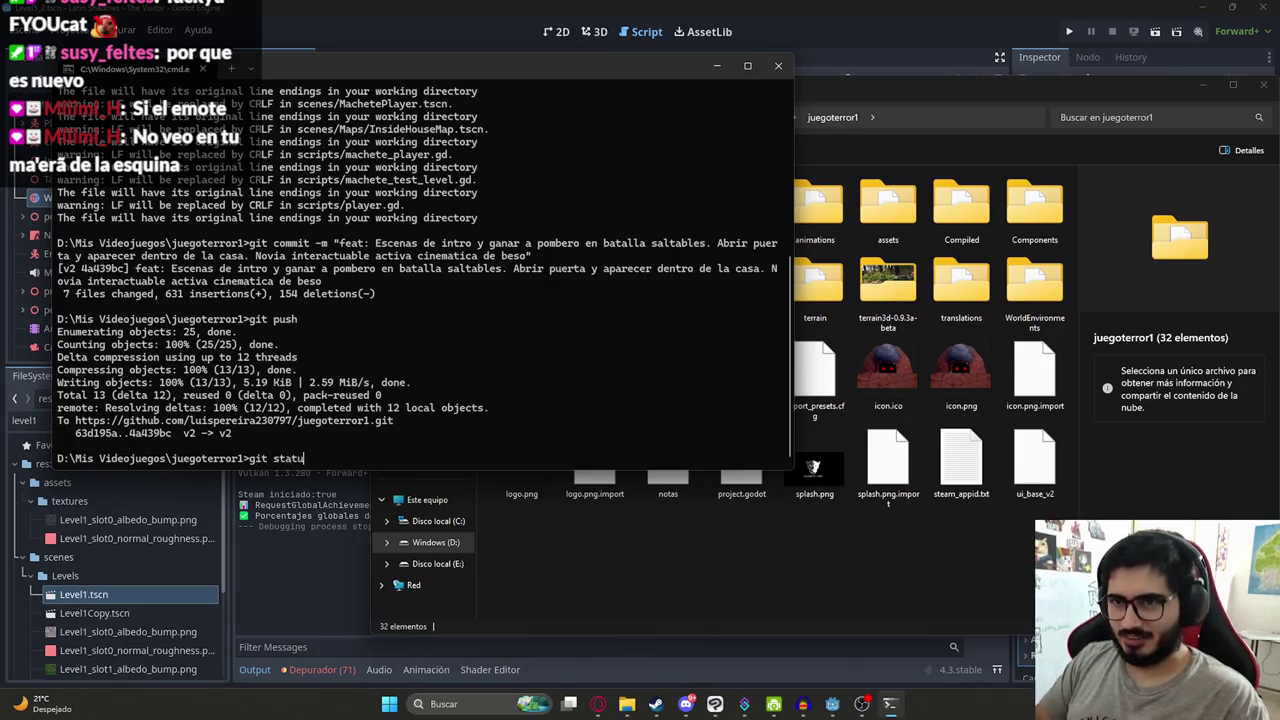
{"action": "key", "text": "Return"}
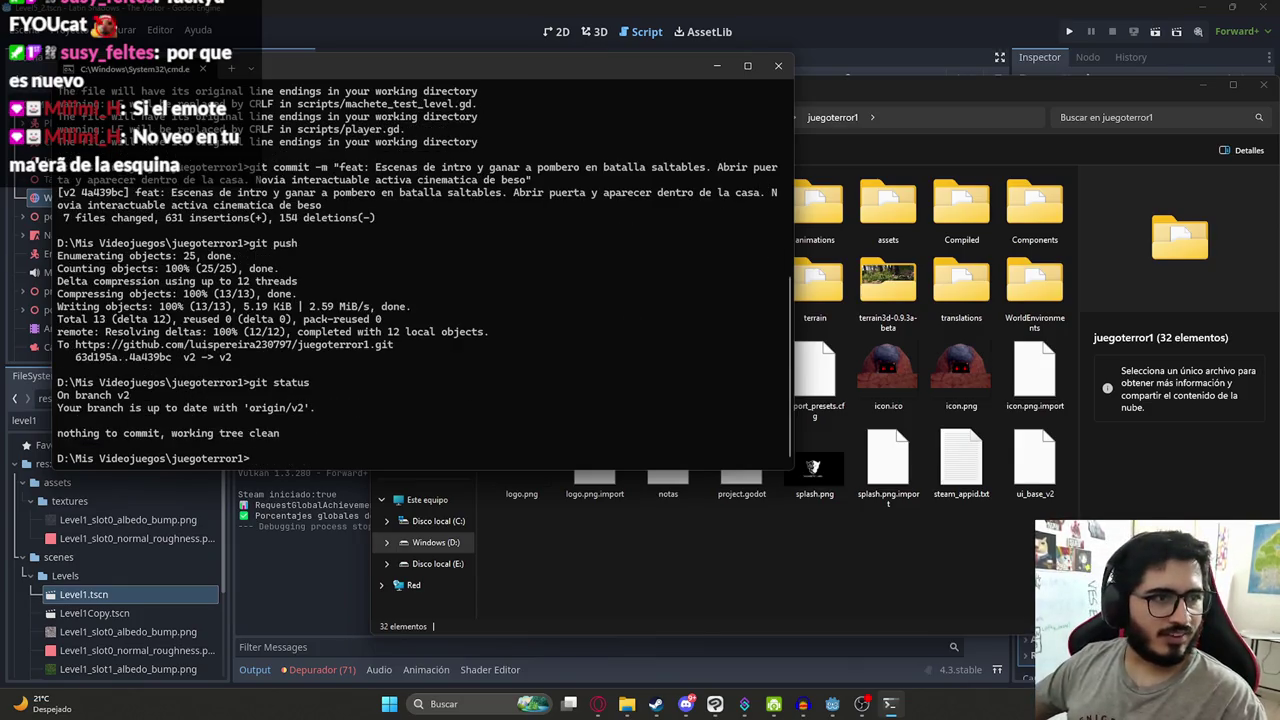
{"action": "key", "text": "alt+Tab"}
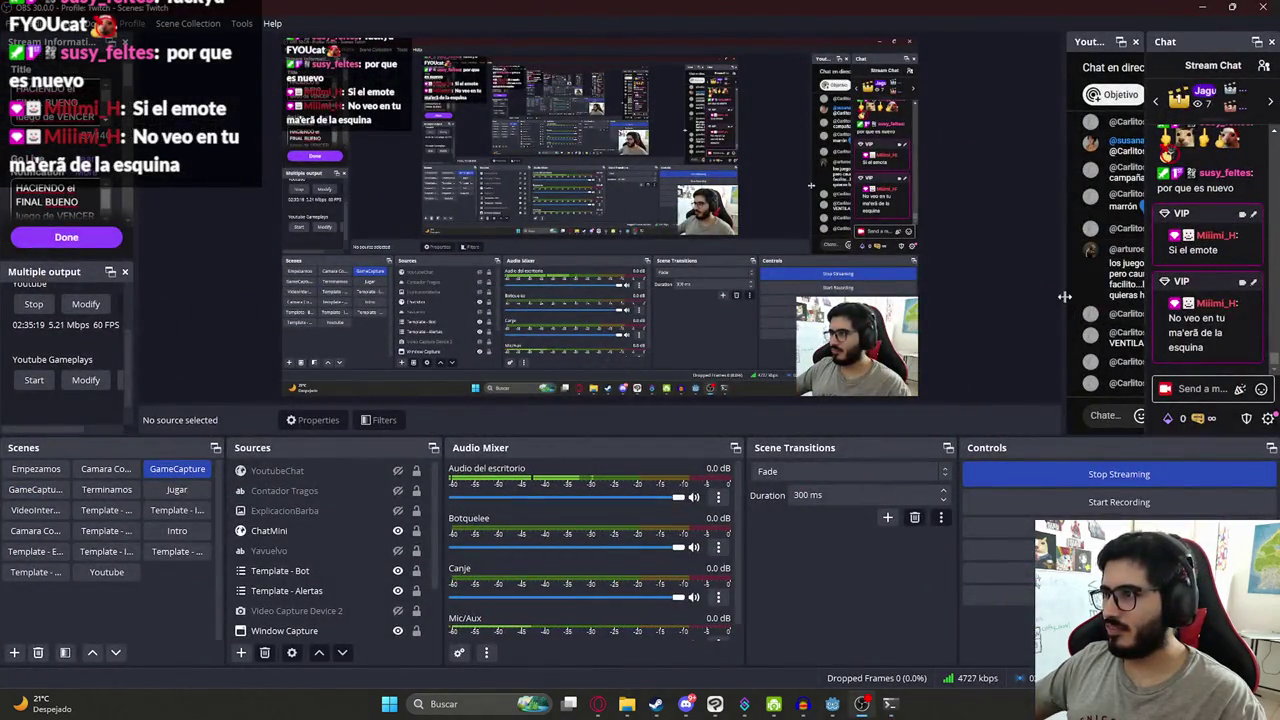
- Widen the Twitch and YouTube chat docks in OBS, scroll back through the chat, then leave OBS
{"action": "left_click_drag", "start_coordinate": [1066, 297], "coordinate": [872, 297]}
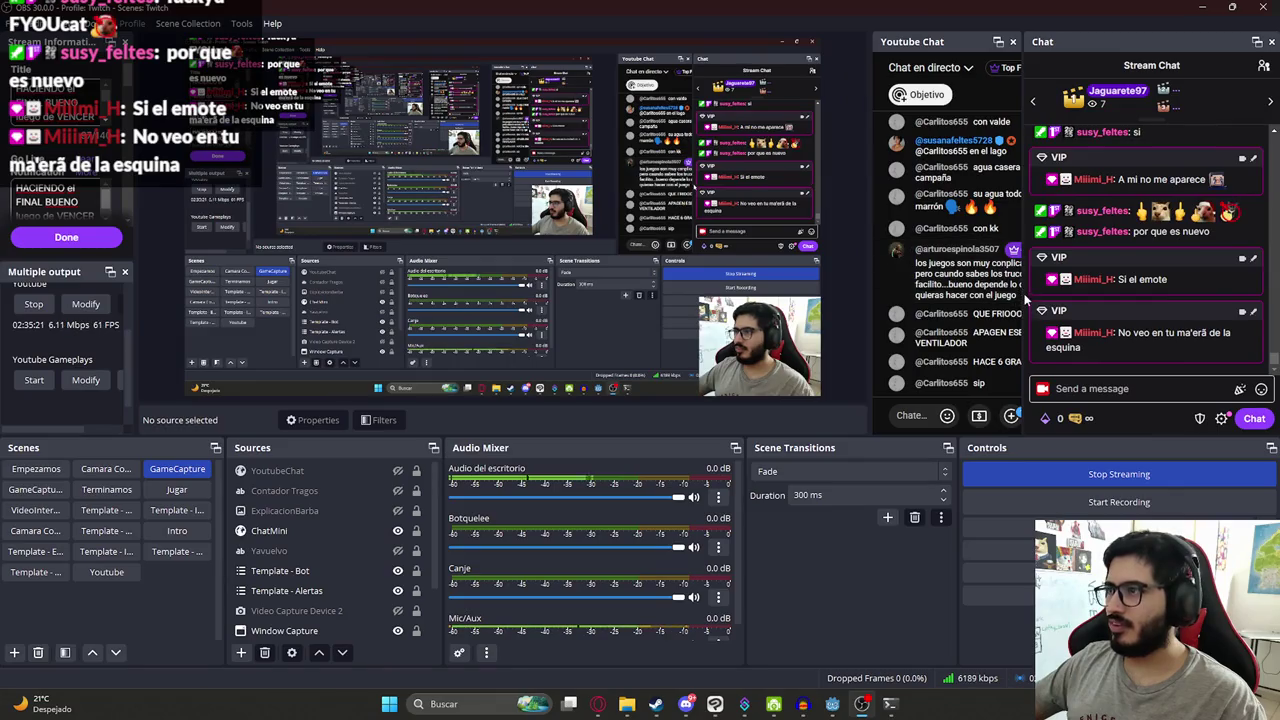
{"action": "scroll", "coordinate": [1216, 228], "scroll_direction": "up", "scroll_amount": 2}
{"action": "scroll", "coordinate": [1216, 228], "scroll_direction": "up", "scroll_amount": 2}
{"action": "scroll", "coordinate": [1196, 258], "scroll_direction": "up", "scroll_amount": 2}
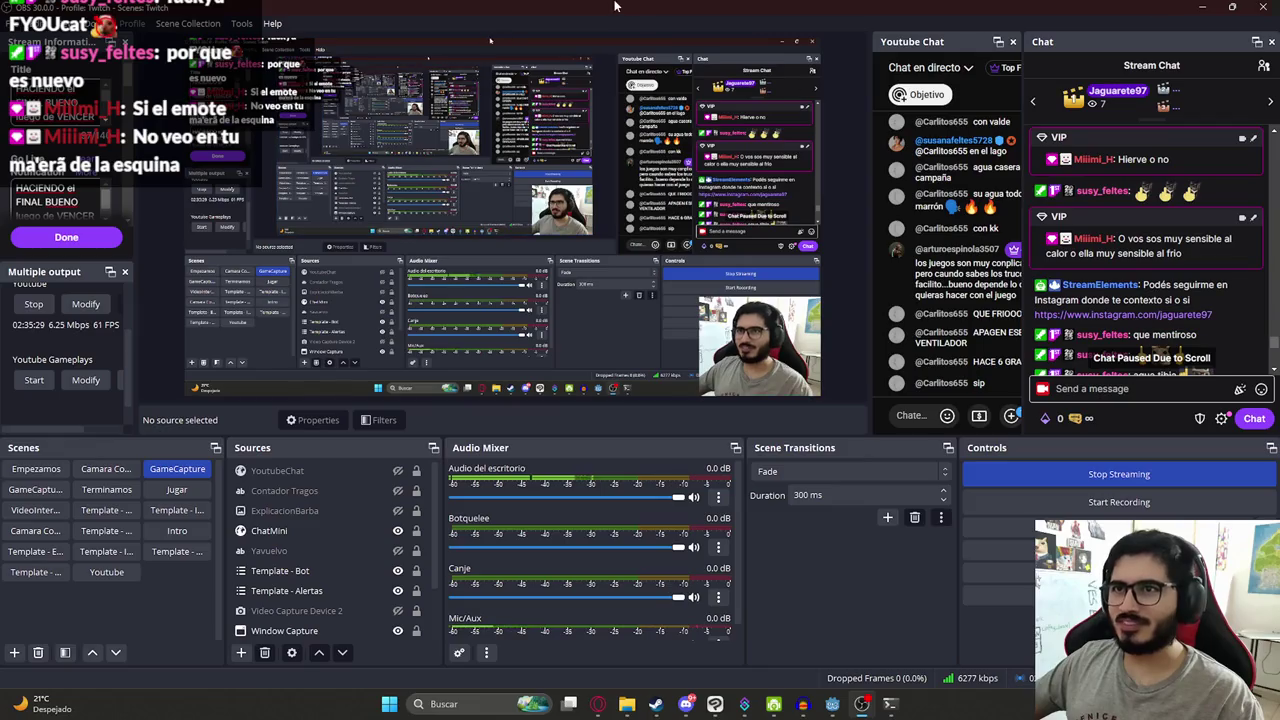
{"action": "key", "text": "alt+Tab"}
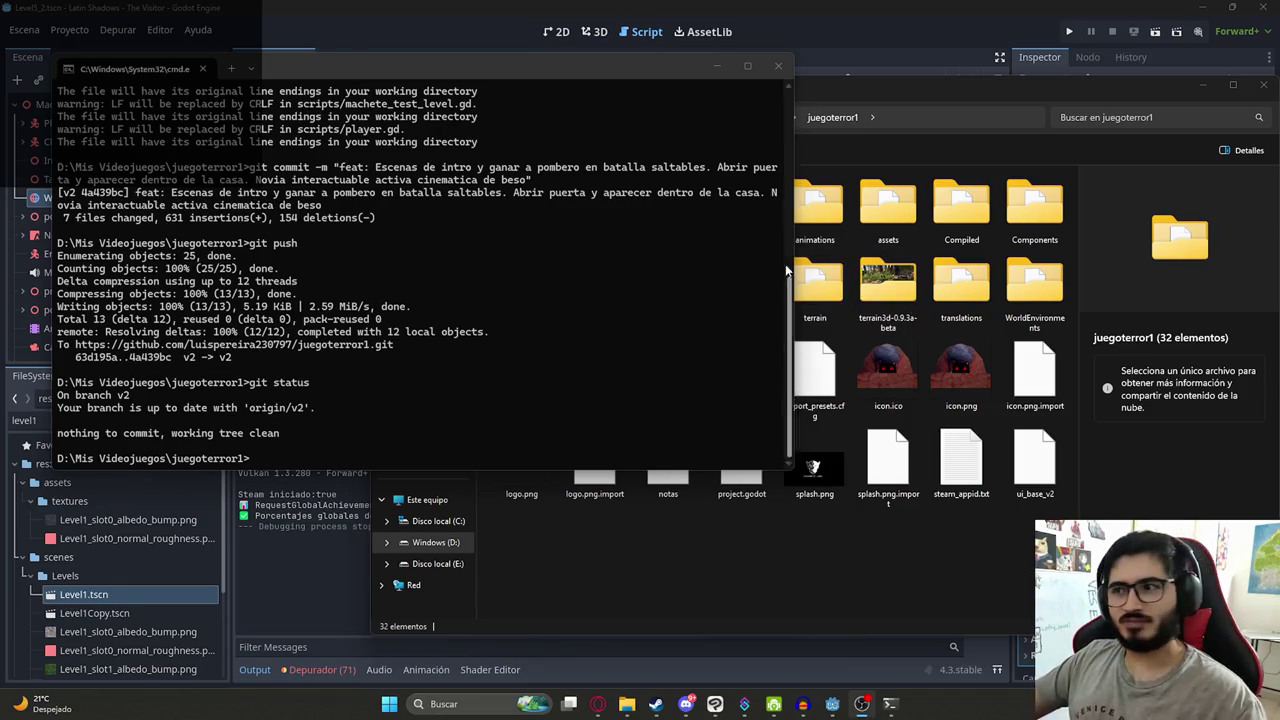
- Open a new tab beside the Trello board and load the latin_shadows_translations spreadsheet via 'transl'
{"action": "left_click", "coordinate": [856, 55]}
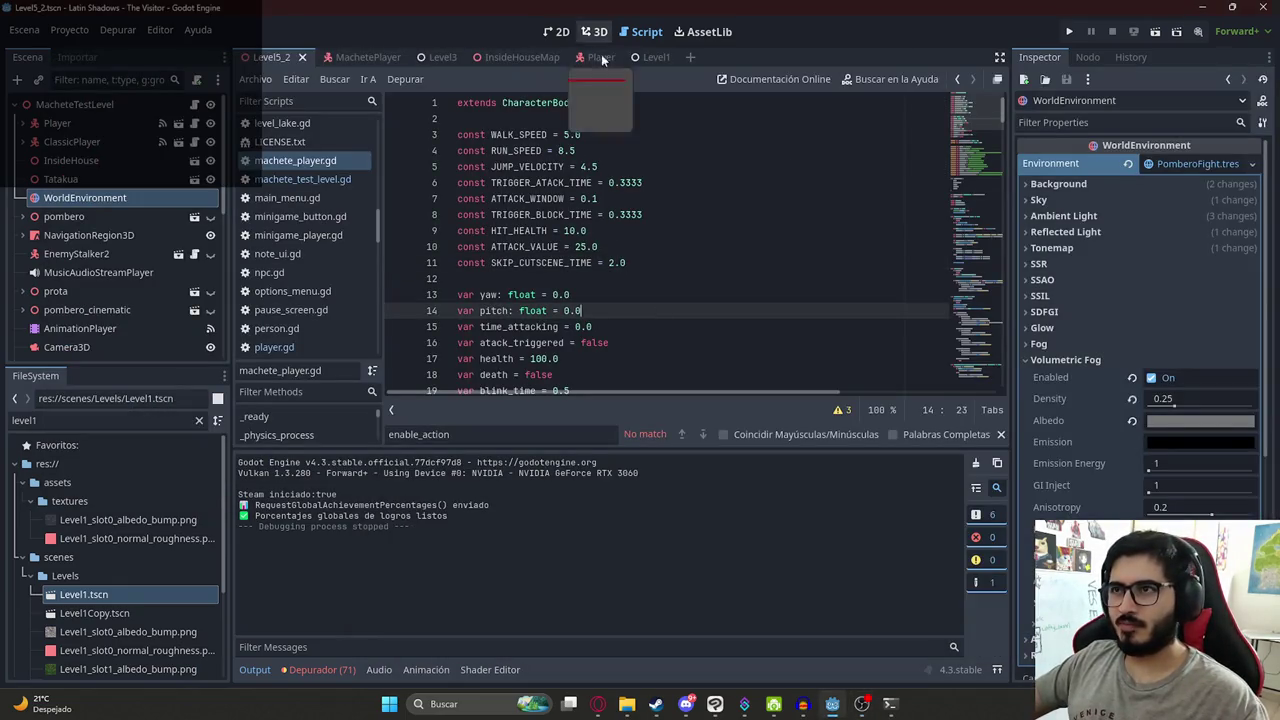
{"action": "key", "text": "alt+Tab"}
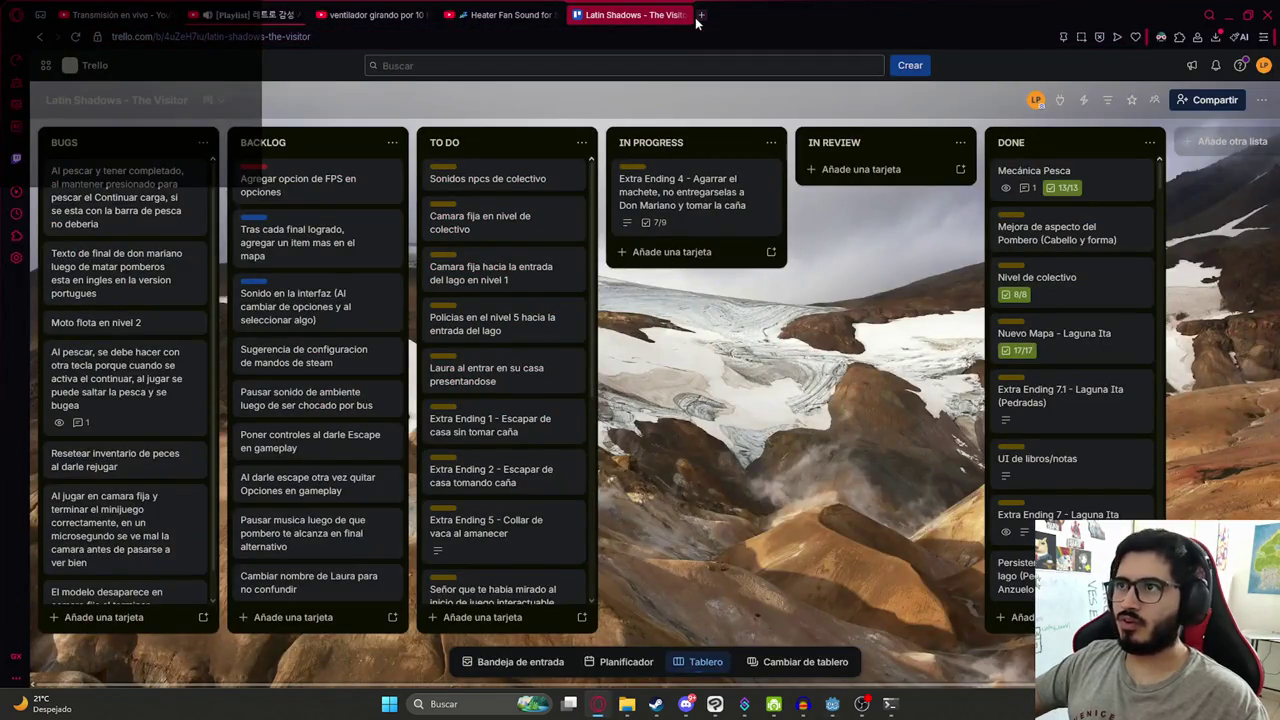
{"action": "left_click", "coordinate": [701, 15]}
{"action": "type", "text": "transl"}
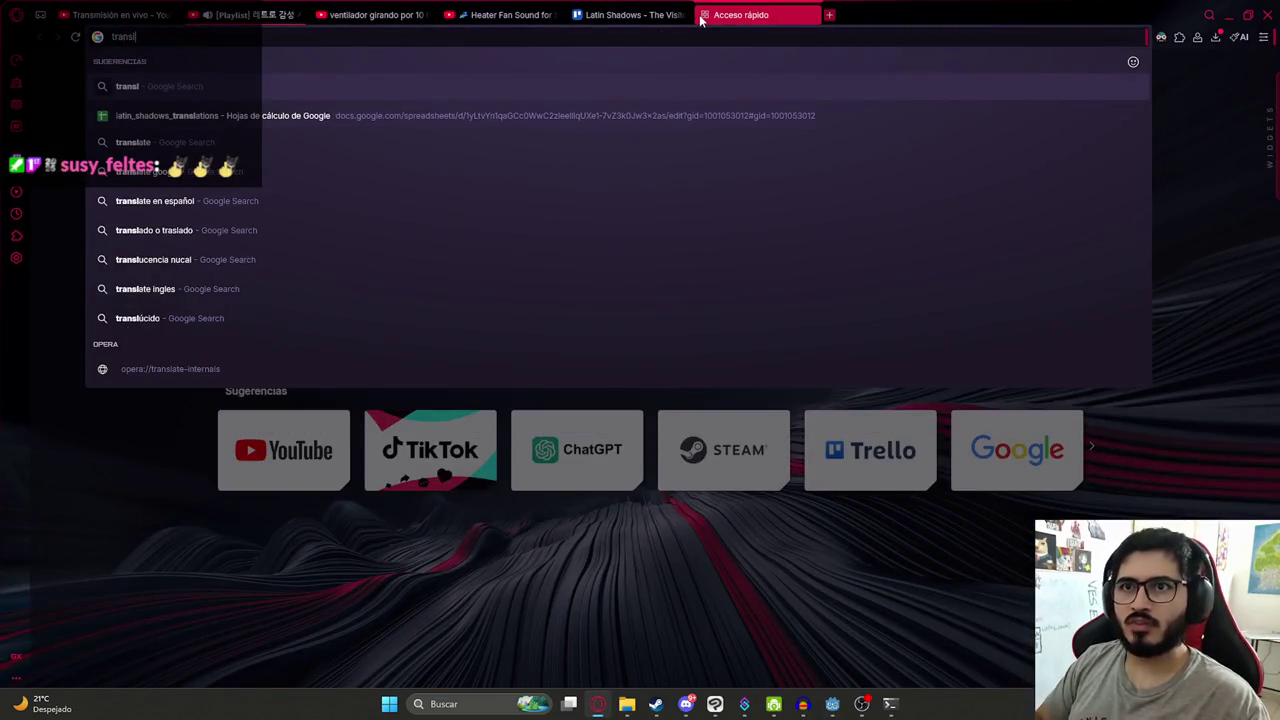
{"action": "key", "text": "Down"}
{"action": "key", "text": "Return"}
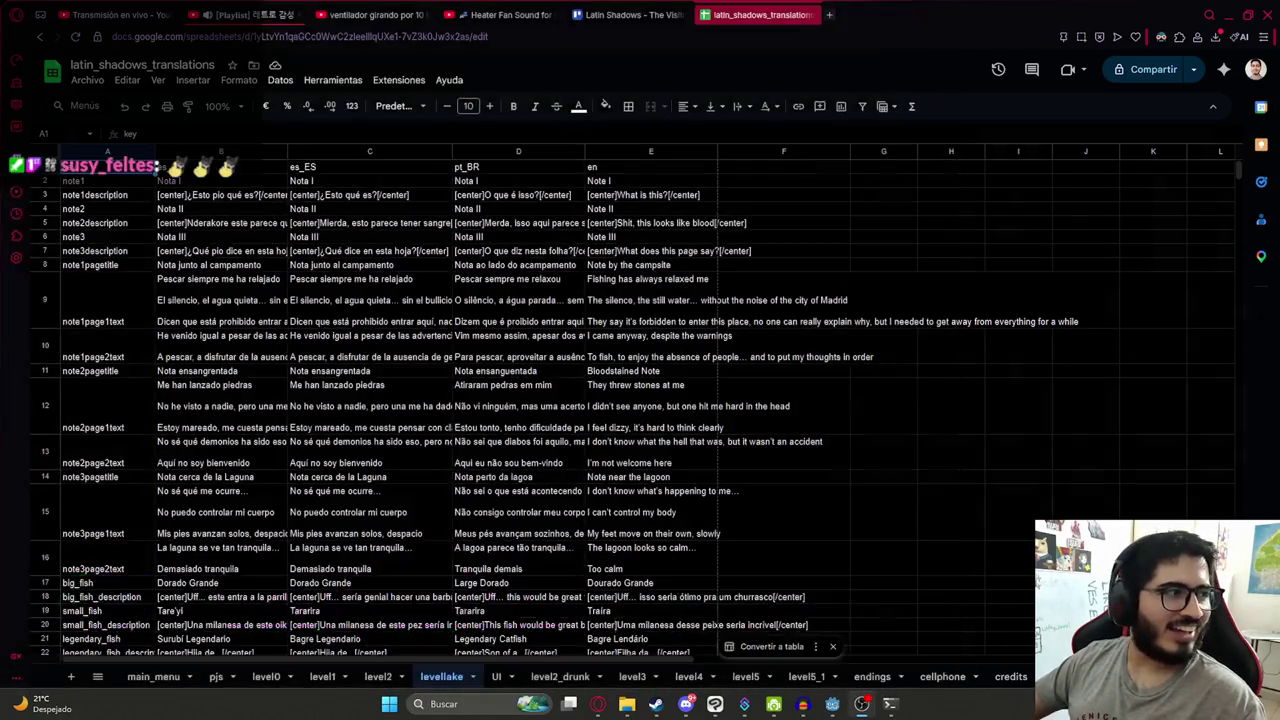
- Duplicate the level5_1 sheet
{"action": "left_click", "coordinate": [891, 449]}
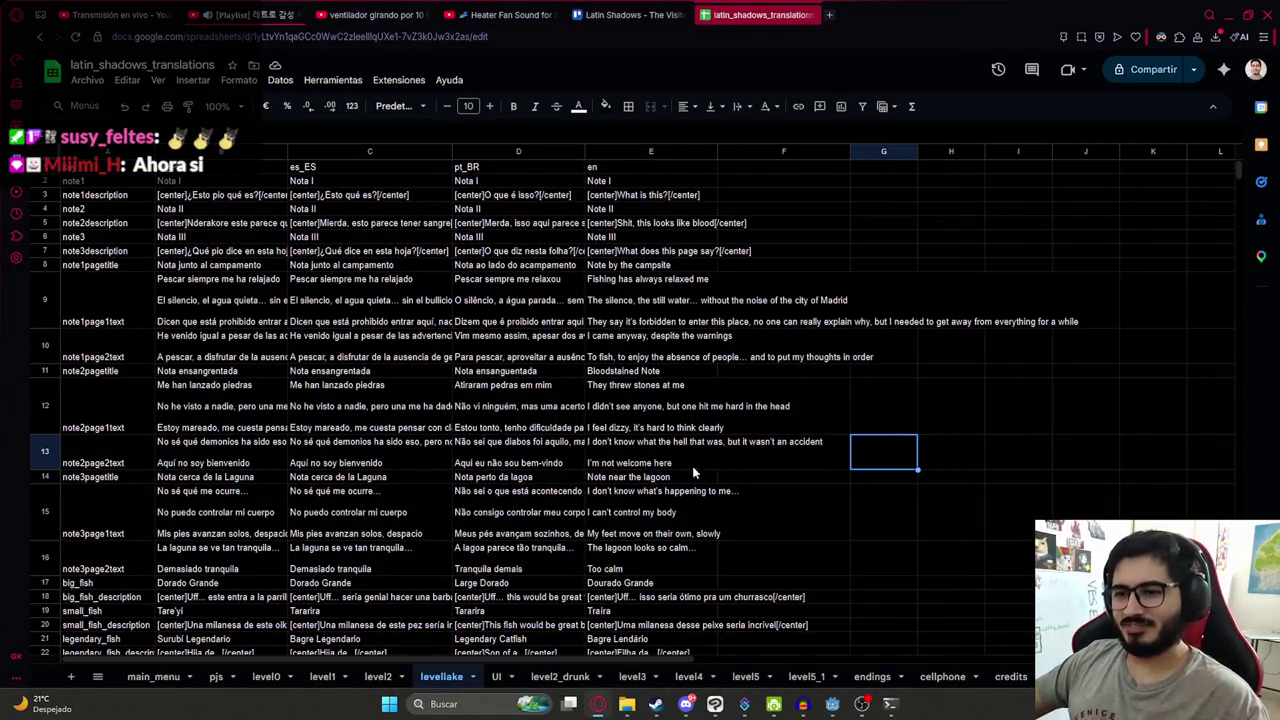
{"action": "scroll", "coordinate": [709, 466], "scroll_direction": "down", "scroll_amount": 5}
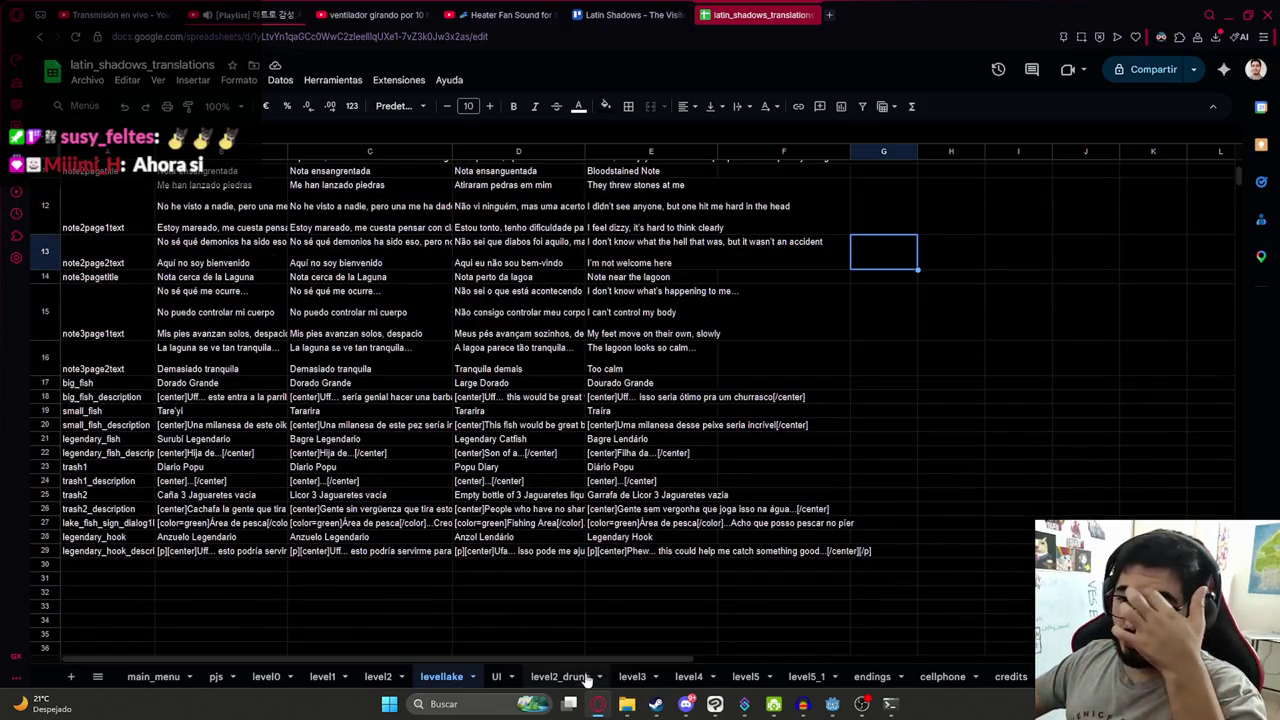
{"action": "left_click", "coordinate": [835, 677]}
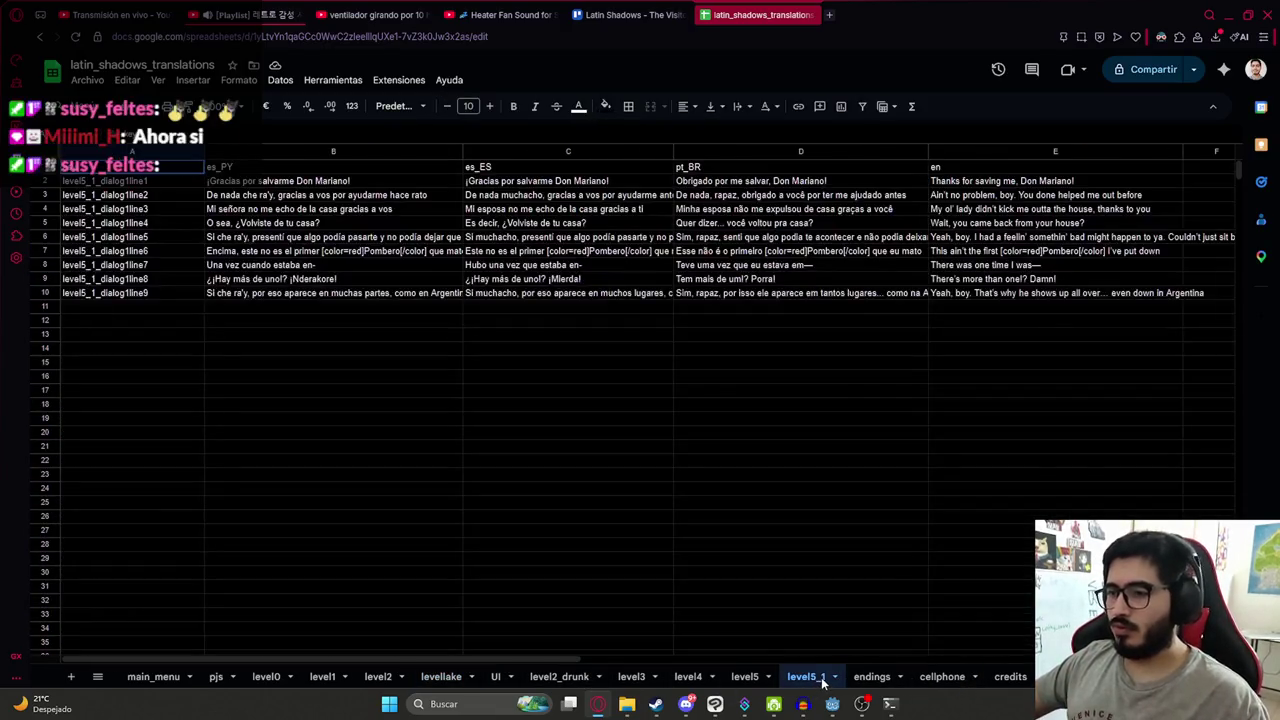
{"action": "left_click", "coordinate": [836, 466]}
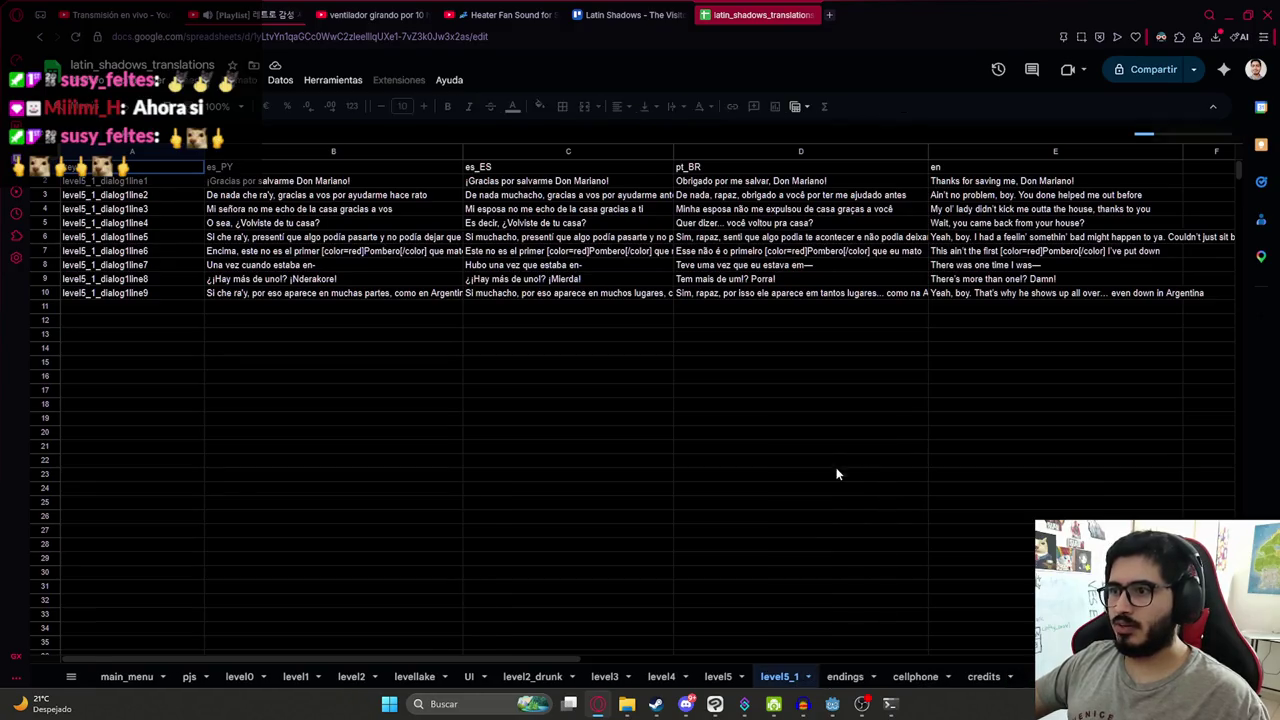
- Name the copied sheet level5_2 after level5_1 is rejected as already taken
{"action": "double_click", "coordinate": [872, 680]}
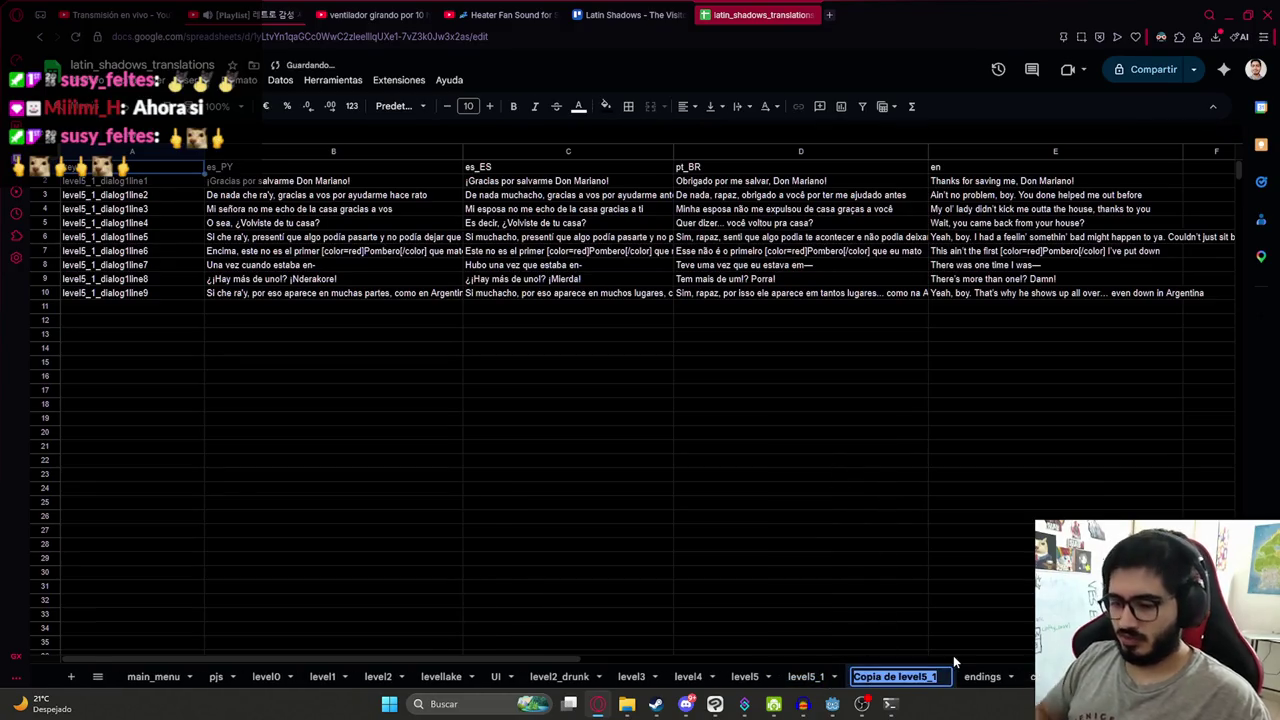
{"action": "type", "text": "level5_1"}
{"action": "key", "text": "Return"}
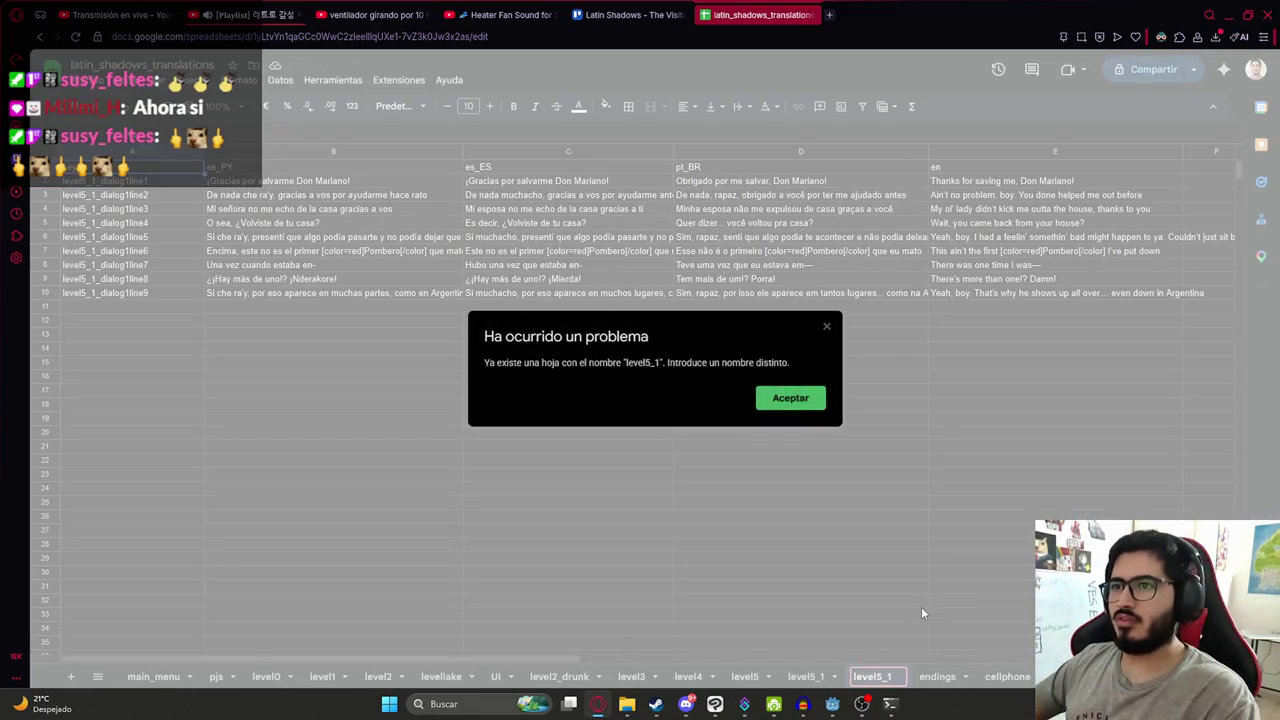
{"action": "key", "text": "Return"}
{"action": "key", "text": "BackSpace"}
{"action": "type", "text": "2"}
{"action": "key", "text": "Return"}
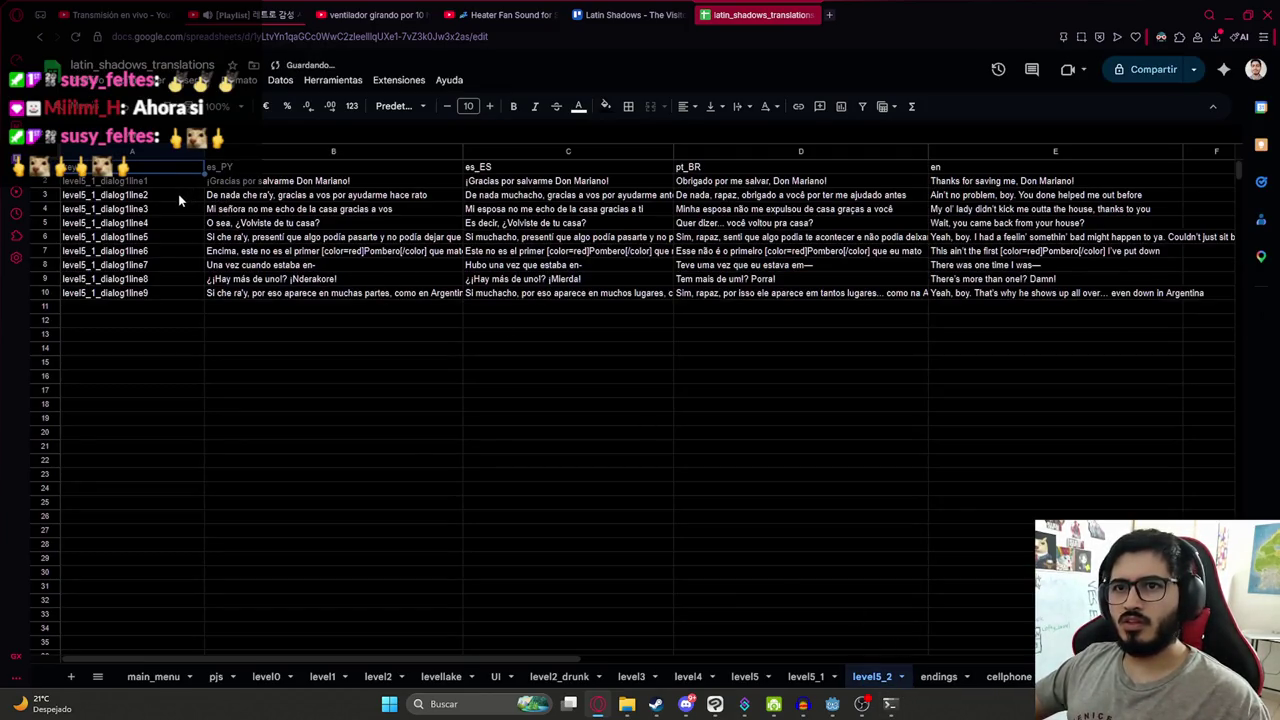
{"action": "double_click", "coordinate": [120, 181]}
- Change A2's key to level5_2_dialog1line1 and clear the copied text in A3:E10 and B2:E2
{"action": "key", "text": "BackSpace"}
{"action": "type", "text": "2"}
{"action": "key", "text": "Return"}
{"action": "mouse_move", "coordinate": [130, 196]}
{"action": "left_mouse_down"}
{"action": "mouse_move", "coordinate": [975, 281]}
{"action": "mouse_move", "coordinate": [975, 293]}
{"action": "left_mouse_up"}
{"action": "key", "text": "Delete"}
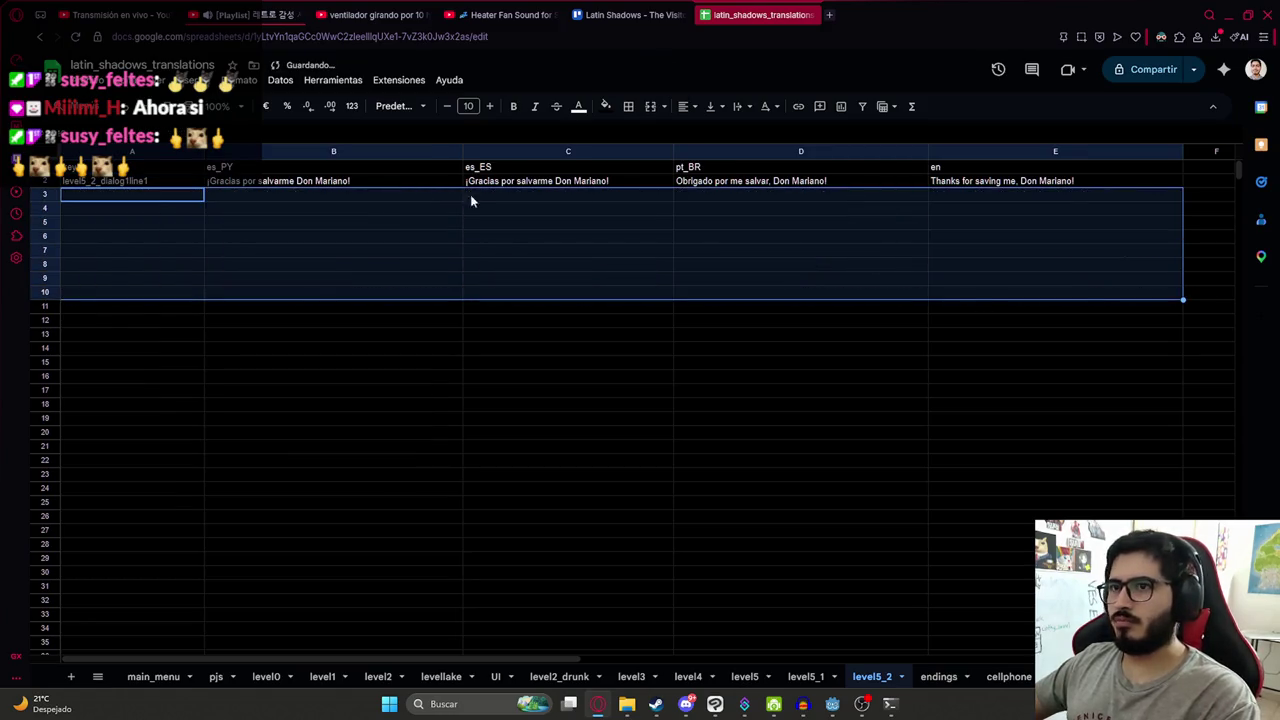
{"action": "left_click_drag", "start_coordinate": [449, 184], "coordinate": [971, 180]}
{"action": "key", "text": "Delete"}
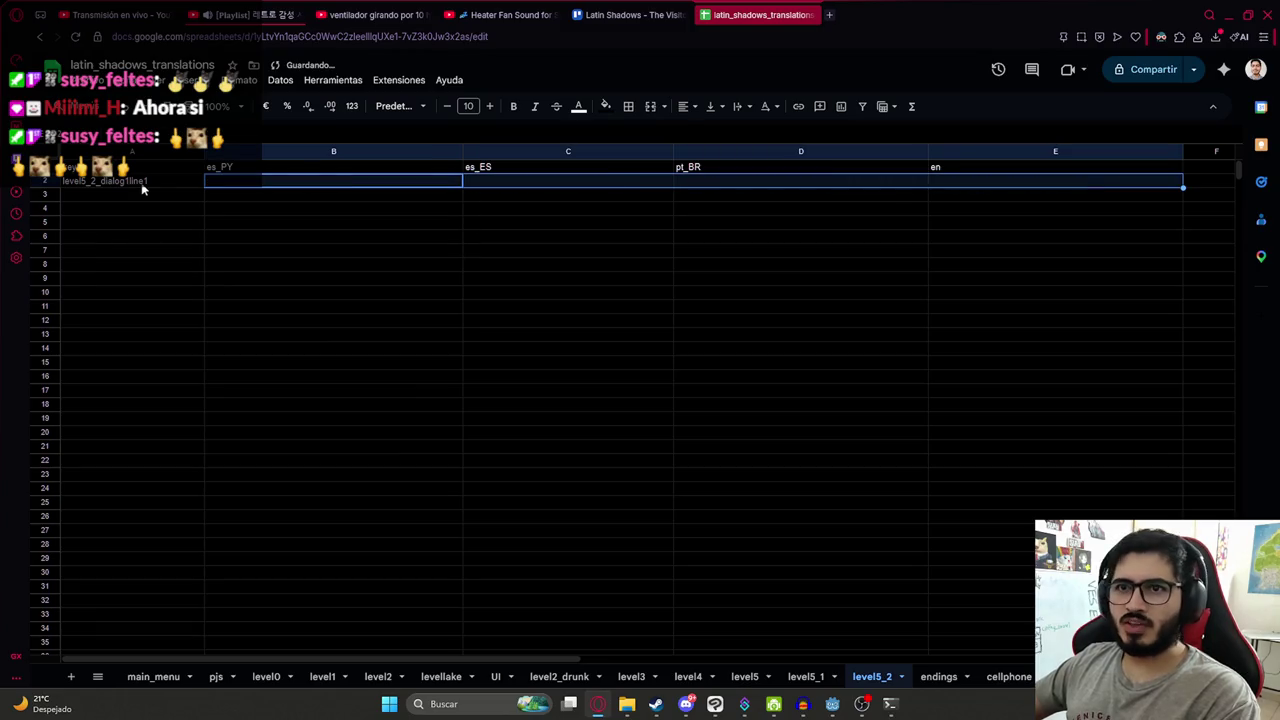
- Enter the es_PY line 'Vos me buscaste nde tembo...' in B2
{"action": "left_click", "coordinate": [160, 181]}
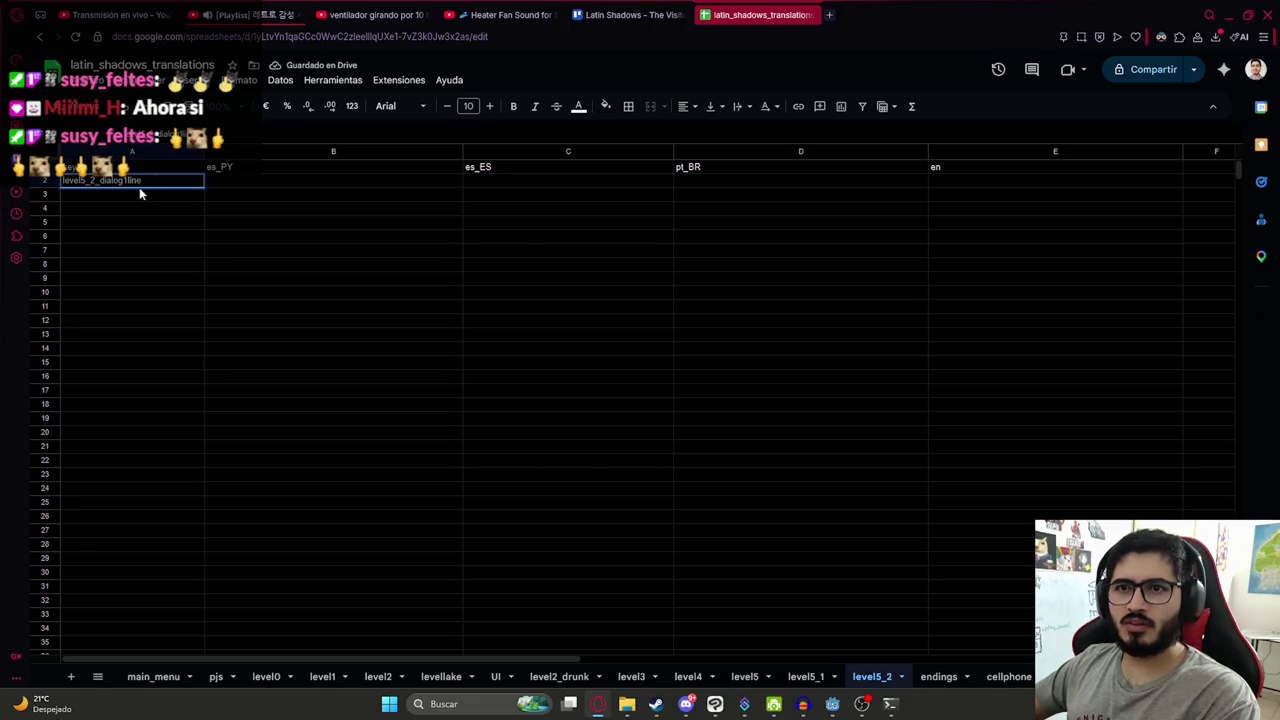
{"action": "type", "text": "1"}
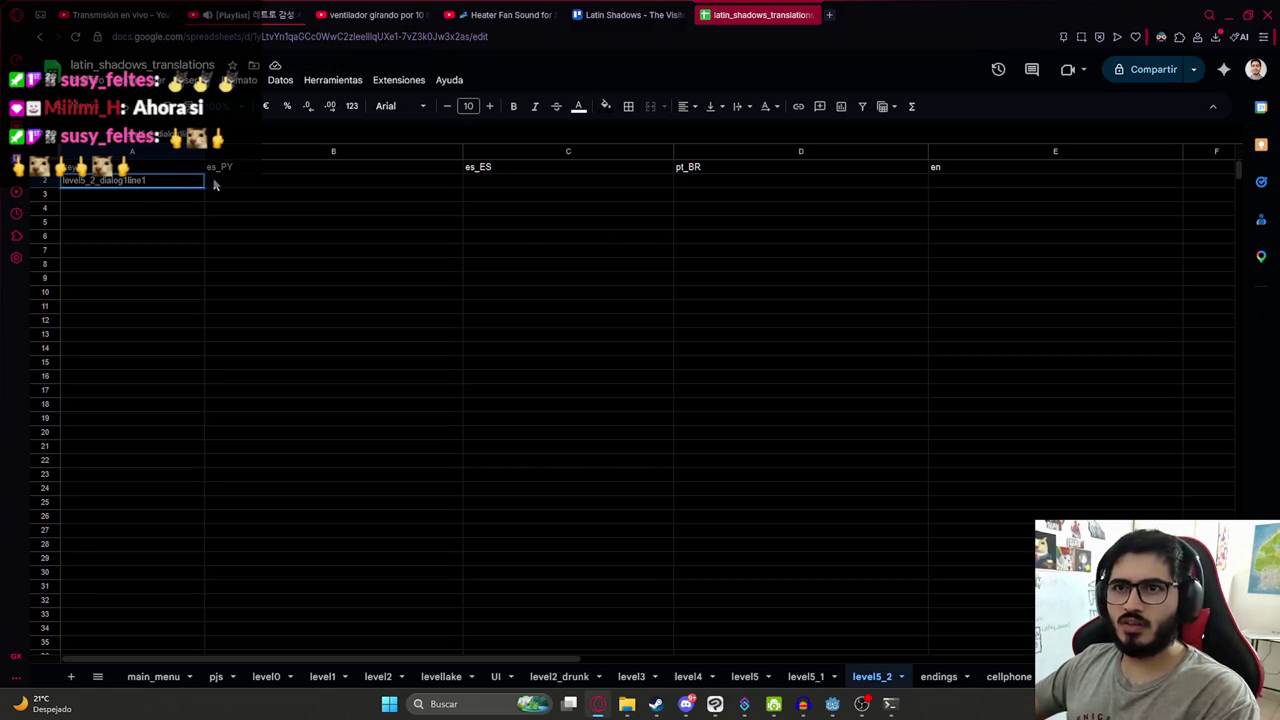
{"action": "left_click", "coordinate": [213, 184]}
{"action": "type", "text": "Vos me buscaste noe tembo..."}
{"action": "key", "text": "Tab"}
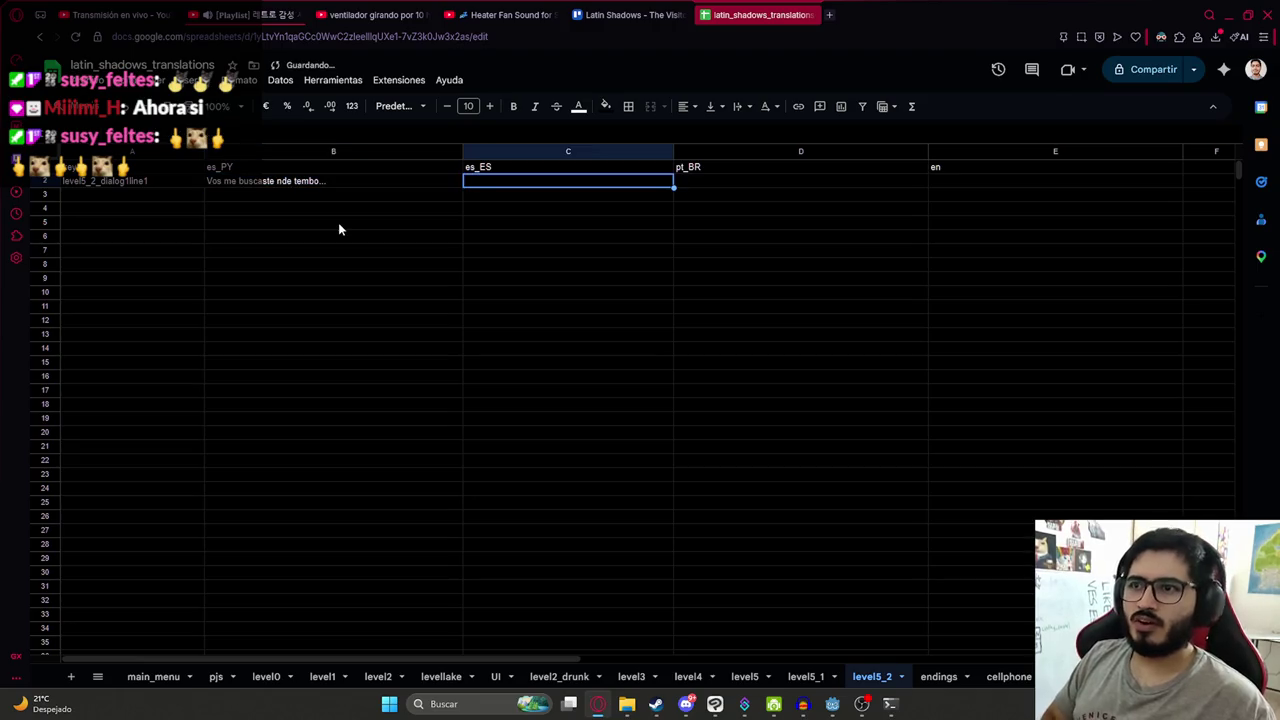
- Enter the es_ES line 'Tú te lo buscaste maldito' in C2
{"action": "key", "text": "Left"}
{"action": "key", "text": "Down"}
{"action": "key", "text": "Left"}
{"action": "key", "text": "Right"}
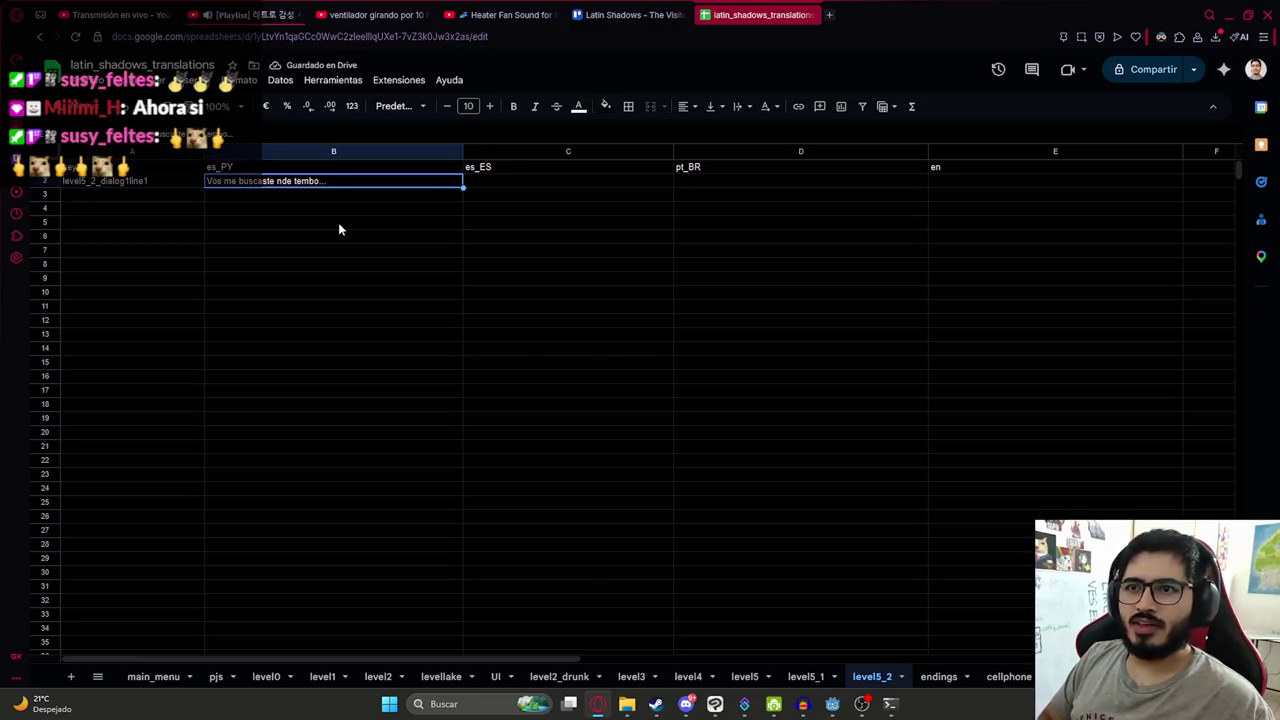
{"action": "key", "text": "Up"}
{"action": "key", "text": "Right"}
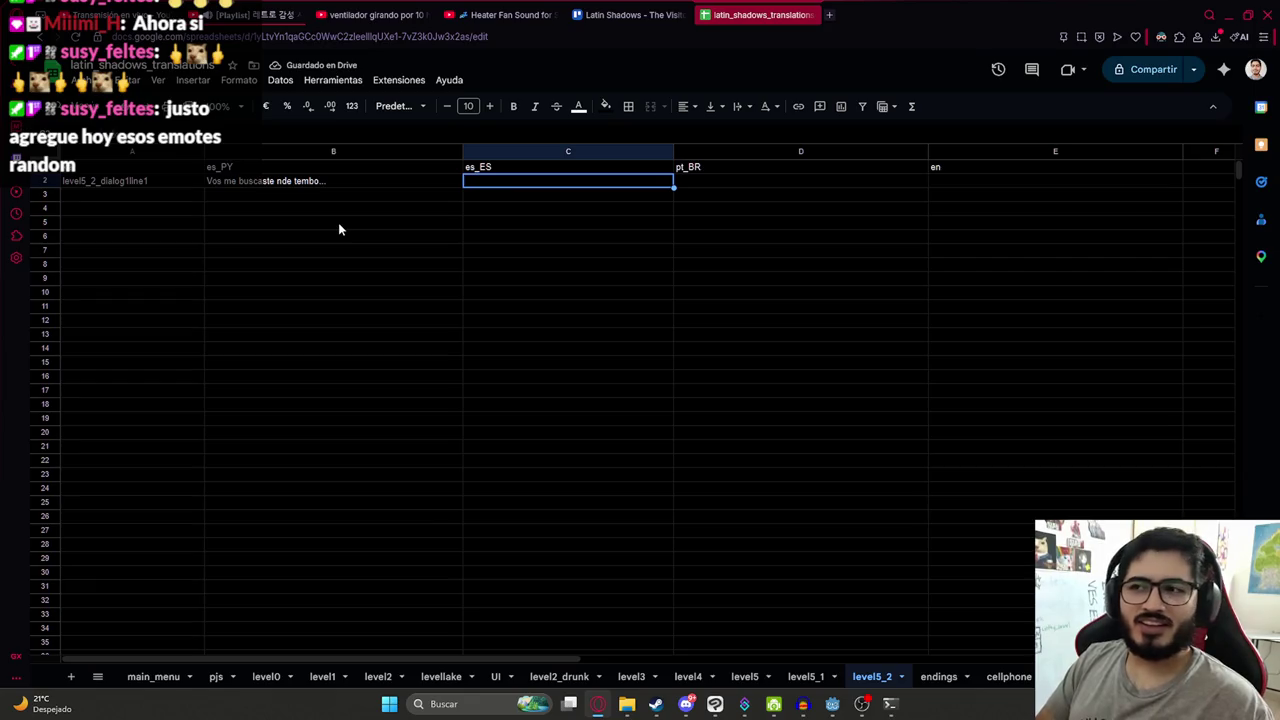
{"action": "type", "text": "Vos te lo buscaste maldito"}
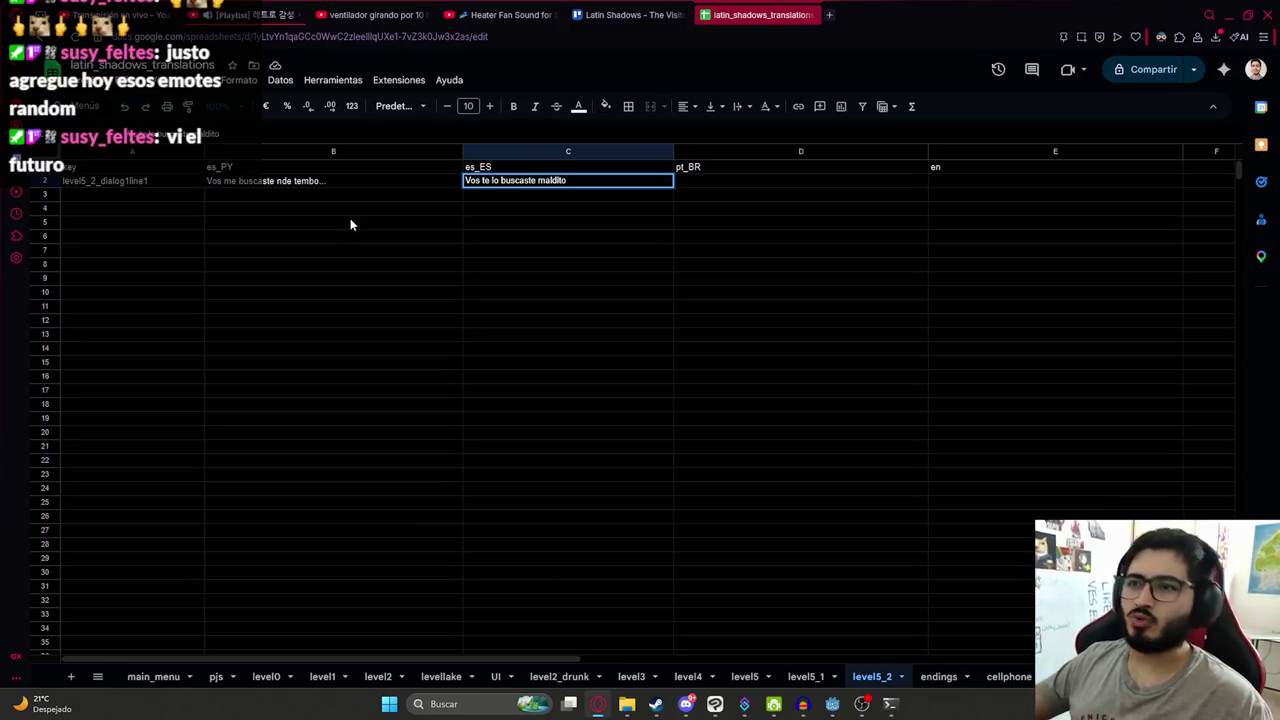
{"action": "key", "text": "BackSpace"}
{"action": "type", "text": "T"}
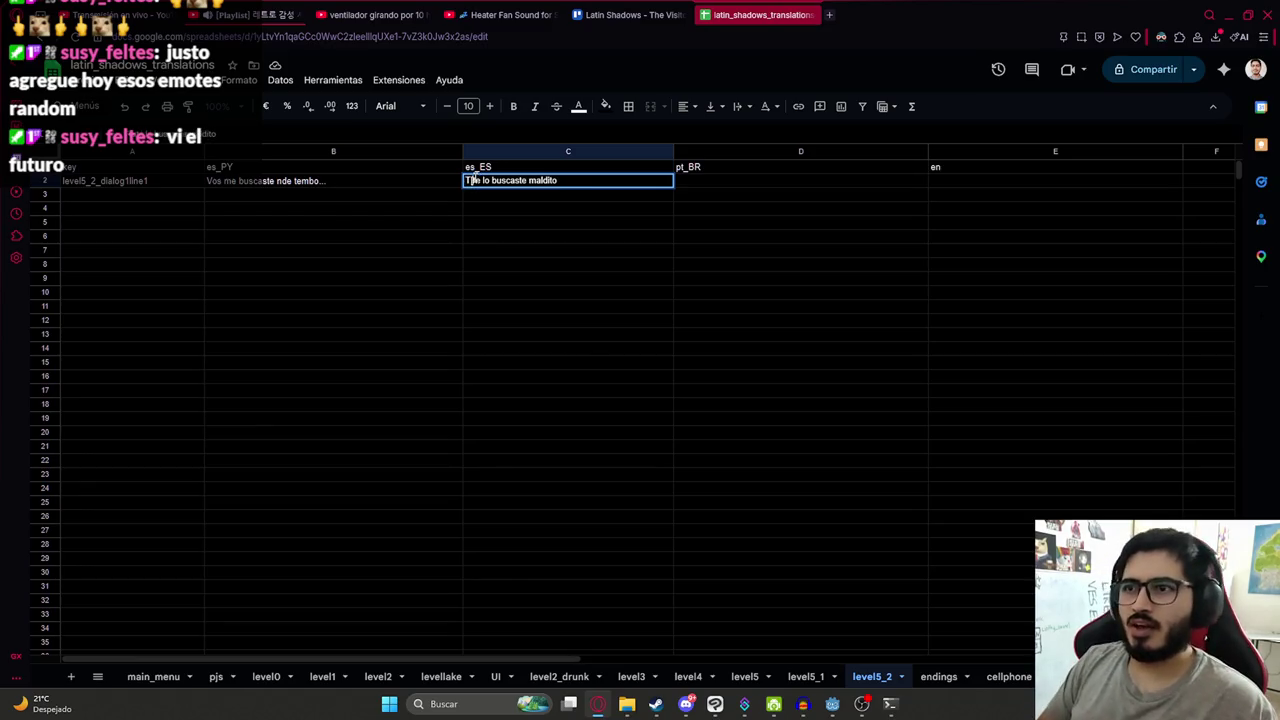
{"action": "key", "text": "Delete"}
{"action": "type", "text": "ú"}
{"action": "type", "text": " te"}
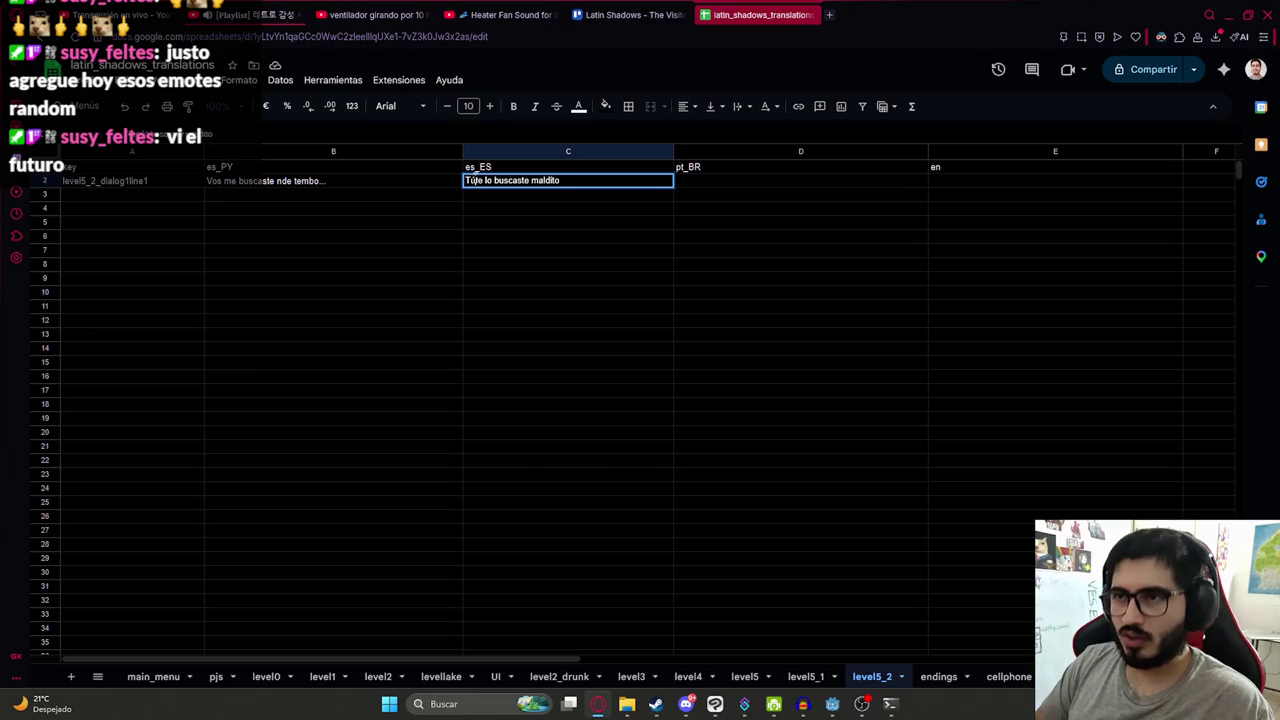
{"action": "key", "text": "Return"}
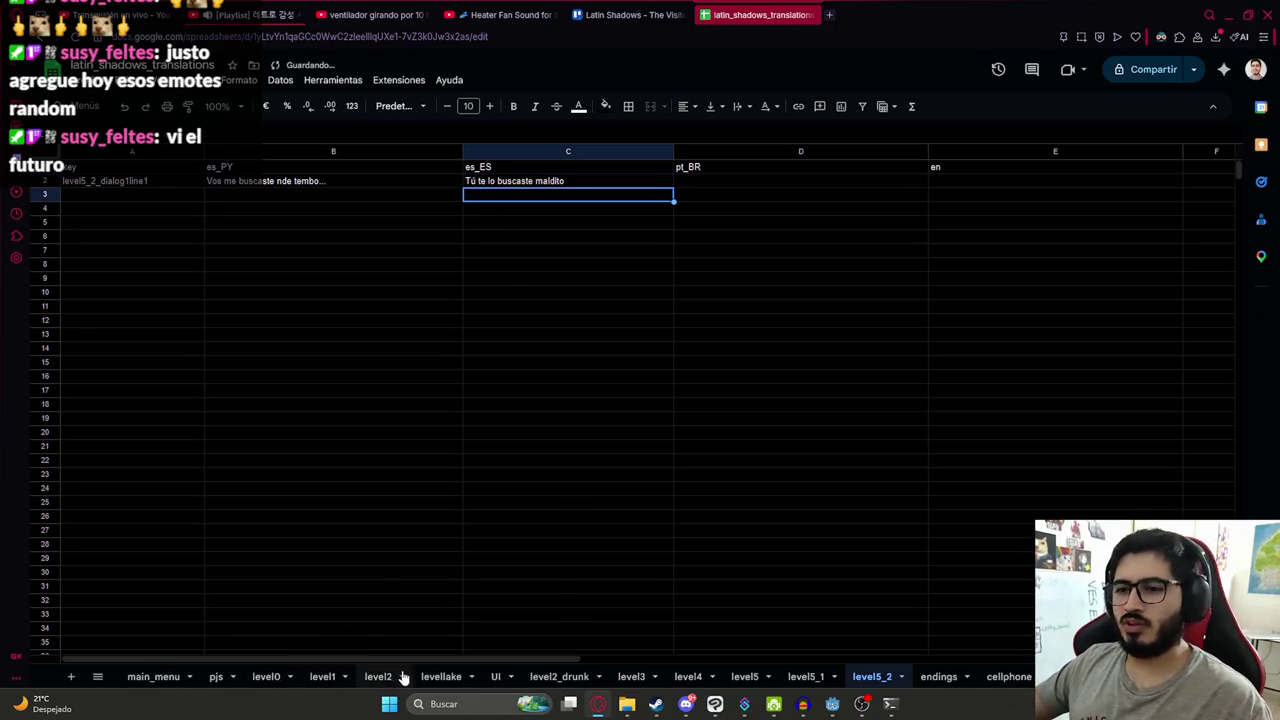
- On level5_1, change 'vos' to 'ti' in C3 so it reads 'gracias a ti por ayudarme antes'
{"action": "left_click", "coordinate": [799, 678]}
{"action": "key", "text": "ctrl+f"}
{"action": "type", "text": "vos"}
{"action": "key", "text": "Return"}
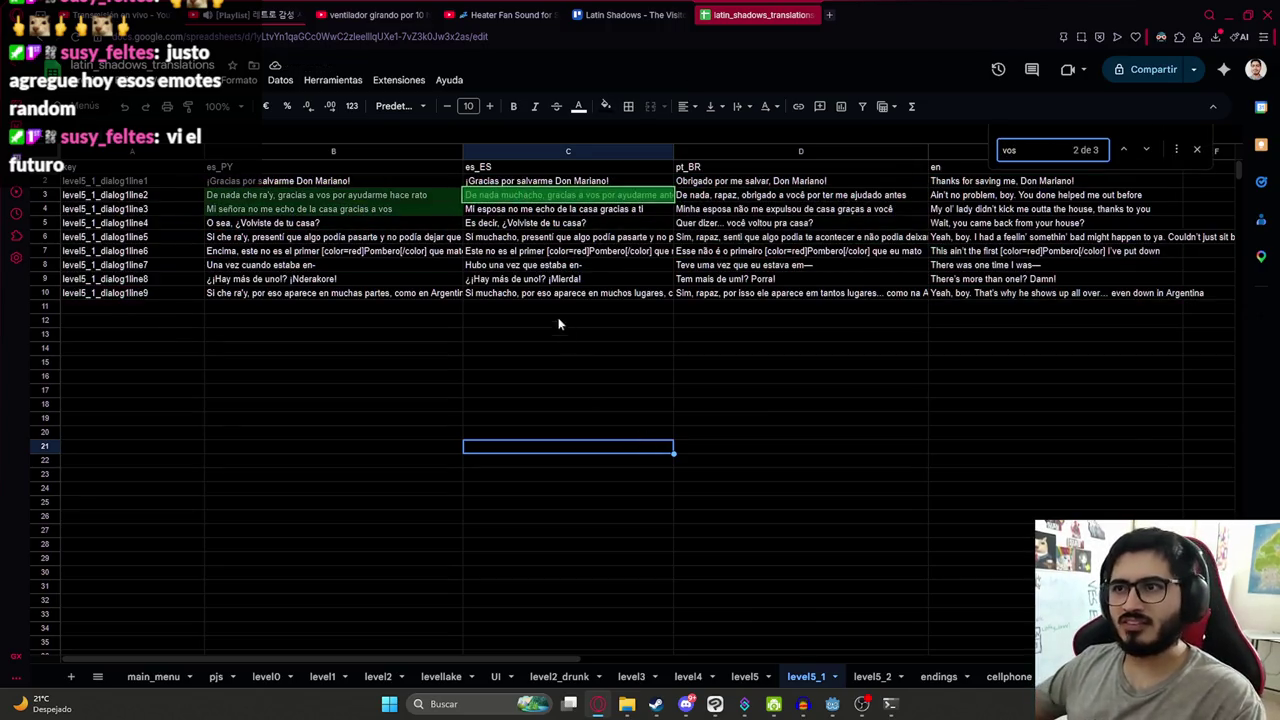
{"action": "double_click", "coordinate": [580, 194]}
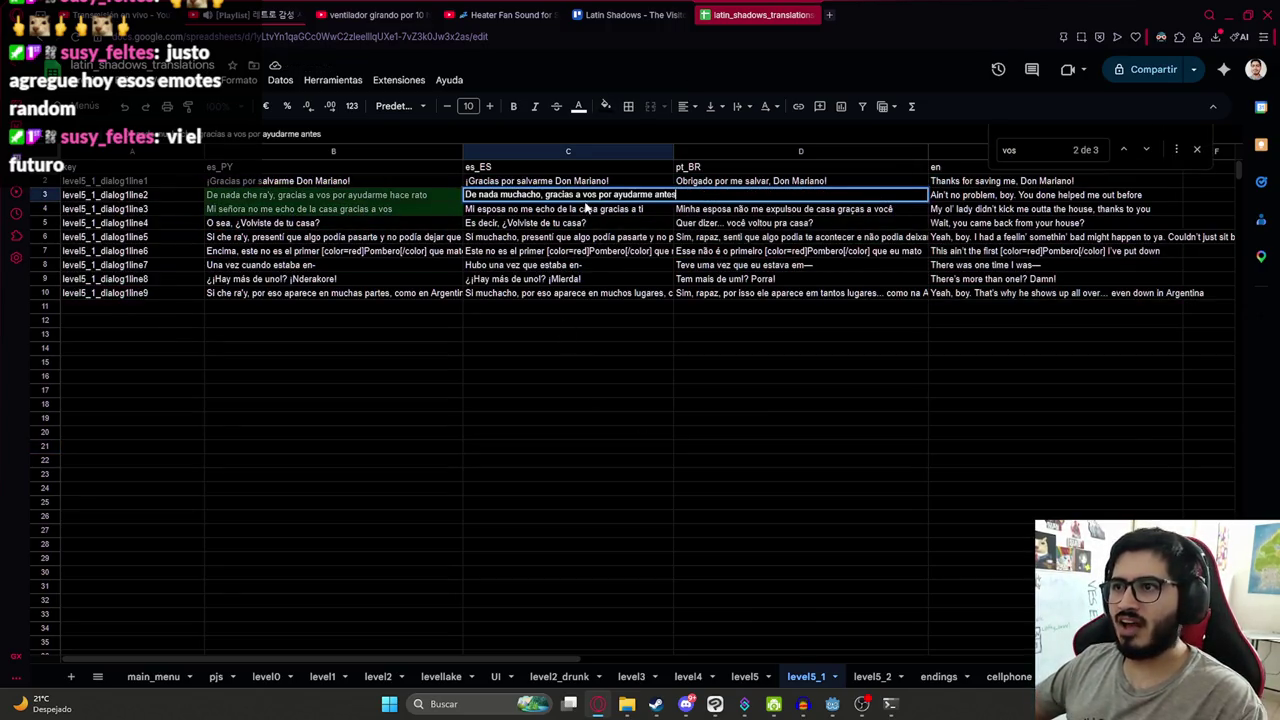
{"action": "double_click", "coordinate": [590, 194]}
{"action": "type", "text": "ti"}
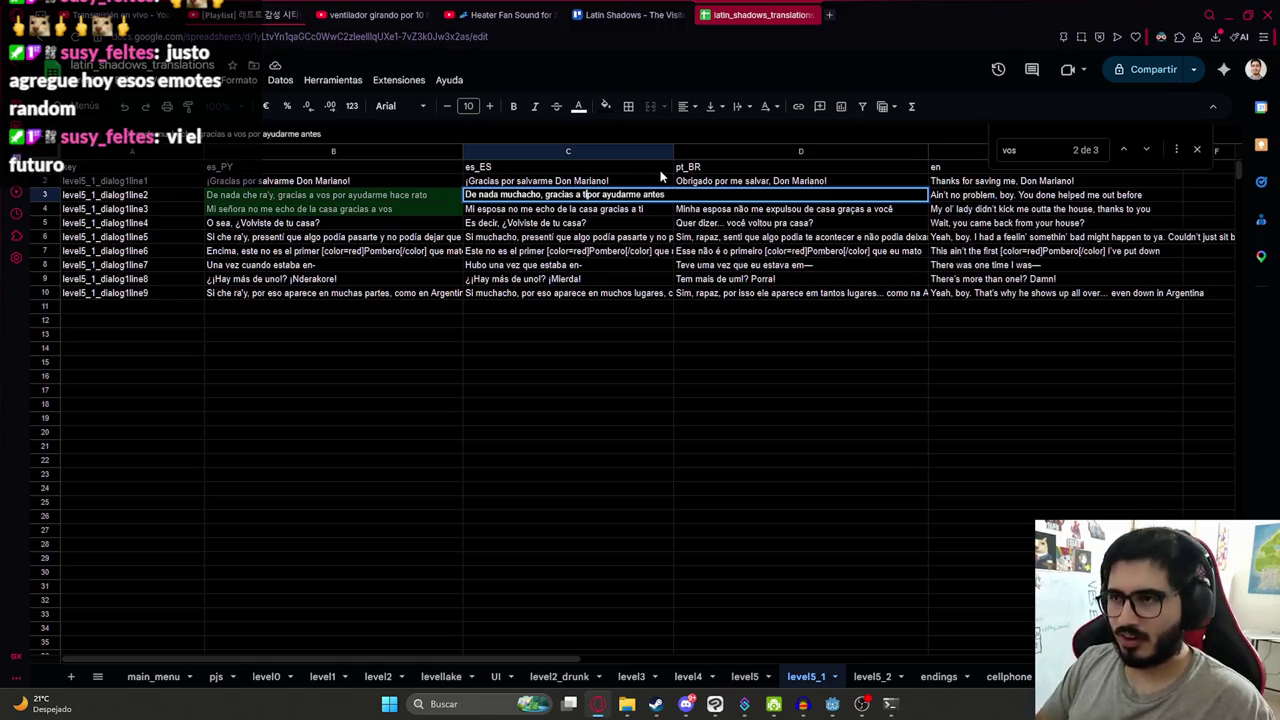
{"action": "key", "text": "Return"}
{"action": "left_click", "coordinate": [640, 400]}
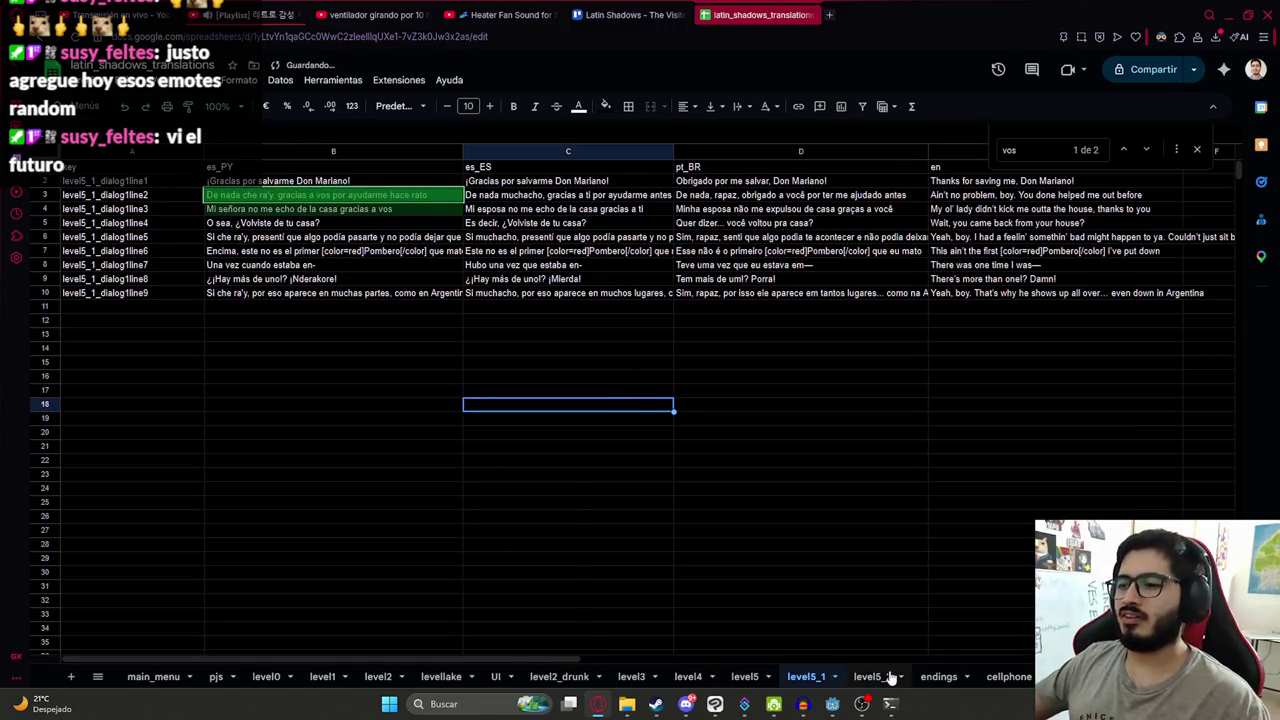
- Return to the level5_2 sheet and select the empty key cell A3
{"action": "left_click", "coordinate": [872, 676]}
{"action": "key", "text": "Down"}
{"action": "key", "text": "Down"}
{"action": "key", "text": "Down"}
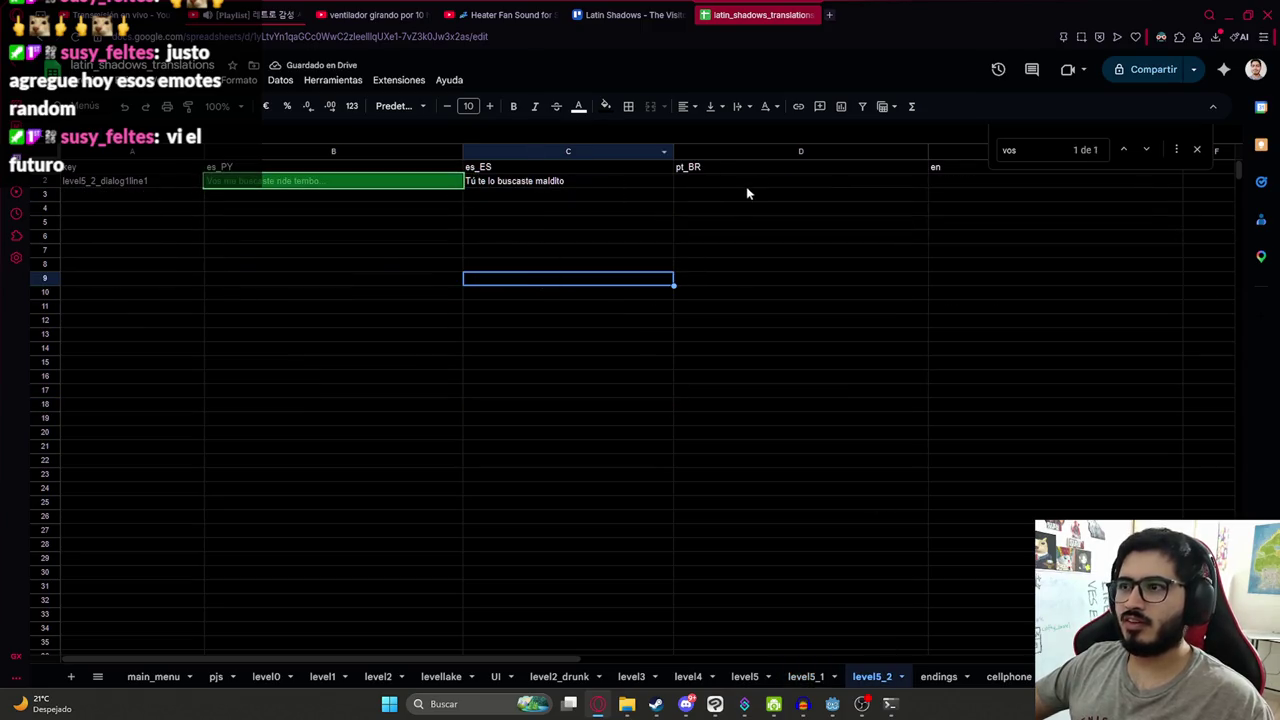
{"action": "left_click", "coordinate": [746, 183]}
{"action": "left_click", "coordinate": [128, 199]}
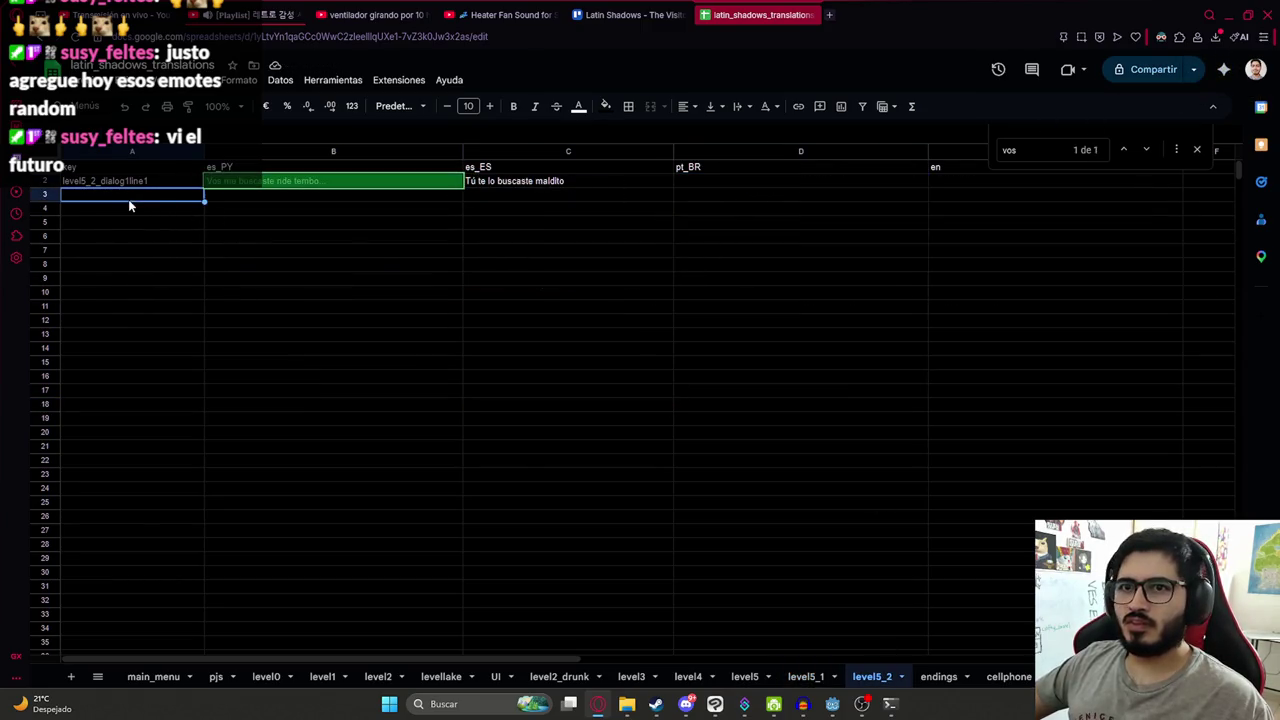
- Copy A2's key into A3 as level5_2_dialog2line1 and fill the keys down through the next rows
{"action": "left_click", "coordinate": [131, 184]}
{"action": "key", "text": "ctrl+c"}
{"action": "double_click", "coordinate": [106, 197]}
{"action": "key", "text": "ctrl+v"}
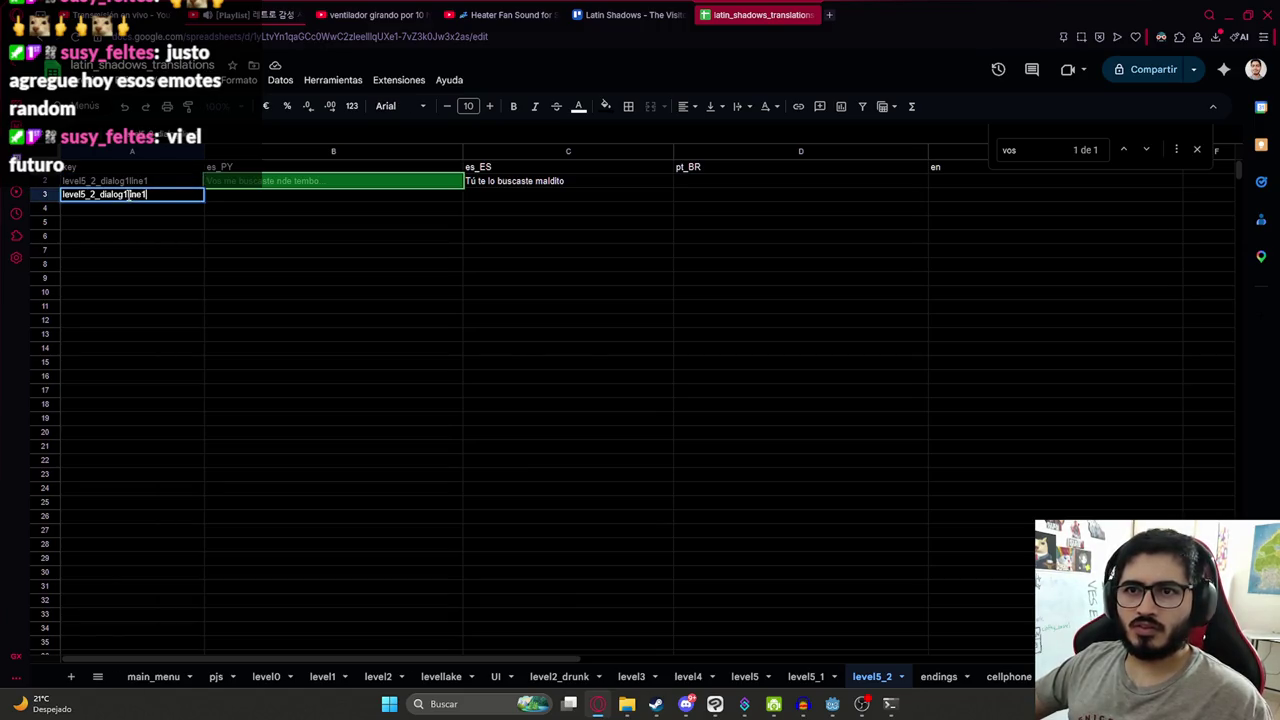
{"action": "left_click", "coordinate": [128, 194]}
{"action": "key", "text": "BackSpace"}
{"action": "type", "text": "2"}
{"action": "left_click", "coordinate": [217, 194]}
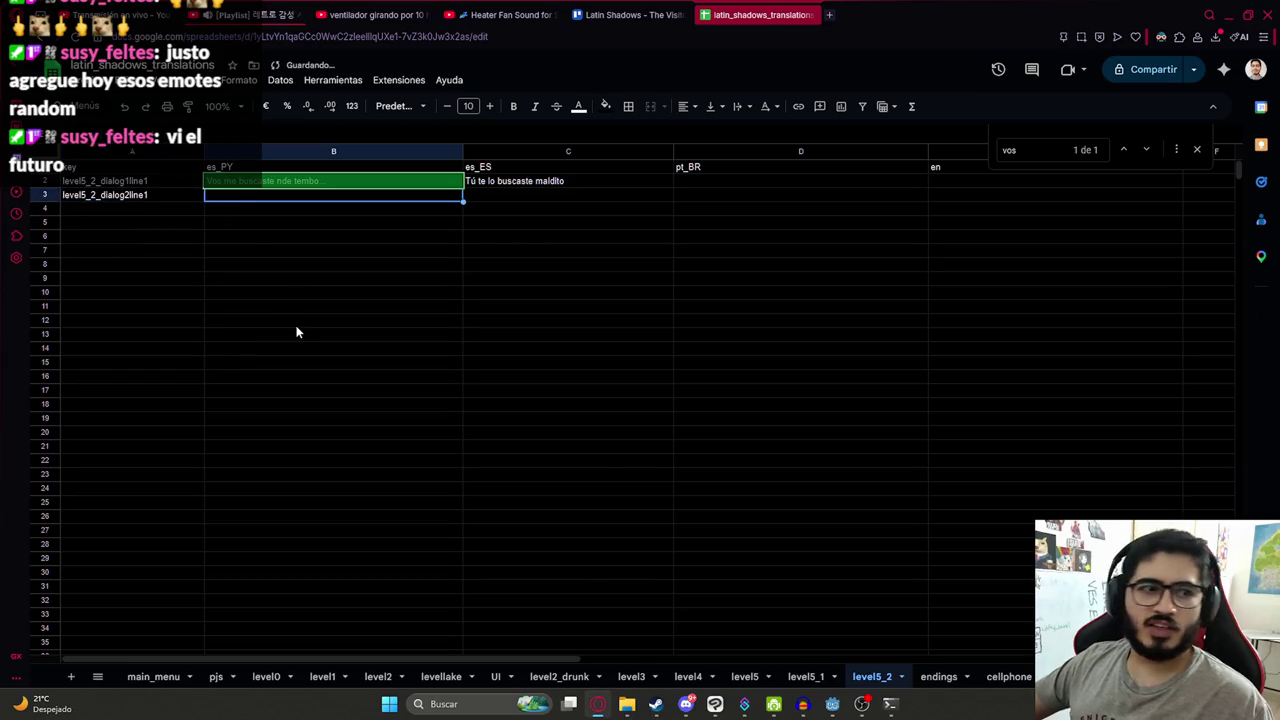
{"action": "left_click", "coordinate": [196, 197]}
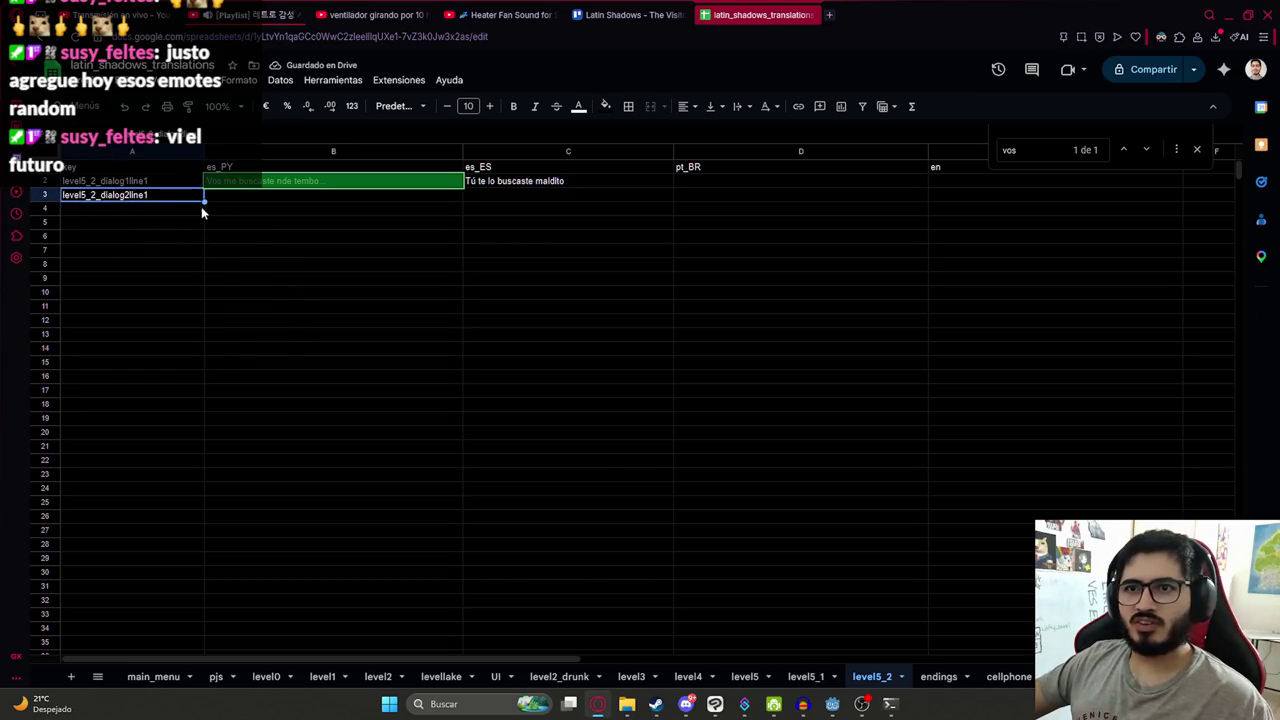
{"action": "left_click_drag", "start_coordinate": [203, 202], "coordinate": [195, 240]}
- Enter es_PY lines '¿Qué pasó amor? Escuche cosas raras', 'Nada amor... no paso nada...' and 'Pero-' in B3:B5
{"action": "left_click", "coordinate": [235, 192]}
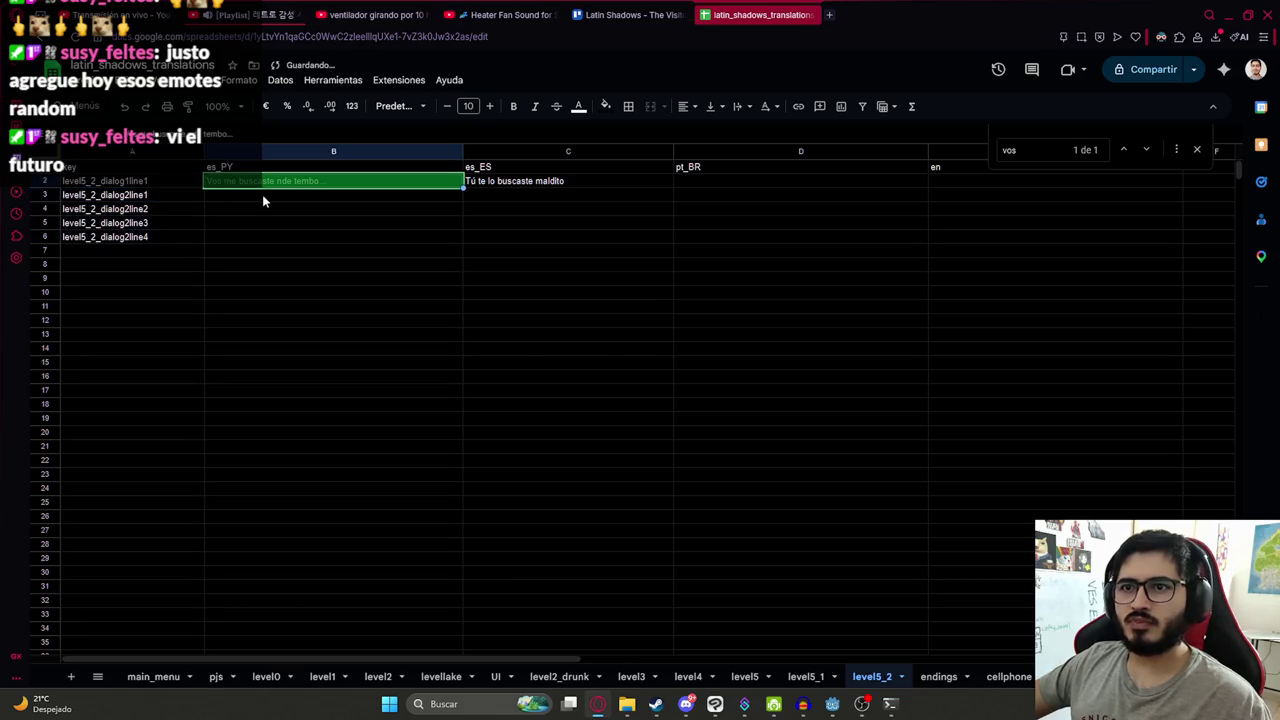
{"action": "type", "text": "¿Qué pasó amor? Escuche cosa"}
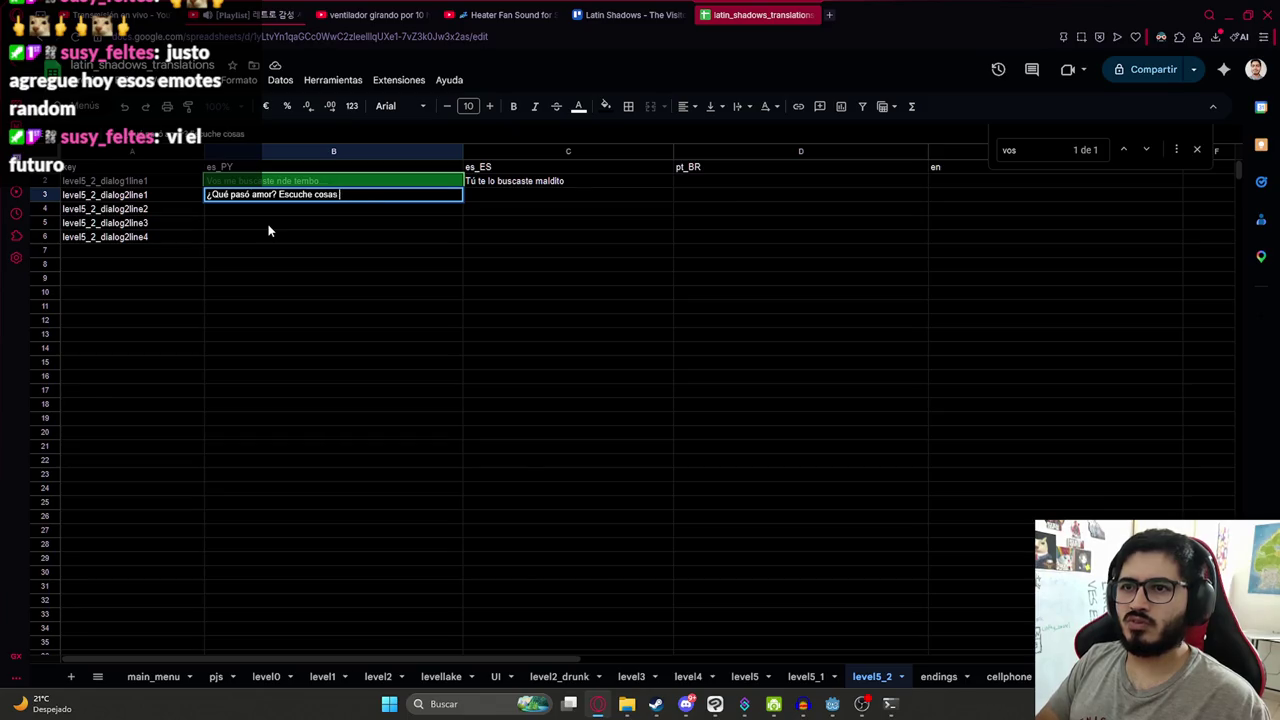
{"action": "type", "text": "s"}
{"action": "key", "text": "Return"}
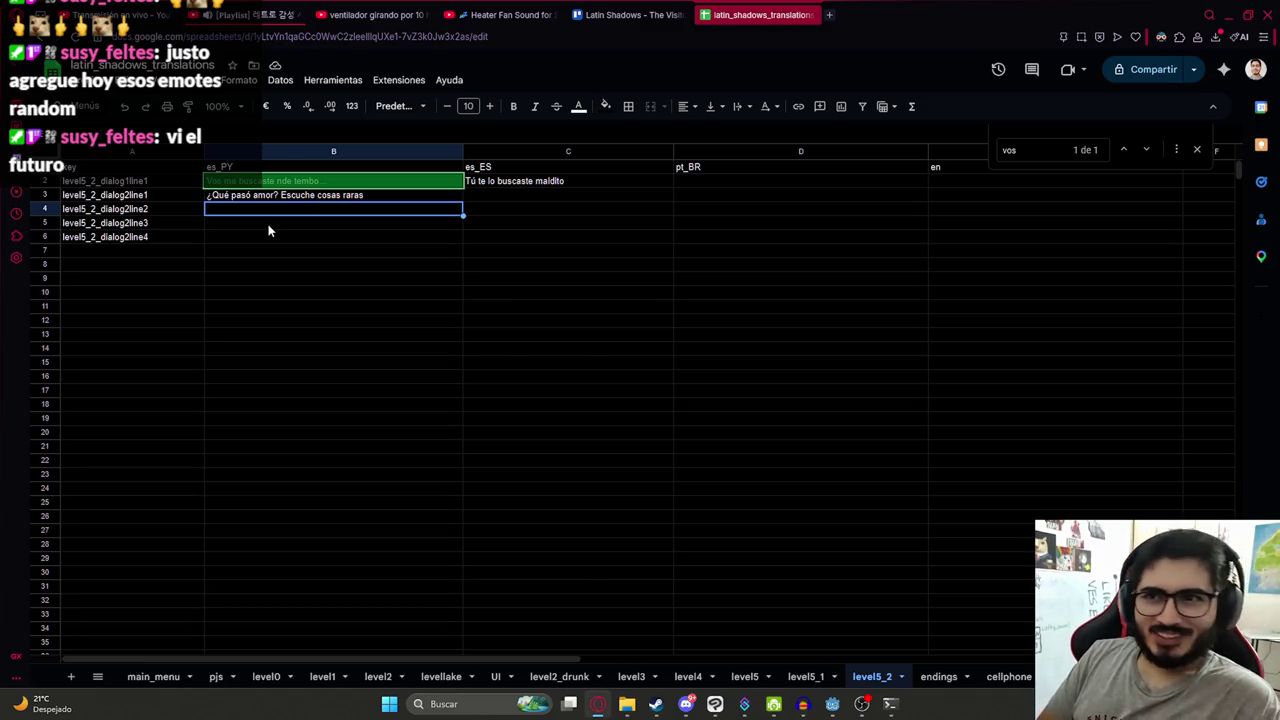
{"action": "key", "text": "Return"}
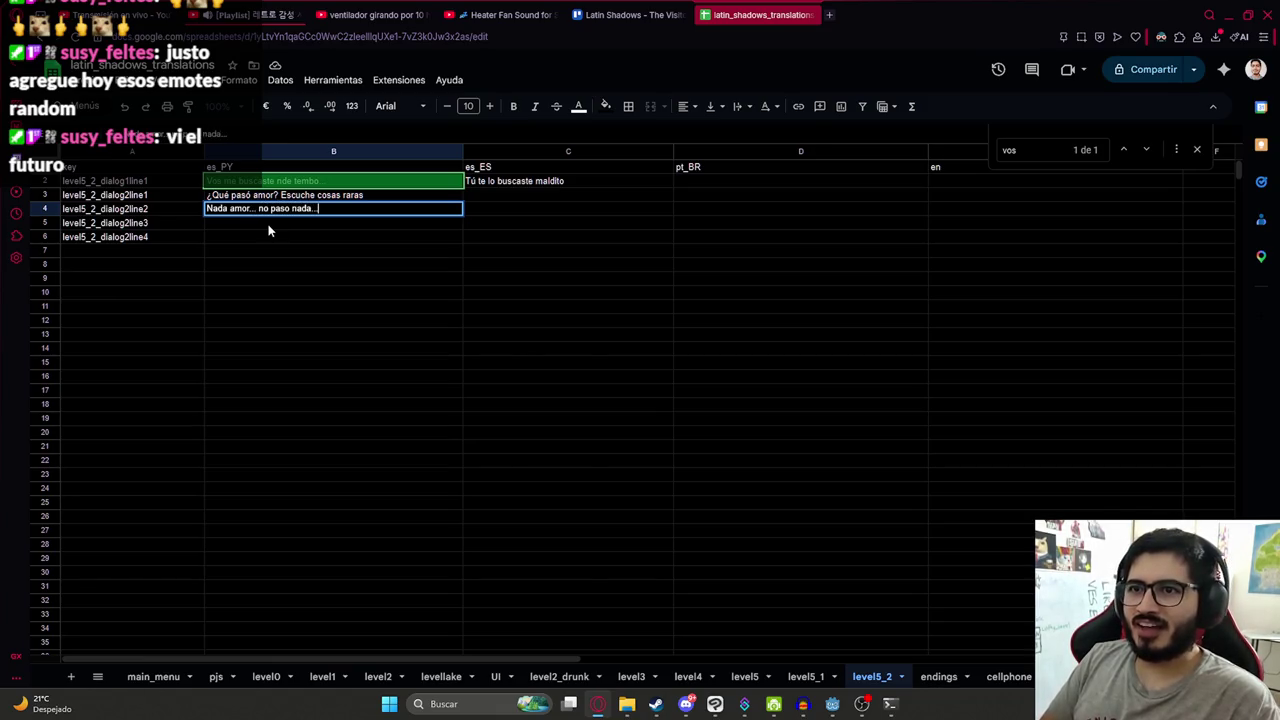
{"action": "key", "text": "Return"}
{"action": "type", "text": "Pero-"}
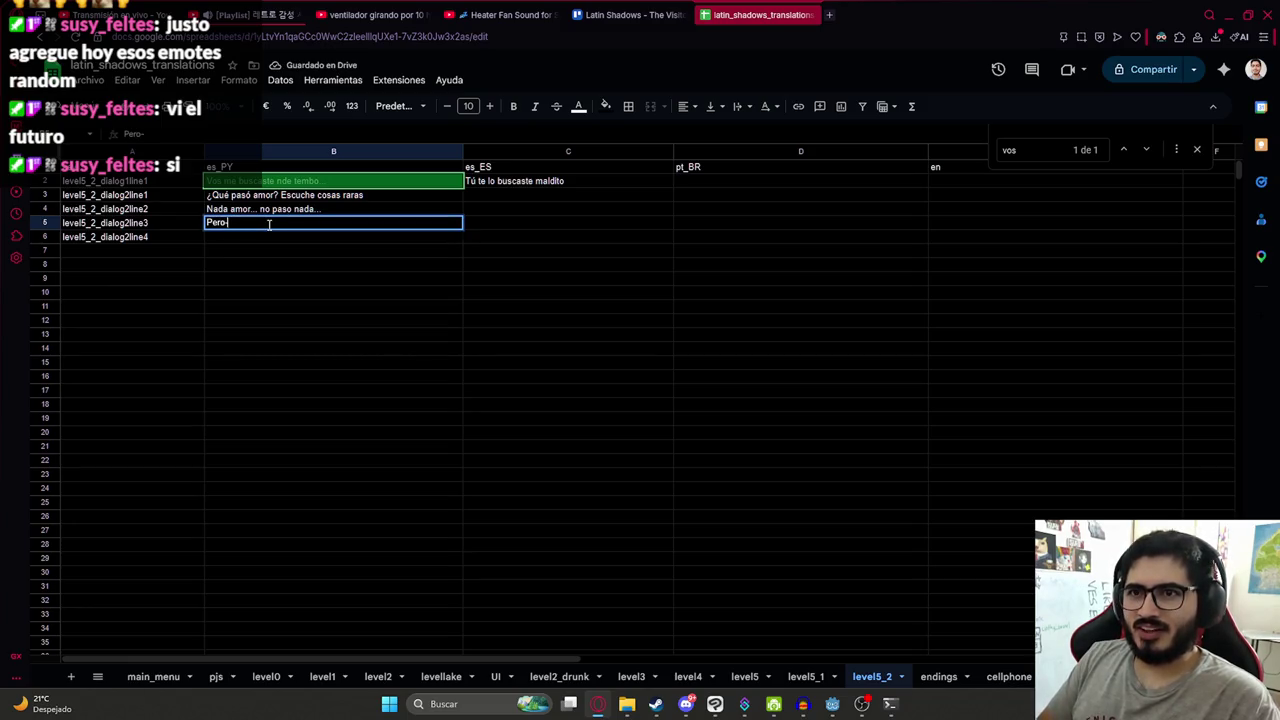
{"action": "key", "text": "Return"}
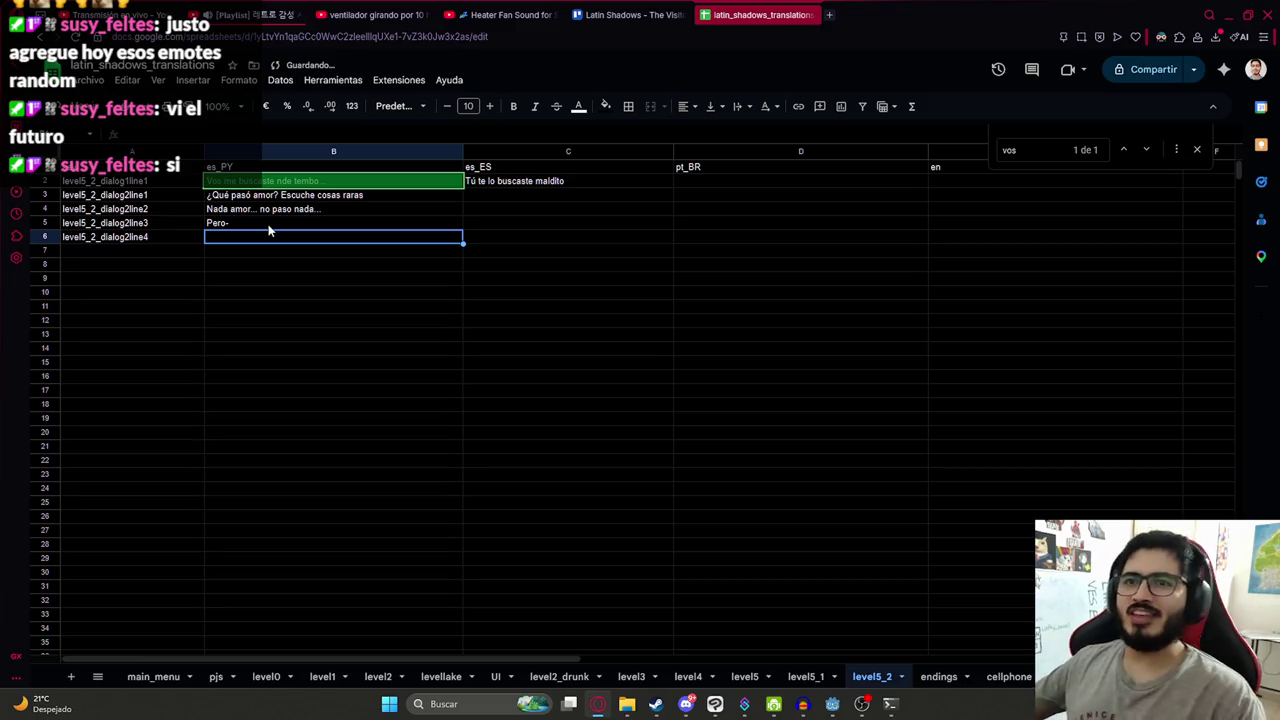
- Delete the leftover unused key in A6
{"action": "left_click", "coordinate": [131, 236]}
{"action": "key", "text": "Delete"}
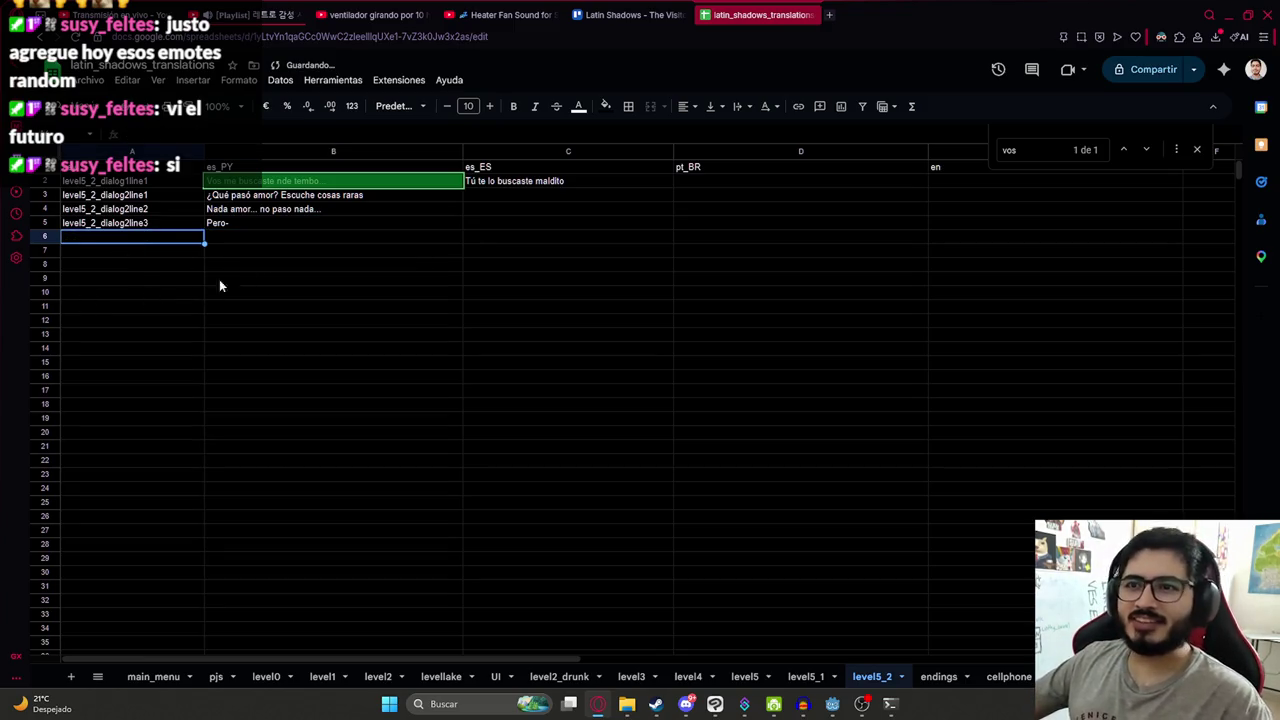
{"action": "left_click_drag", "start_coordinate": [351, 197], "coordinate": [388, 223]}
{"action": "left_click", "coordinate": [501, 186]}
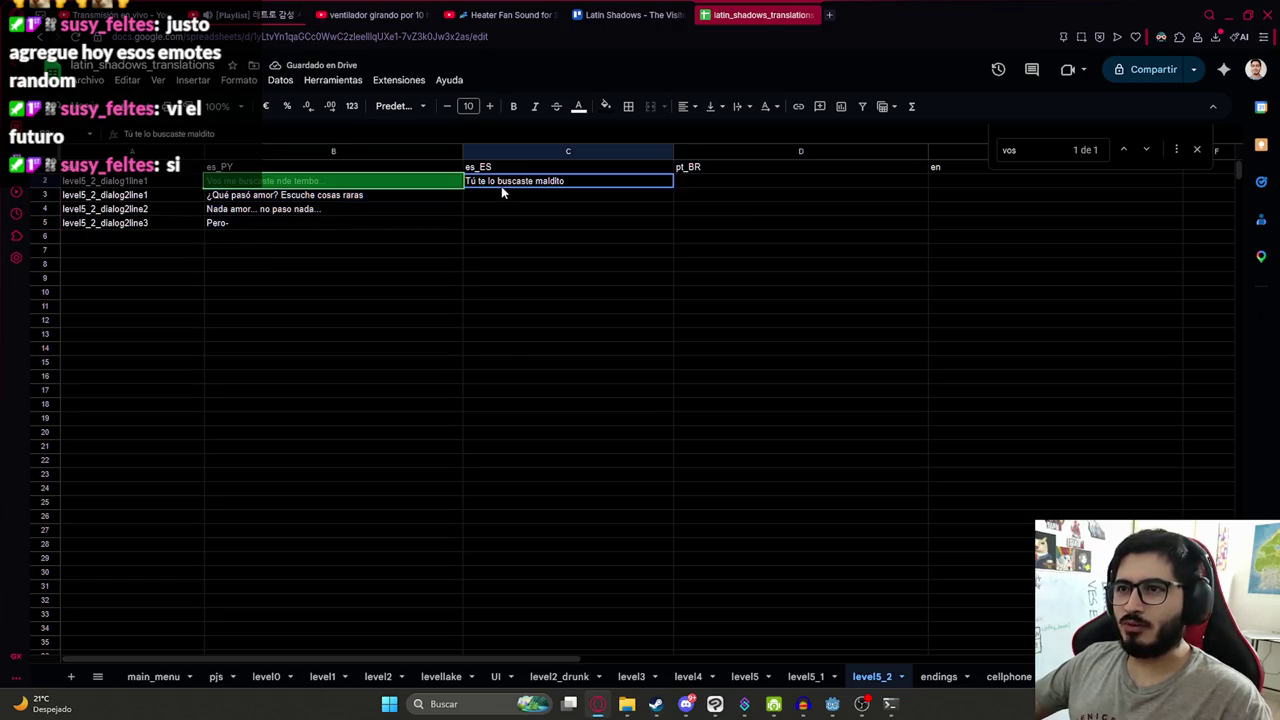
- Enter the es_ES line '¿Qué sucedió amor?' in C3
{"action": "left_click", "coordinate": [460, 197]}
{"action": "left_click", "coordinate": [505, 193]}
{"action": "type", "text": "¿Qué pas"}
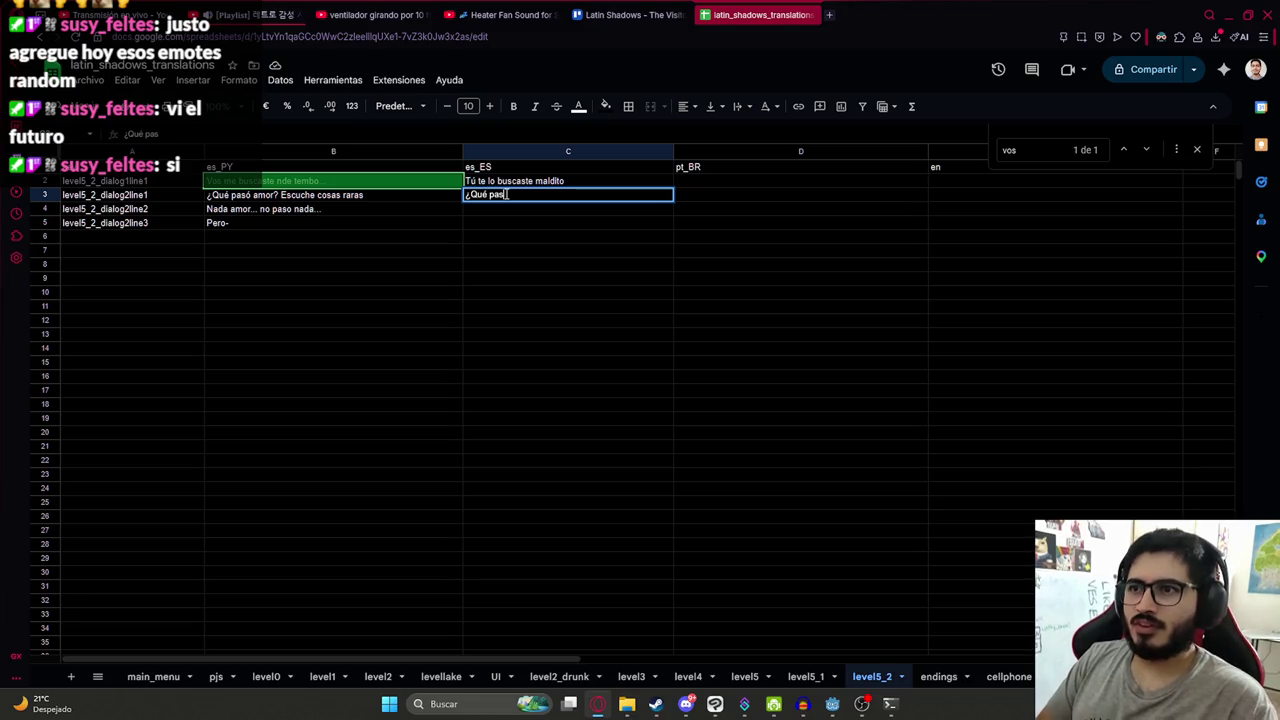
{"action": "key", "text": "BackSpace"}
{"action": "key", "text": "BackSpace"}
{"action": "key", "text": "BackSpace"}
{"action": "type", "text": "sucedió"}
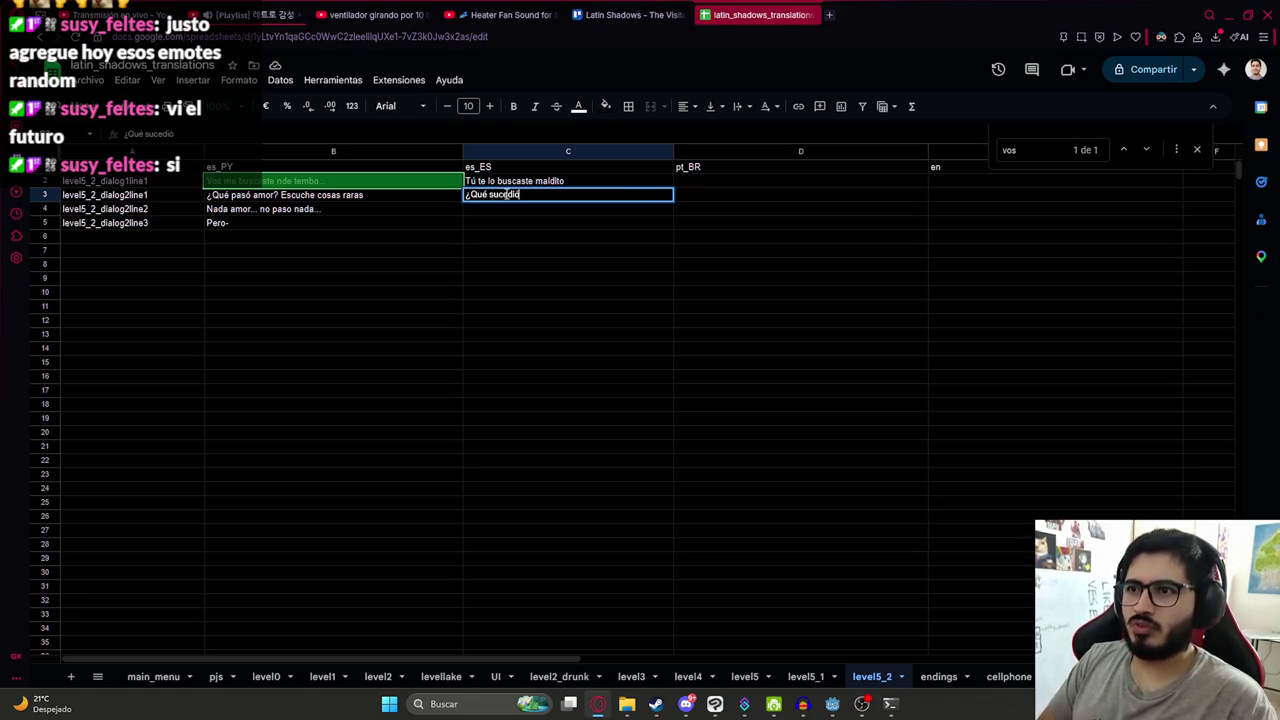
{"action": "type", "text": " amor? Escuché cosas raras"}
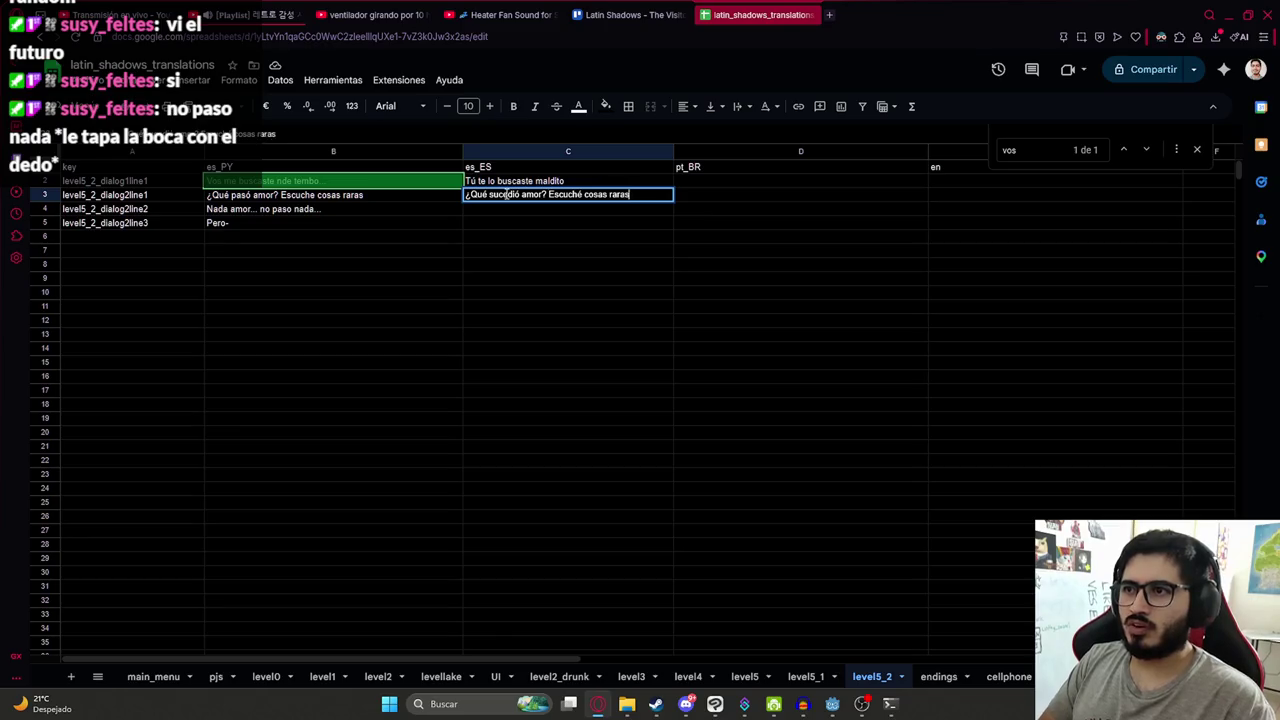
{"action": "key", "text": "Return"}
- Correct 'Escuche' to 'Escuché' in the B3 line
{"action": "double_click", "coordinate": [315, 194]}
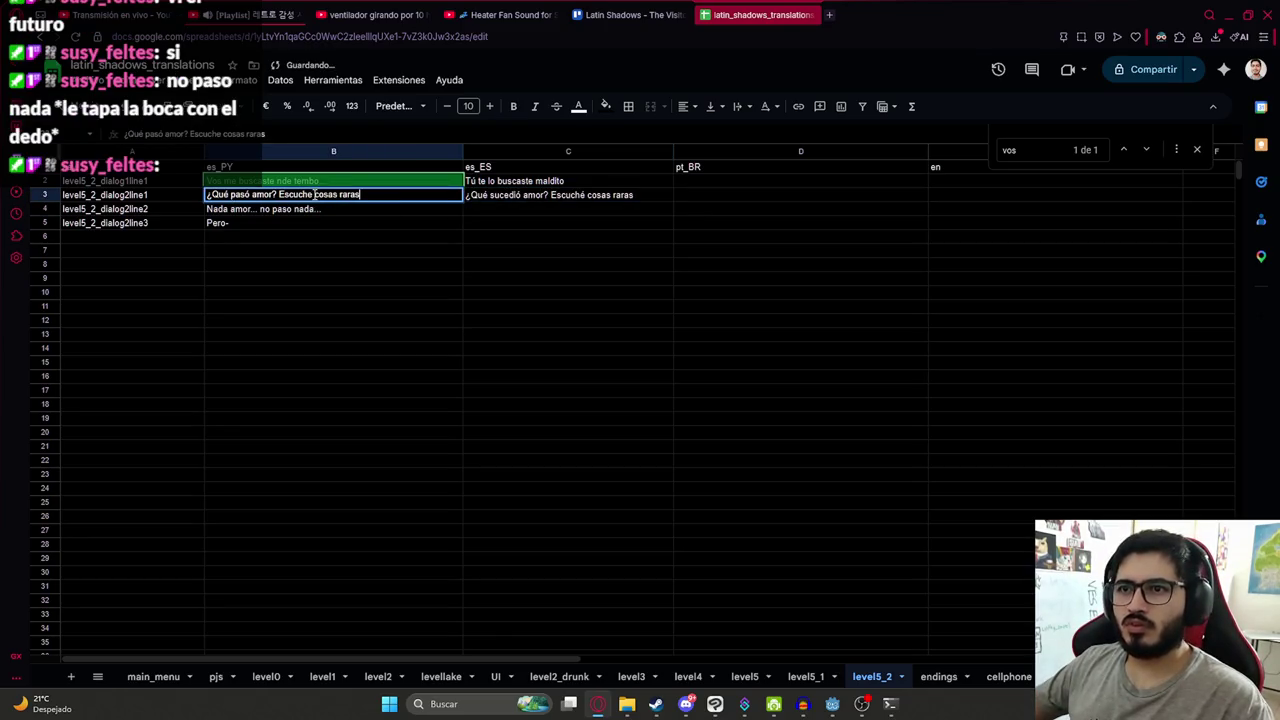
{"action": "key", "text": "BackSpace"}
{"action": "type", "text": "é"}
{"action": "key", "text": "Return"}
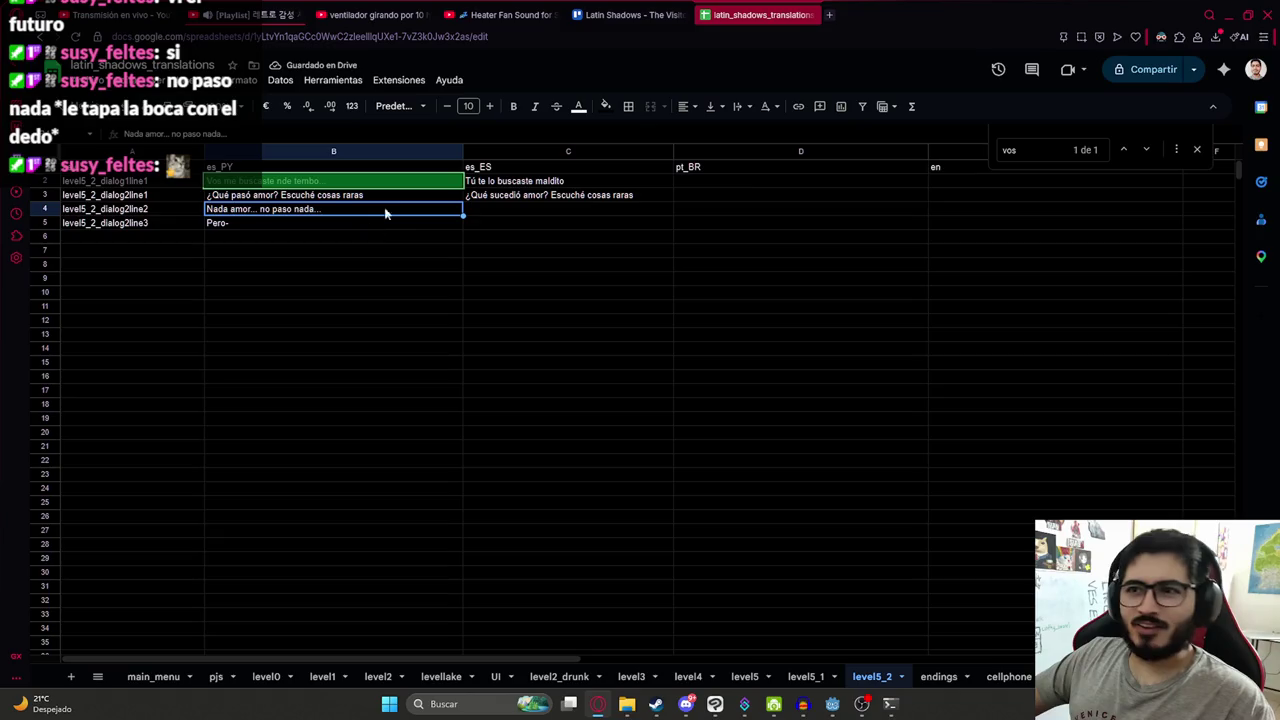
- Enter 'Nada amor... no paso nada...' and 'Pero-' in C4:C5, then select the new column C lines
{"action": "left_click", "coordinate": [522, 210]}
{"action": "type", "text": "Nada amor..."}
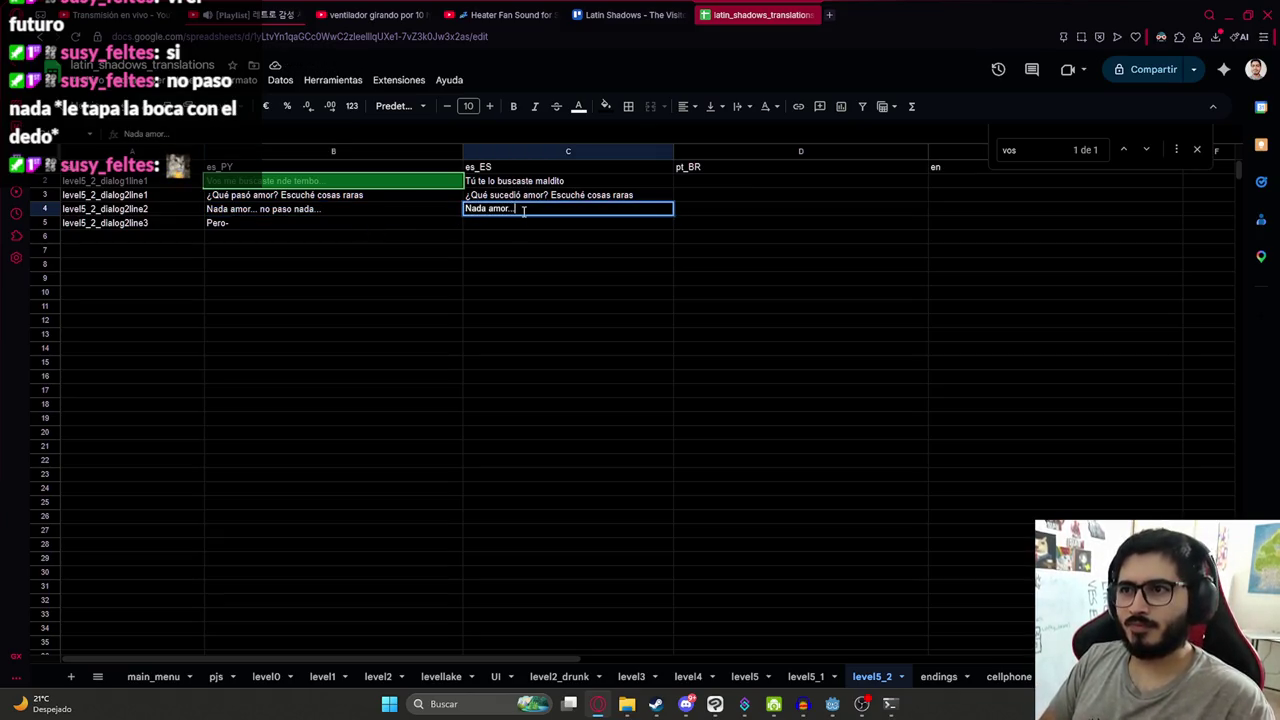
{"action": "type", "text": " no paso nada.."}
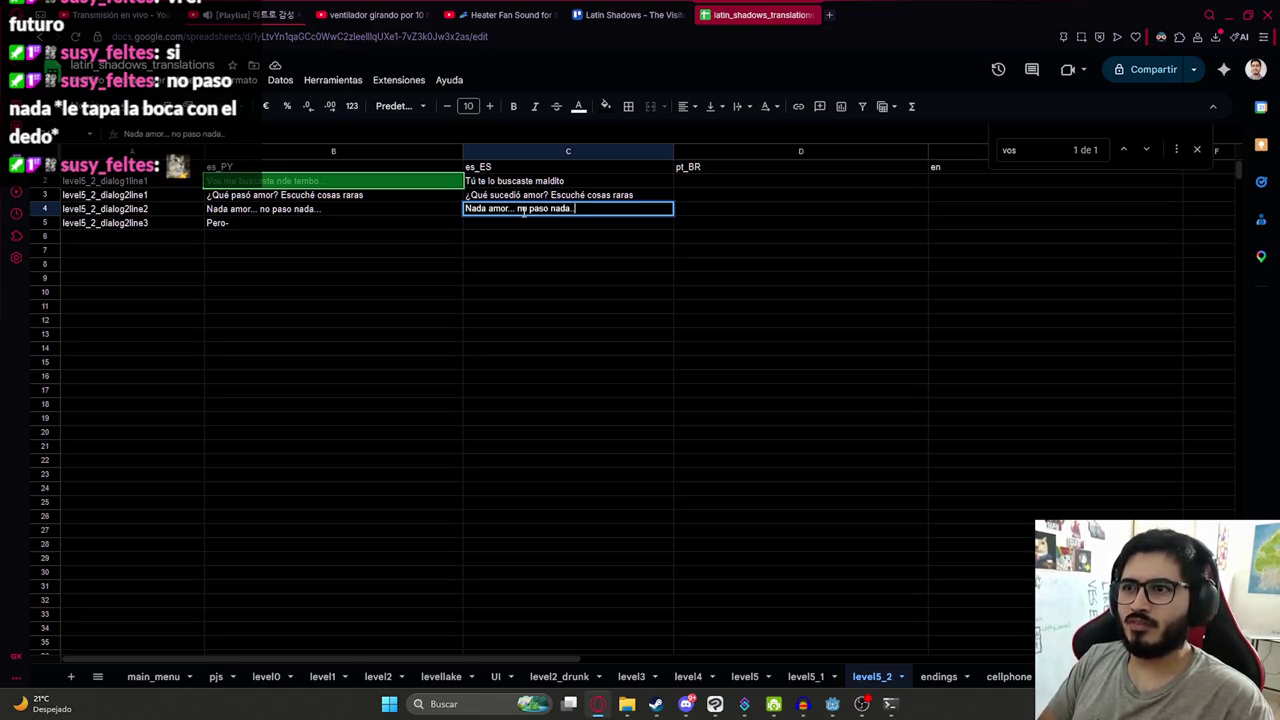
{"action": "type", "text": "."}
{"action": "key", "text": "Return"}
{"action": "type", "text": "Pero-"}
{"action": "key", "text": "Return"}
{"action": "mouse_move", "coordinate": [525, 195]}
{"action": "left_mouse_down"}
{"action": "mouse_move", "coordinate": [531, 224]}
{"action": "mouse_move", "coordinate": [563, 222]}
{"action": "left_mouse_up"}
{"action": "key", "text": "ctrl+c"}
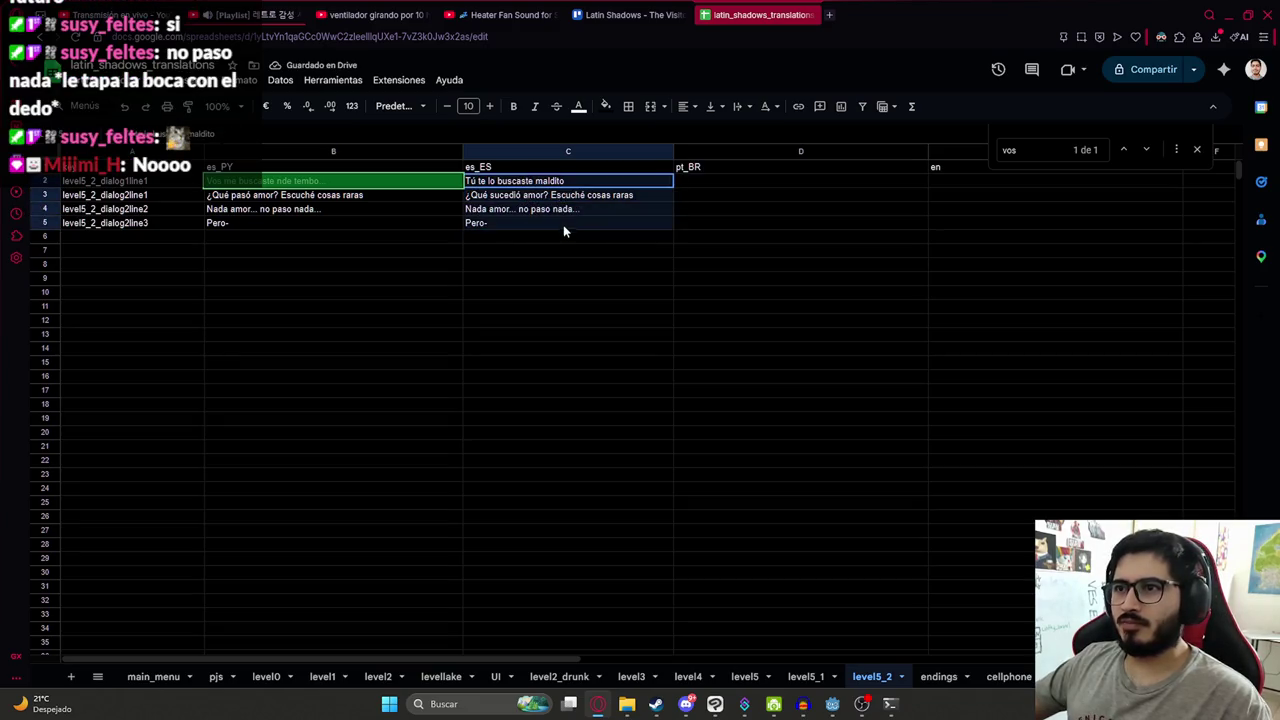
{"action": "left_click", "coordinate": [829, 15]}
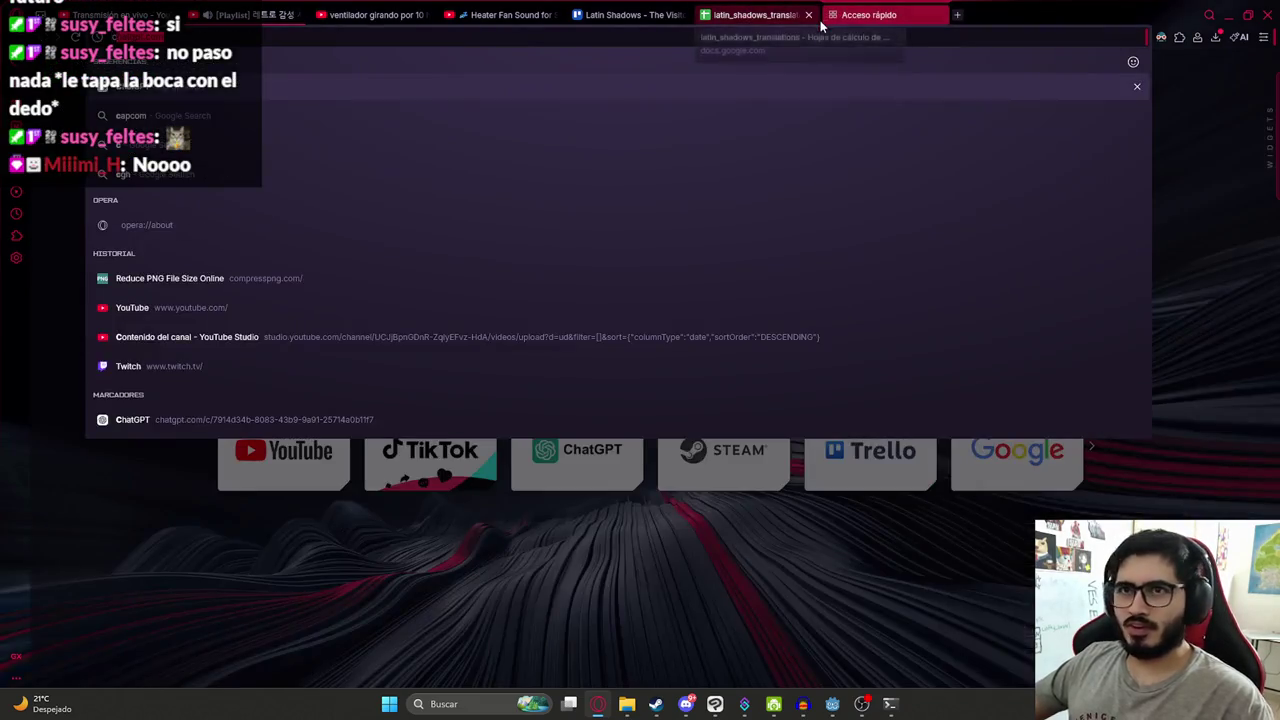
- In ChatGPT, request translation of the pasted Spanish lines into Brazilian Portuguese and US English
{"action": "type", "text": "chat"}
{"action": "key", "text": "Return"}
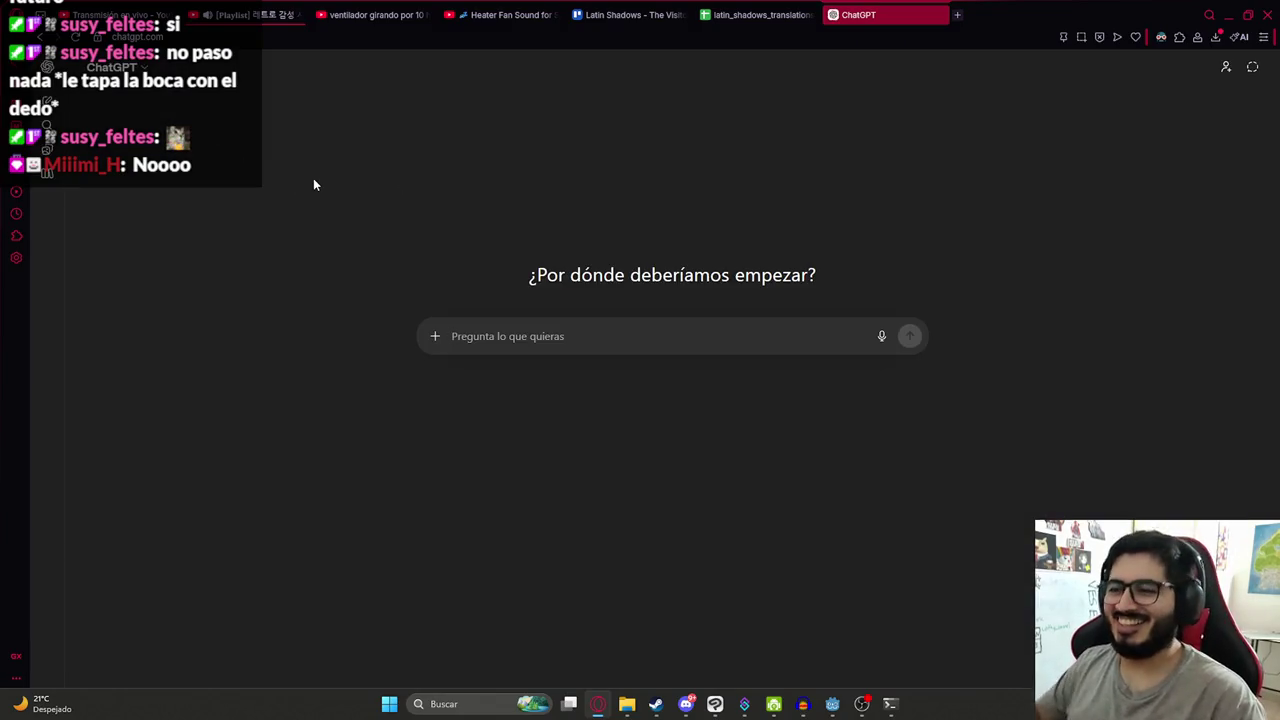
{"action": "type", "text": "Traduce a por"}
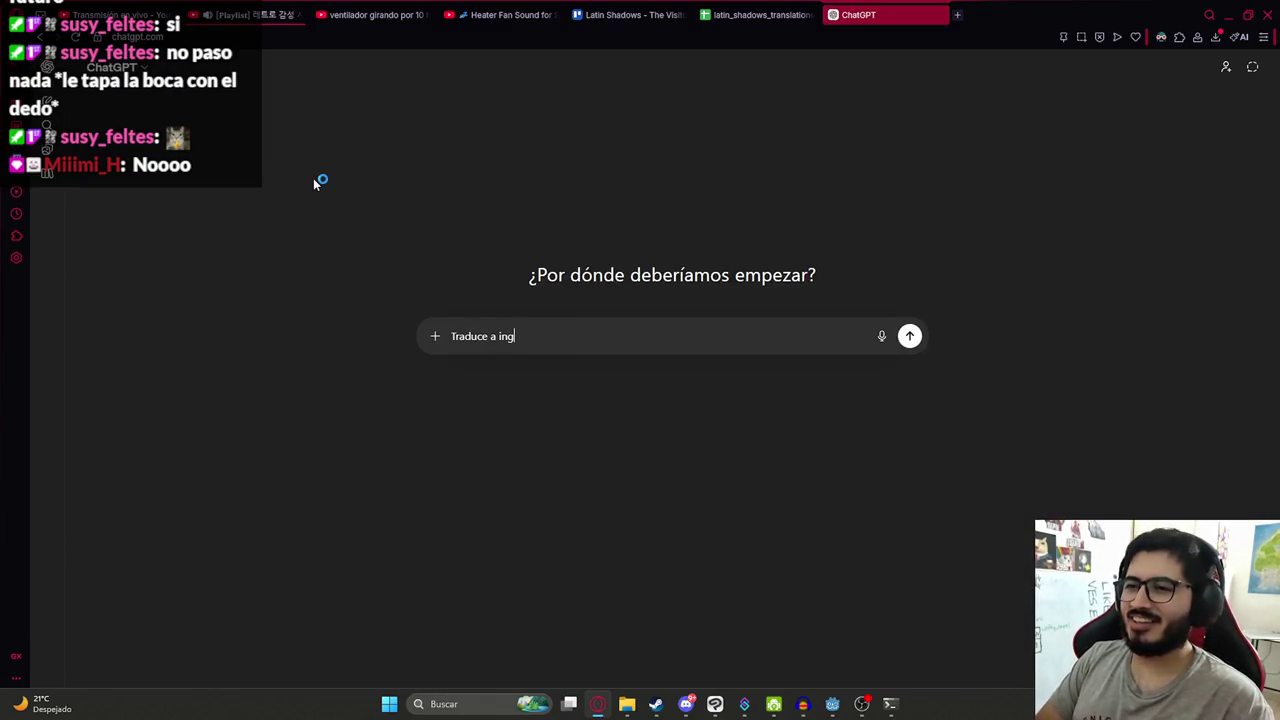
{"action": "type", "text": "tugues brasil e i"}
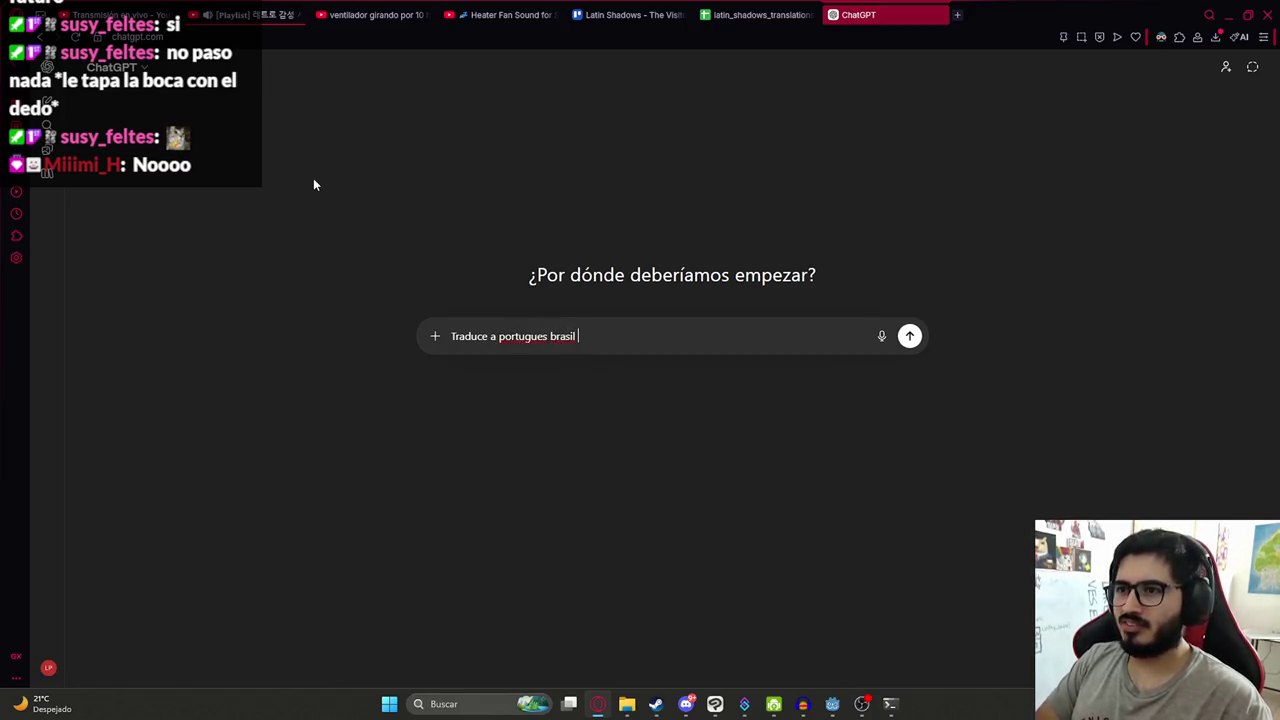
{"action": "type", "text": "ngles eeu"}
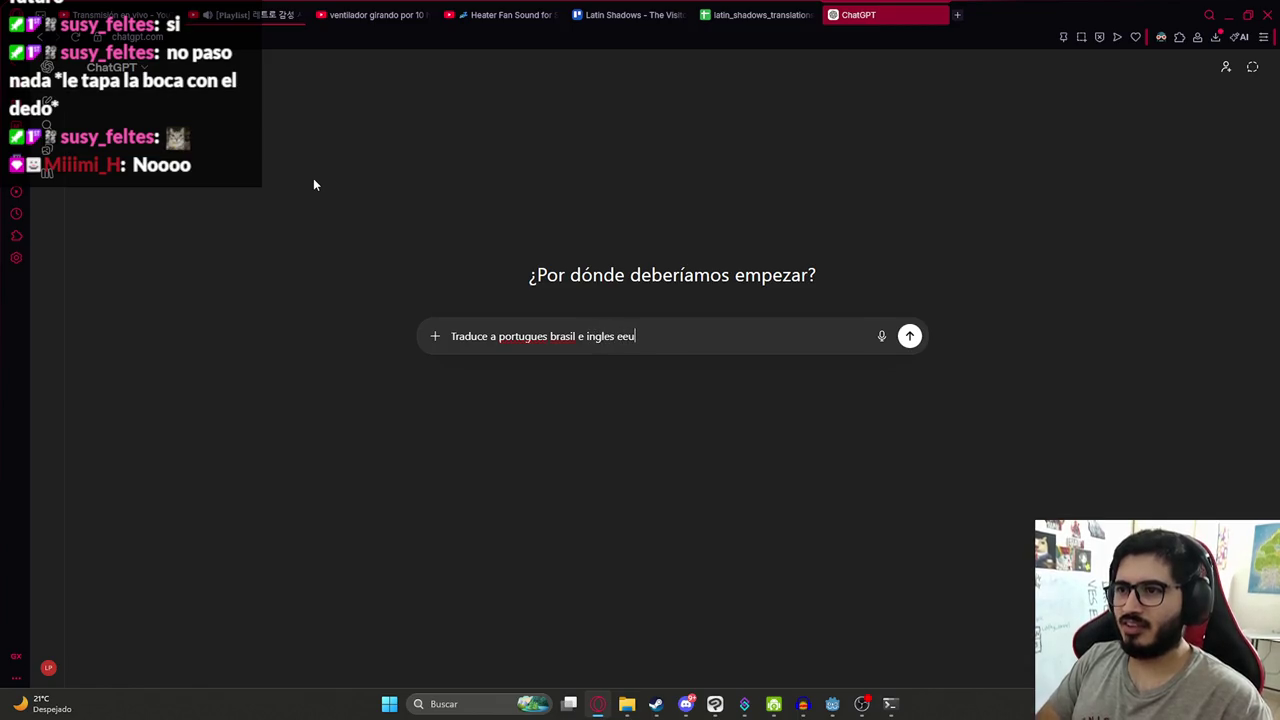
{"action": "type", "text": "u"}
{"action": "key", "text": "shift+Return"}
{"action": "key", "text": "ctrl+v"}
{"action": "key", "text": "Return"}
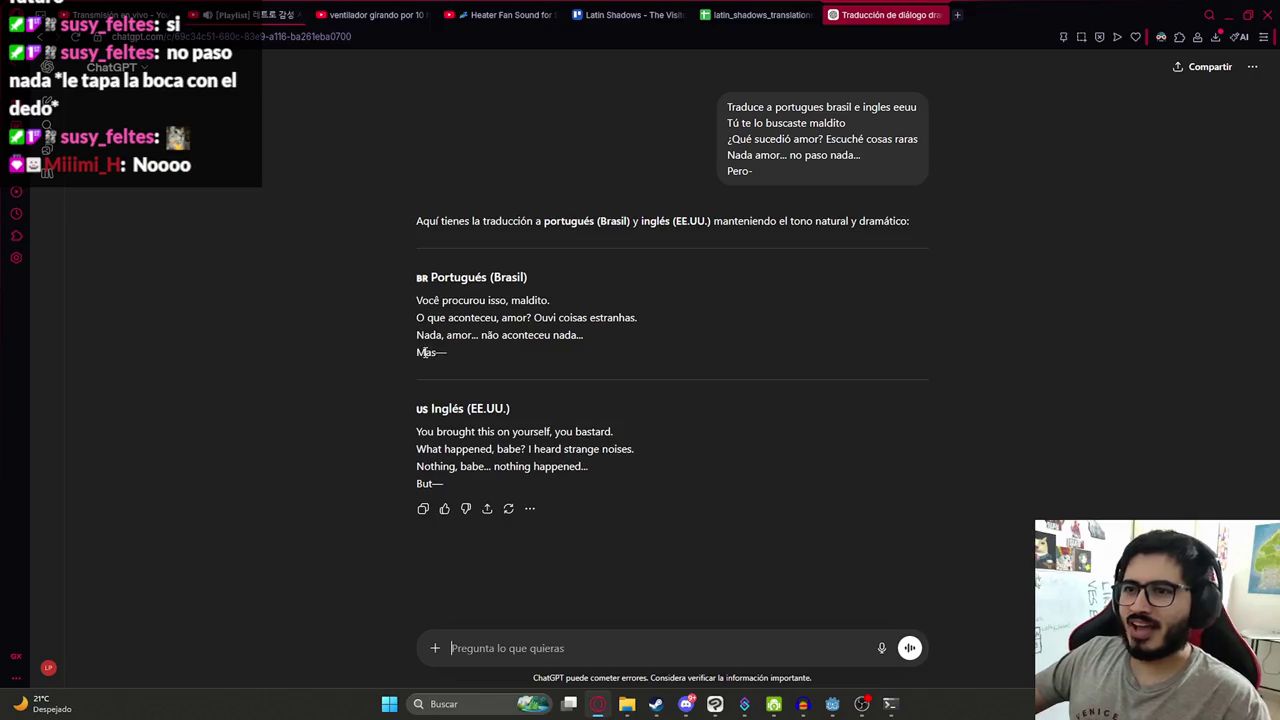
- Paste the Portuguese translations into column D from D2, changing D5 to 'Mas-'
{"action": "left_click_drag", "start_coordinate": [440, 354], "coordinate": [415, 299]}
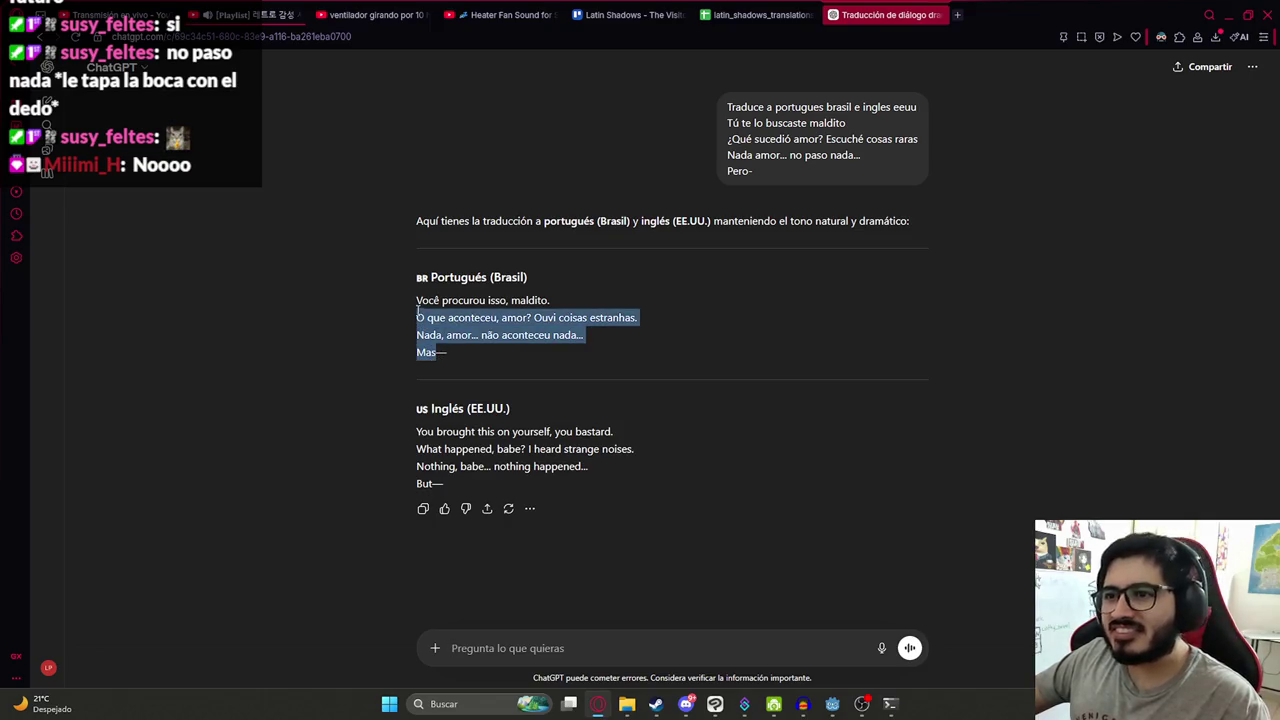
{"action": "left_click", "coordinate": [726, 18]}
{"action": "left_click", "coordinate": [726, 178]}
{"action": "key", "text": "ctrl+v"}
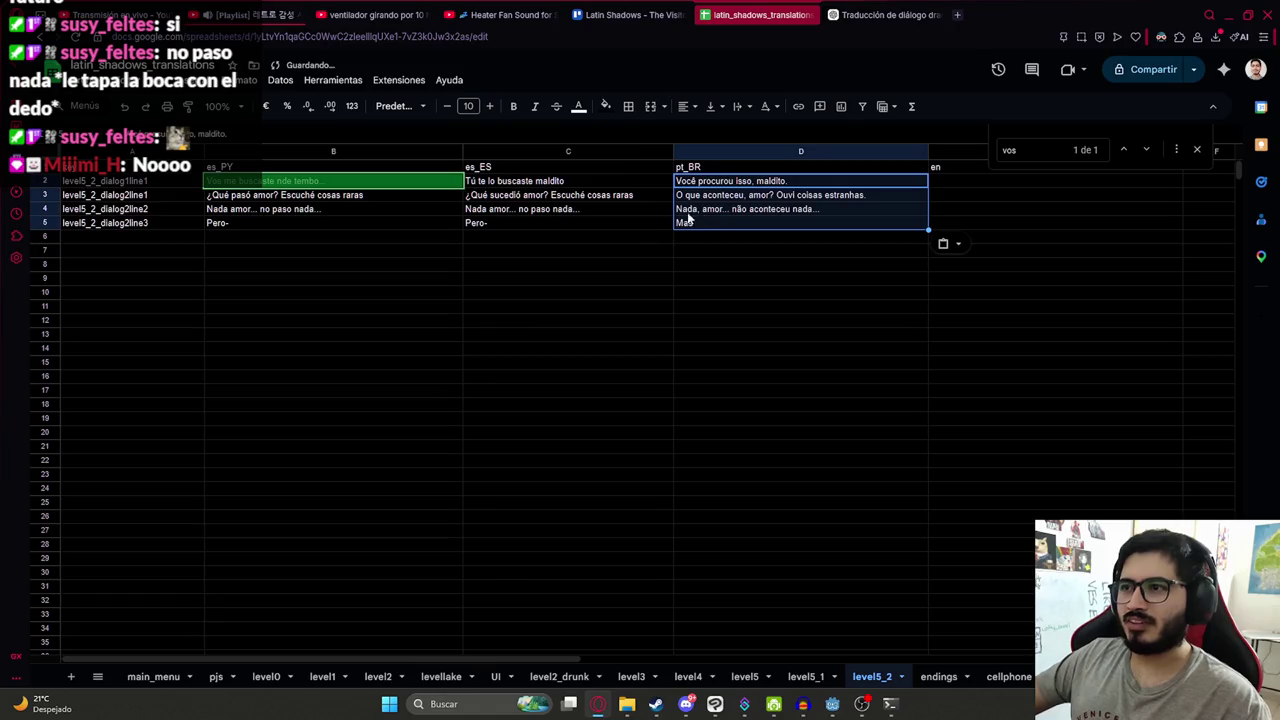
{"action": "left_click", "coordinate": [758, 222]}
{"action": "type", "text": "Mas-"}
{"action": "key", "text": "Return"}
{"action": "left_click", "coordinate": [748, 221]}
- Paste the English translations into column E starting at E2
{"action": "left_click", "coordinate": [885, 14]}
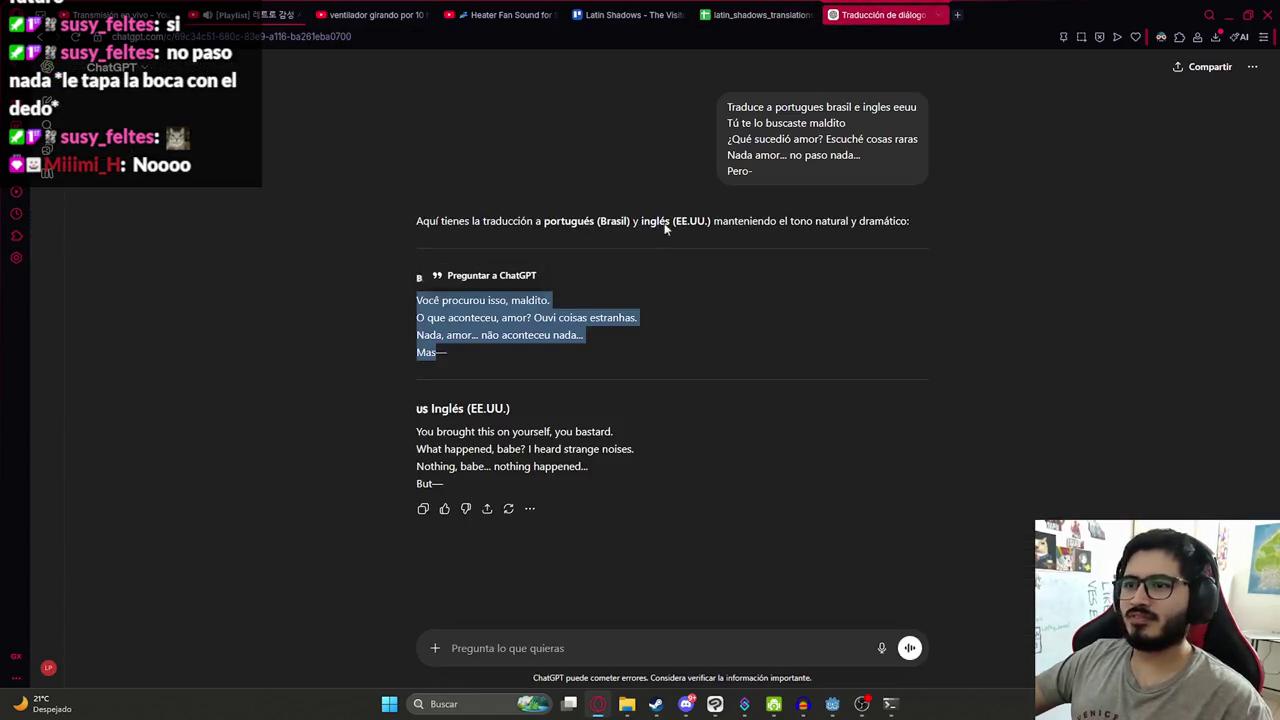
{"action": "left_click_drag", "start_coordinate": [438, 484], "coordinate": [414, 428]}
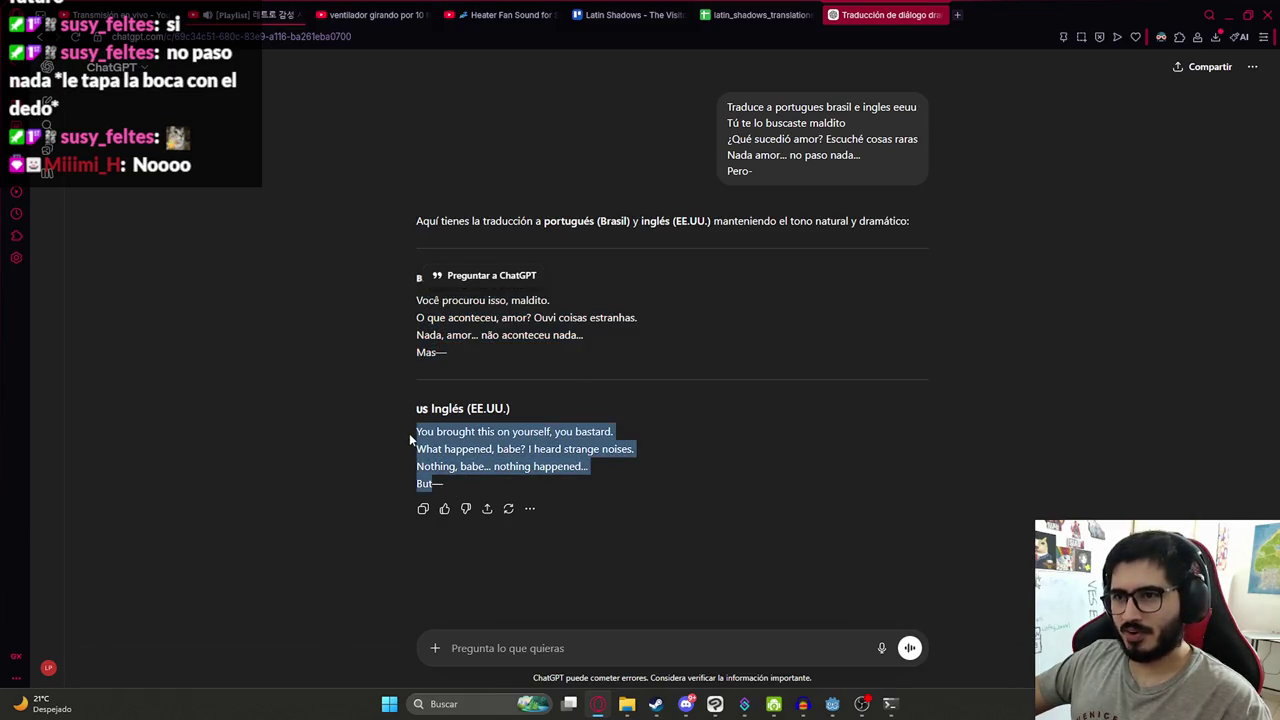
{"action": "left_click", "coordinate": [760, 14]}
{"action": "left_click", "coordinate": [986, 183]}
{"action": "type", "text": "You brought this on yourself, you bastard. What happened, babe? I heard strange noises. Nothing, babe... nothing happened... But"}
{"action": "key", "text": "ctrl+z"}
{"action": "type", "text": "You brought this on yourself, you bastard. What happened, babe? I heard strange noises. Nothing, babe... nothing happened... But"}
{"action": "left_click", "coordinate": [1196, 149]}
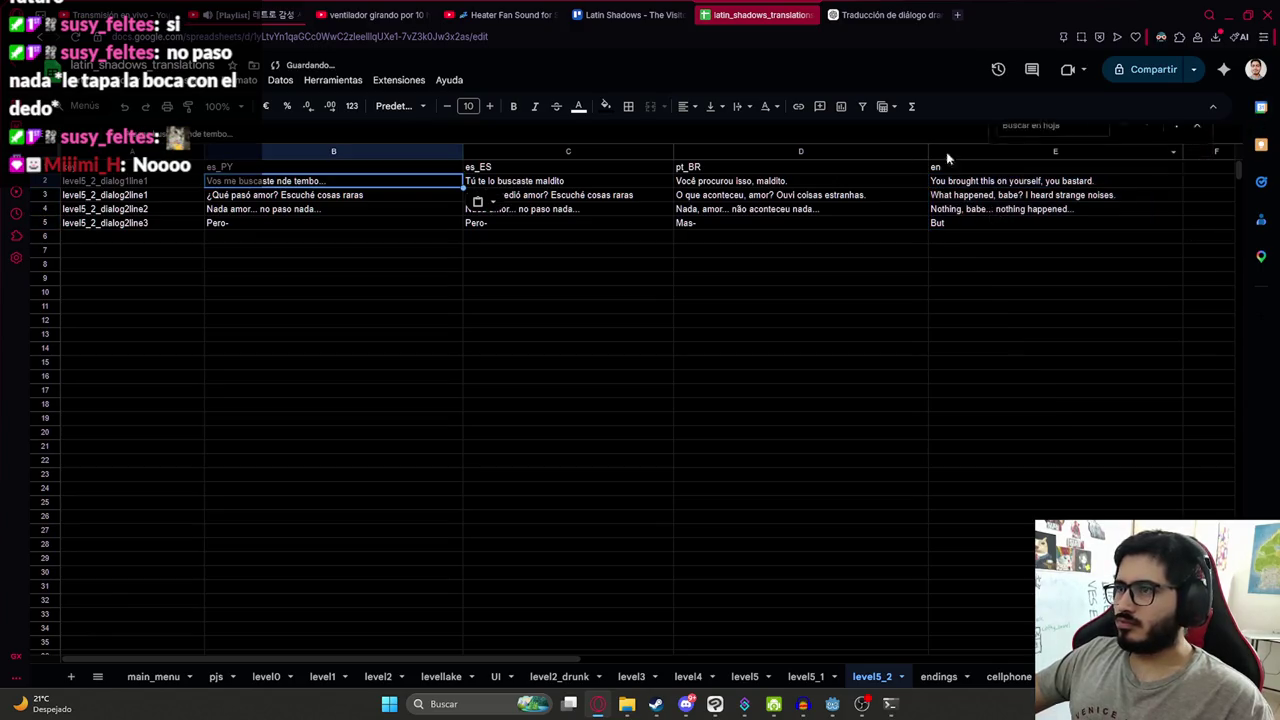
- Delete the trailing periods in D2 and E2, then copy the first English line
{"action": "double_click", "coordinate": [815, 180]}
{"action": "key", "text": "BackSpace"}
{"action": "left_click", "coordinate": [868, 195]}
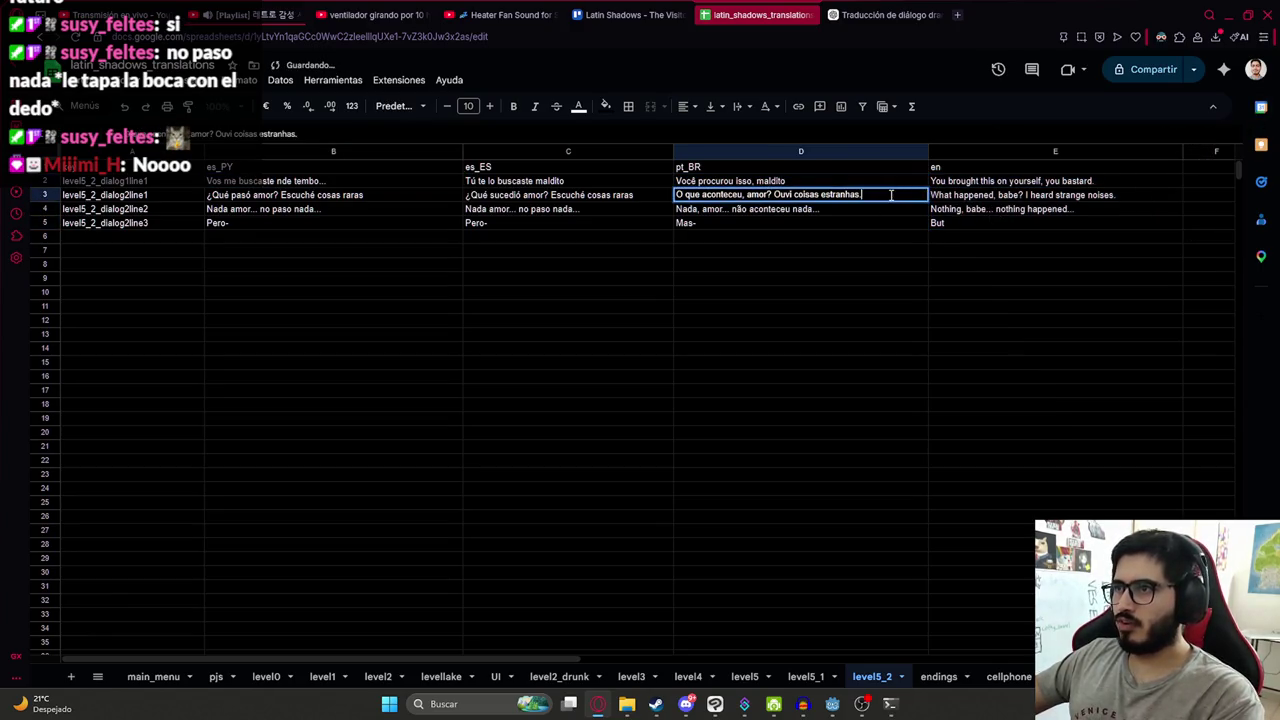
{"action": "left_click", "coordinate": [856, 210]}
{"action": "double_click", "coordinate": [1100, 181]}
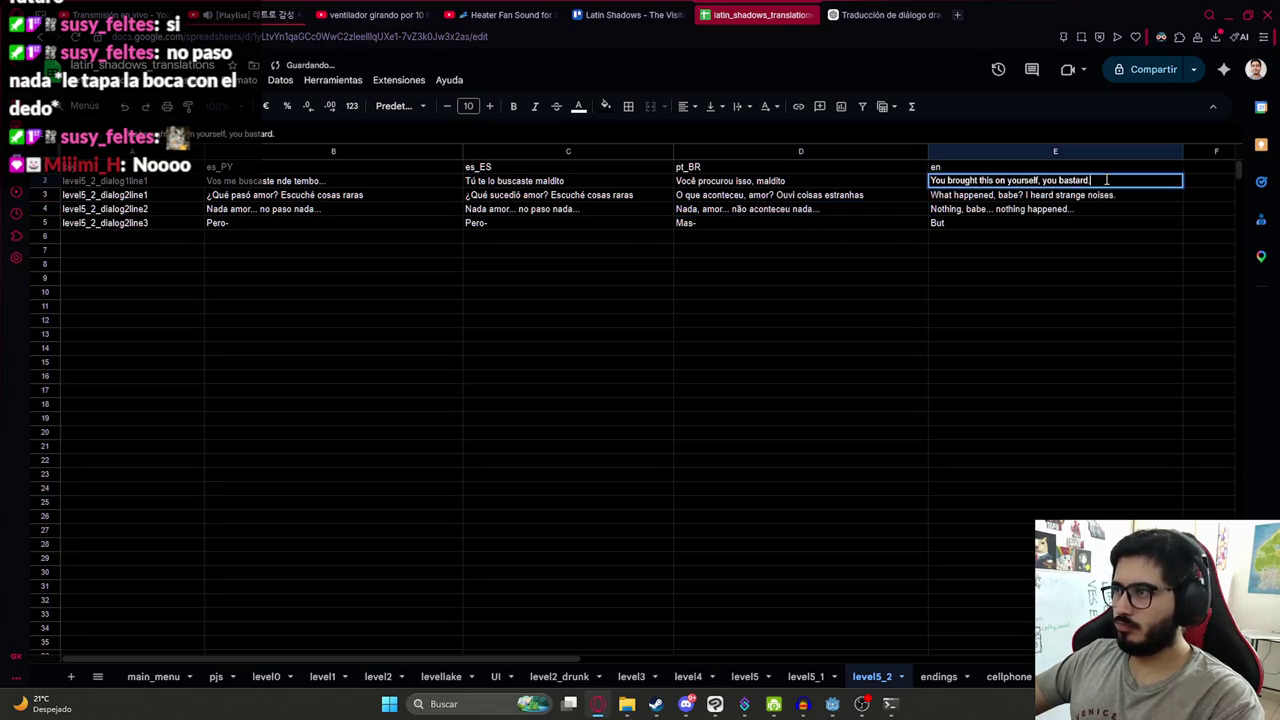
{"action": "key", "text": "BackSpace"}
{"action": "key", "text": "Return"}
{"action": "left_click", "coordinate": [988, 183]}
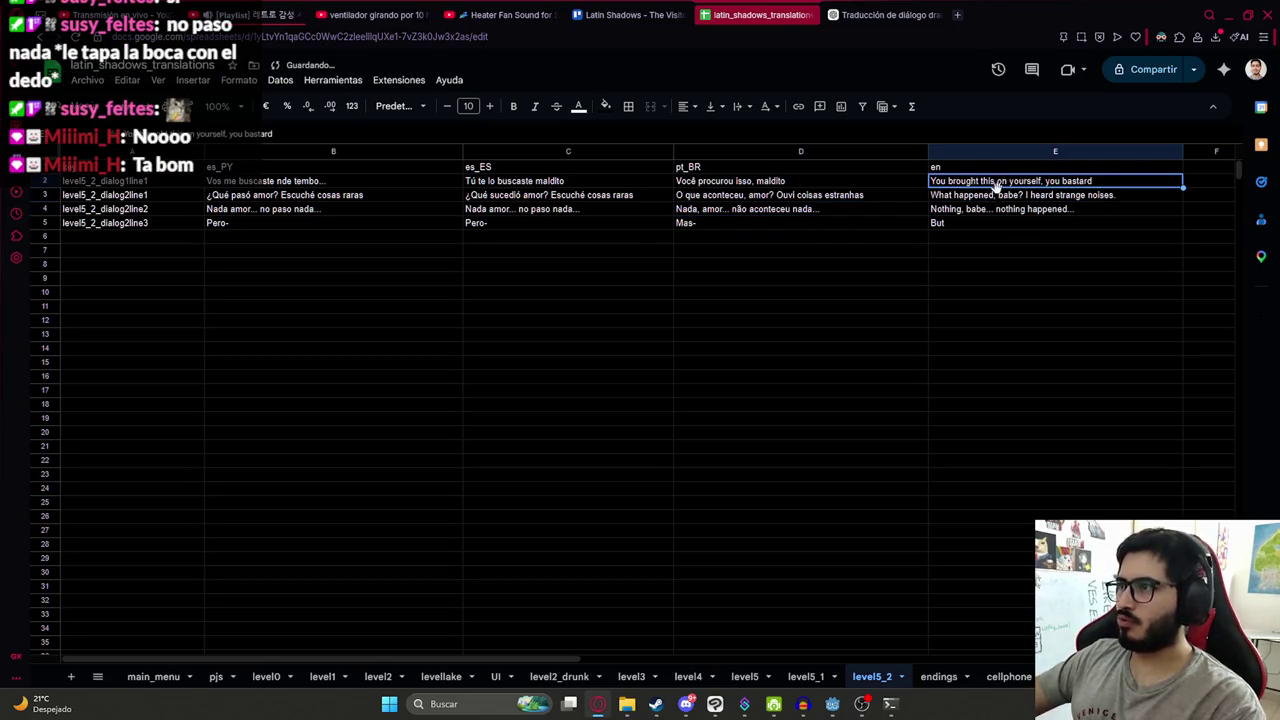
{"action": "key", "text": "ctrl+c"}
{"action": "left_click", "coordinate": [957, 14]}
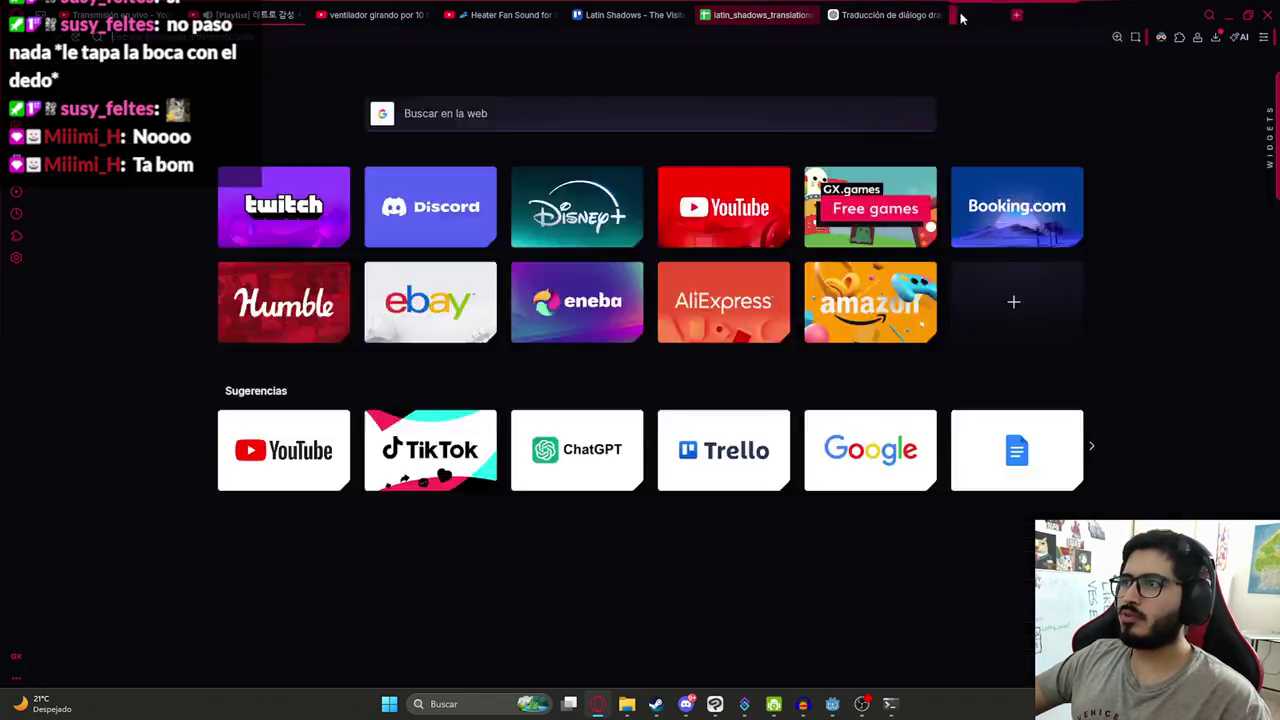
- Back-translate the English line with Google's translator: 'Te lo buscaste tú mismo, cabrón.'
{"action": "type", "text": "trad"}
{"action": "key", "text": "Return"}
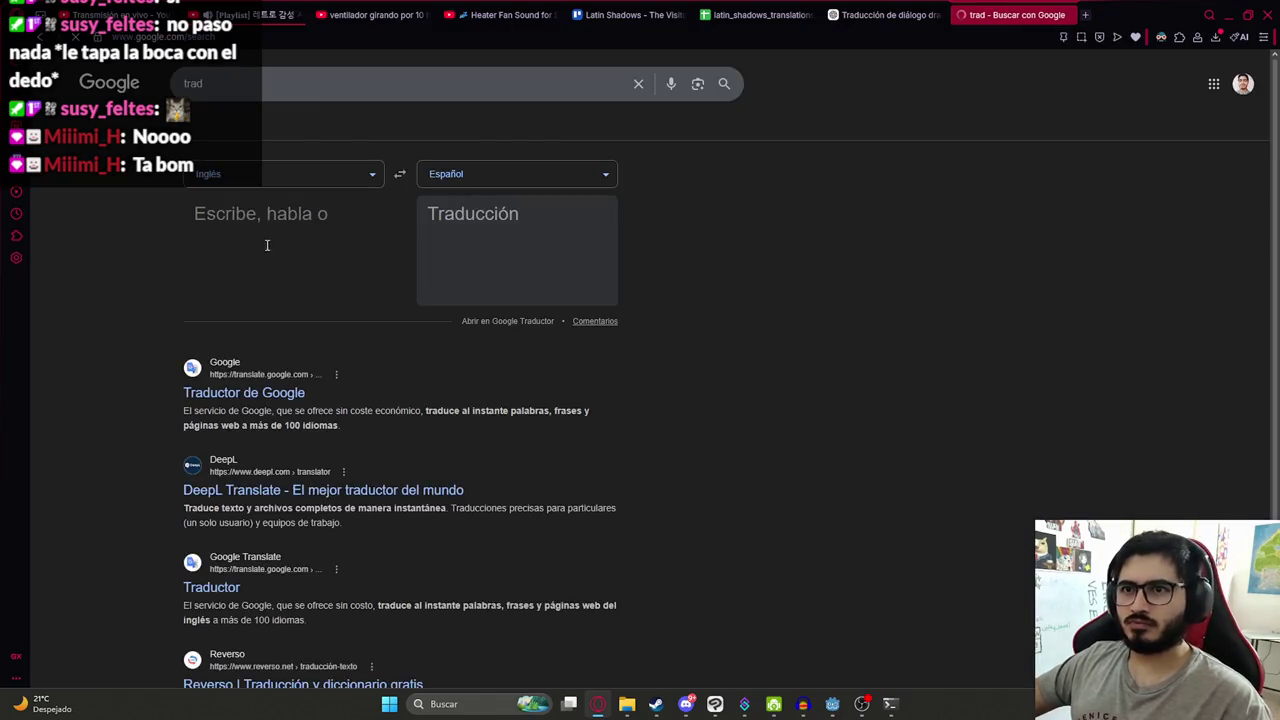
{"action": "key", "text": "ctrl+v"}
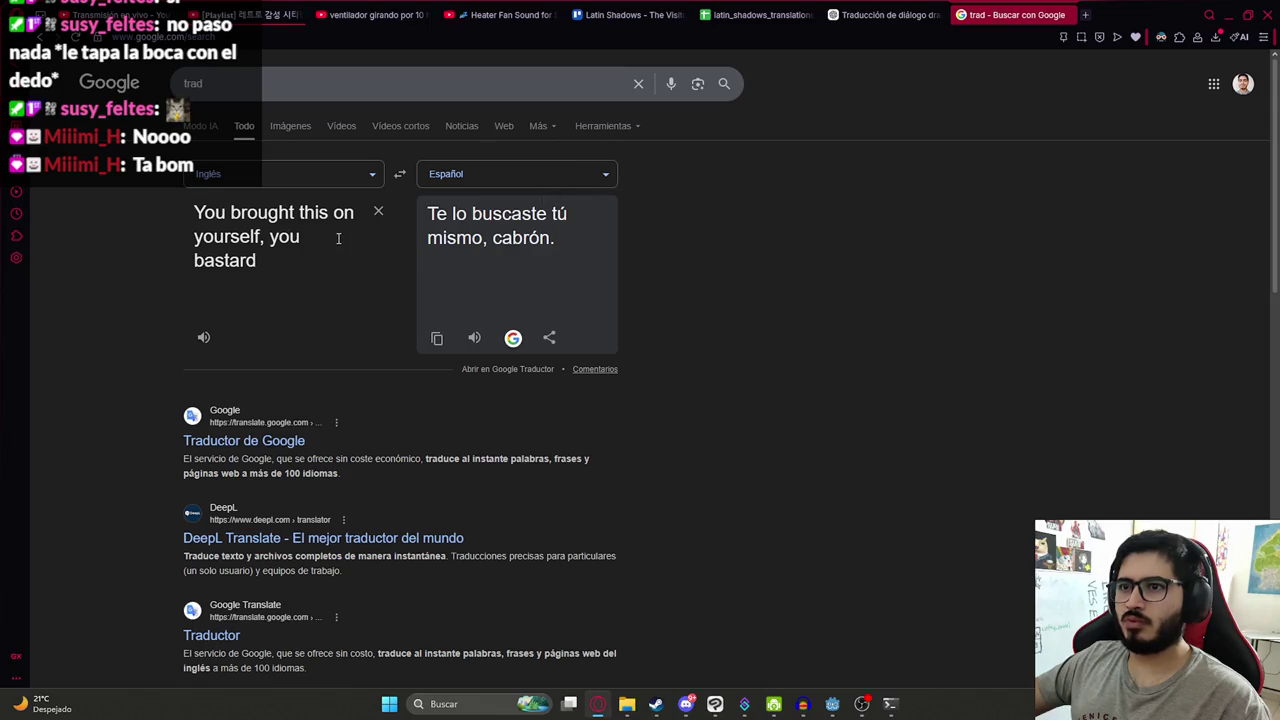
{"action": "left_click", "coordinate": [885, 14]}
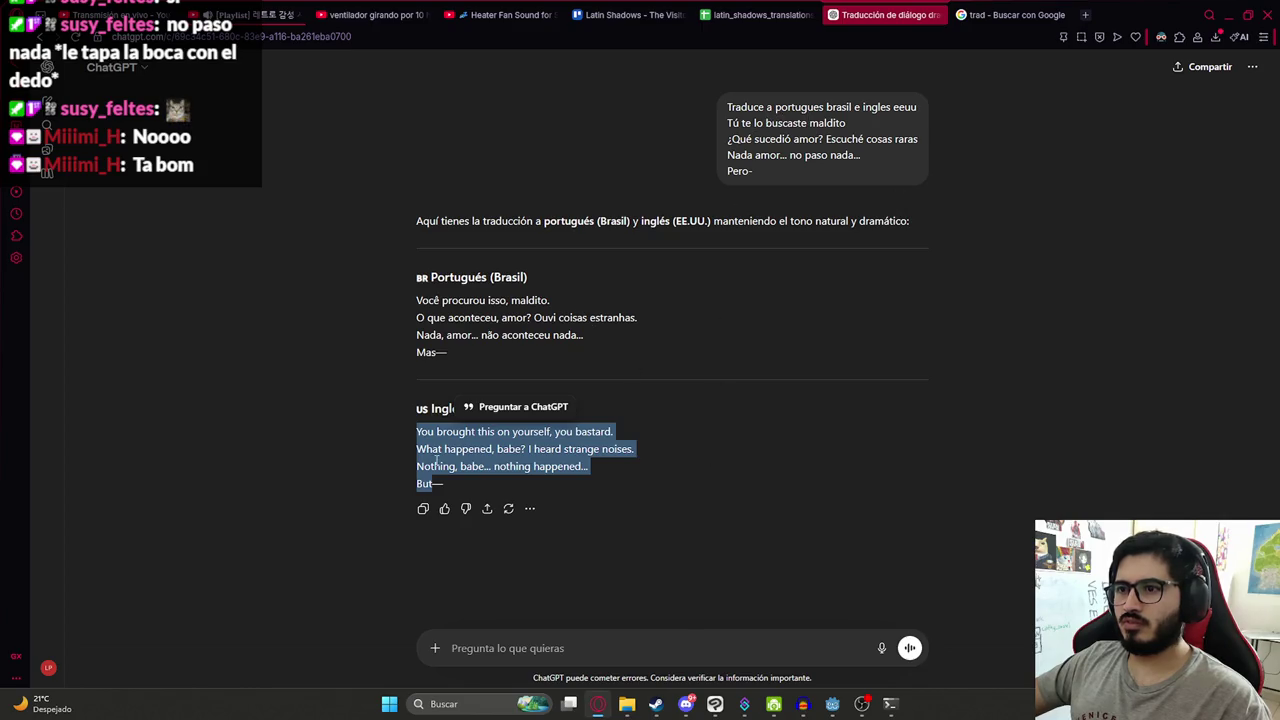
- Select an English line in ChatGPT, then edit E3 to read 'I heard strange noises' without a period
{"action": "left_click", "coordinate": [490, 418]}
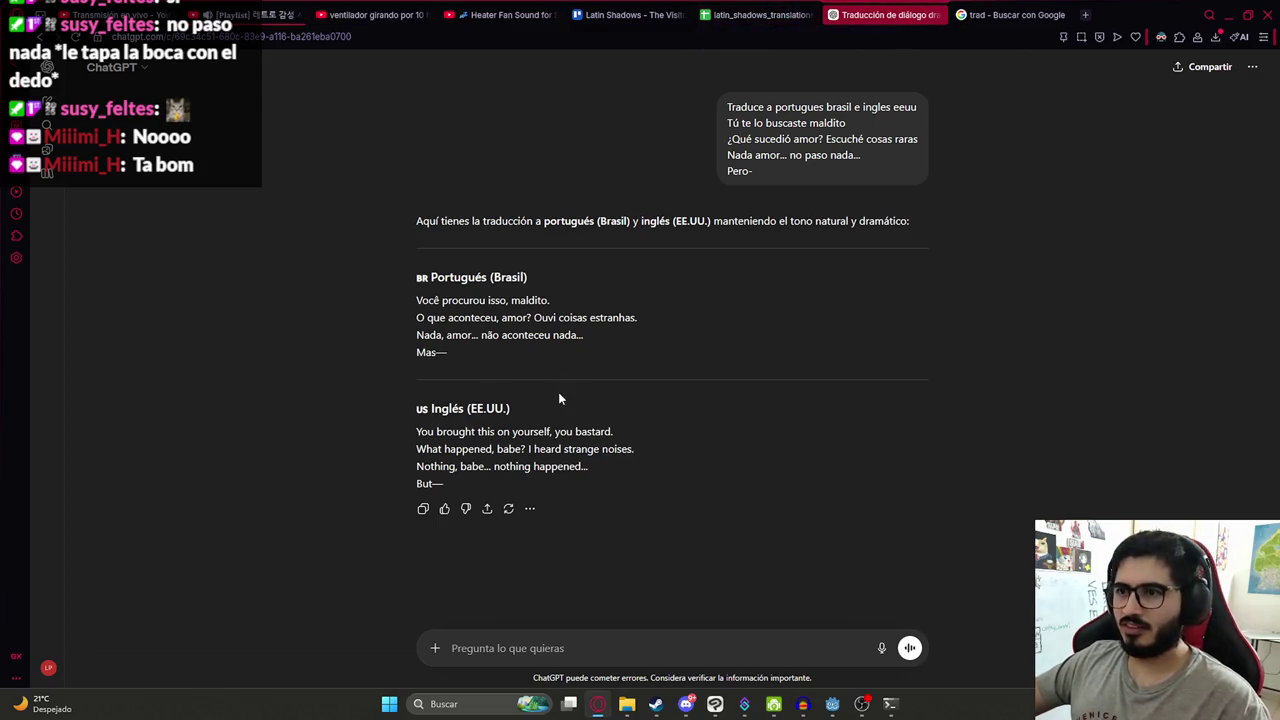
{"action": "left_click_drag", "start_coordinate": [628, 434], "coordinate": [400, 437]}
{"action": "left_click", "coordinate": [757, 14]}
{"action": "left_click", "coordinate": [1026, 281]}
{"action": "left_click", "coordinate": [1025, 195]}
{"action": "double_click", "coordinate": [965, 195]}
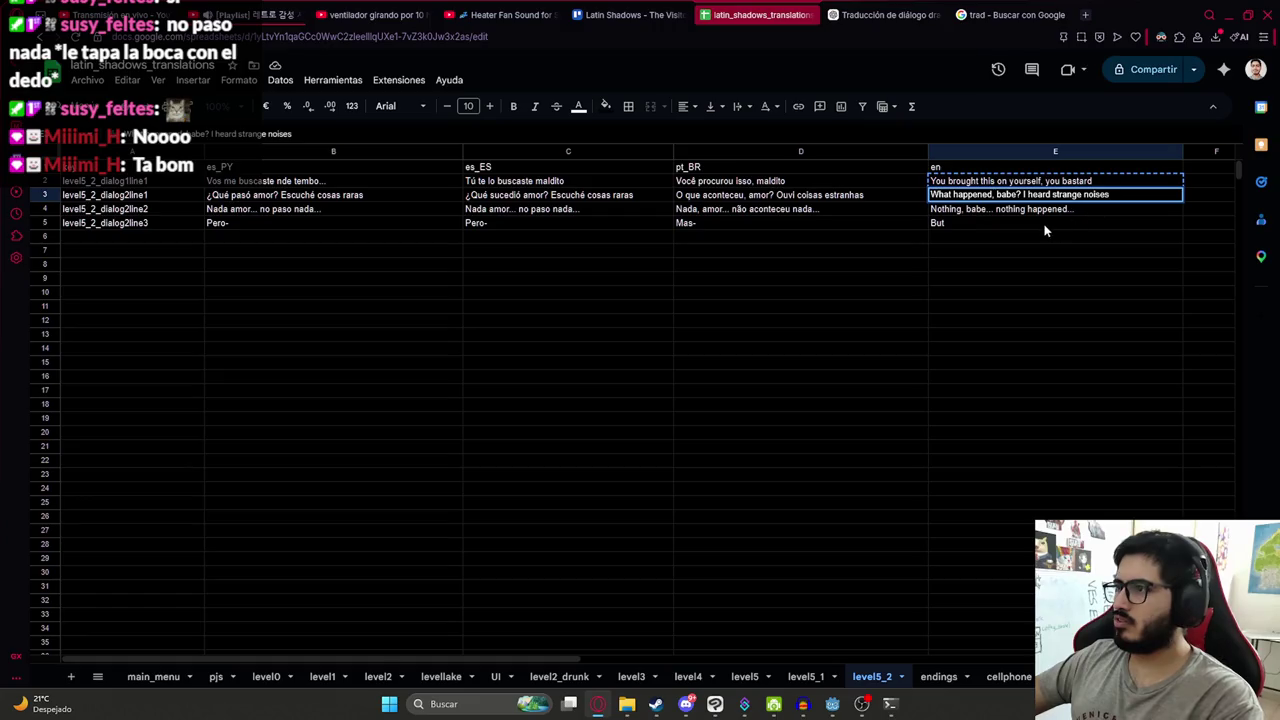
- Change the E5 English line to 'But-'
{"action": "left_click", "coordinate": [1007, 224]}
{"action": "left_click", "coordinate": [992, 212]}
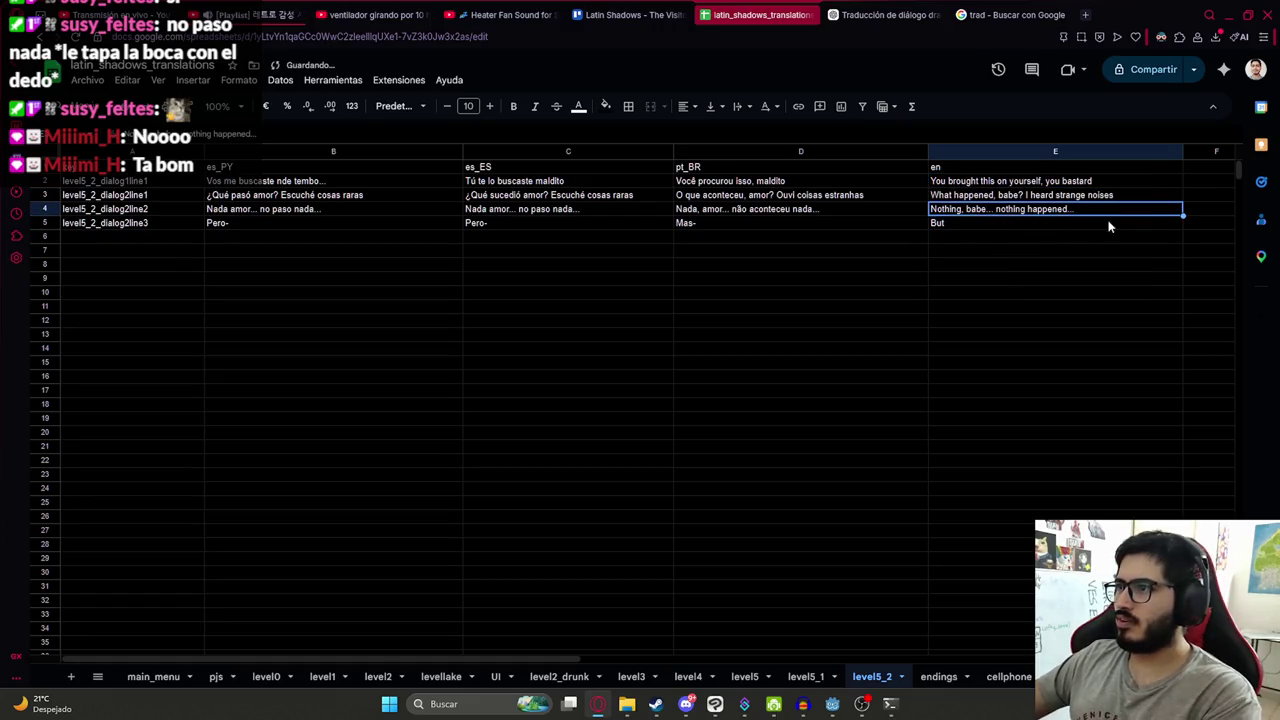
{"action": "double_click", "coordinate": [959, 226]}
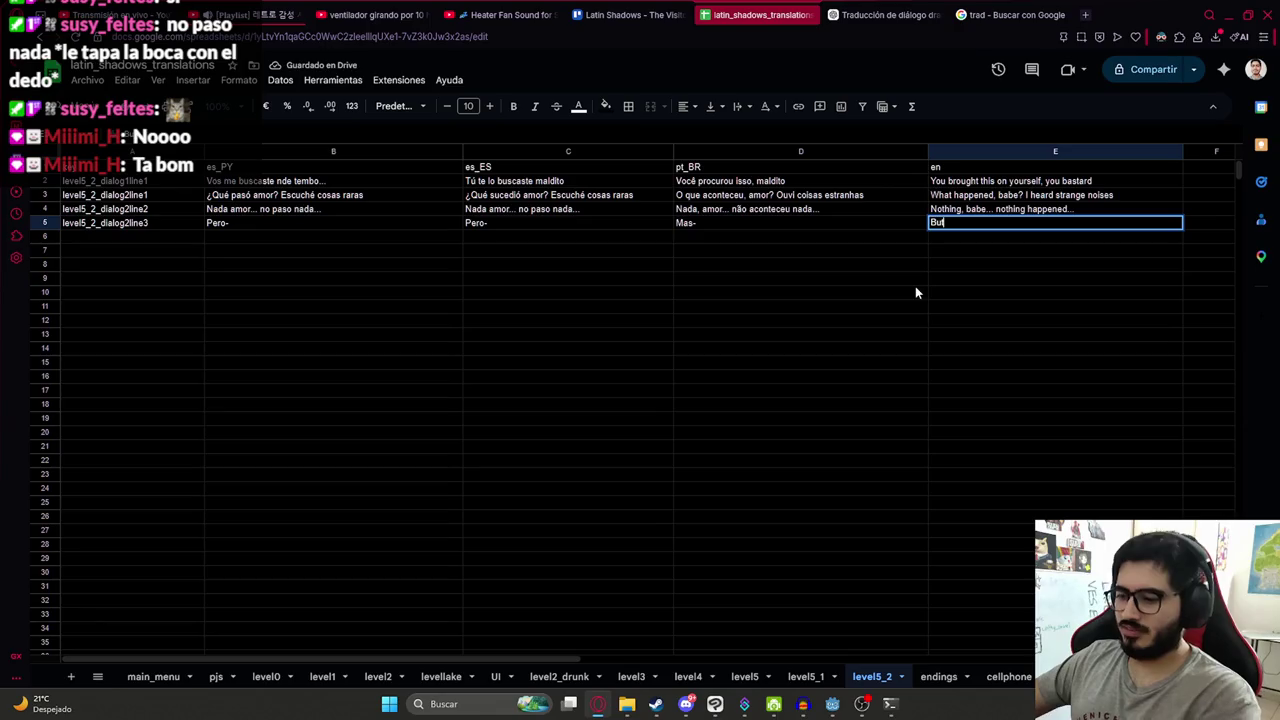
{"action": "type", "text": "-"}
{"action": "left_click", "coordinate": [938, 238]}
{"action": "left_click", "coordinate": [977, 211]}
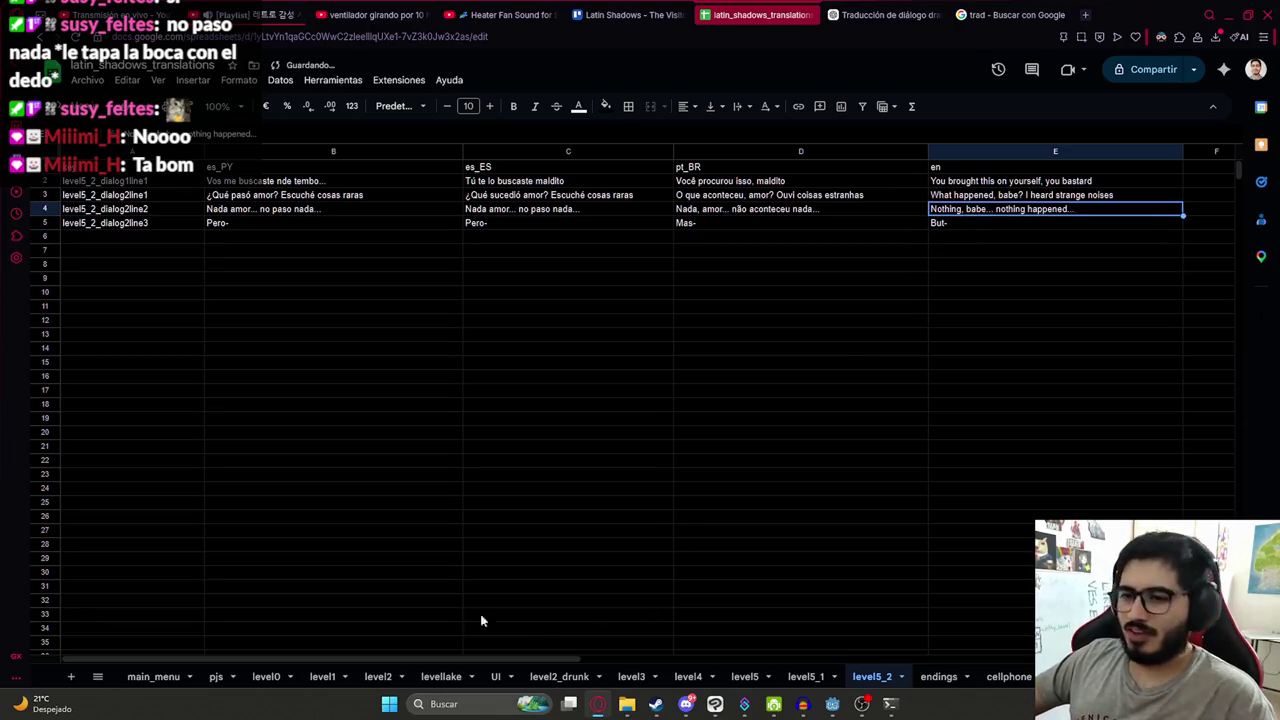
- Find 'amor' across the sheets and change level3's E17 to 'Be careful, babe...'
{"action": "left_click", "coordinate": [322, 676]}
{"action": "key", "text": "ctrl+f"}
{"action": "type", "text": "amor"}
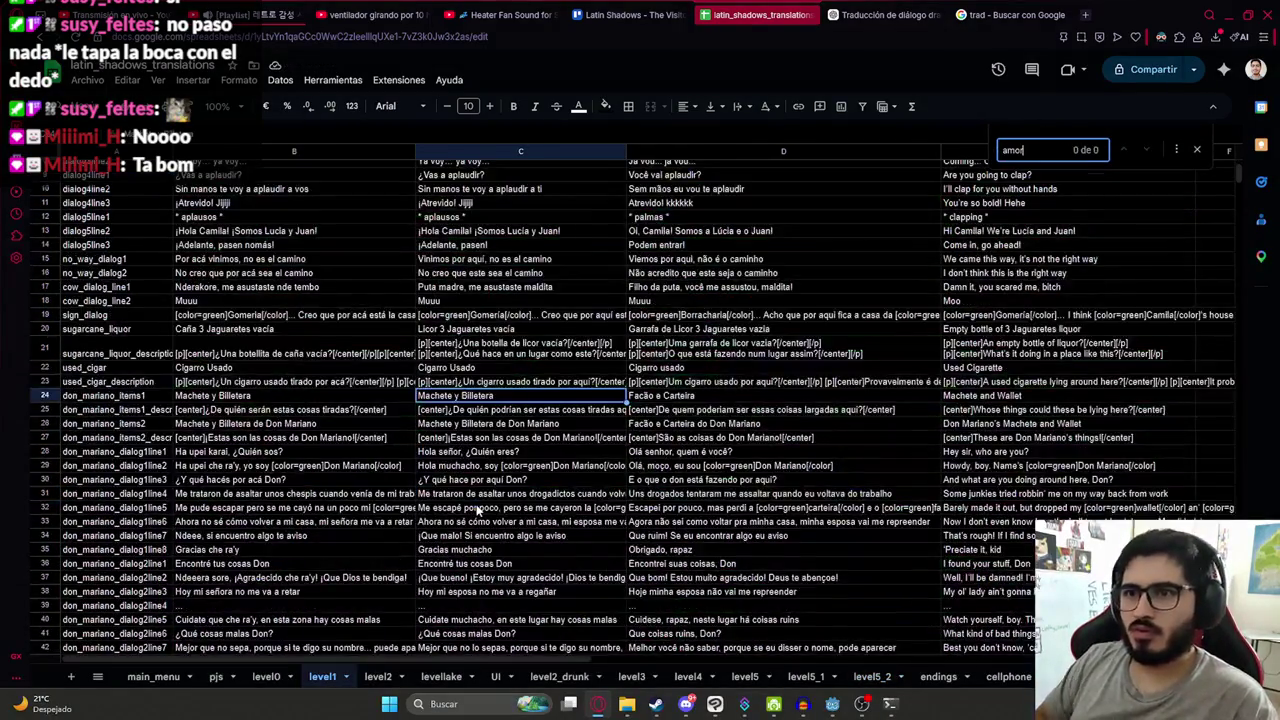
{"action": "left_click", "coordinate": [378, 676]}
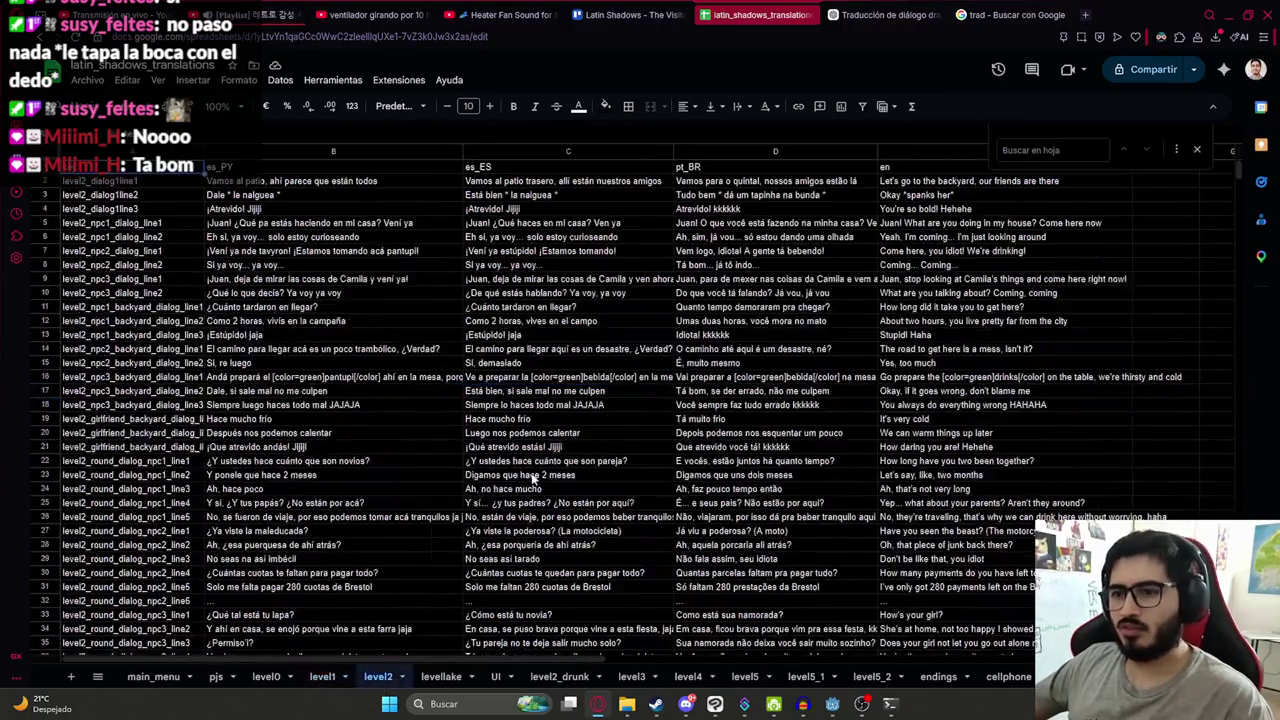
{"action": "type", "text": "amor"}
{"action": "key", "text": "Return"}
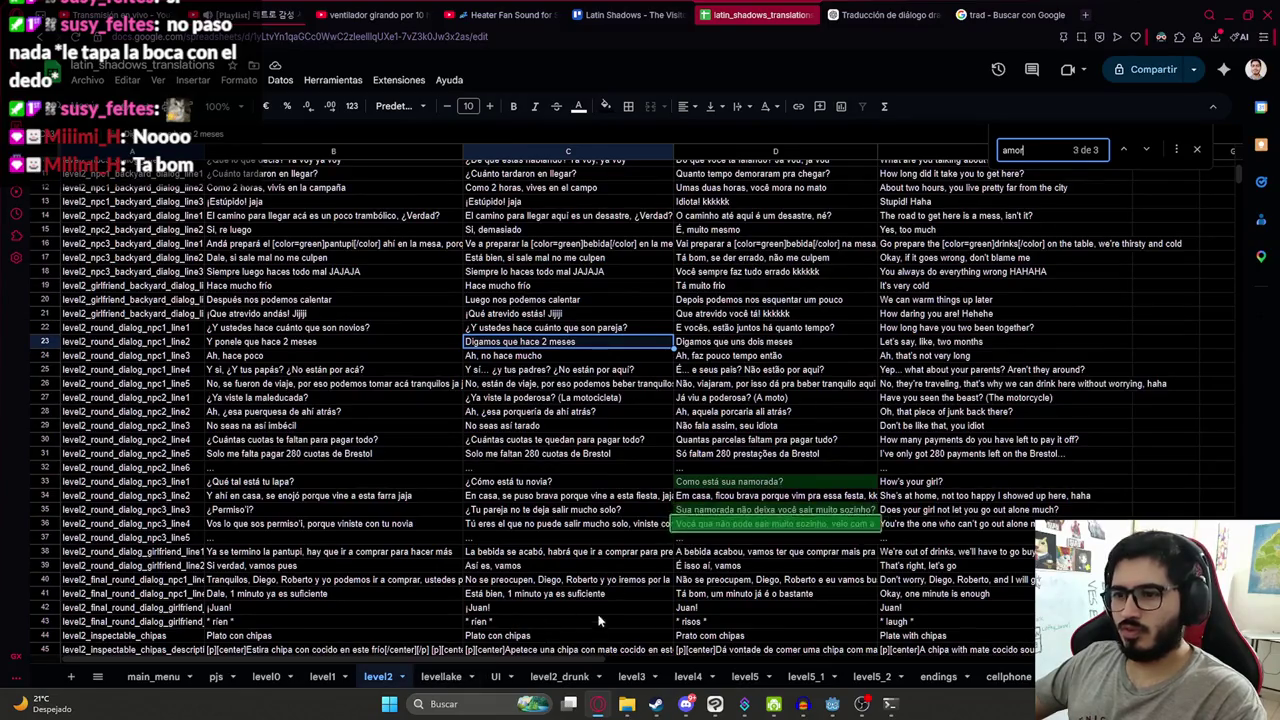
{"action": "left_click", "coordinate": [636, 679]}
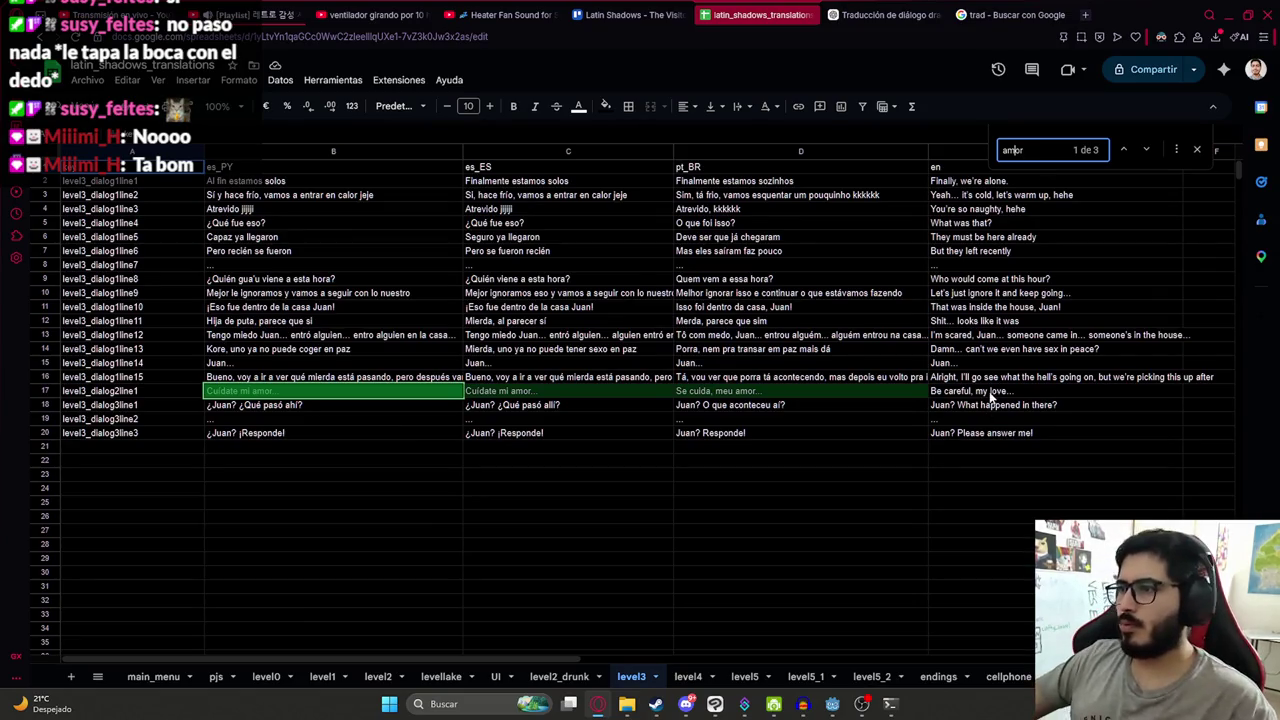
{"action": "double_click", "coordinate": [975, 391]}
{"action": "left_click_drag", "start_coordinate": [987, 391], "coordinate": [998, 391]}
{"action": "type", "text": "bab"}
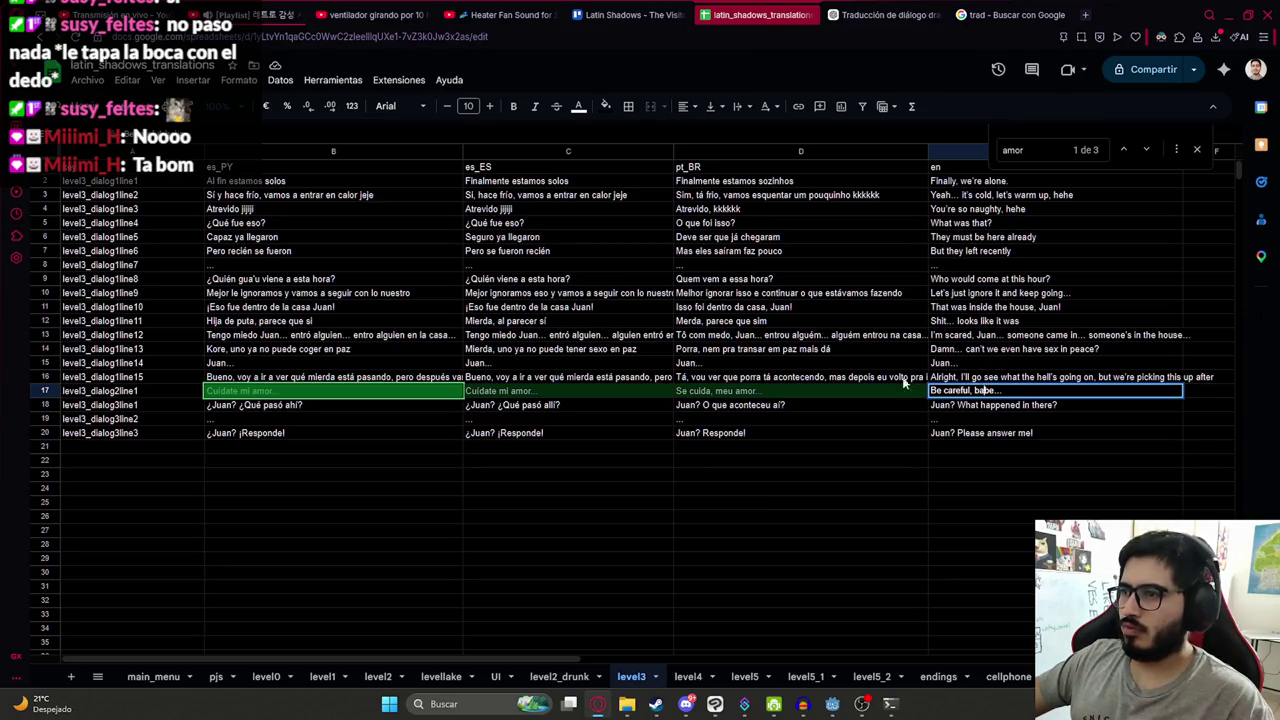
{"action": "left_click", "coordinate": [975, 451]}
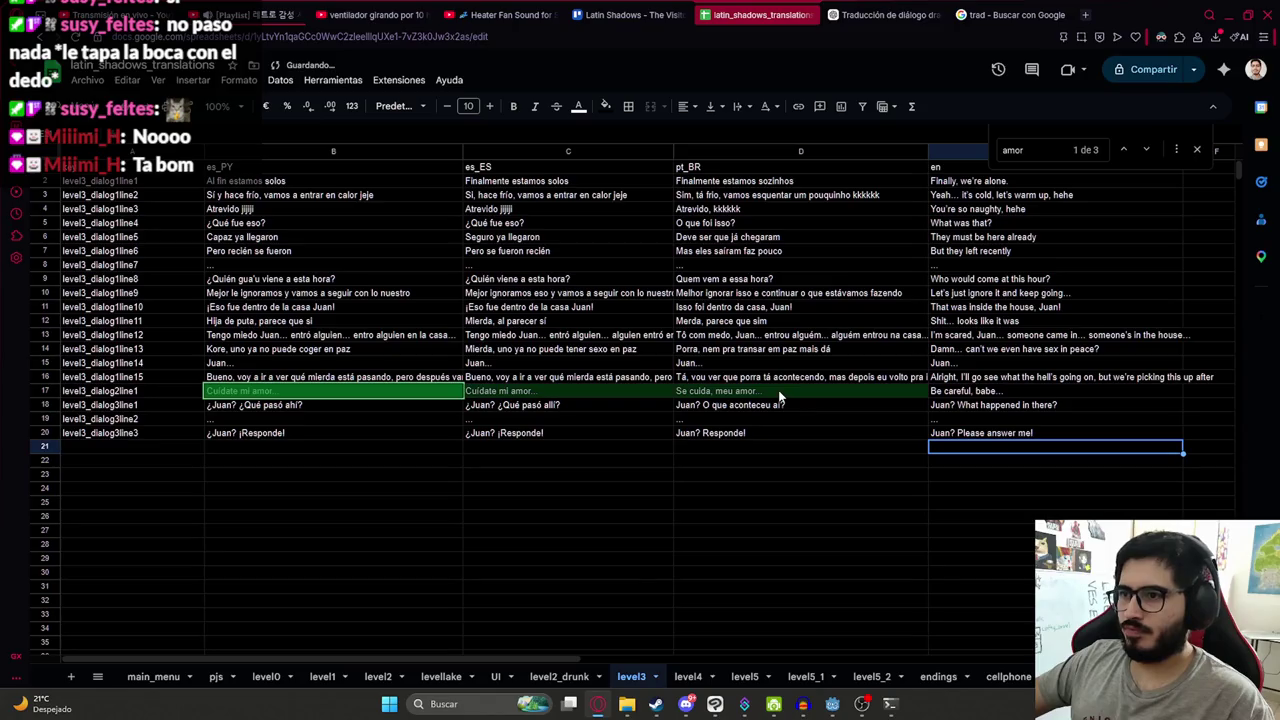
{"action": "left_click", "coordinate": [990, 393]}
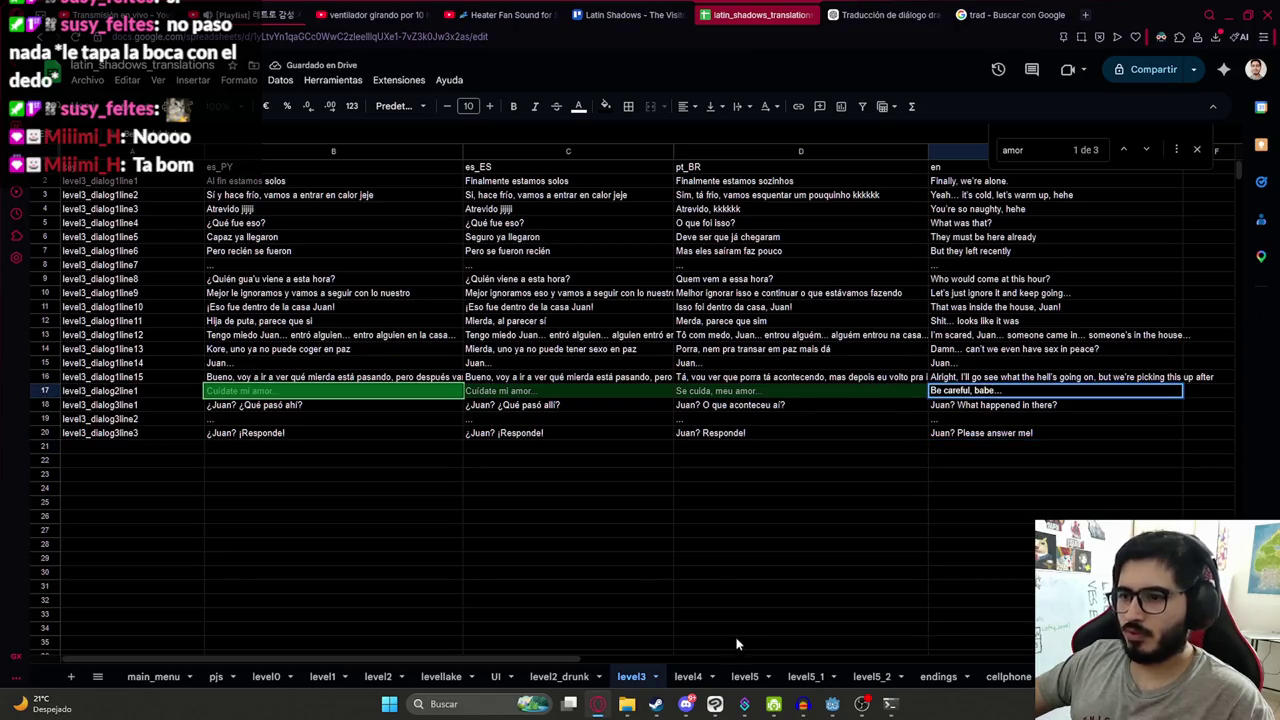
- Return to level5_2 and pick its first English line, 'You brought this on yourself, you bastard'
{"action": "left_click", "coordinate": [736, 640]}
{"action": "left_click", "coordinate": [872, 676]}
{"action": "left_click", "coordinate": [986, 366]}
{"action": "left_click", "coordinate": [1057, 208]}
{"action": "left_click", "coordinate": [1060, 196]}
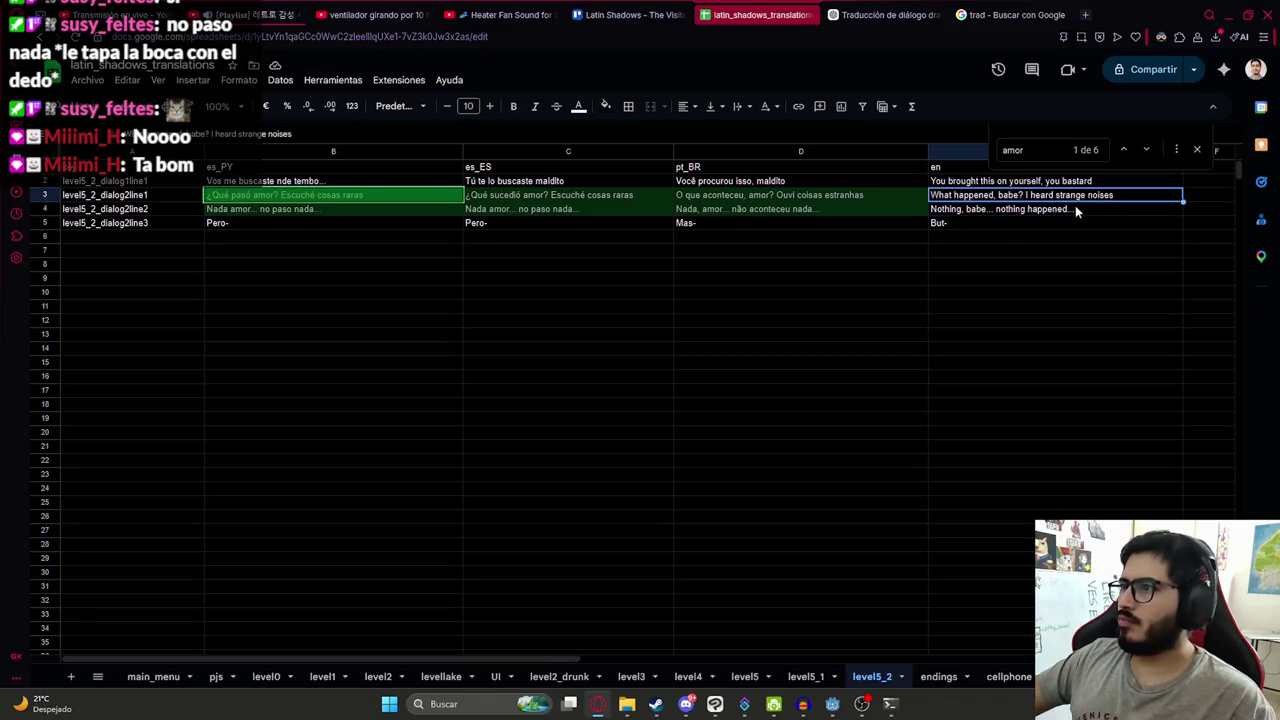
{"action": "left_click", "coordinate": [1016, 180]}
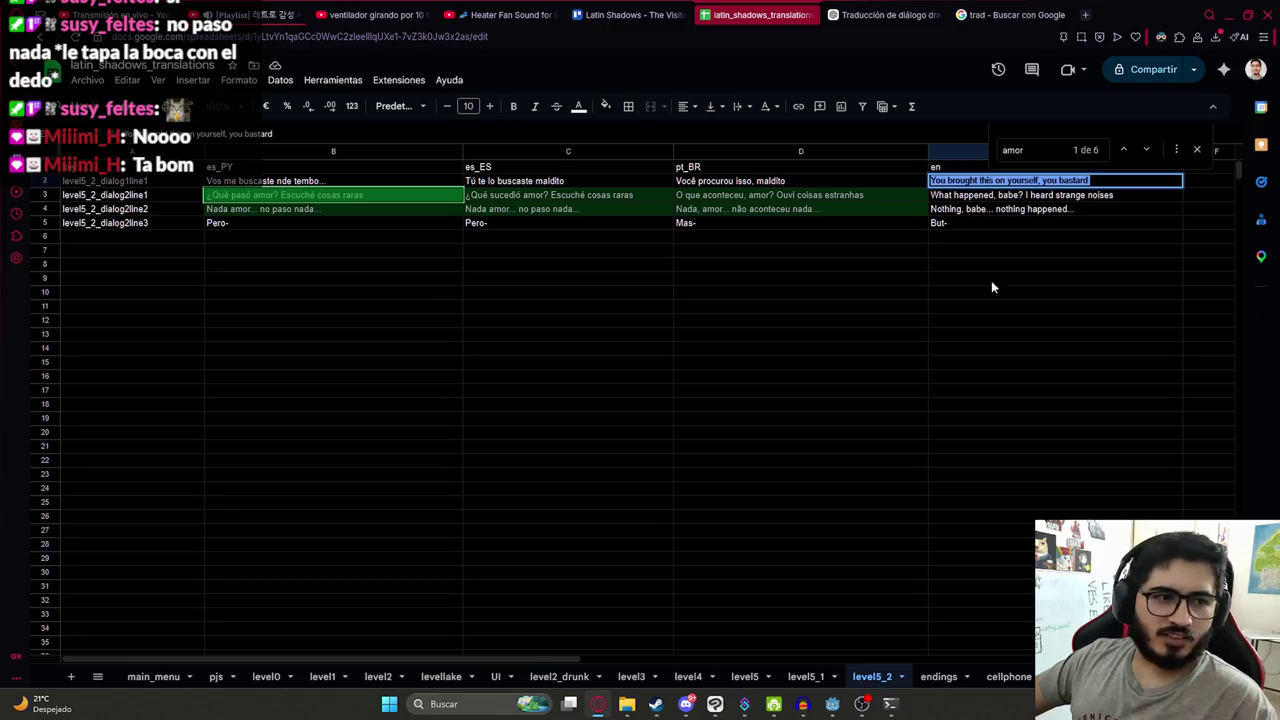
{"action": "left_click", "coordinate": [985, 347]}
{"action": "left_click", "coordinate": [885, 14]}
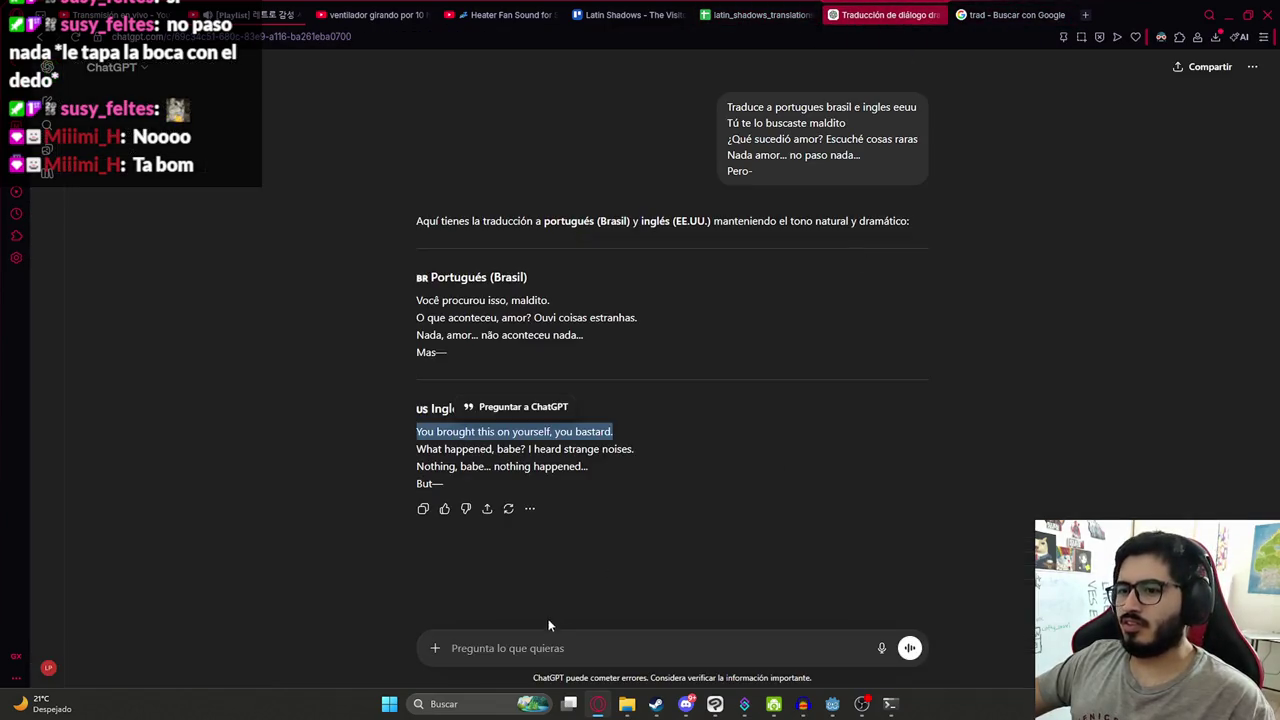
- Send the line to ChatGPT with 'Este no me convence' and select 'This is your own damn fault.'
{"action": "left_click", "coordinate": [537, 645]}
{"action": "type", "text": "You brought this on yourself, you bastard"}
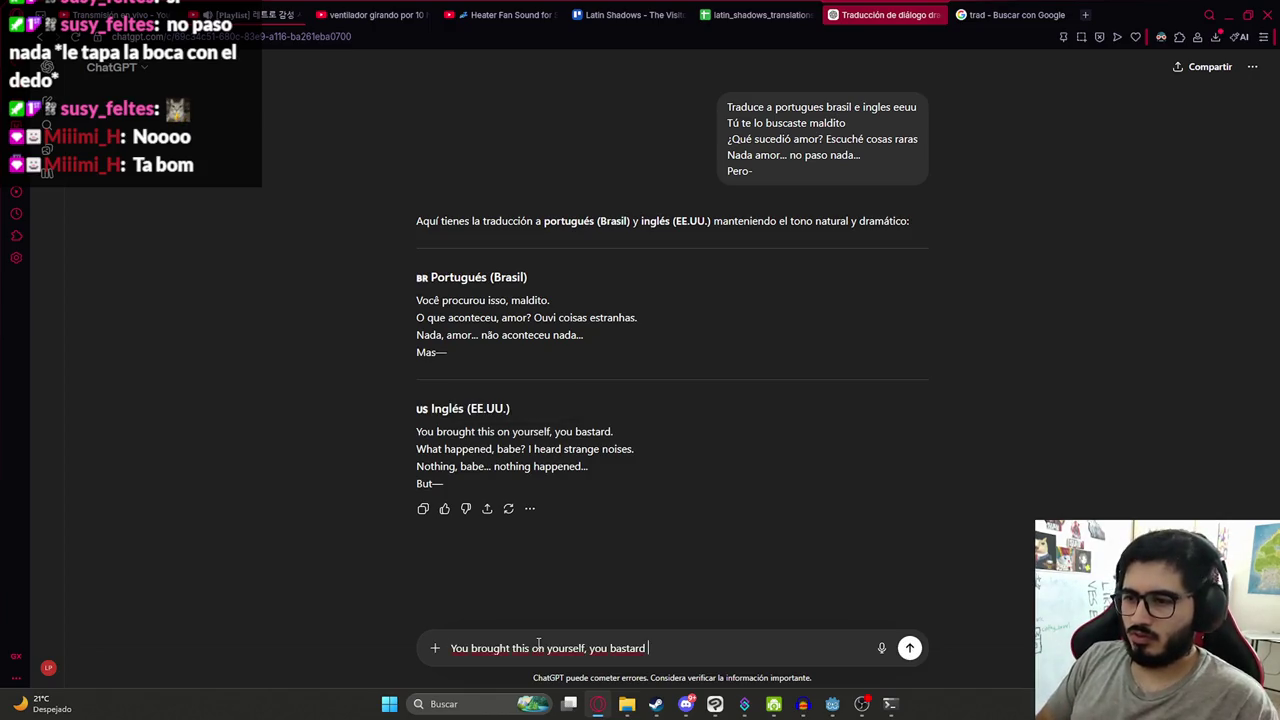
{"action": "key", "text": "shift+Return"}
{"action": "type", "text": "Este no me convence"}
{"action": "key", "text": "Return"}
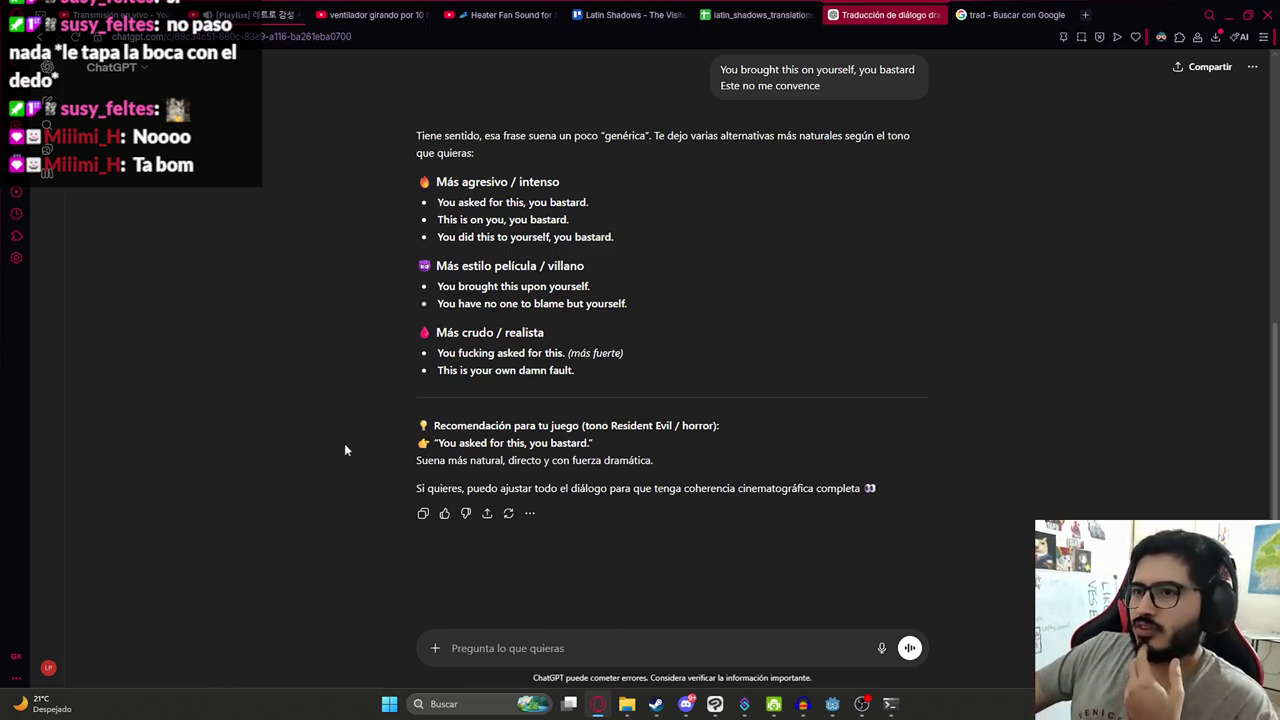
{"action": "left_click_drag", "start_coordinate": [448, 266], "coordinate": [662, 263]}
{"action": "left_click", "coordinate": [709, 307]}
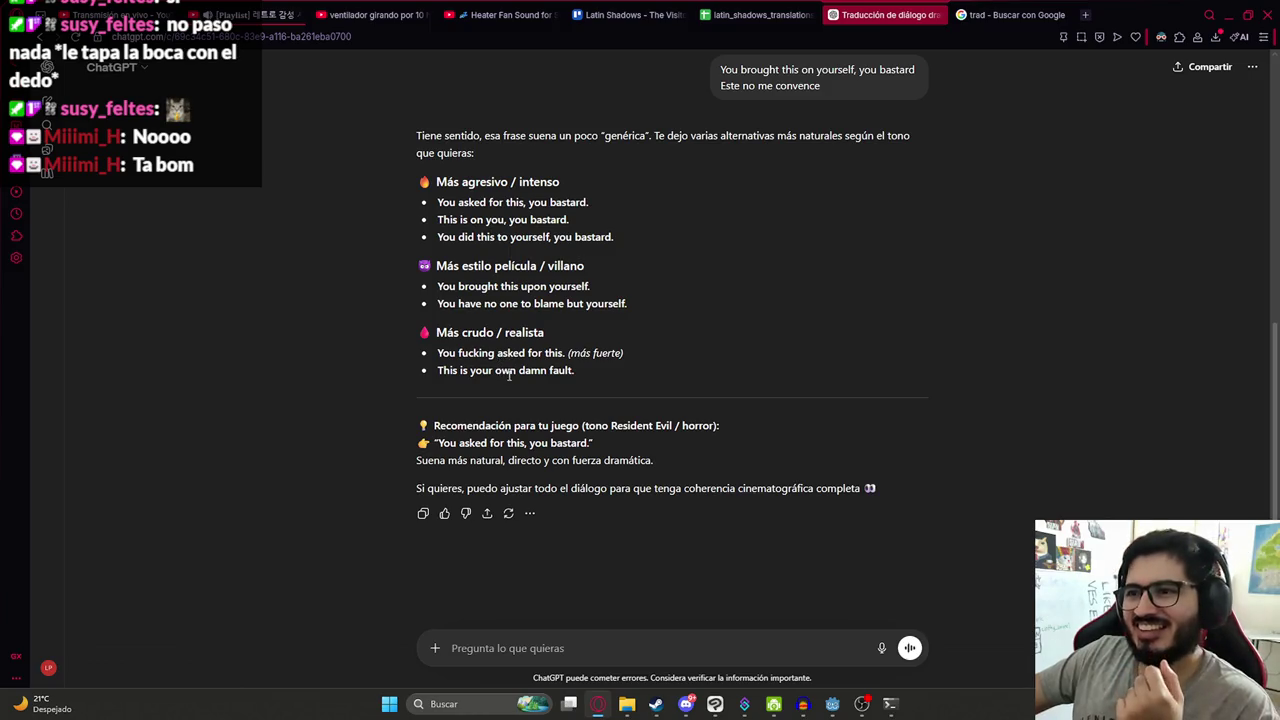
{"action": "left_click_drag", "start_coordinate": [573, 370], "coordinate": [436, 375]}
{"action": "key", "text": "ctrl+c"}
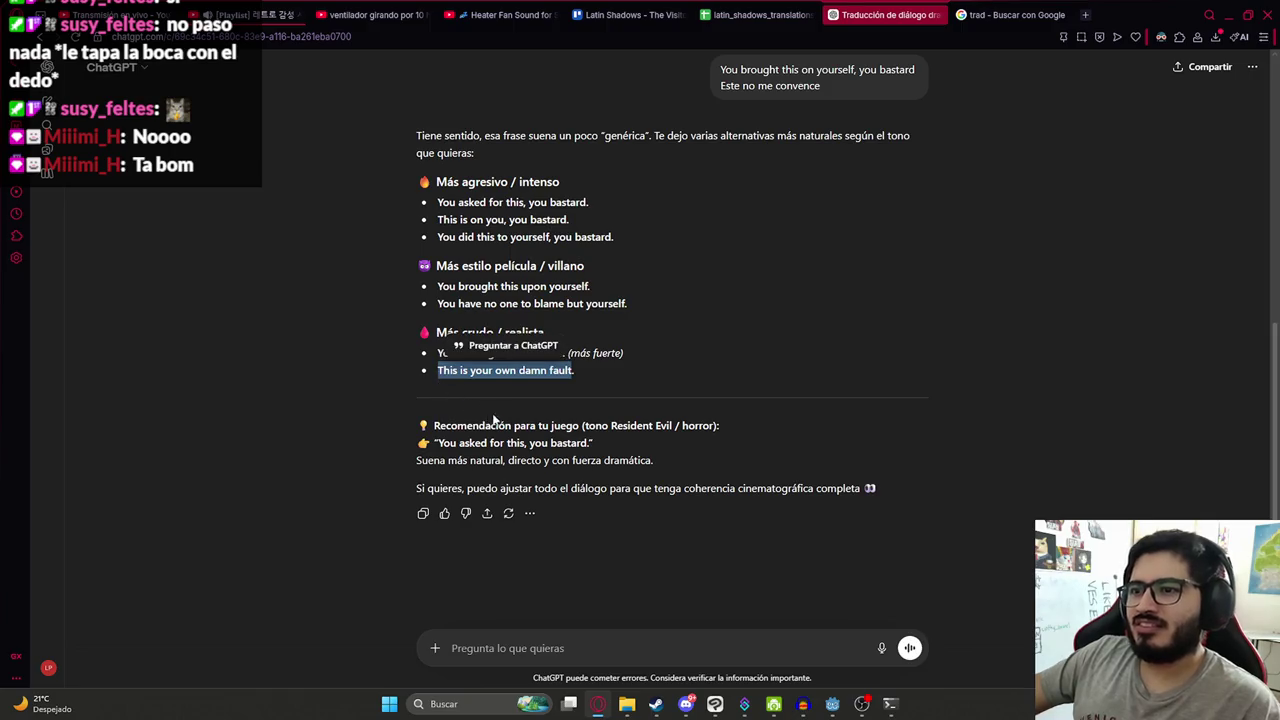
- Paste 'This is your own damn fault' into level5_2's E2 and close the search
{"action": "left_click", "coordinate": [755, 15]}
{"action": "left_click", "coordinate": [1034, 185]}
{"action": "key", "text": "ctrl+v"}
{"action": "left_click", "coordinate": [1085, 284]}
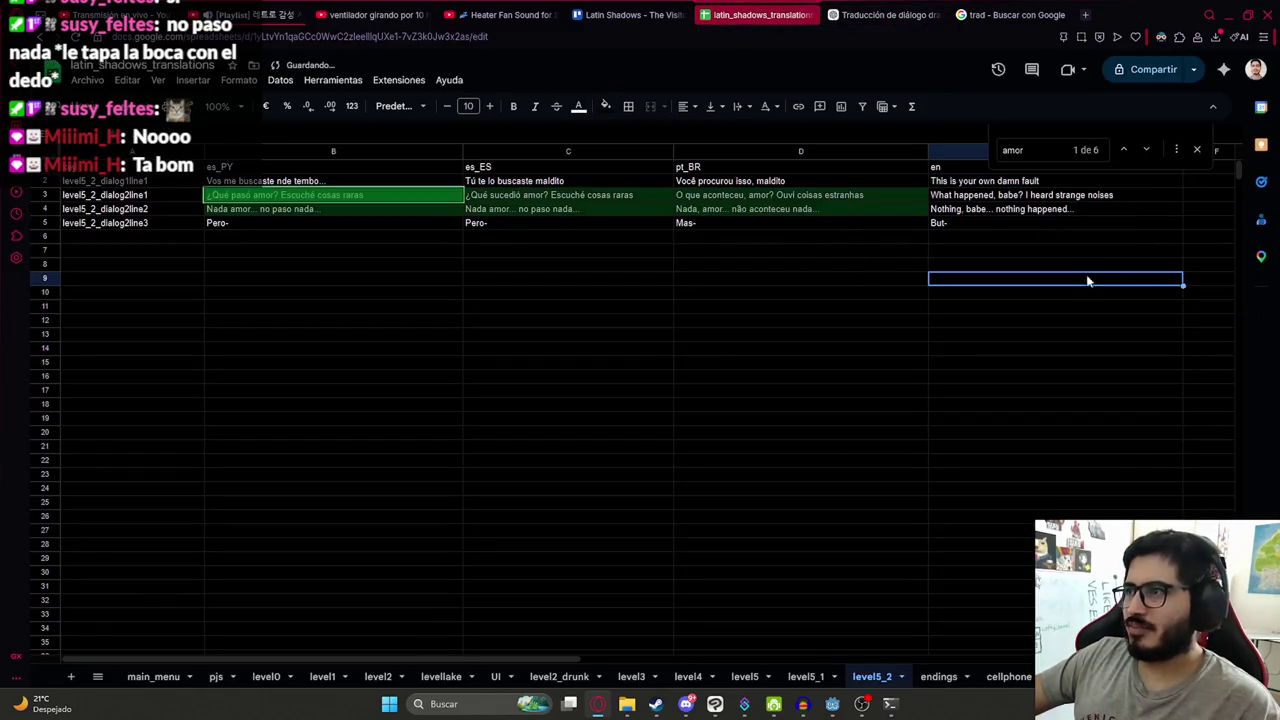
{"action": "left_click", "coordinate": [1196, 149]}
{"action": "left_click", "coordinate": [910, 278]}
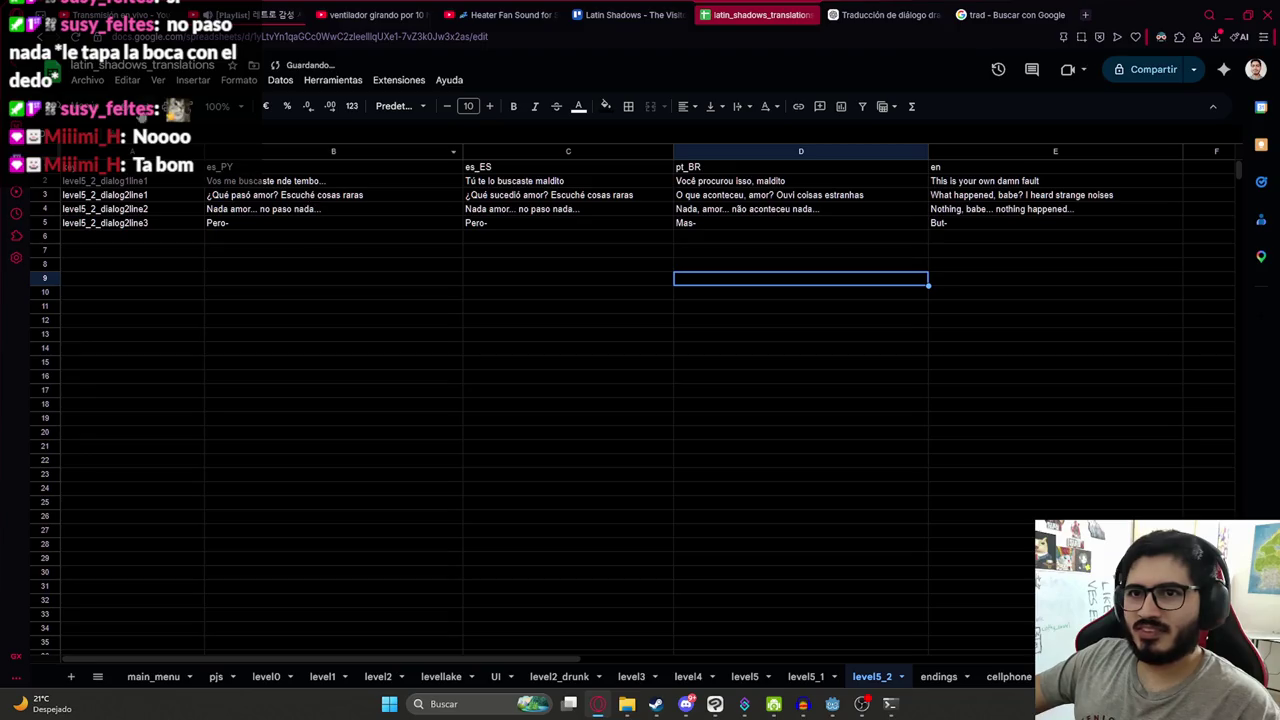
- Download the level5_2, level5_1 and level3 sheets as CSV files and select them in Descargas
{"action": "left_click", "coordinate": [87, 80]}
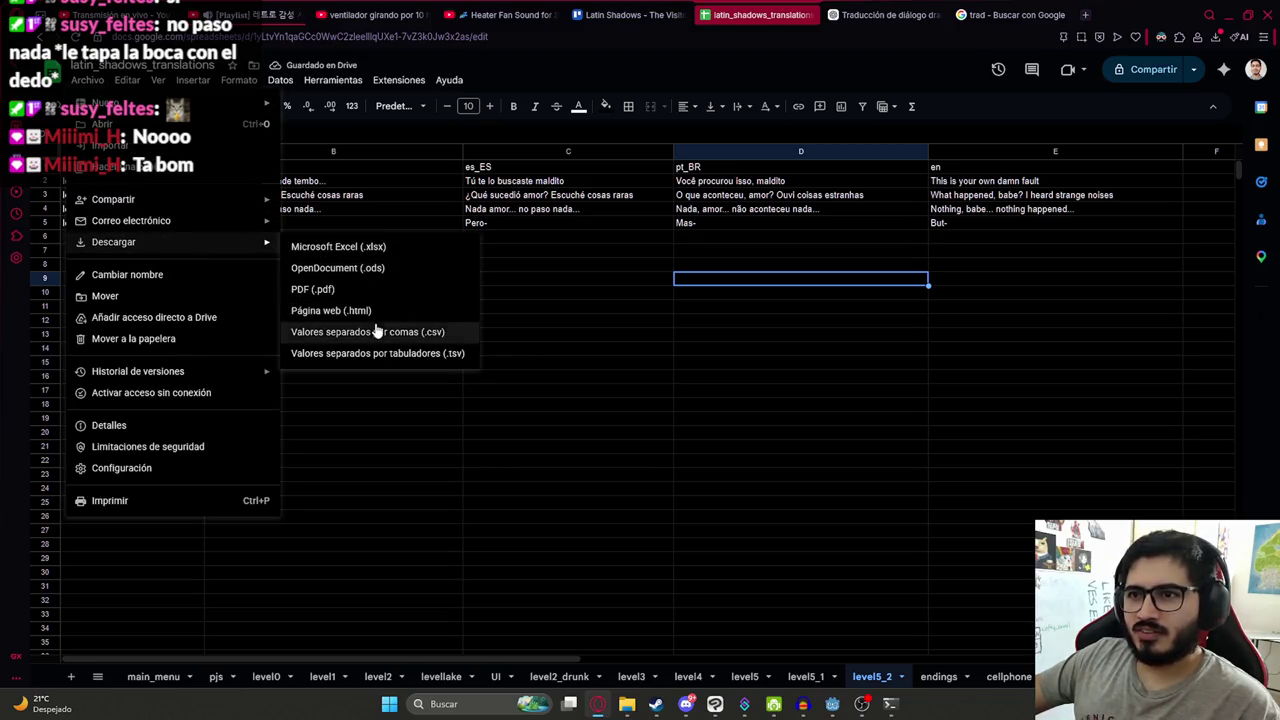
{"action": "left_click", "coordinate": [376, 331]}
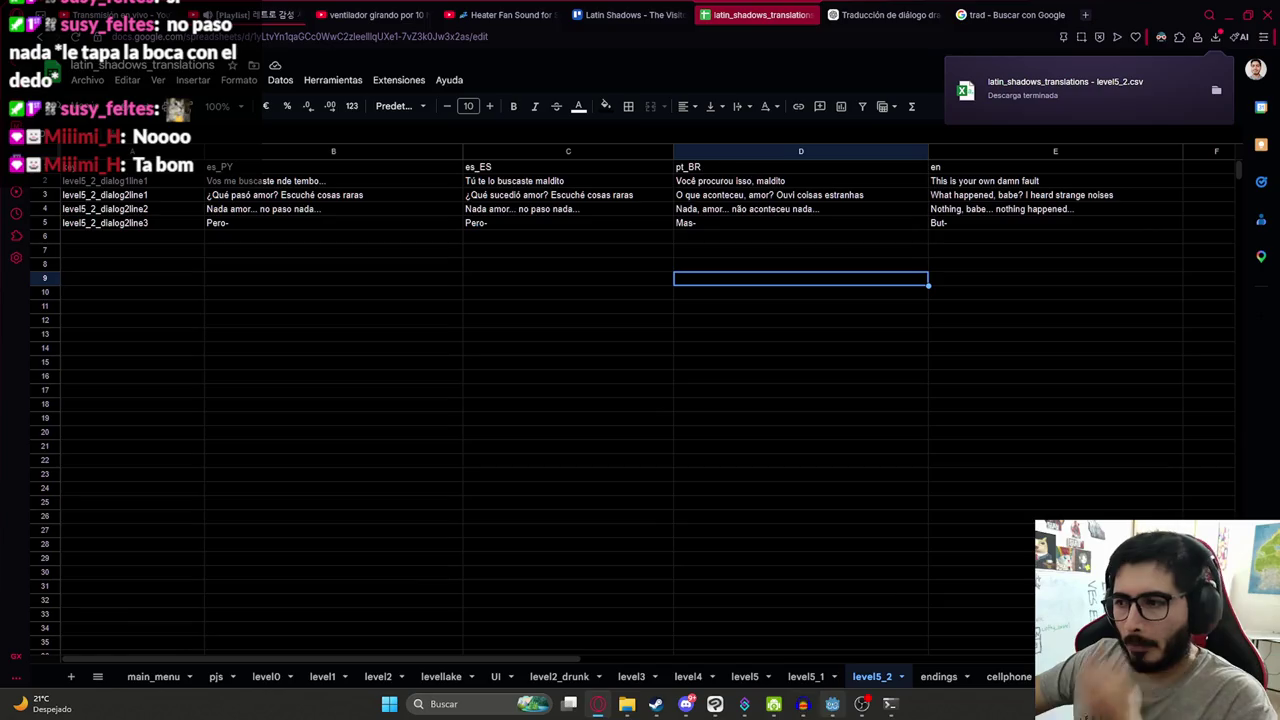
{"action": "left_click", "coordinate": [806, 676]}
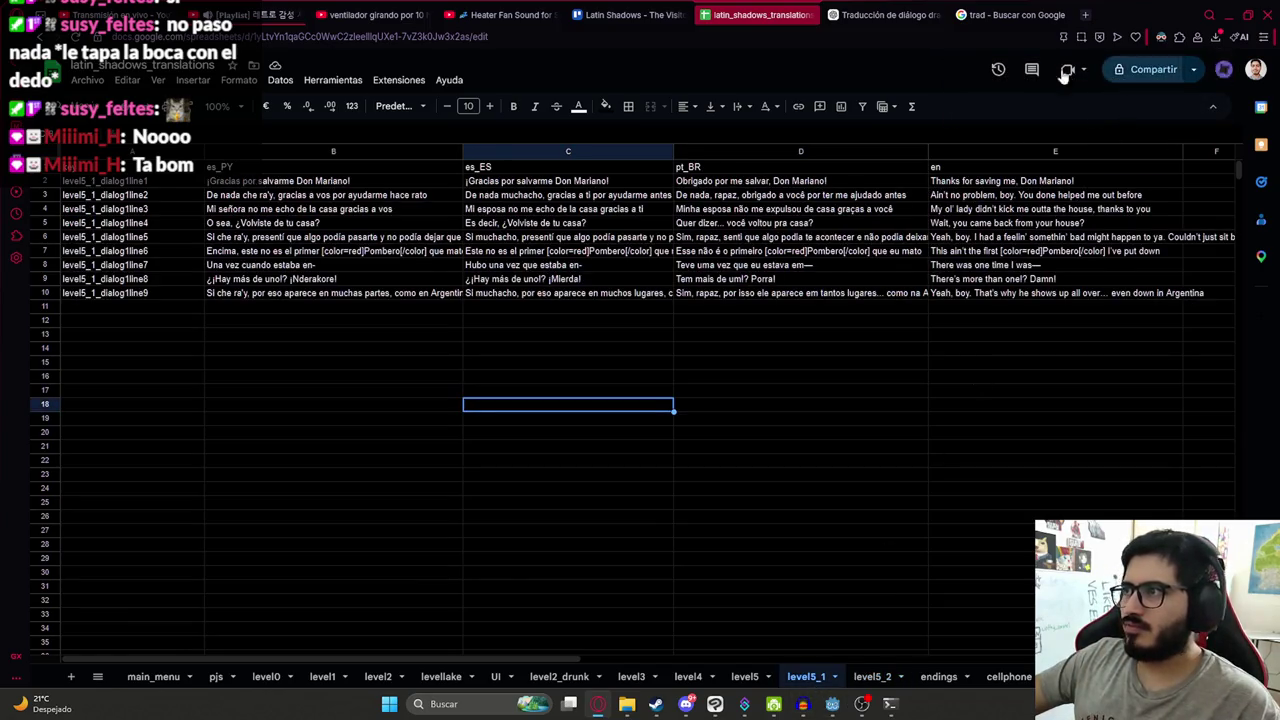
{"action": "left_click", "coordinate": [87, 80]}
{"action": "mouse_move", "coordinate": [113, 242]}
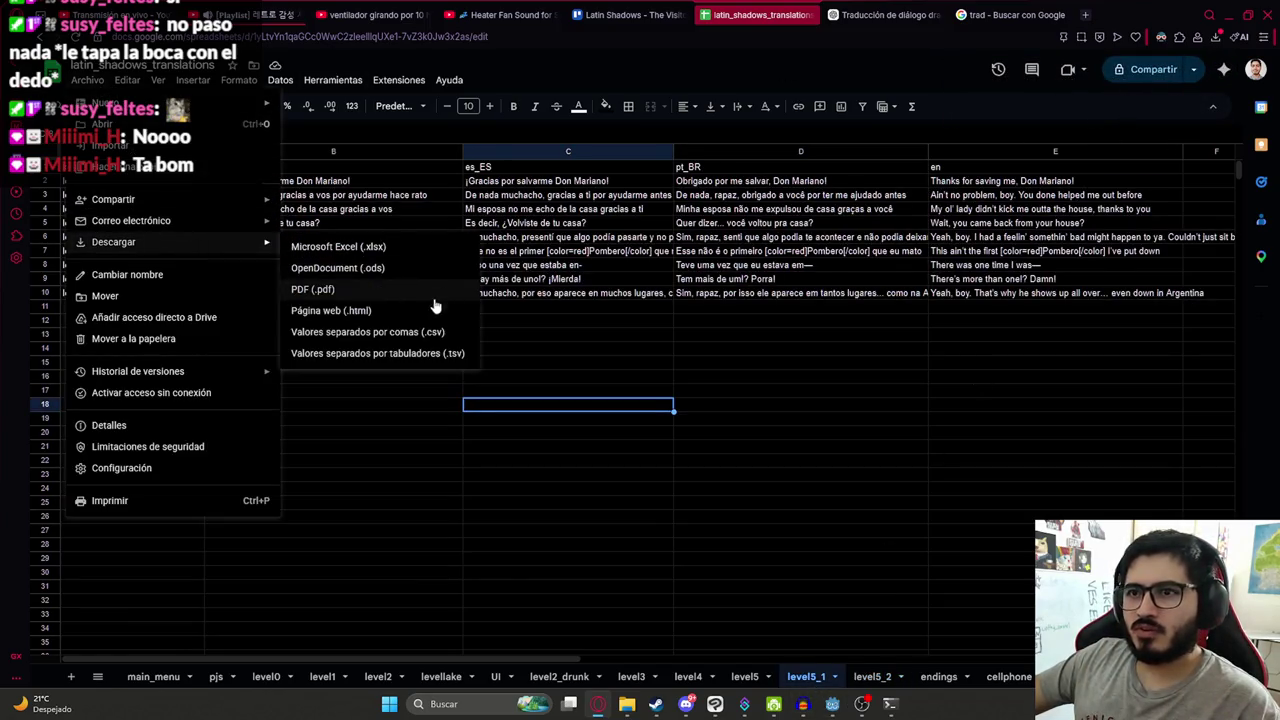
{"action": "left_click", "coordinate": [430, 333]}
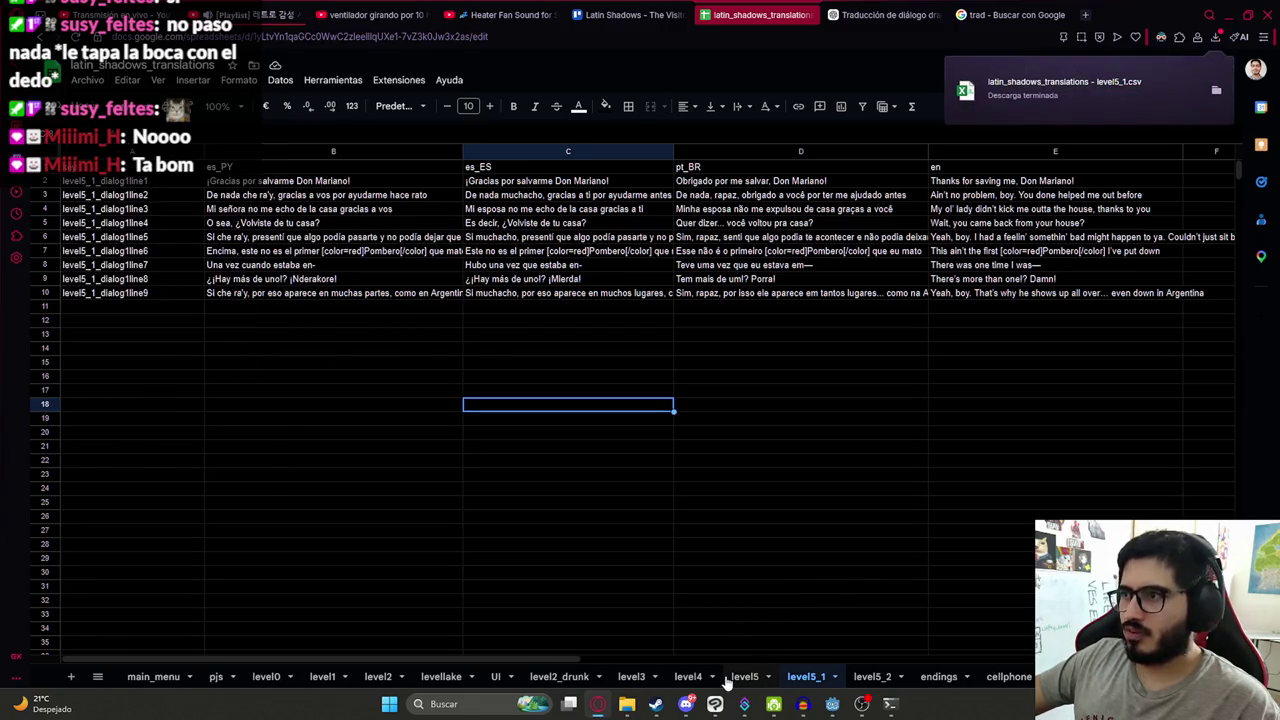
{"action": "left_click", "coordinate": [751, 632]}
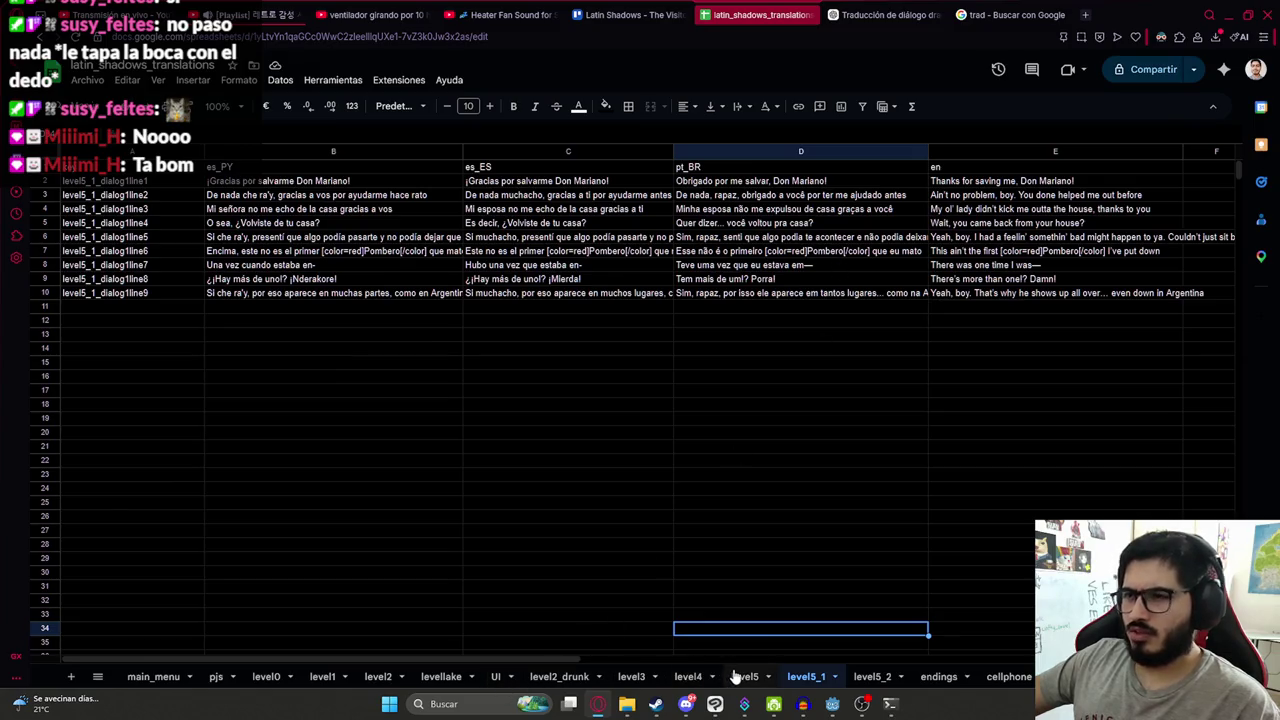
{"action": "left_click", "coordinate": [631, 677]}
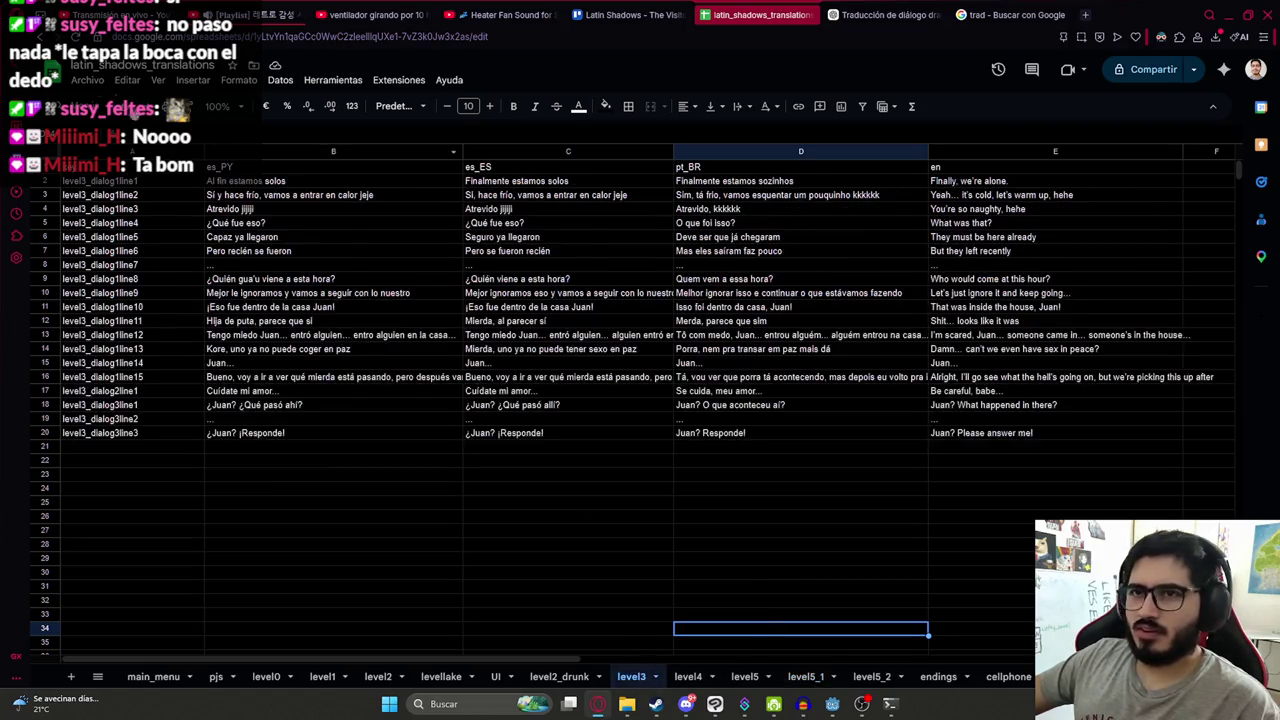
{"action": "left_click", "coordinate": [86, 80]}
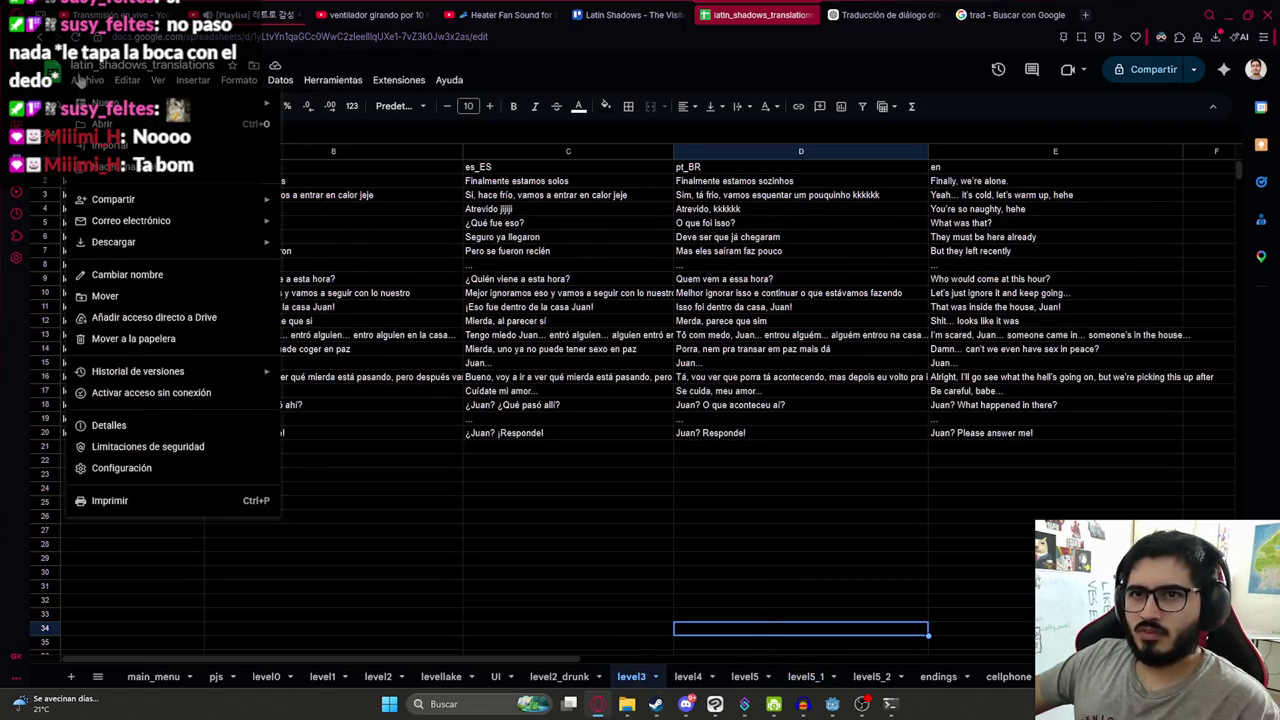
{"action": "mouse_move", "coordinate": [113, 242]}
{"action": "left_click", "coordinate": [380, 334]}
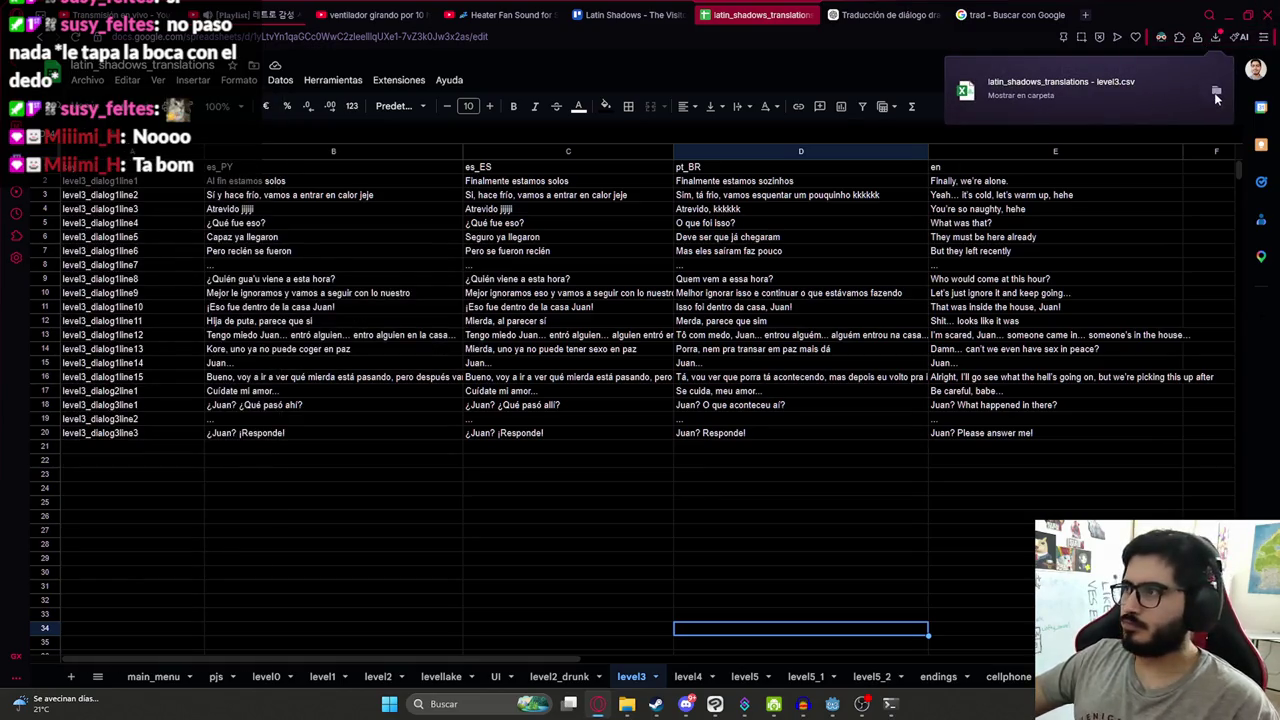
{"action": "left_click", "coordinate": [1216, 95]}
{"action": "left_click", "coordinate": [655, 231], "text": "shift"}
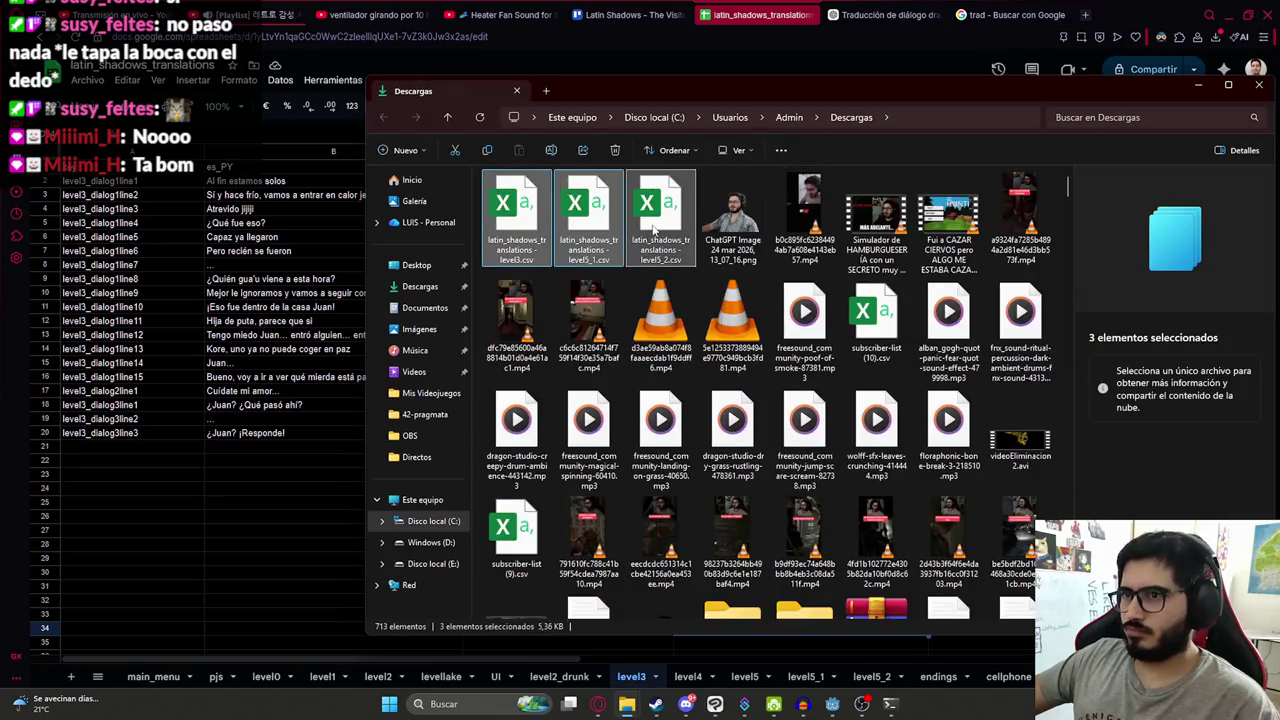
- Paste the three CSVs into juegoterror1's translations folder, replacing the old ones, and return to Godot
{"action": "left_click", "coordinate": [633, 704]}
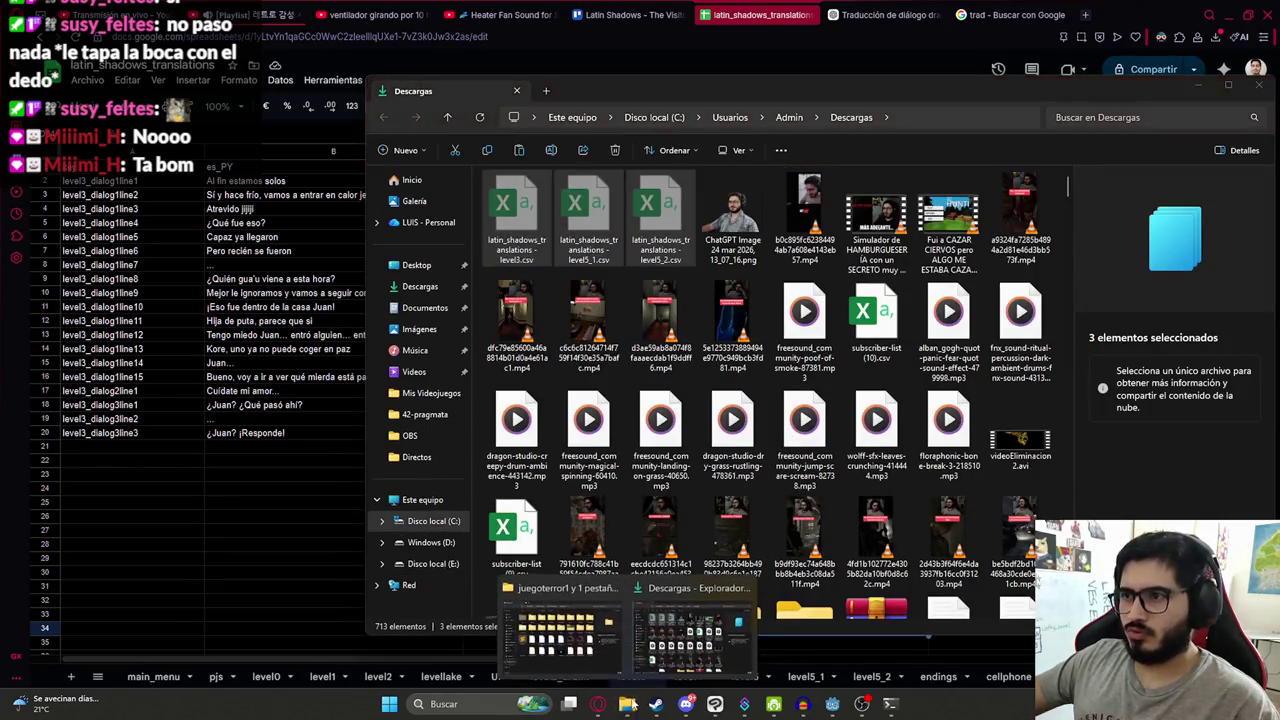
{"action": "left_click", "coordinate": [560, 630]}
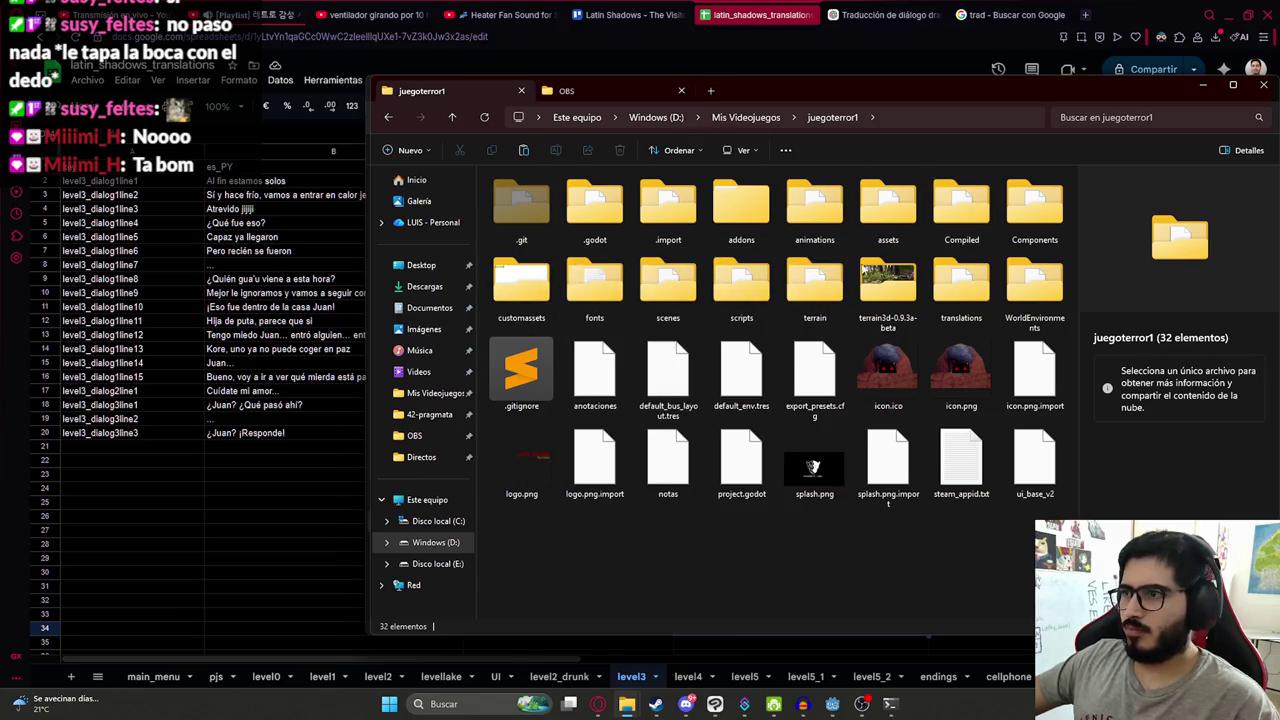
{"action": "double_click", "coordinate": [961, 285]}
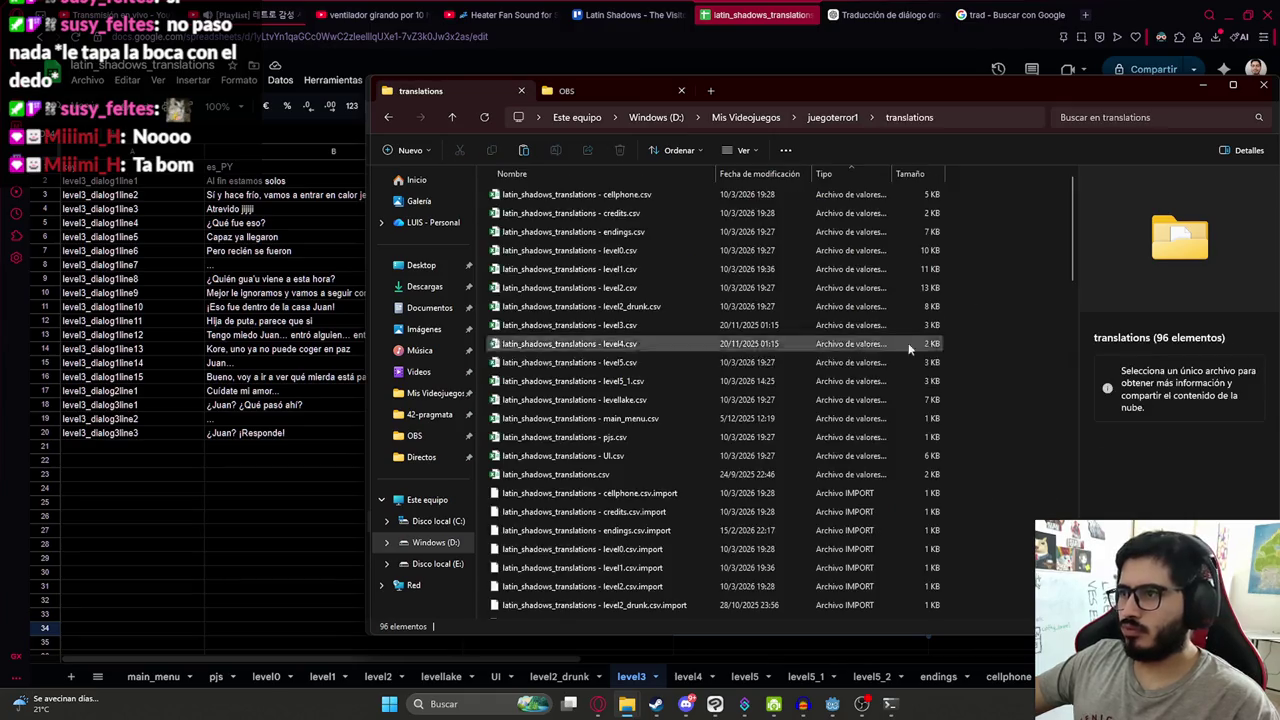
{"action": "key", "text": "ctrl+v"}
{"action": "left_click", "coordinate": [280, 241]}
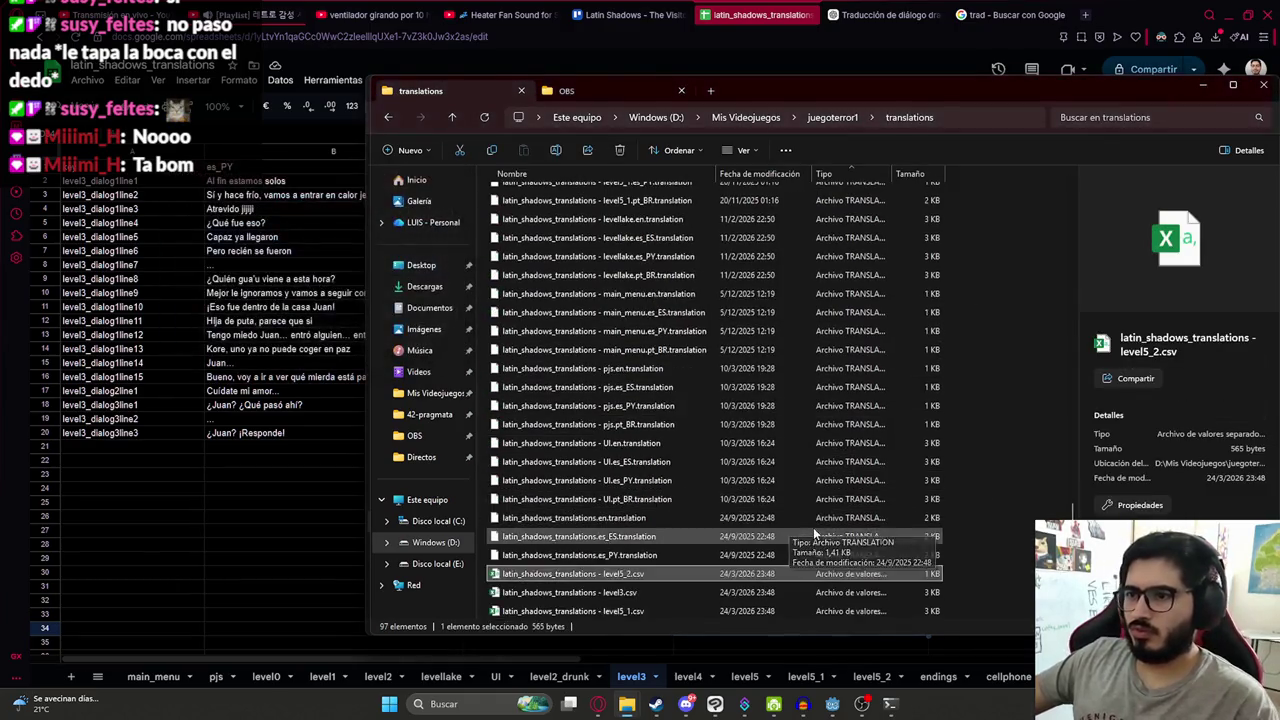
{"action": "left_click", "coordinate": [832, 704]}
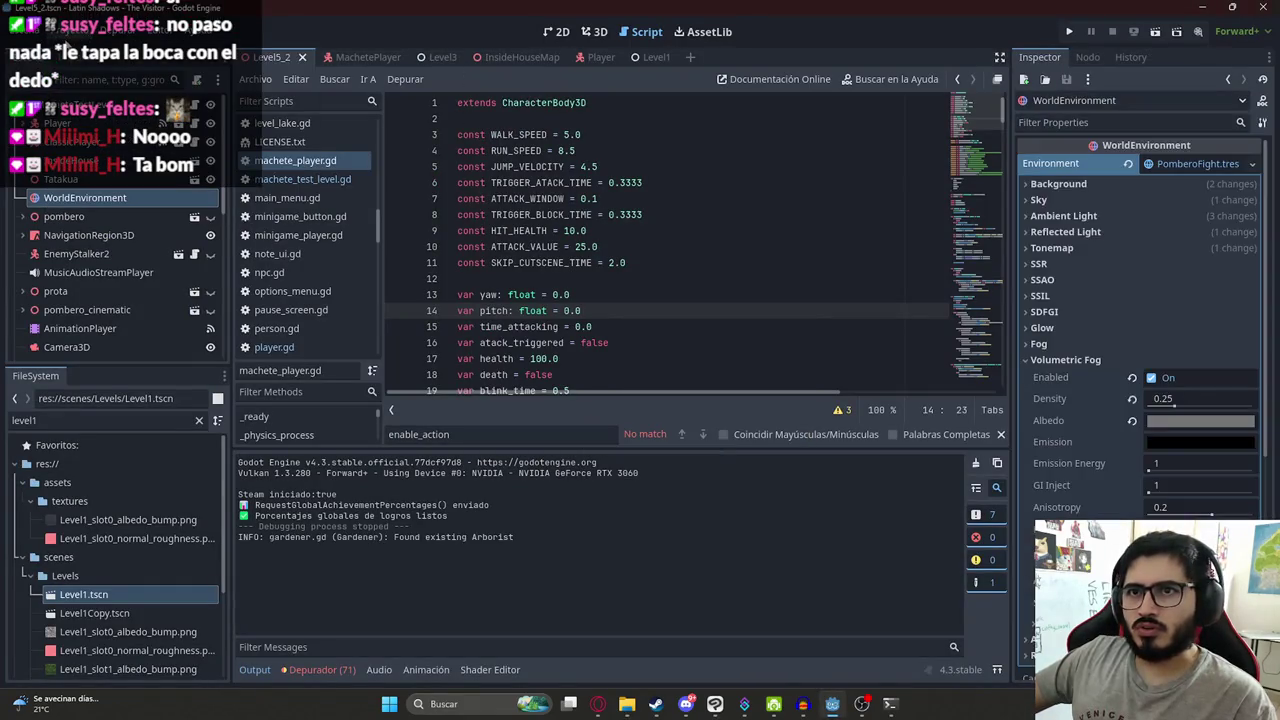
- Open Project Settings at the Localization translations list
{"action": "left_click", "coordinate": [70, 36]}
{"action": "left_click", "coordinate": [95, 56]}
{"action": "left_click", "coordinate": [410, 130]}
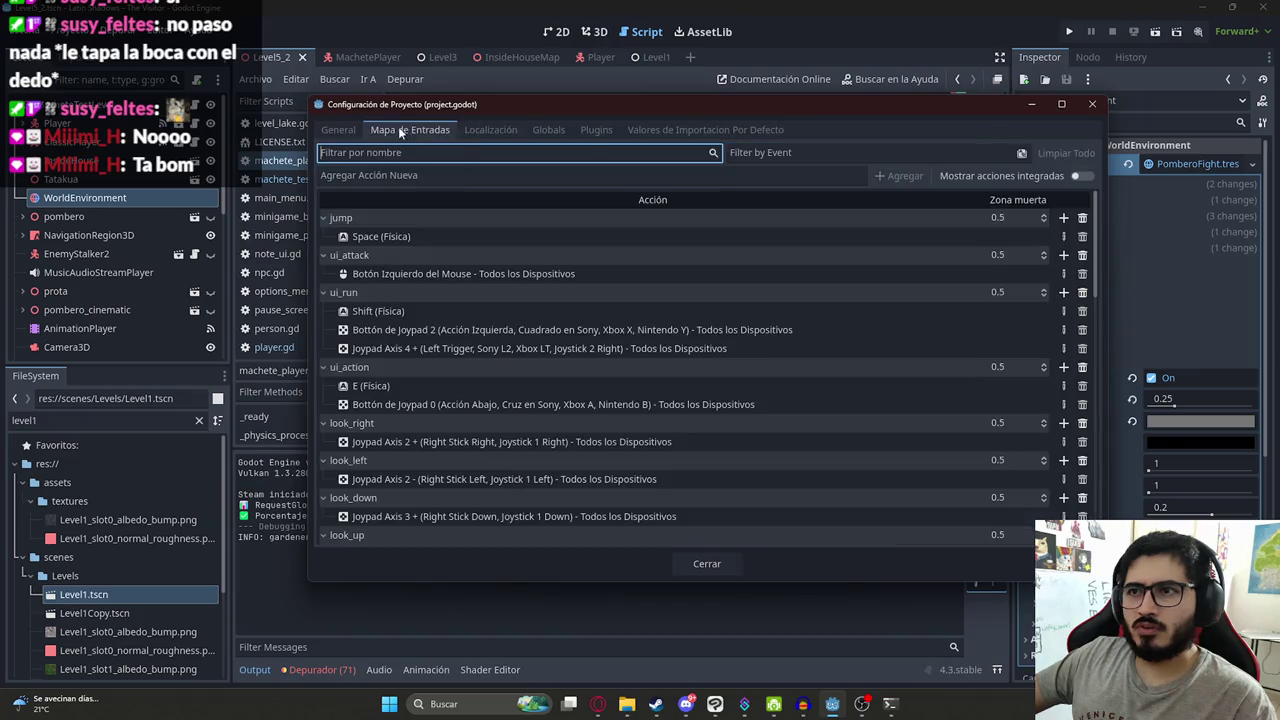
{"action": "left_click", "coordinate": [495, 130]}
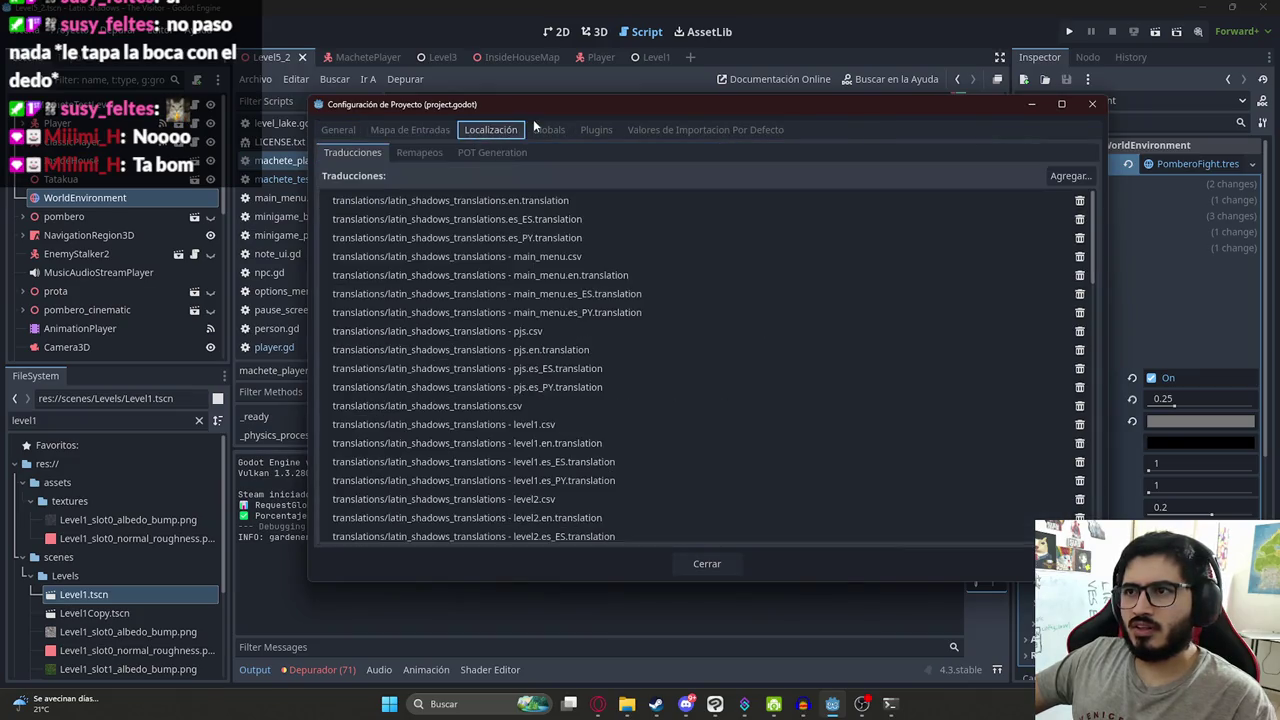
- Add the level5_2 en, es_ES, es_PY and pt_BR .translation files, then close the settings
{"action": "left_click", "coordinate": [1070, 175]}
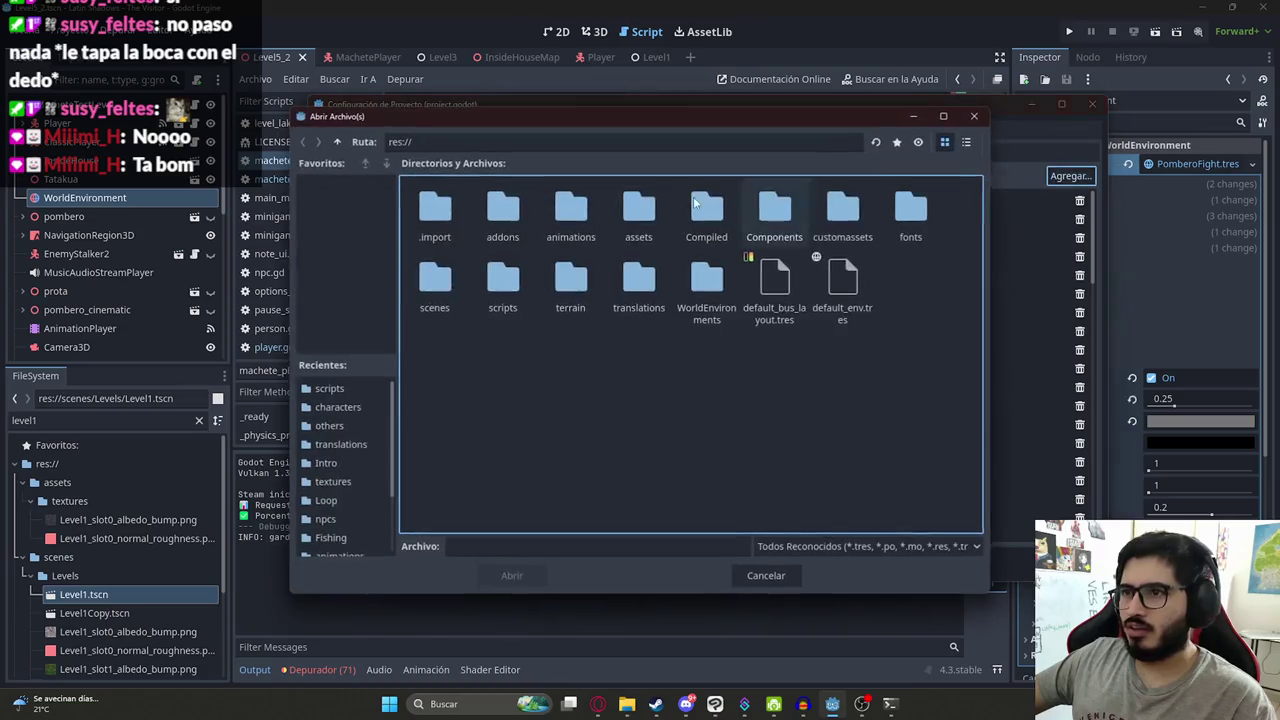
{"action": "double_click", "coordinate": [628, 290]}
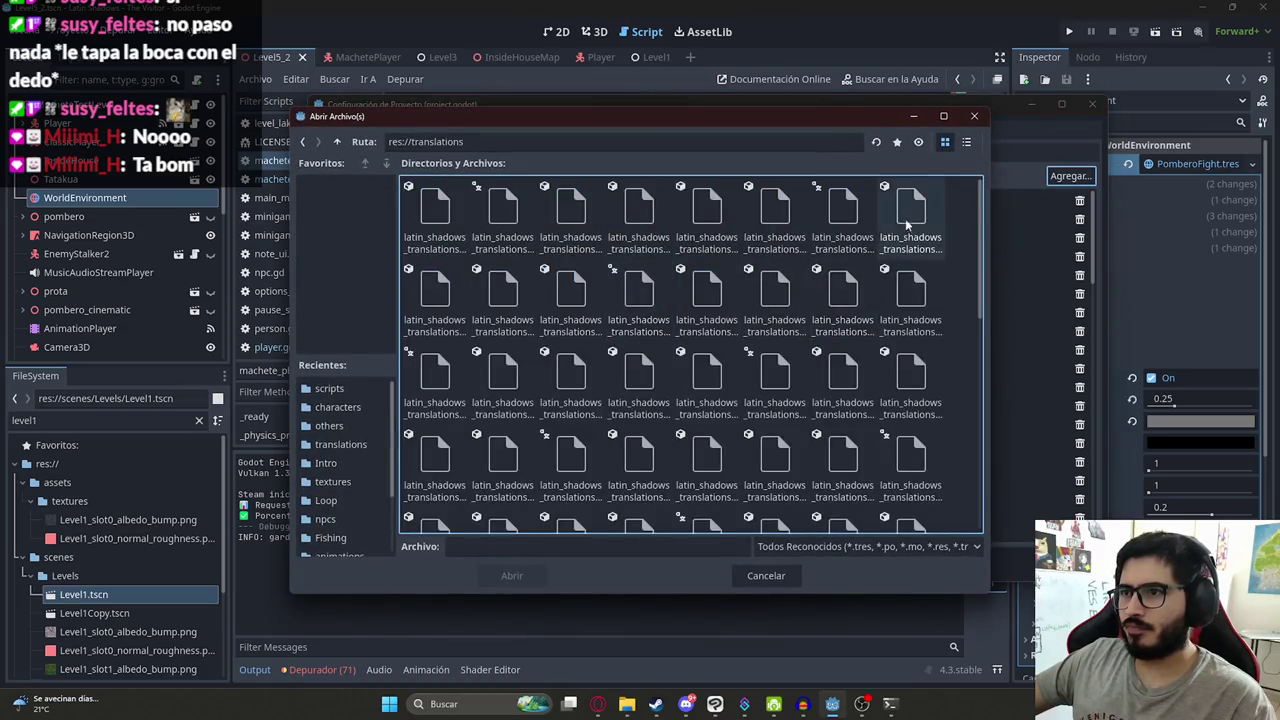
{"action": "left_click", "coordinate": [966, 142]}
{"action": "mouse_move", "coordinate": [977, 220]}
{"action": "left_mouse_down"}
{"action": "mouse_move", "coordinate": [990, 517]}
{"action": "mouse_move", "coordinate": [981, 434]}
{"action": "left_mouse_up"}
{"action": "left_click", "coordinate": [613, 372]}
{"action": "left_click", "coordinate": [609, 336], "text": "shift"}
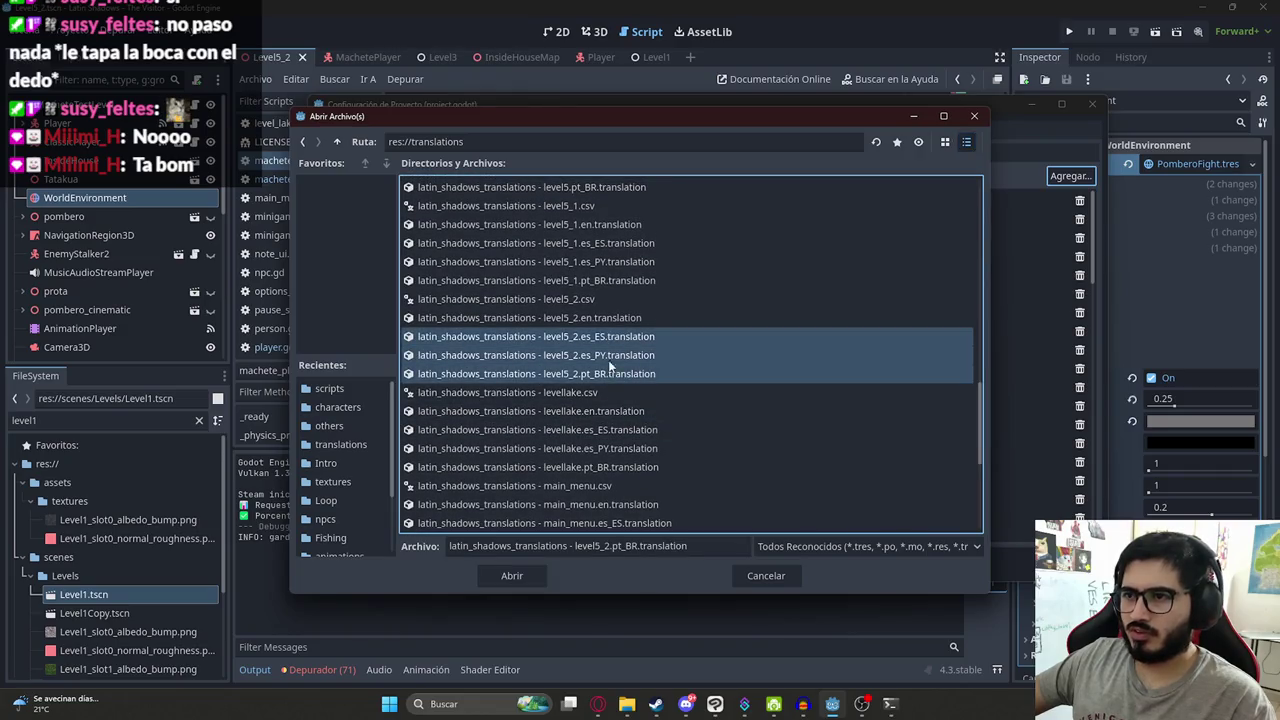
{"action": "left_click", "coordinate": [610, 321], "text": "shift"}
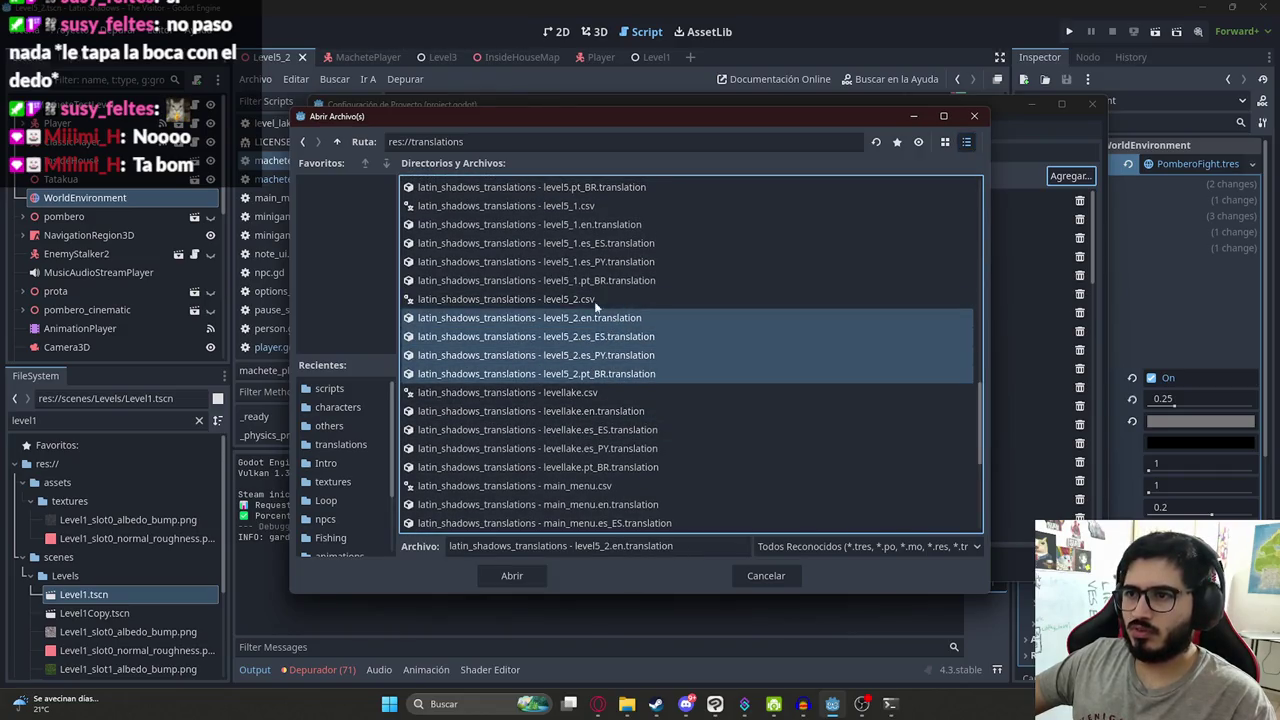
{"action": "left_click", "coordinate": [511, 576]}
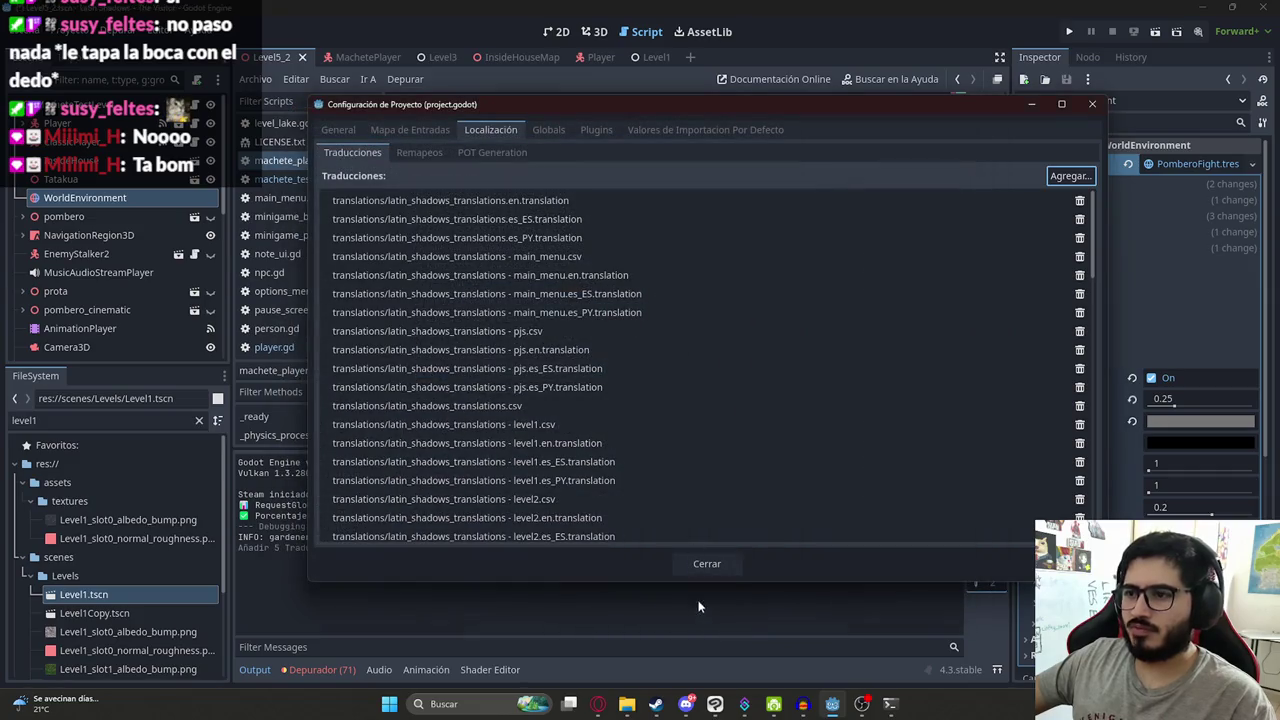
{"action": "left_click", "coordinate": [707, 563]}
{"action": "scroll", "coordinate": [588, 280], "scroll_direction": "down", "scroll_amount": 5}
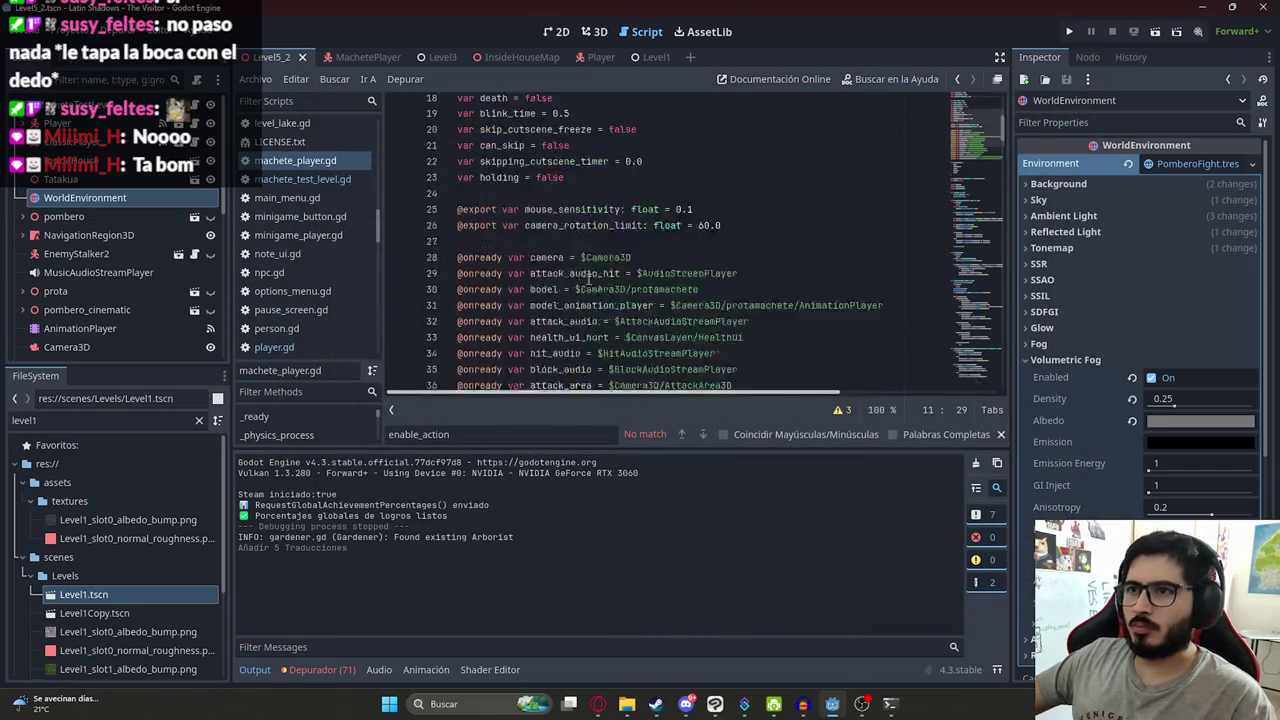
- In machete_test_level.gd, replace line 28's dialogue text with tr("level5_2_dialog1line1")
{"action": "scroll", "coordinate": [589, 279], "scroll_direction": "up", "scroll_amount": 5}
{"action": "left_click", "coordinate": [302, 179]}
{"action": "left_click_drag", "start_coordinate": [962, 290], "coordinate": [965, 117]}
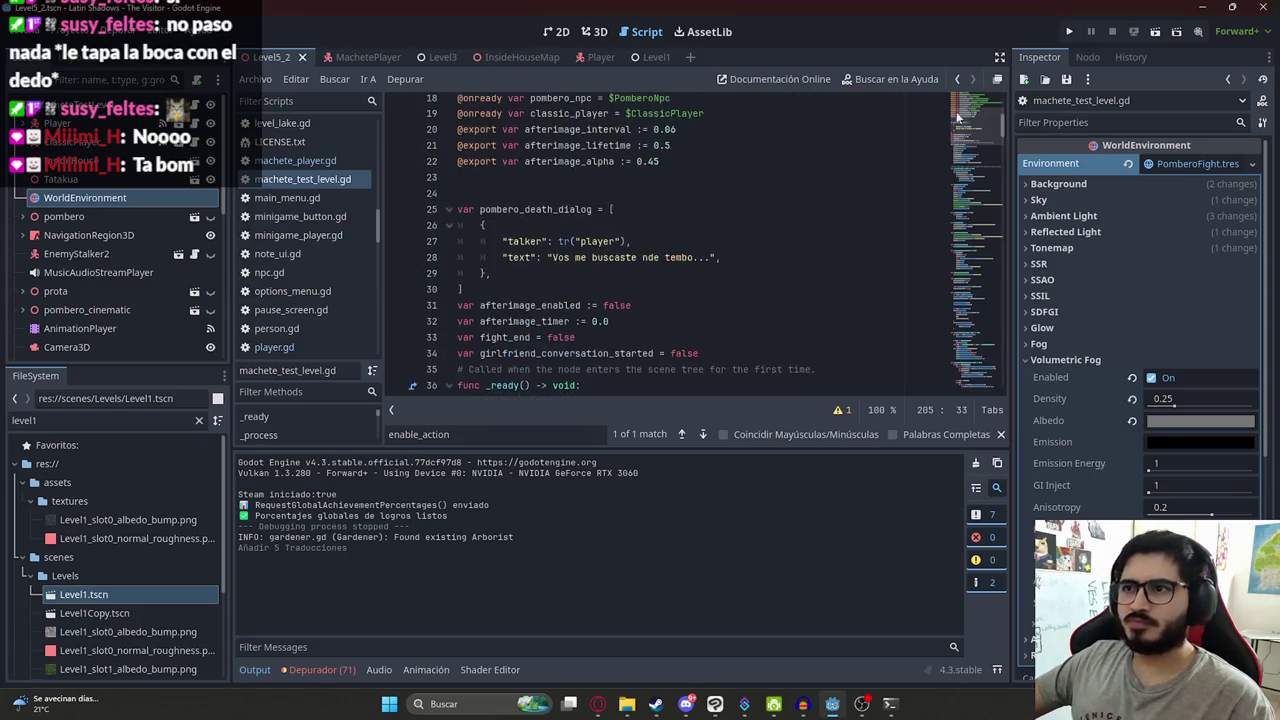
{"action": "left_click", "coordinate": [580, 194]}
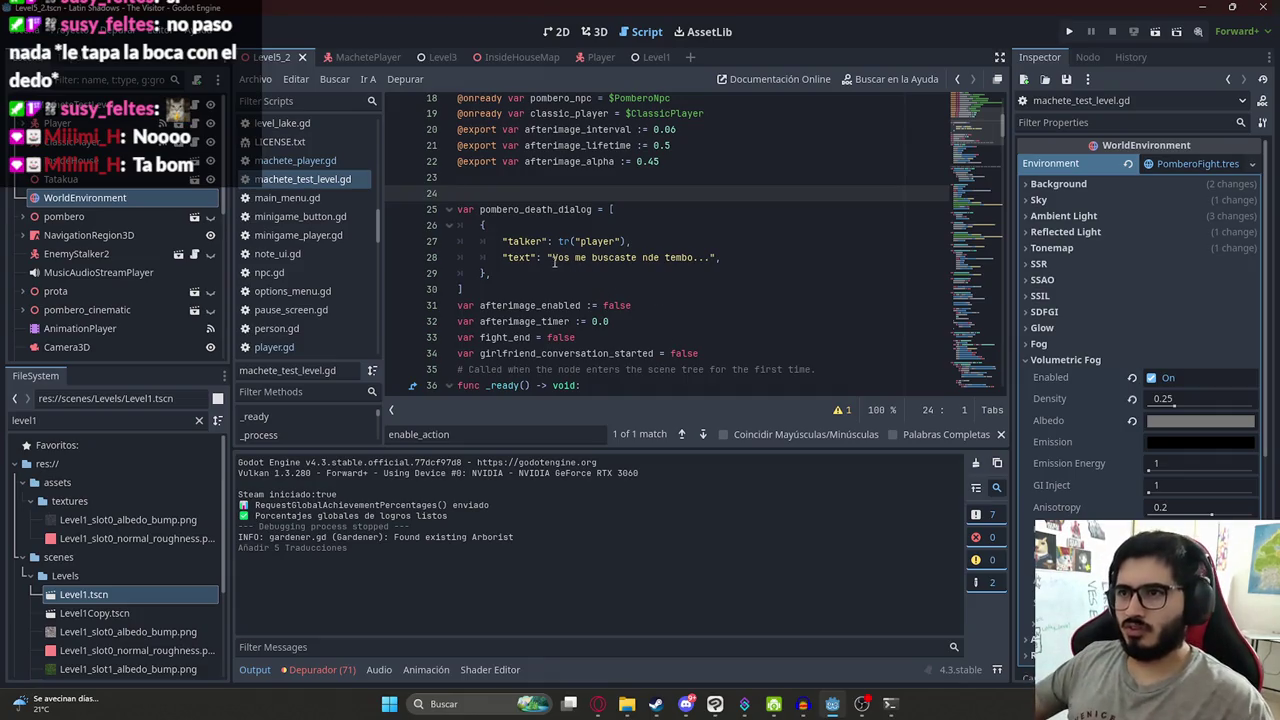
{"action": "left_click_drag", "start_coordinate": [550, 257], "coordinate": [718, 257]}
{"action": "key", "text": "BackSpace"}
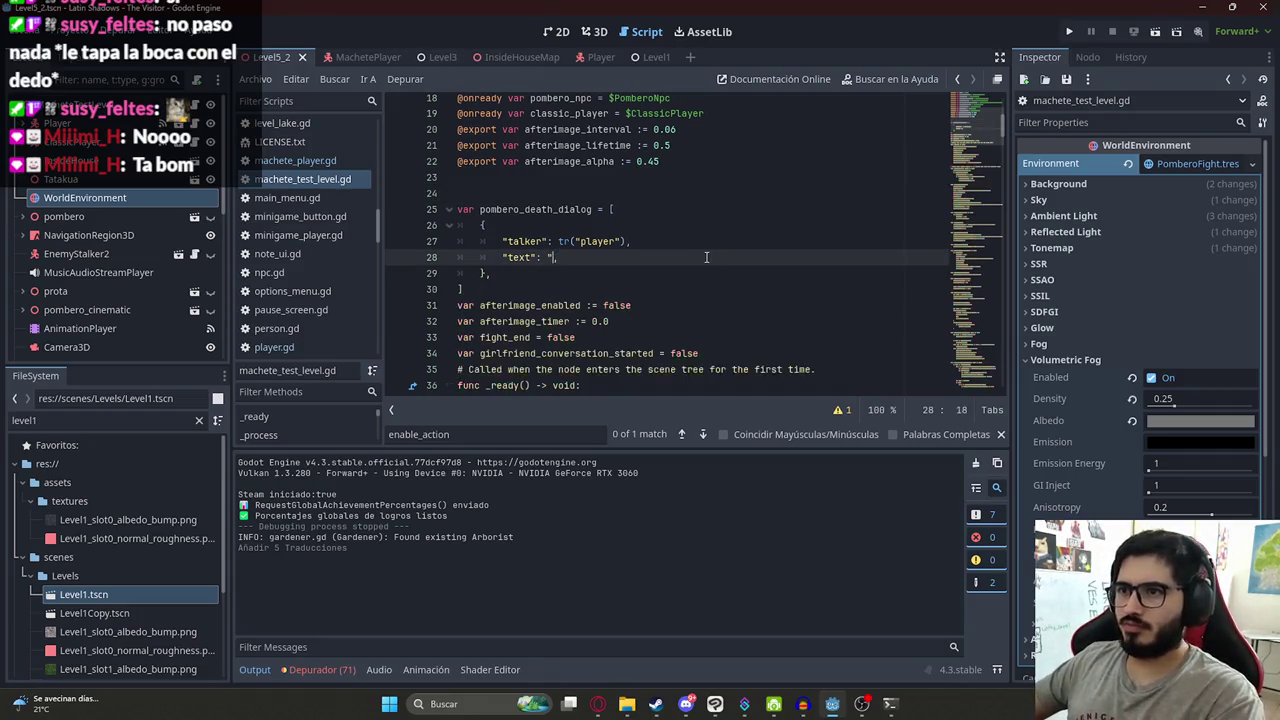
{"action": "type", "text": "tr"}
{"action": "key", "text": "BackSpace"}
{"action": "type", "text": "tr("}
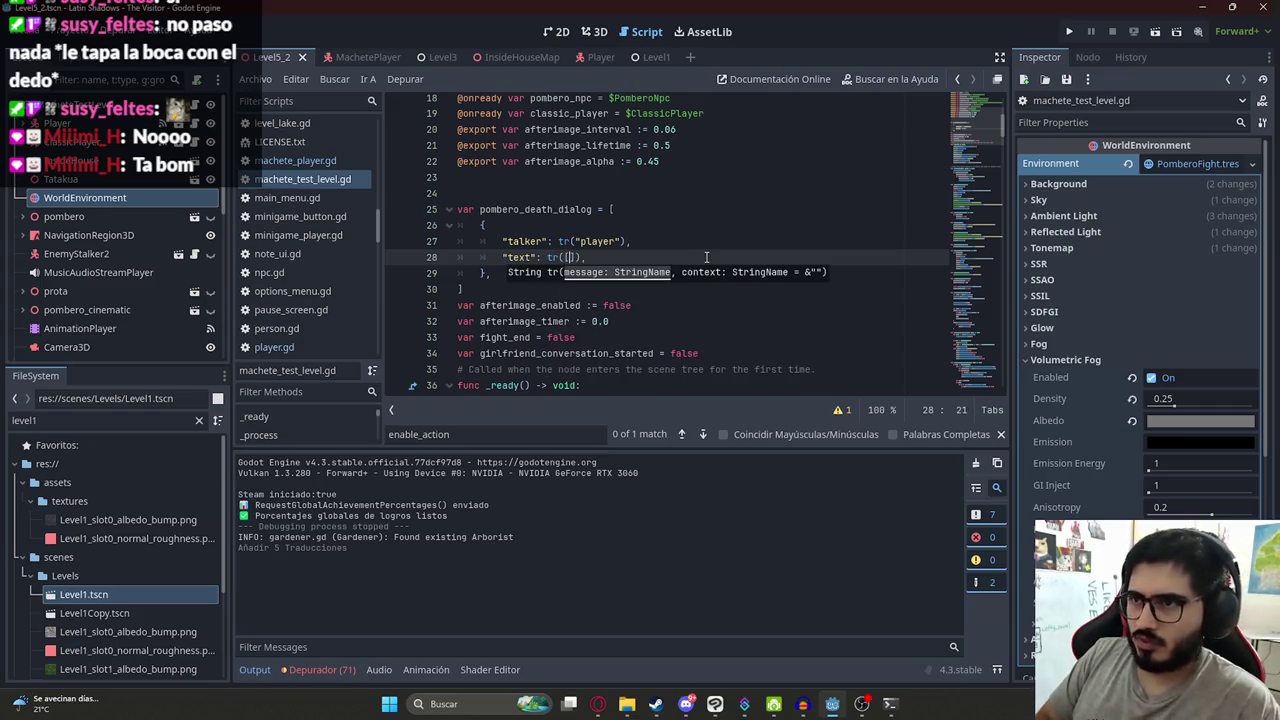
{"action": "type", "text": "\""}
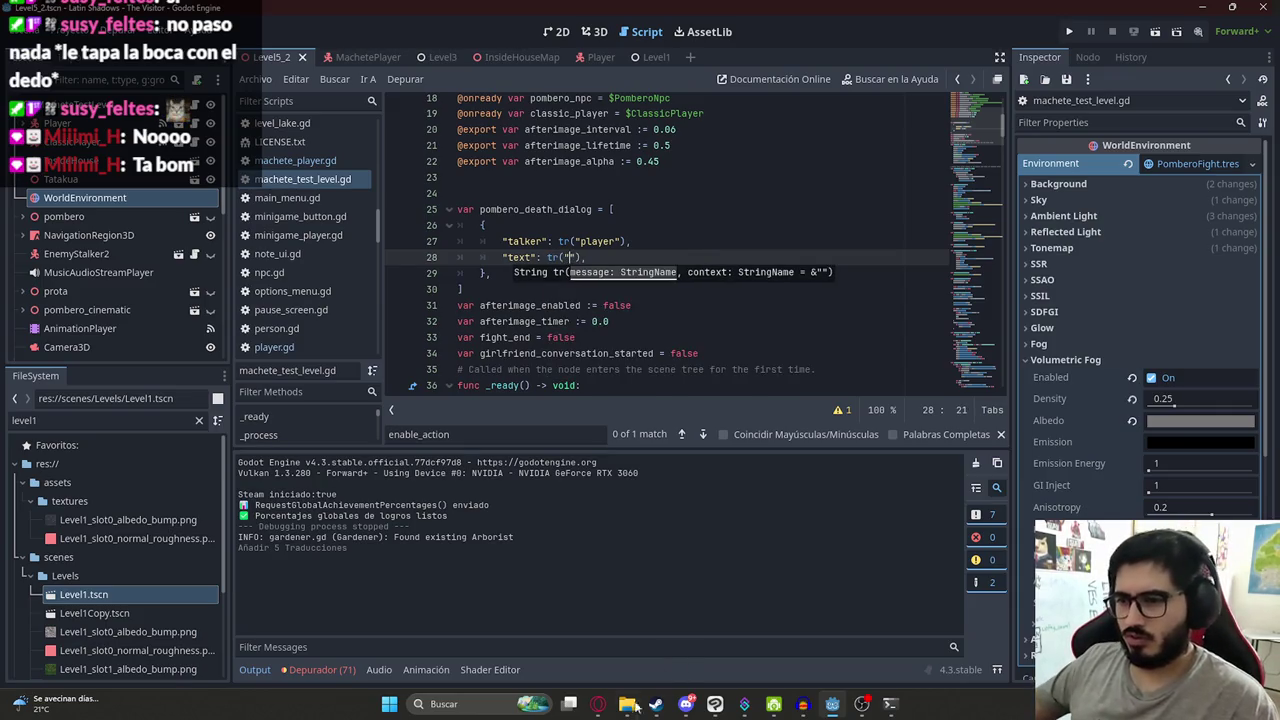
{"action": "left_click", "coordinate": [600, 705]}
{"action": "left_click", "coordinate": [871, 677]}
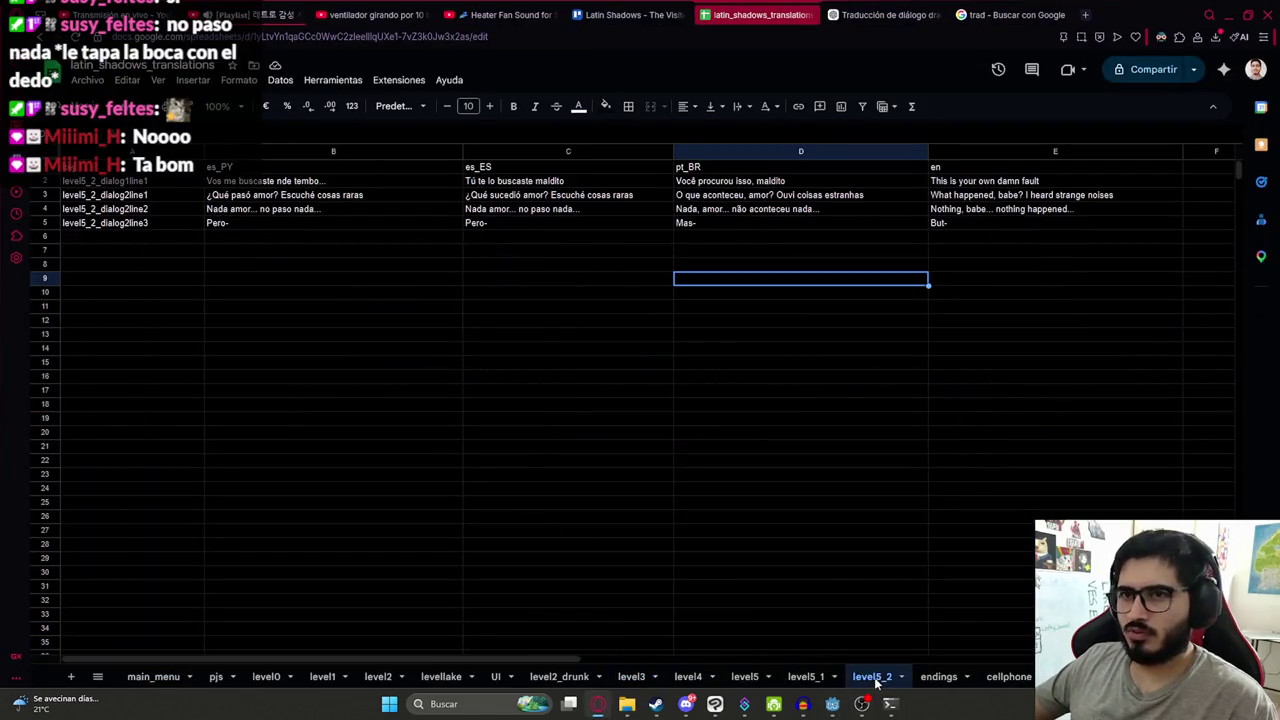
{"action": "key", "text": "alt+Tab"}
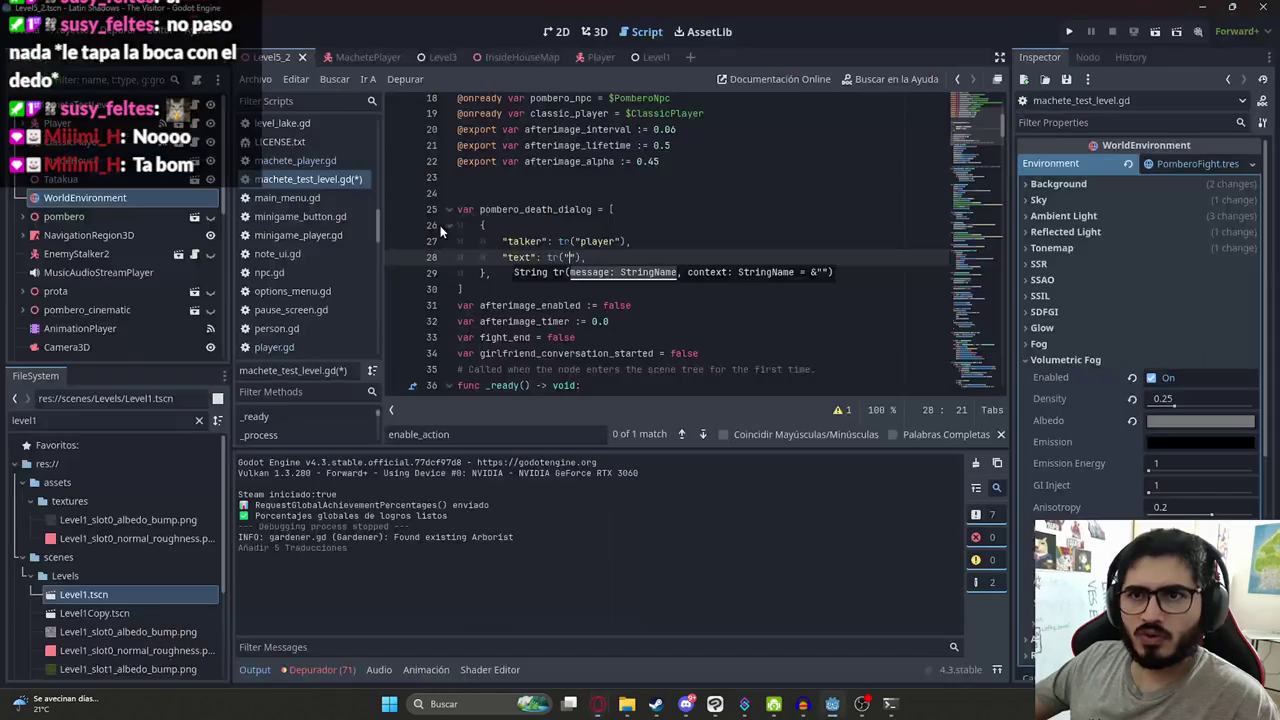
{"action": "type", "text": "level5_2_dialog1line1"}
- Save the script and add an empty girlfriend_dialog = [ { } ] list below
{"action": "left_click", "coordinate": [490, 291]}
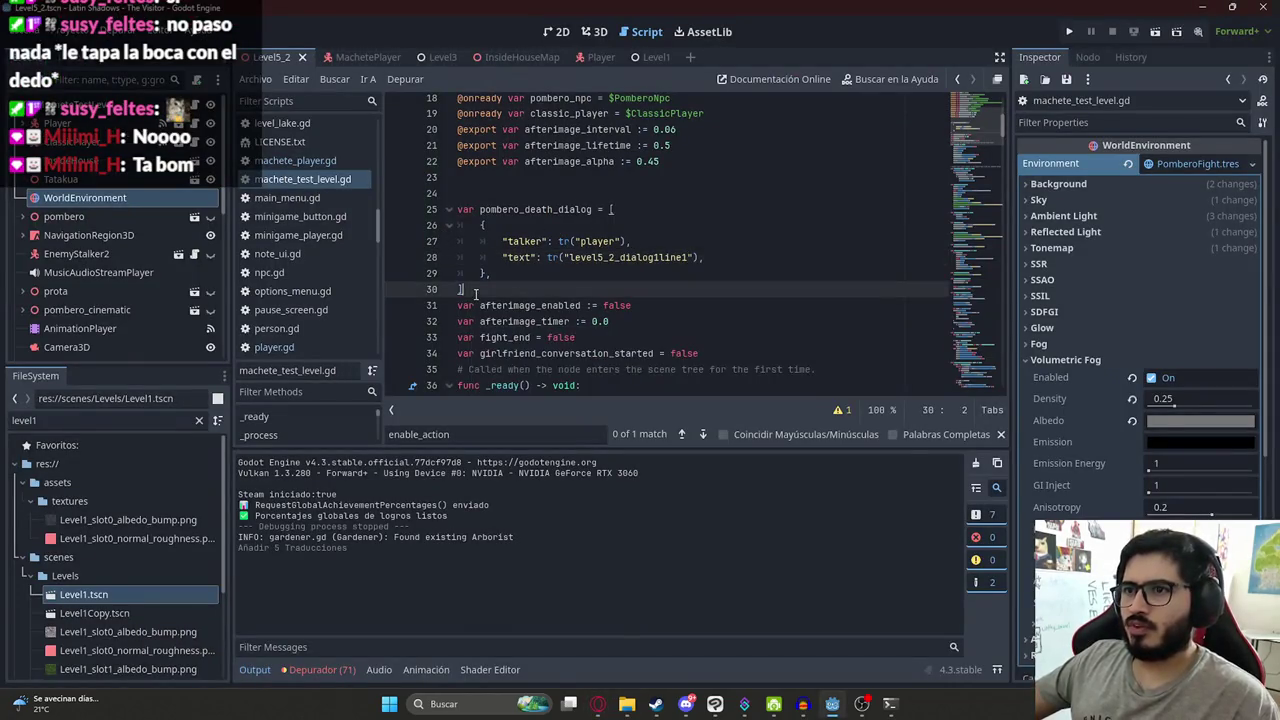
{"action": "key", "text": "Return"}
{"action": "key", "text": "ctrl+s"}
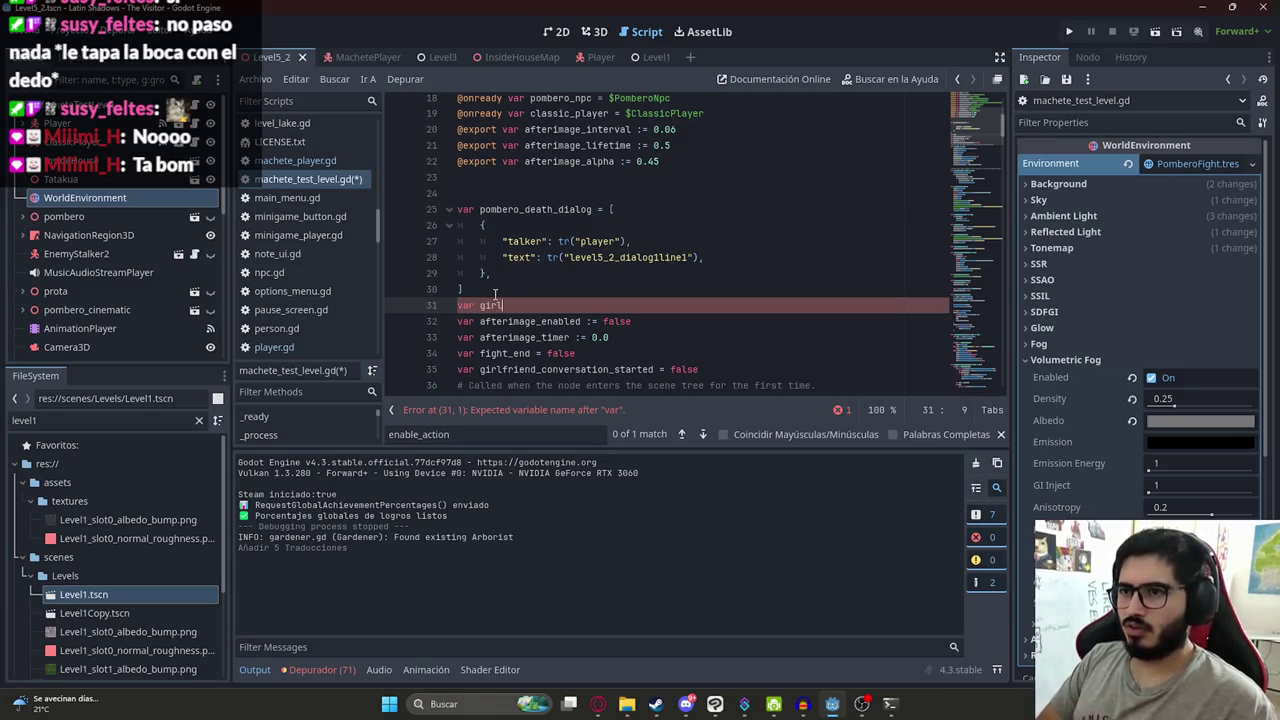
{"action": "type", "text": "d:"}
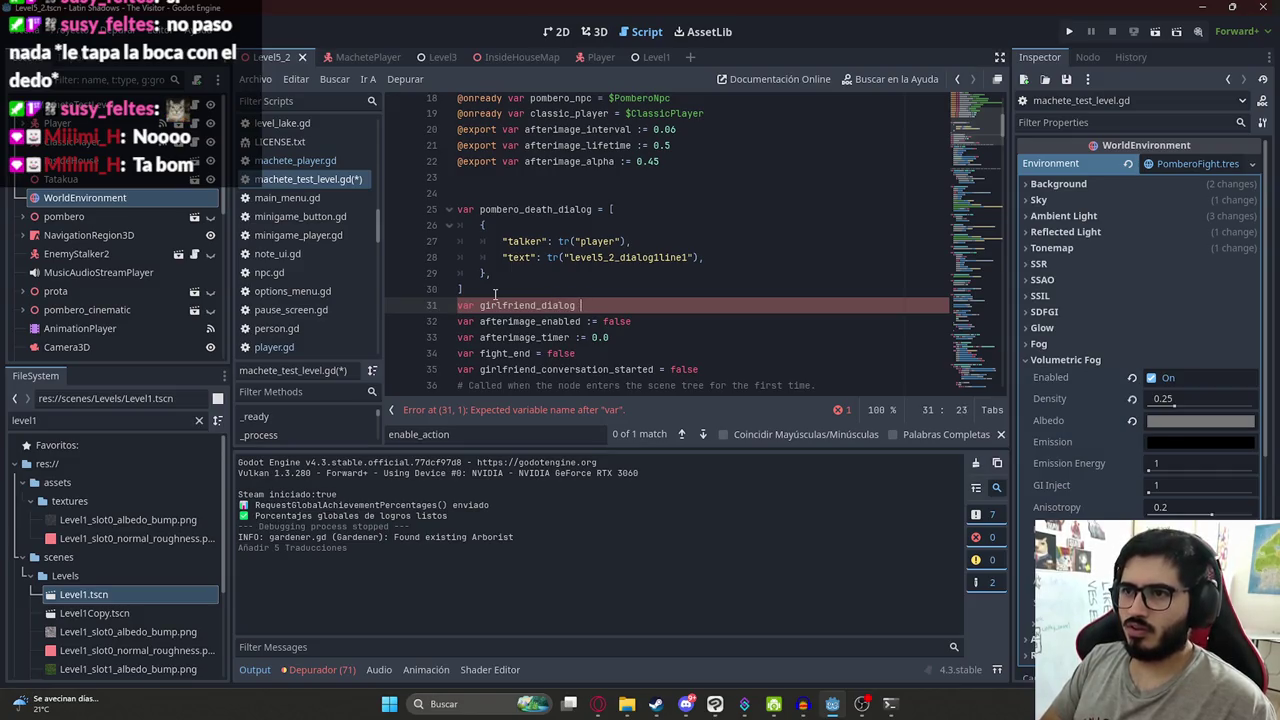
{"action": "key", "text": "Return"}
{"action": "type", "text": "{"}
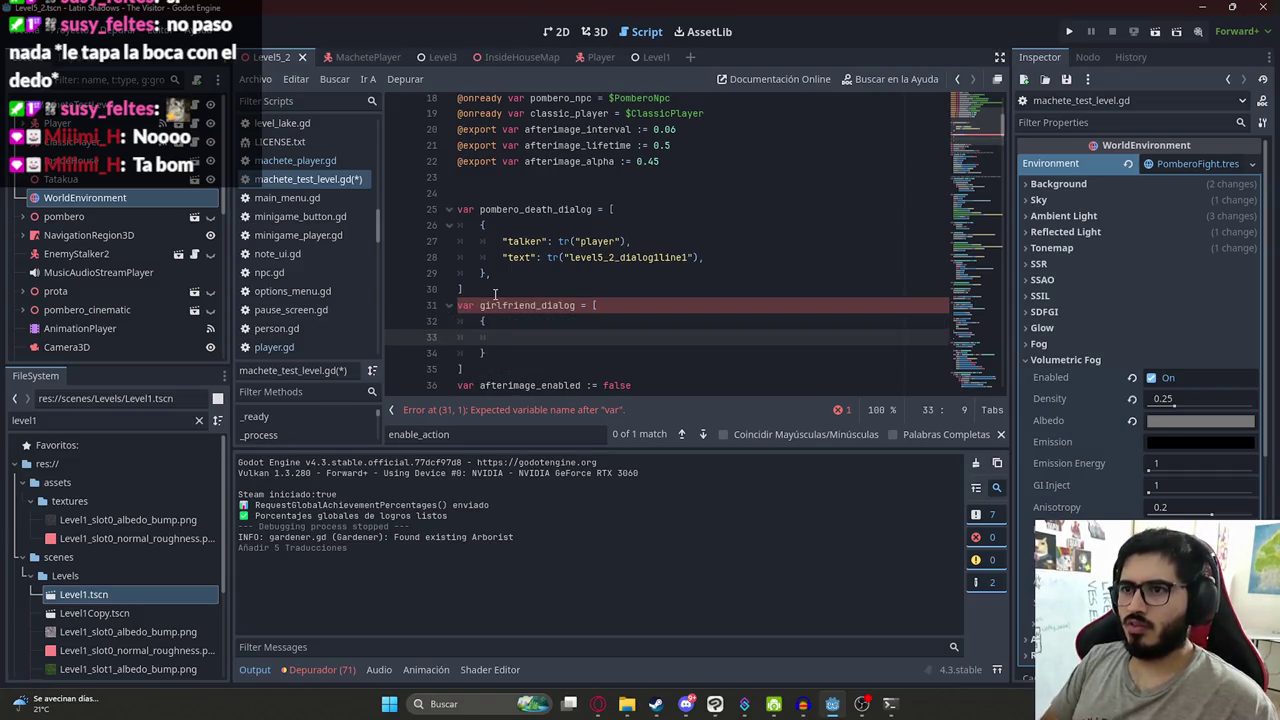
{"action": "key", "text": "Return"}
{"action": "left_click_drag", "start_coordinate": [502, 240], "coordinate": [772, 263]}
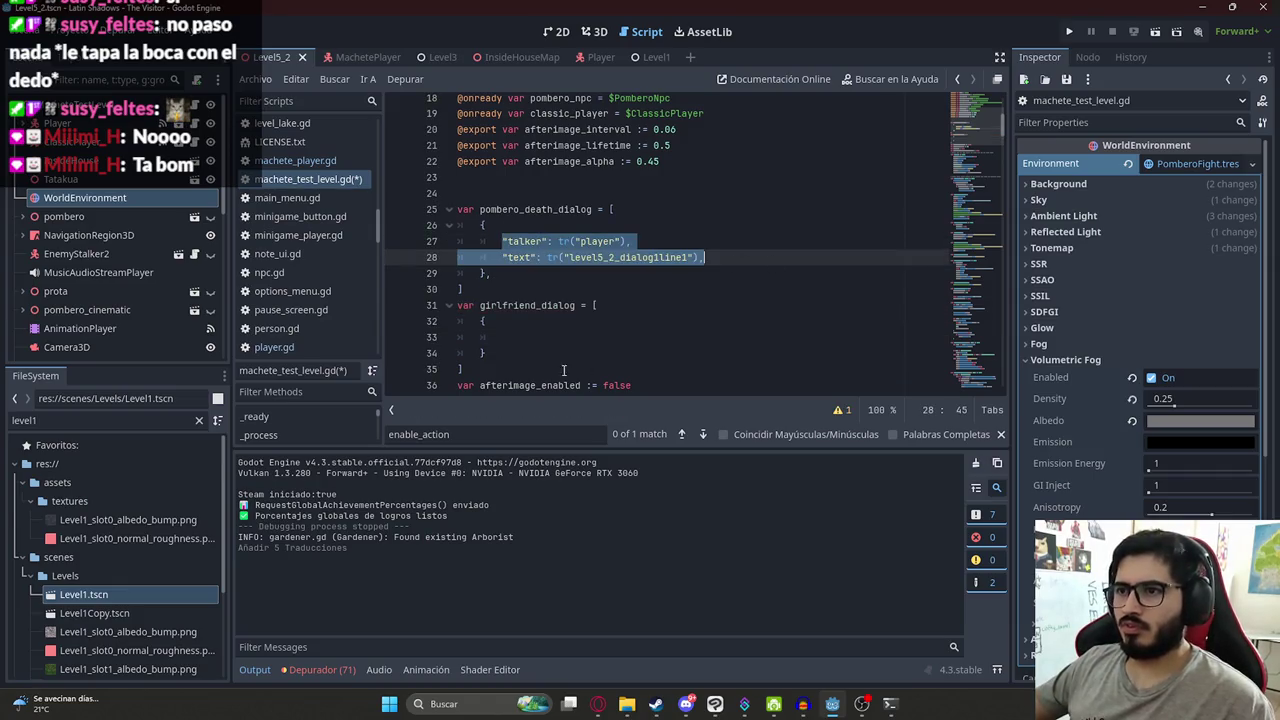
- Paste the talker and text lines into the empty girlfriend_dialog entry, keeping line 28's level5_2 key
{"action": "key", "text": "ctrl+c"}
{"action": "left_click", "coordinate": [560, 338]}
{"action": "key", "text": "ctrl+v"}
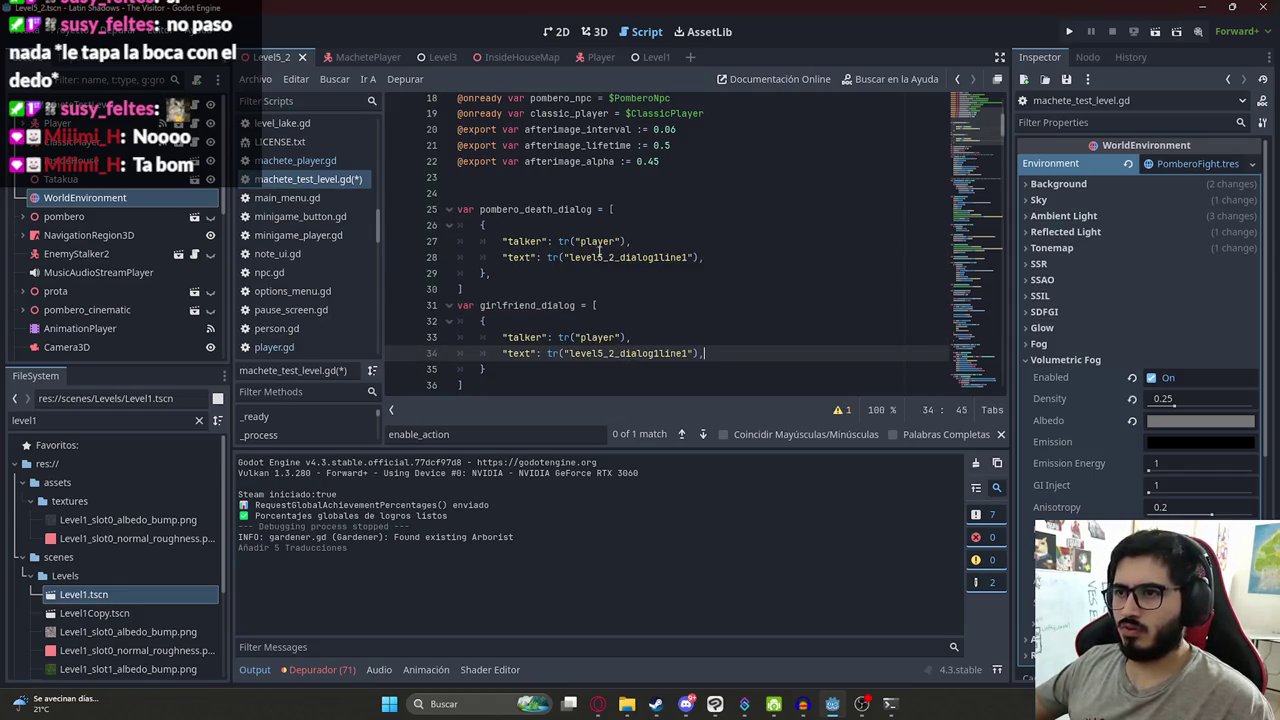
{"action": "left_click", "coordinate": [613, 257]}
{"action": "left_click", "coordinate": [626, 226]}
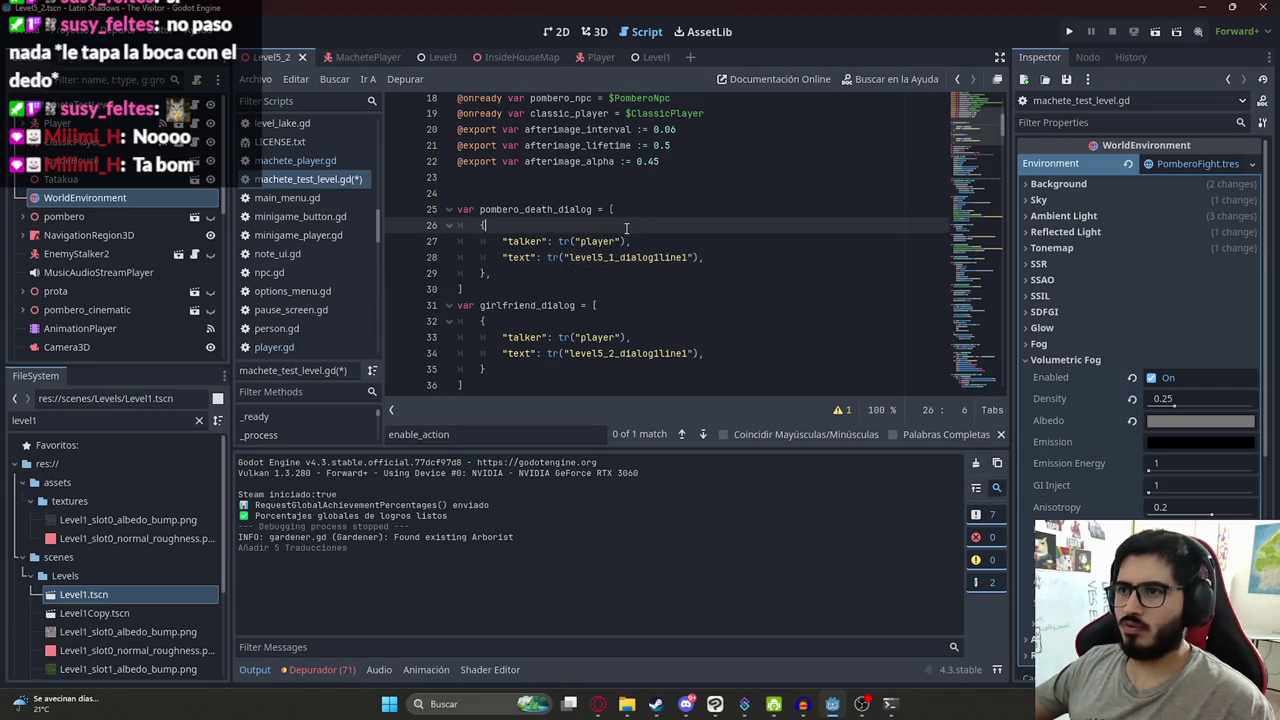
{"action": "key", "text": "ctrl+z"}
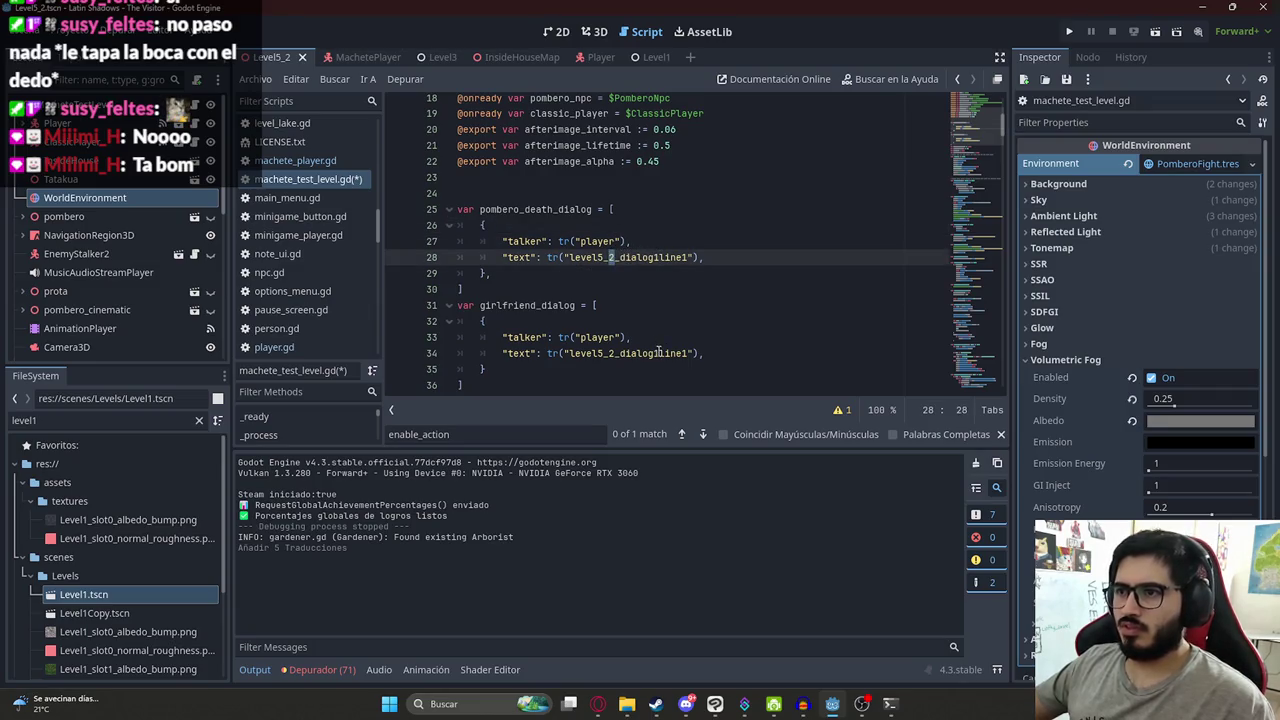
{"action": "left_click", "coordinate": [657, 353]}
{"action": "left_click", "coordinate": [505, 370]}
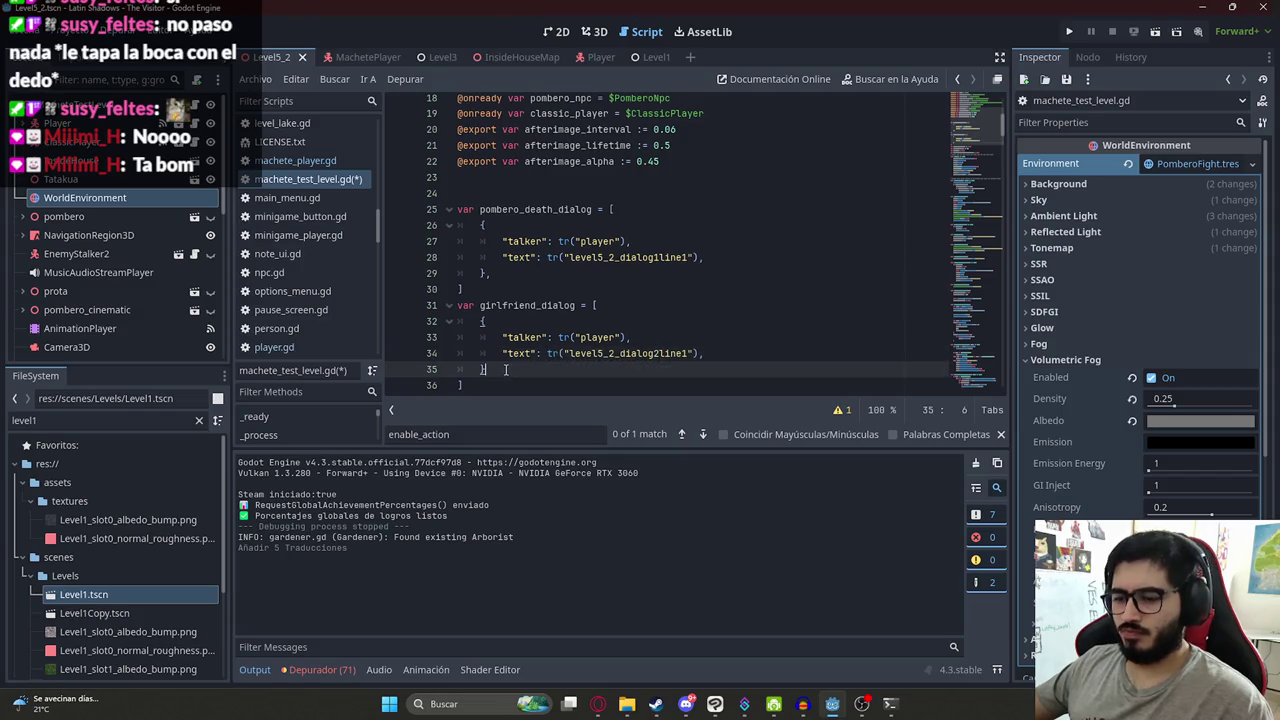
{"action": "type", "text": ","}
{"action": "left_click_drag", "start_coordinate": [512, 368], "coordinate": [484, 320]}
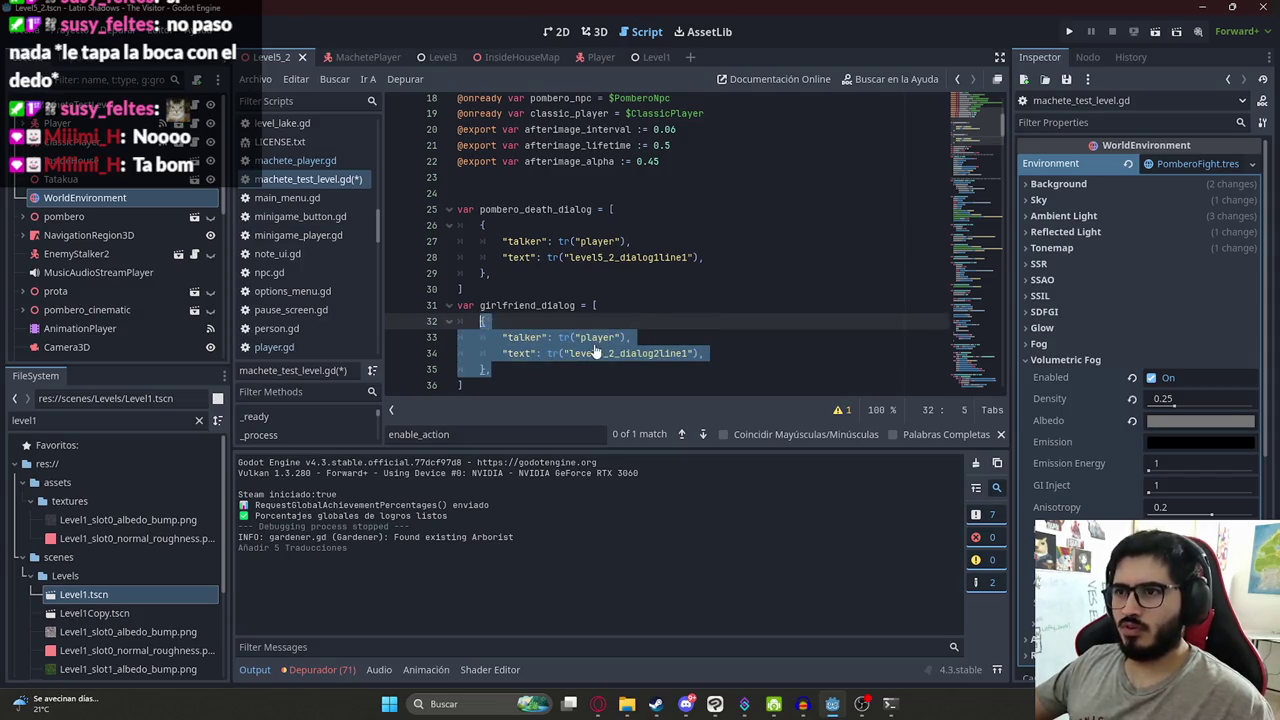
{"action": "double_click", "coordinate": [598, 338]}
{"action": "type", "text": "girlfriend"}
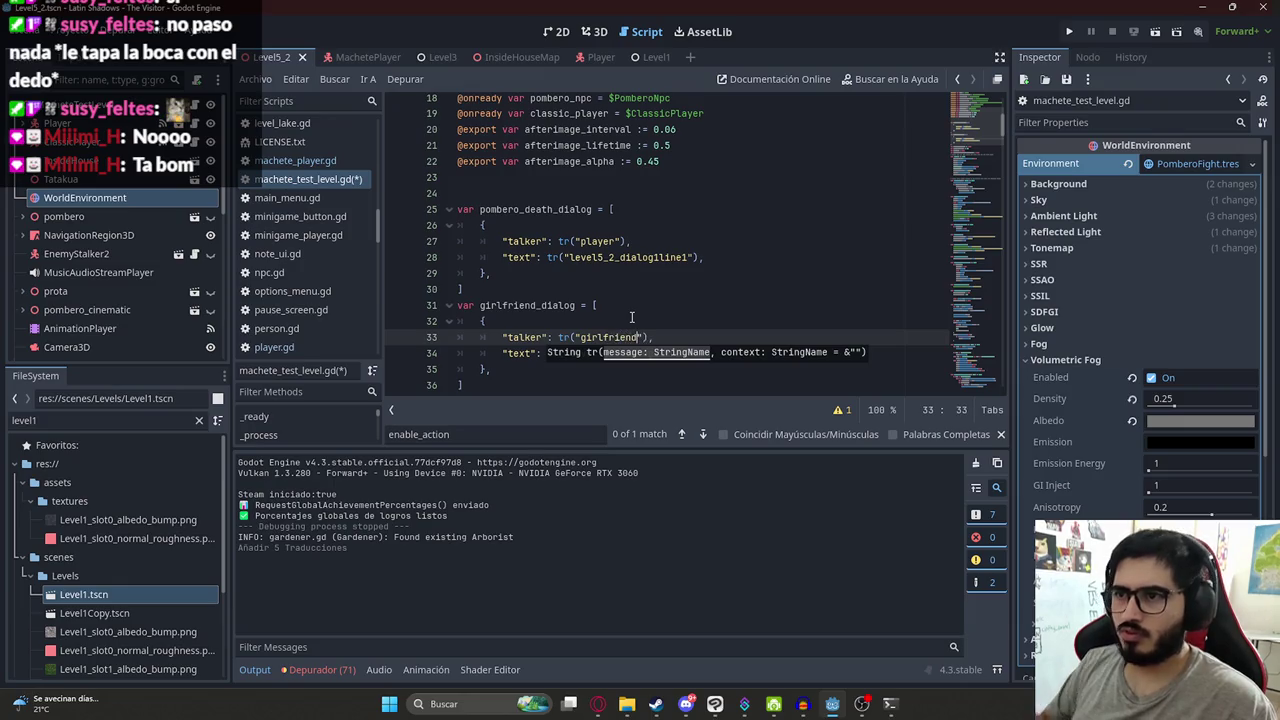
{"action": "left_click_drag", "start_coordinate": [529, 370], "coordinate": [469, 325]}
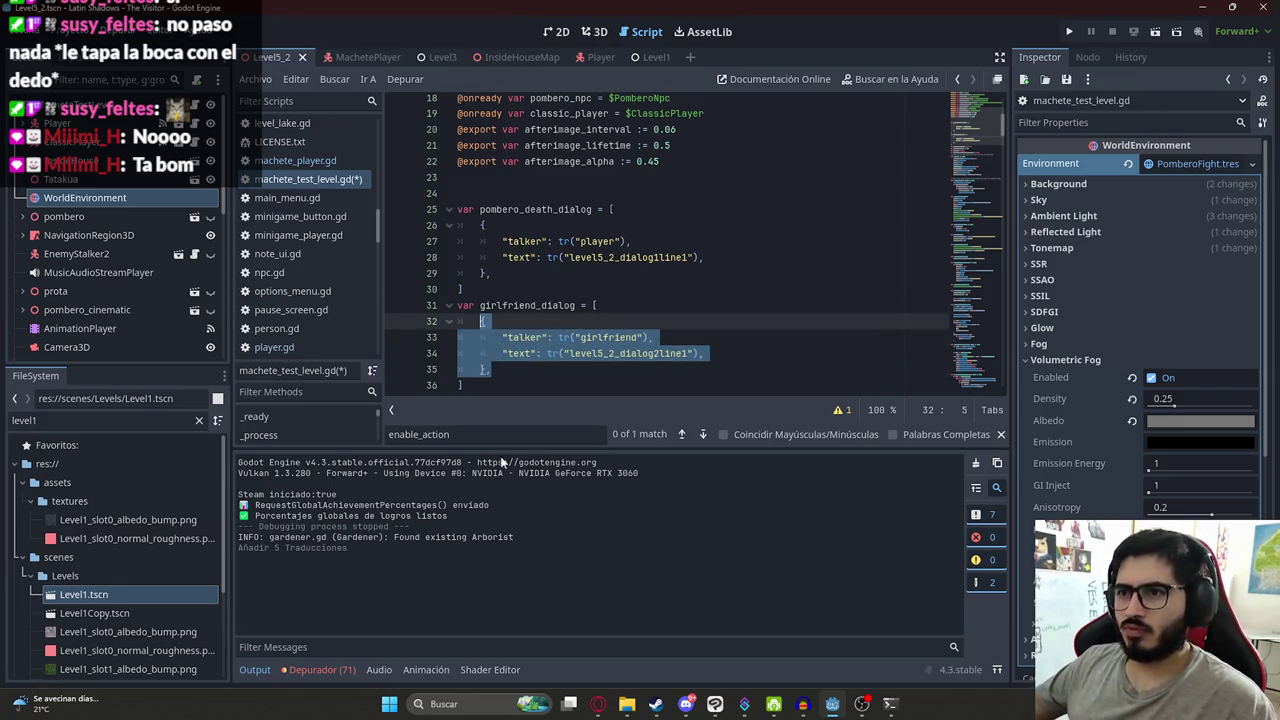
- Duplicate the girlfriend entry so girlfriend_dialog holds three entries
{"action": "key", "text": "alt+Tab"}
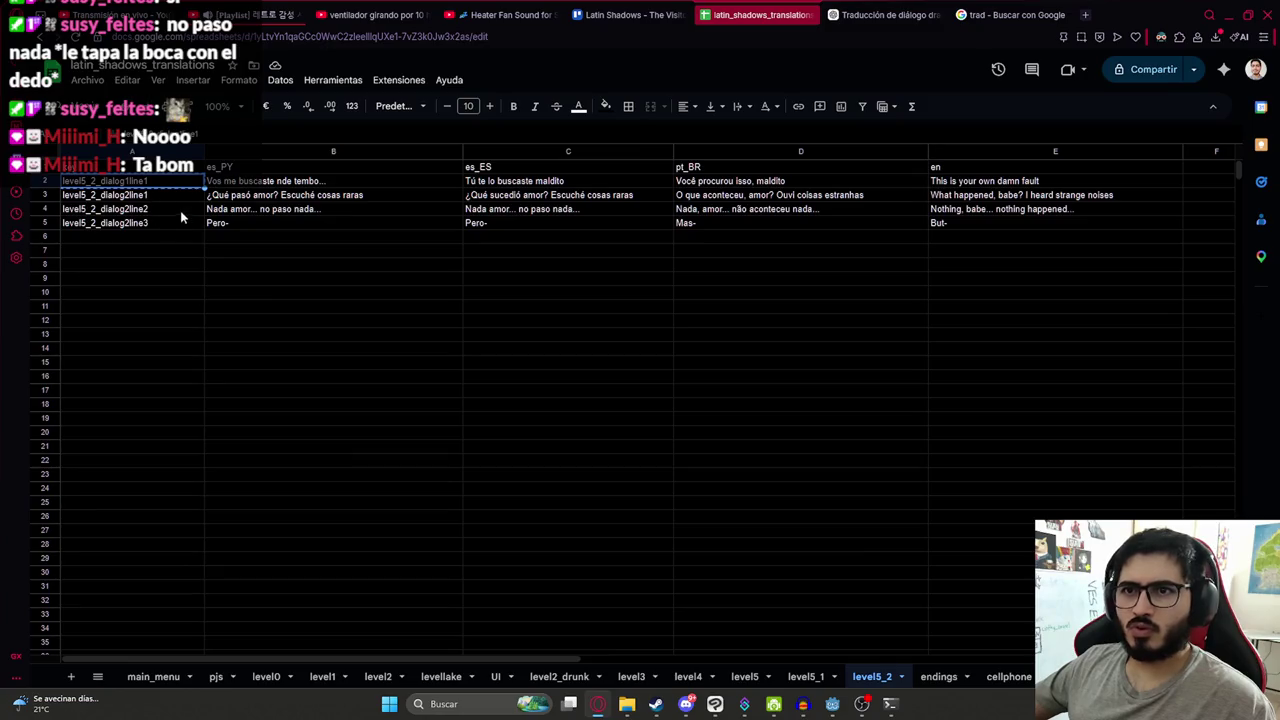
{"action": "key", "text": "alt+Tab"}
{"action": "key", "text": "ctrl+c"}
{"action": "left_click", "coordinate": [526, 371]}
{"action": "key", "text": "Return"}
{"action": "key", "text": "ctrl+v"}
{"action": "key", "text": "Return"}
{"action": "key", "text": "ctrl+v"}
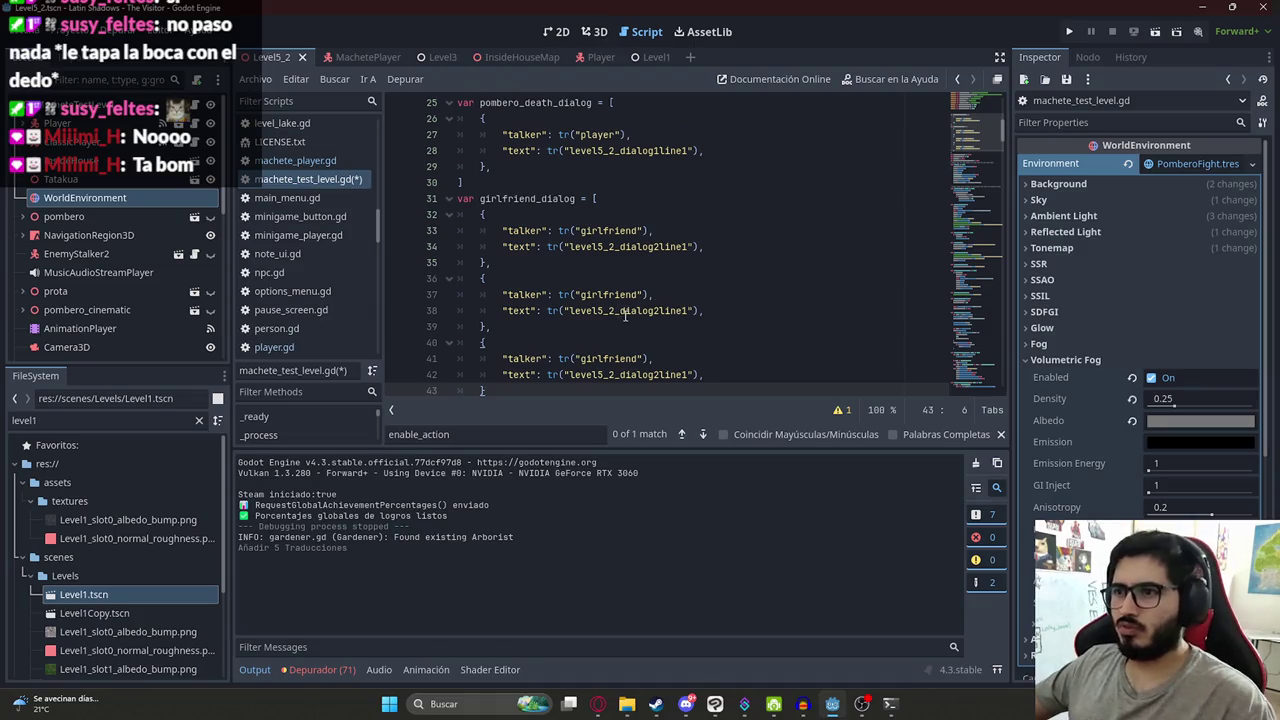
- Renumber the copied keys to dialog2line2 and dialog2line3 and make the second talker player
{"action": "left_click", "coordinate": [686, 311]}
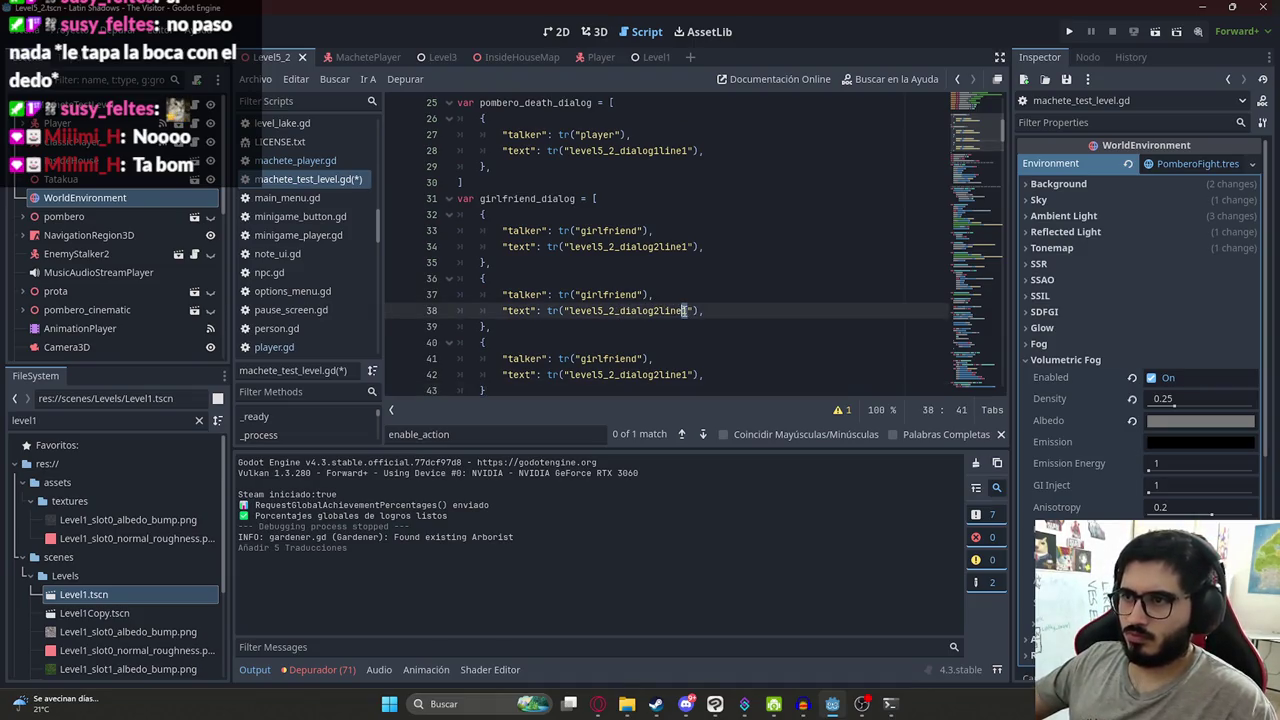
{"action": "type", "text": "2"}
{"action": "left_click", "coordinate": [688, 375]}
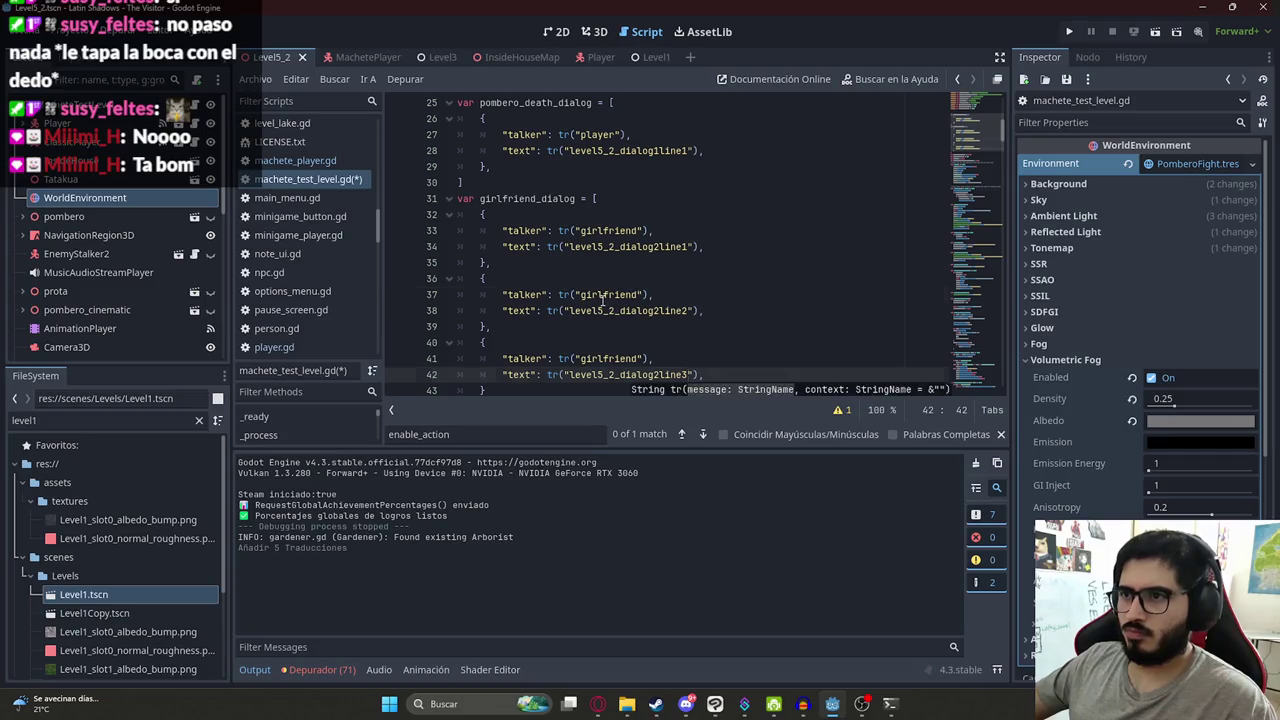
{"action": "double_click", "coordinate": [602, 296]}
{"action": "type", "text": "playe"}
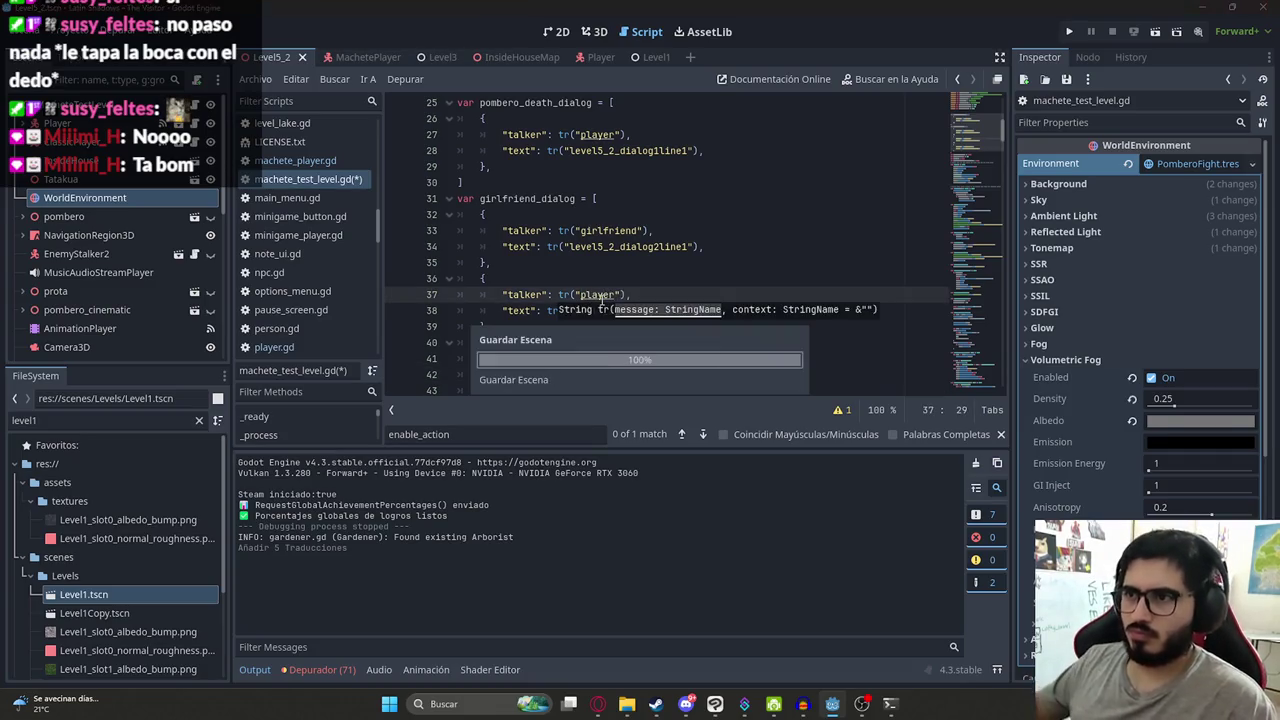
{"action": "key", "text": "alt+Tab"}
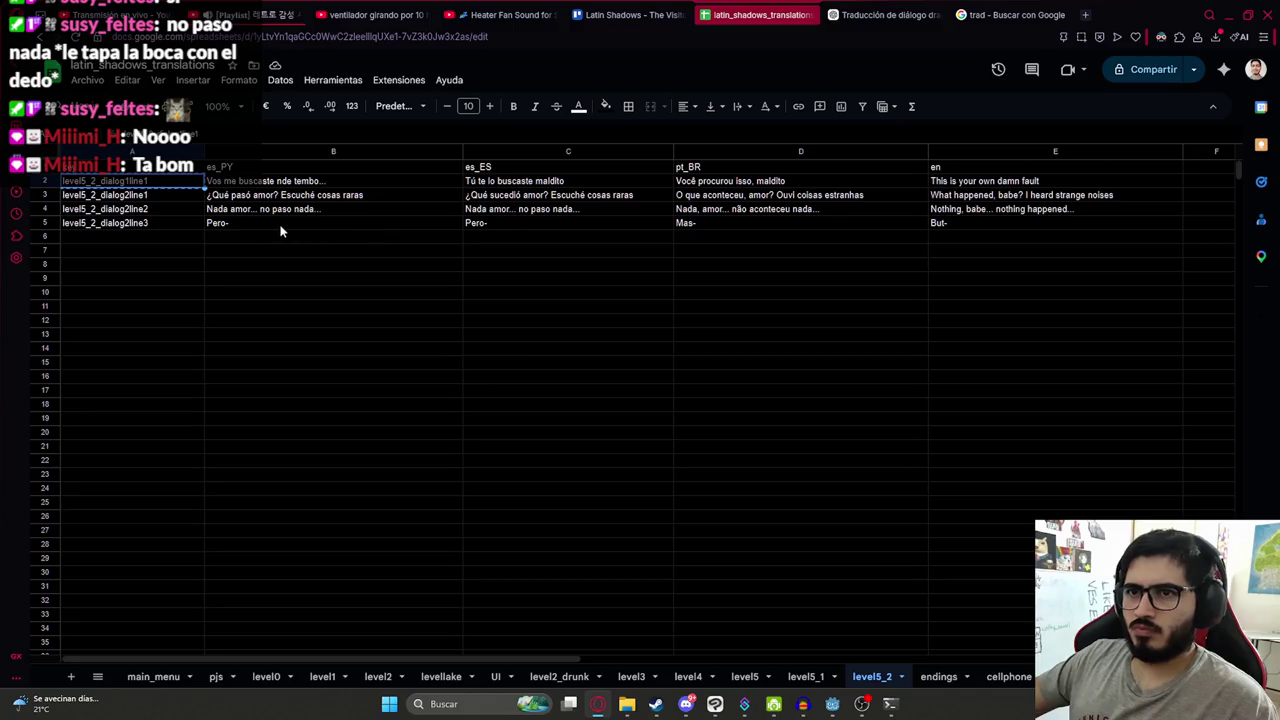
{"action": "key", "text": "alt+Tab"}
{"action": "key", "text": "alt+Tab"}
{"action": "key", "text": "alt+Tab"}
{"action": "left_click", "coordinate": [613, 358]}
{"action": "scroll", "coordinate": [613, 358], "scroll_direction": "down", "scroll_amount": 2}
{"action": "left_click", "coordinate": [530, 294]}
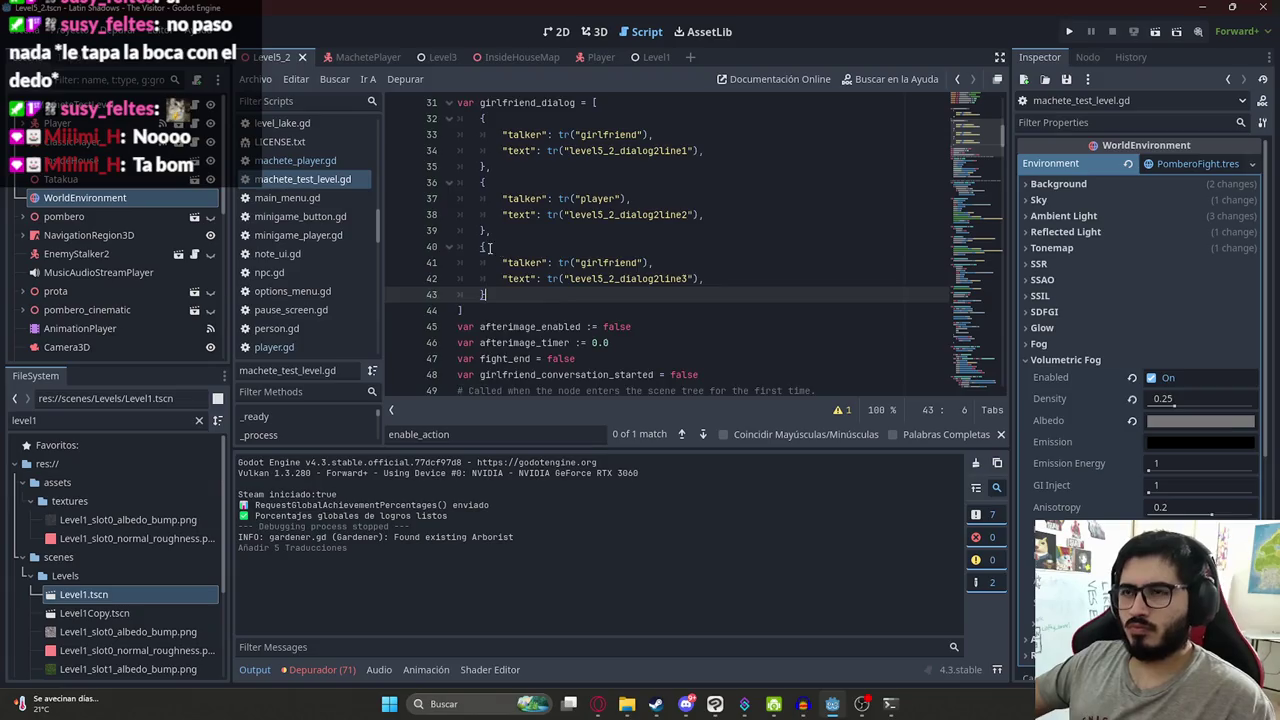
{"action": "scroll", "coordinate": [489, 247], "scroll_direction": "up", "scroll_amount": 2}
{"action": "left_click", "coordinate": [528, 193]}
{"action": "scroll", "coordinate": [528, 150], "scroll_direction": "down", "scroll_amount": 1}
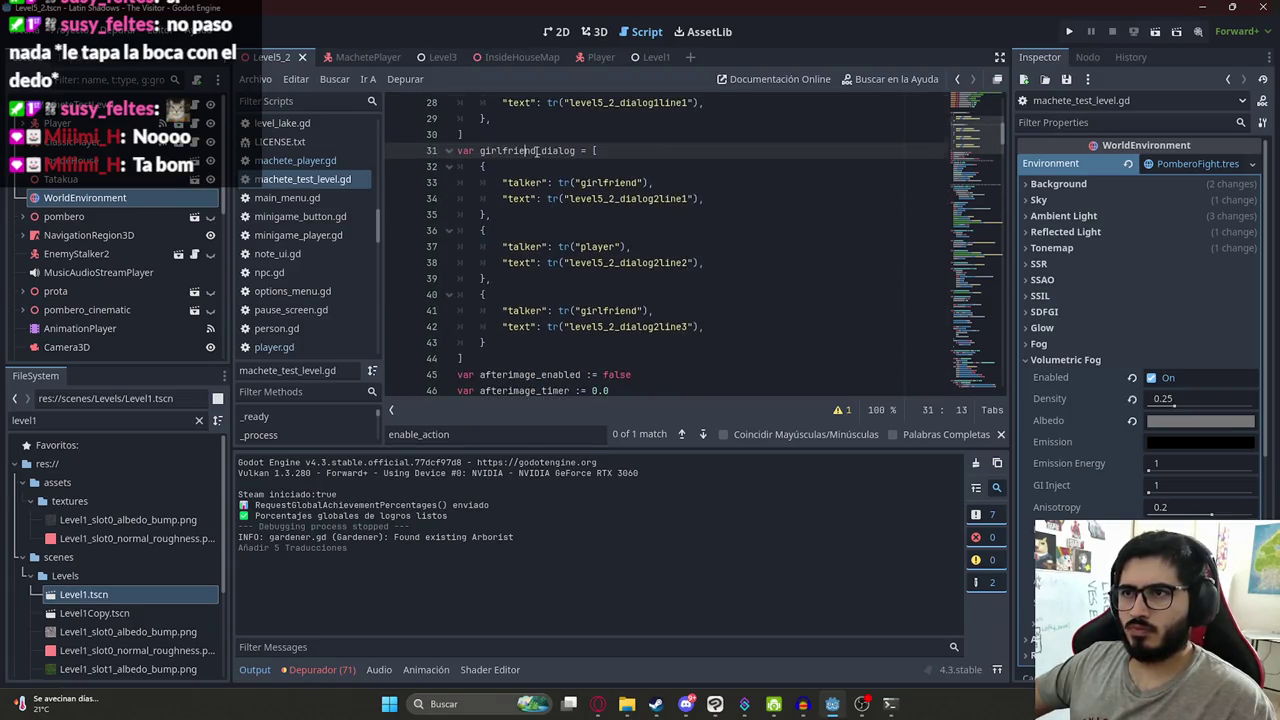
{"action": "scroll", "coordinate": [610, 220], "scroll_direction": "up", "scroll_amount": 5}
{"action": "scroll", "coordinate": [650, 280], "scroll_direction": "up", "scroll_amount": 4}
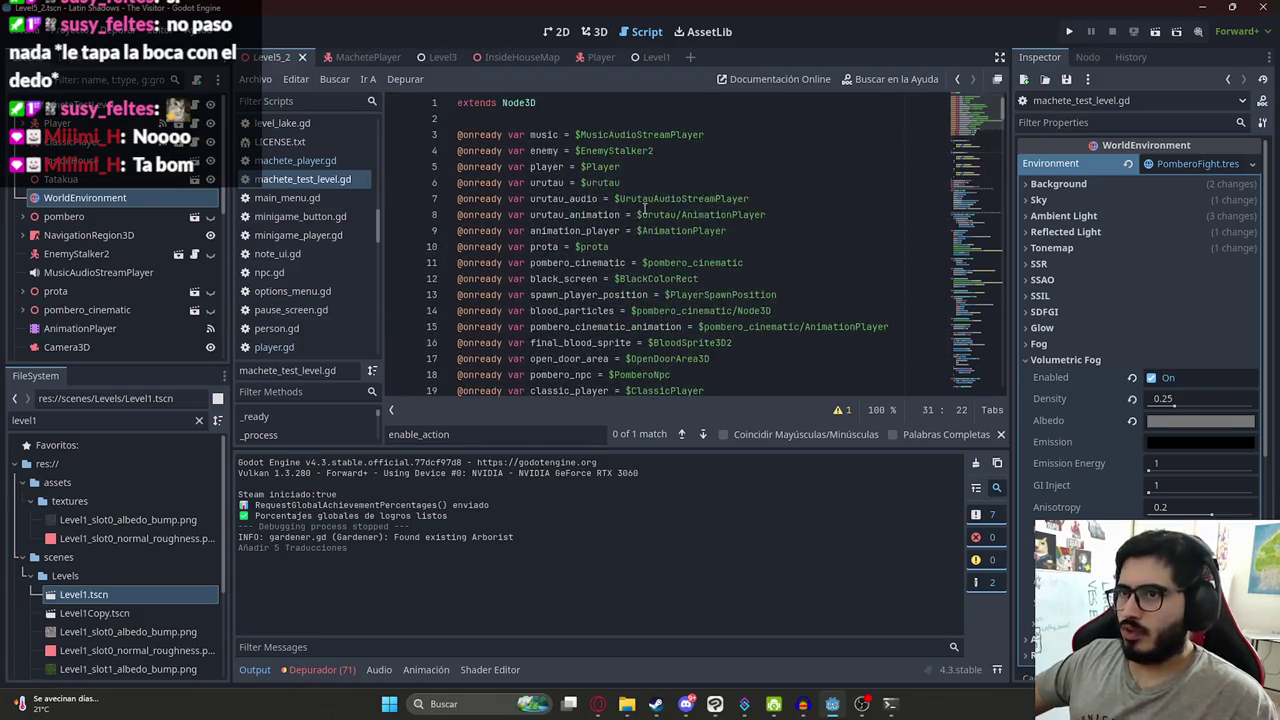
{"action": "scroll", "coordinate": [676, 324], "scroll_direction": "down", "scroll_amount": 3}
{"action": "left_click", "coordinate": [720, 258]}
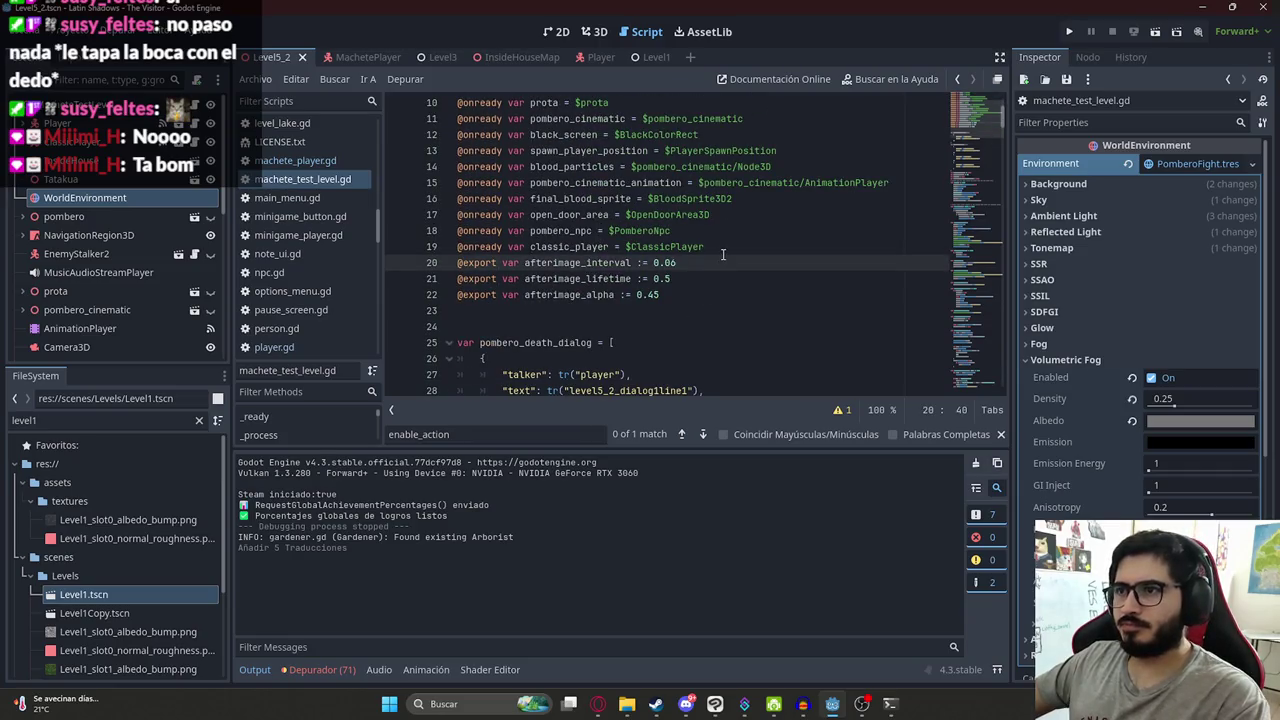
{"action": "key", "text": "ctrl+shift+Return"}
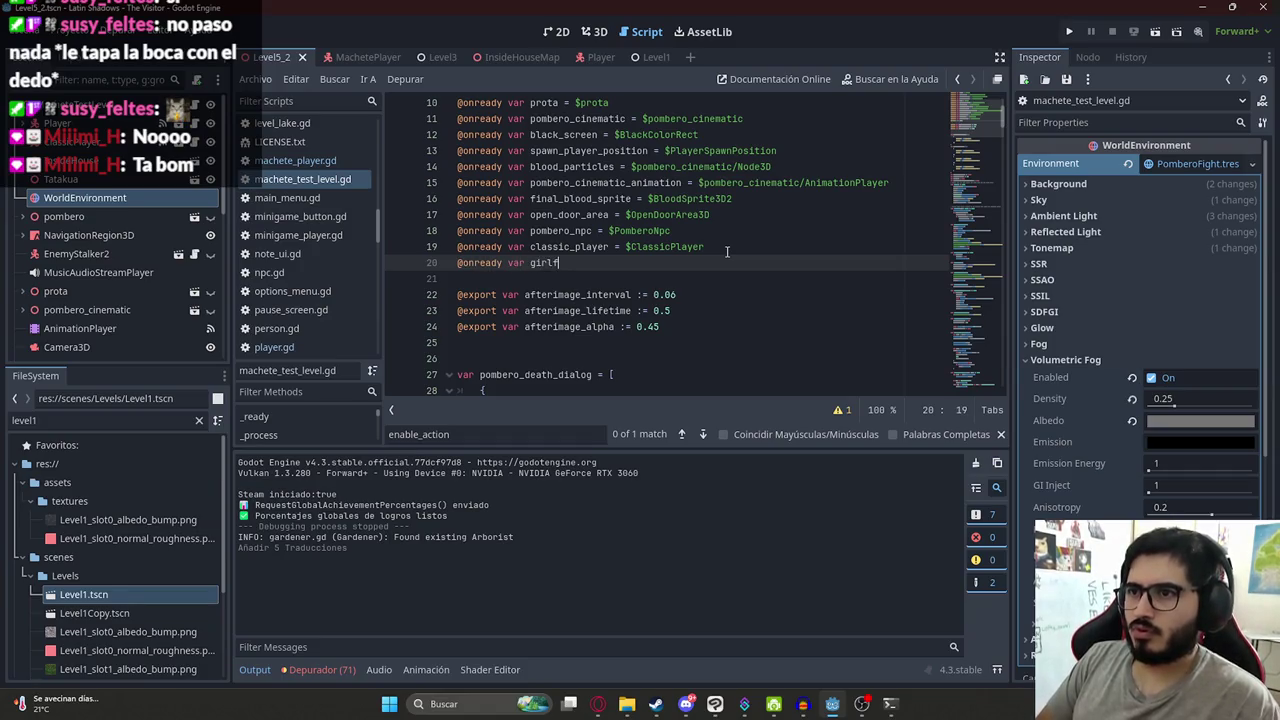
{"action": "type", "text": "@onready var girlfriend_npc ="}
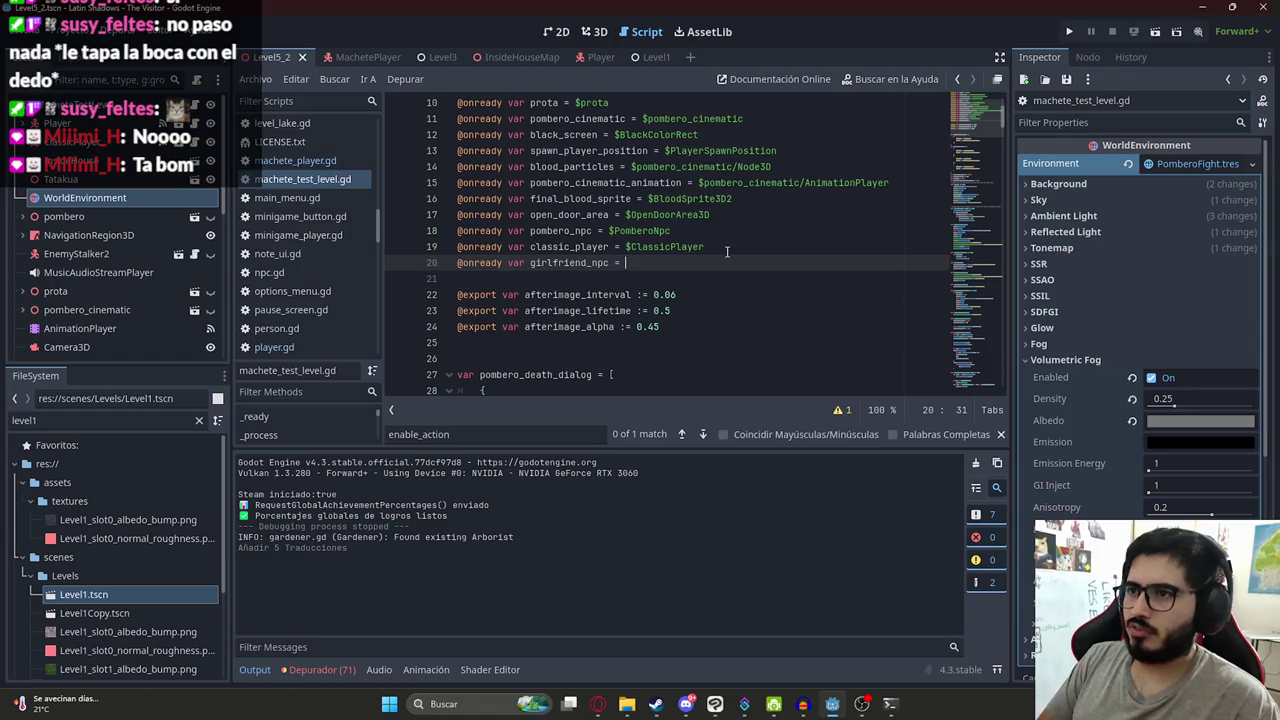
{"action": "type", "text": "$Girl"}
{"action": "key", "text": "Return"}
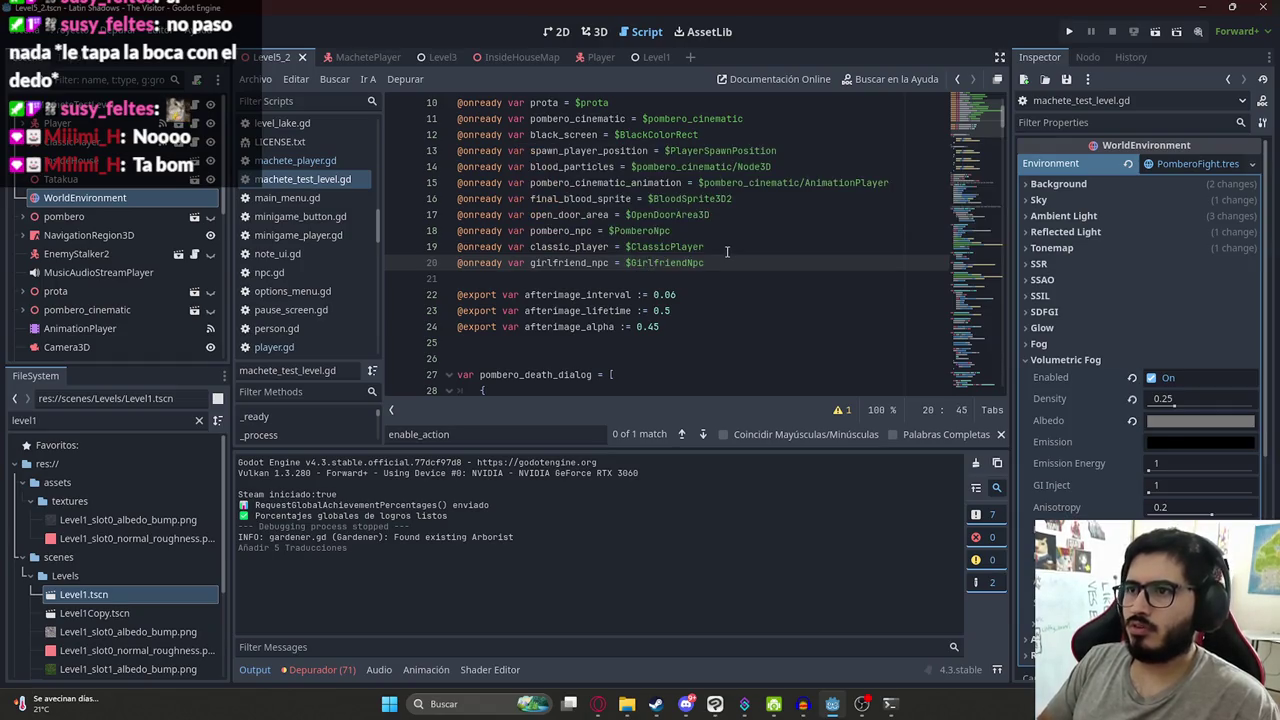
- Start a 'girlfriend_npc.dialogs' line at the end of _ready() using autocomplete
{"action": "scroll", "coordinate": [927, 121], "scroll_direction": "down", "scroll_amount": 7}
{"action": "scroll", "coordinate": [800, 250], "scroll_direction": "down", "scroll_amount": 5}
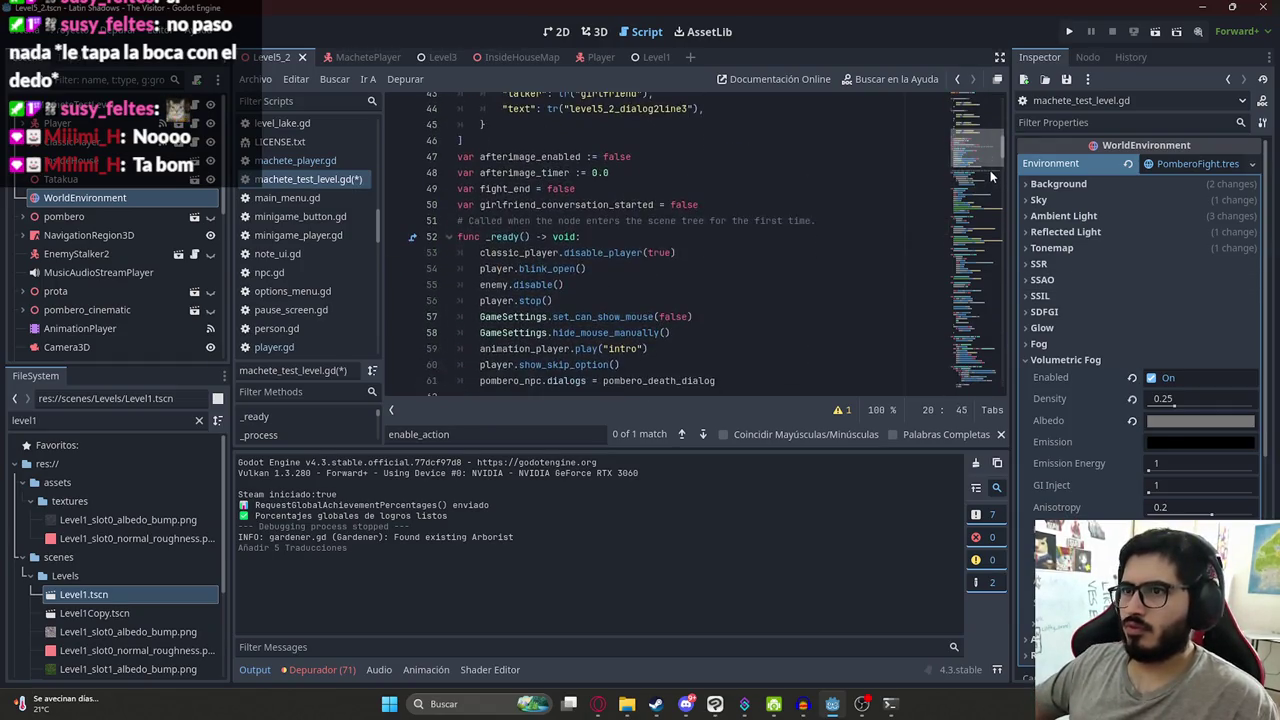
{"action": "left_click", "coordinate": [740, 343]}
{"action": "key", "text": "Return"}
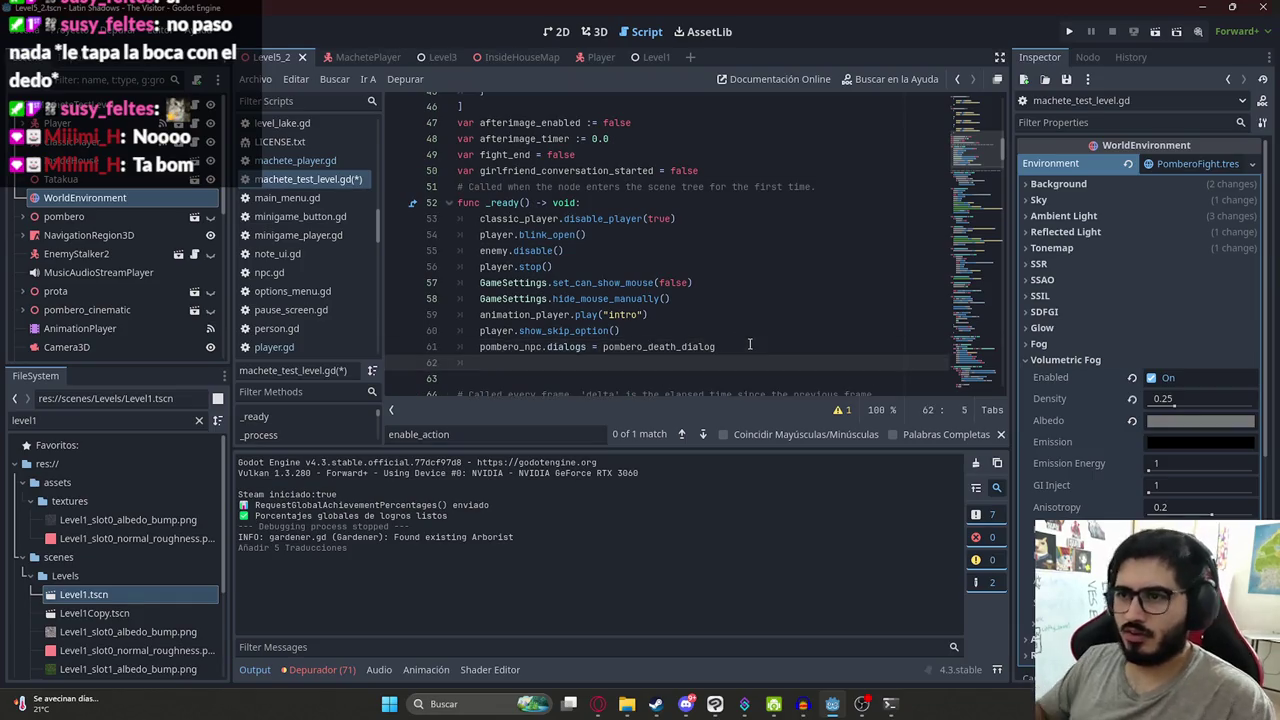
{"action": "type", "text": "gi"}
{"action": "key", "text": "Return"}
{"action": "type", "text": "."}
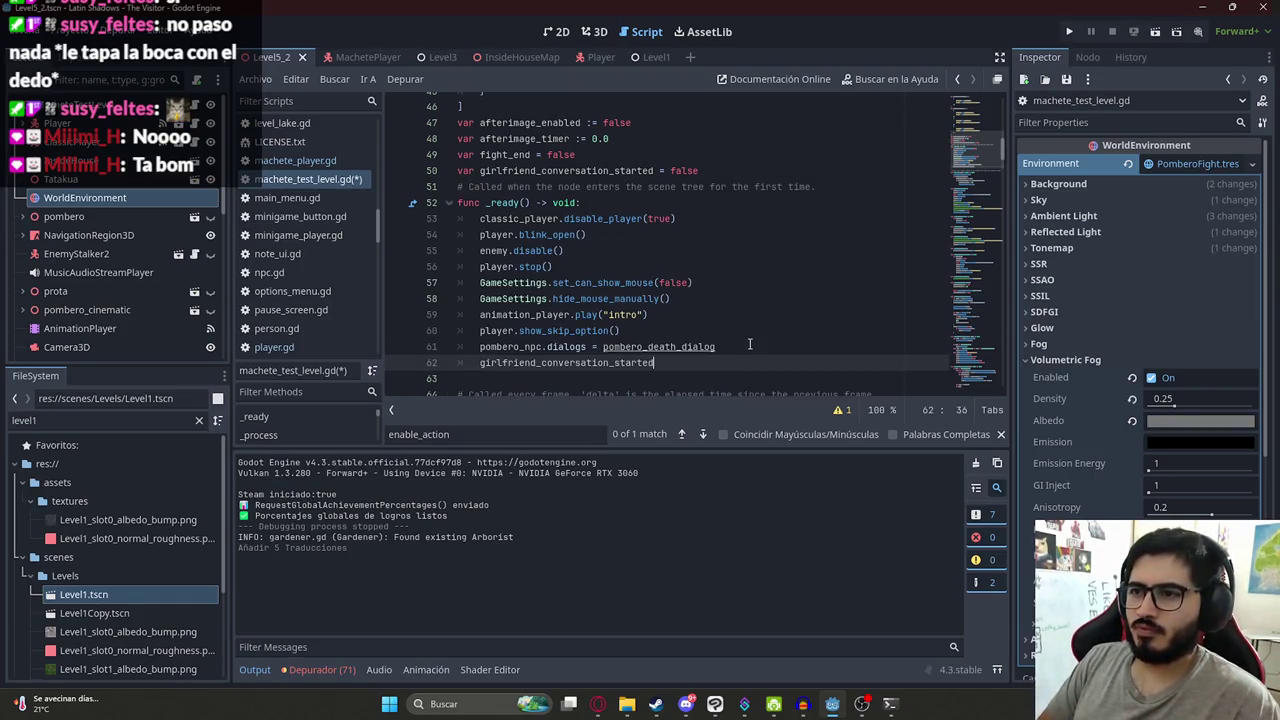
{"action": "type", "text": "lf"}
{"action": "key", "text": "Down"}
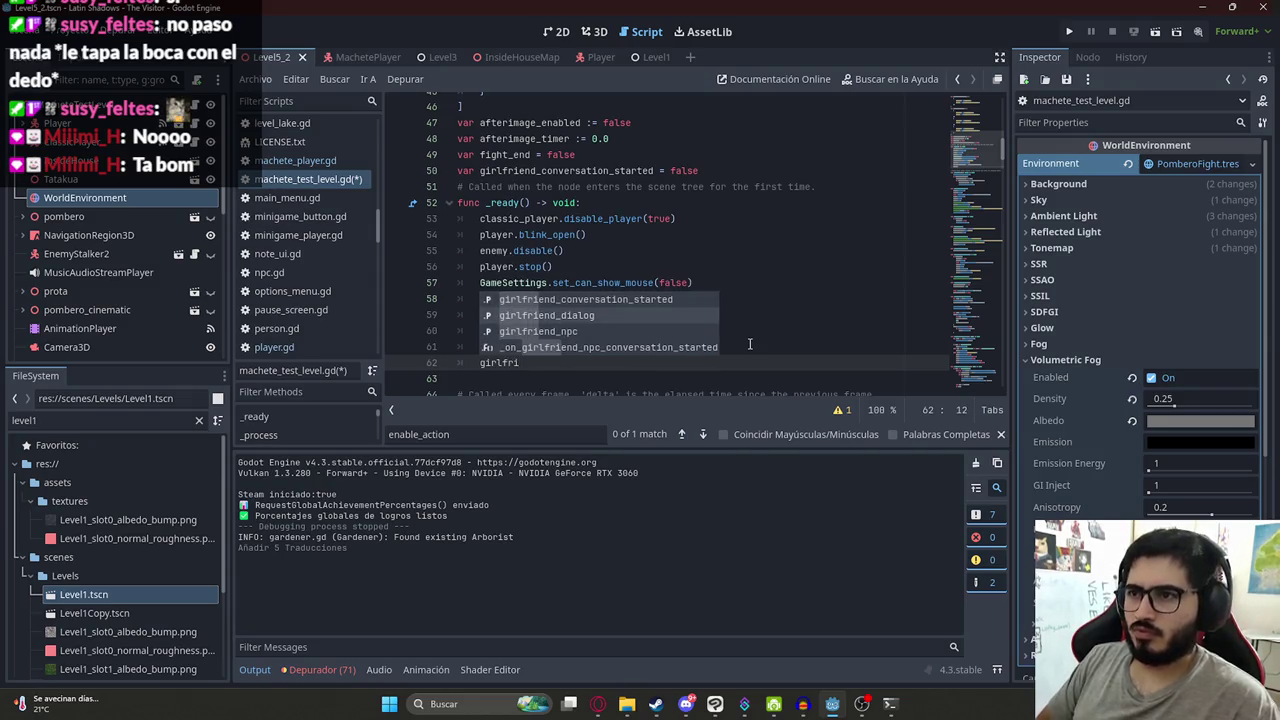
{"action": "key", "text": "Down"}
{"action": "key", "text": "Return"}
{"action": "type", "text": ".dia"}
{"action": "key", "text": "Return"}
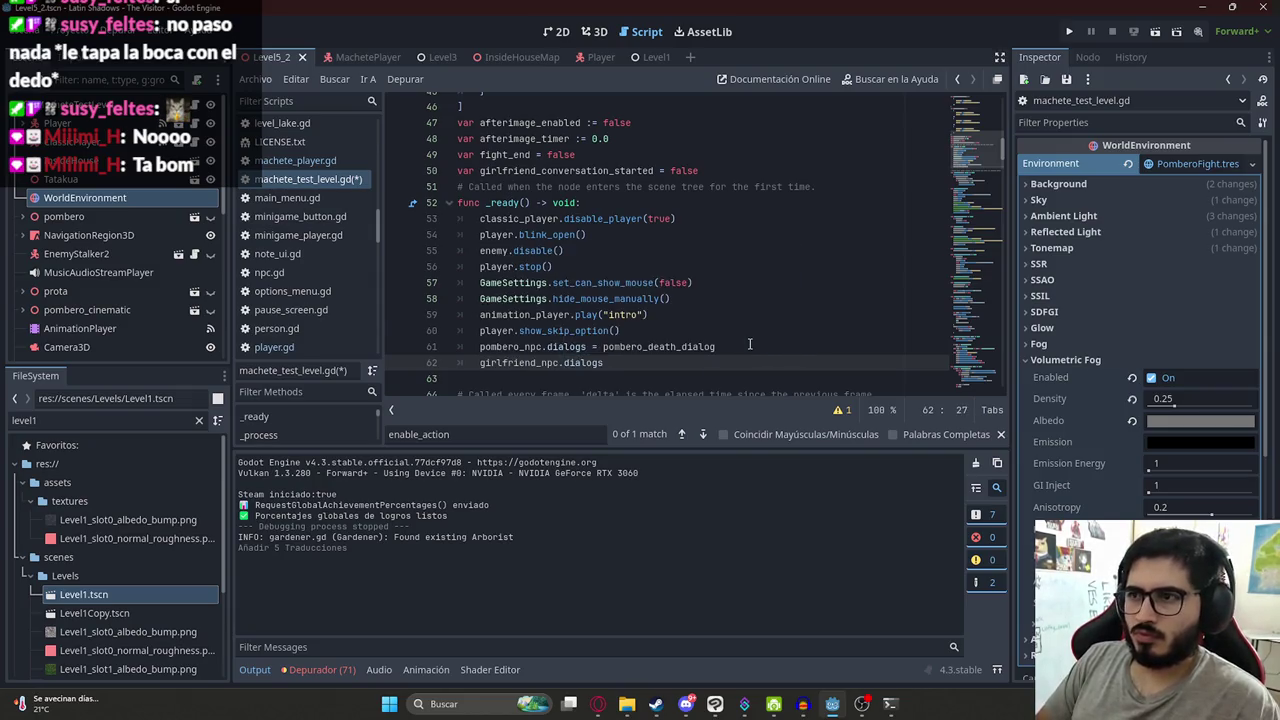
{"action": "key", "text": "ctrl+z"}
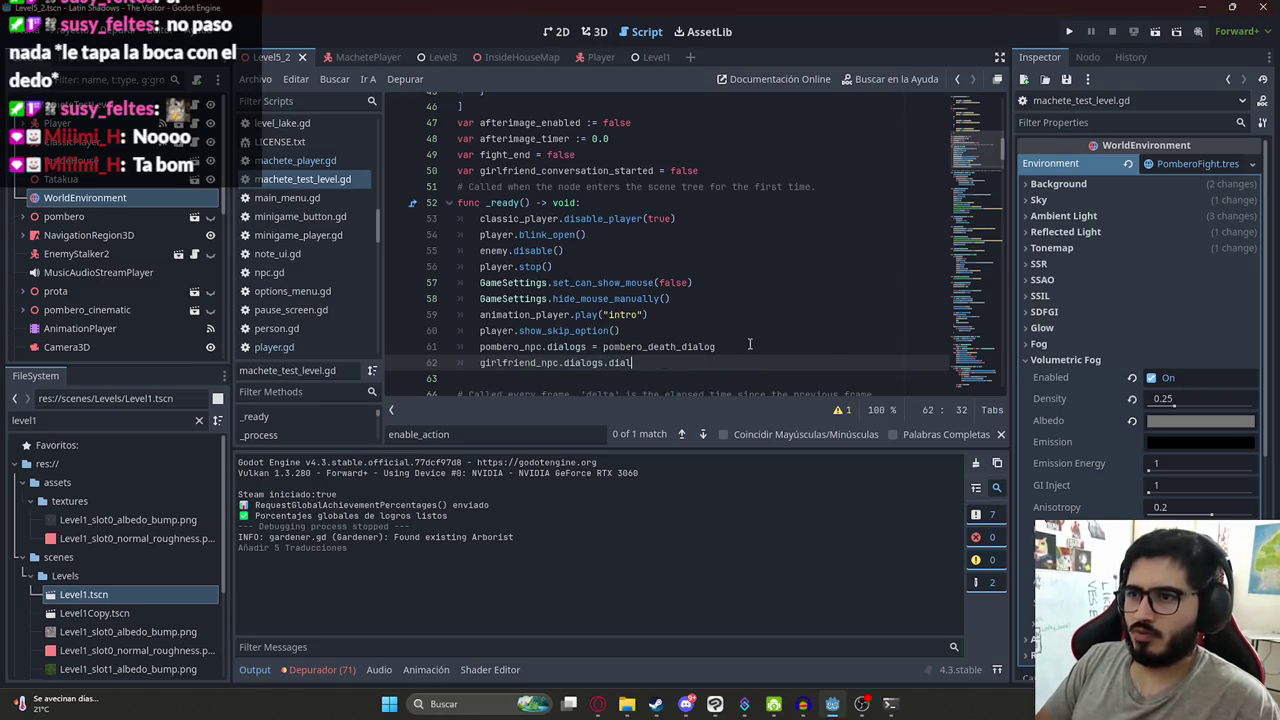
{"action": "scroll", "coordinate": [749, 344], "scroll_direction": "up", "scroll_amount": 1}
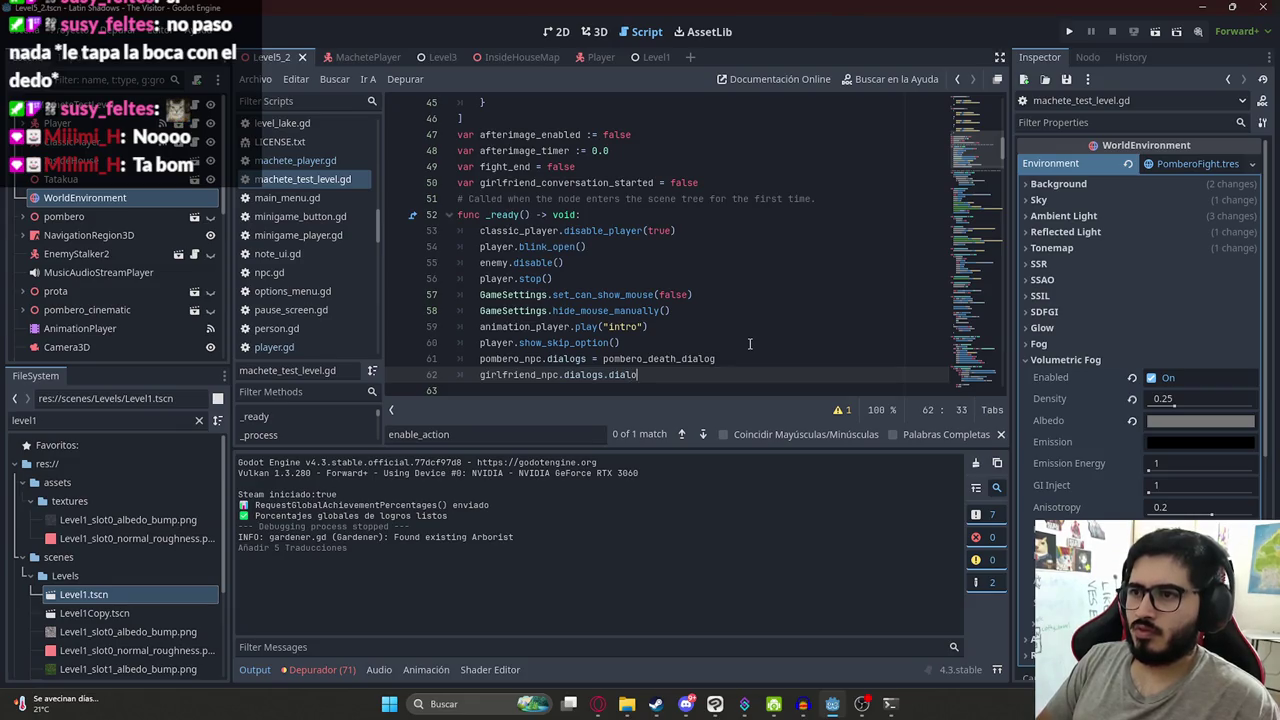
- Complete the line as 'girlfriend_npc.dialogs = girlfriend_dialog' in _ready()
{"action": "type", "text": "girlfriend_dialog"}
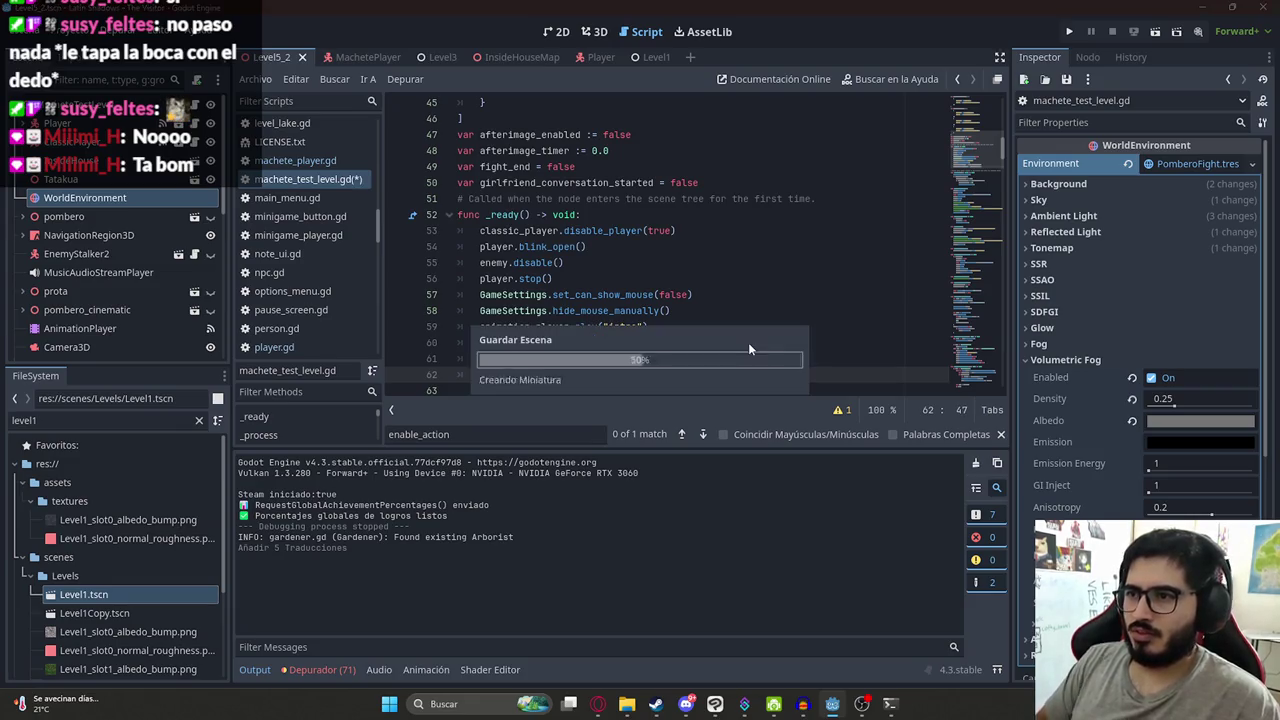
{"action": "key", "text": "Return"}
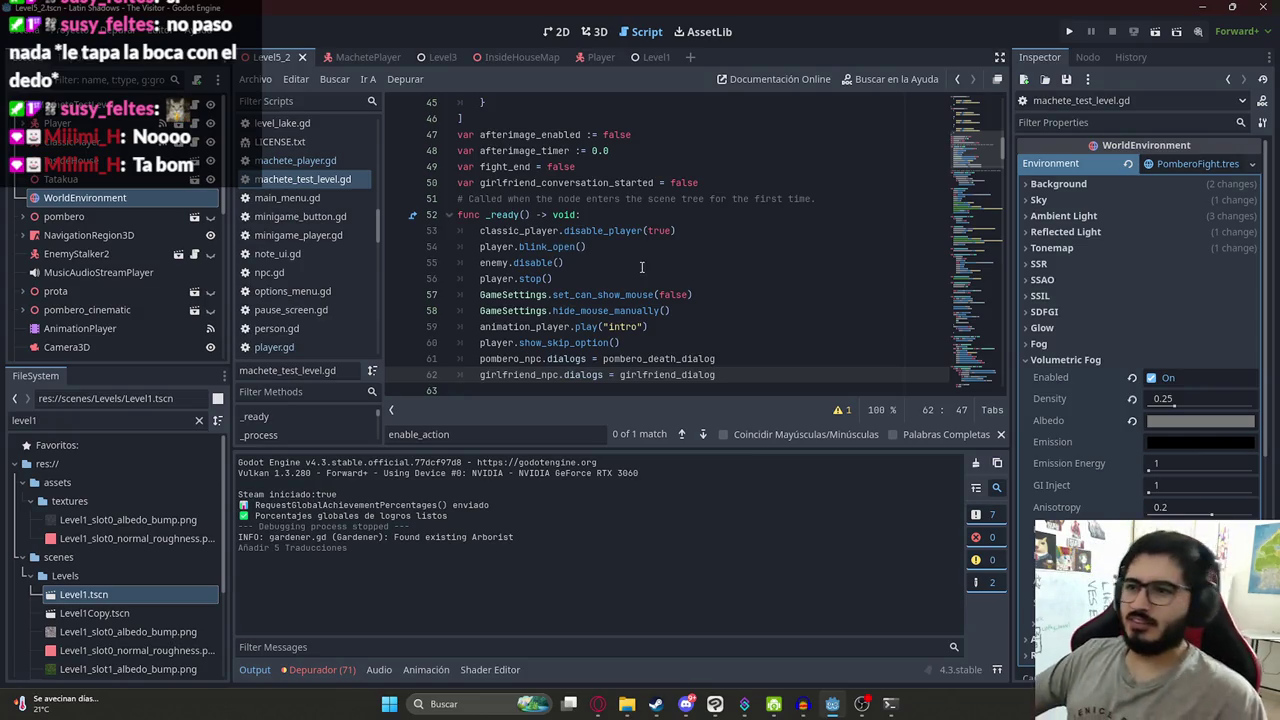
{"action": "left_click", "coordinate": [642, 267]}
{"action": "scroll", "coordinate": [612, 294], "scroll_direction": "down", "scroll_amount": 3}
- Run the scene, kill the boss with machete strikes, and advance the girlfriend's dialogue
{"action": "left_click", "coordinate": [256, 79]}
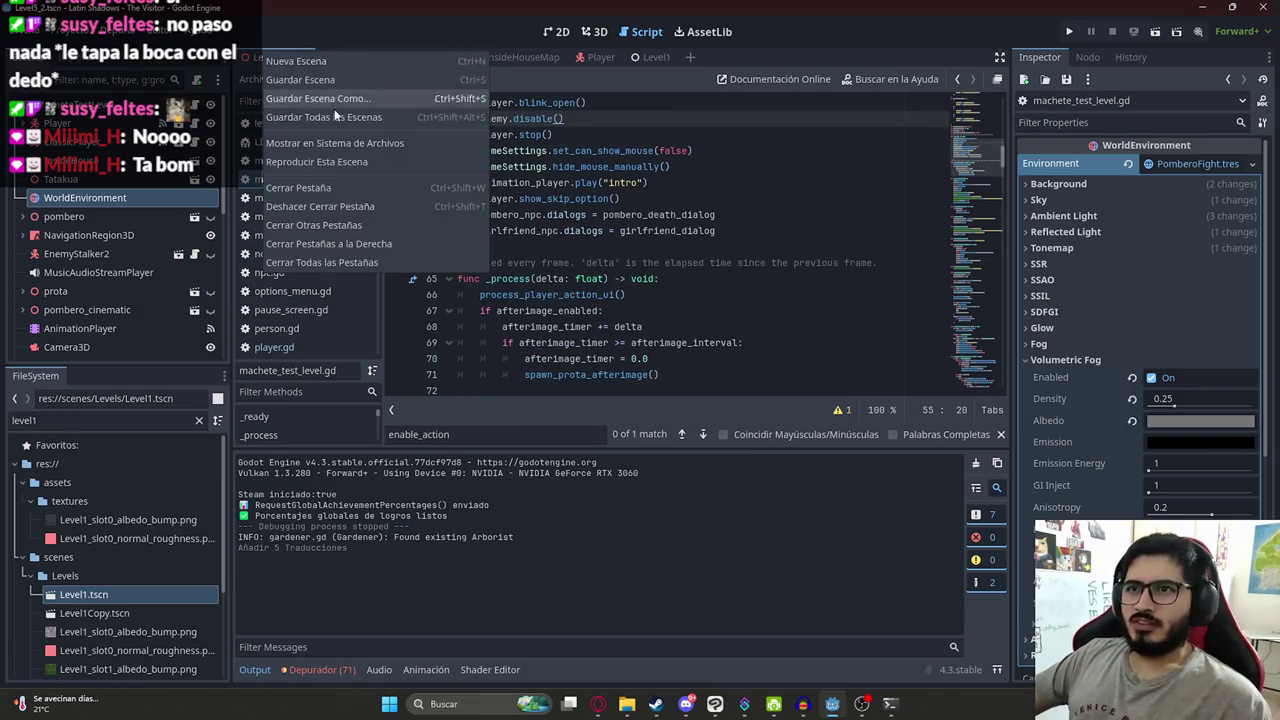
{"action": "left_click", "coordinate": [335, 166]}
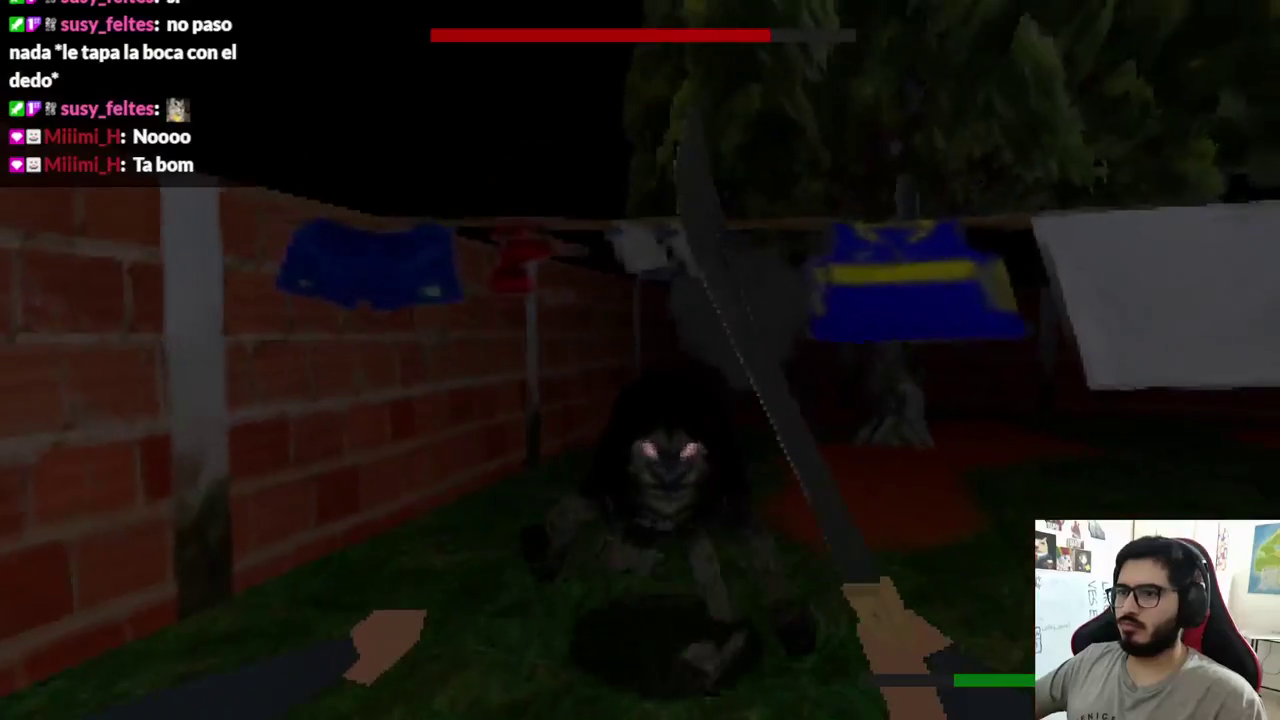
{"action": "left_click", "coordinate": [640, 360]}
{"action": "left_click", "coordinate": [640, 360]}
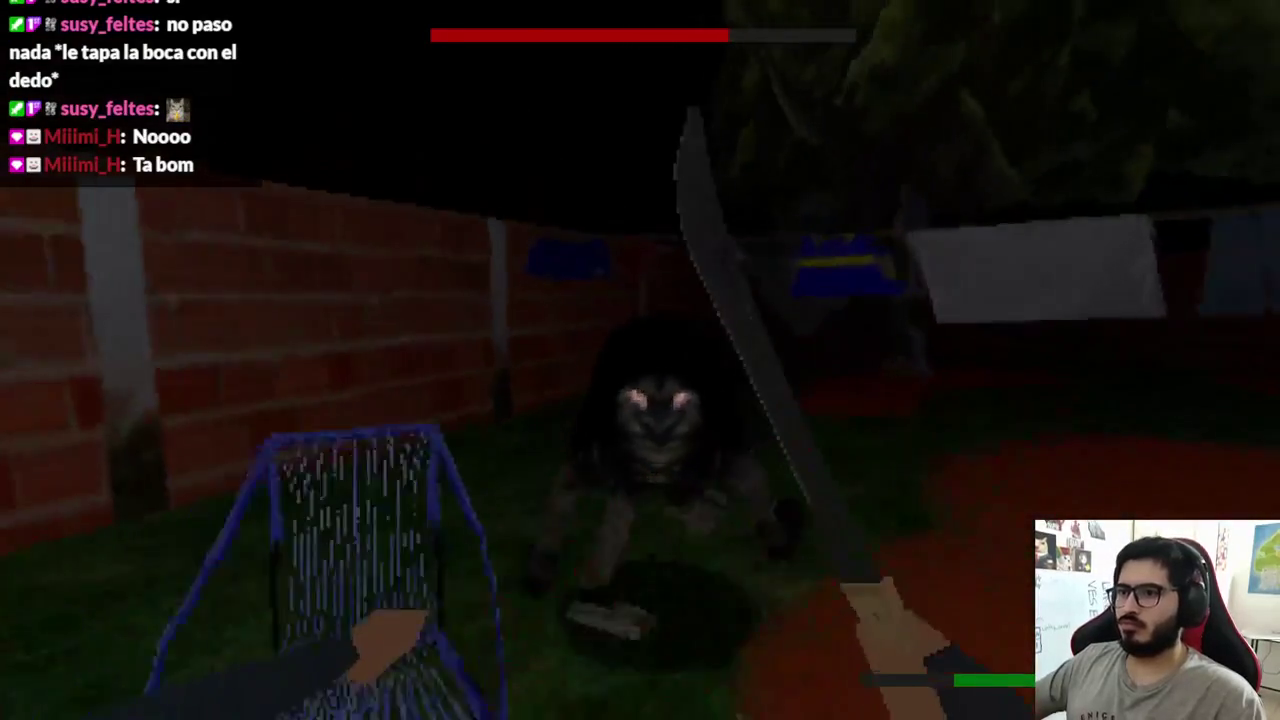
{"action": "left_click", "coordinate": [640, 360]}
{"action": "left_click", "coordinate": [640, 360]}
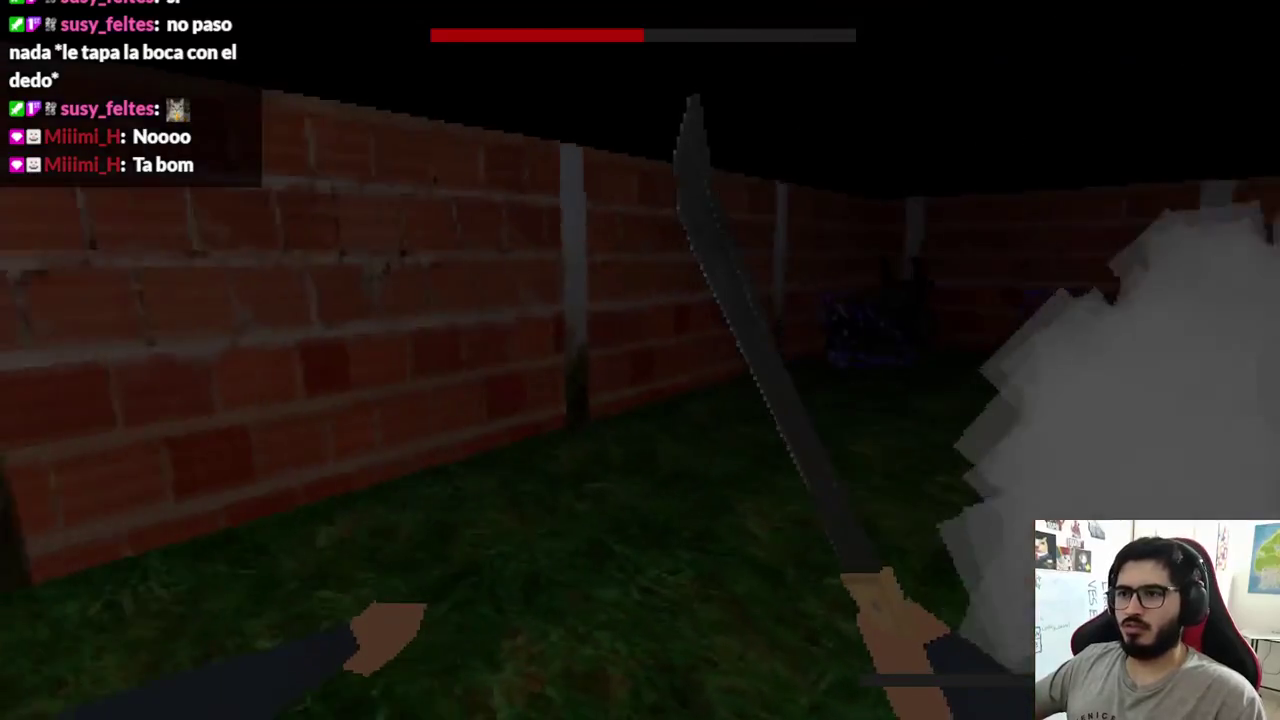
{"action": "left_click", "coordinate": [640, 360]}
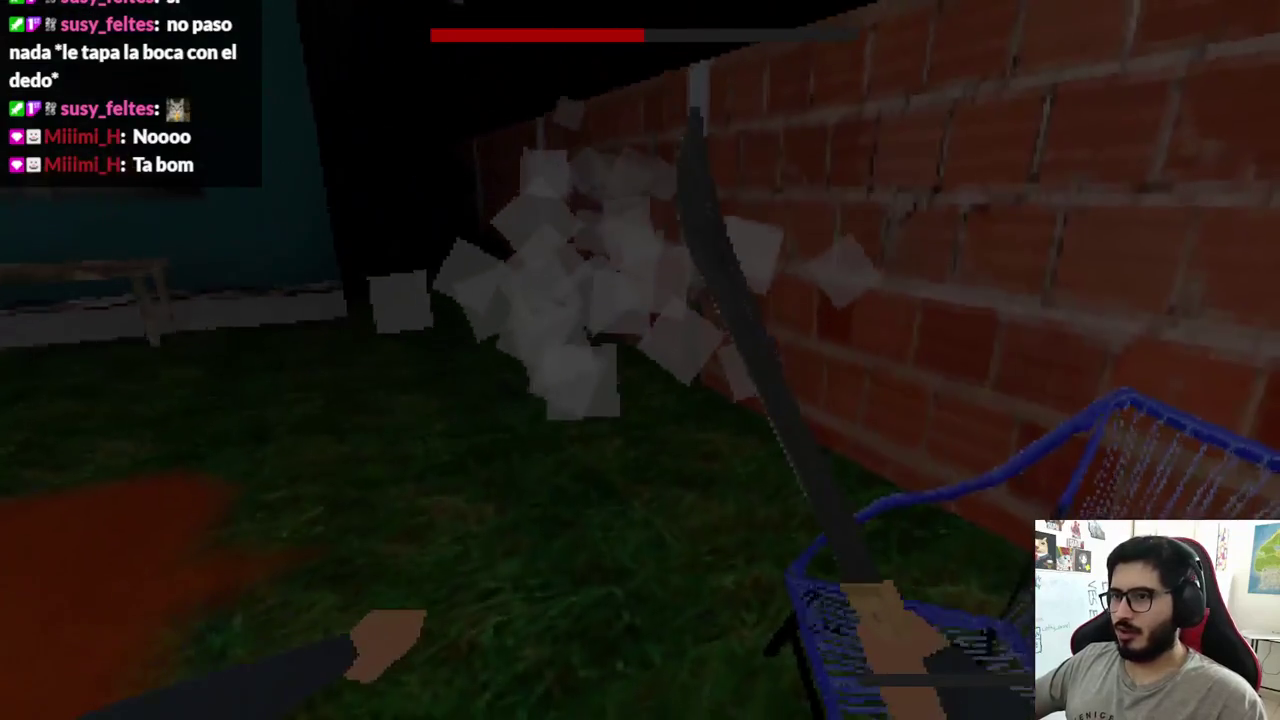
{"action": "left_click", "coordinate": [640, 360]}
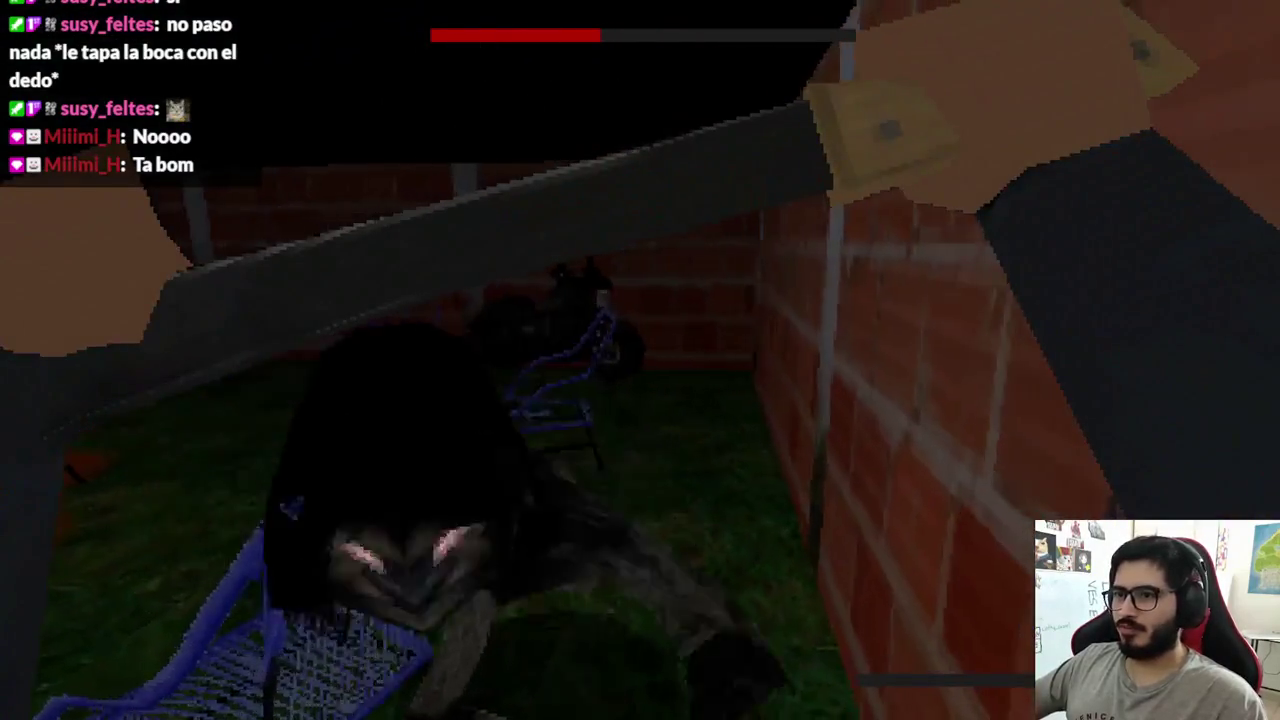
{"action": "left_click", "coordinate": [640, 360]}
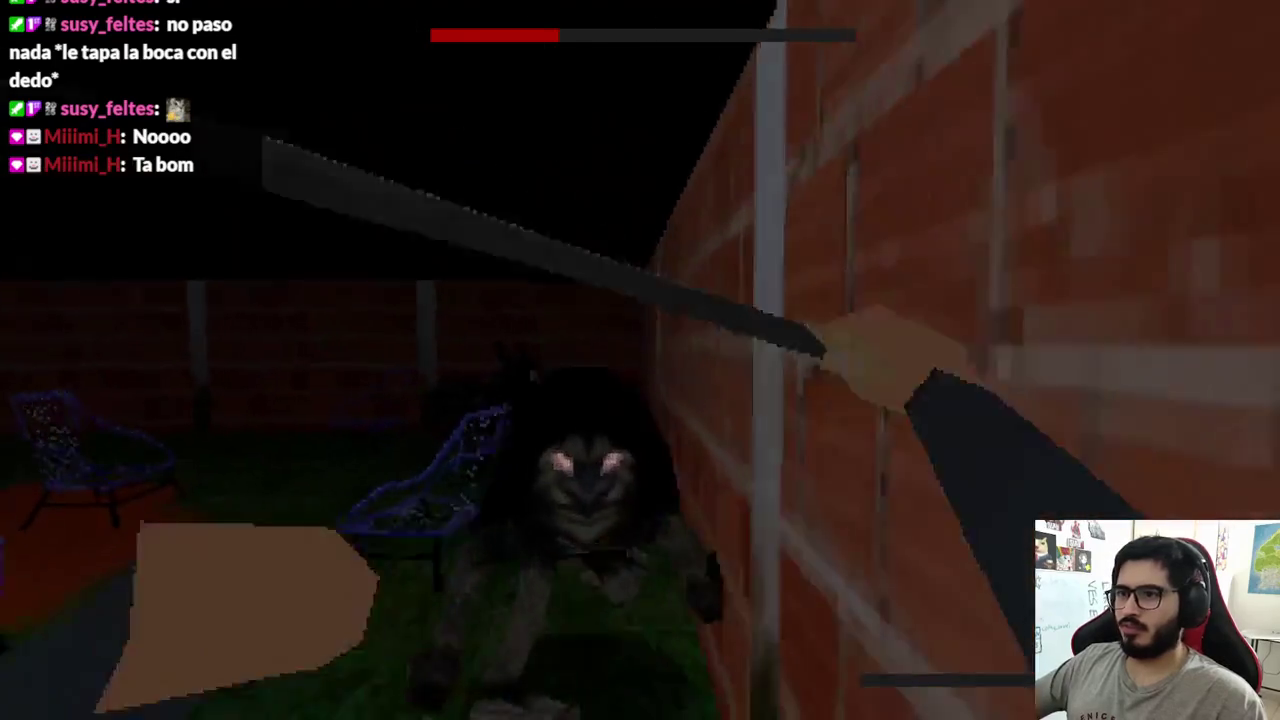
{"action": "left_click", "coordinate": [640, 360]}
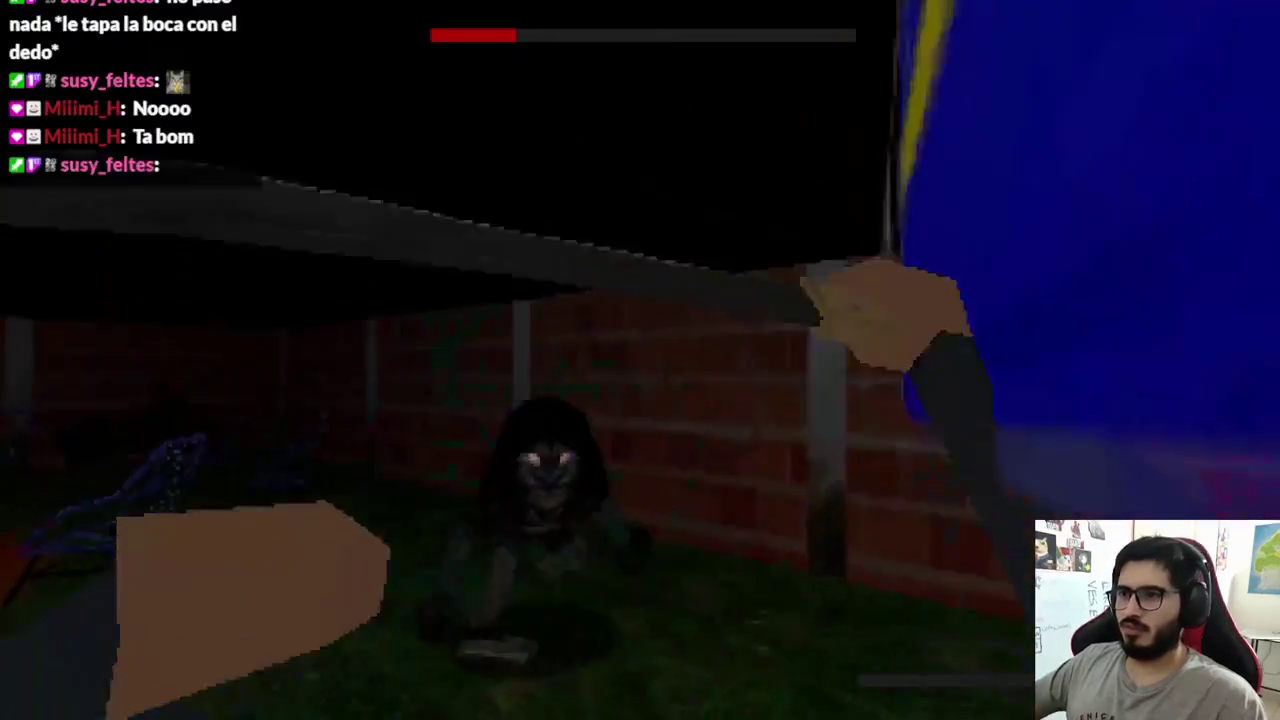
{"action": "left_click", "coordinate": [640, 360]}
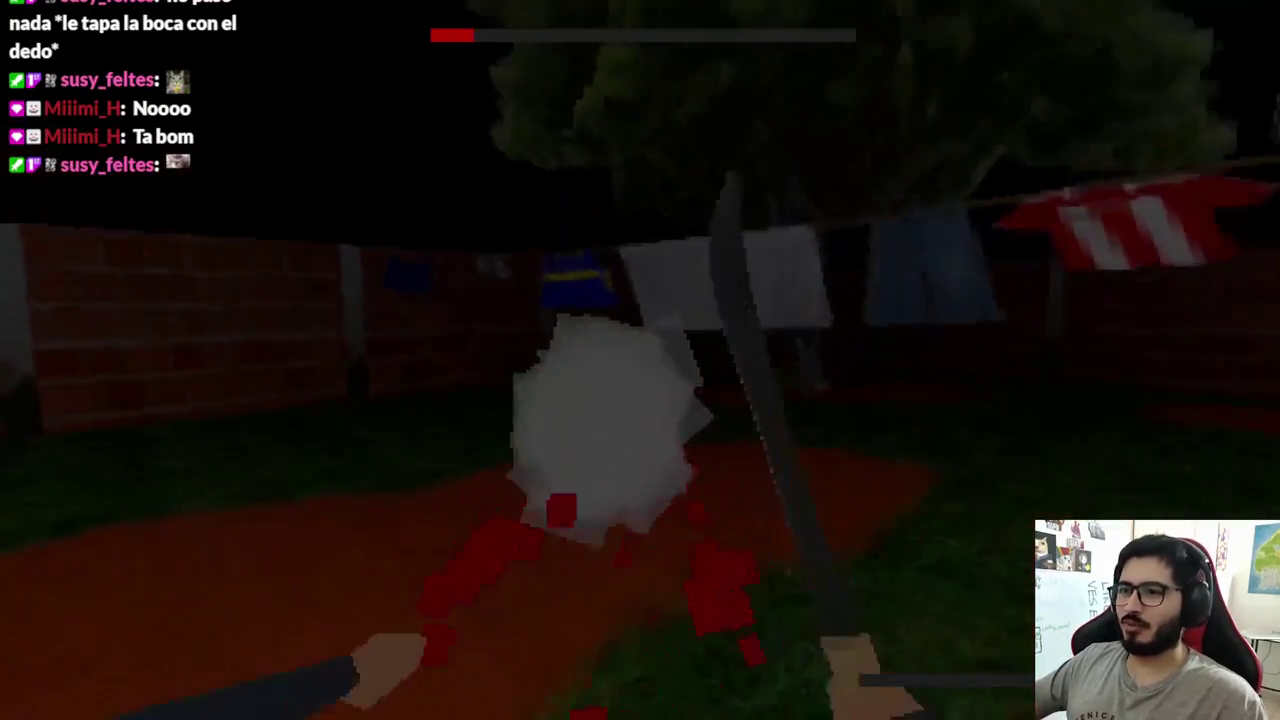
{"action": "left_click", "coordinate": [640, 360]}
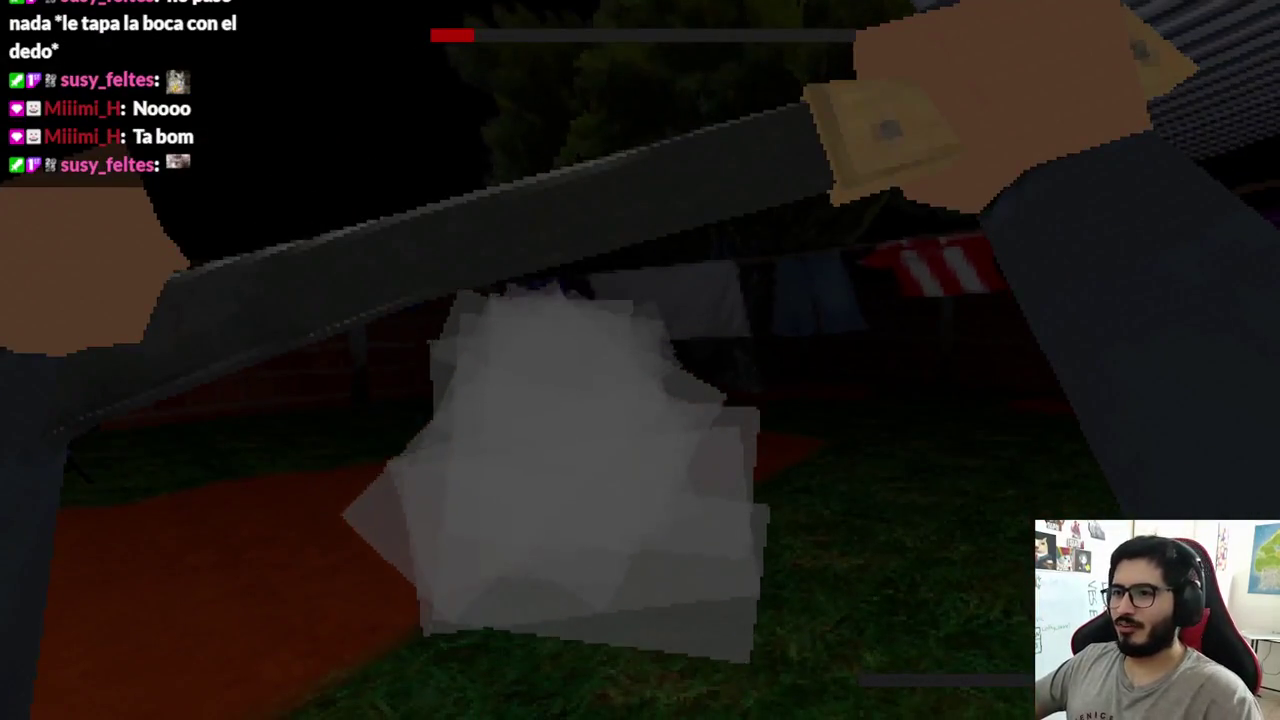
{"action": "left_click", "coordinate": [640, 360]}
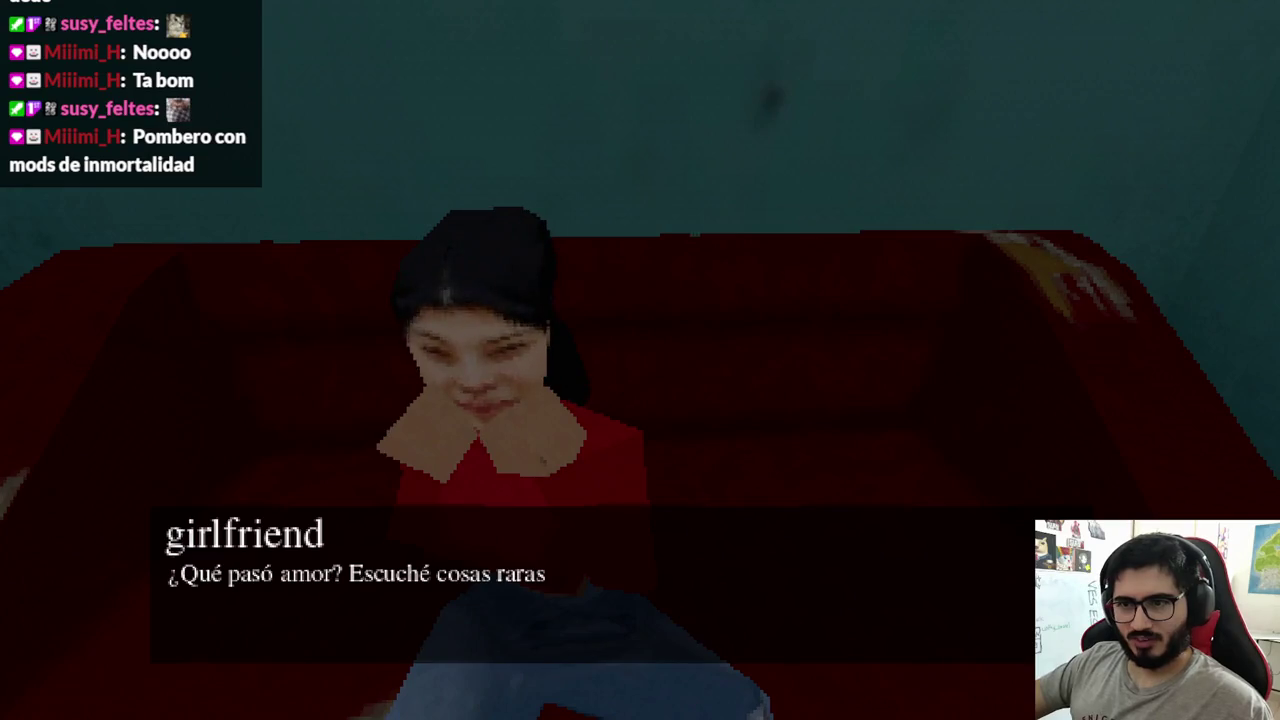
{"action": "key", "text": "e"}
{"action": "key", "text": "e"}
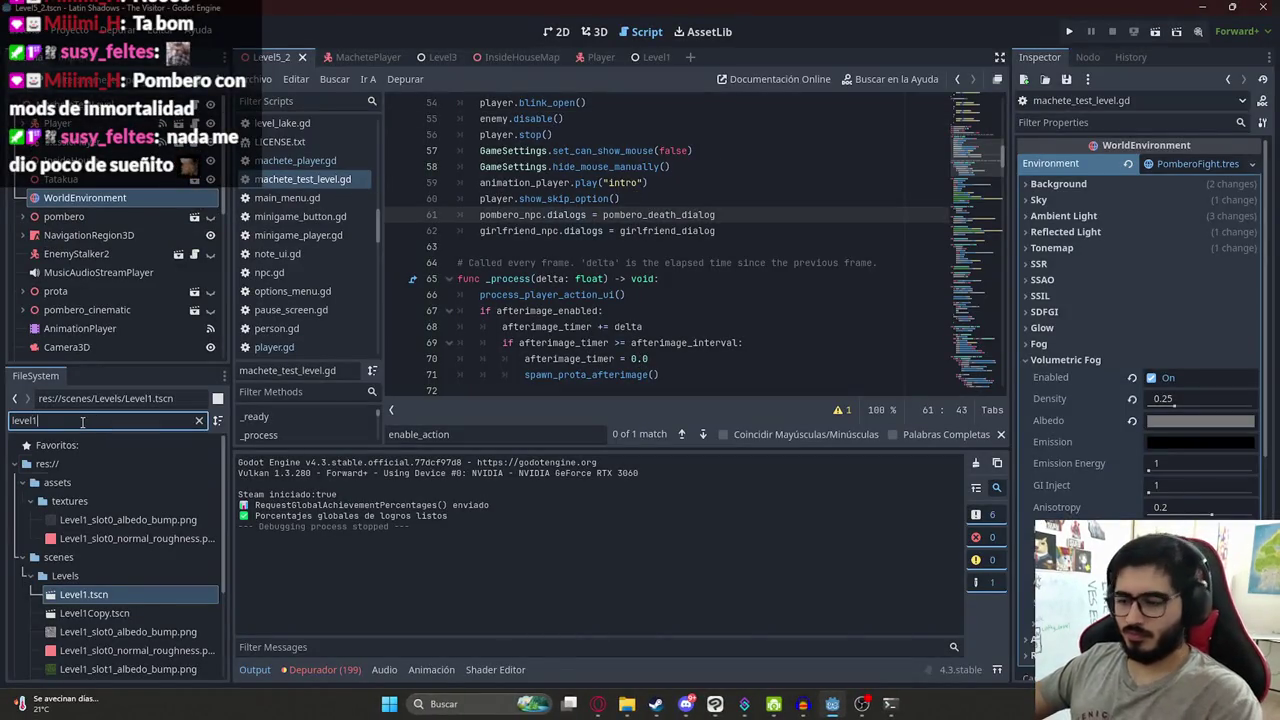
- Open Level3.tscn and level_3.gd to copy the npc_girlfriend talker key
{"action": "key", "text": "BackSpace"}
{"action": "type", "text": "3"}
{"action": "double_click", "coordinate": [84, 519]}
{"action": "left_click", "coordinate": [656, 250]}
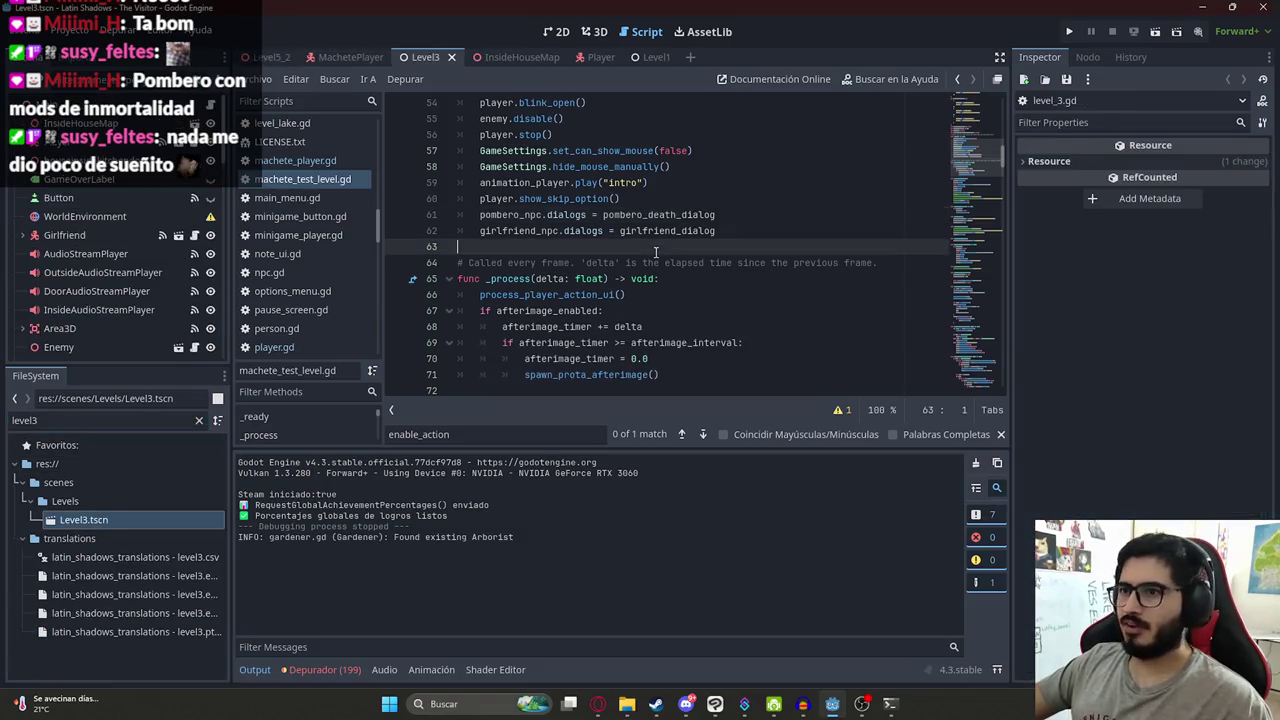
{"action": "left_click", "coordinate": [200, 106]}
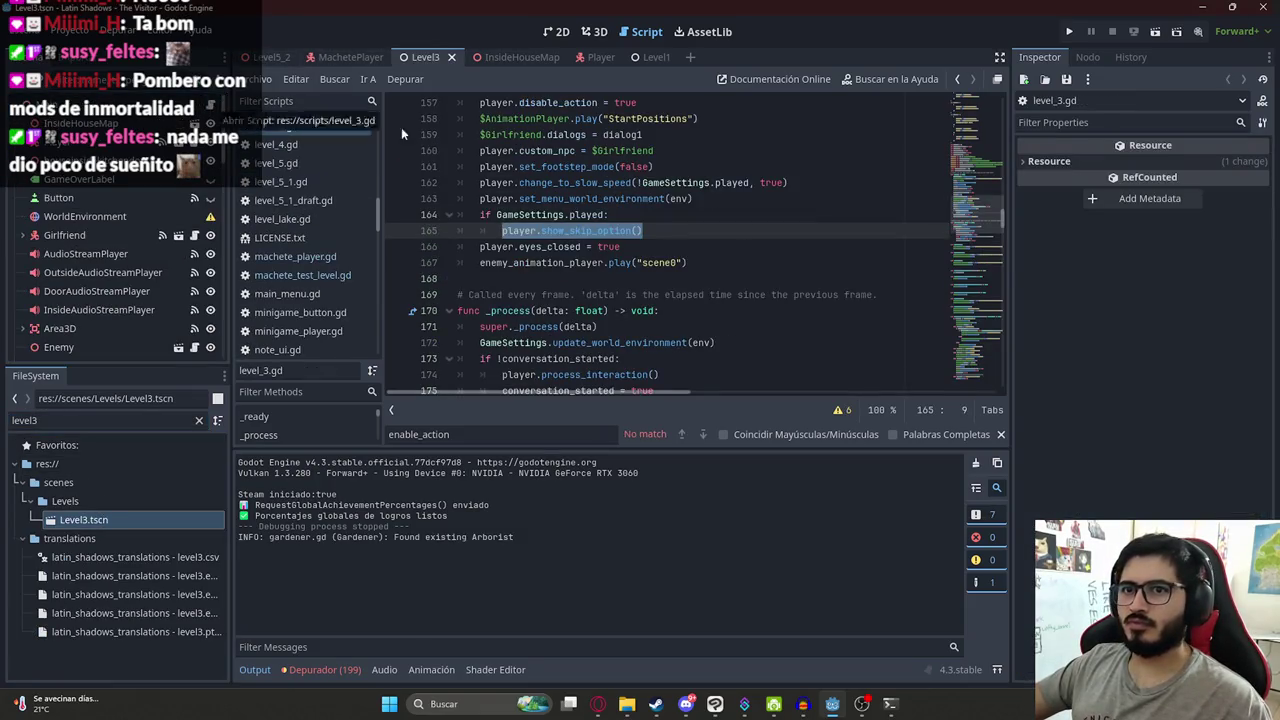
{"action": "left_click_drag", "start_coordinate": [986, 210], "coordinate": [978, 105]}
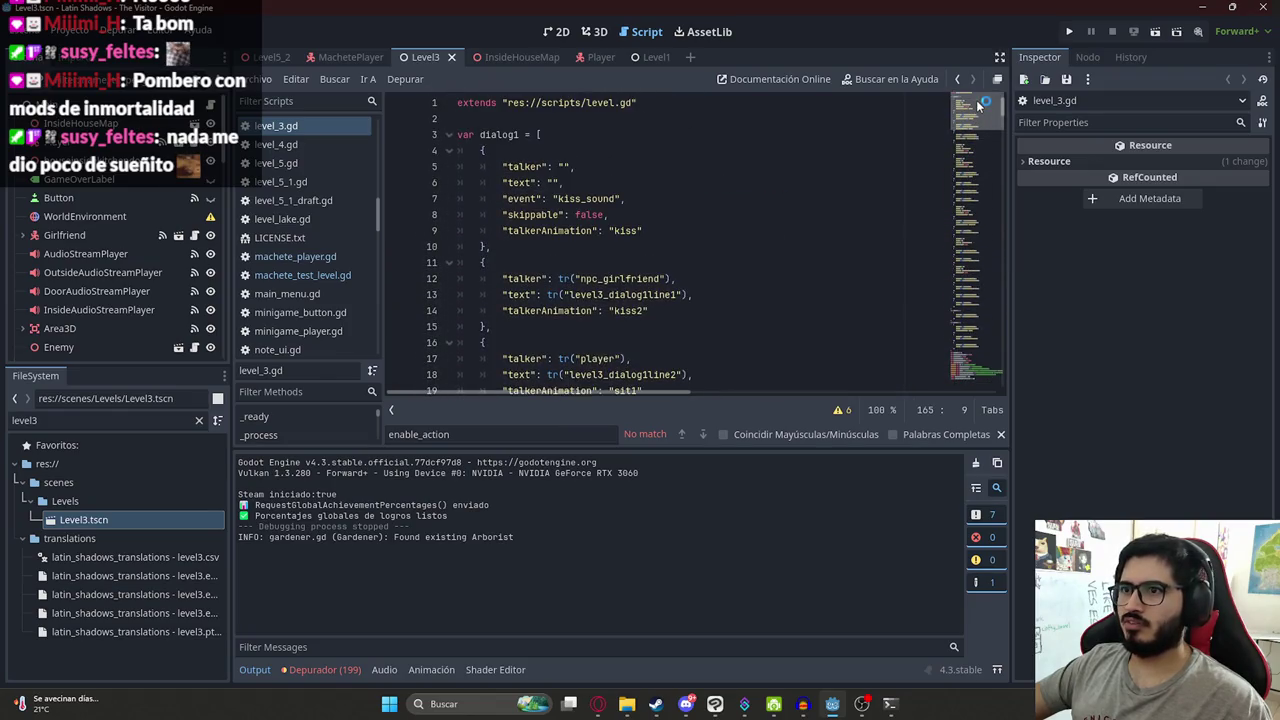
{"action": "double_click", "coordinate": [618, 278]}
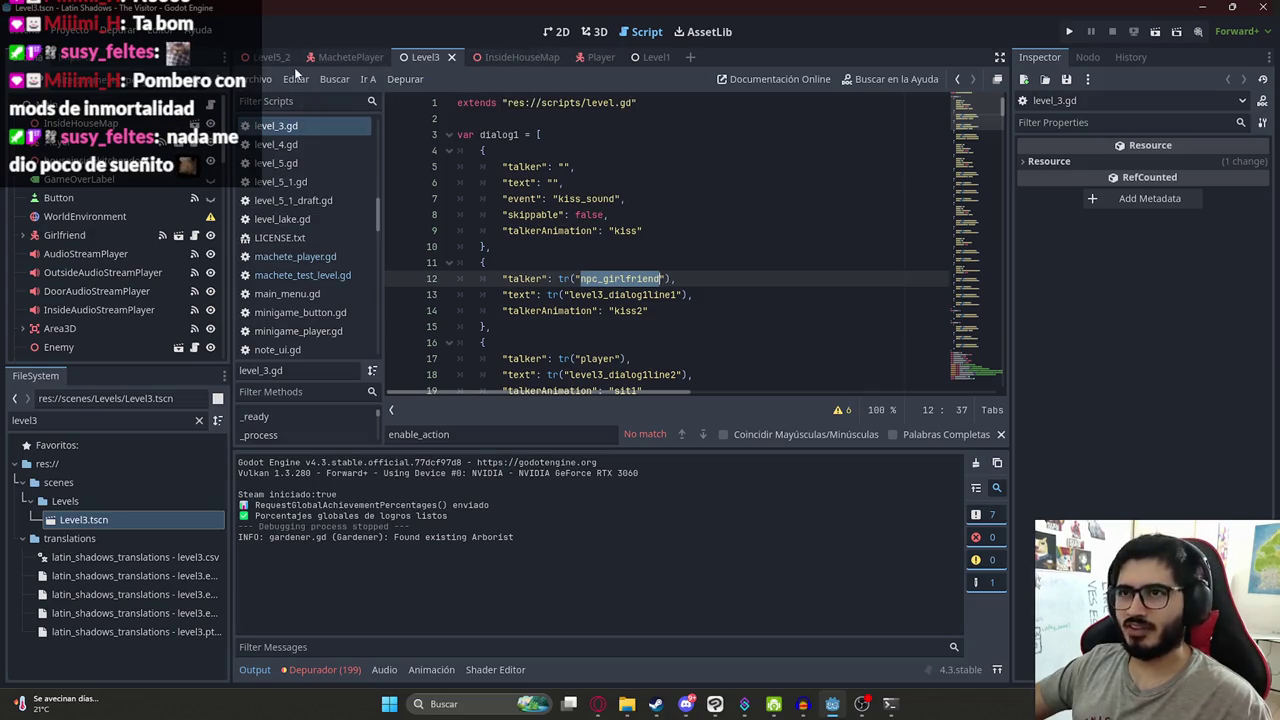
- Paste npc_girlfriend into the talker keys on lines 35 and 43, then run Level5_2
{"action": "left_click", "coordinate": [265, 58]}
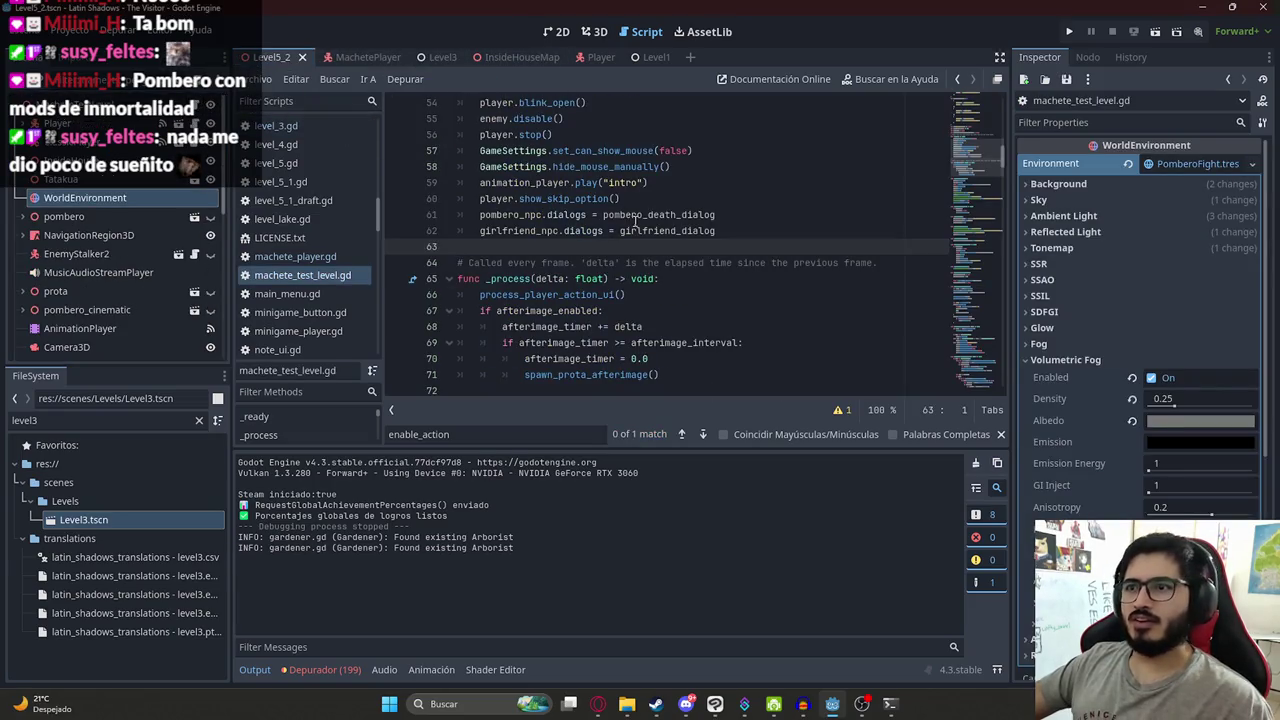
{"action": "mouse_move", "coordinate": [986, 183]}
{"action": "left_mouse_down"}
{"action": "mouse_move", "coordinate": [960, 125]}
{"action": "mouse_move", "coordinate": [963, 138]}
{"action": "left_mouse_up"}
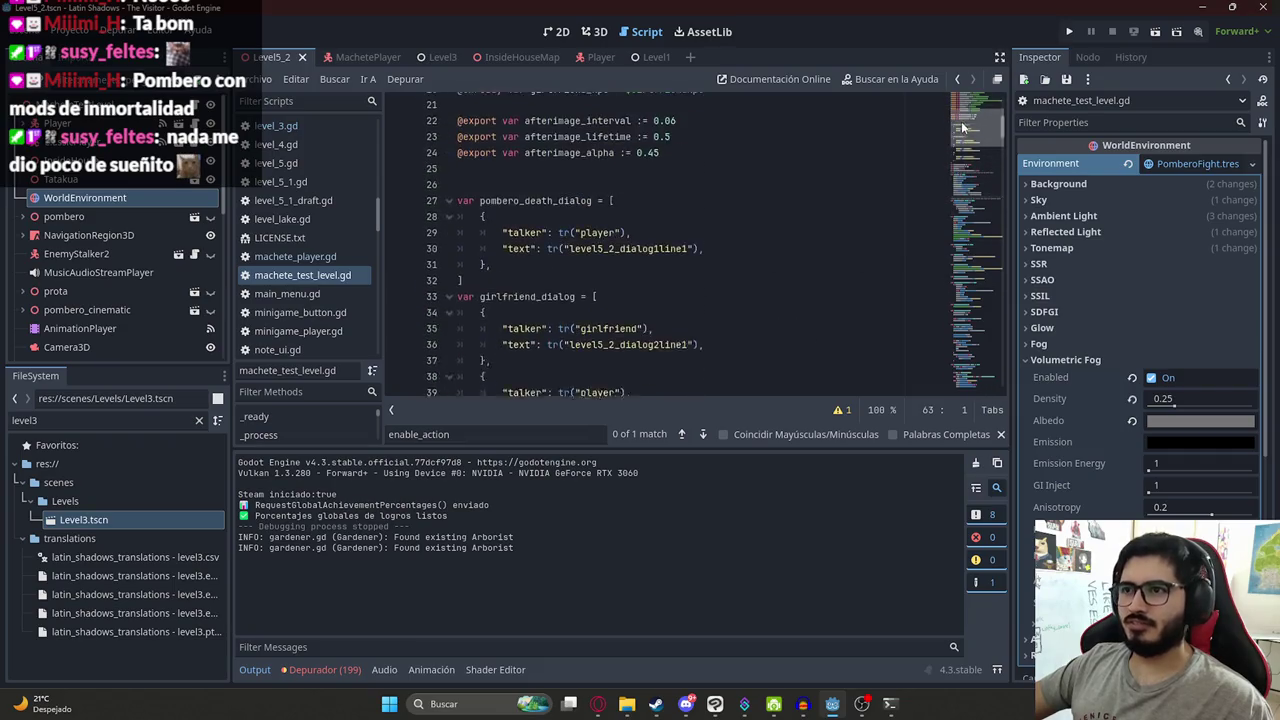
{"action": "left_click", "coordinate": [603, 146]}
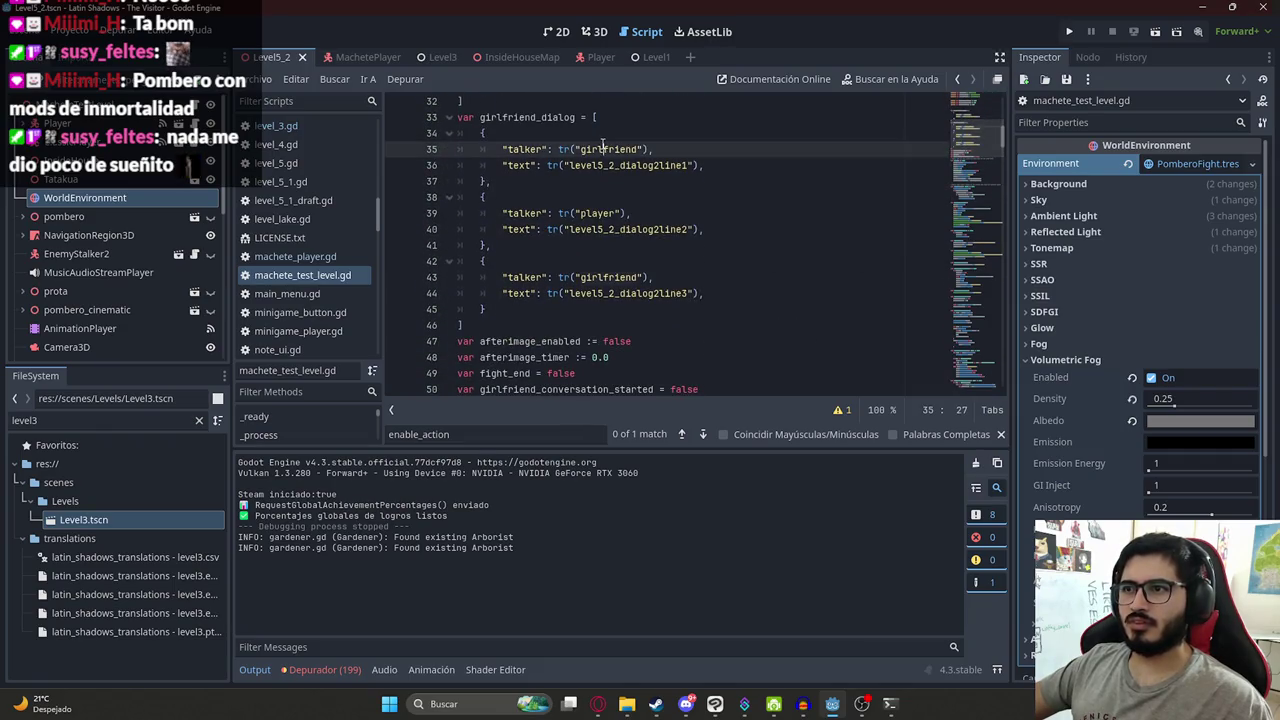
{"action": "type", "text": "npc_"}
{"action": "left_click", "coordinate": [598, 277]}
{"action": "type", "text": "npc_"}
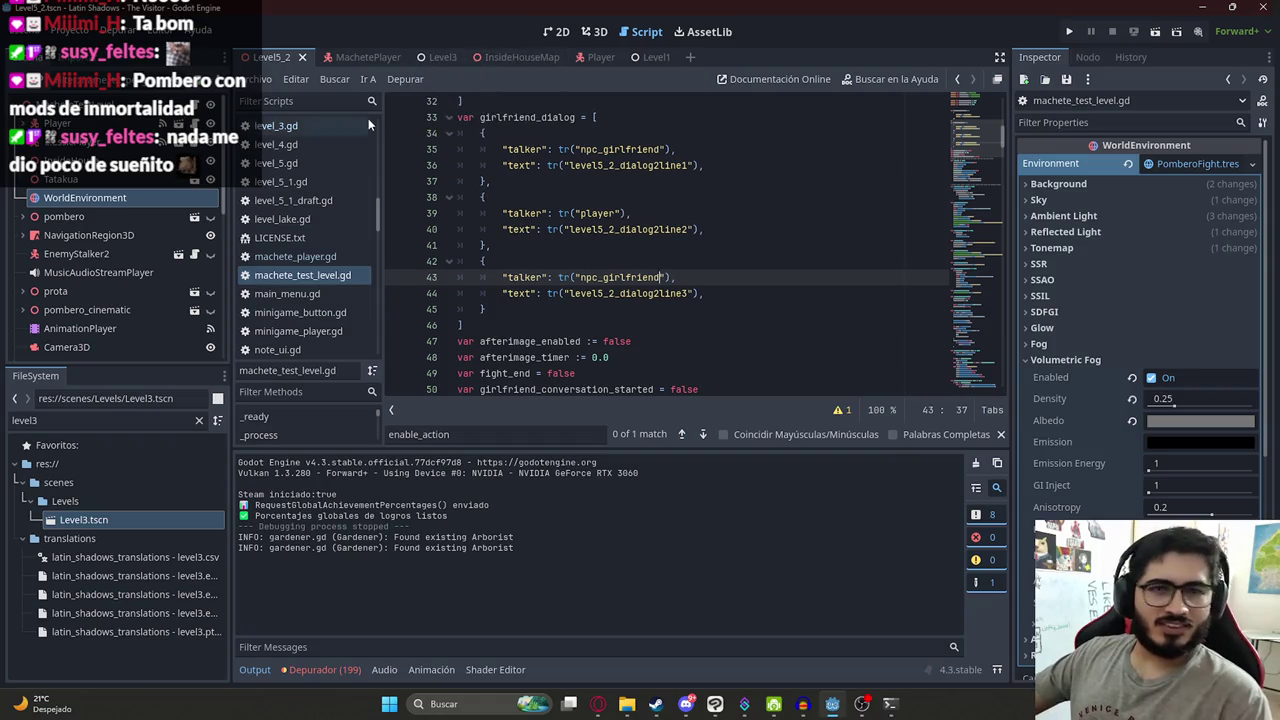
{"action": "right_click", "coordinate": [296, 62]}
{"action": "left_click", "coordinate": [357, 168]}
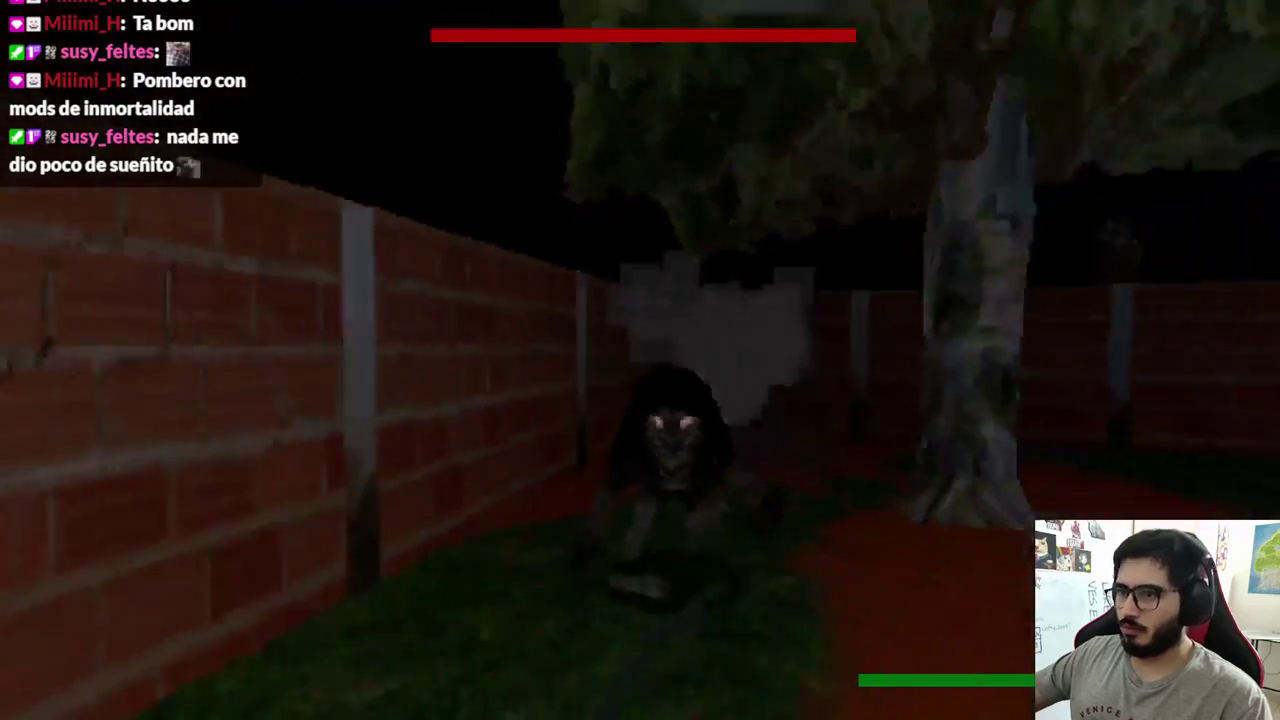
- Defeat the creature with repeated machete strikes
{"action": "left_click", "coordinate": [640, 360]}
{"action": "left_click", "coordinate": [640, 360]}
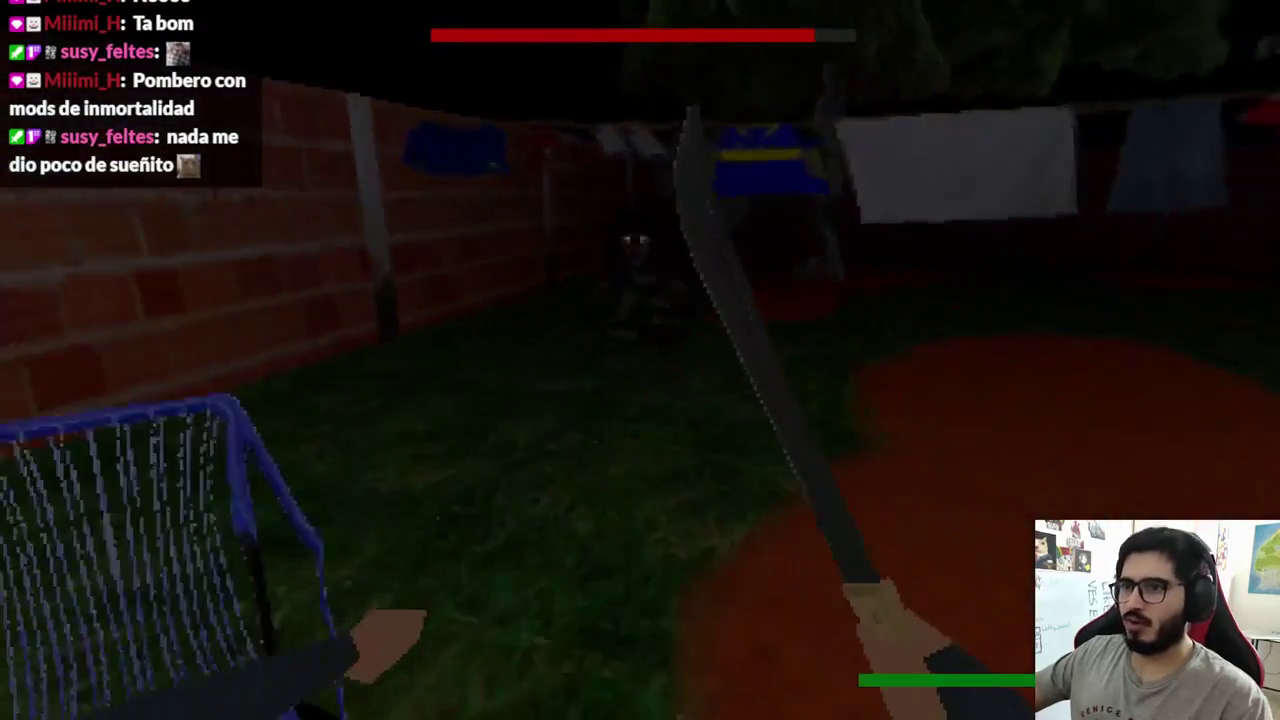
{"action": "left_click", "coordinate": [640, 360]}
{"action": "left_click", "coordinate": [640, 360]}
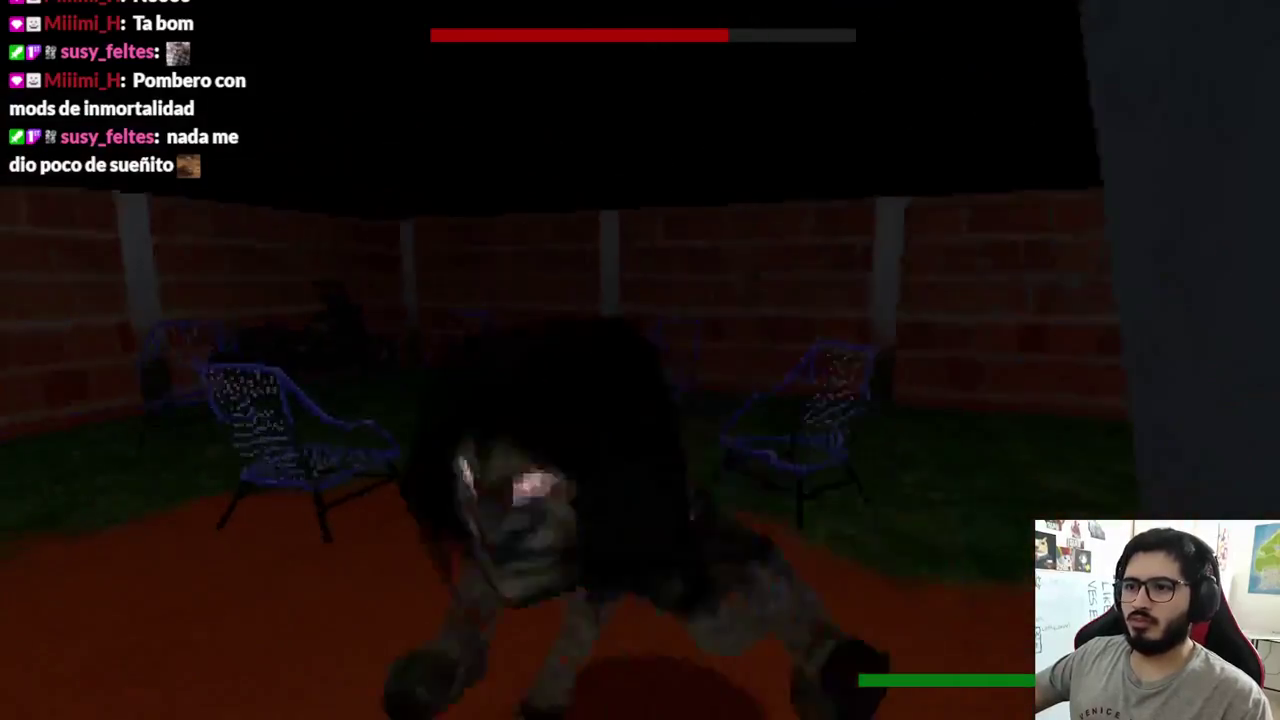
{"action": "left_click", "coordinate": [640, 360]}
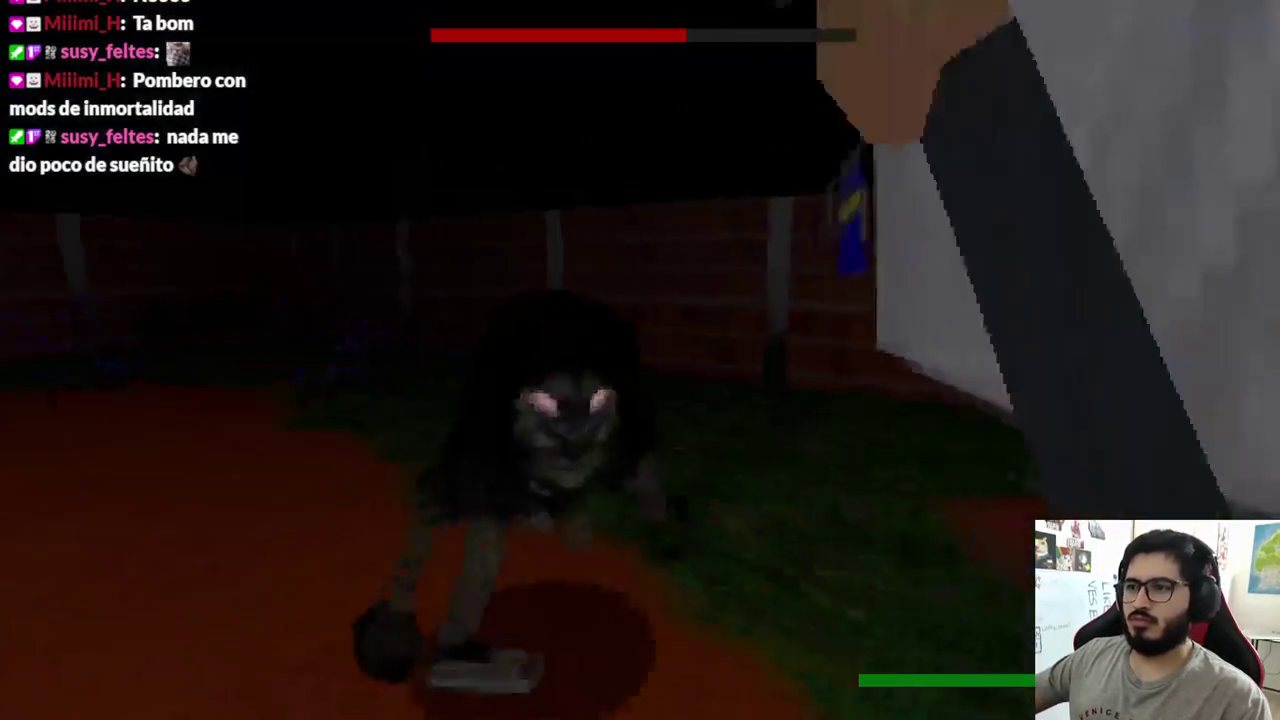
{"action": "left_click", "coordinate": [640, 360]}
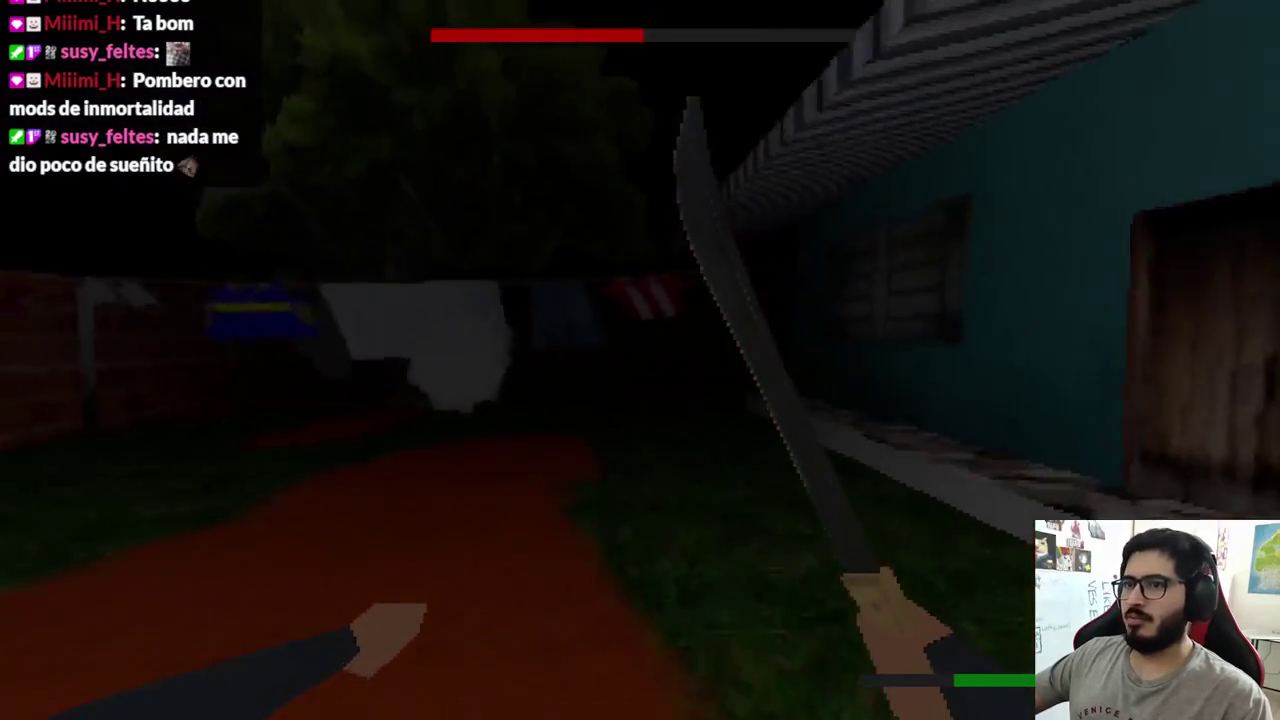
{"action": "left_click", "coordinate": [640, 360]}
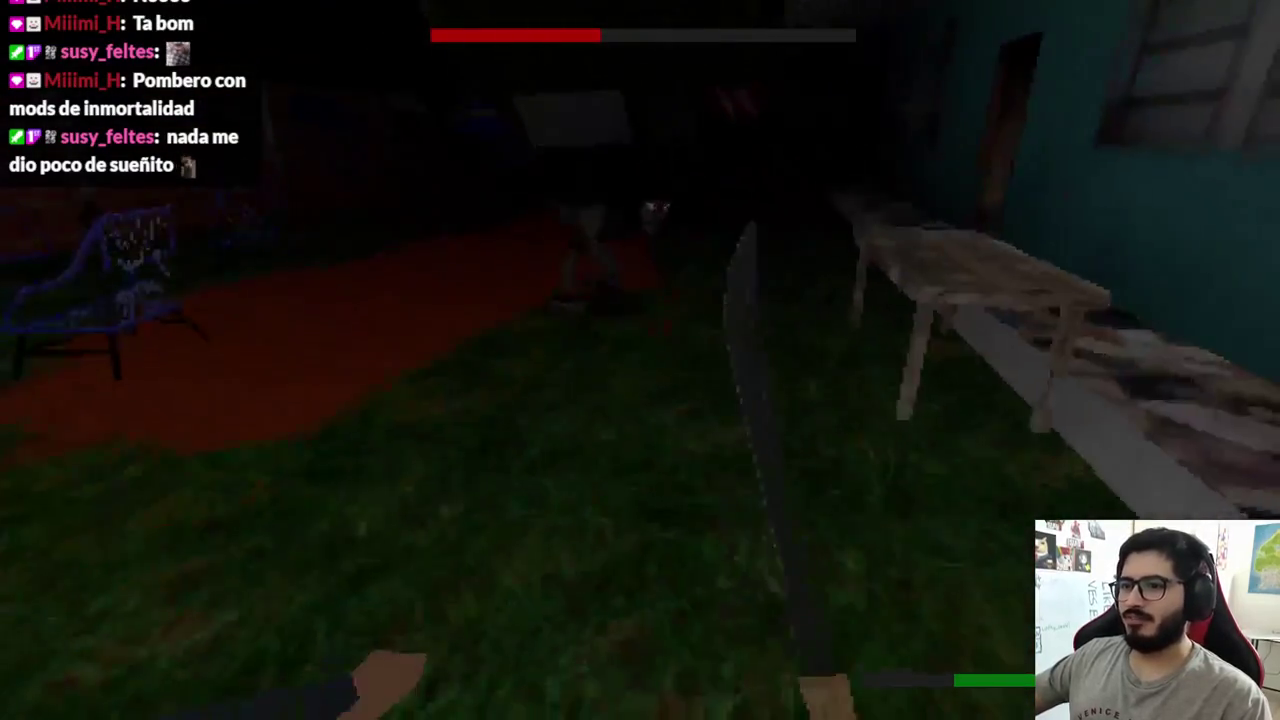
{"action": "left_click", "coordinate": [640, 360]}
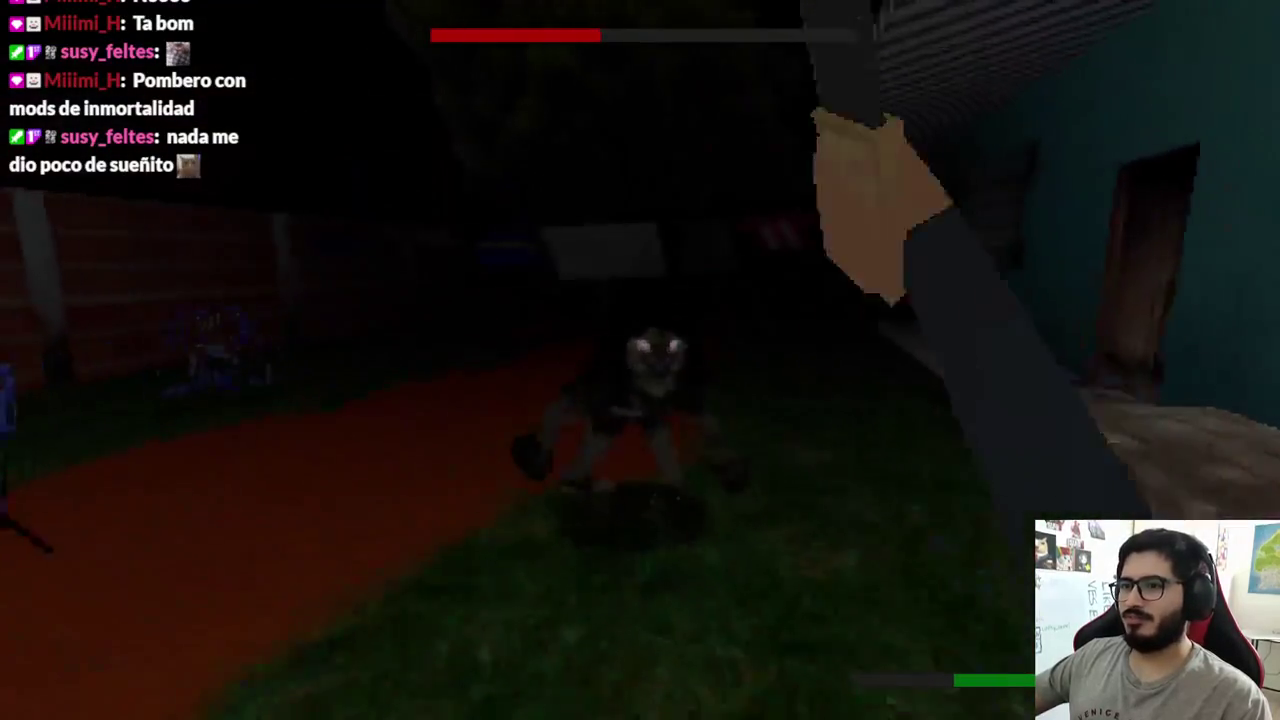
{"action": "left_click", "coordinate": [640, 360]}
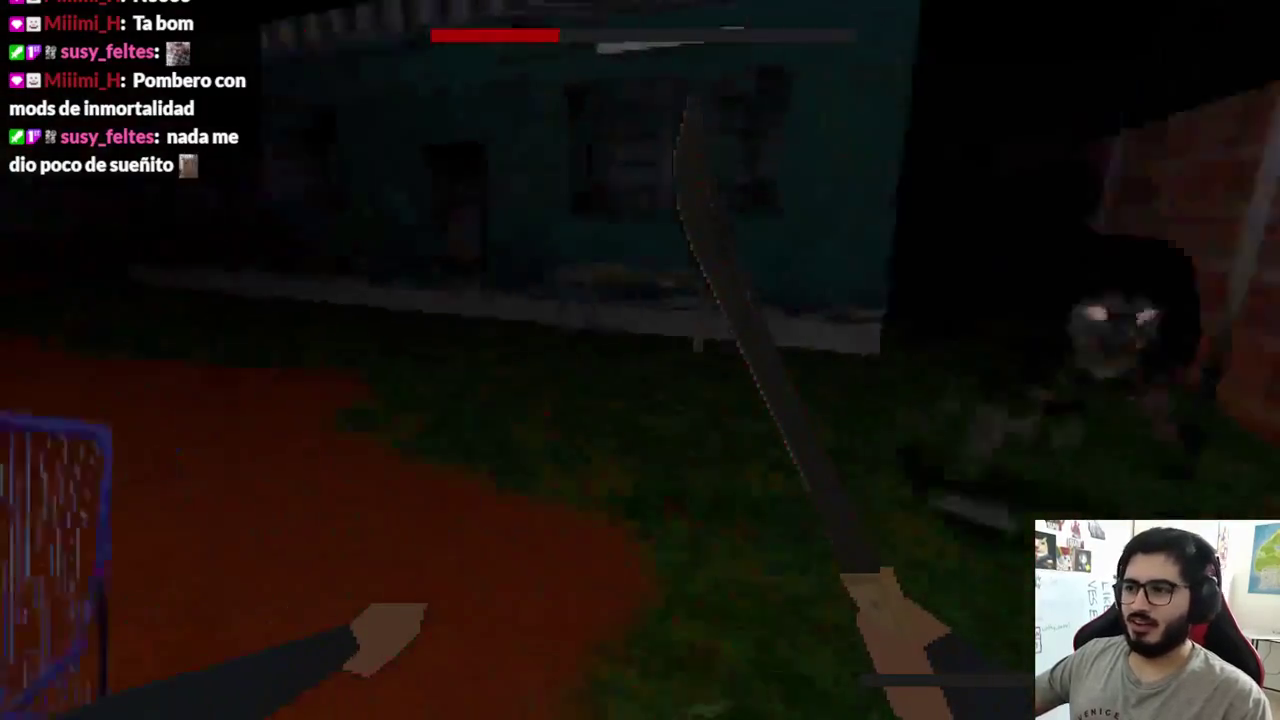
{"action": "left_click", "coordinate": [640, 360]}
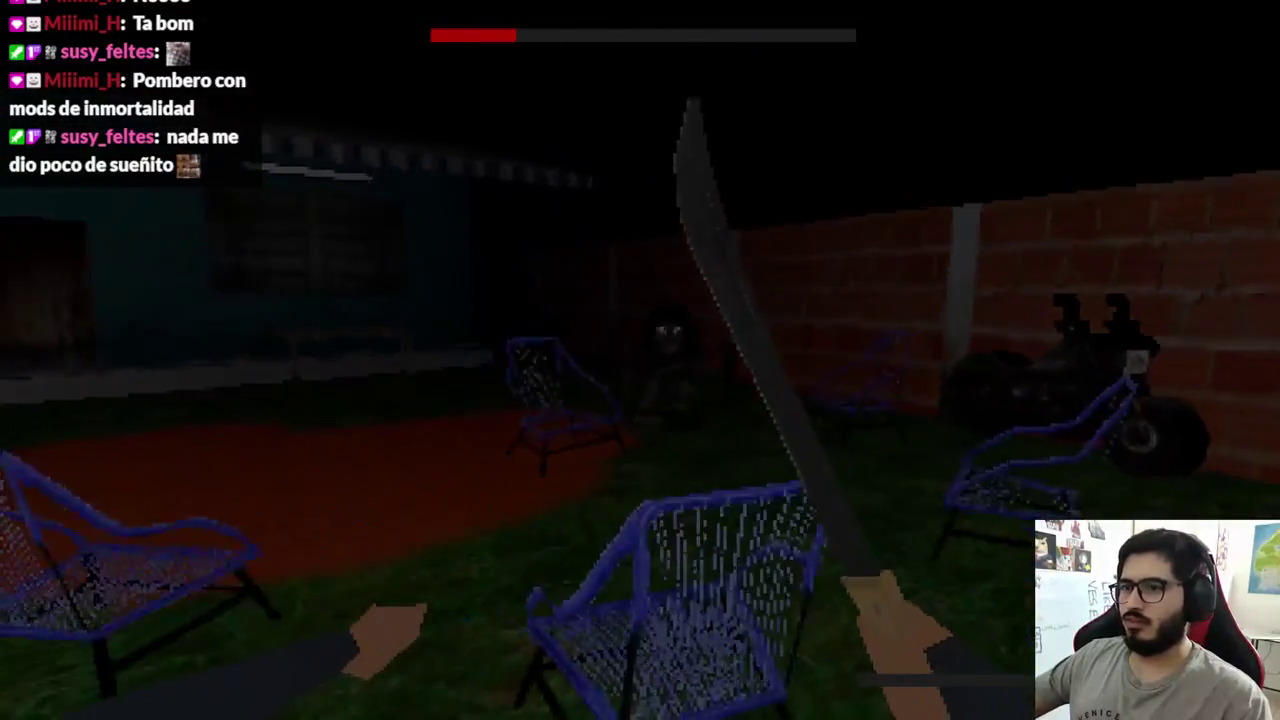
{"action": "left_click", "coordinate": [640, 360]}
{"action": "left_click", "coordinate": [640, 360]}
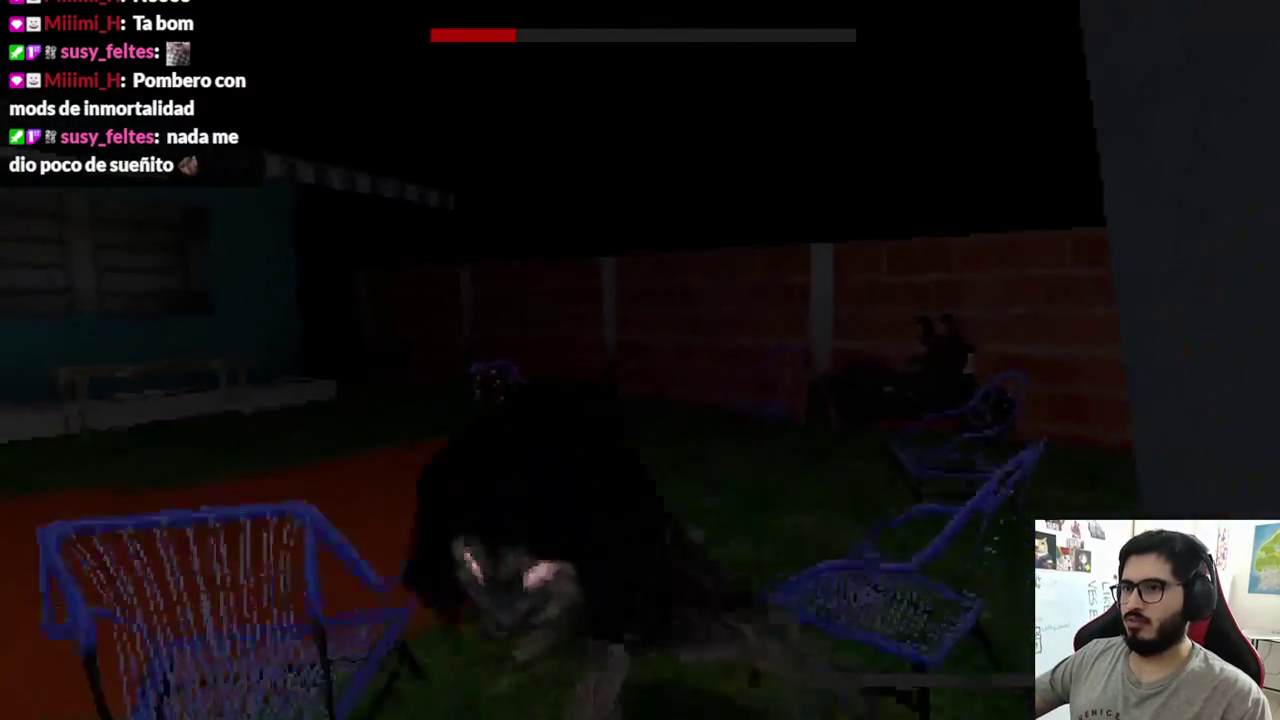
{"action": "left_click", "coordinate": [640, 360]}
{"action": "left_click", "coordinate": [640, 360]}
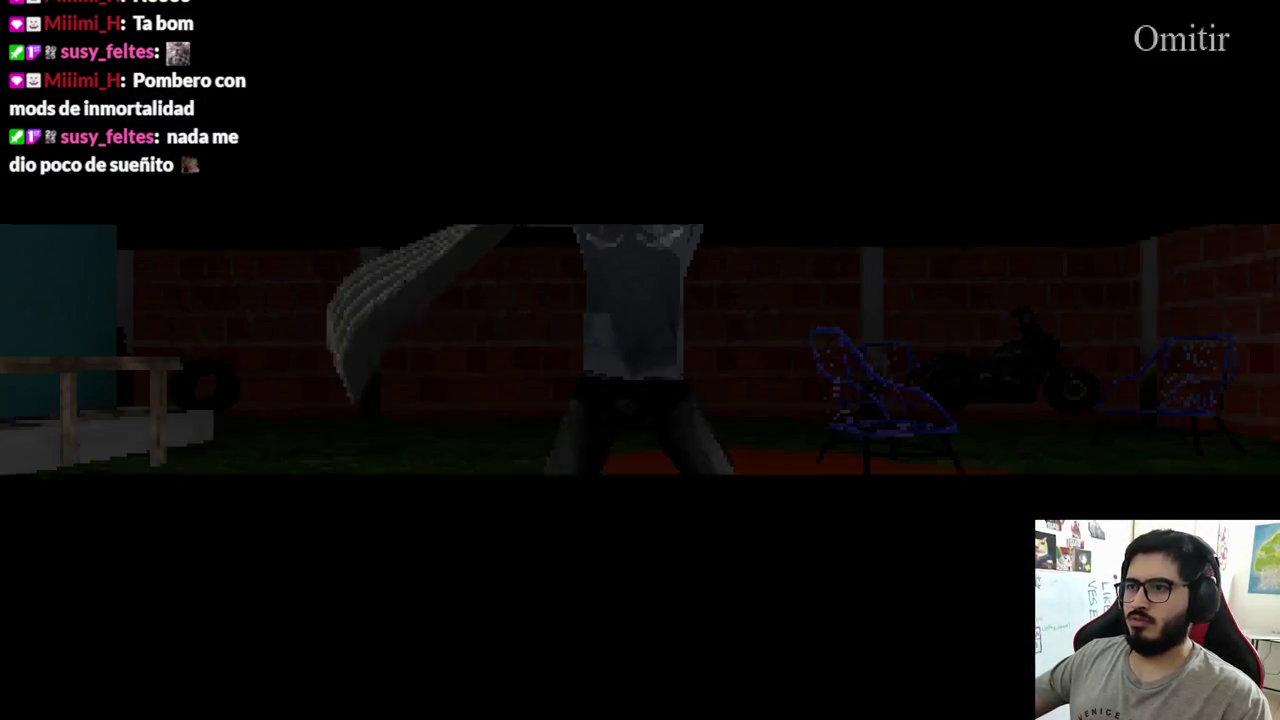
- Skip the victory cutscene, enter the house, advance the dialogue, and leave the test run
{"action": "key", "text": "space"}
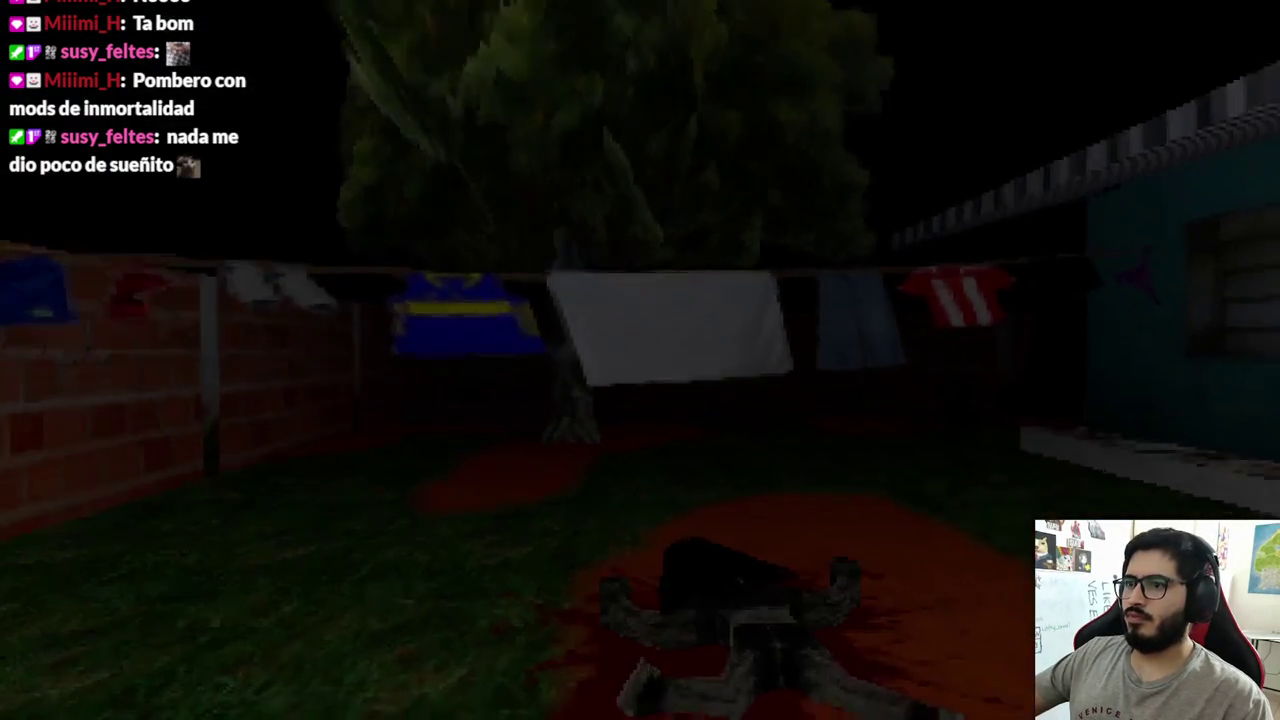
{"action": "key", "text": "e"}
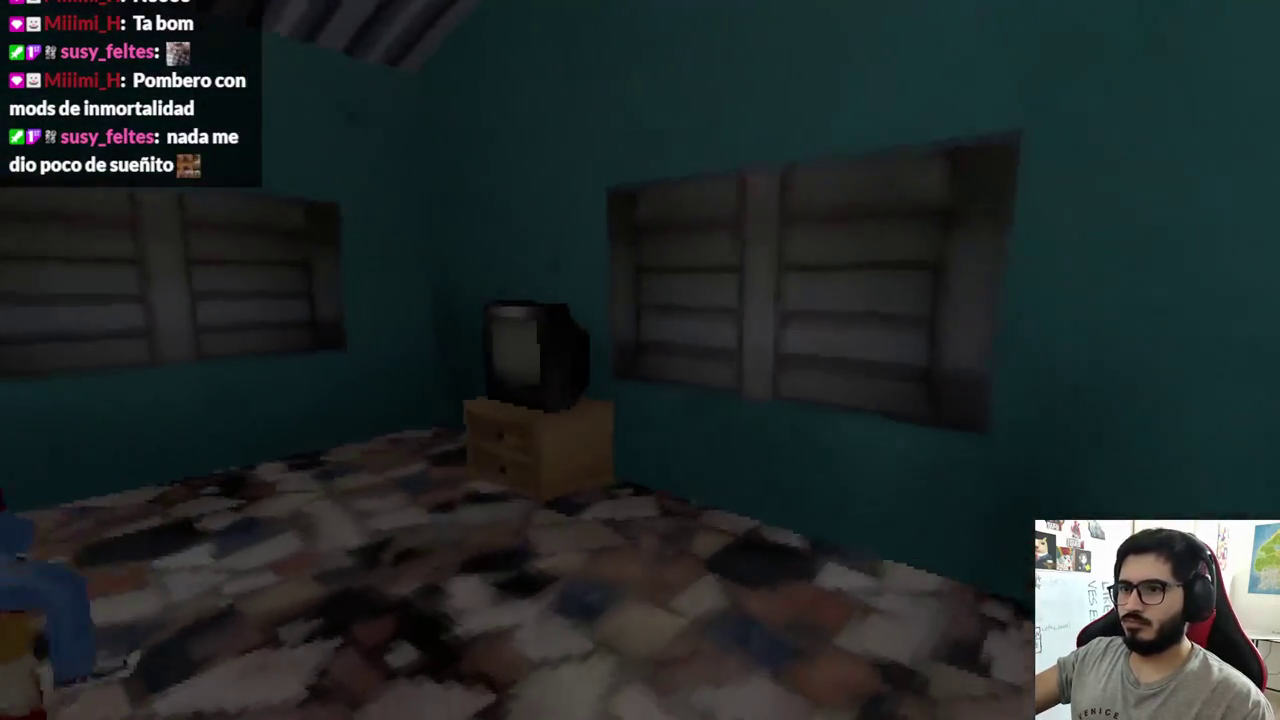
{"action": "key", "text": "e"}
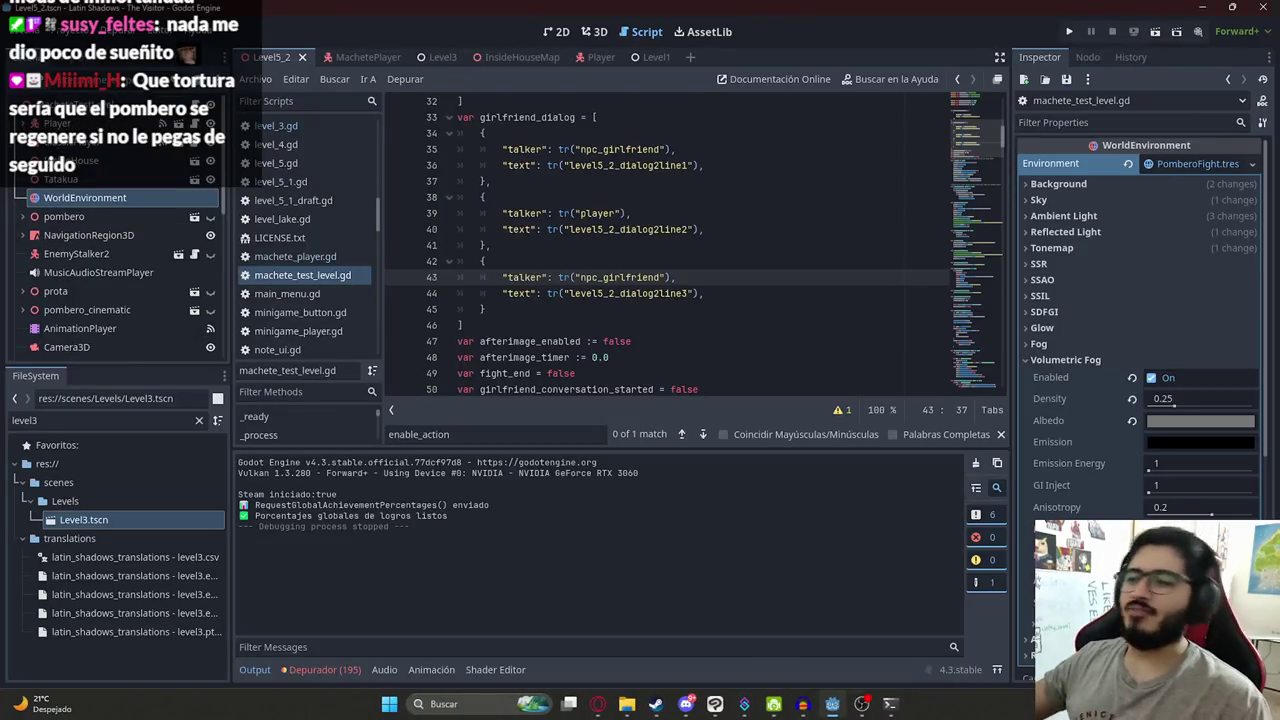
{"action": "key", "text": "alt+Tab"}
- Run git status, git add ., commit the dialogue translations, push, and clear the terminal
{"action": "key", "text": "Up"}
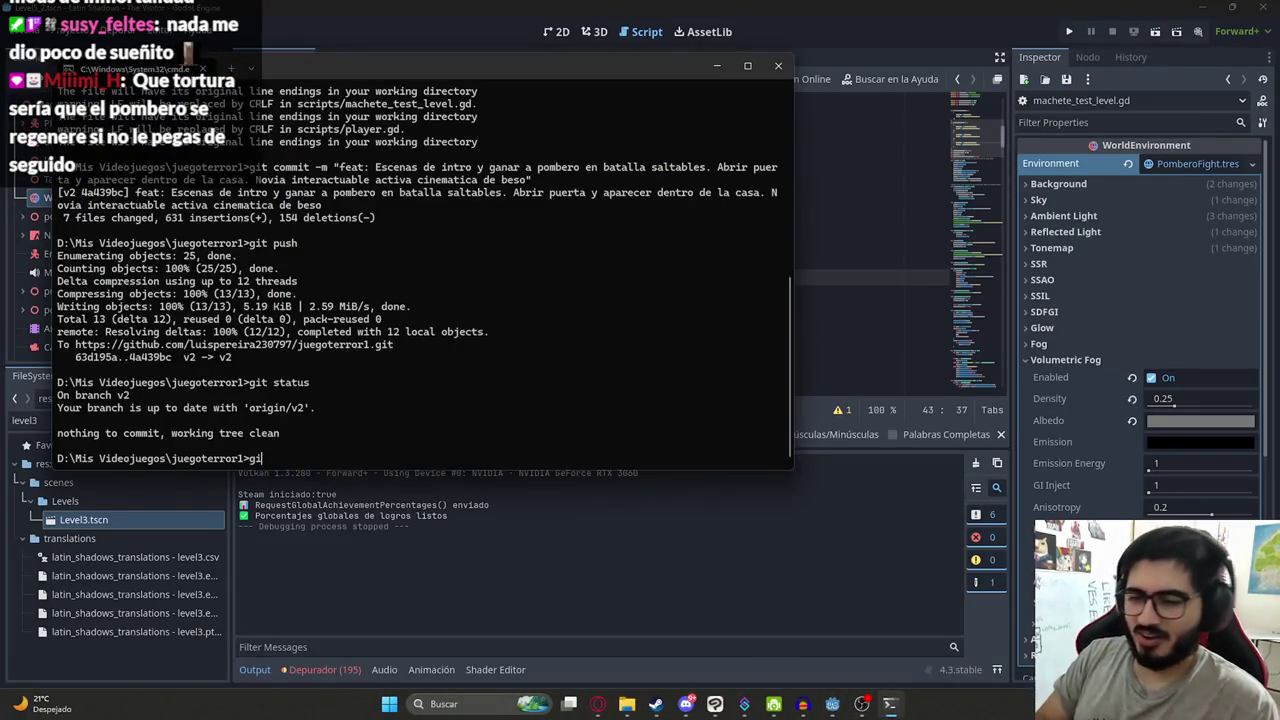
{"action": "key", "text": "Return"}
{"action": "type", "text": "git add ."}
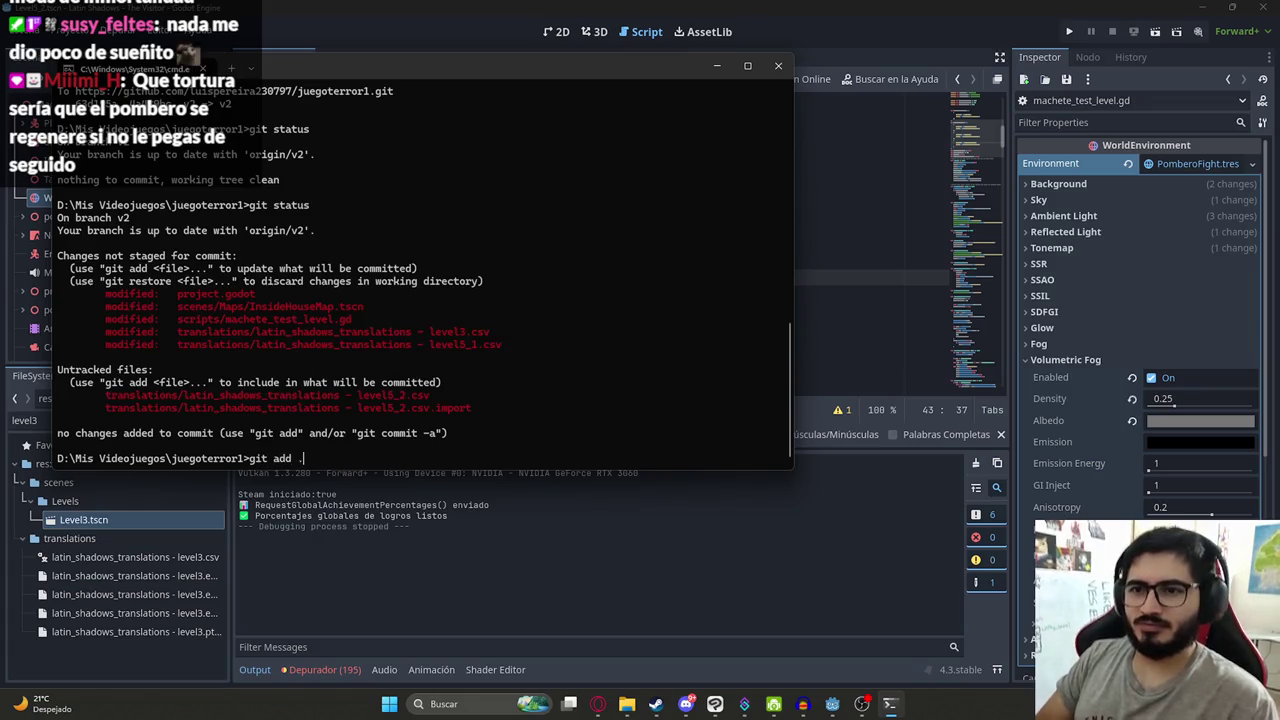
{"action": "key", "text": "Return"}
{"action": "type", "text": "git"}
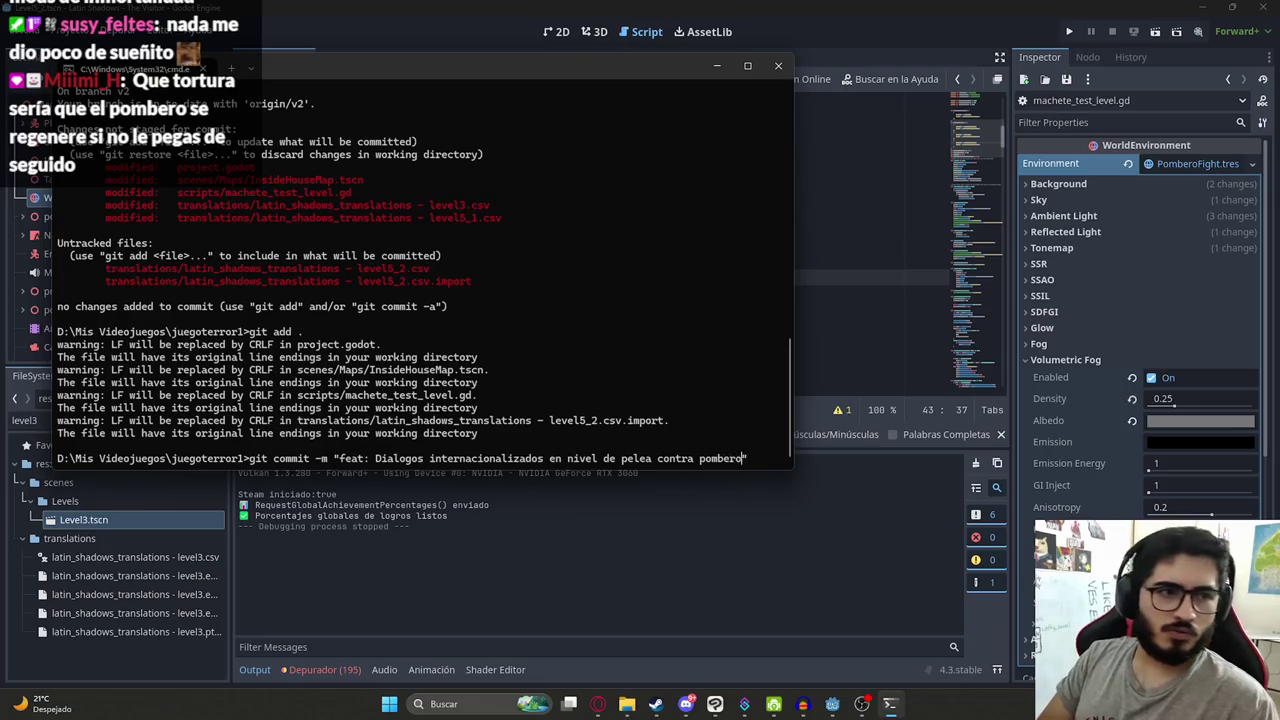
{"action": "key", "text": "Return"}
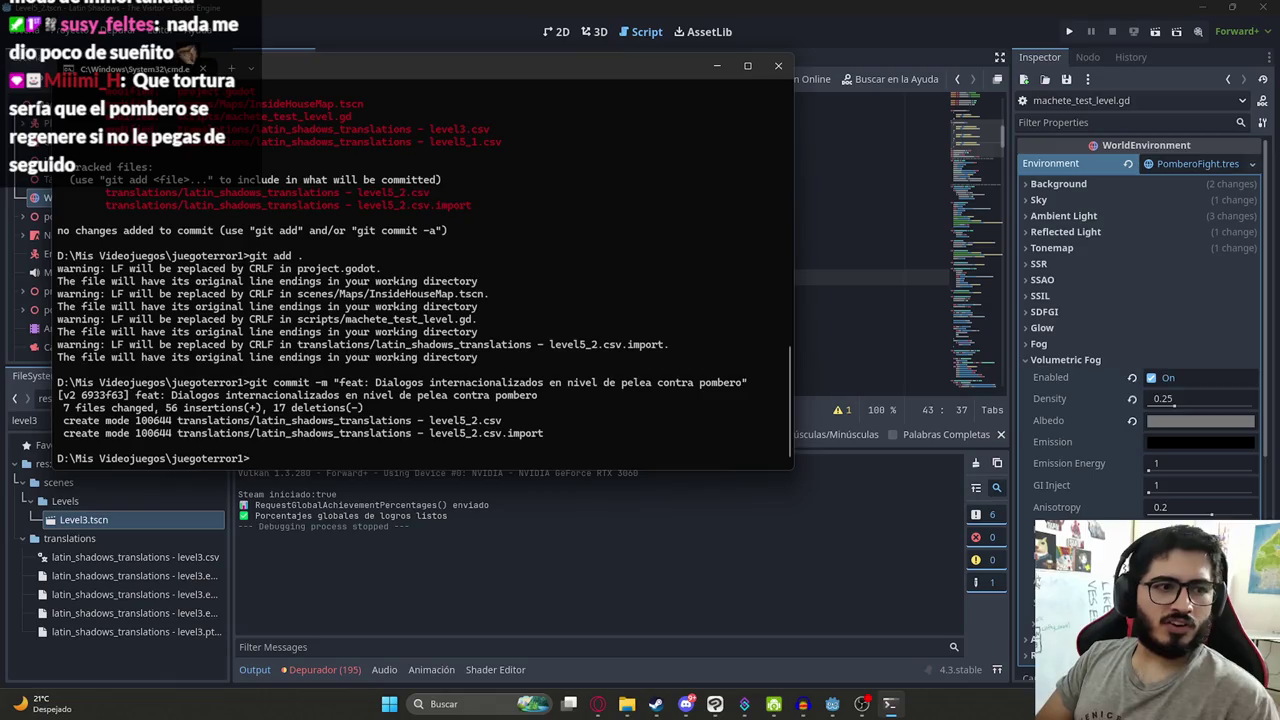
{"action": "key", "text": "Return"}
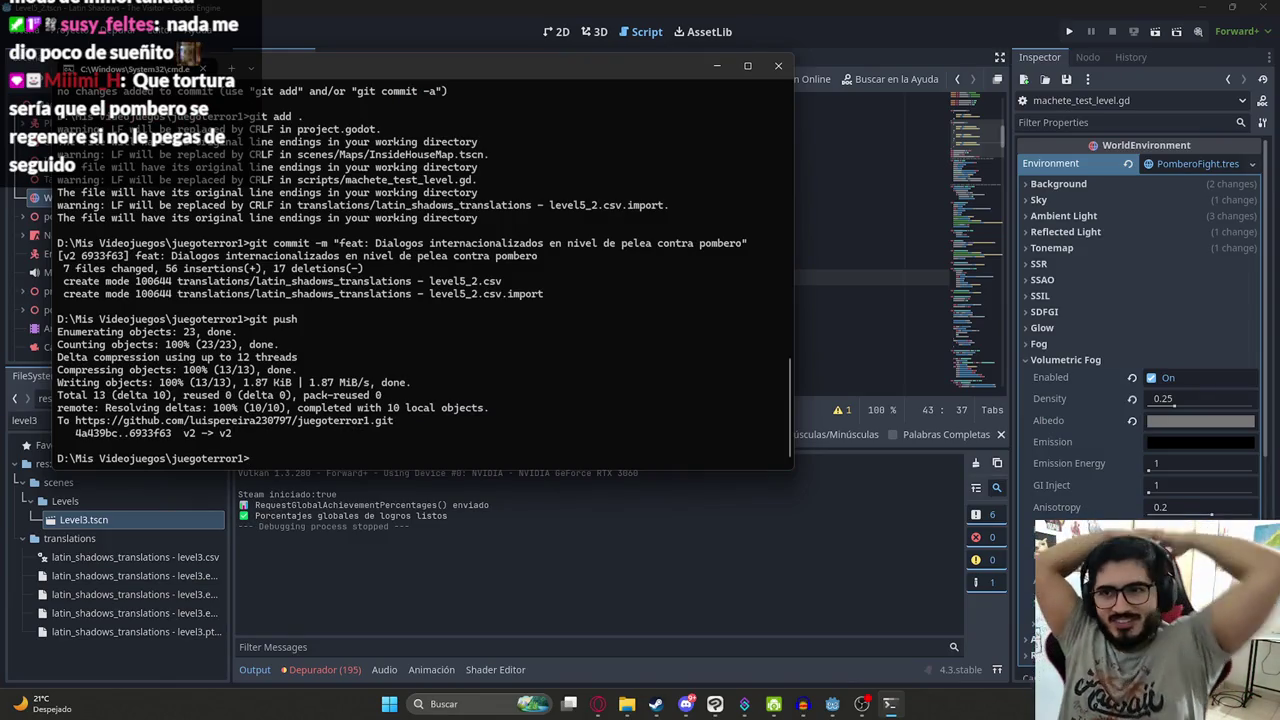
{"action": "type", "text": "cls"}
{"action": "key", "text": "Return"}
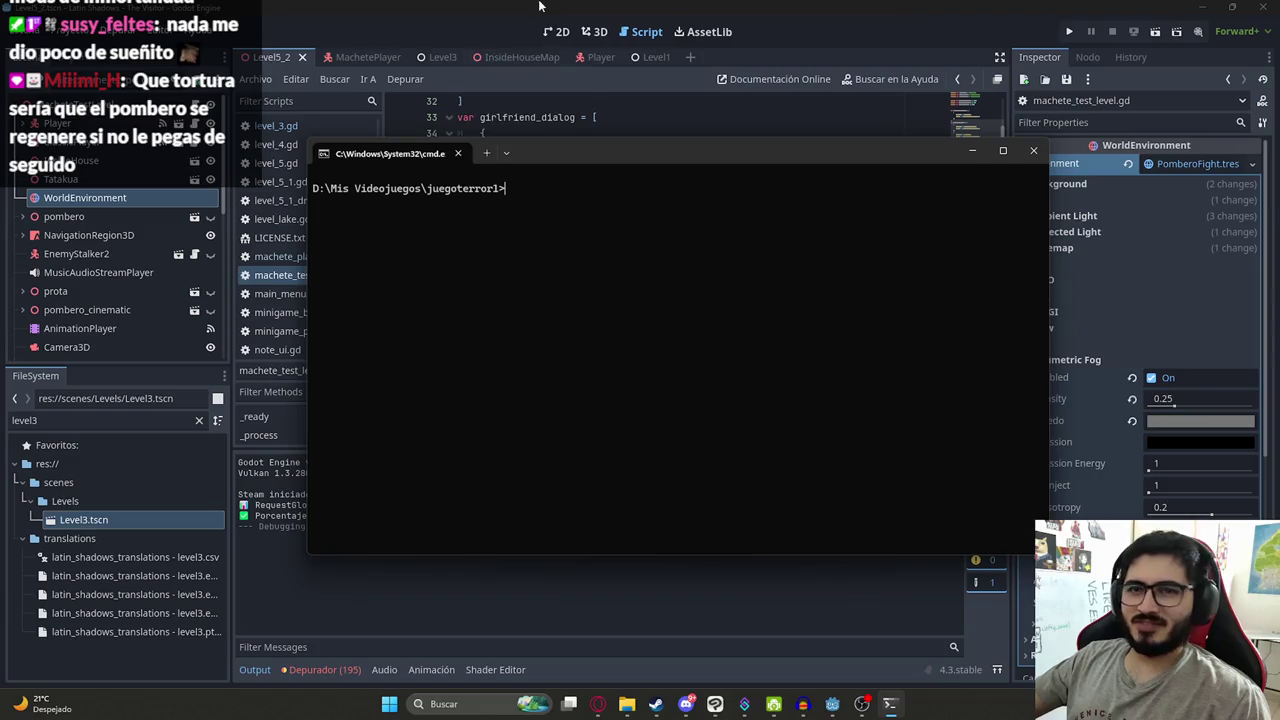
- Close the terminal and launch Blender from the system search
{"action": "left_click", "coordinate": [477, 5]}
{"action": "scroll", "coordinate": [650, 250], "scroll_direction": "down", "scroll_amount": 5}
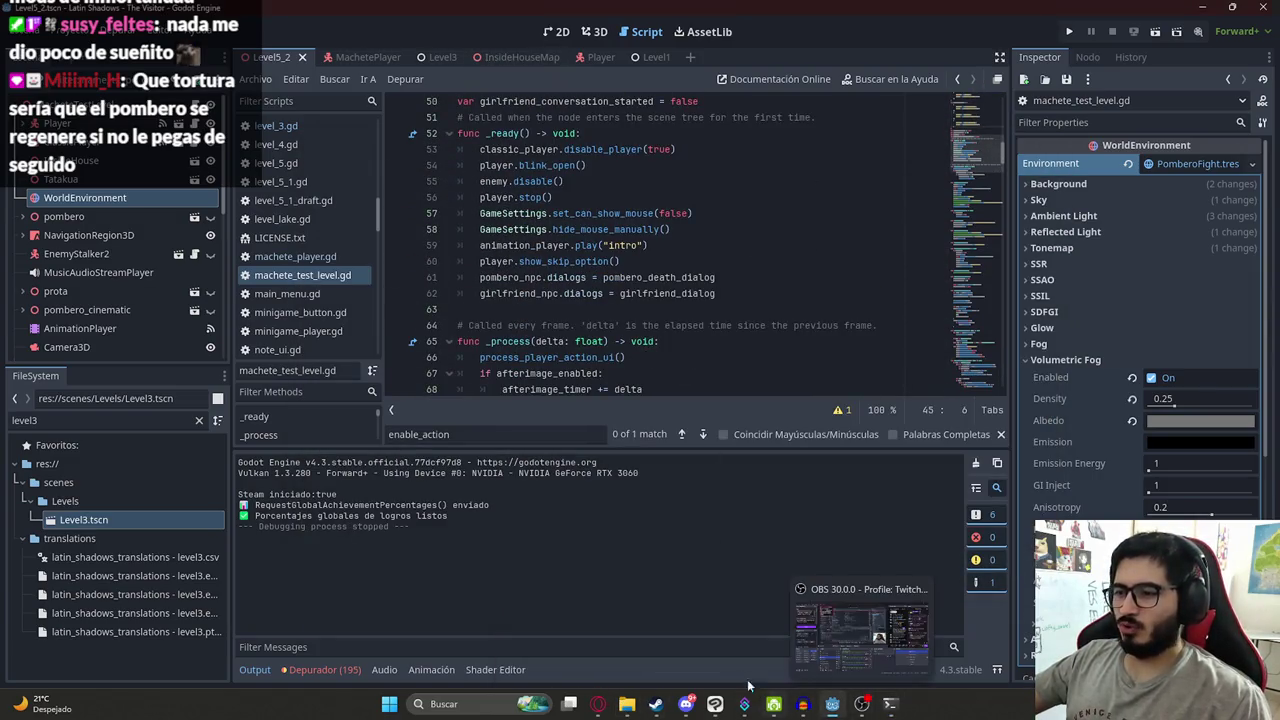
{"action": "key", "text": "super"}
{"action": "type", "text": "blender"}
{"action": "key", "text": "Return"}
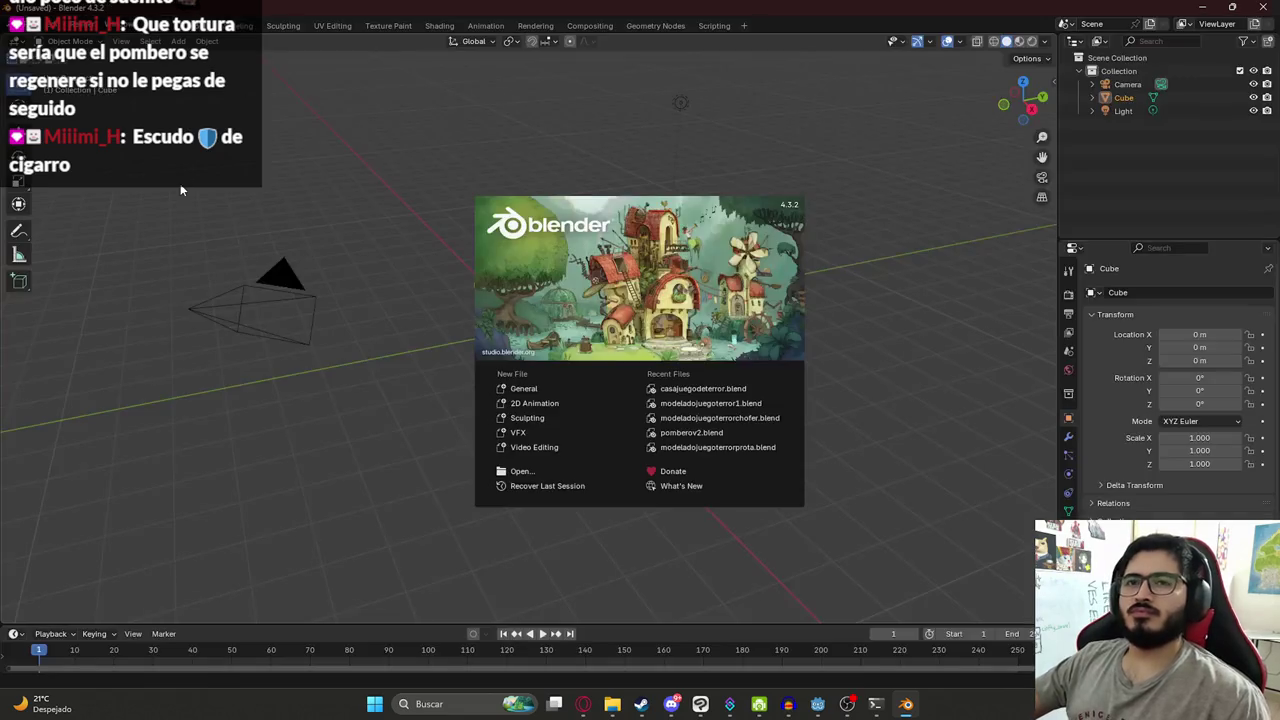
- Dismiss the splash screen and open casajuegodeterror.blend from File > Open Recent
{"action": "left_click", "coordinate": [181, 190]}
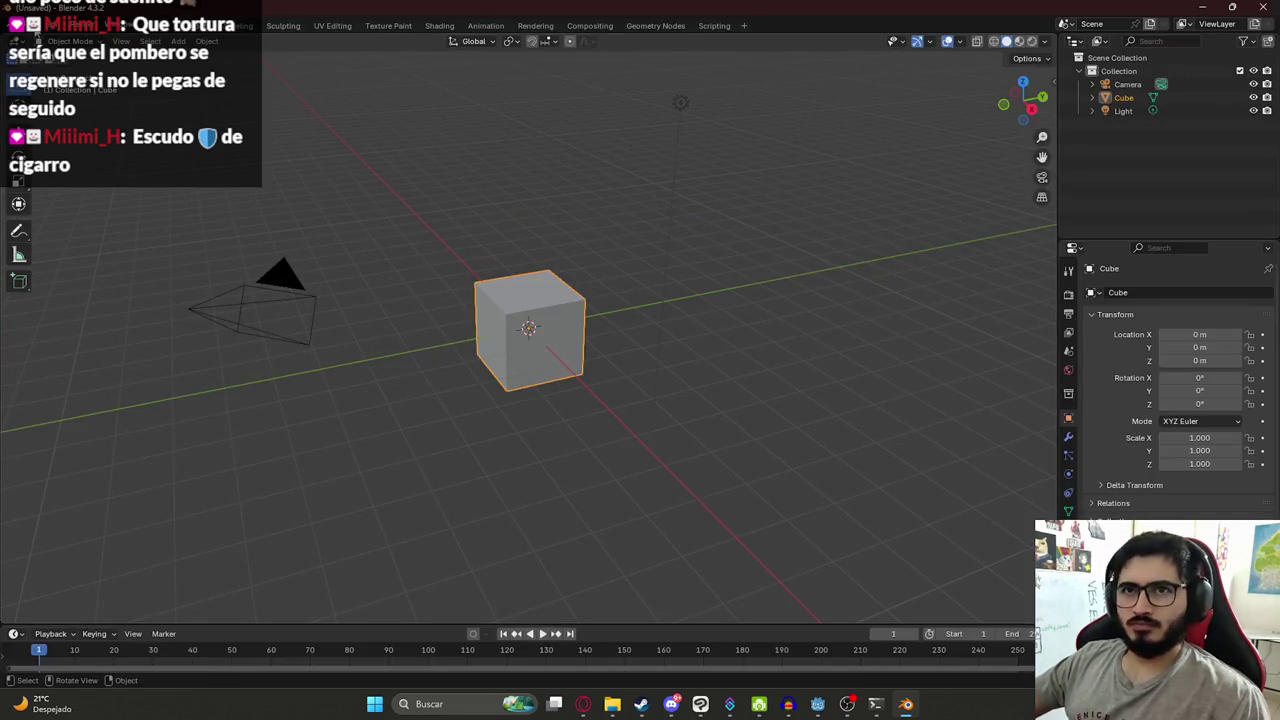
{"action": "left_click", "coordinate": [37, 39]}
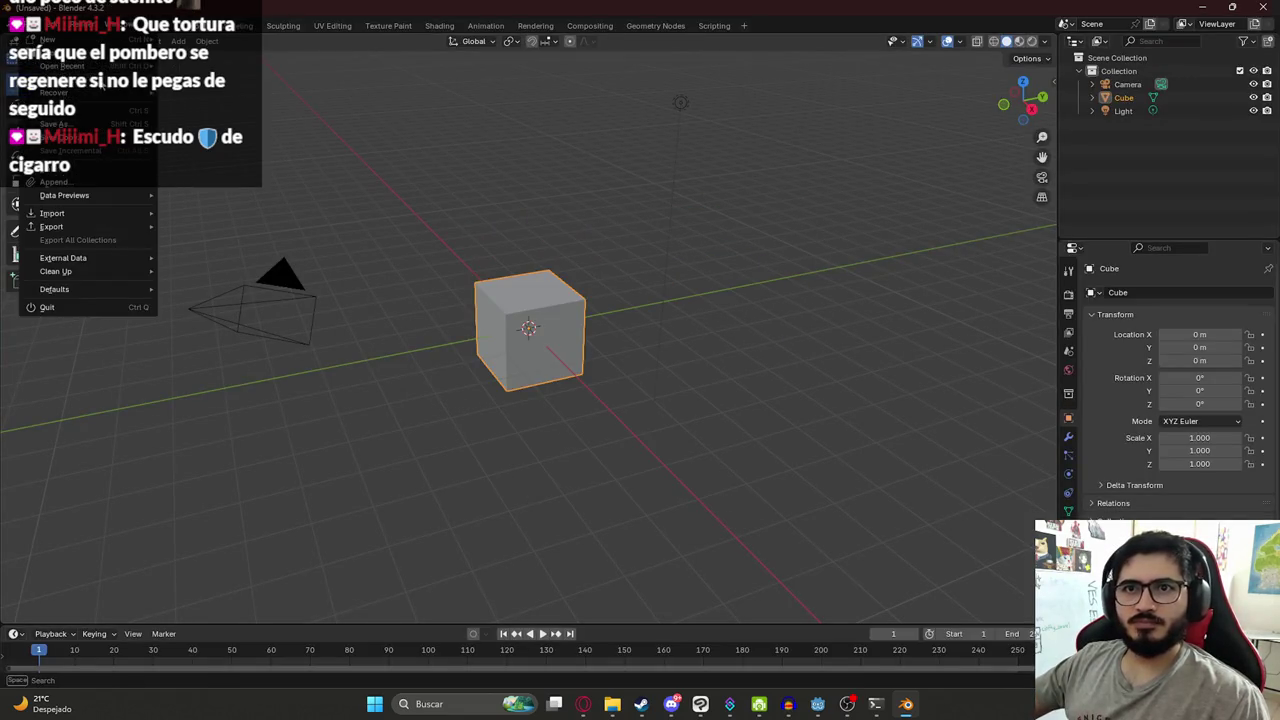
{"action": "mouse_move", "coordinate": [62, 65]}
{"action": "left_click", "coordinate": [221, 65]}
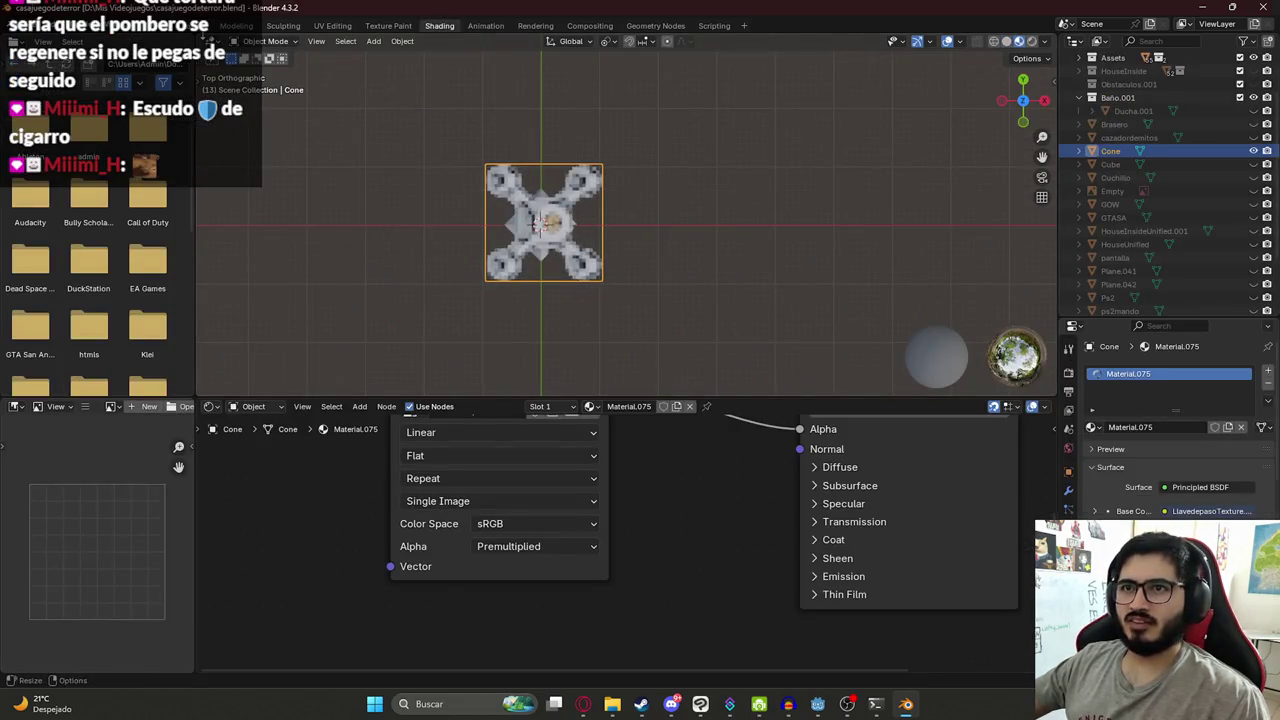
- Switch to the Layout workspace and unhide all objects with Alt+H
{"action": "left_click", "coordinate": [200, 25]}
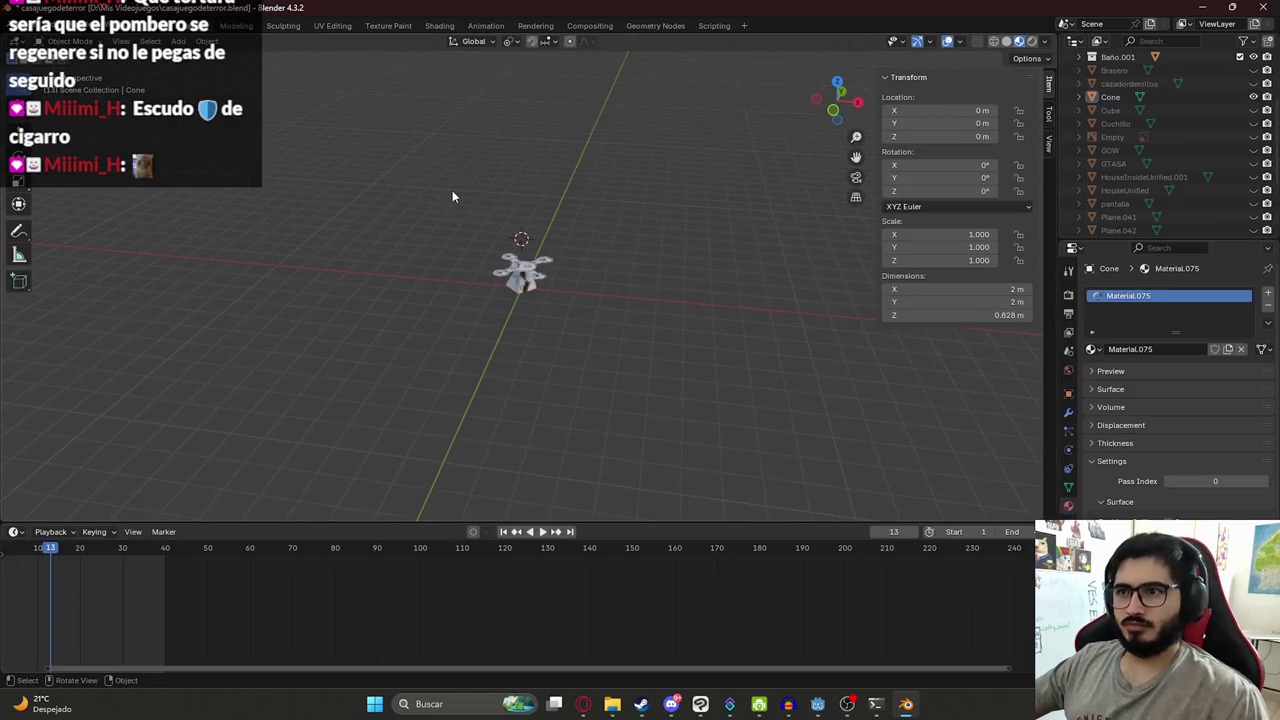
{"action": "key", "text": "alt+h"}
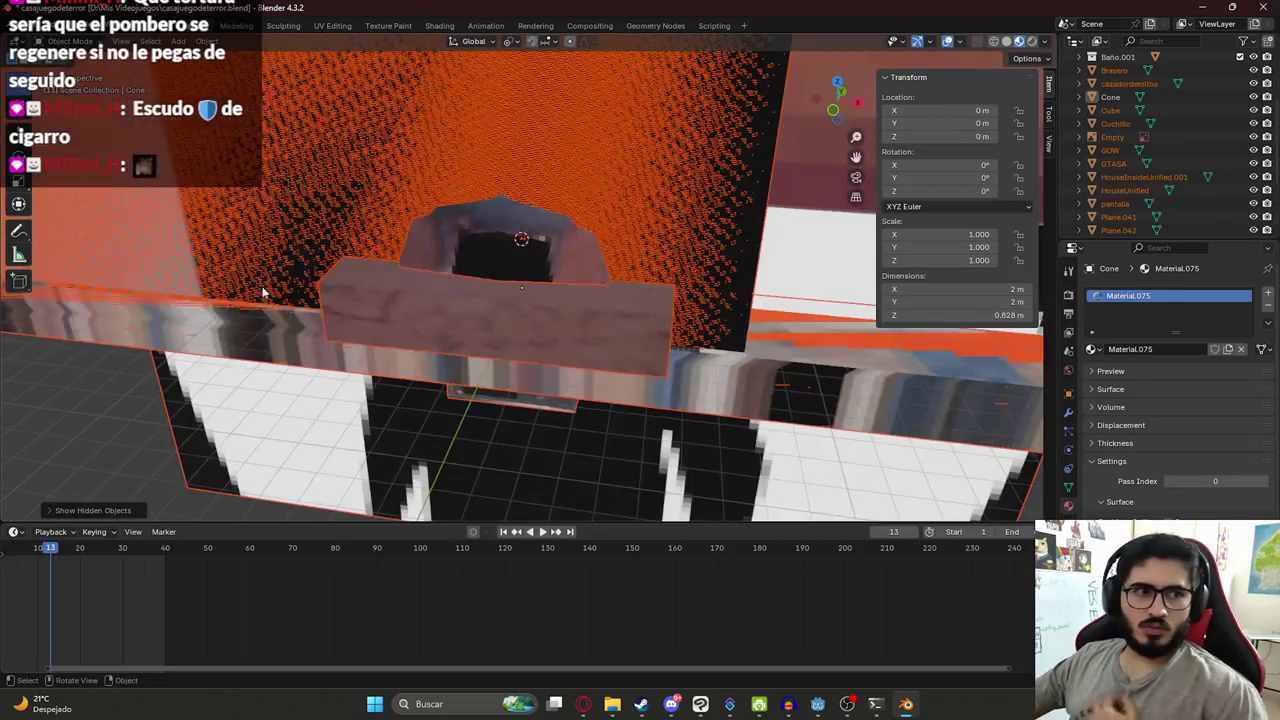
{"action": "left_click", "coordinate": [464, 282]}
{"action": "key", "text": "KP_Decimal"}
{"action": "mouse_move", "coordinate": [635, 250]}
{"action": "middle_mouse_down"}
{"action": "mouse_move", "coordinate": [597, 293]}
{"action": "mouse_move", "coordinate": [563, 197]}
{"action": "middle_mouse_up"}
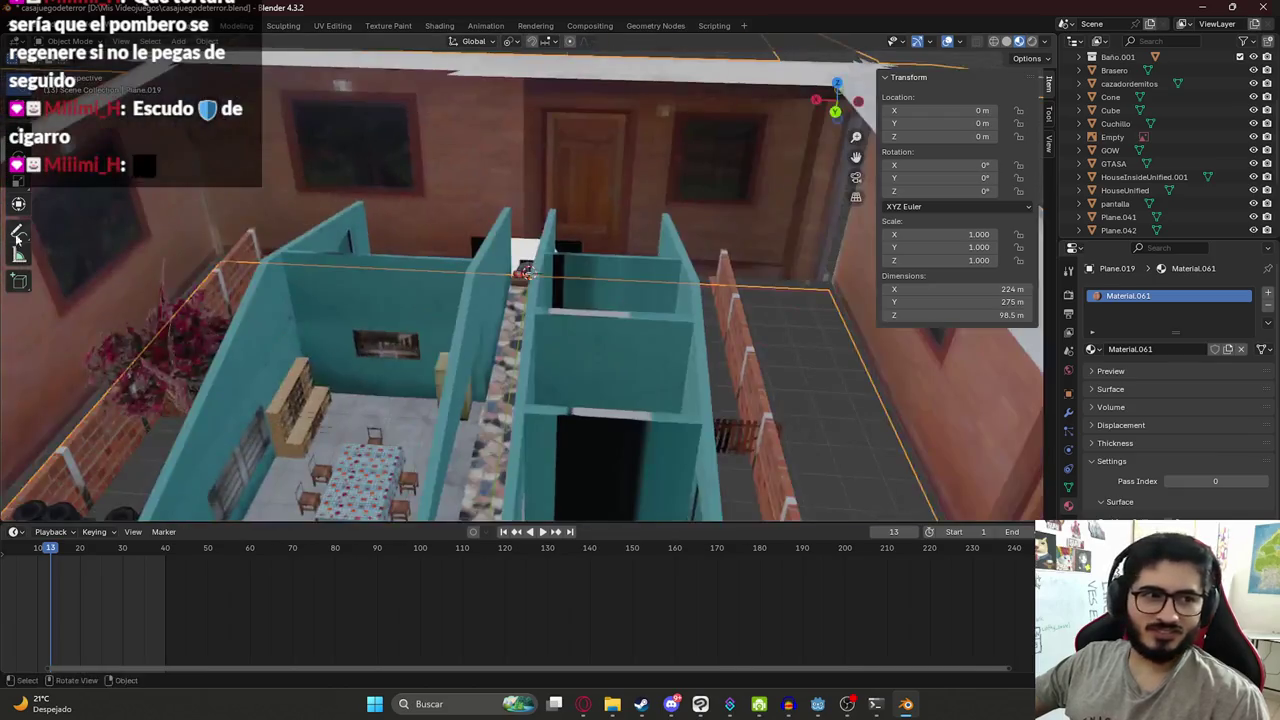
- Frame and orbit the view around the red sofa, then bring up the Start menu
{"action": "left_click", "coordinate": [435, 226]}
{"action": "key", "text": "KP_Decimal"}
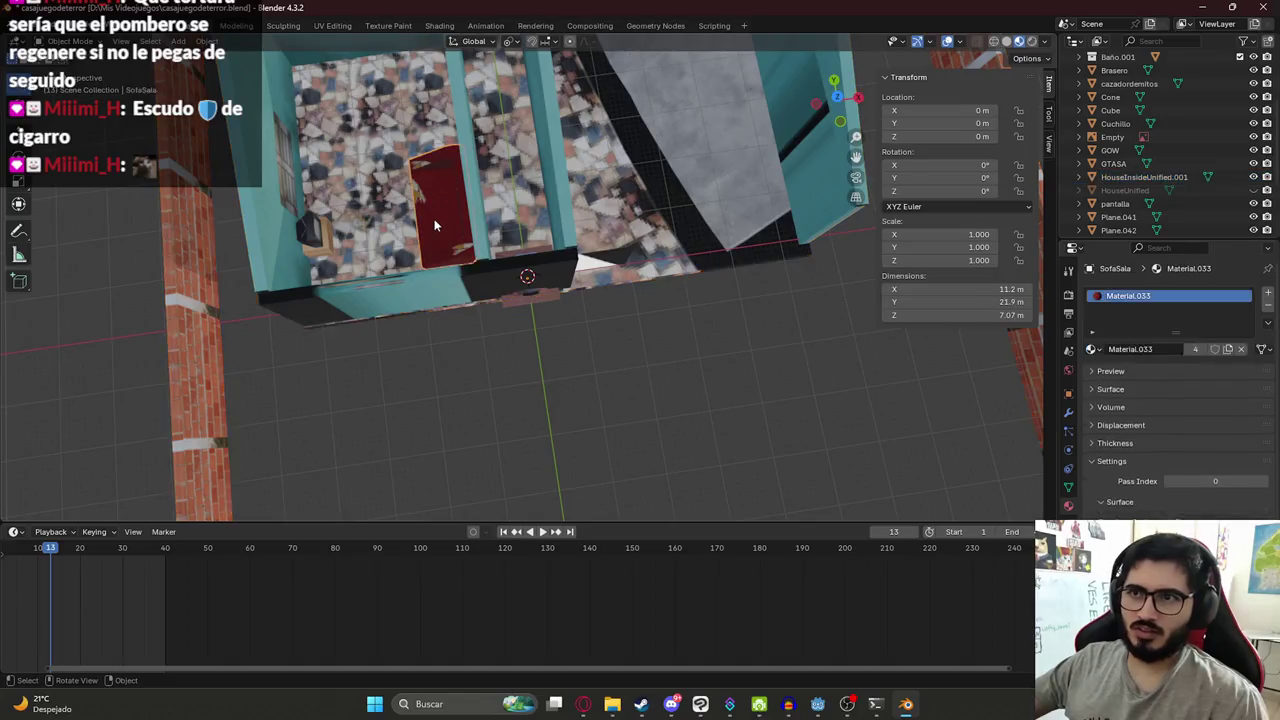
{"action": "mouse_move", "coordinate": [435, 226]}
{"action": "middle_mouse_down"}
{"action": "mouse_move", "coordinate": [575, 191]}
{"action": "mouse_move", "coordinate": [491, 331]}
{"action": "mouse_move", "coordinate": [394, 300]}
{"action": "mouse_move", "coordinate": [400, 263]}
{"action": "mouse_move", "coordinate": [431, 280]}
{"action": "middle_mouse_up"}
{"action": "key", "text": "KP_Decimal"}
{"action": "left_click", "coordinate": [539, 230]}
{"action": "mouse_move", "coordinate": [539, 223]}
{"action": "middle_mouse_down"}
{"action": "mouse_move", "coordinate": [549, 212]}
{"action": "mouse_move", "coordinate": [608, 237]}
{"action": "mouse_move", "coordinate": [768, 210]}
{"action": "mouse_move", "coordinate": [503, 260]}
{"action": "middle_mouse_up"}
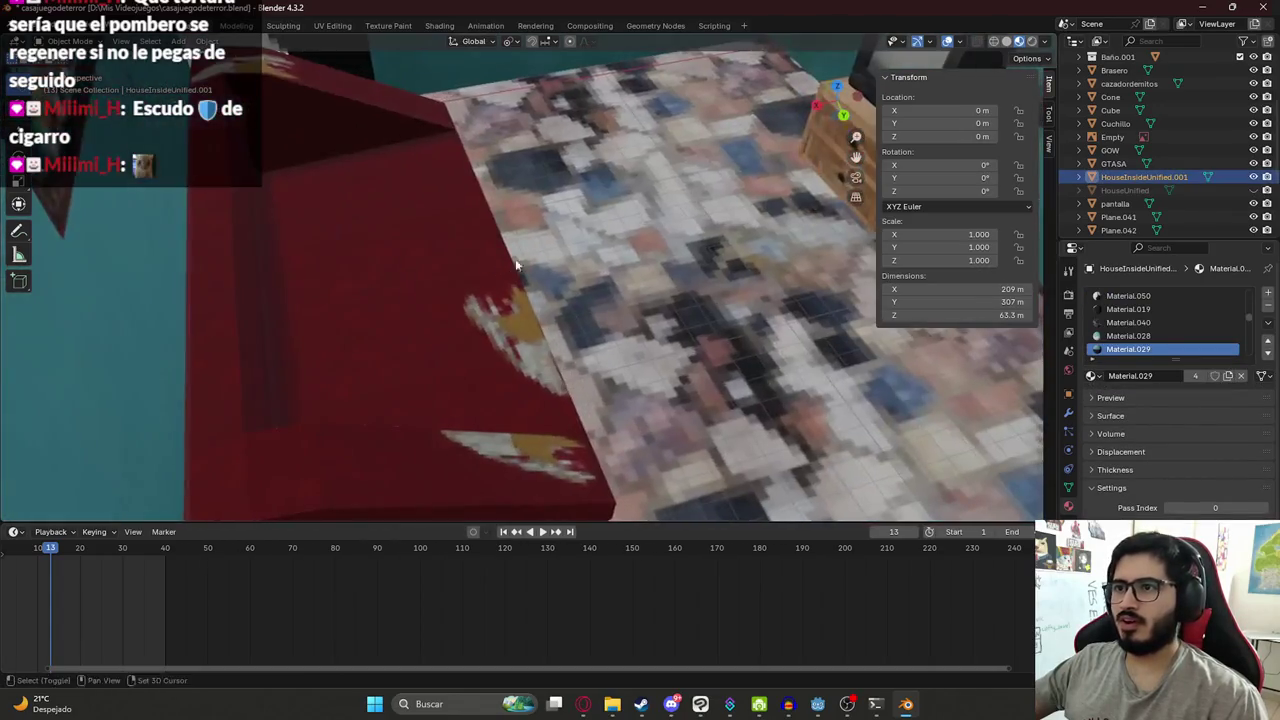
{"action": "scroll", "coordinate": [503, 260], "scroll_direction": "down", "scroll_amount": 3}
{"action": "scroll", "coordinate": [464, 261], "scroll_direction": "down", "scroll_amount": 3}
{"action": "scroll", "coordinate": [426, 273], "scroll_direction": "down", "scroll_amount": 2}
{"action": "middle_click_drag", "start_coordinate": [487, 322], "coordinate": [195, 242]}
{"action": "key", "text": "super"}
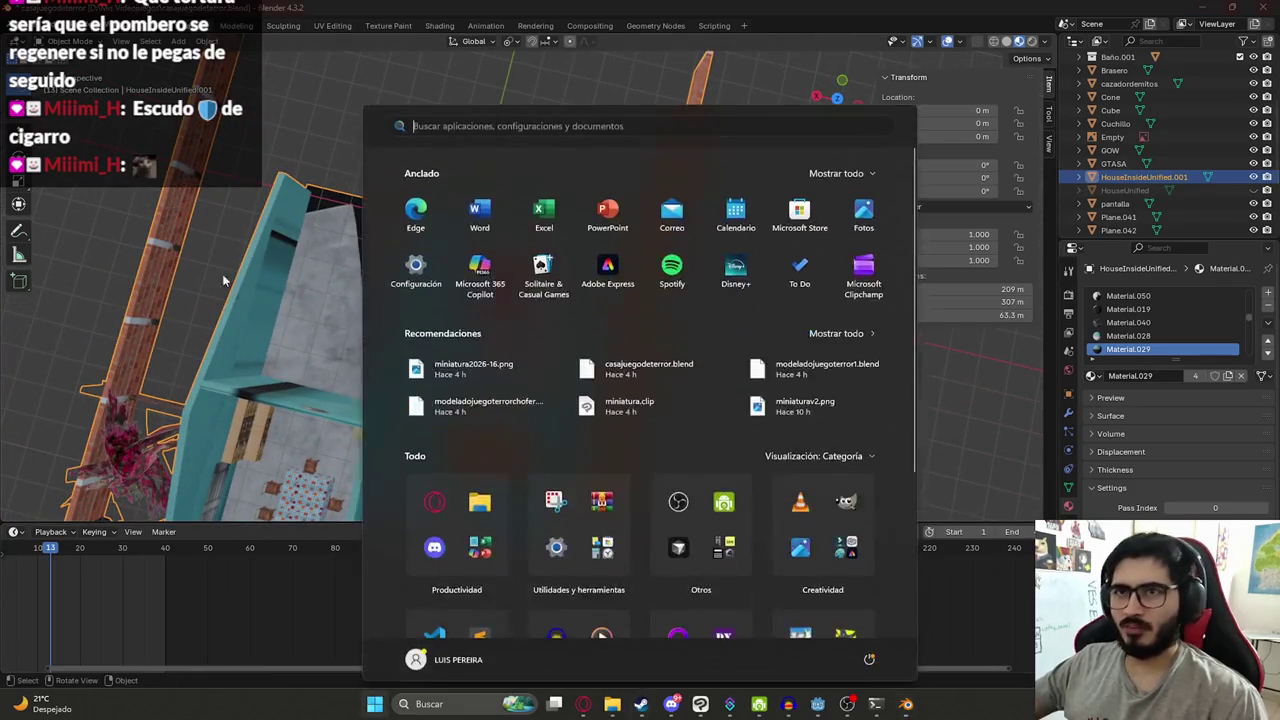
- Launch a second Blender and open modeladojuegoterror1.blend from the recent files
{"action": "type", "text": "blender"}
{"action": "key", "text": "Escape"}
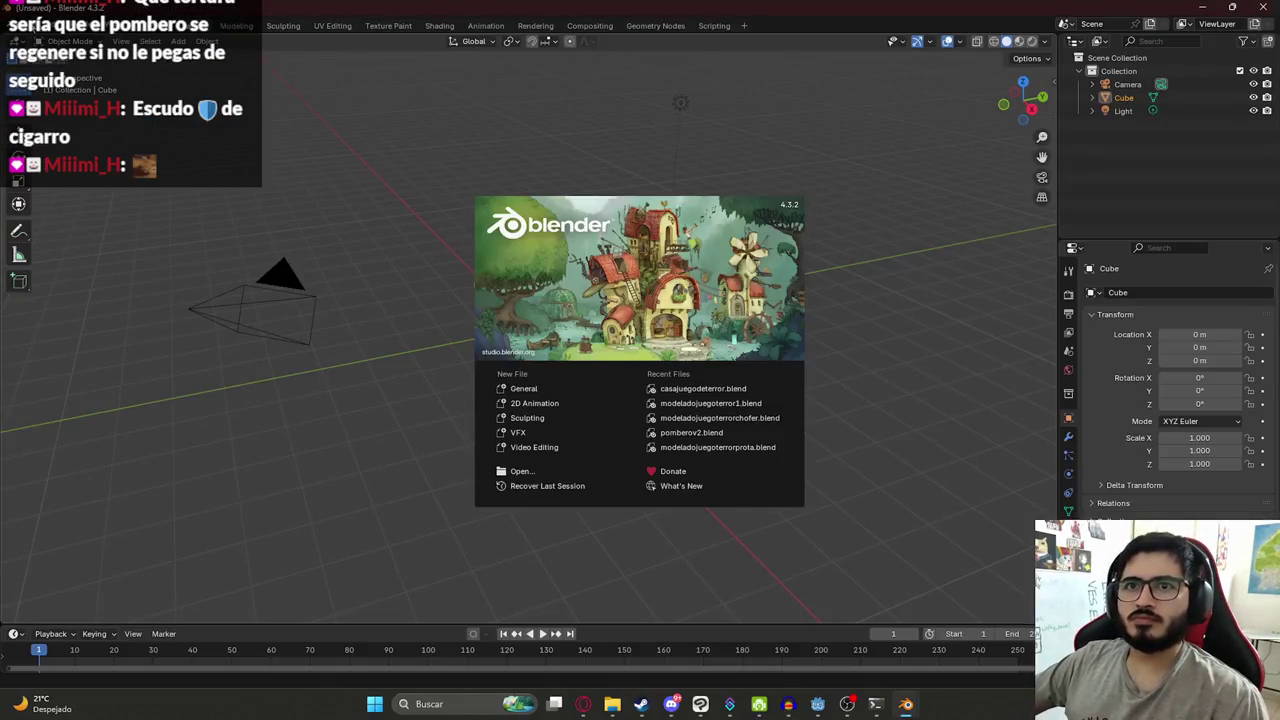
{"action": "left_click", "coordinate": [30, 27]}
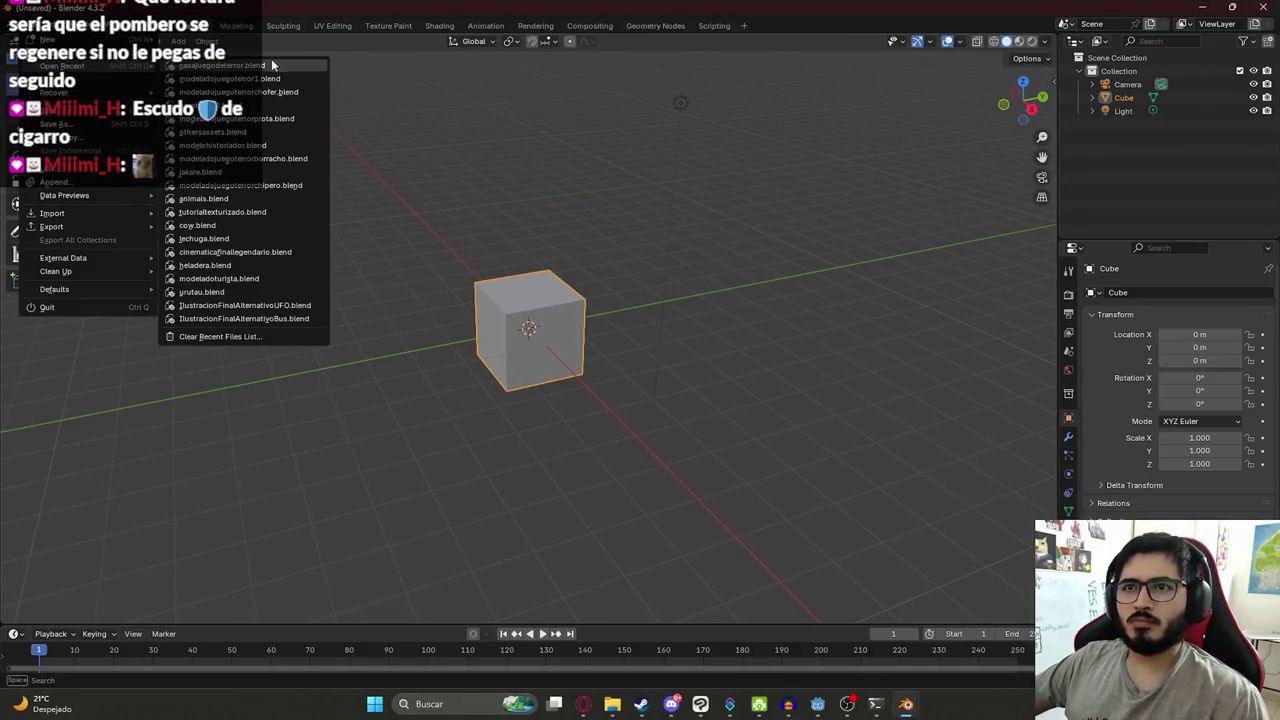
{"action": "left_click", "coordinate": [250, 78]}
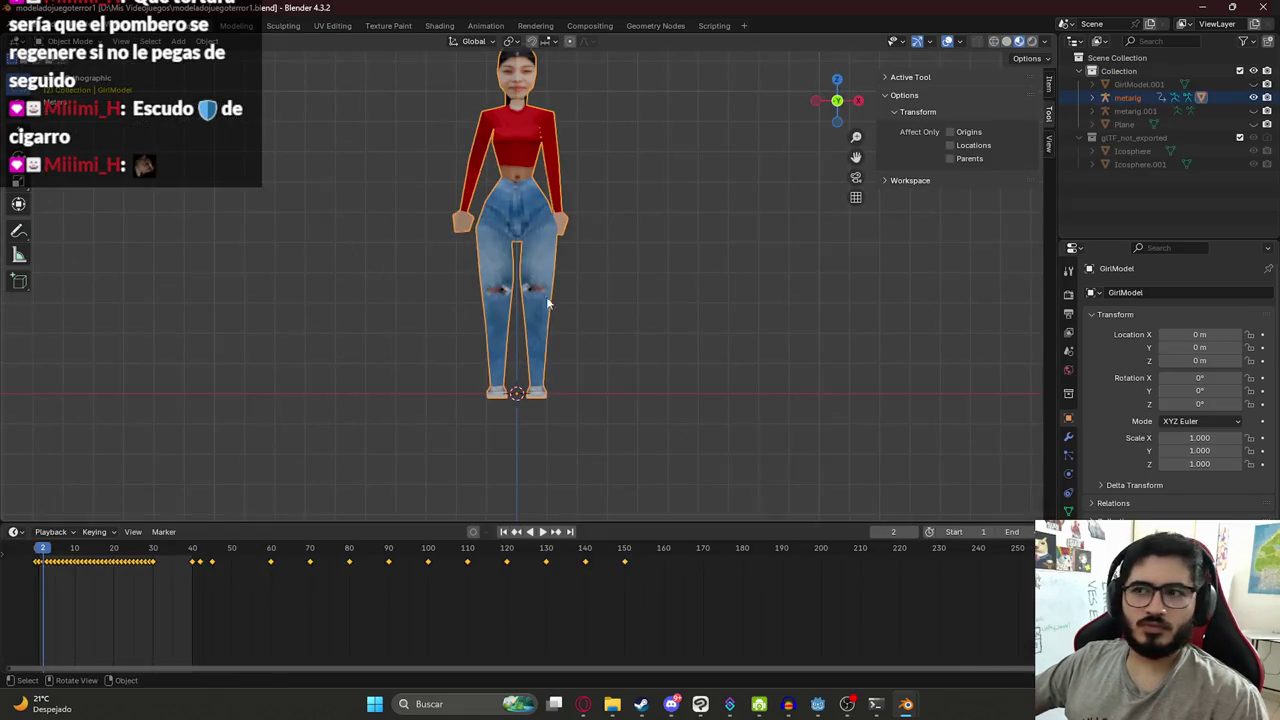
{"action": "scroll", "coordinate": [545, 308], "scroll_direction": "down", "scroll_amount": 5}
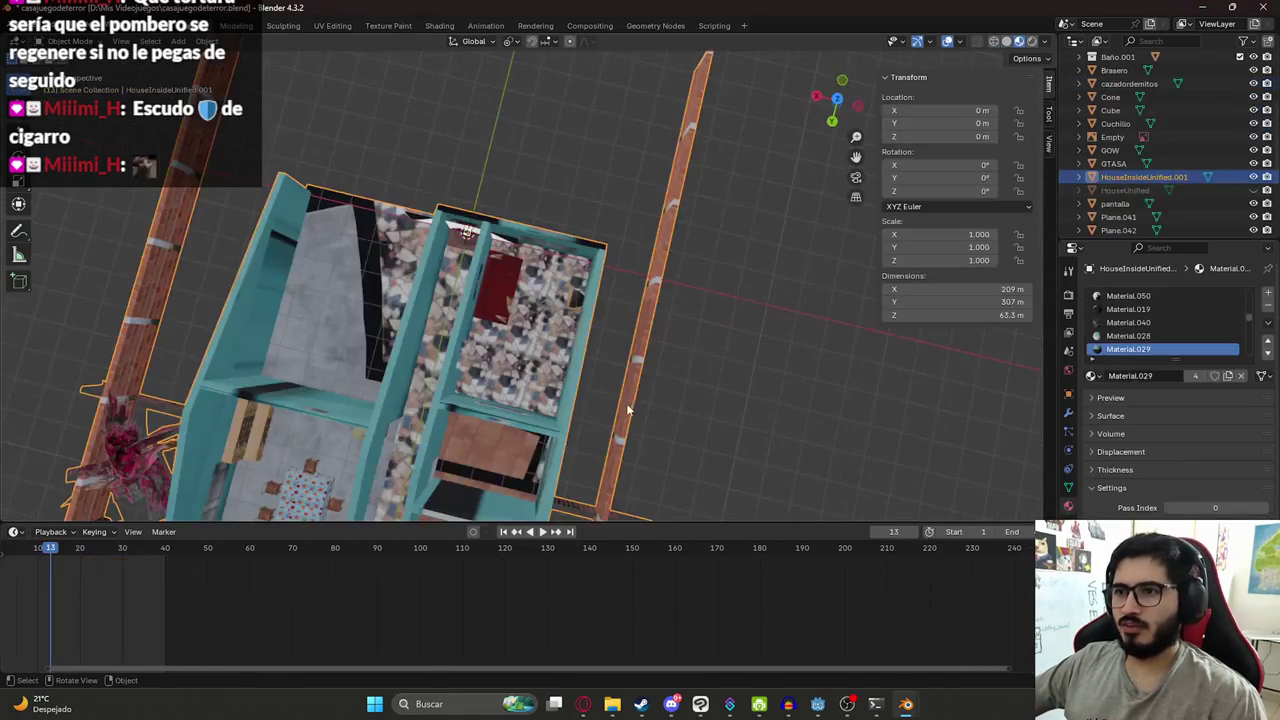
{"action": "middle_click_drag", "start_coordinate": [664, 326], "coordinate": [636, 330]}
{"action": "scroll", "coordinate": [636, 337], "scroll_direction": "up", "scroll_amount": 3}
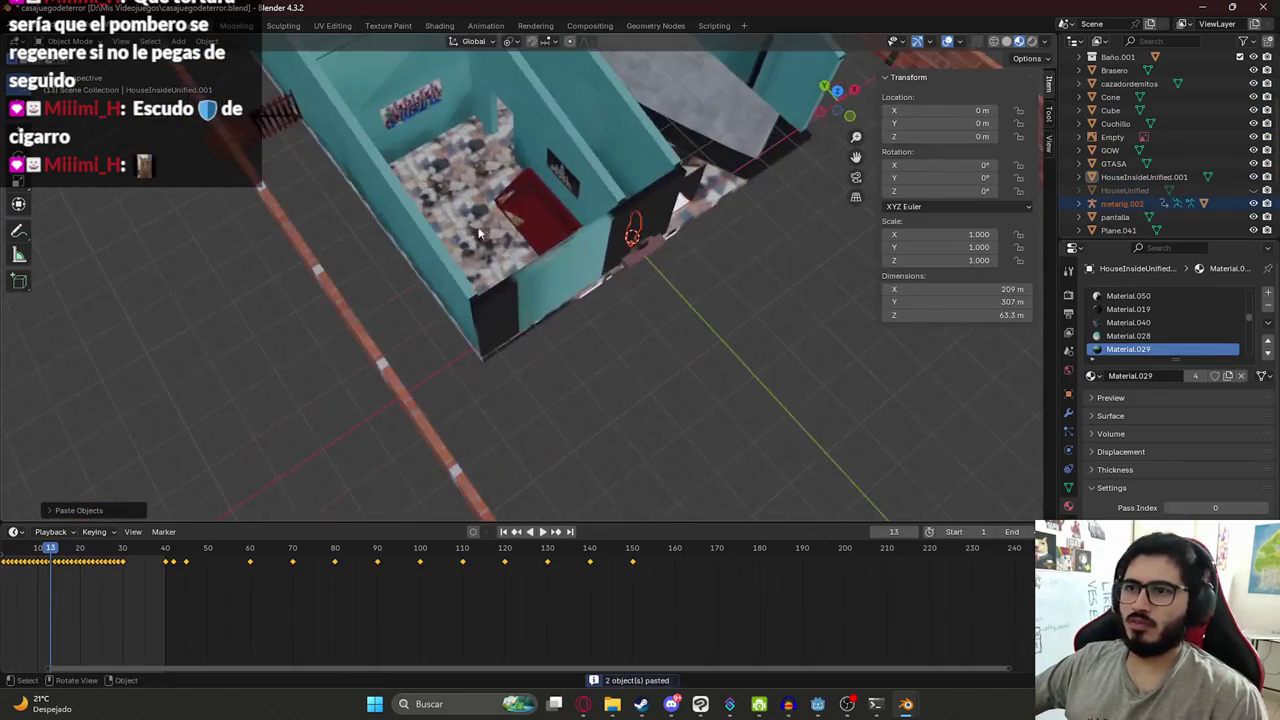
{"action": "scroll", "coordinate": [520, 296], "scroll_direction": "up", "scroll_amount": 3}
- From the top view, move the pasted girl and rig onto the red living-room sofa
{"action": "key", "text": "KP_7"}
{"action": "key", "text": "g"}
{"action": "left_click", "coordinate": [476, 316]}
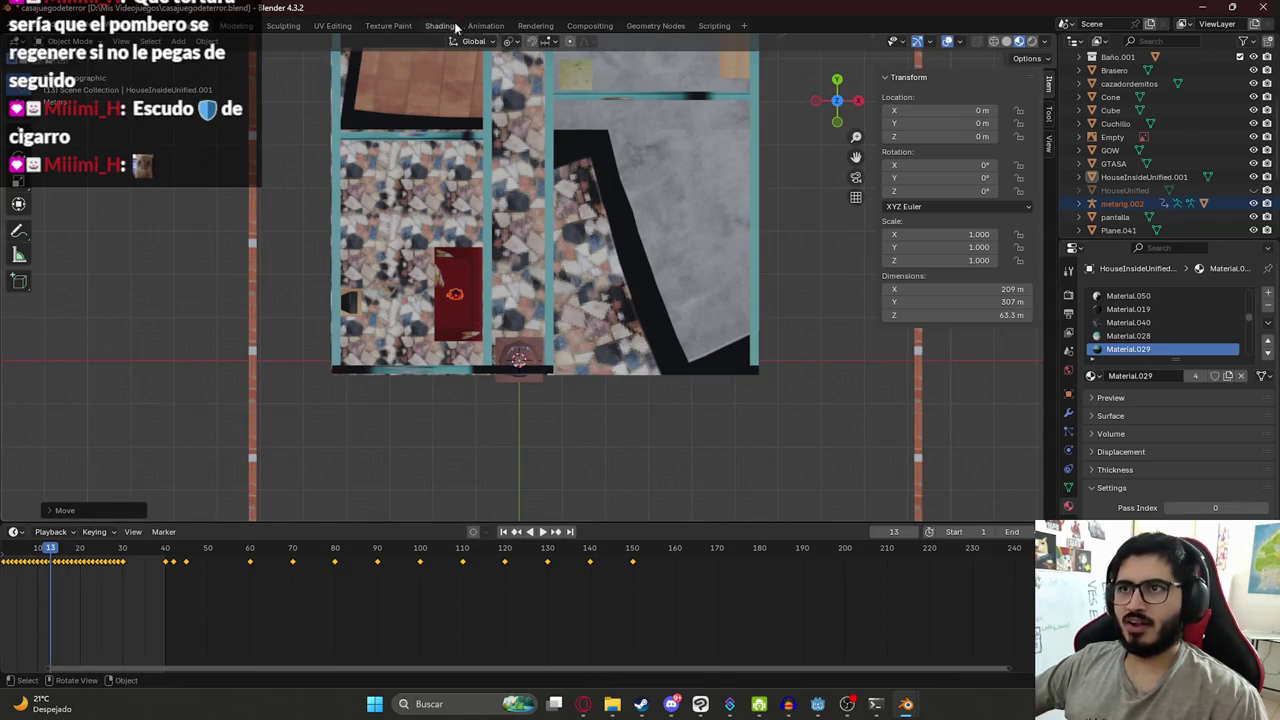
- Switch to the Animation workspace and orbit the left view to see the house from above
{"action": "left_click", "coordinate": [484, 26]}
{"action": "scroll", "coordinate": [410, 236], "scroll_direction": "down", "scroll_amount": 5}
{"action": "mouse_move", "coordinate": [303, 252]}
{"action": "middle_mouse_down"}
{"action": "mouse_move", "coordinate": [334, 360]}
{"action": "mouse_move", "coordinate": [325, 465]}
{"action": "mouse_move", "coordinate": [279, 424]}
{"action": "mouse_move", "coordinate": [497, 379]}
{"action": "mouse_move", "coordinate": [251, 117]}
{"action": "mouse_move", "coordinate": [443, 291]}
{"action": "mouse_move", "coordinate": [326, 300]}
{"action": "mouse_move", "coordinate": [391, 286]}
{"action": "mouse_move", "coordinate": [394, 243]}
{"action": "mouse_move", "coordinate": [344, 370]}
{"action": "mouse_move", "coordinate": [310, 255]}
{"action": "mouse_move", "coordinate": [366, 86]}
{"action": "mouse_move", "coordinate": [389, 240]}
{"action": "mouse_move", "coordinate": [278, 272]}
{"action": "middle_mouse_up"}
{"action": "scroll", "coordinate": [330, 297], "scroll_direction": "up", "scroll_amount": 2}
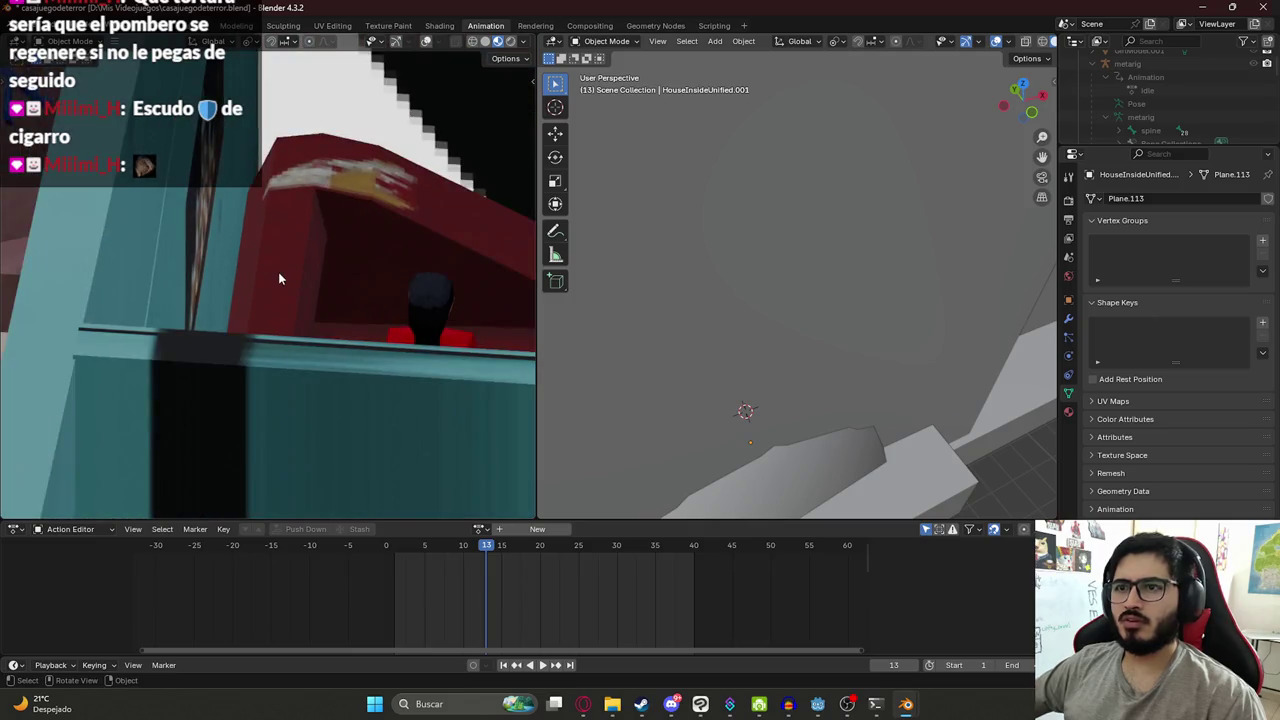
- Look down on the walls in the right view and select the SofaSala living-room sofa
{"action": "scroll", "coordinate": [278, 272], "scroll_direction": "down", "scroll_amount": 3}
{"action": "scroll", "coordinate": [286, 276], "scroll_direction": "down", "scroll_amount": 2}
{"action": "scroll", "coordinate": [286, 276], "scroll_direction": "down", "scroll_amount": 4}
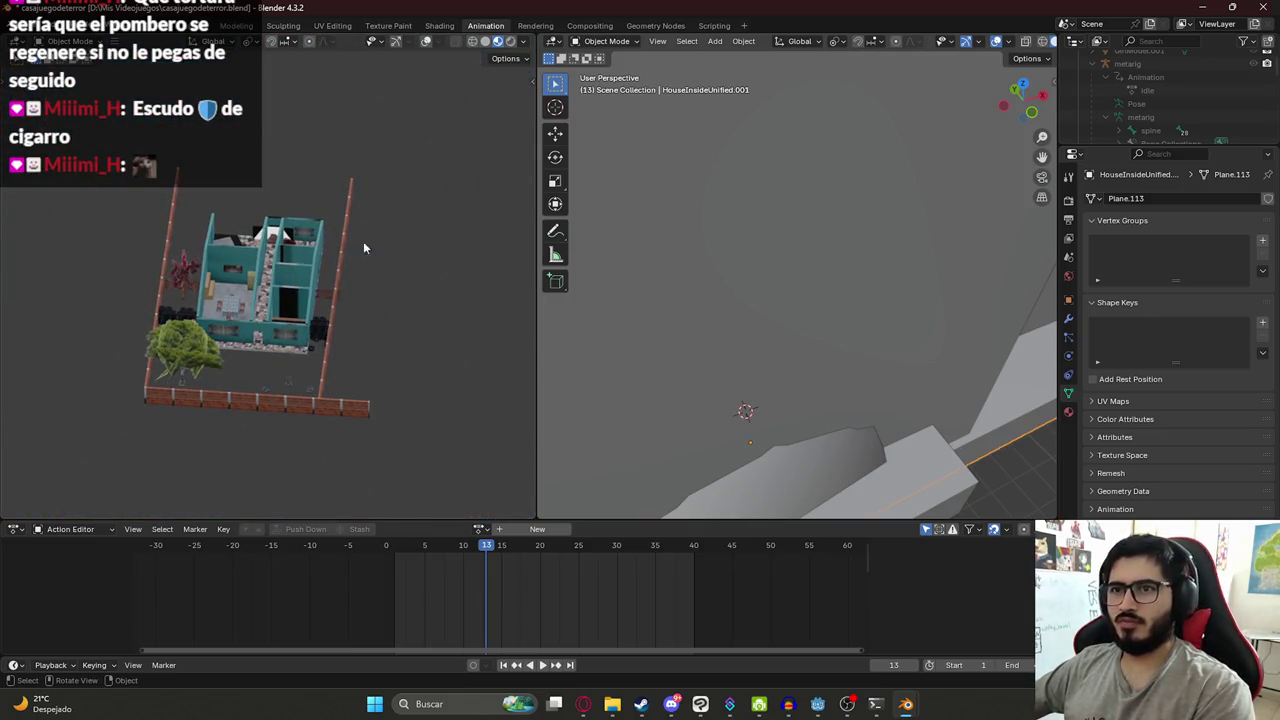
{"action": "scroll", "coordinate": [760, 300], "scroll_direction": "down", "scroll_amount": 2}
{"action": "scroll", "coordinate": [760, 300], "scroll_direction": "down", "scroll_amount": 2}
{"action": "middle_click_drag", "start_coordinate": [760, 300], "coordinate": [757, 277]}
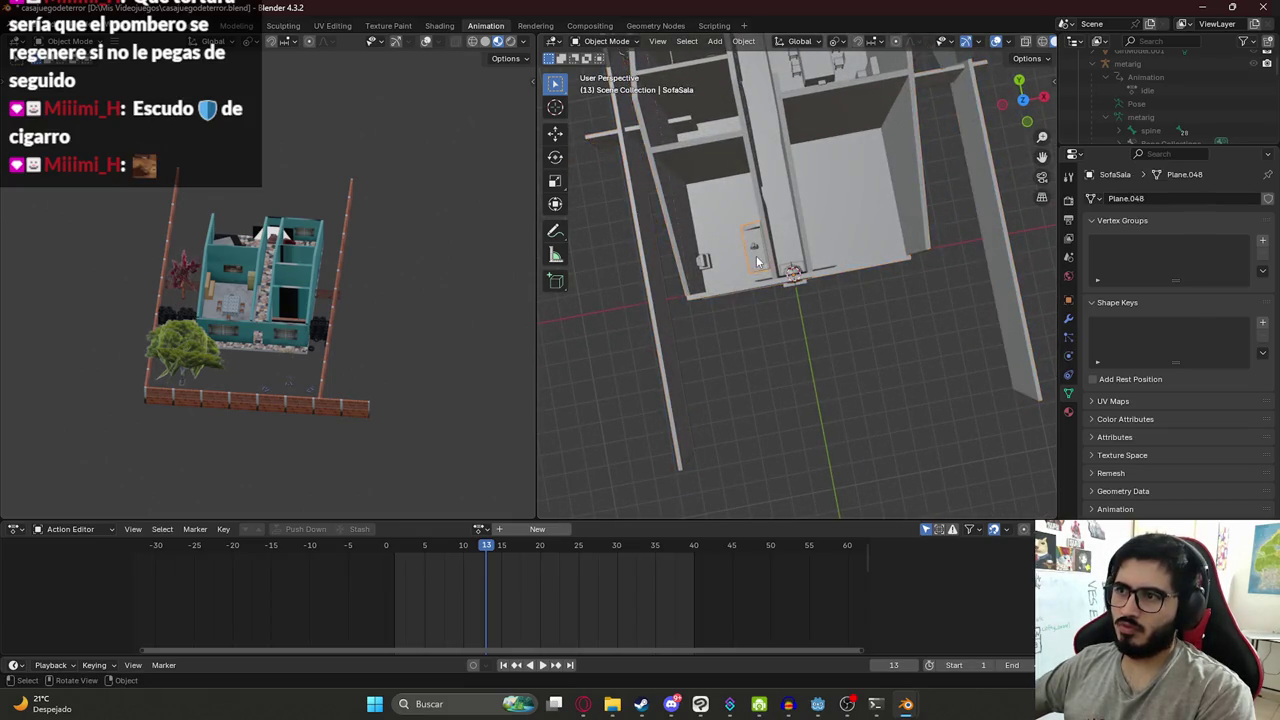
{"action": "left_click", "coordinate": [757, 262]}
{"action": "scroll", "coordinate": [268, 259], "scroll_direction": "up", "scroll_amount": 8}
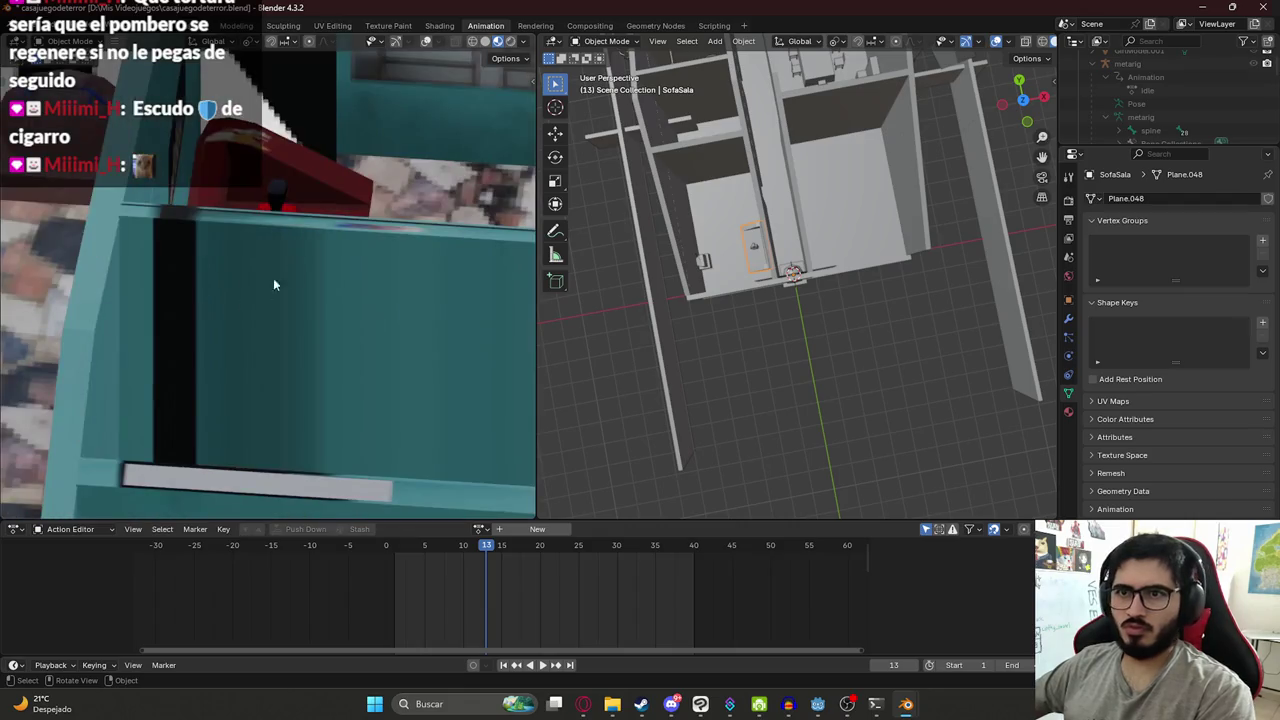
- Orbit the left view around the red sofa and widen the left viewport
{"action": "middle_click_drag", "start_coordinate": [263, 285], "coordinate": [305, 235]}
{"action": "mouse_move", "coordinate": [305, 235]}
{"action": "middle_mouse_down"}
{"action": "mouse_move", "coordinate": [286, 194]}
{"action": "mouse_move", "coordinate": [251, 233]}
{"action": "mouse_move", "coordinate": [270, 249]}
{"action": "mouse_move", "coordinate": [284, 189]}
{"action": "middle_mouse_up"}
{"action": "scroll", "coordinate": [246, 228], "scroll_direction": "down", "scroll_amount": 5}
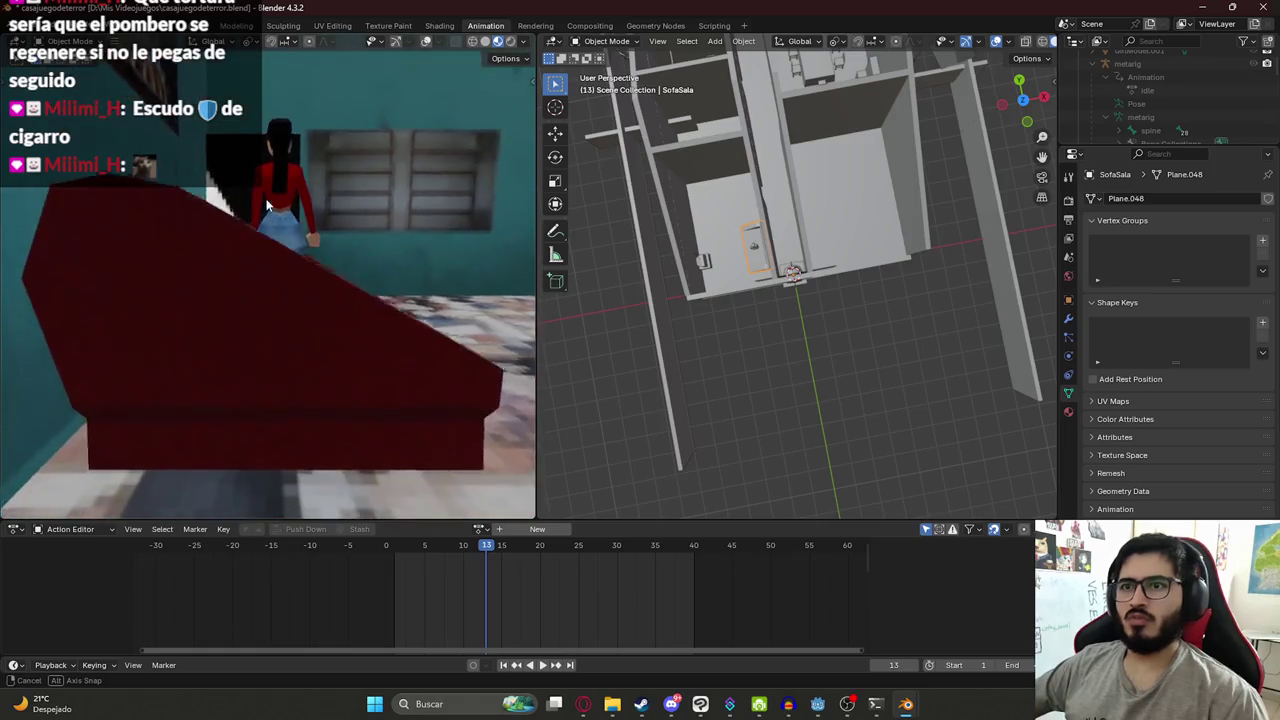
{"action": "scroll", "coordinate": [290, 205], "scroll_direction": "down", "scroll_amount": 3}
{"action": "scroll", "coordinate": [296, 206], "scroll_direction": "up", "scroll_amount": 3}
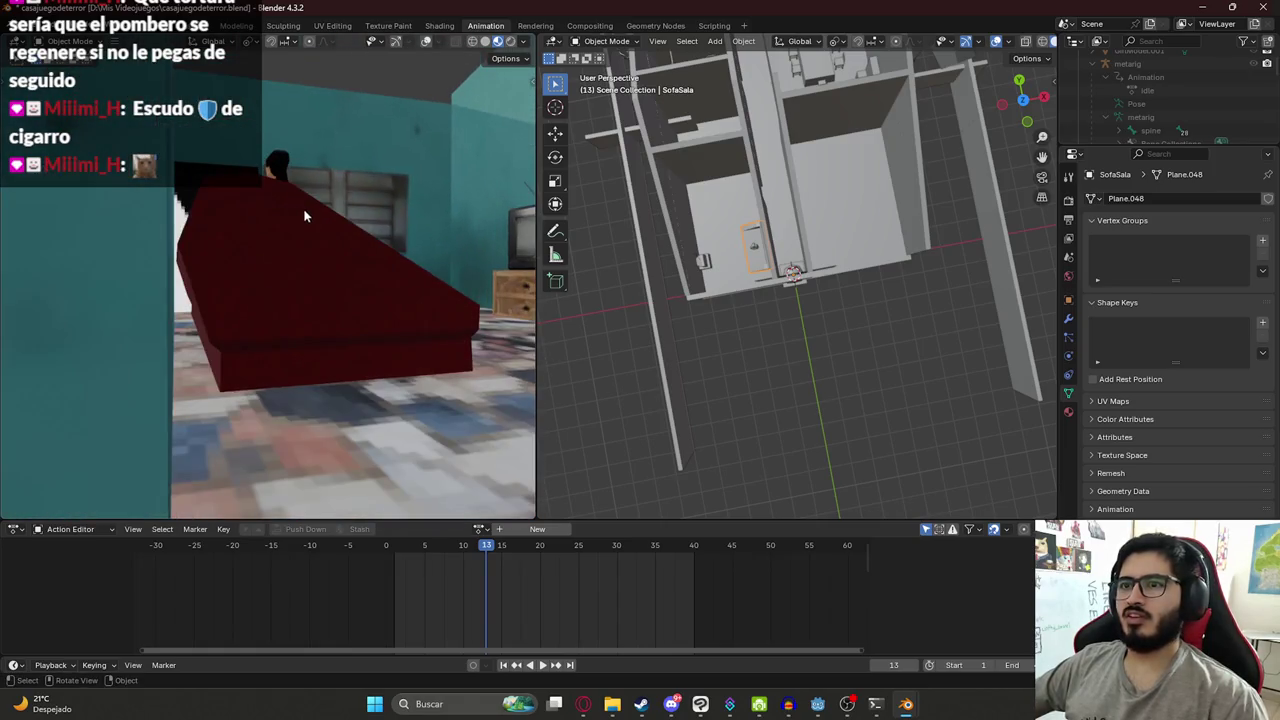
{"action": "mouse_move", "coordinate": [308, 217]}
{"action": "middle_mouse_down"}
{"action": "mouse_move", "coordinate": [320, 226]}
{"action": "mouse_move", "coordinate": [312, 248]}
{"action": "middle_mouse_up"}
{"action": "left_click_drag", "start_coordinate": [537, 294], "coordinate": [628, 294]}
{"action": "scroll", "coordinate": [276, 262], "scroll_direction": "up", "scroll_amount": 3}
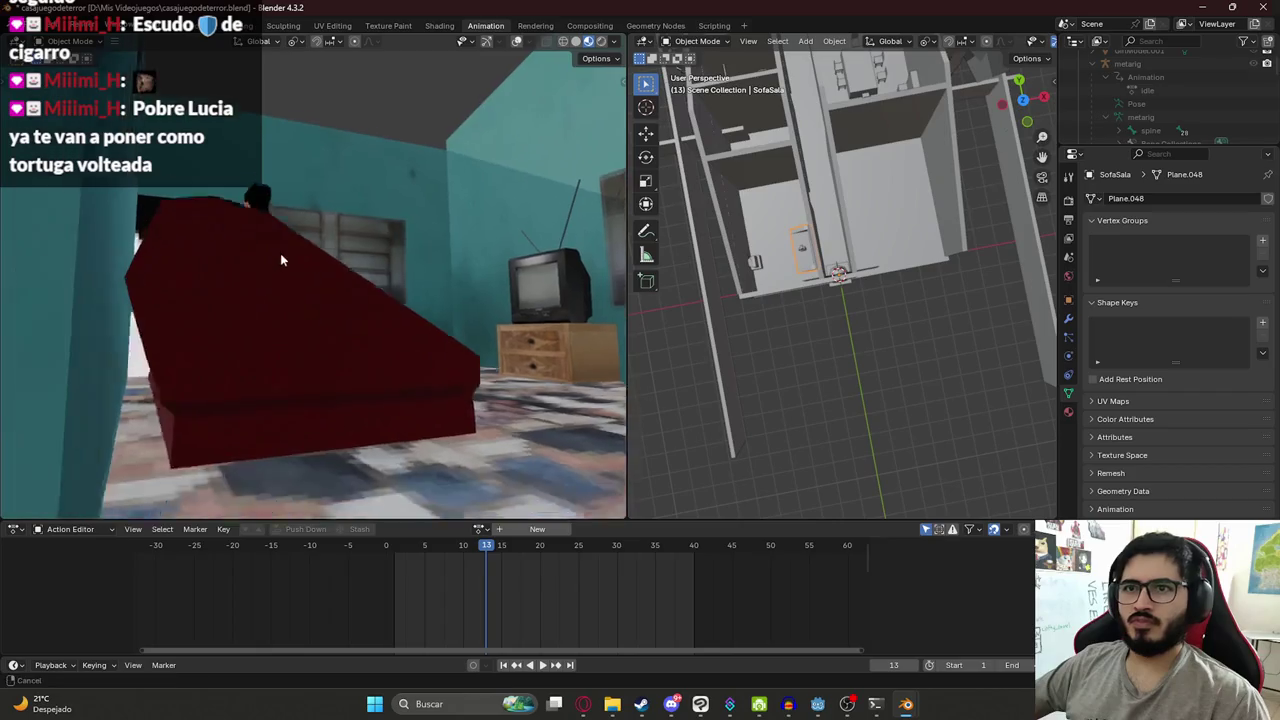
- Frame the girl on the sofa up close on the left, with a tilted room overview on the right
{"action": "mouse_move", "coordinate": [229, 257]}
{"action": "middle_mouse_down"}
{"action": "mouse_move", "coordinate": [215, 186]}
{"action": "mouse_move", "coordinate": [200, 222]}
{"action": "middle_mouse_up"}
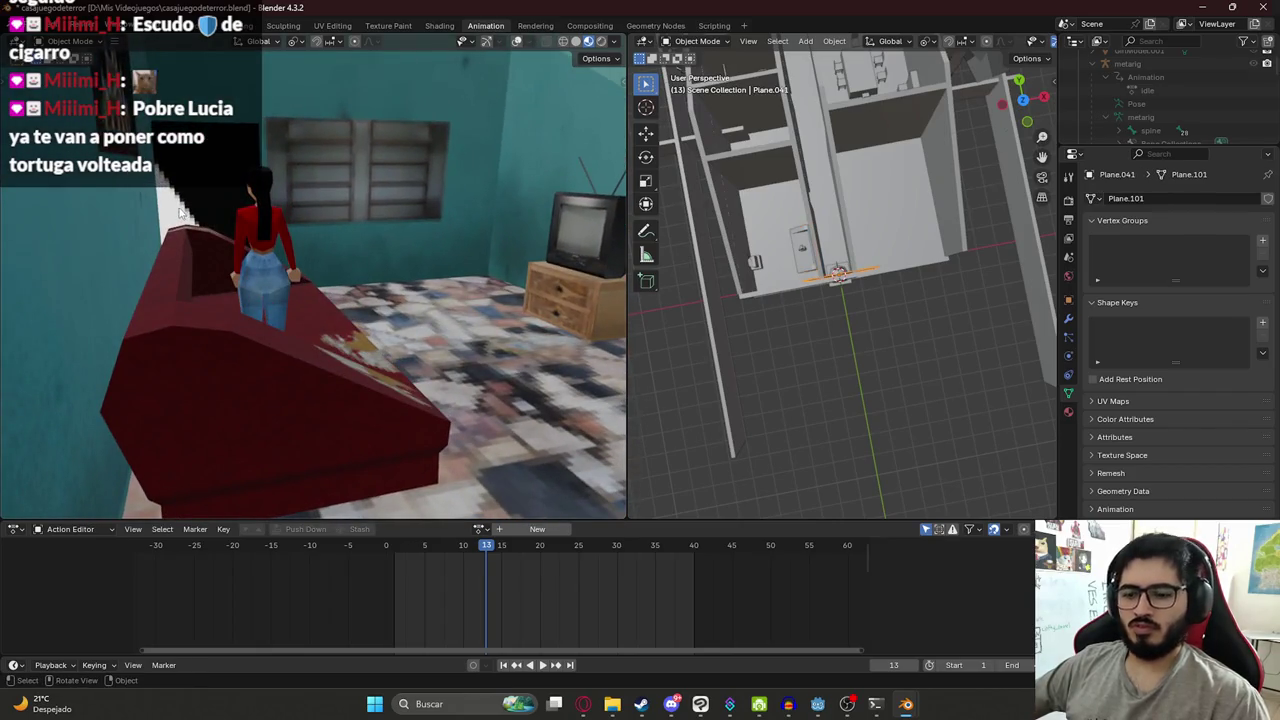
{"action": "middle_click_drag", "start_coordinate": [793, 204], "coordinate": [1028, 246]}
{"action": "scroll", "coordinate": [843, 243], "scroll_direction": "up", "scroll_amount": 5}
{"action": "scroll", "coordinate": [889, 226], "scroll_direction": "down", "scroll_amount": 5}
{"action": "middle_click_drag", "start_coordinate": [889, 226], "coordinate": [814, 220]}
{"action": "mouse_move", "coordinate": [186, 301]}
{"action": "middle_mouse_down"}
{"action": "mouse_move", "coordinate": [251, 251]}
{"action": "mouse_move", "coordinate": [254, 228]}
{"action": "mouse_move", "coordinate": [242, 250]}
{"action": "middle_mouse_up"}
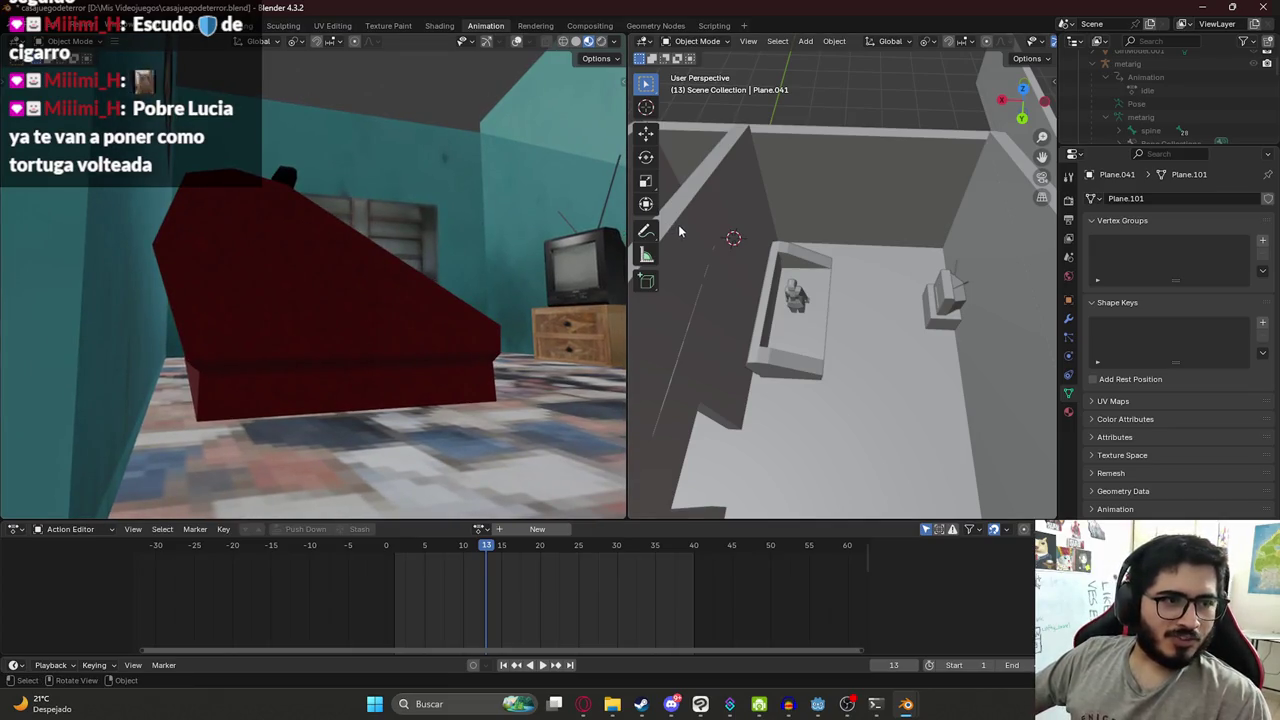
- Select the girl's rig and switch it to Pose Mode
{"action": "left_click", "coordinate": [793, 296]}
{"action": "key", "text": "KP_Decimal"}
{"action": "mouse_move", "coordinate": [912, 296]}
{"action": "middle_mouse_down"}
{"action": "mouse_move", "coordinate": [832, 325]}
{"action": "mouse_move", "coordinate": [843, 302]}
{"action": "middle_mouse_up"}
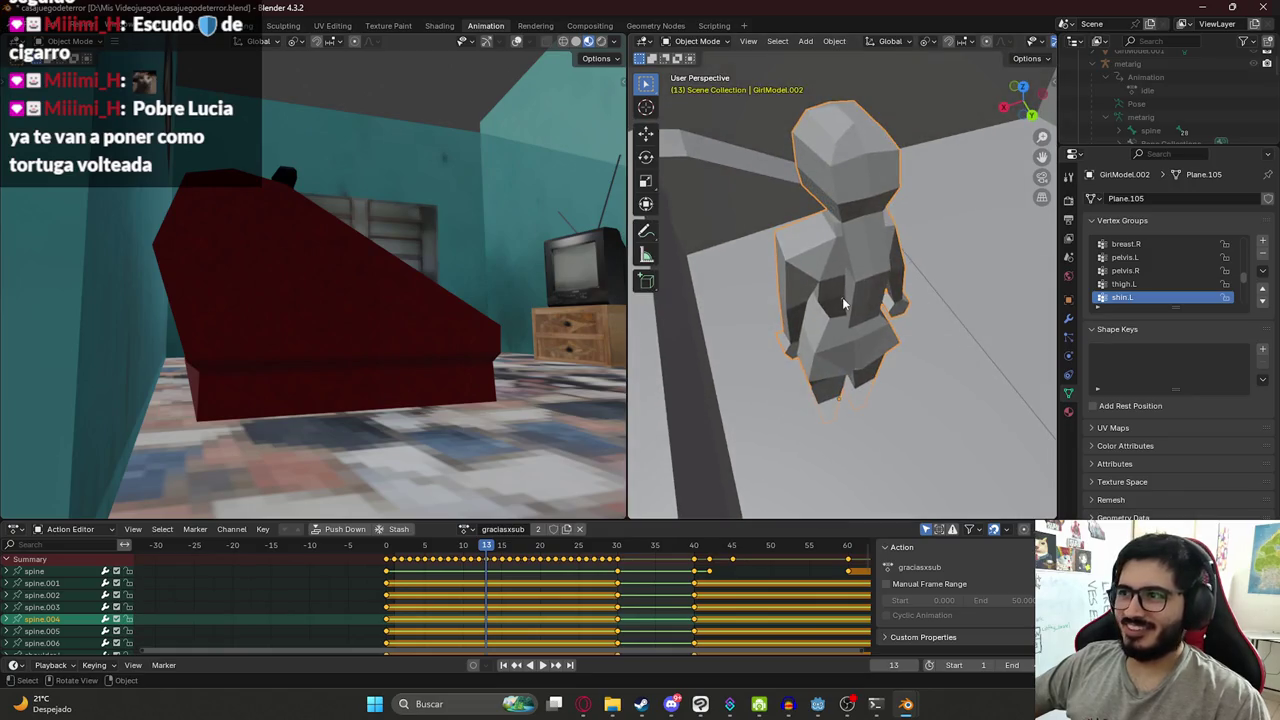
{"action": "left_click", "coordinate": [843, 304]}
{"action": "scroll", "coordinate": [845, 300], "scroll_direction": "down", "scroll_amount": 2}
{"action": "scroll", "coordinate": [821, 270], "scroll_direction": "up", "scroll_amount": 5}
{"action": "left_click", "coordinate": [706, 42]}
{"action": "left_click", "coordinate": [700, 88]}
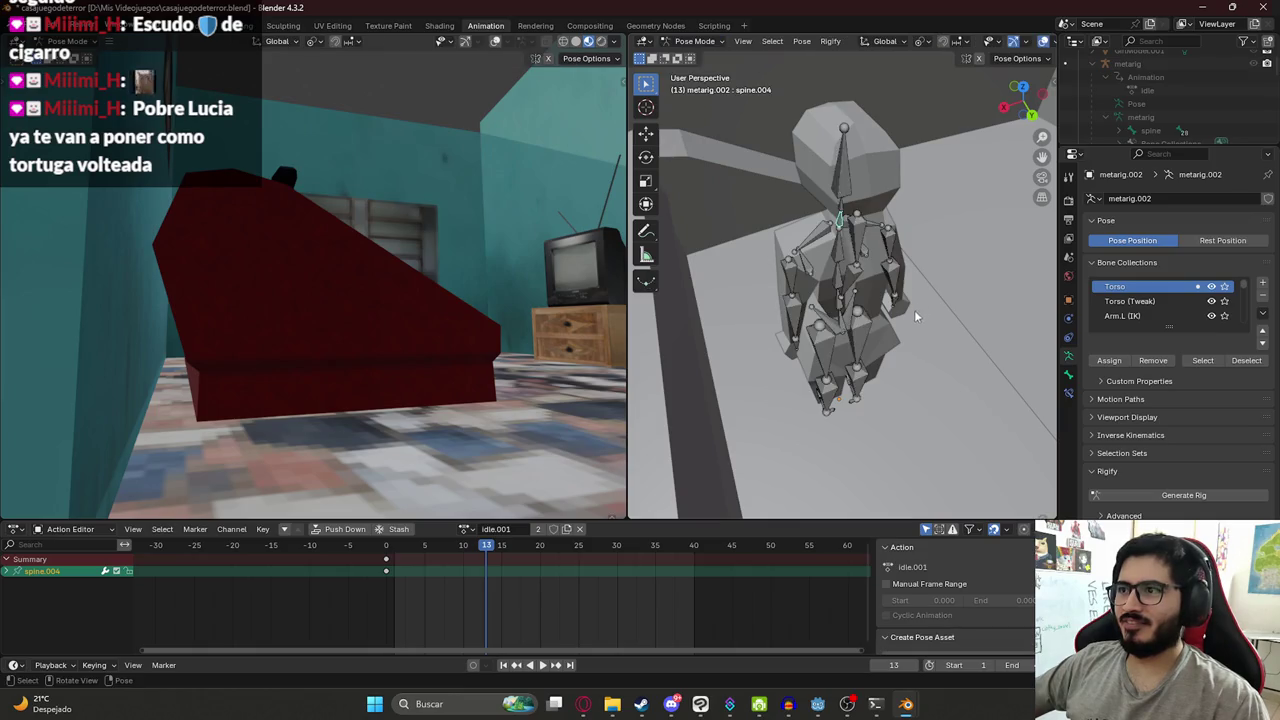
- Select all of the rig's bones and check them from the side and front views
{"action": "key", "text": "a"}
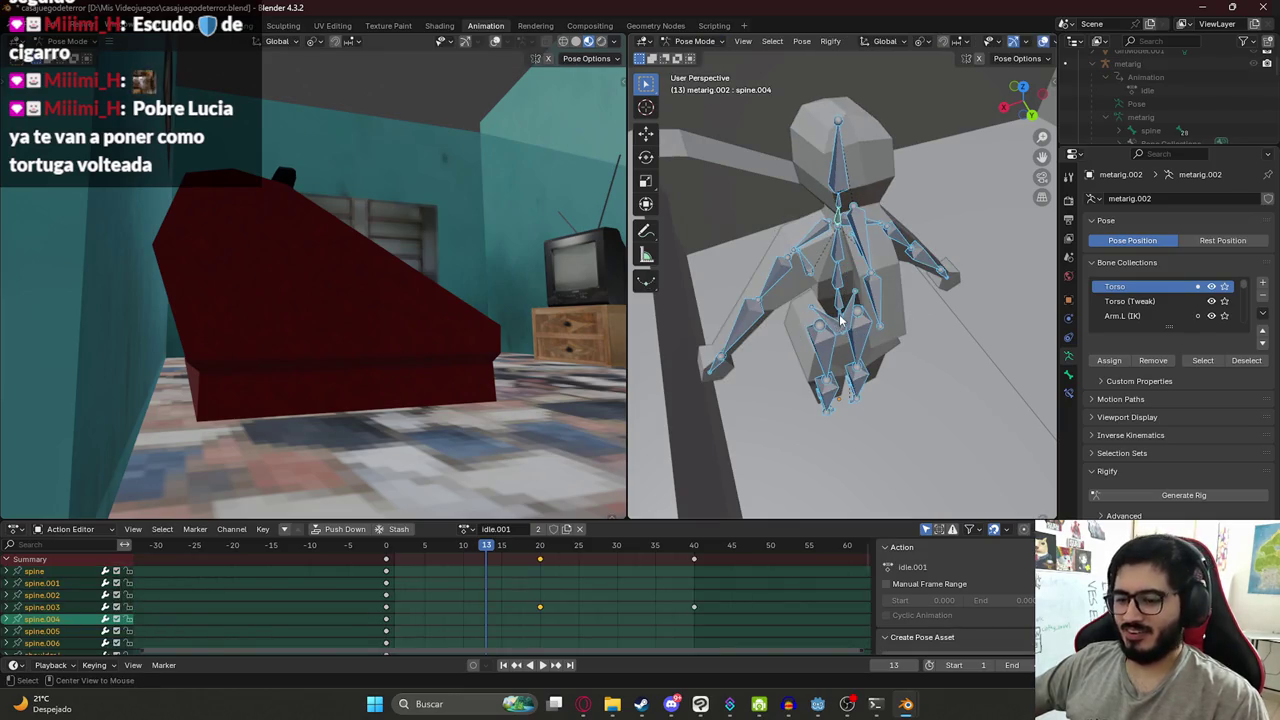
{"action": "scroll", "coordinate": [840, 319], "scroll_direction": "down", "scroll_amount": 5}
{"action": "mouse_move", "coordinate": [840, 319]}
{"action": "middle_mouse_down"}
{"action": "mouse_move", "coordinate": [876, 250]}
{"action": "mouse_move", "coordinate": [850, 290]}
{"action": "mouse_move", "coordinate": [870, 271]}
{"action": "middle_mouse_up"}
{"action": "scroll", "coordinate": [842, 288], "scroll_direction": "up", "scroll_amount": 3}
{"action": "key", "text": "KP_3"}
{"action": "key", "text": "KP_1"}
{"action": "scroll", "coordinate": [857, 282], "scroll_direction": "up", "scroll_amount": 5}
{"action": "scroll", "coordinate": [848, 260], "scroll_direction": "down", "scroll_amount": 4}
{"action": "mouse_move", "coordinate": [874, 263]}
{"action": "middle_mouse_down"}
{"action": "mouse_move", "coordinate": [974, 324]}
{"action": "mouse_move", "coordinate": [838, 334]}
{"action": "middle_mouse_up"}
{"action": "scroll", "coordinate": [838, 334], "scroll_direction": "up", "scroll_amount": 3}
- Tip the rig onto its back around X, then turn it 180°
{"action": "key", "text": "r"}
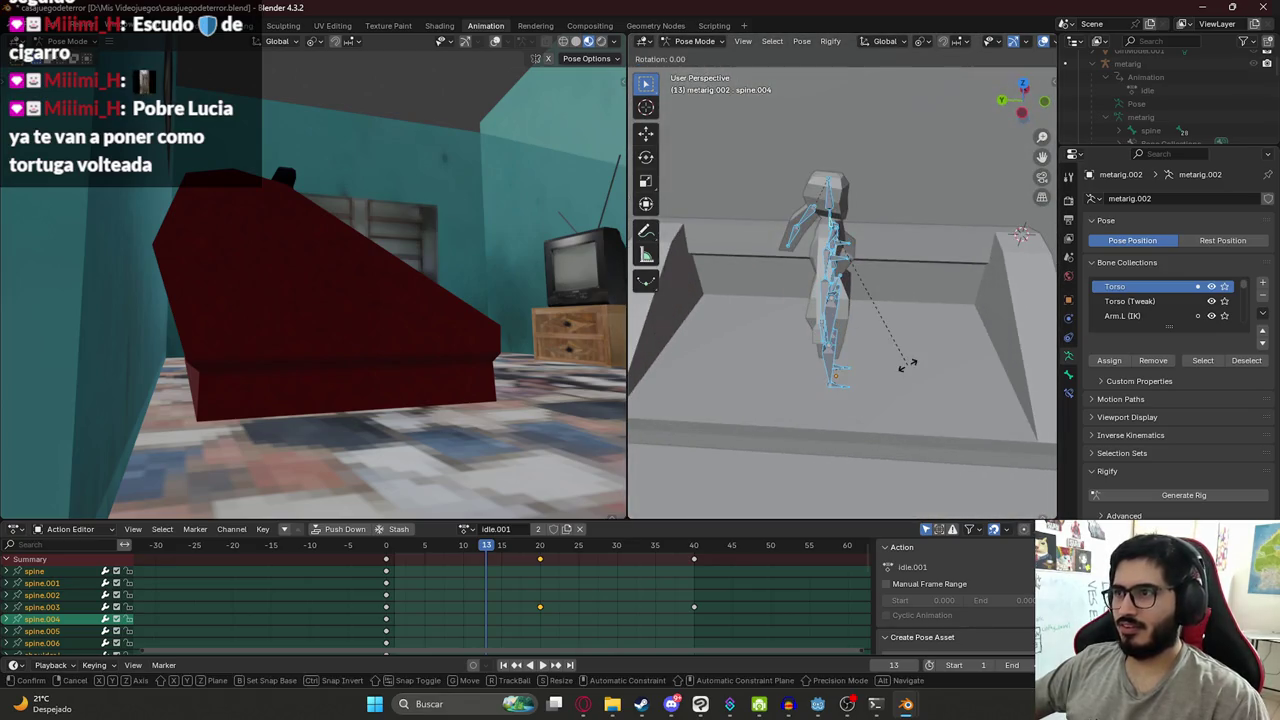
{"action": "key", "text": "x"}
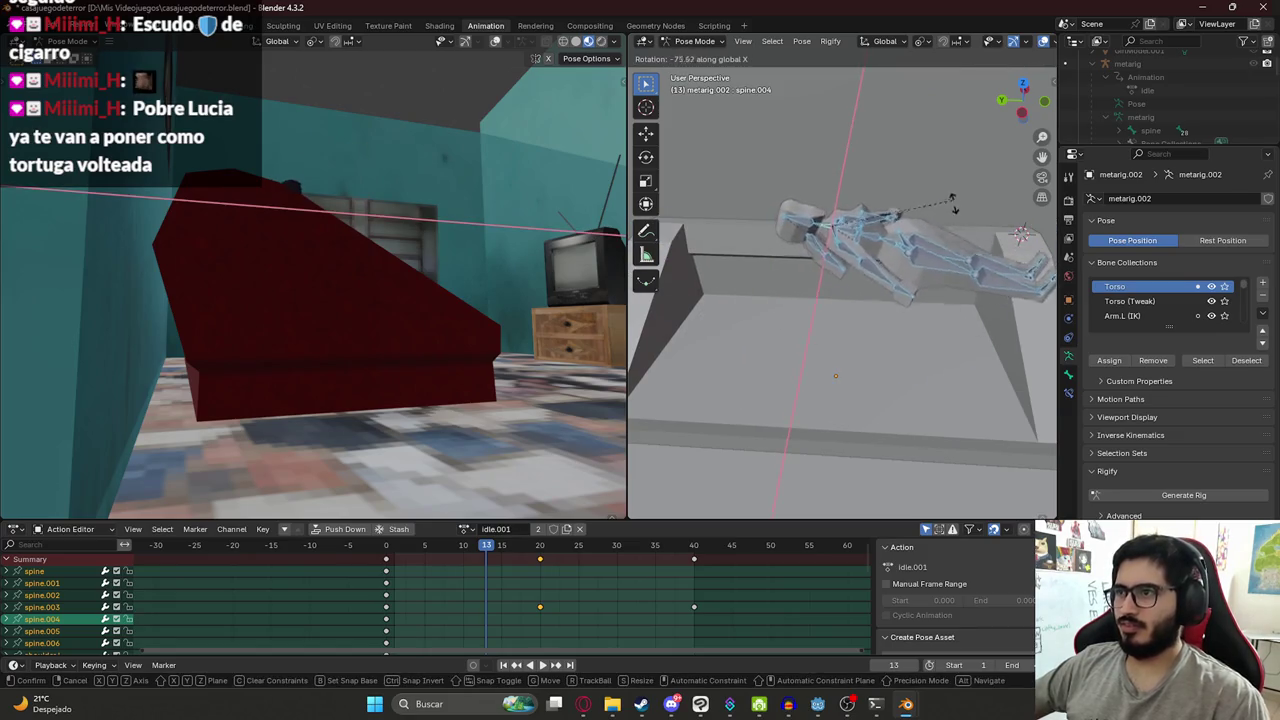
{"action": "type", "text": "-90"}
{"action": "left_click", "coordinate": [954, 282]}
{"action": "type", "text": "rz180"}
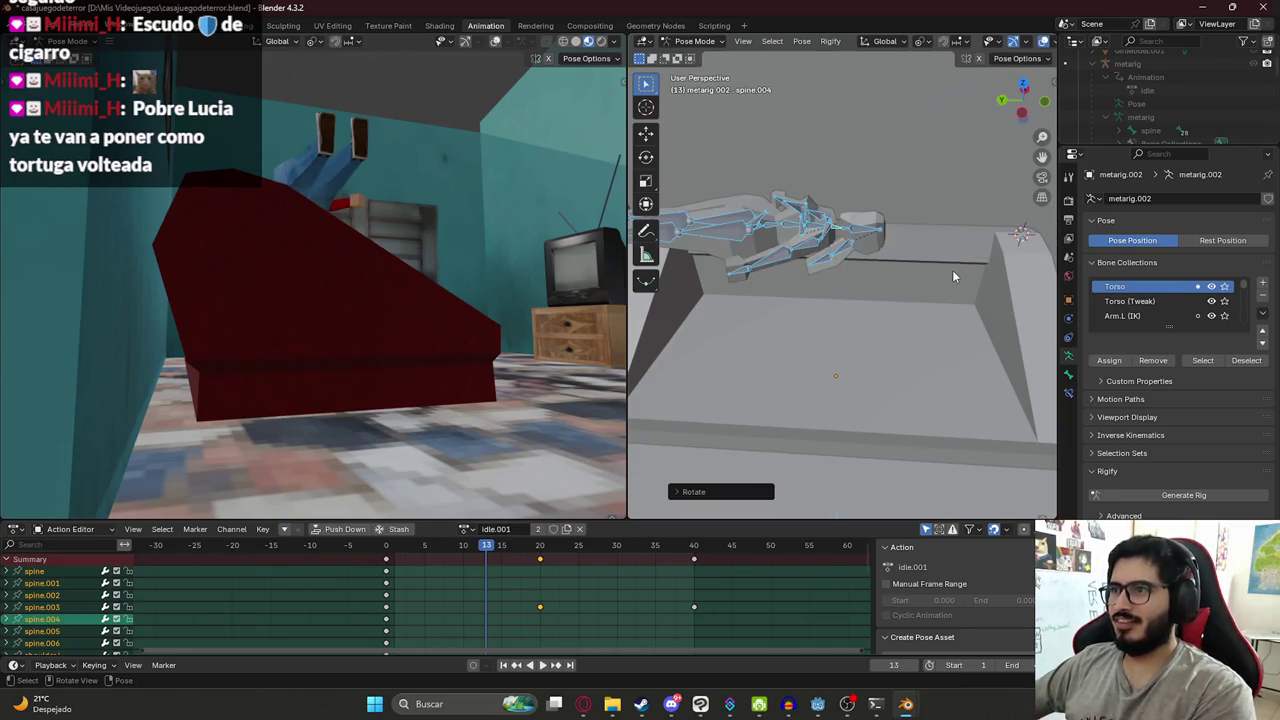
{"action": "key", "text": "BackSpace"}
{"action": "key", "text": "BackSpace"}
{"action": "key", "text": "BackSpace"}
{"action": "type", "text": "180"}
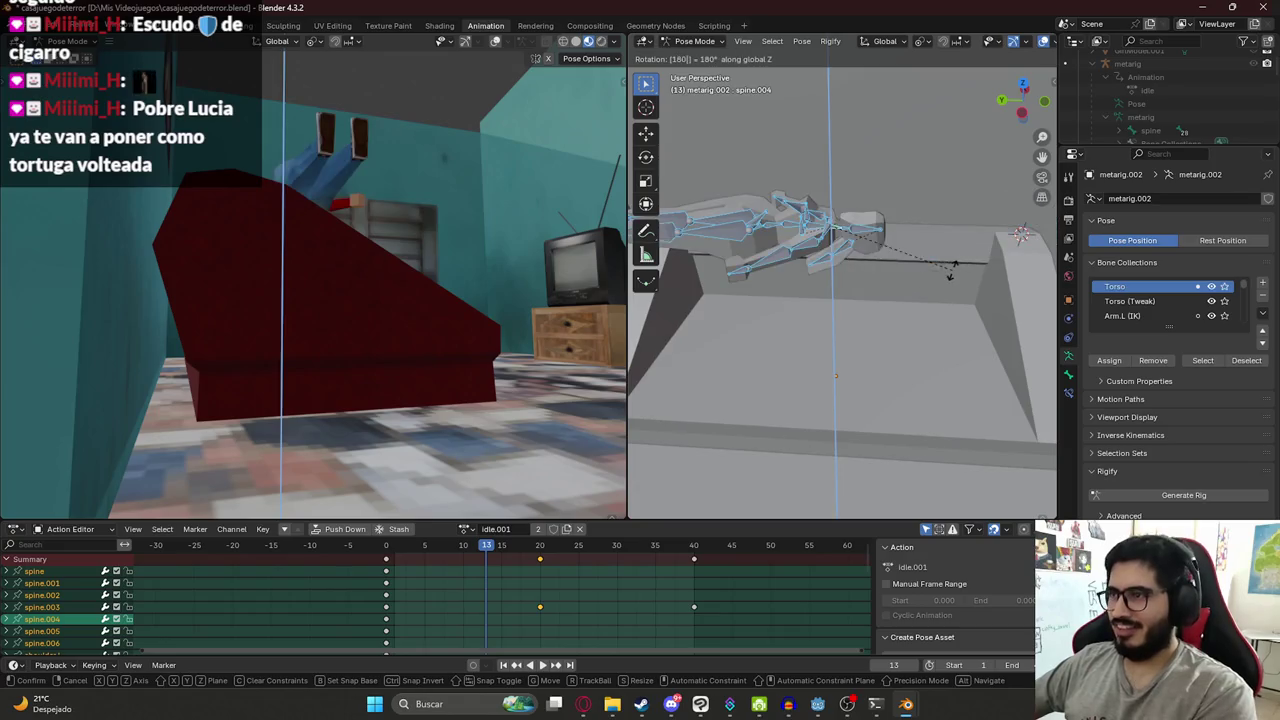
{"action": "key", "text": "Return"}
- Move the rotated rig into position on the sofa
{"action": "middle_click_drag", "start_coordinate": [774, 270], "coordinate": [820, 285]}
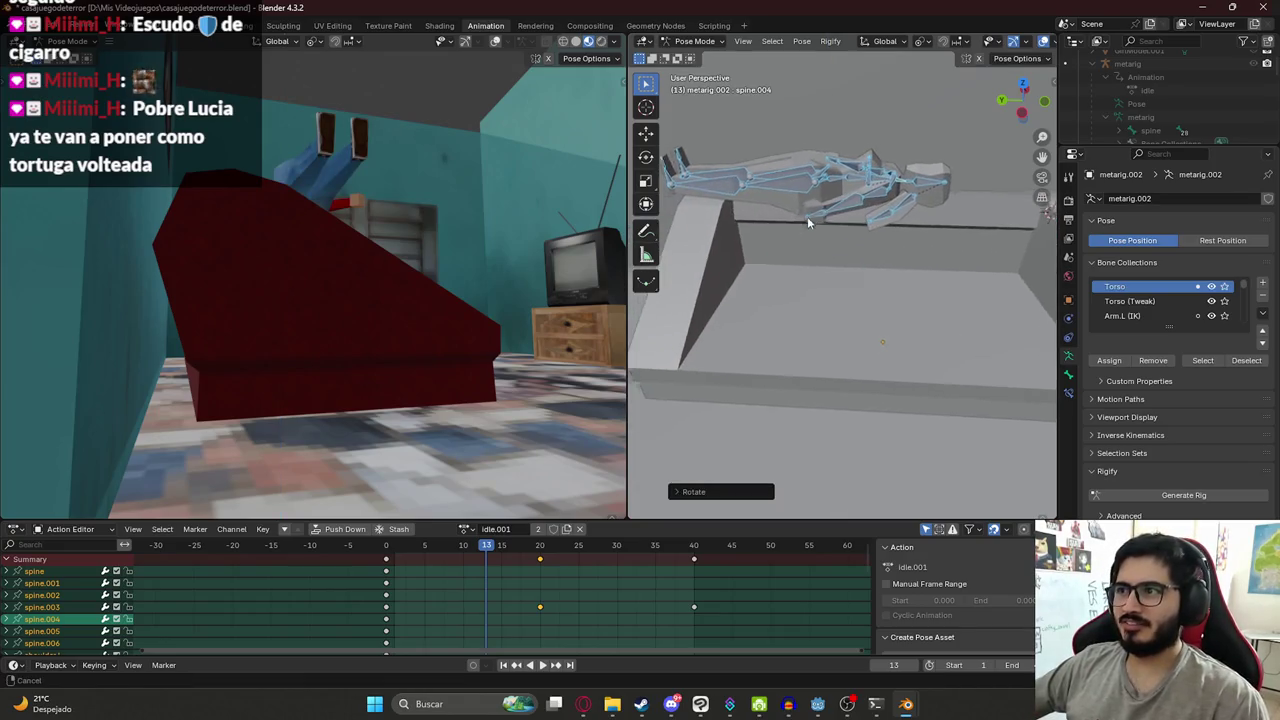
{"action": "key", "text": "g"}
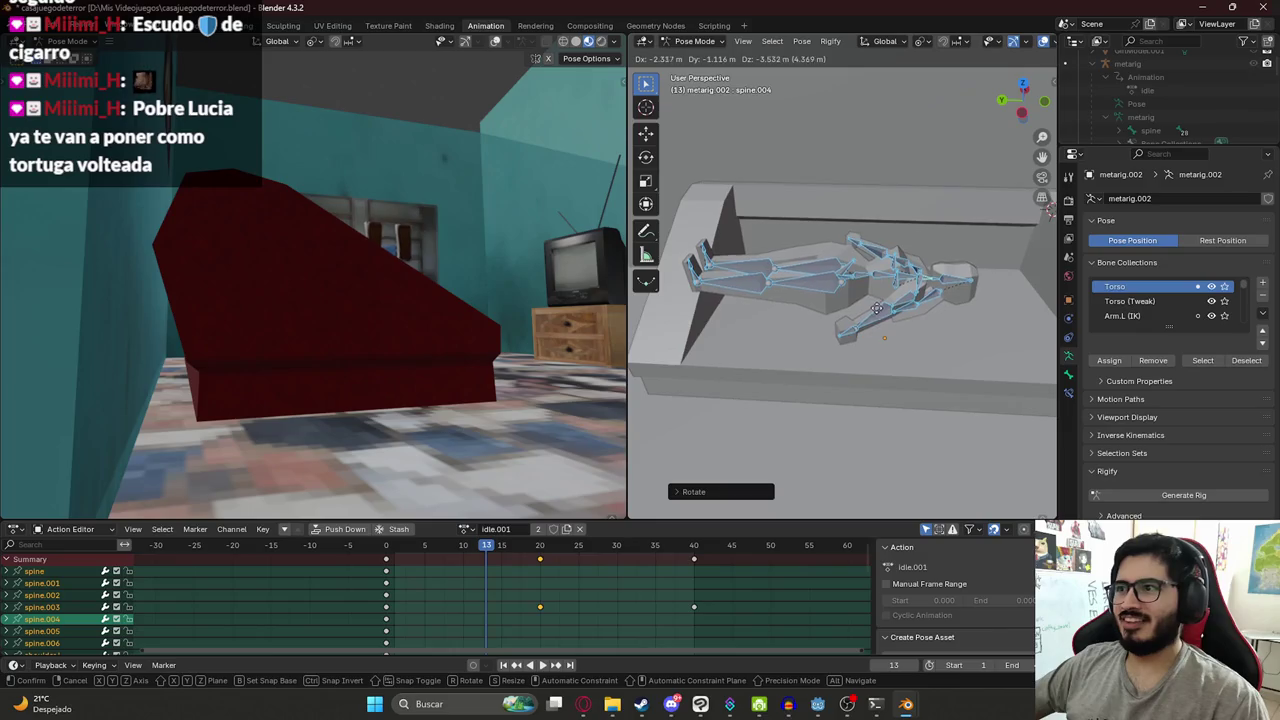
{"action": "left_click", "coordinate": [878, 316]}
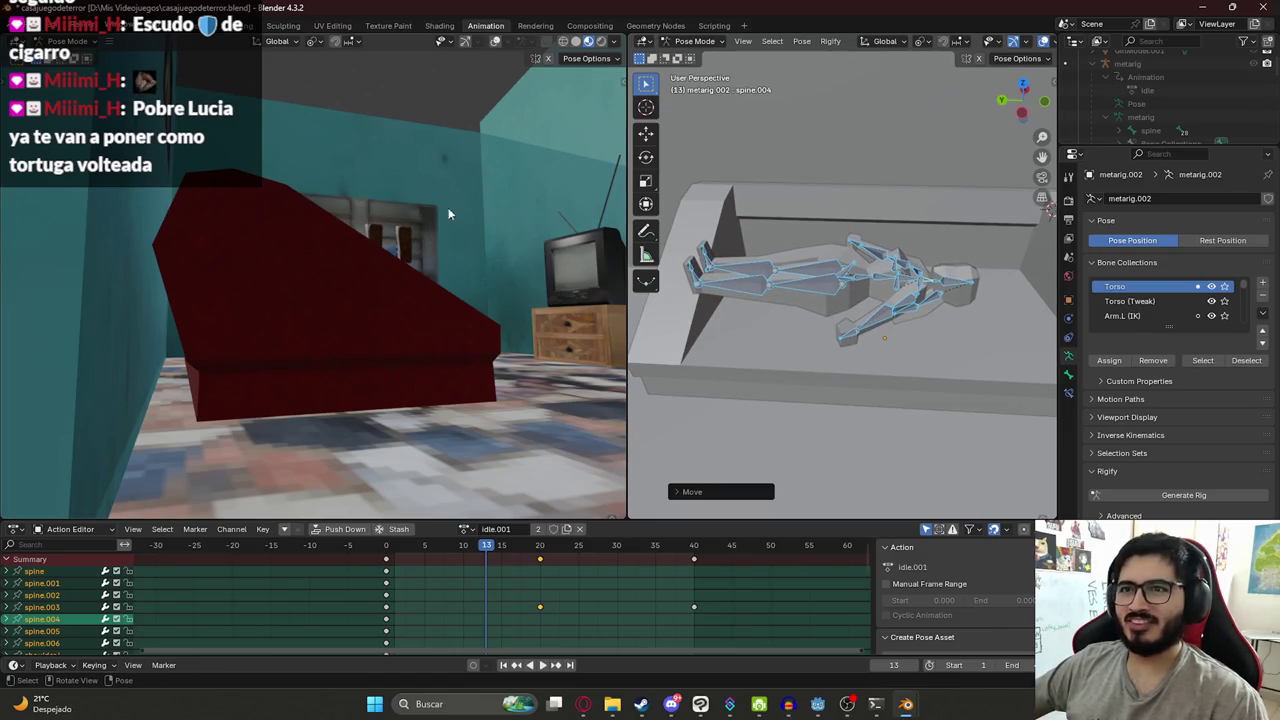
- Frame the couch in a wider left viewport, enlarge the action editor, and select thigh.R
{"action": "middle_click_drag", "start_coordinate": [435, 212], "coordinate": [378, 218]}
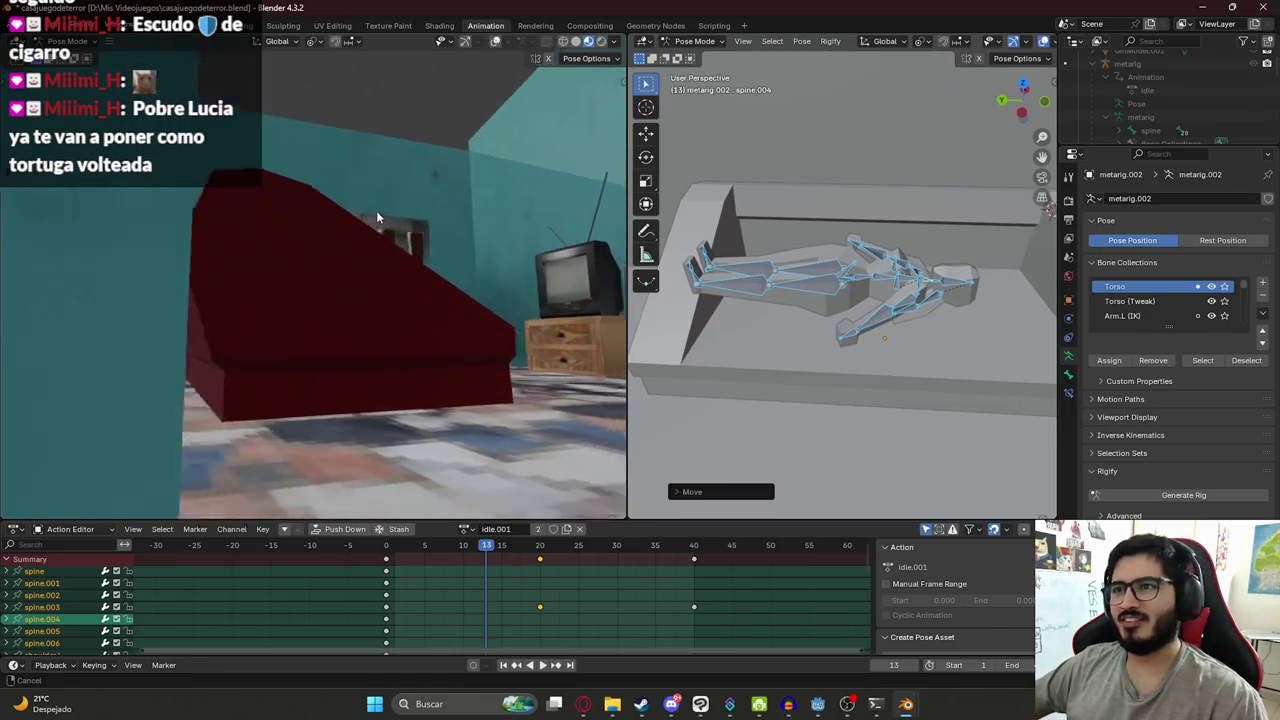
{"action": "middle_click_drag", "start_coordinate": [378, 218], "coordinate": [366, 204]}
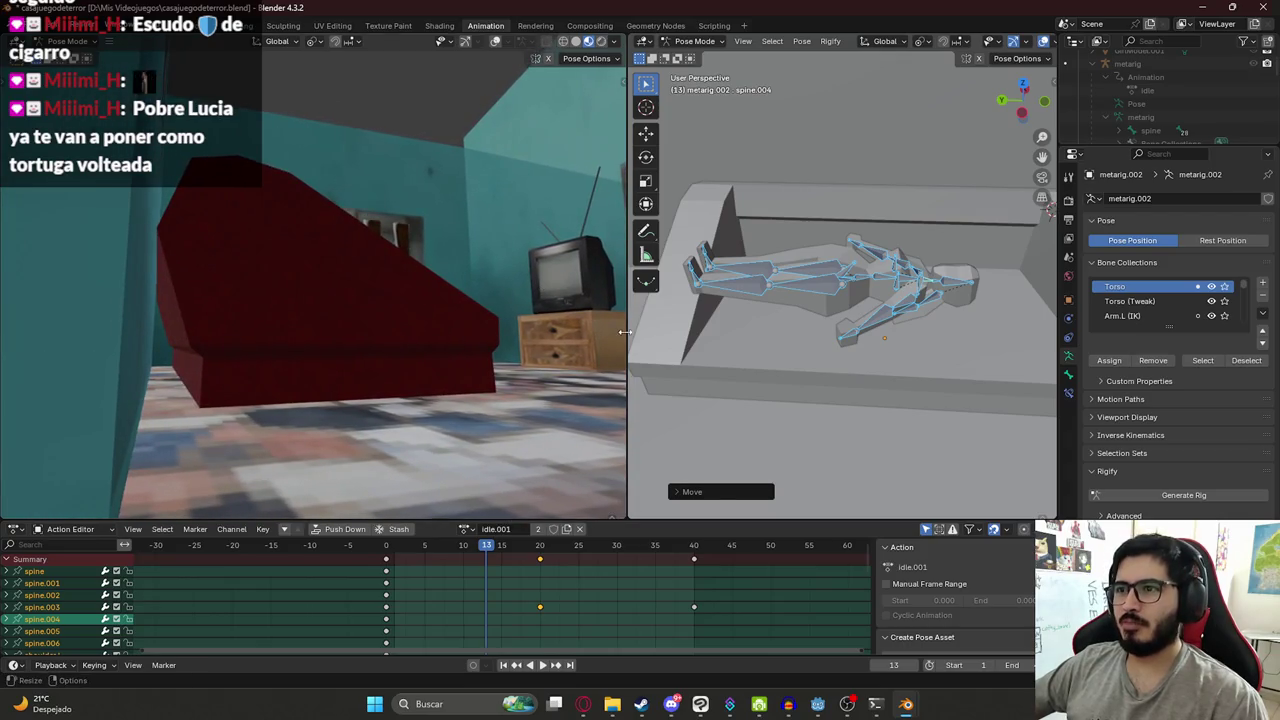
{"action": "left_click_drag", "start_coordinate": [625, 332], "coordinate": [700, 332]}
{"action": "left_click_drag", "start_coordinate": [497, 521], "coordinate": [497, 441]}
{"action": "mouse_move", "coordinate": [394, 308]}
{"action": "middle_mouse_down"}
{"action": "mouse_move", "coordinate": [404, 284]}
{"action": "mouse_move", "coordinate": [378, 303]}
{"action": "middle_mouse_up"}
{"action": "left_click", "coordinate": [846, 238]}
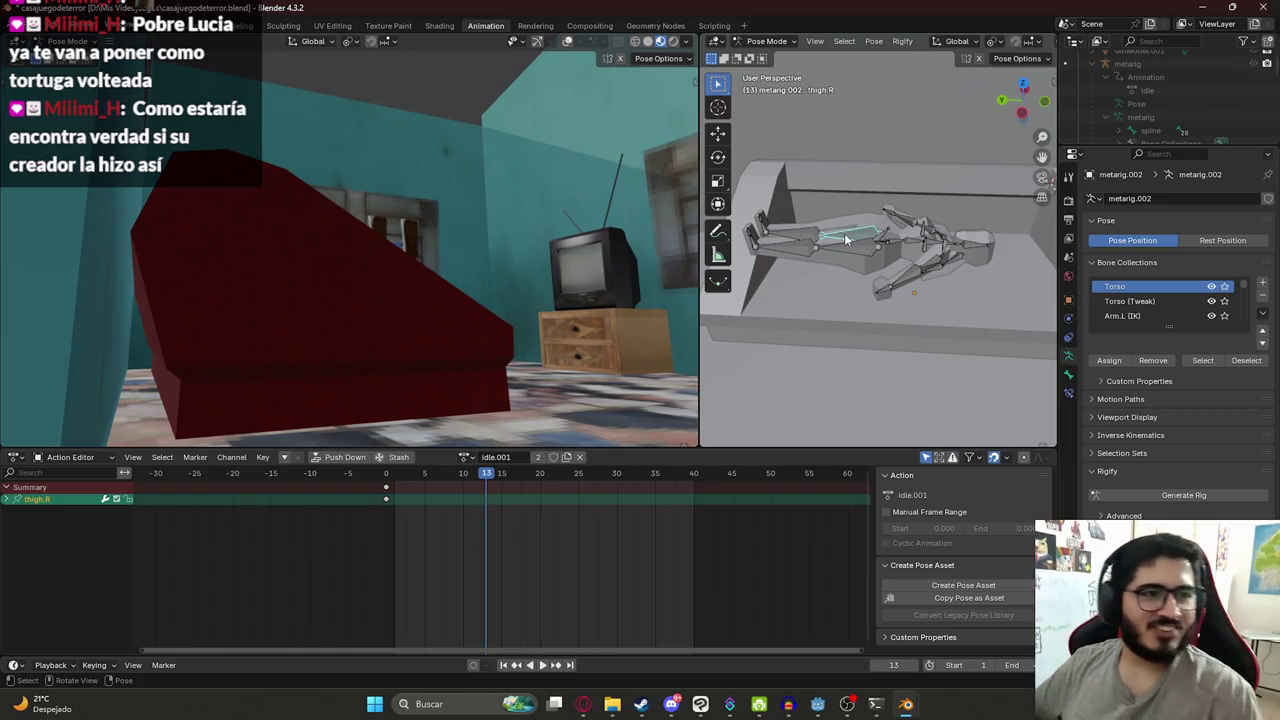
- Rotate the right thigh upward, refining its angle on the X and Z axes
{"action": "key", "text": "r"}
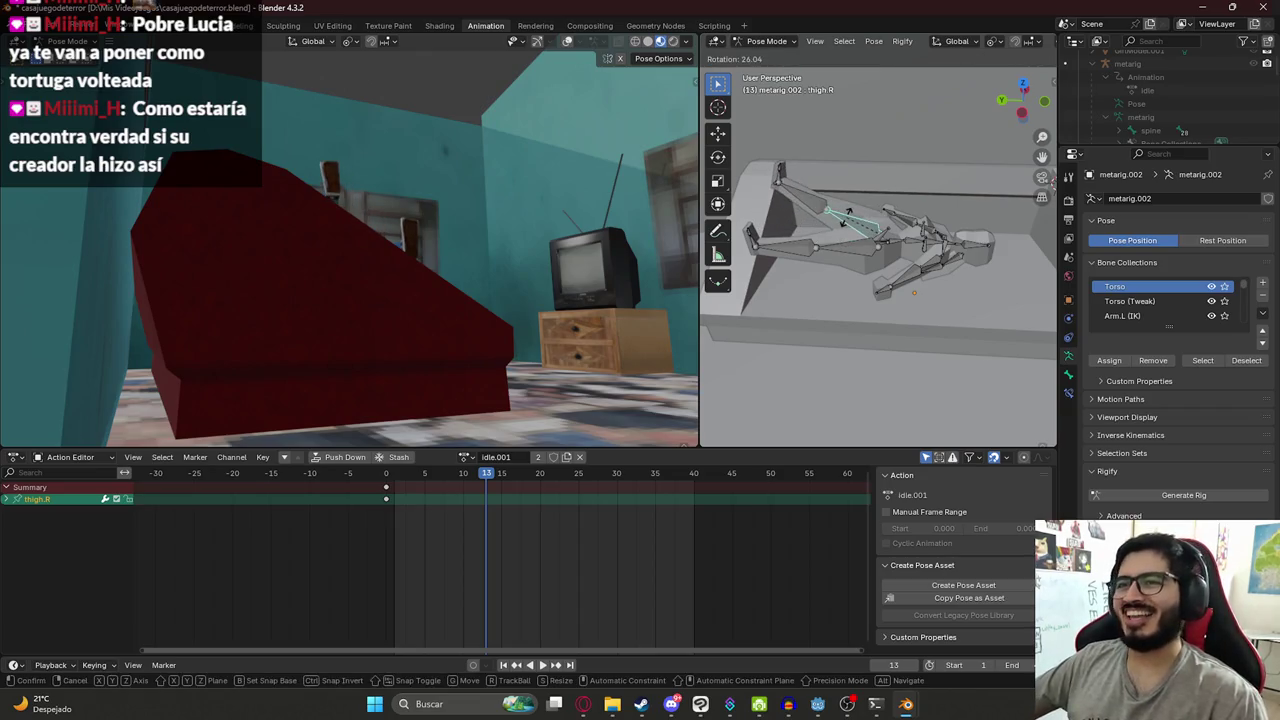
{"action": "left_click", "coordinate": [848, 224]}
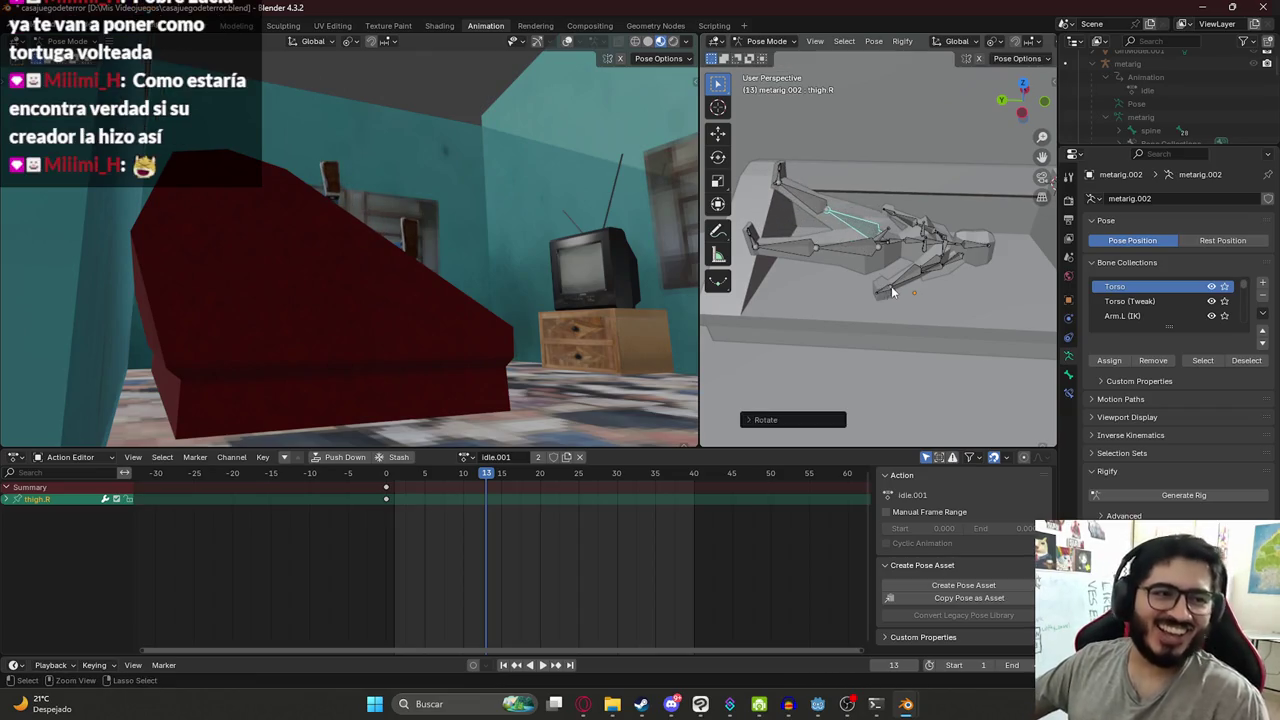
{"action": "key", "text": "r"}
{"action": "key", "text": "z"}
{"action": "key", "text": "x"}
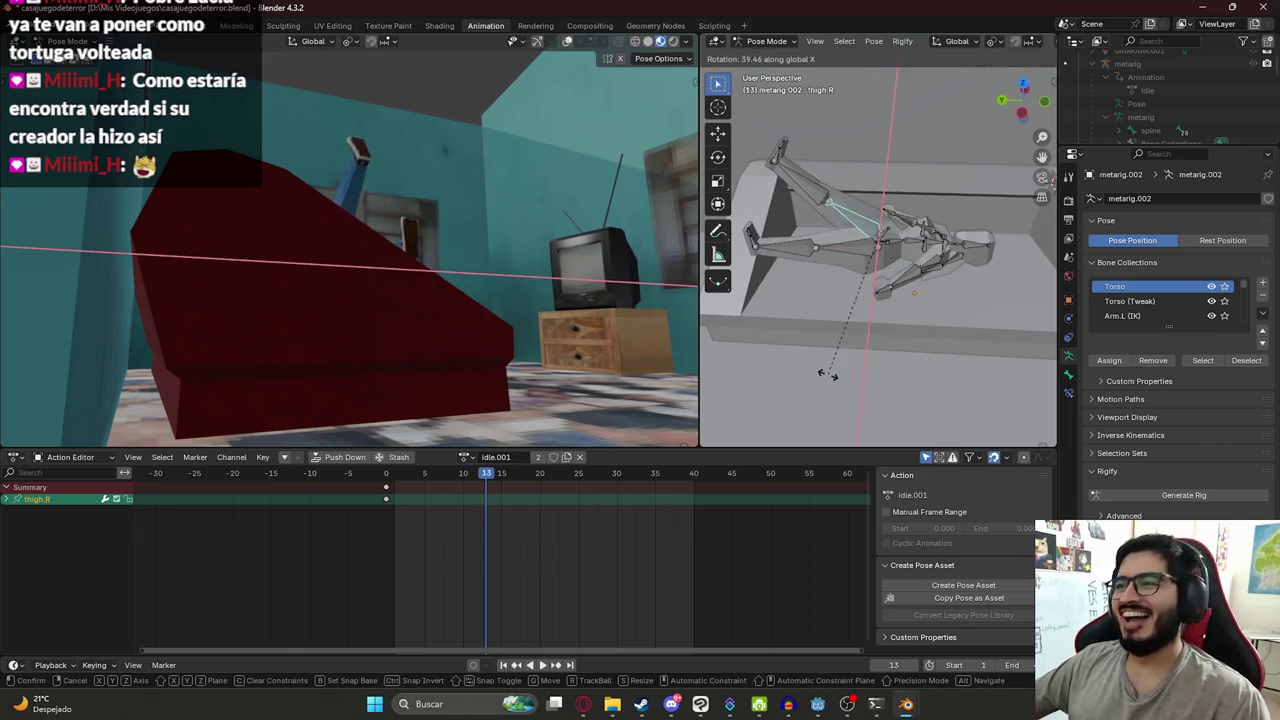
{"action": "left_click", "coordinate": [842, 368]}
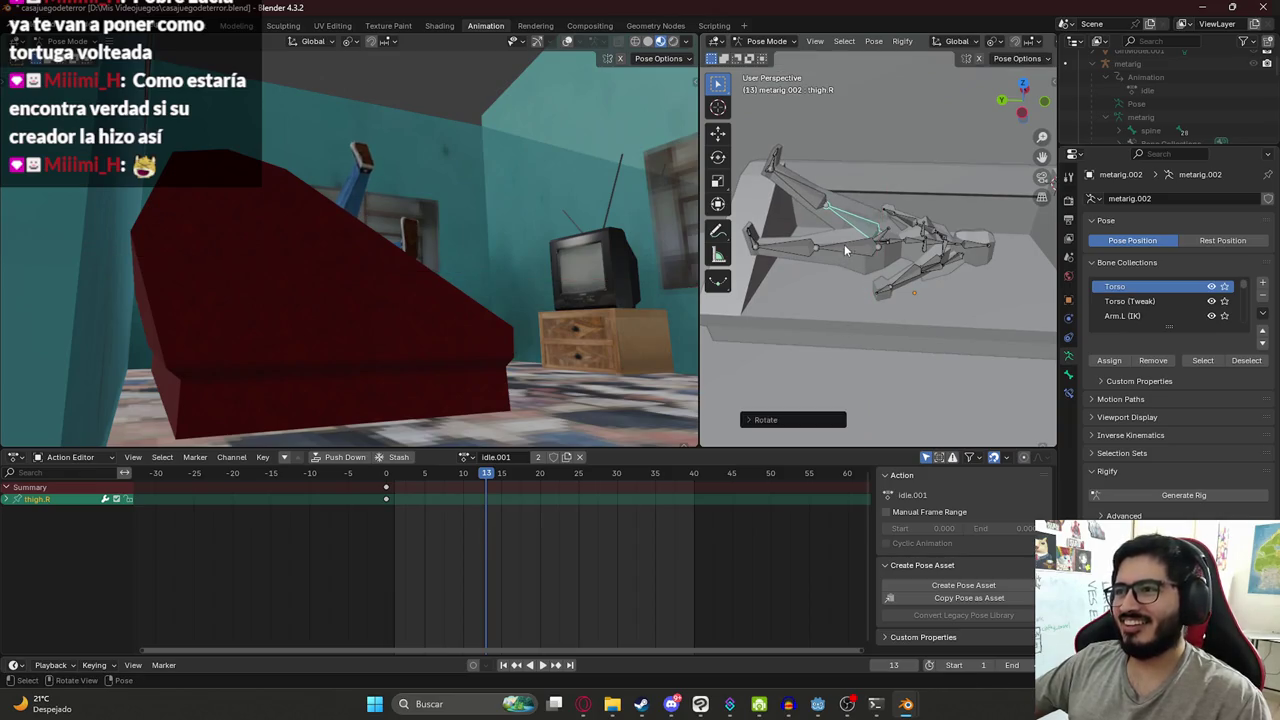
{"action": "key", "text": "r"}
{"action": "key", "text": "z"}
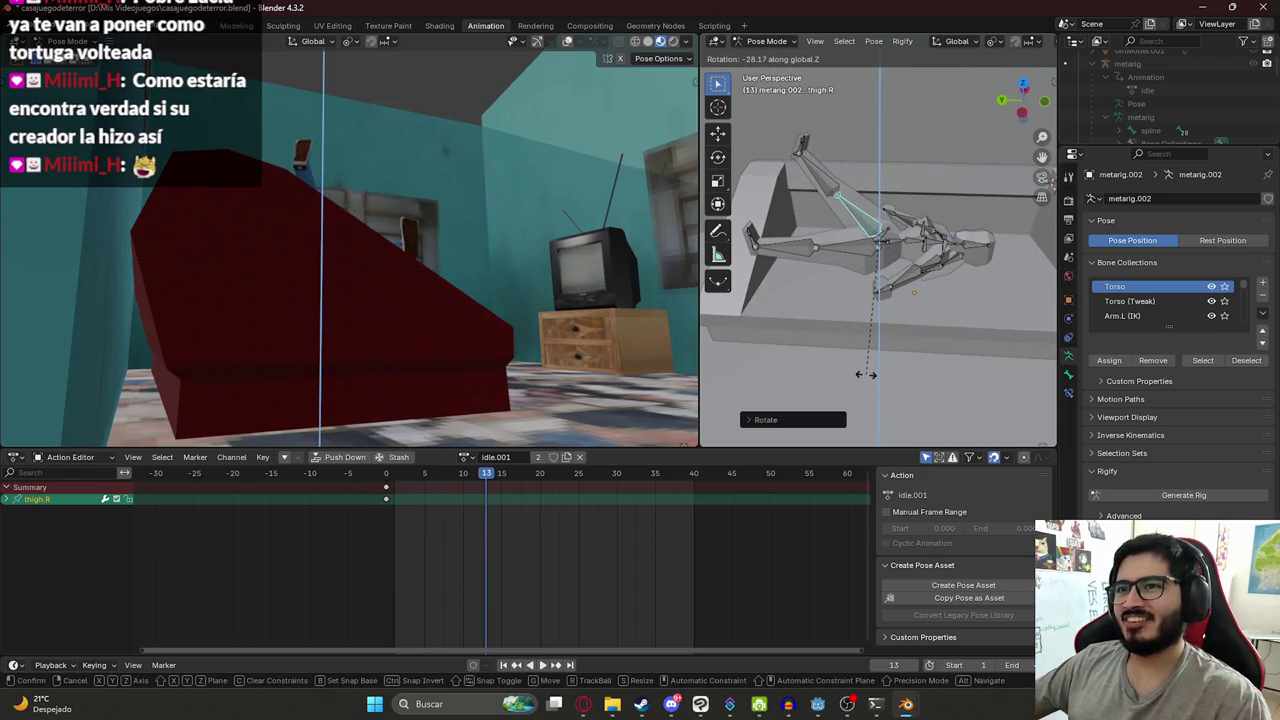
{"action": "left_click", "coordinate": [867, 379]}
{"action": "key", "text": "r"}
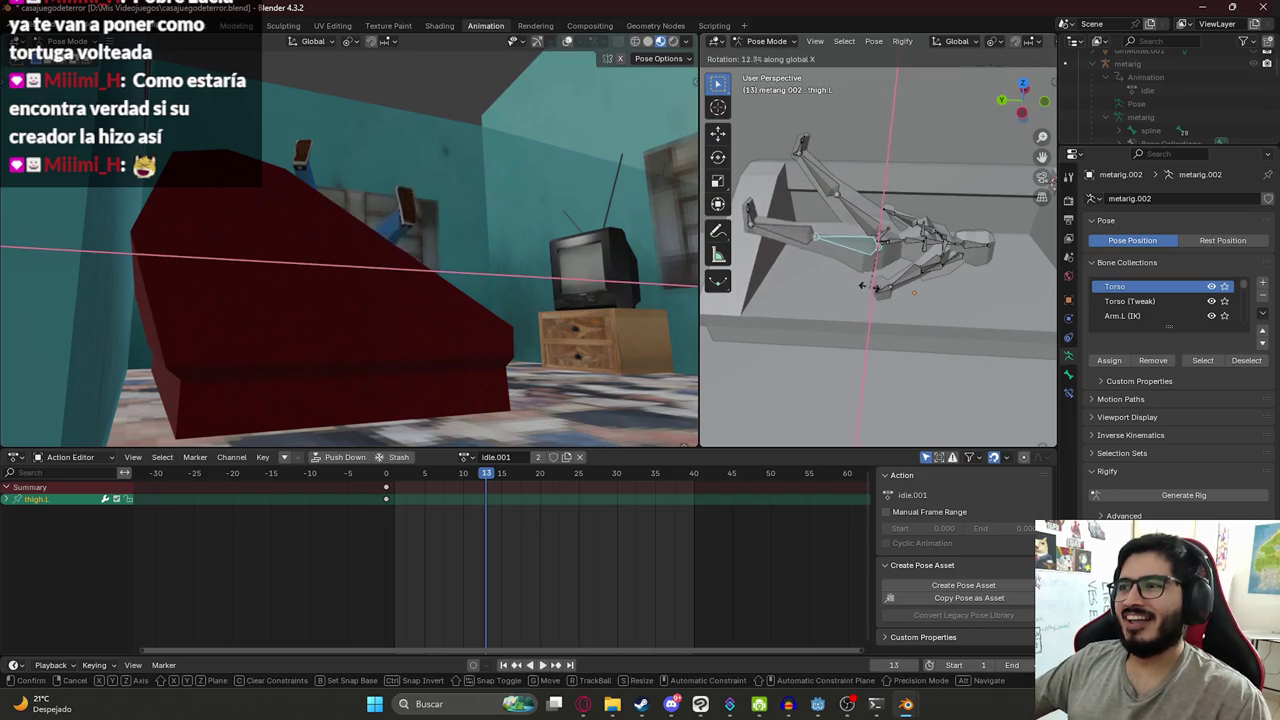
{"action": "key", "text": "Escape"}
- Select thigh.L and raise the left leg, adjusting it on the X, Z and Y axes
{"action": "left_click", "coordinate": [845, 247]}
{"action": "key", "text": "r"}
{"action": "key", "text": "x"}
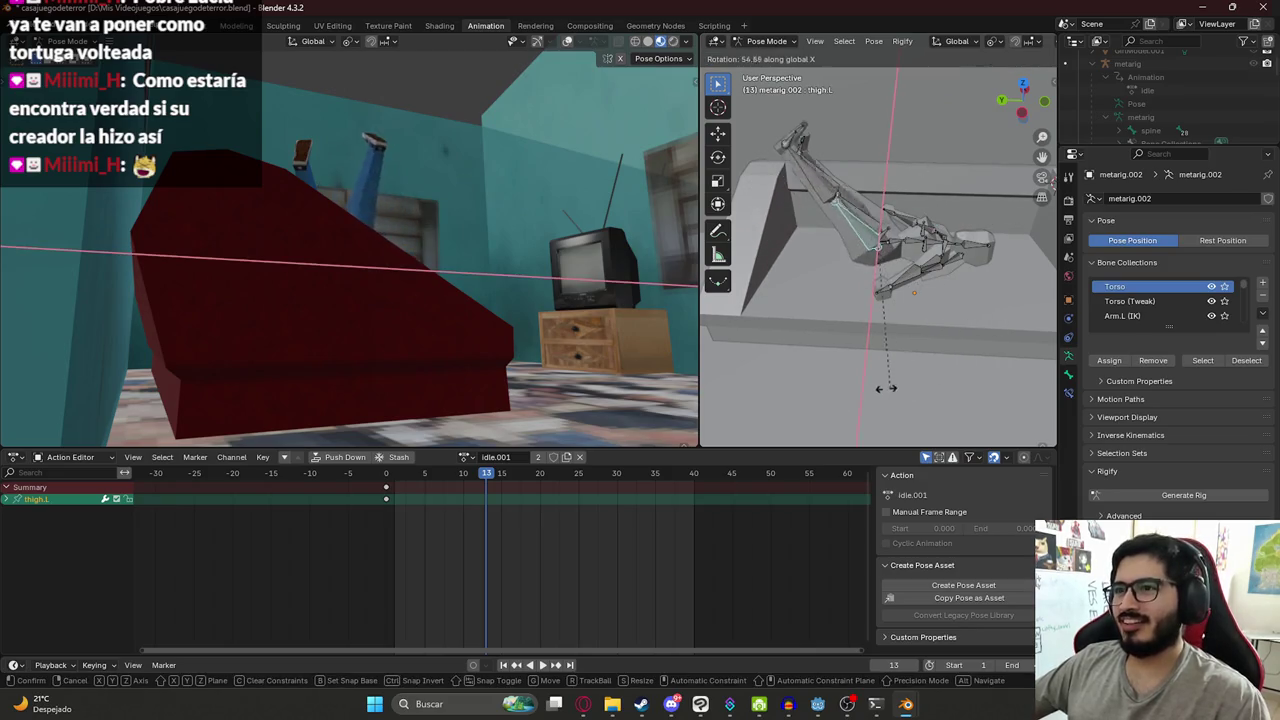
{"action": "left_click", "coordinate": [900, 385]}
{"action": "key", "text": "r"}
{"action": "key", "text": "z"}
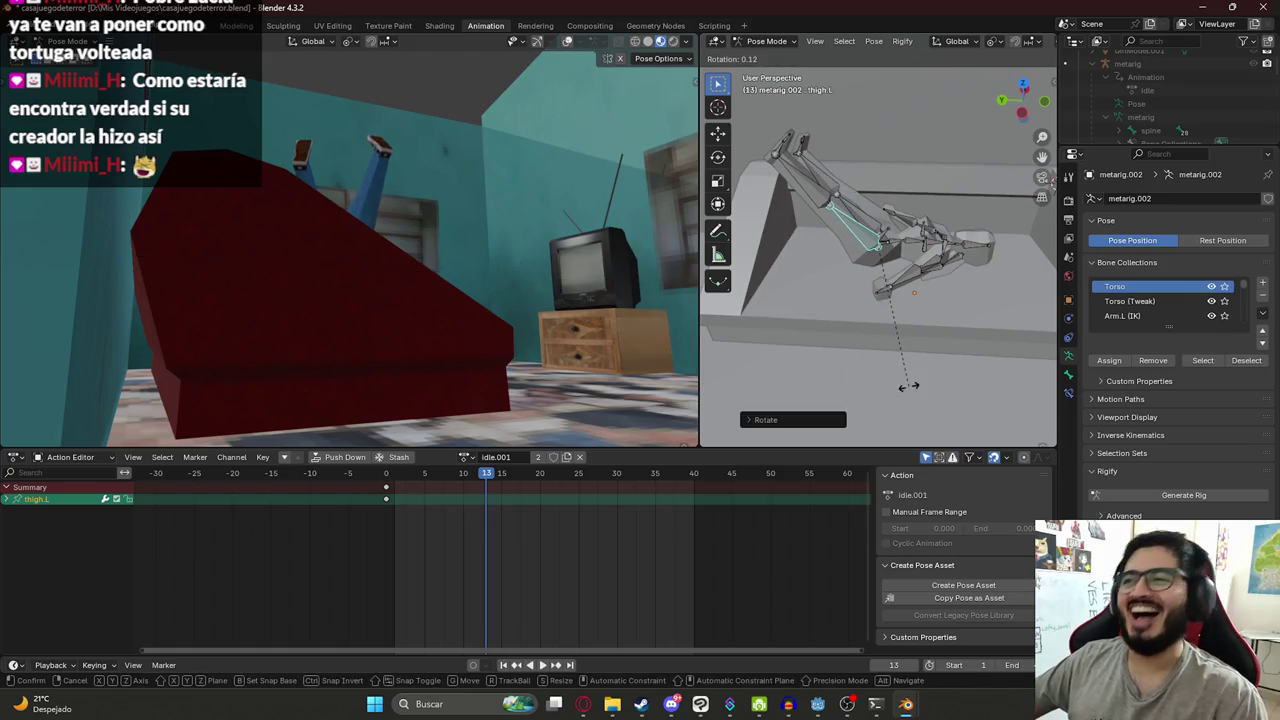
{"action": "key", "text": "Escape"}
{"action": "middle_click_drag", "start_coordinate": [968, 275], "coordinate": [831, 282]}
{"action": "key", "text": "r"}
{"action": "key", "text": "x"}
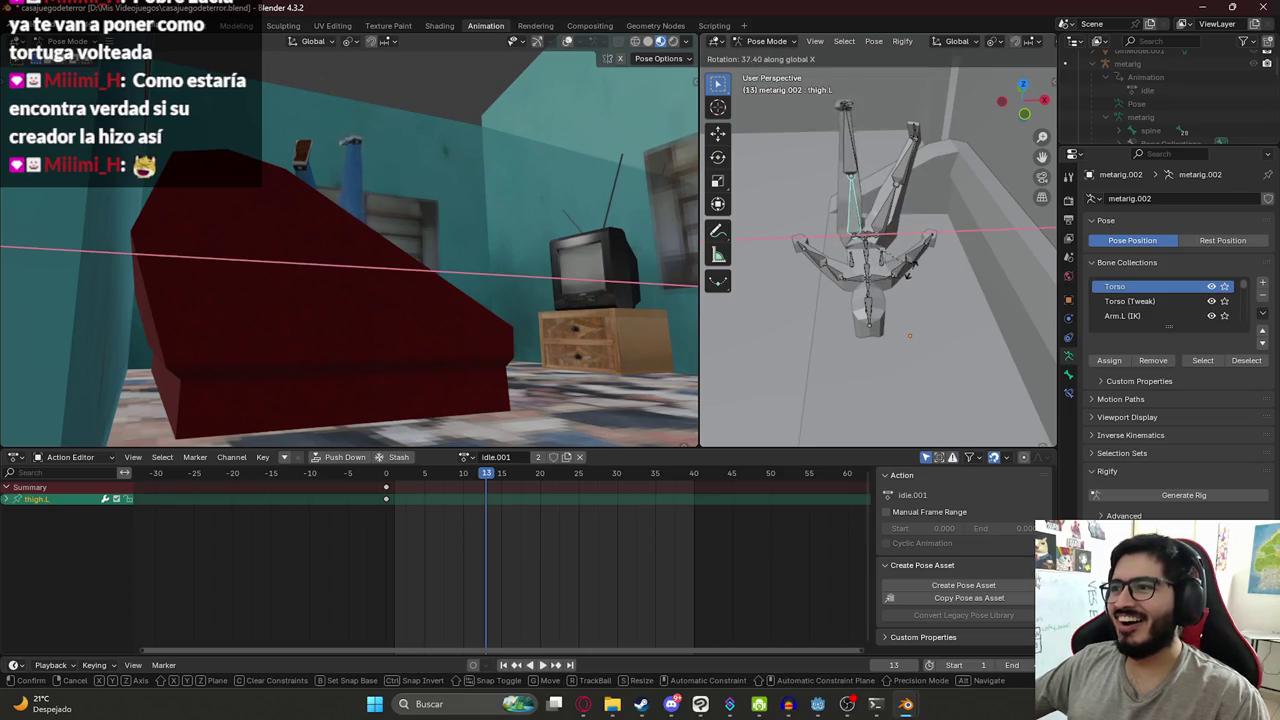
{"action": "key", "text": "z"}
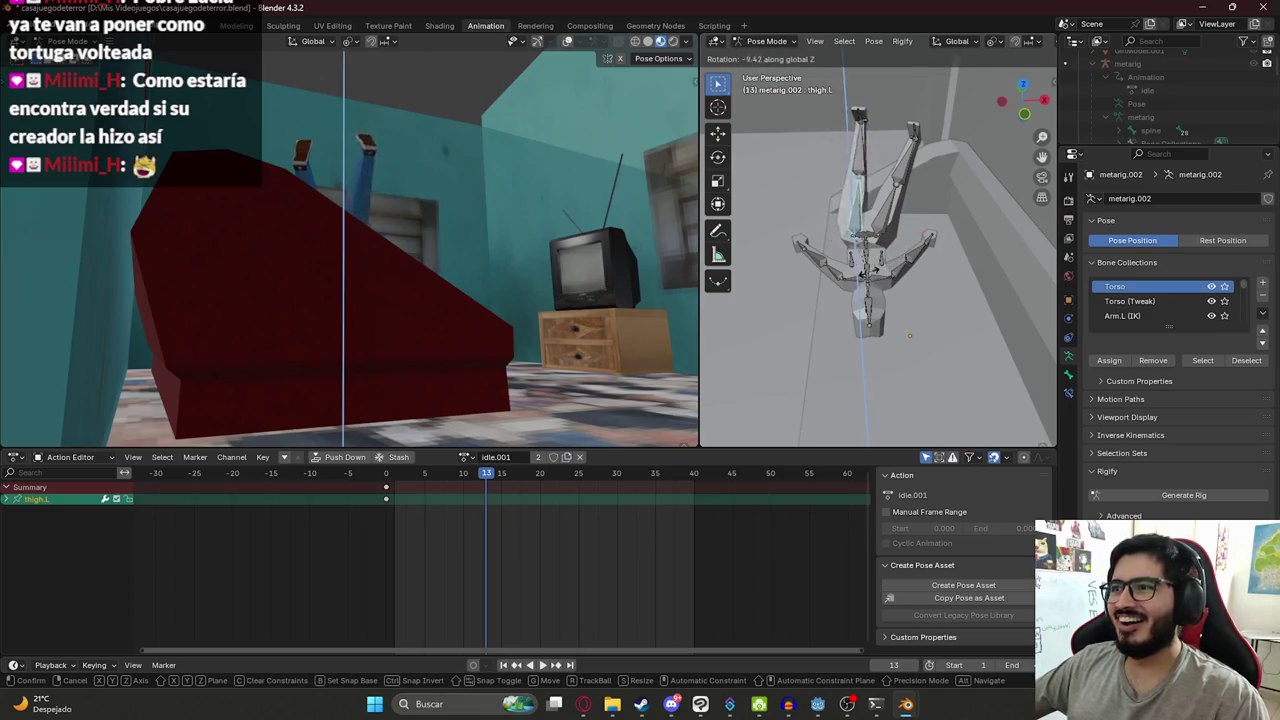
{"action": "key", "text": "y"}
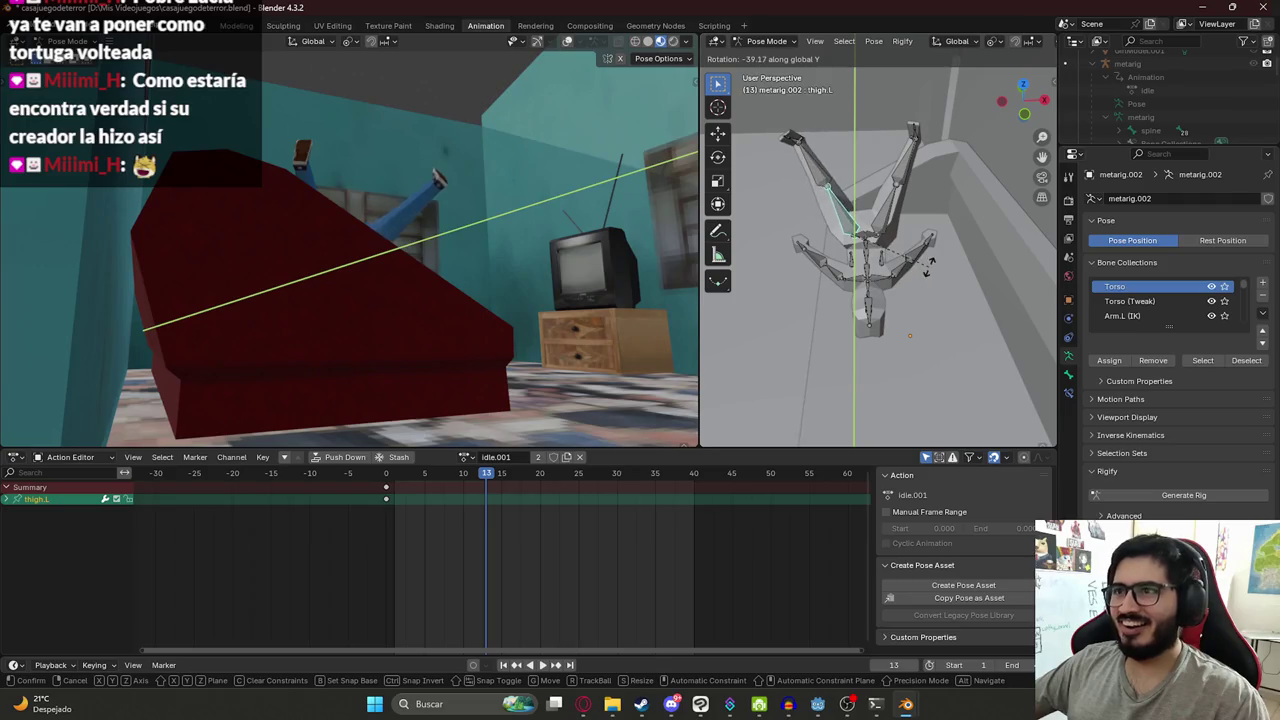
{"action": "left_click", "coordinate": [145, 330]}
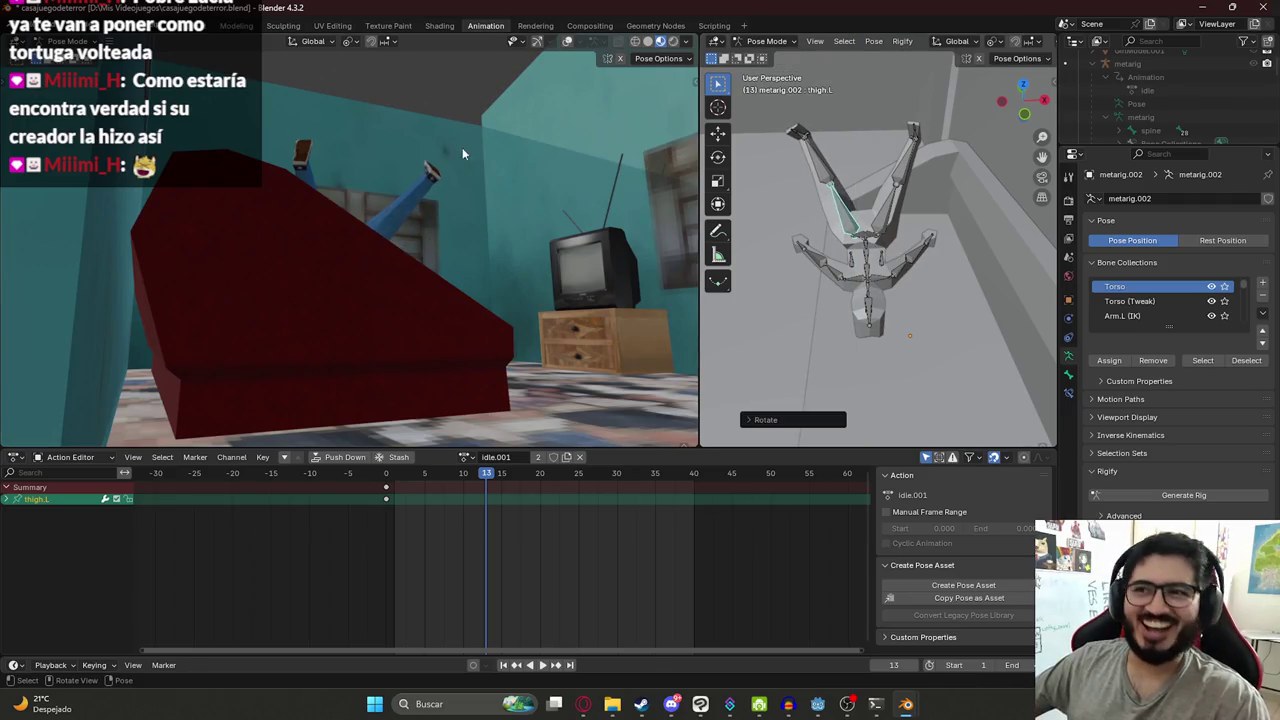
- Select all bones and shift the whole rig along the X and Y axes
{"action": "key", "text": "a"}
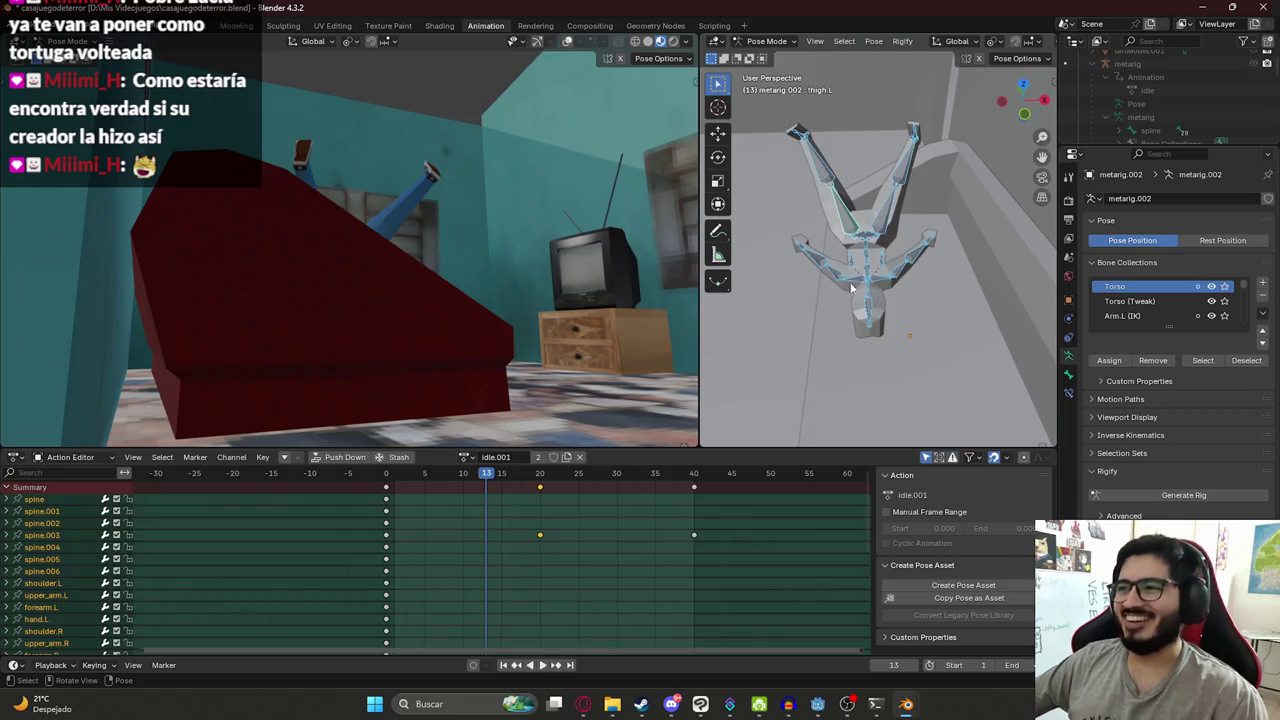
{"action": "key", "text": "g"}
{"action": "key", "text": "x"}
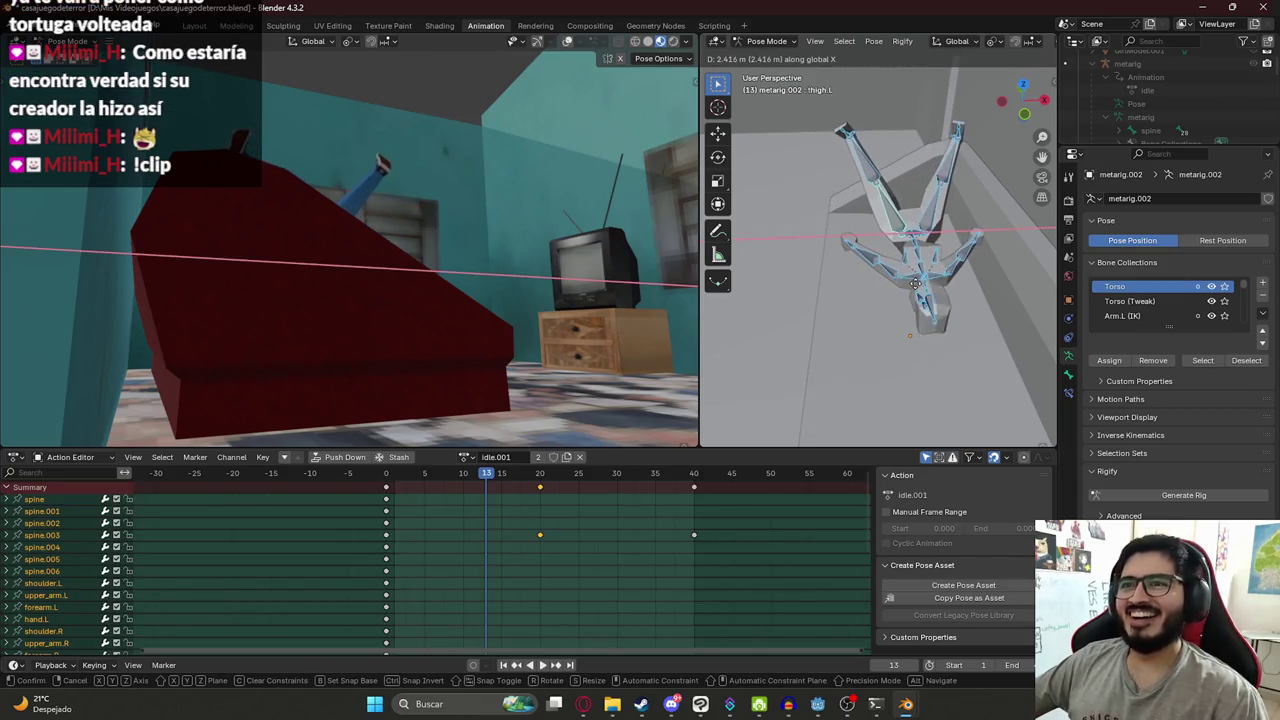
{"action": "left_click", "coordinate": [899, 359]}
{"action": "key", "text": "g"}
{"action": "key", "text": "y"}
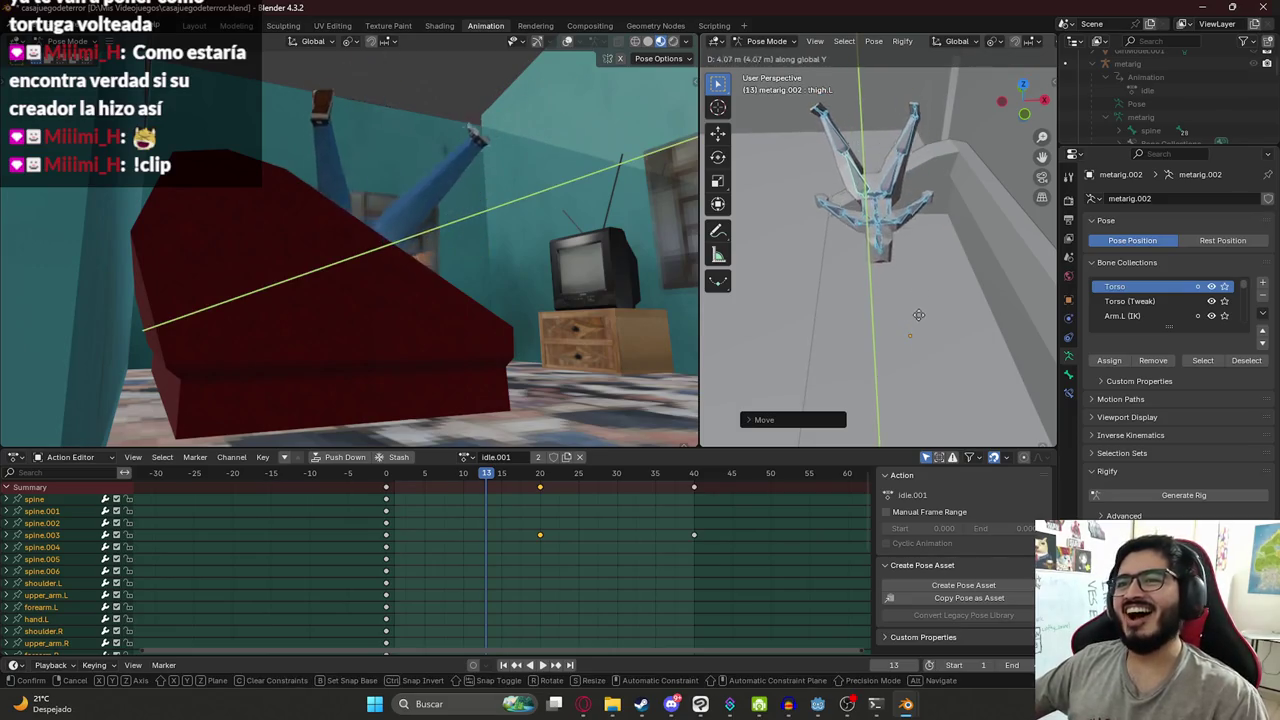
{"action": "left_click", "coordinate": [916, 336]}
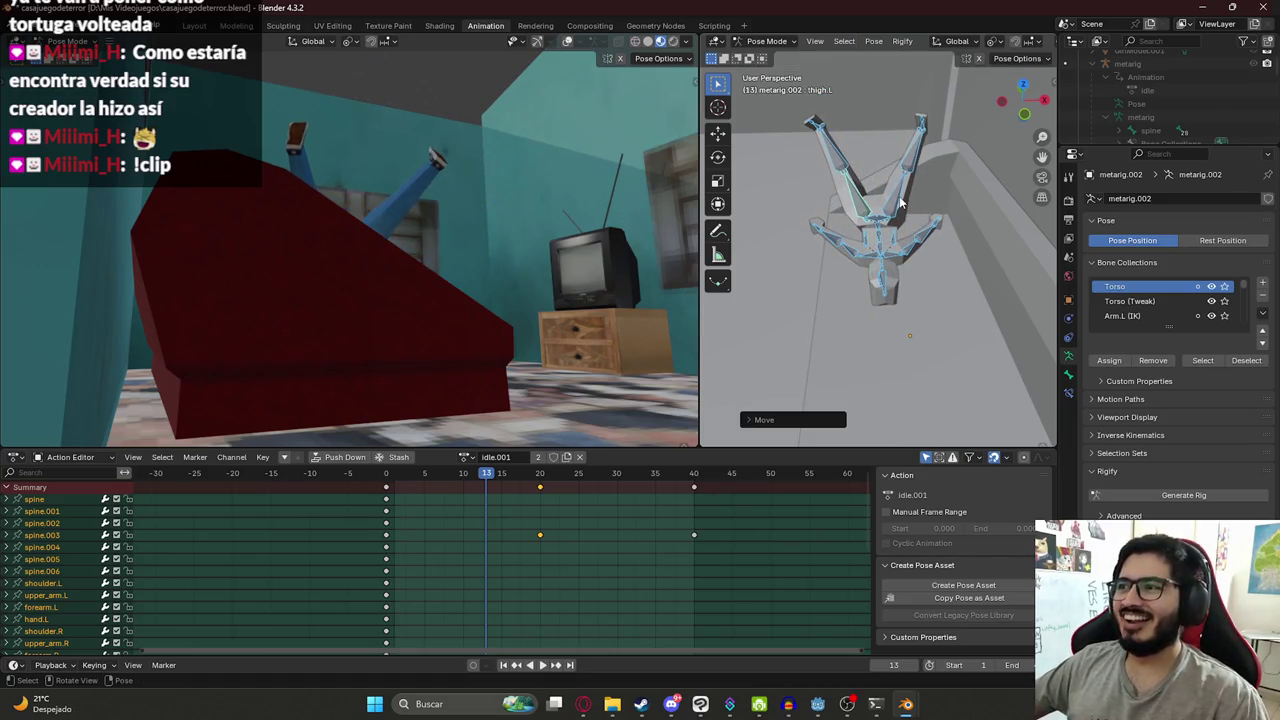
- Select thigh.R and rotate the right leg about the Y axis
{"action": "left_click", "coordinate": [900, 203]}
{"action": "key", "text": "r"}
{"action": "key", "text": "x"}
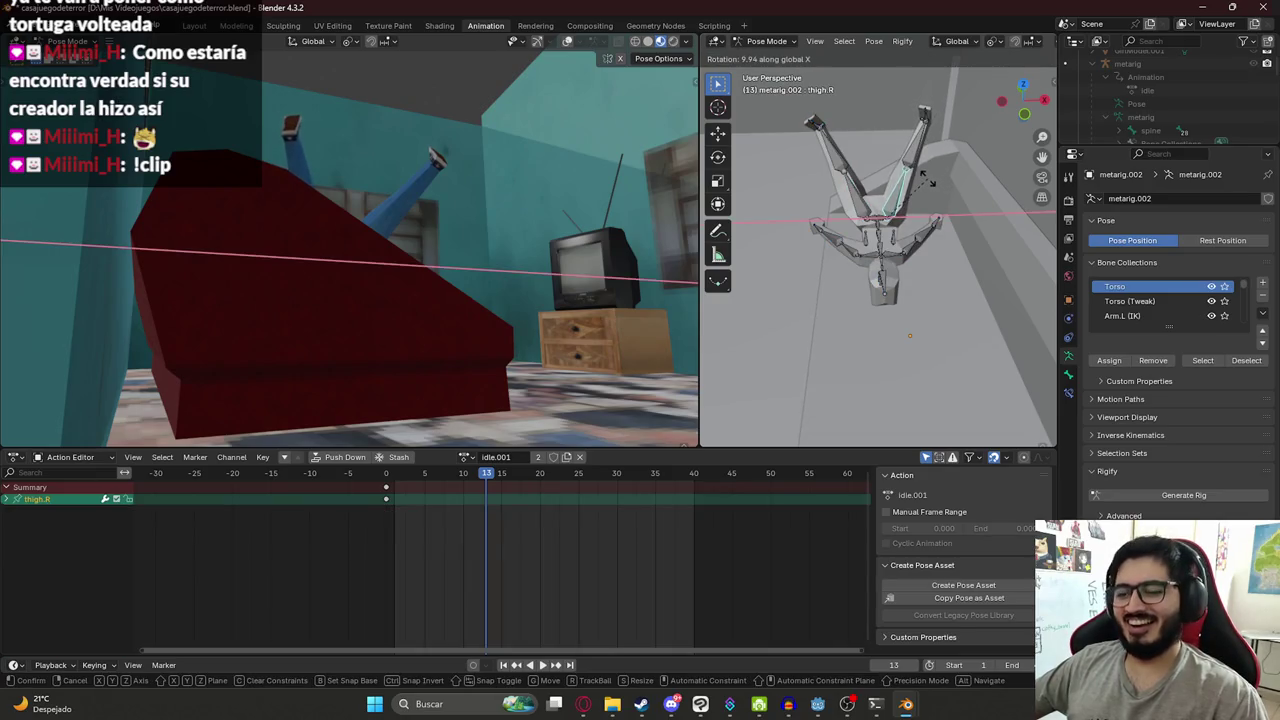
{"action": "key", "text": "y"}
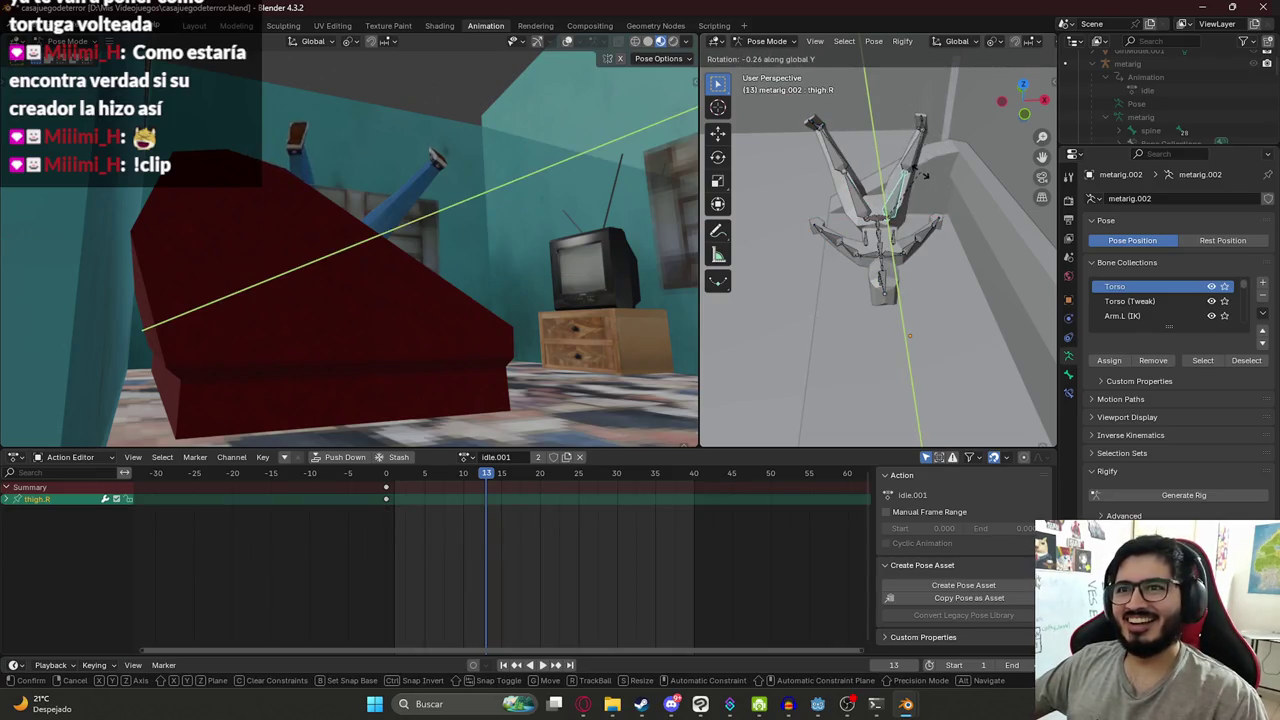
{"action": "left_click", "coordinate": [905, 188]}
- From a new angle, rotate the right thigh about the Z axis
{"action": "scroll", "coordinate": [903, 188], "scroll_direction": "down", "scroll_amount": 3}
{"action": "scroll", "coordinate": [902, 188], "scroll_direction": "up", "scroll_amount": 3}
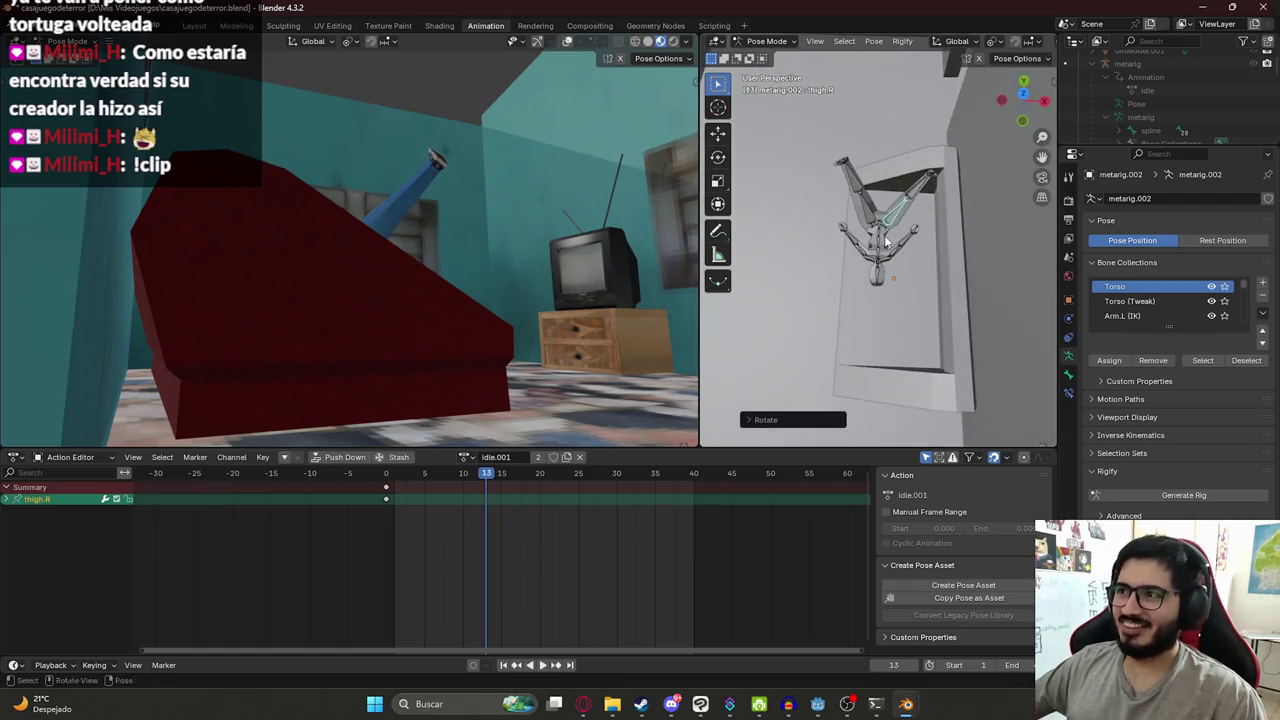
{"action": "middle_click_drag", "start_coordinate": [902, 254], "coordinate": [916, 173]}
{"action": "scroll", "coordinate": [916, 173], "scroll_direction": "up", "scroll_amount": 2}
{"action": "key", "text": "r"}
{"action": "key", "text": "y"}
{"action": "key", "text": "z"}
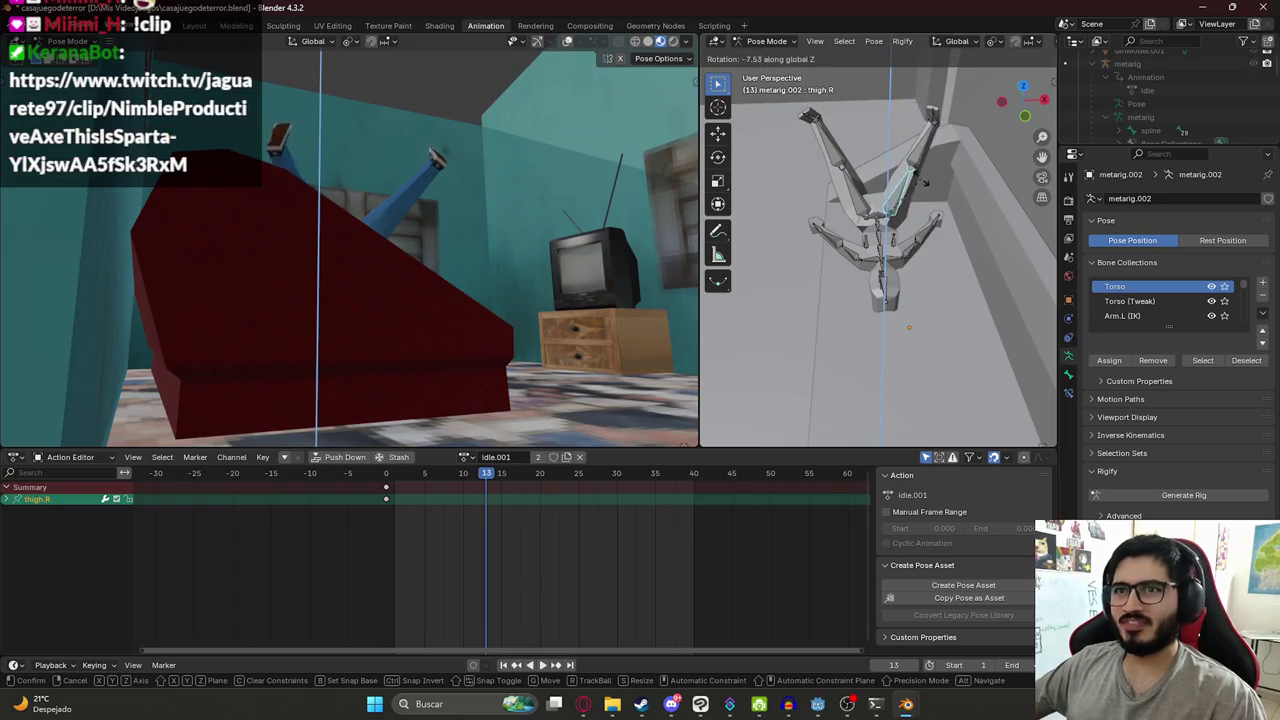
{"action": "left_click", "coordinate": [925, 183]}
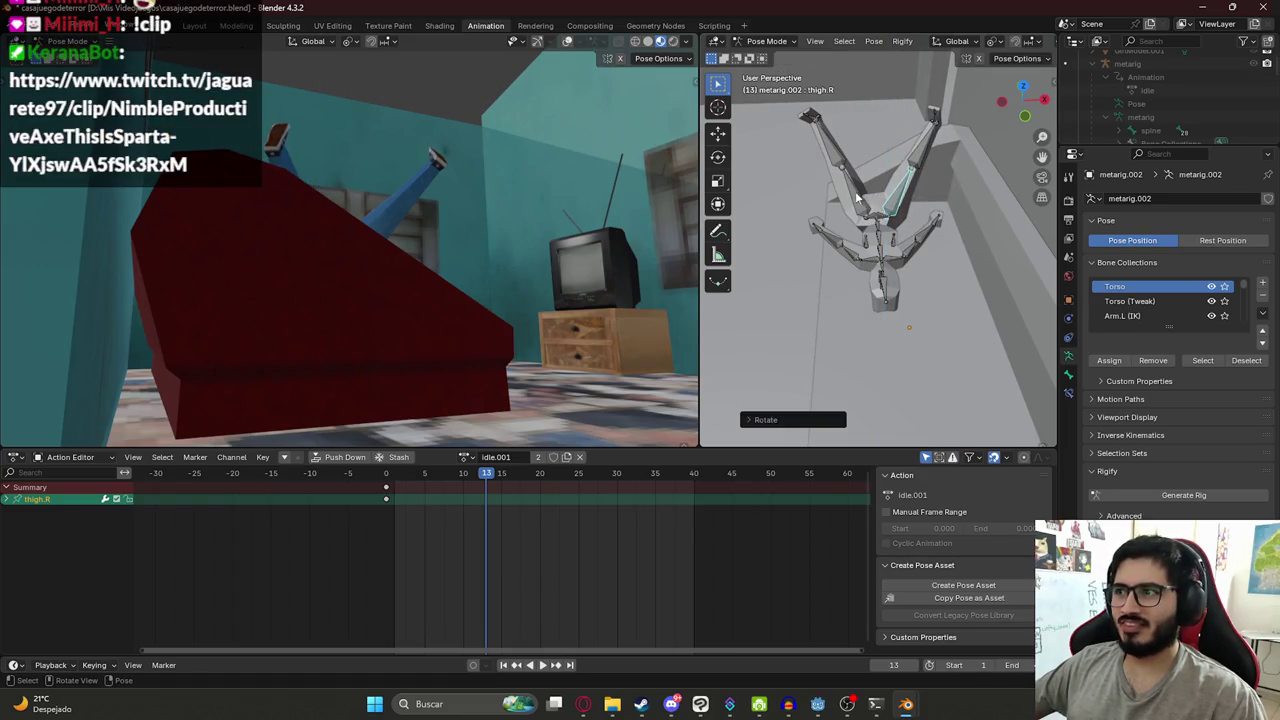
- Try a Y rotation on thigh.L, then reset both thighs' rotations with Alt+R
{"action": "left_click", "coordinate": [845, 185]}
{"action": "key", "text": "r"}
{"action": "key", "text": "y"}
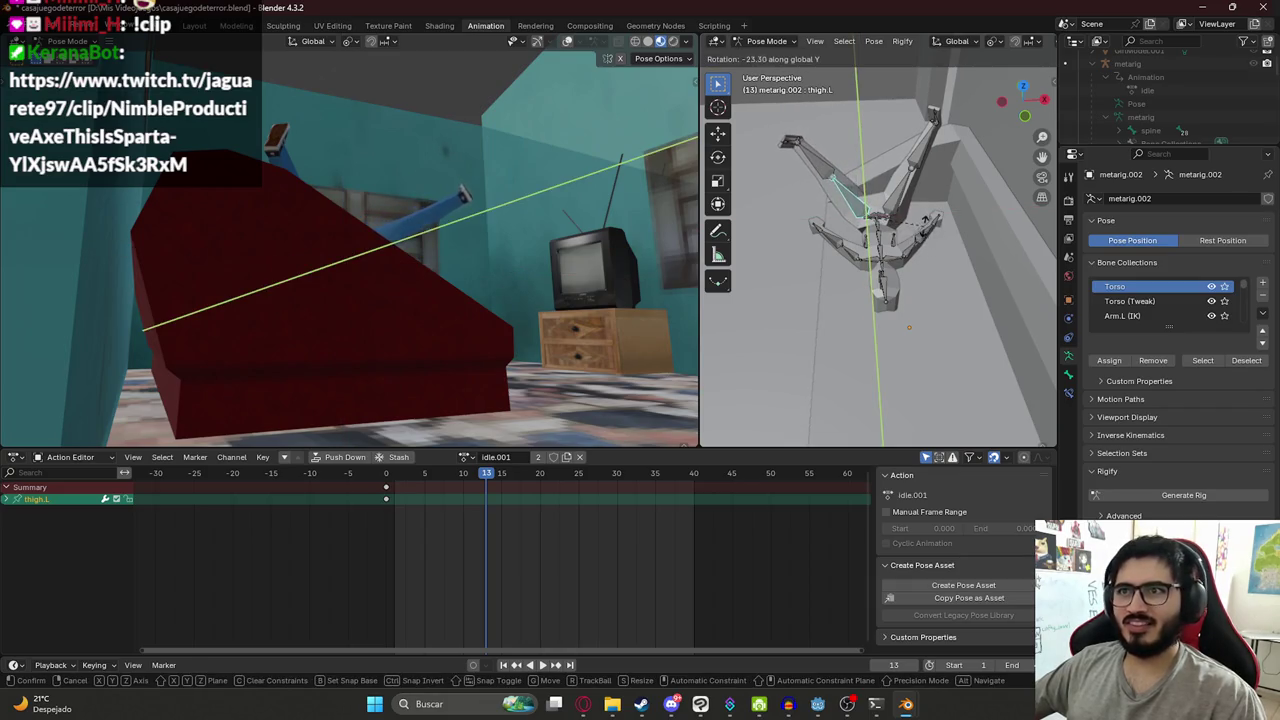
{"action": "left_click", "coordinate": [920, 212]}
{"action": "key", "text": "alt+r"}
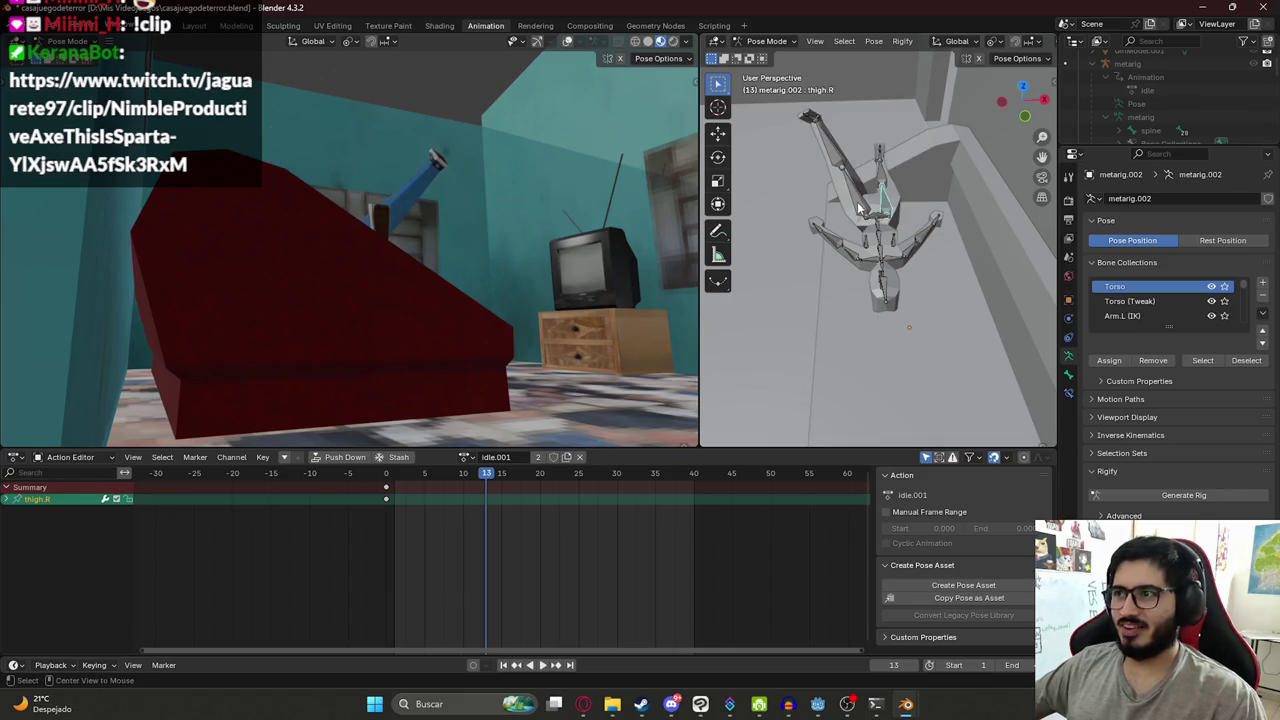
{"action": "left_click", "coordinate": [864, 210]}
{"action": "key", "text": "alt+r"}
- Select both thighs and raise both legs together around the global X axis
{"action": "key", "text": "r"}
{"action": "left_click", "coordinate": [935, 285]}
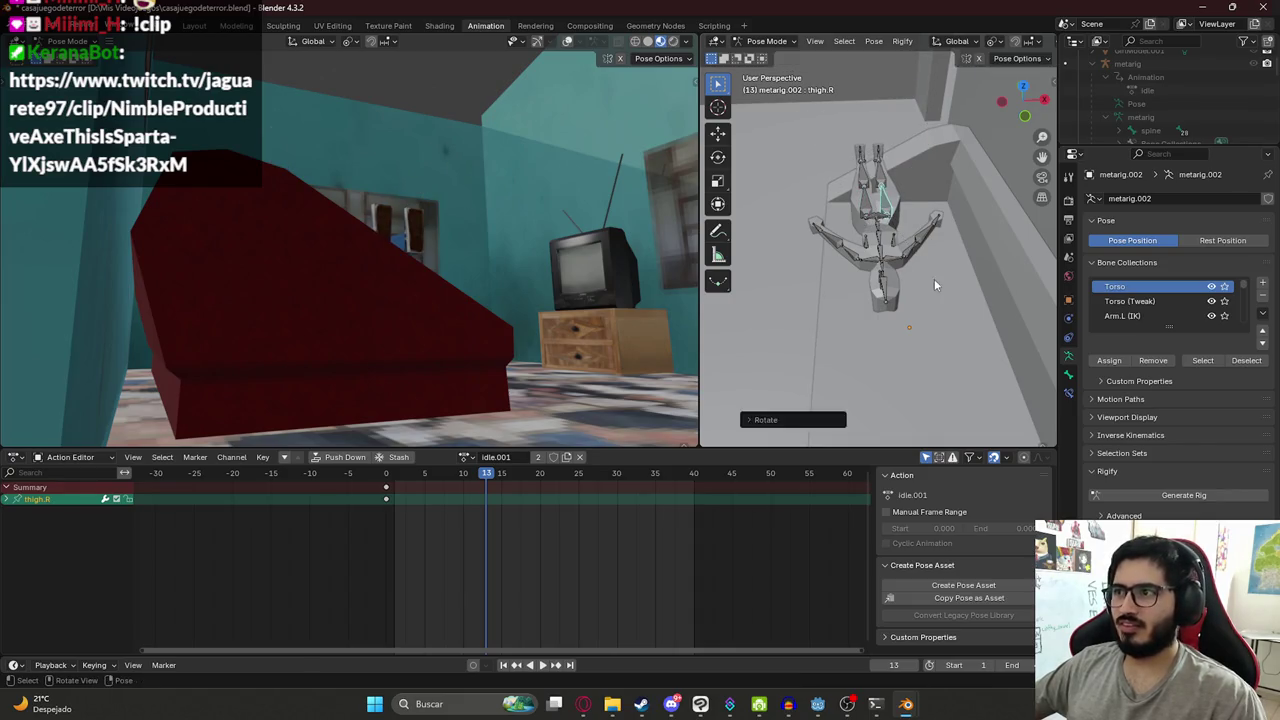
{"action": "left_click", "coordinate": [868, 210], "text": "shift"}
{"action": "key", "text": "r"}
{"action": "key", "text": "x"}
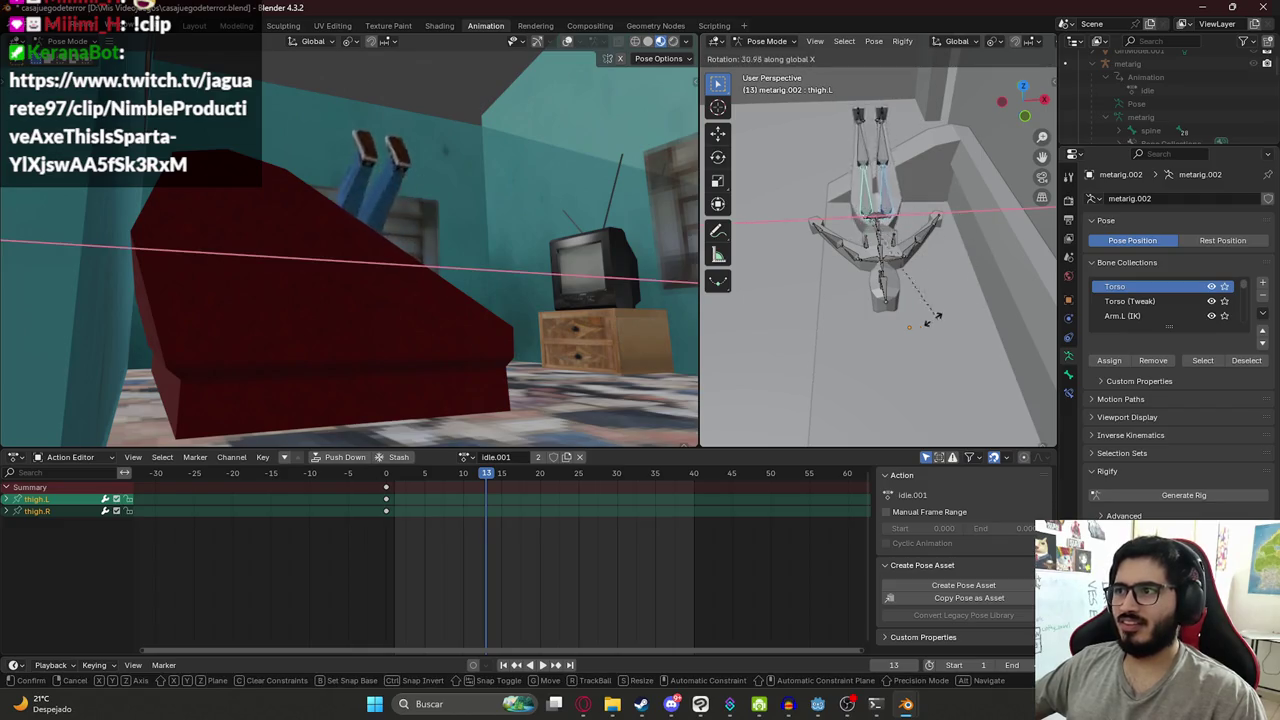
{"action": "left_click", "coordinate": [858, 291]}
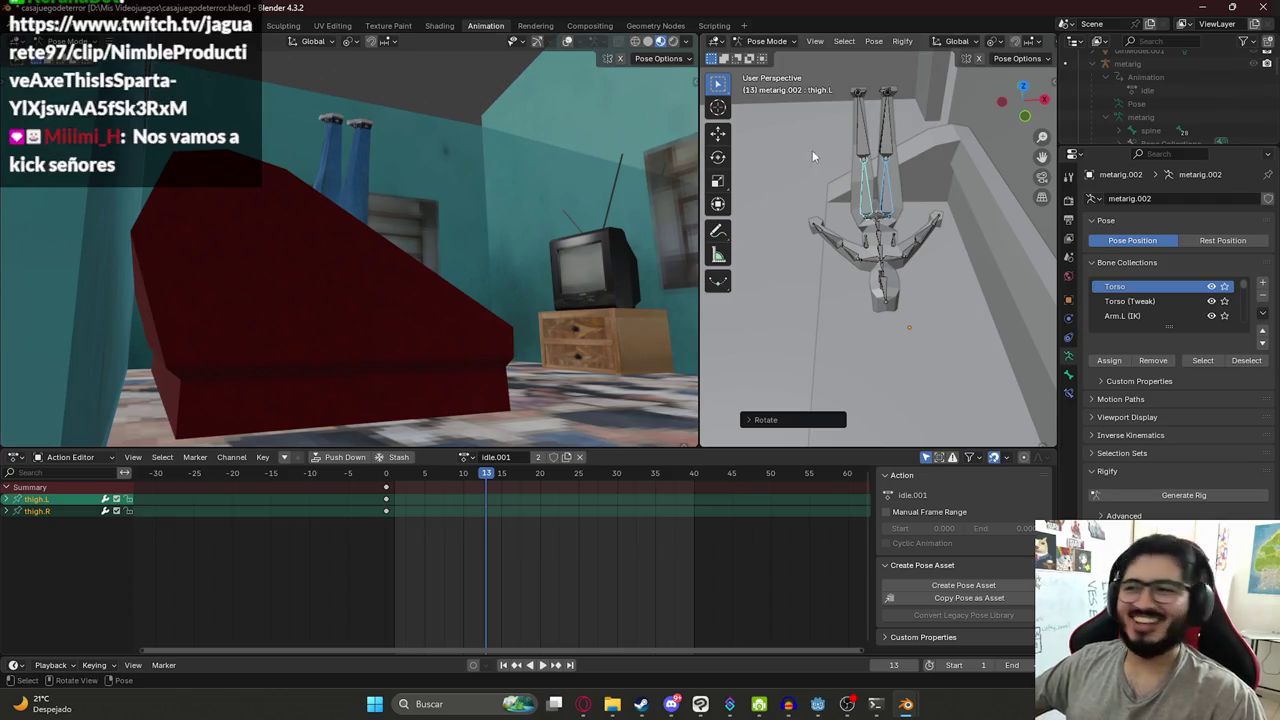
- Swing each thigh outward on its local Z axis to spread the legs into a V
{"action": "left_click", "coordinate": [870, 200]}
{"action": "key", "text": "r"}
{"action": "key", "text": "x"}
{"action": "key", "text": "x"}
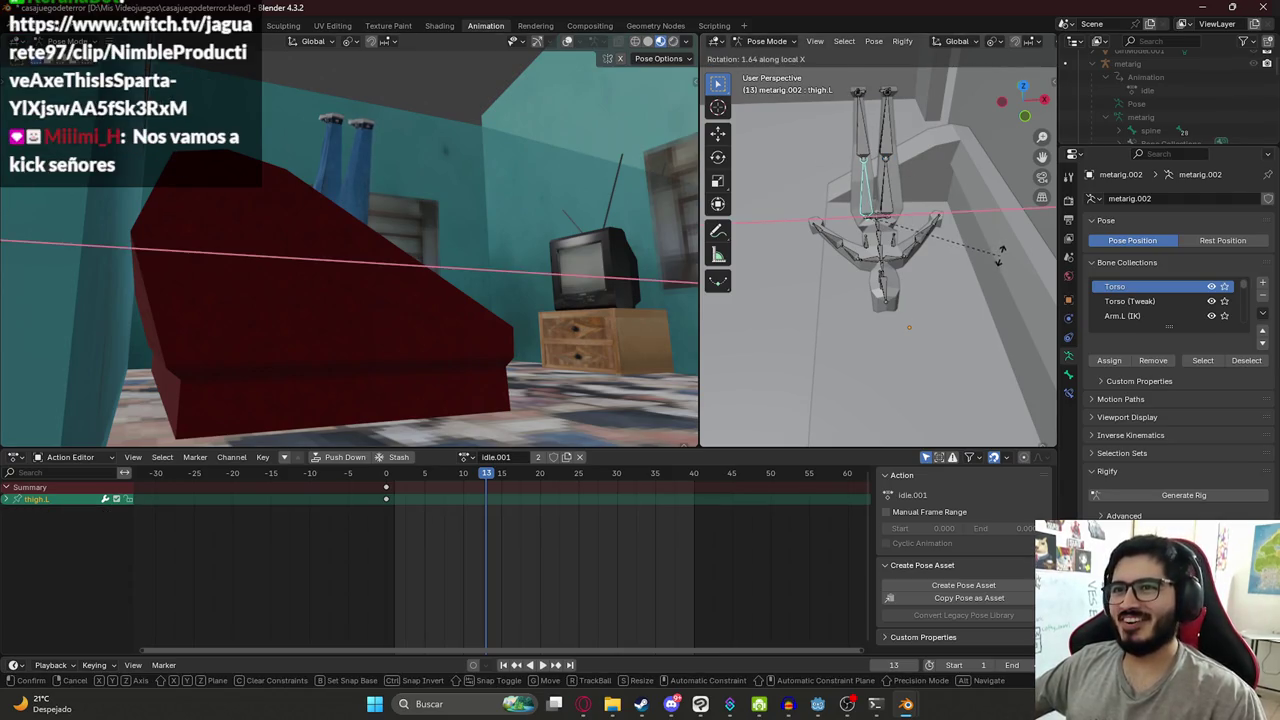
{"action": "key", "text": "z"}
{"action": "key", "text": "z"}
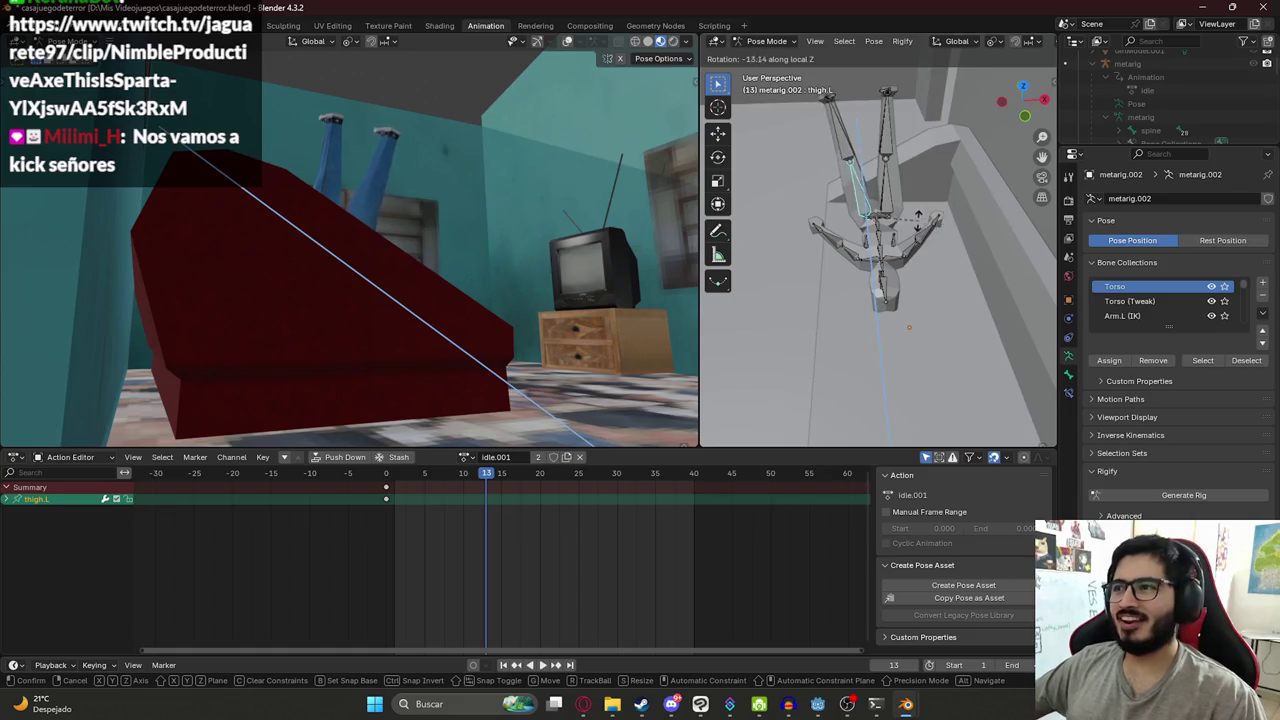
{"action": "left_click", "coordinate": [942, 188]}
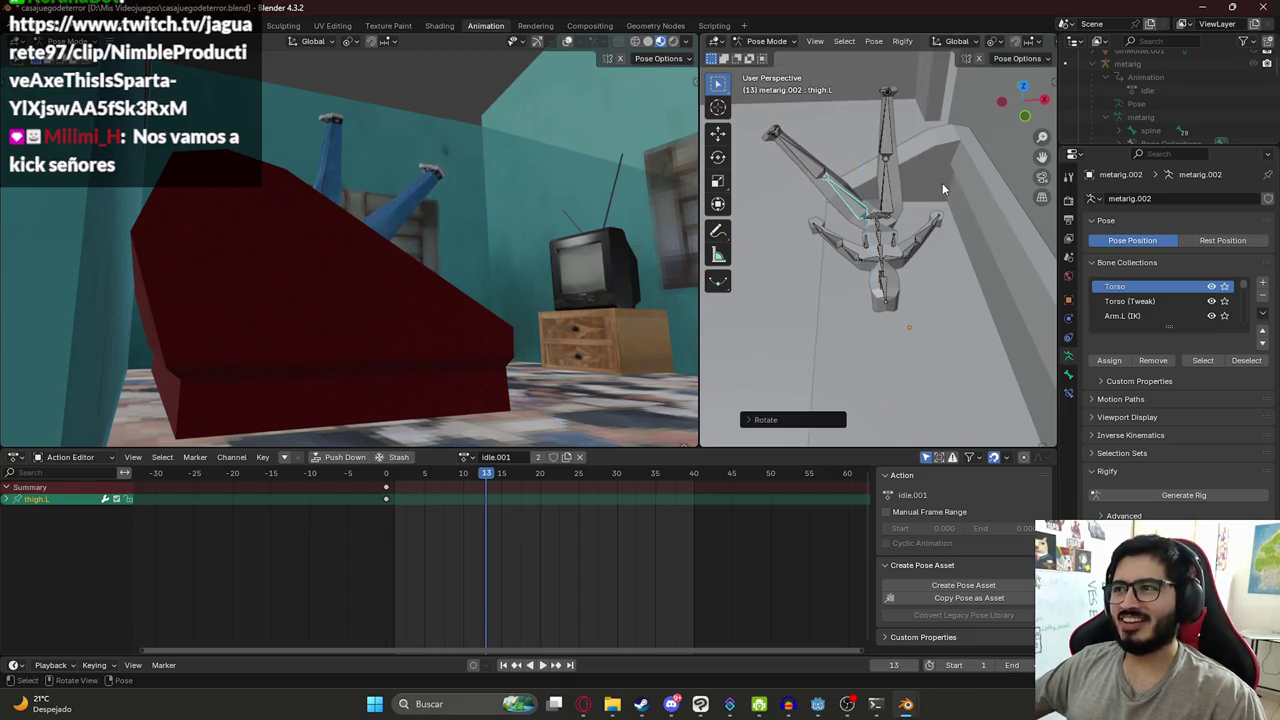
{"action": "left_click", "coordinate": [880, 197]}
{"action": "key", "text": "r"}
{"action": "left_click", "coordinate": [959, 264]}
{"action": "key", "text": "ctrl+z"}
{"action": "key", "text": "r"}
{"action": "key", "text": "z"}
{"action": "key", "text": "z"}
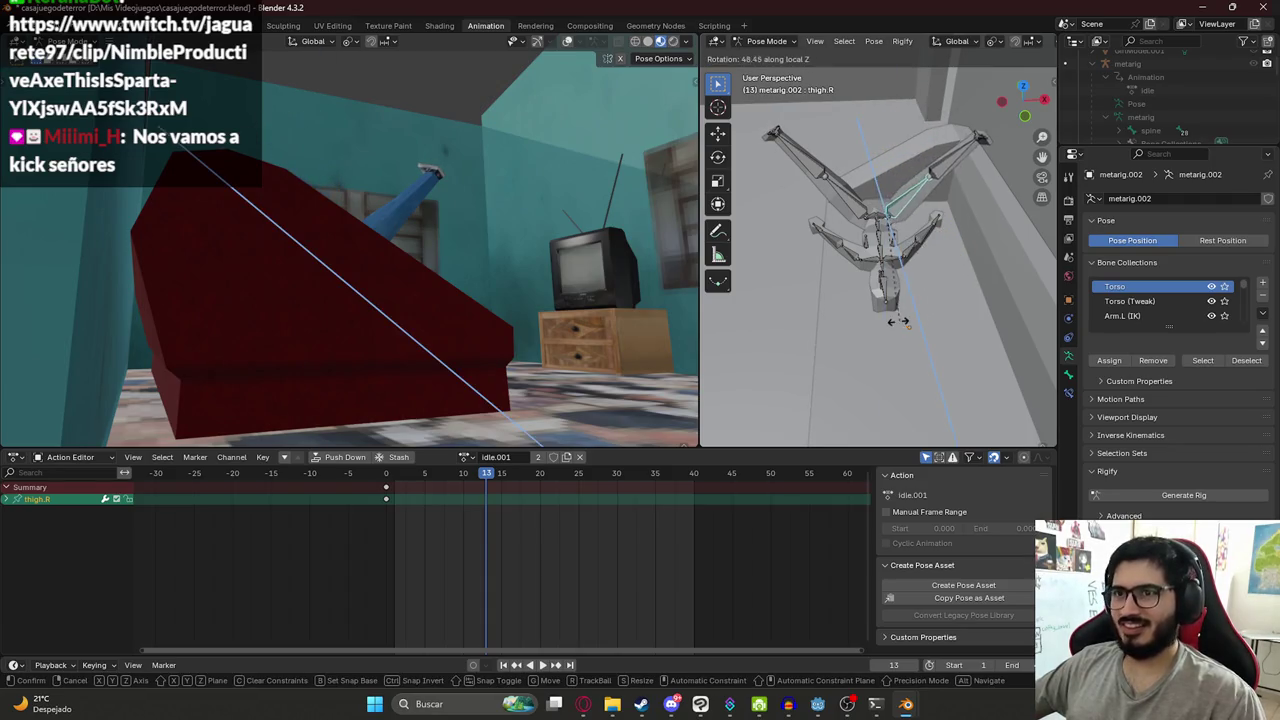
{"action": "left_click", "coordinate": [946, 309]}
- Turn the whole rig around Z, shift it along Y, and select the left upper arm
{"action": "key", "text": "a"}
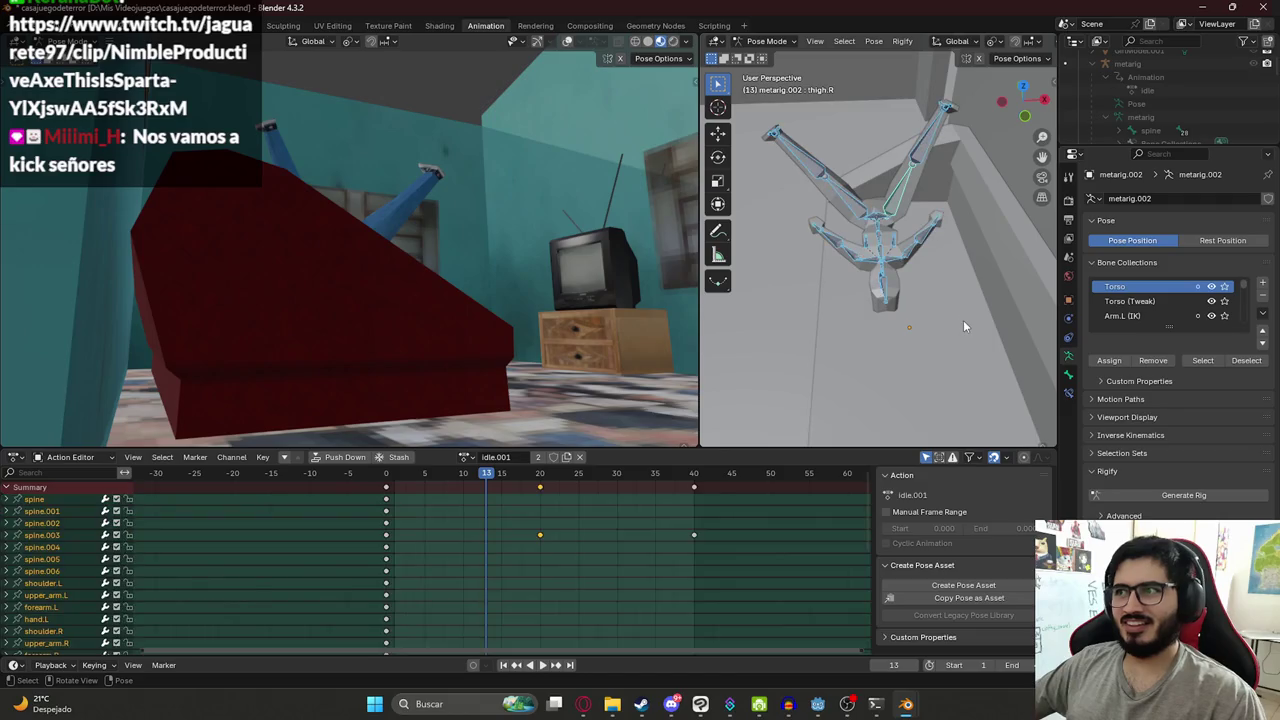
{"action": "key", "text": "r"}
{"action": "key", "text": "z"}
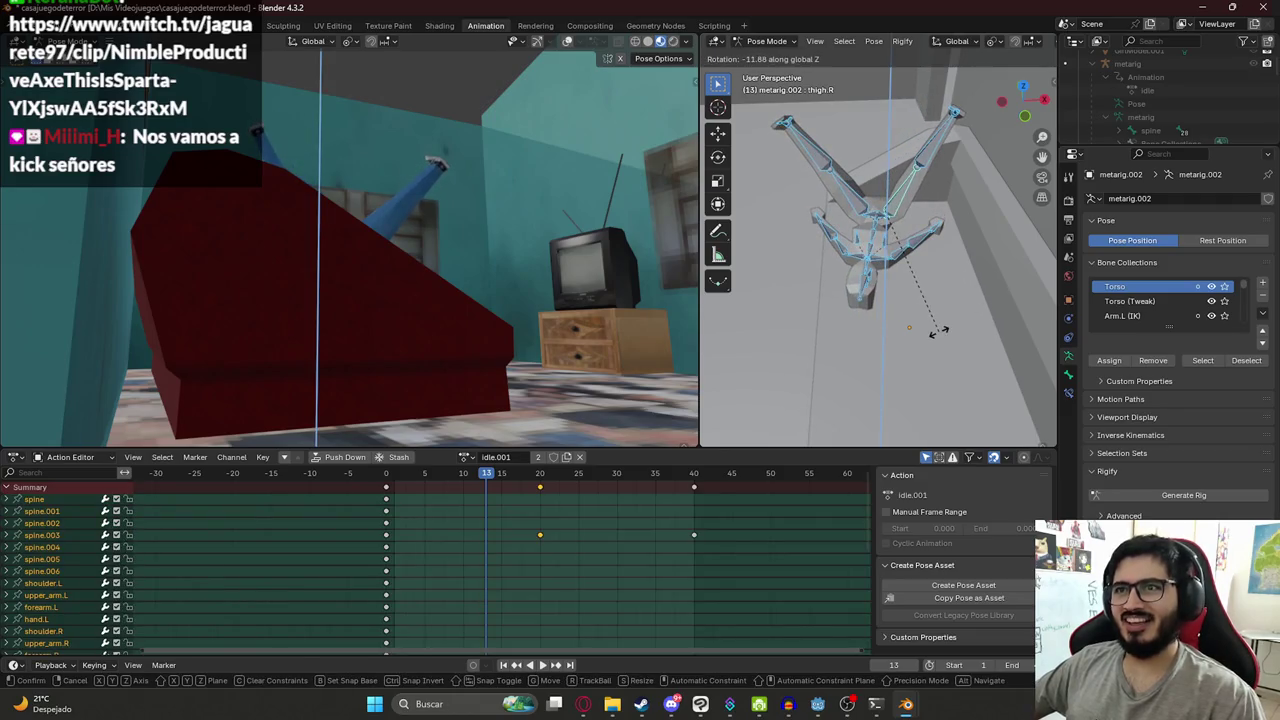
{"action": "left_click", "coordinate": [940, 330]}
{"action": "key", "text": "g"}
{"action": "key", "text": "y"}
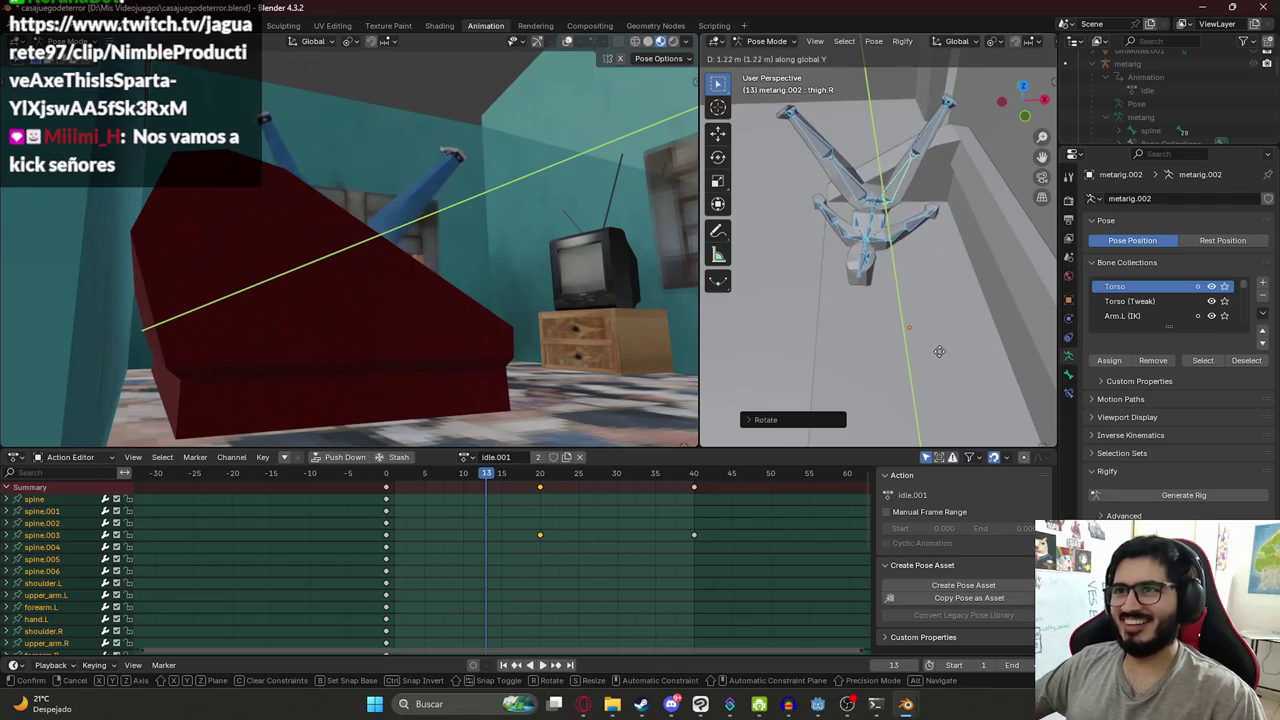
{"action": "left_click", "coordinate": [940, 349]}
{"action": "left_click", "coordinate": [845, 243]}
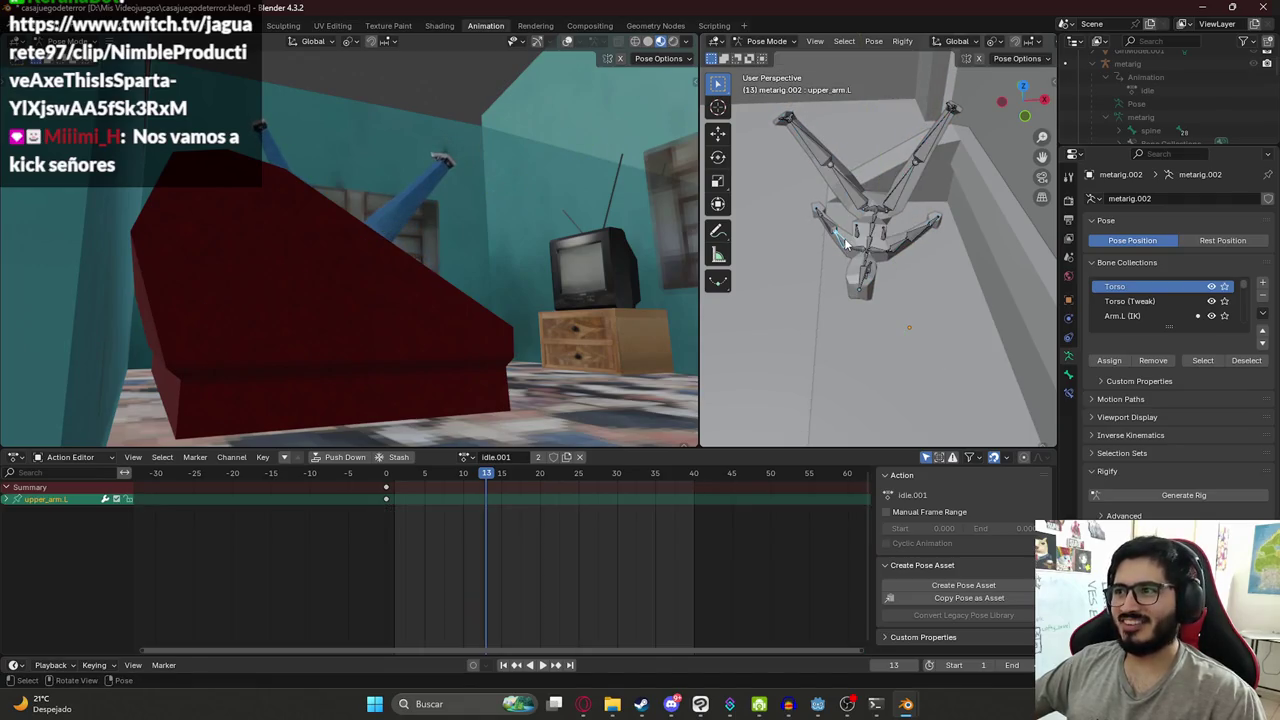
- Rotate the left and right upper arms so both point out sideways horizontally
{"action": "key", "text": "r"}
{"action": "left_click", "coordinate": [832, 236]}
{"action": "key", "text": "r"}
{"action": "left_click", "coordinate": [930, 302]}
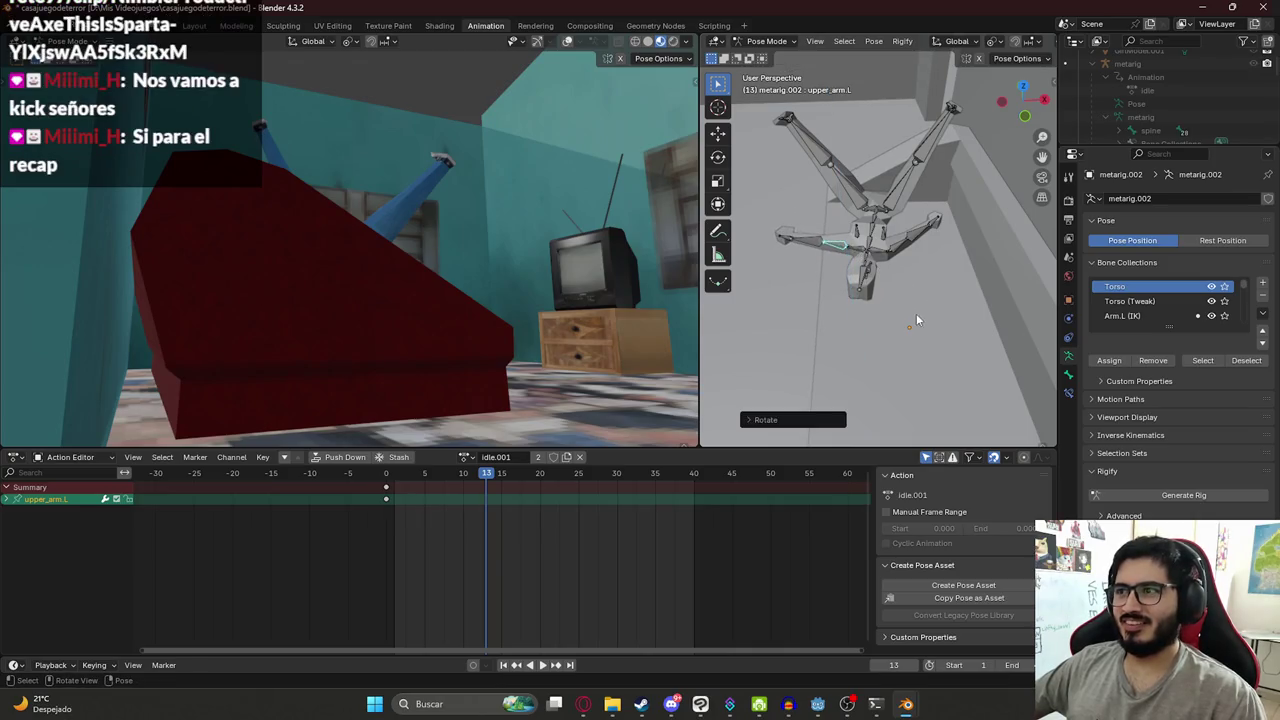
{"action": "left_click", "coordinate": [903, 250]}
{"action": "key", "text": "r"}
{"action": "left_click", "coordinate": [864, 270]}
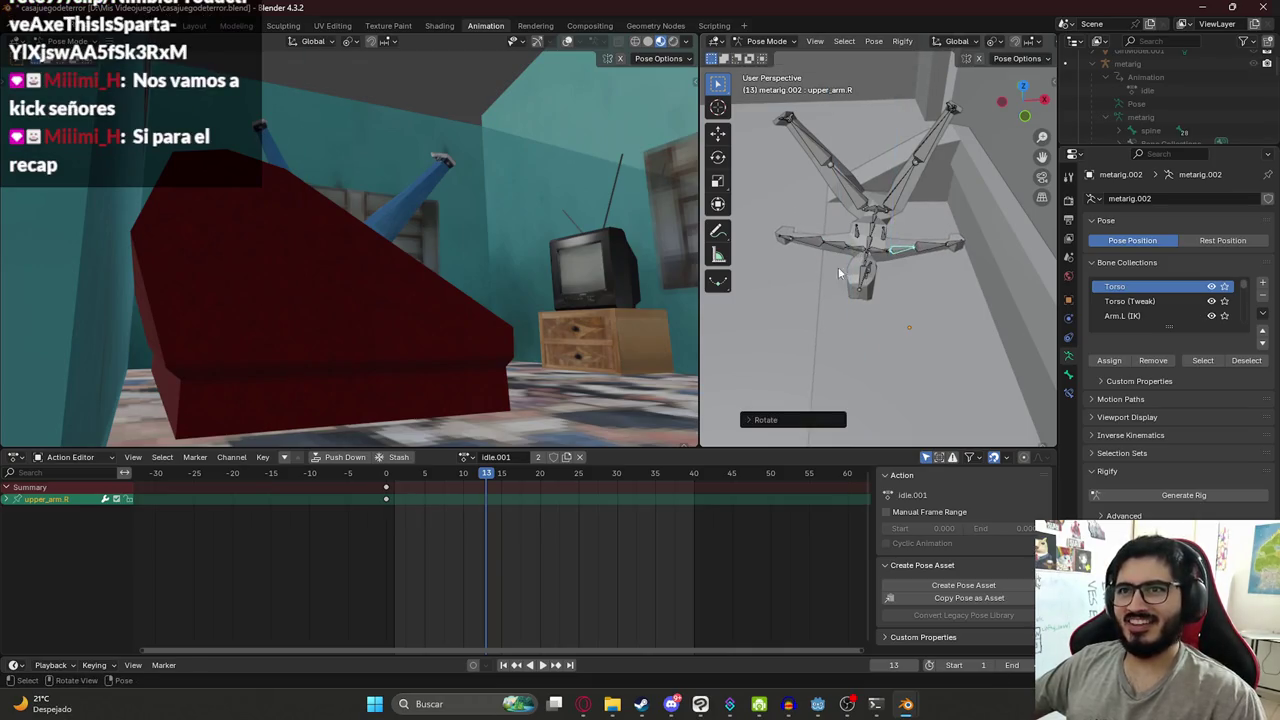
- Select all of the rig's bones and move the whole rig to a new position
{"action": "key", "text": "a"}
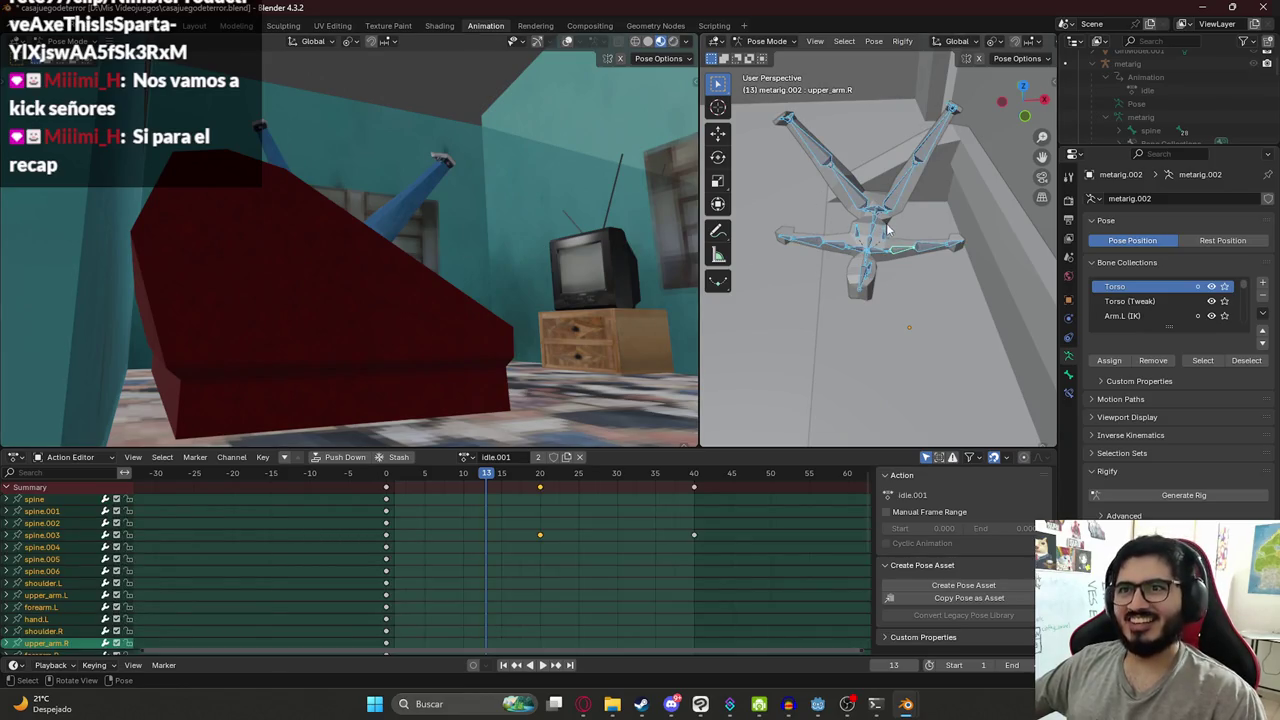
{"action": "key", "text": "g"}
{"action": "left_click", "coordinate": [890, 228]}
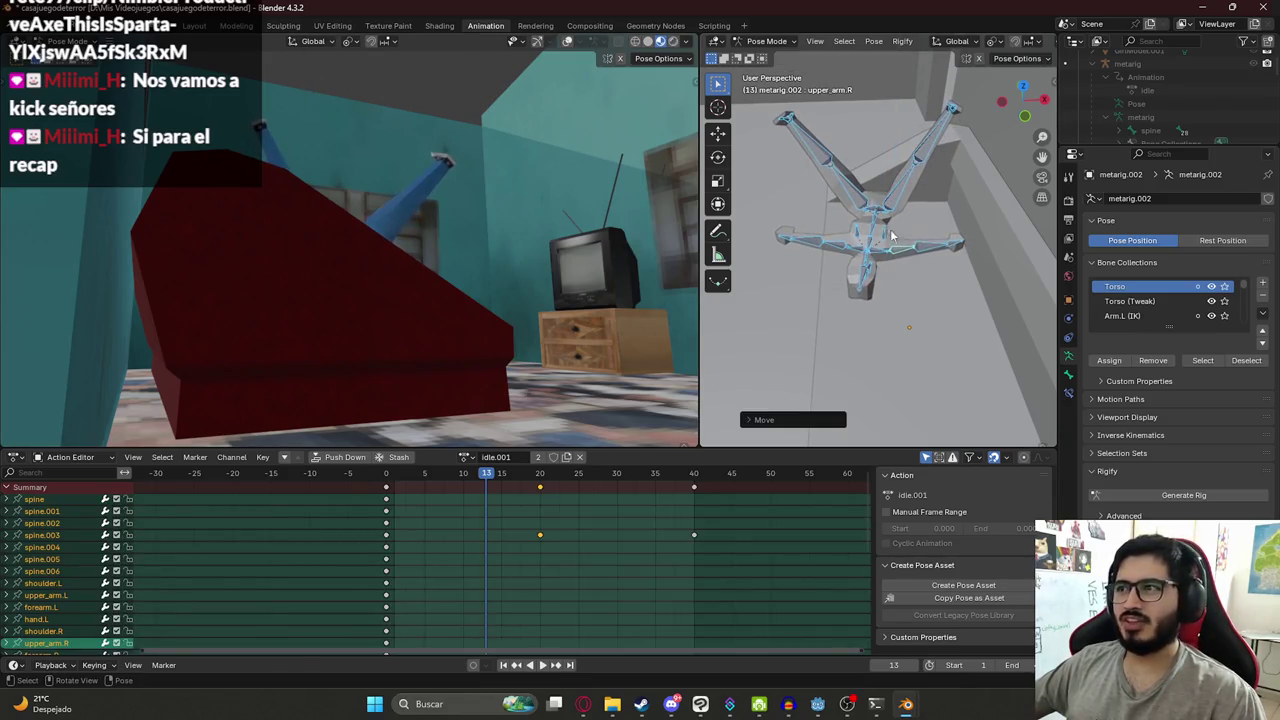
- Bend the right shin at the knee and adjust a left leg bone around global Z
{"action": "left_click", "coordinate": [920, 166]}
{"action": "key", "text": "r"}
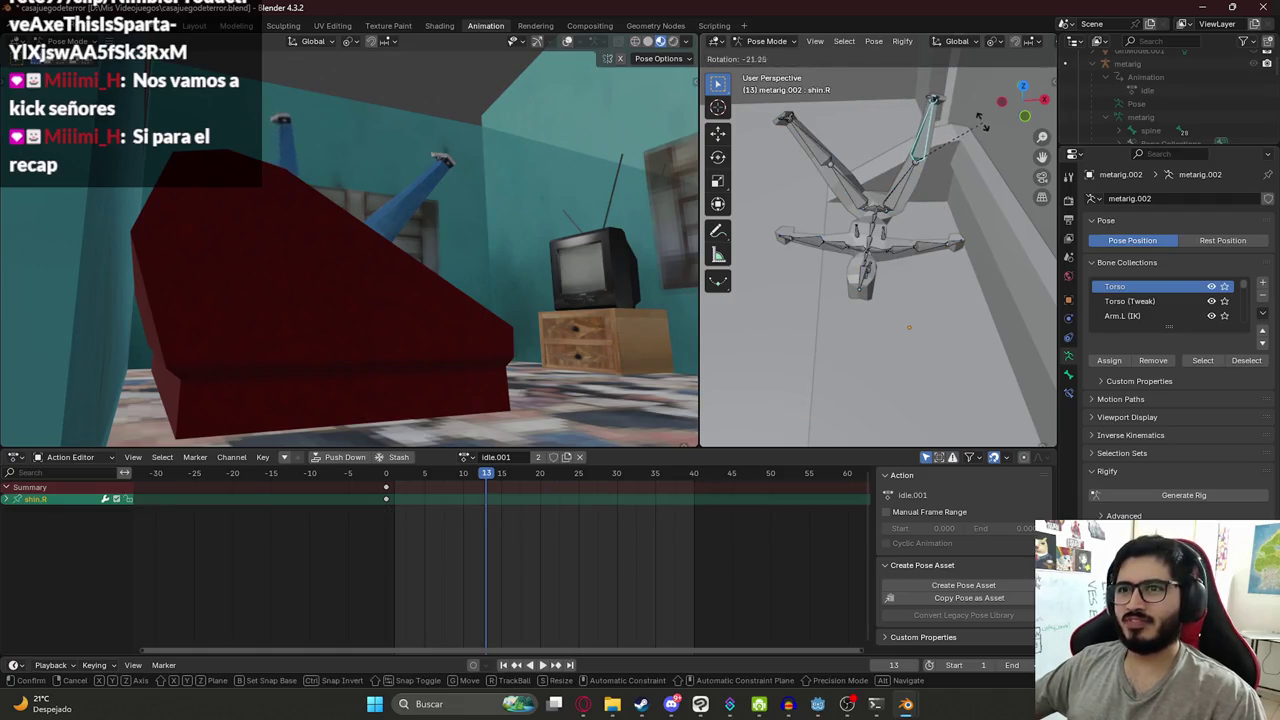
{"action": "left_click", "coordinate": [981, 121]}
{"action": "left_click", "coordinate": [806, 140]}
{"action": "key", "text": "r"}
{"action": "key", "text": "z"}
{"action": "left_click", "coordinate": [897, 192]}
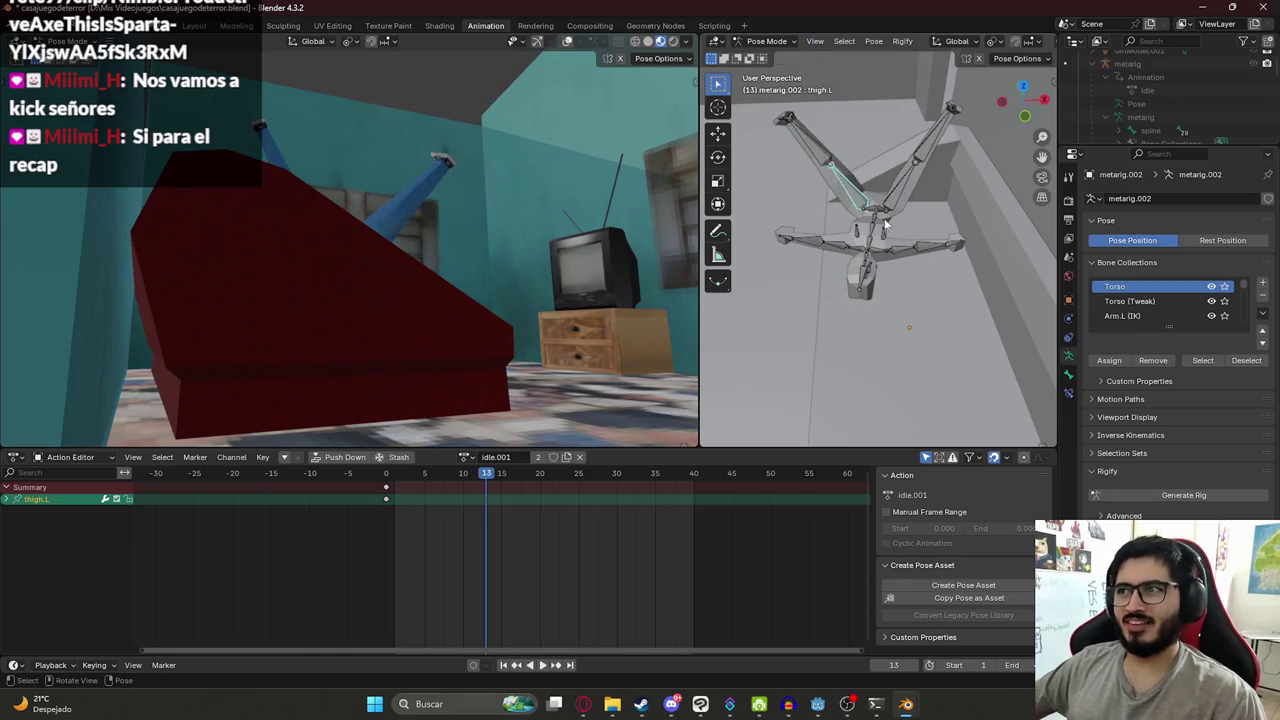
- Bend the left shin down around its local X axis, then return to Object Mode
{"action": "left_click", "coordinate": [812, 152]}
{"action": "key", "text": "r"}
{"action": "key", "text": "x"}
{"action": "key", "text": "x"}
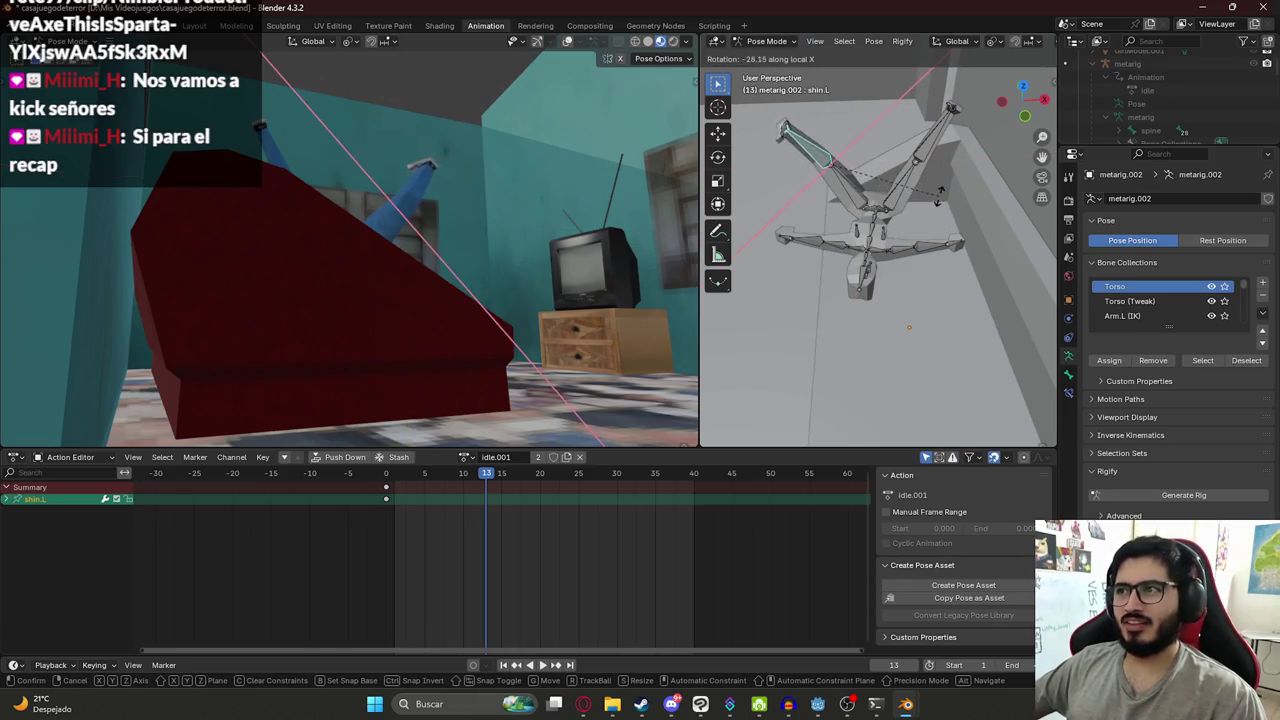
{"action": "left_click", "coordinate": [780, 193]}
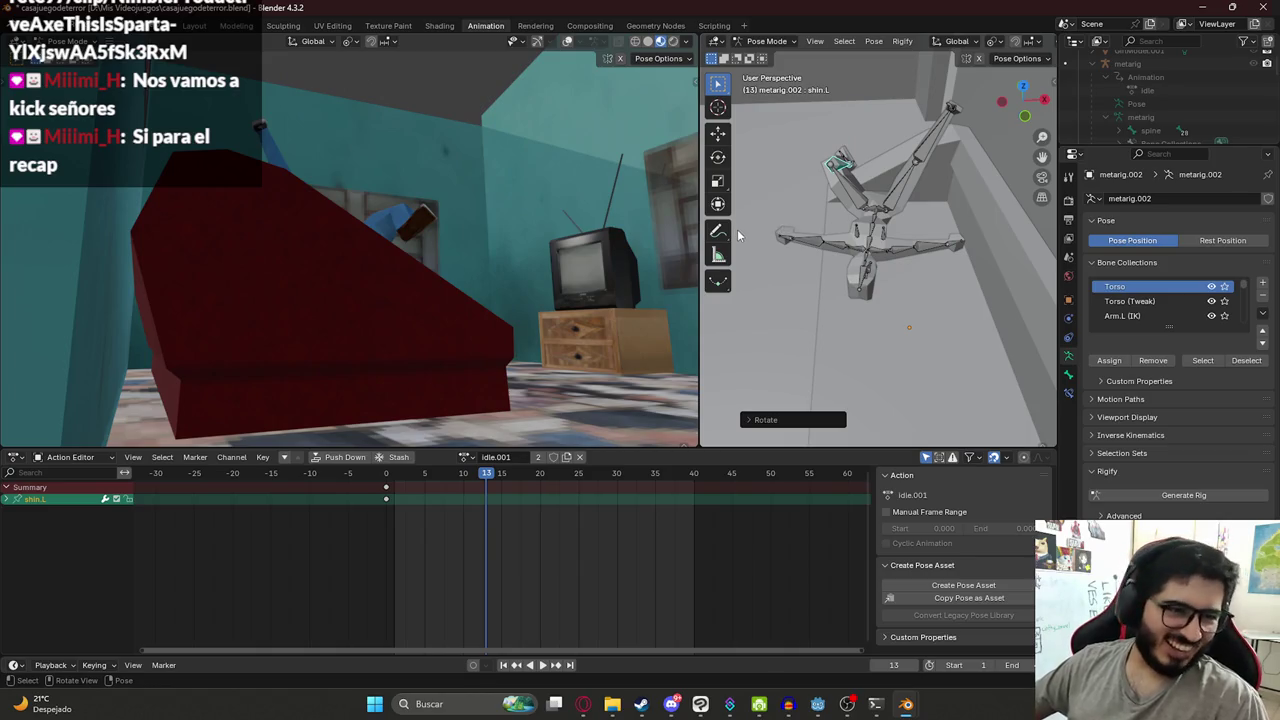
{"action": "left_click", "coordinate": [757, 52]}
{"action": "left_click", "coordinate": [762, 57]}
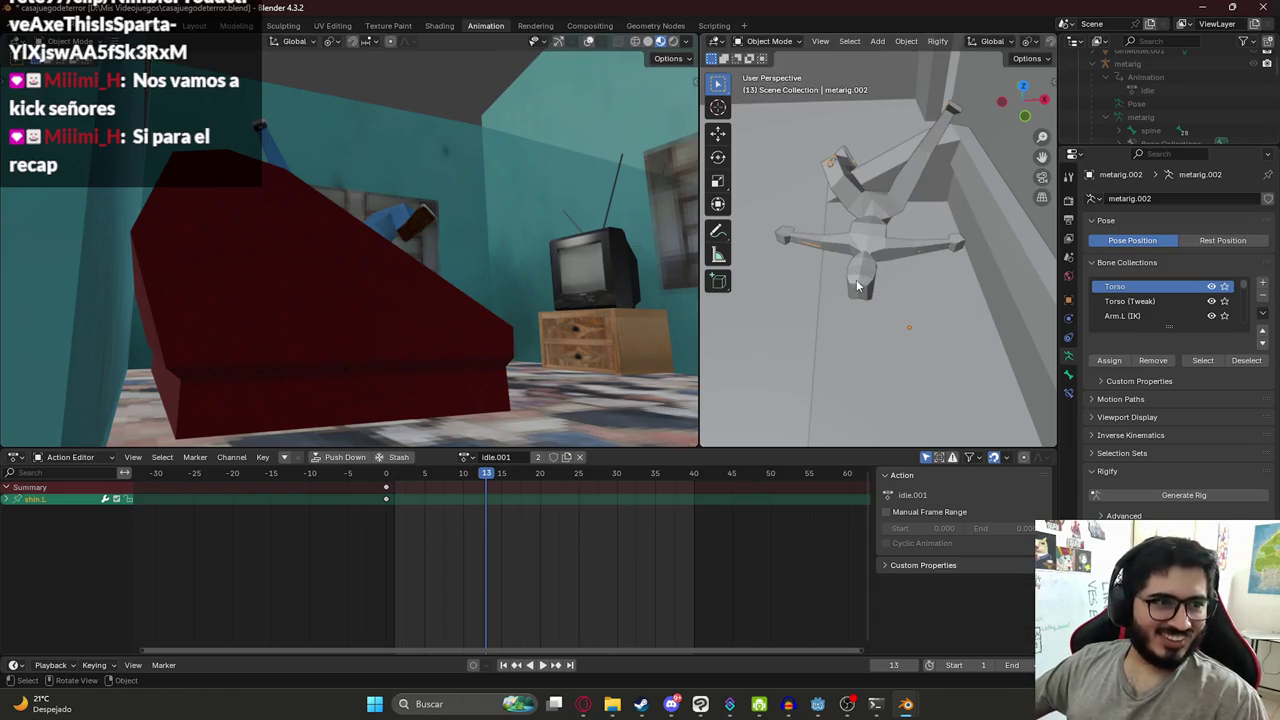
- Launch a fresh Blender instance via system search, close its splash screen, and show recent files
{"action": "middle_click_drag", "start_coordinate": [856, 279], "coordinate": [867, 315]}
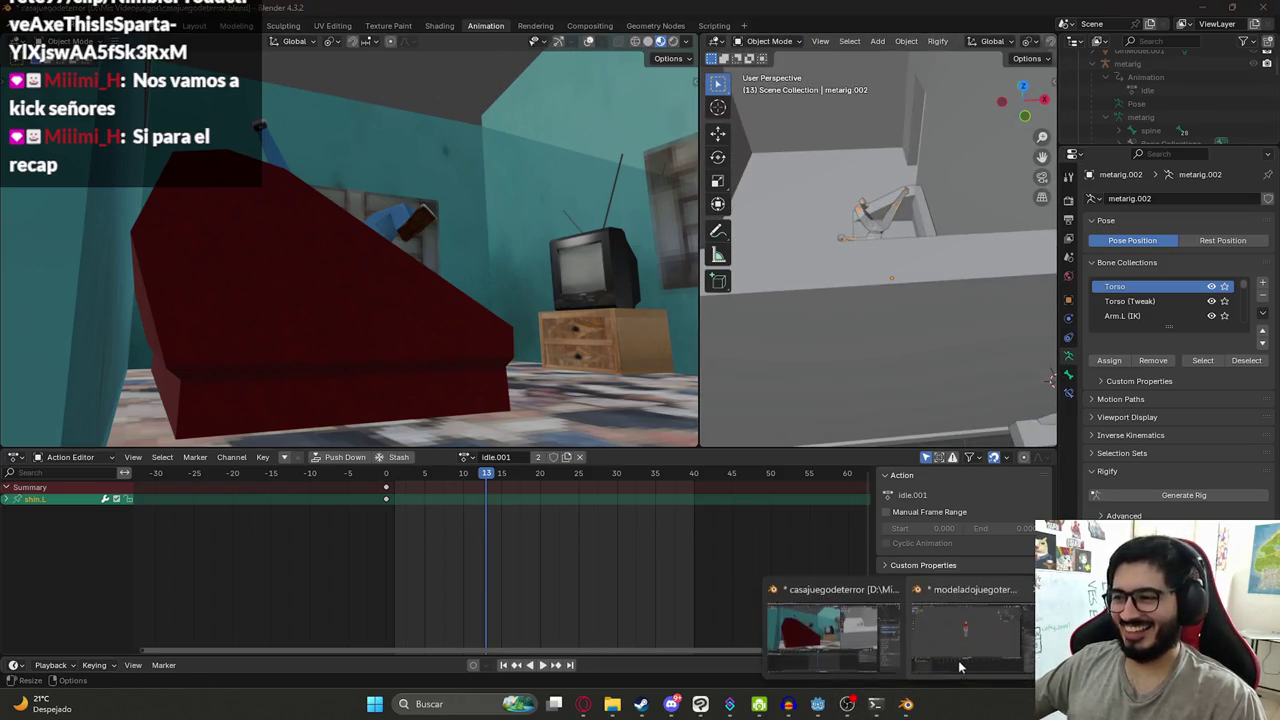
{"action": "mouse_move", "coordinate": [905, 704]}
{"action": "left_click", "coordinate": [955, 625]}
{"action": "key", "text": "super"}
{"action": "type", "text": "blender"}
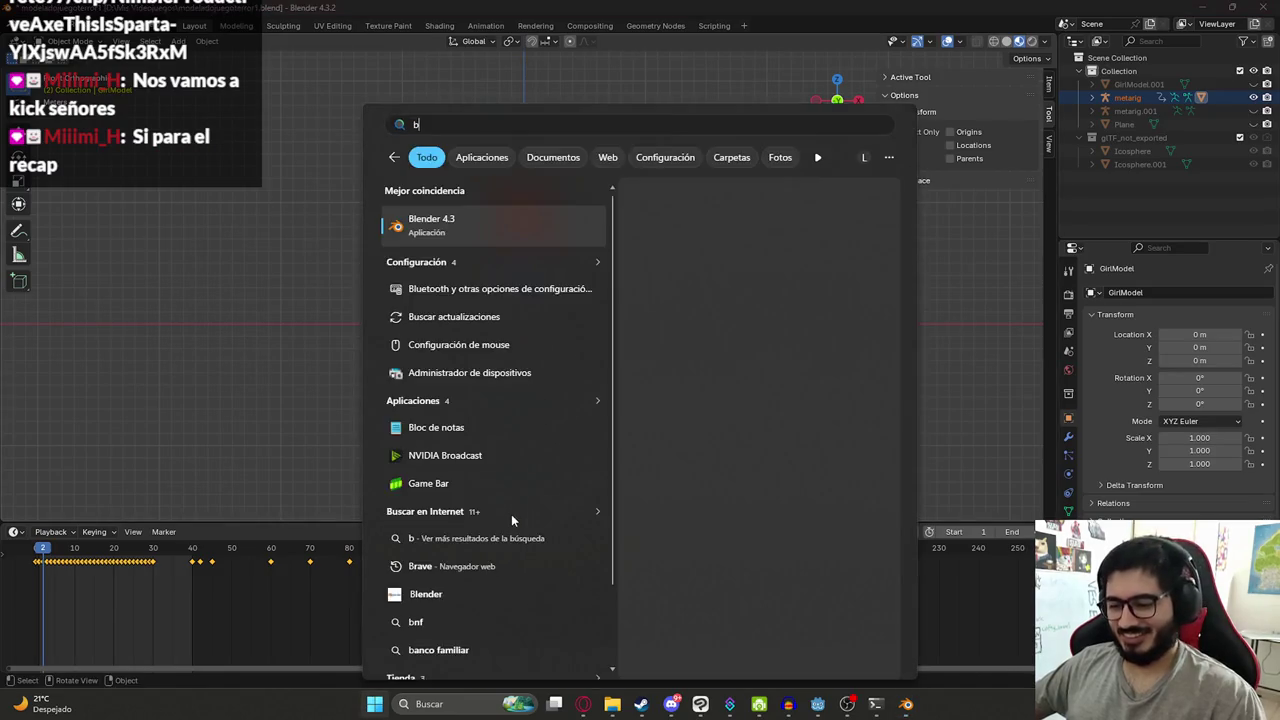
{"action": "key", "text": "Return"}
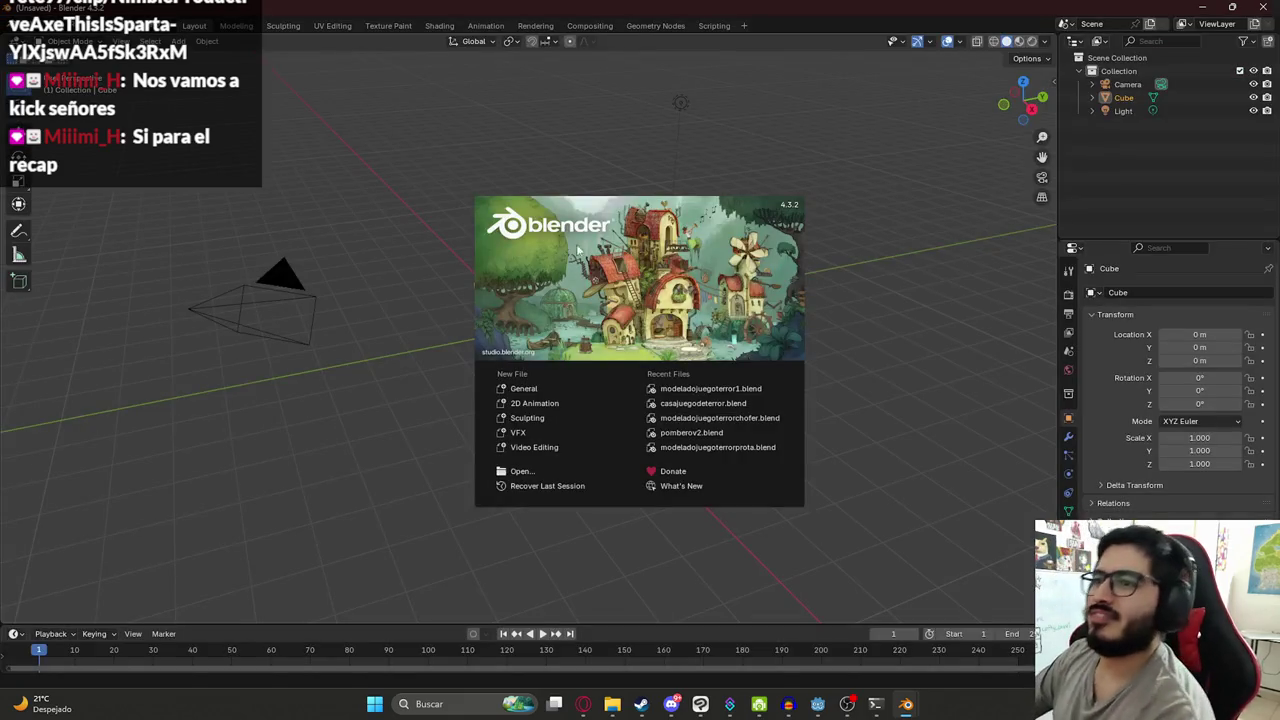
{"action": "left_click", "coordinate": [597, 261]}
{"action": "left_click", "coordinate": [18, 25]}
{"action": "mouse_move", "coordinate": [62, 65]}
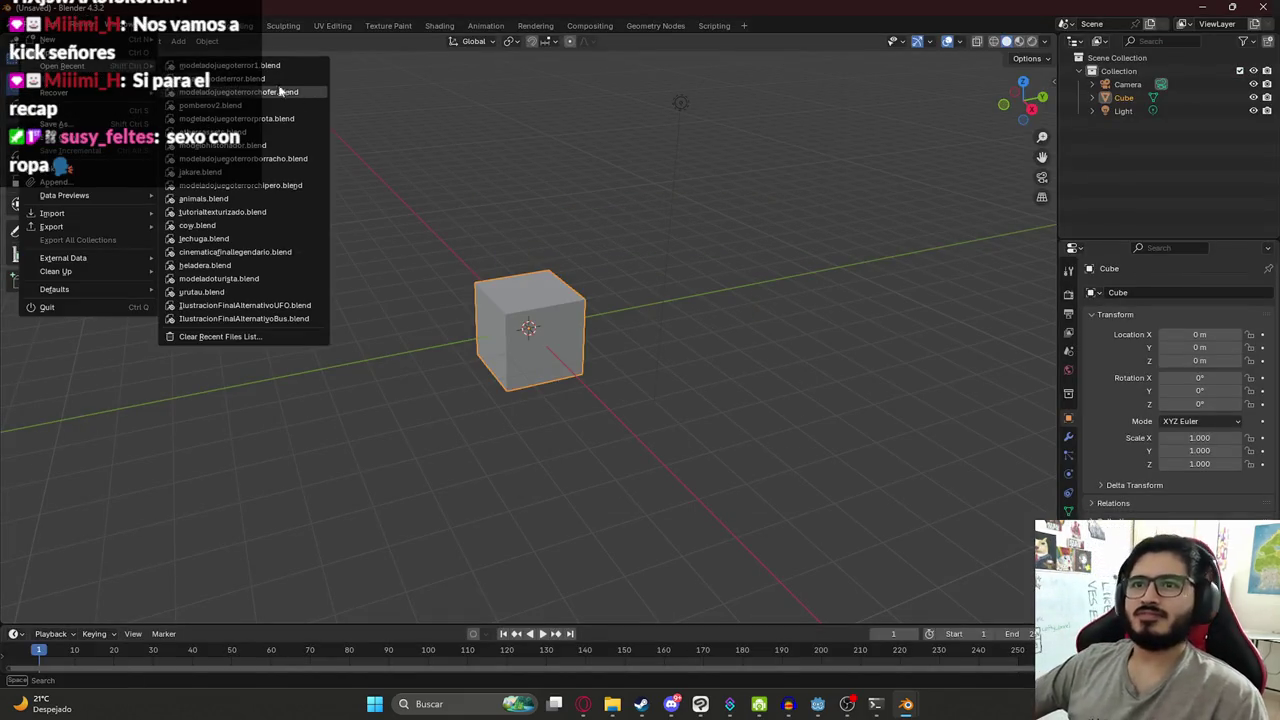
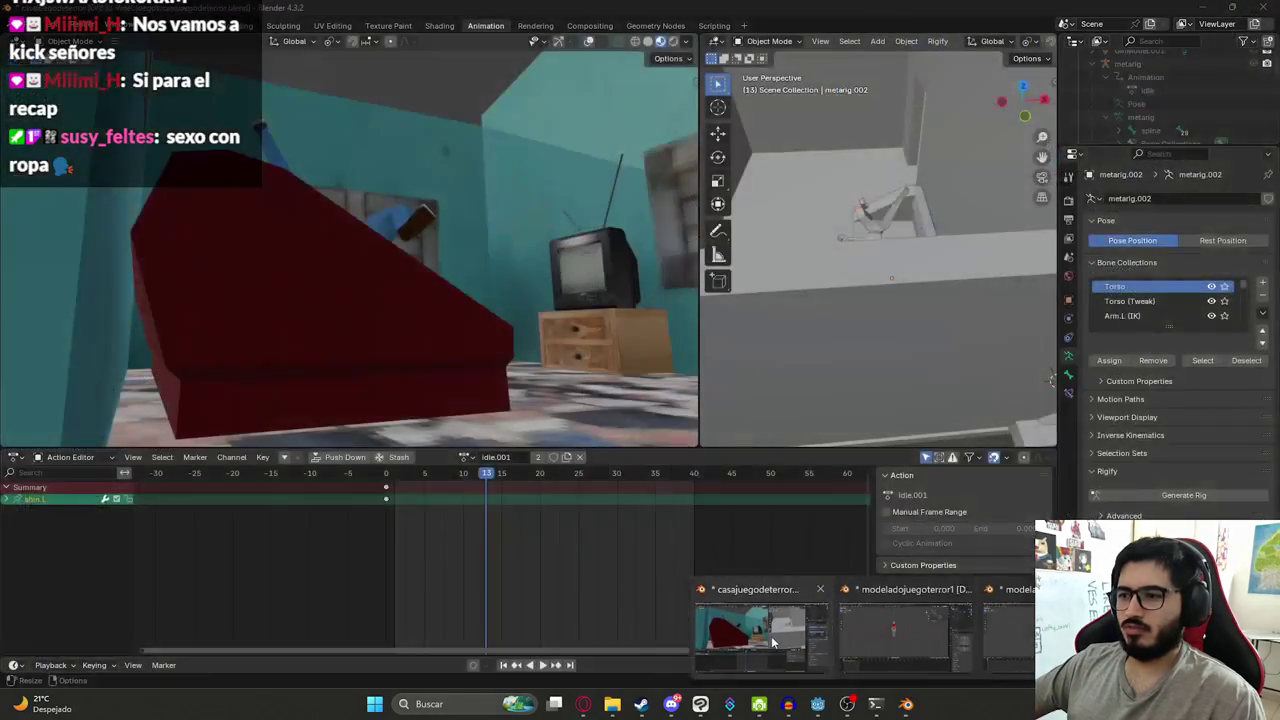
- Paste the copied character into the room scene and move it onto the couch in Top view
{"action": "left_click", "coordinate": [862, 636]}
{"action": "key", "text": "ctrl+v"}
{"action": "key", "text": "KP_Decimal"}
{"action": "key", "text": "KP_7"}
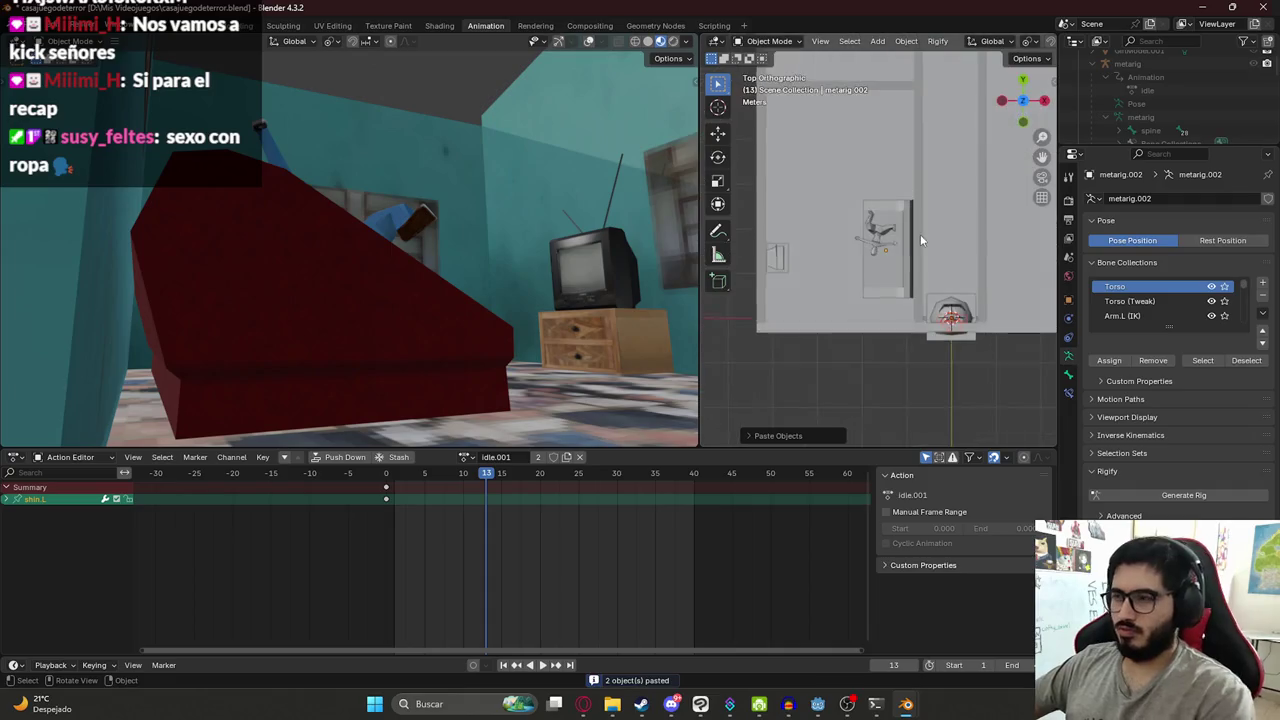
{"action": "key", "text": "g"}
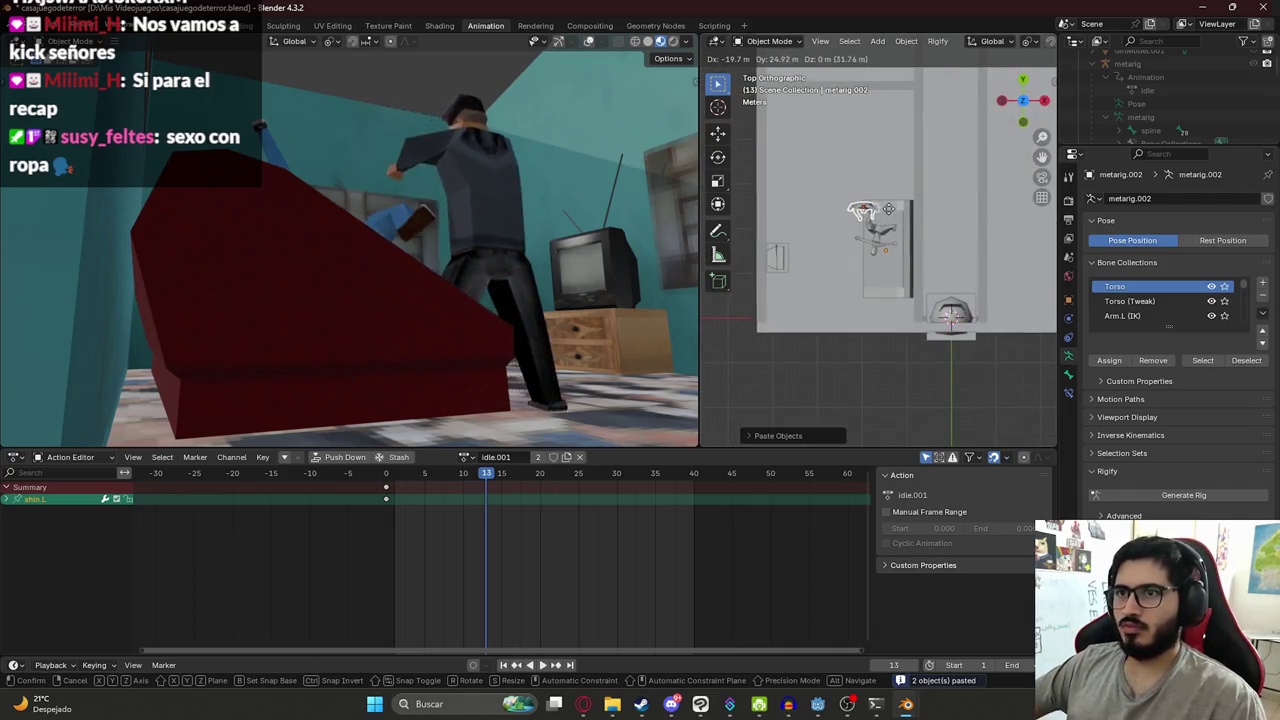
{"action": "left_click", "coordinate": [901, 219]}
- Reposition the pasted torso from a top-down view, then select the character's rig
{"action": "scroll", "coordinate": [901, 219], "scroll_direction": "up", "scroll_amount": 3}
{"action": "mouse_move", "coordinate": [901, 219]}
{"action": "middle_mouse_down"}
{"action": "mouse_move", "coordinate": [882, 130]}
{"action": "mouse_move", "coordinate": [940, 268]}
{"action": "middle_mouse_up"}
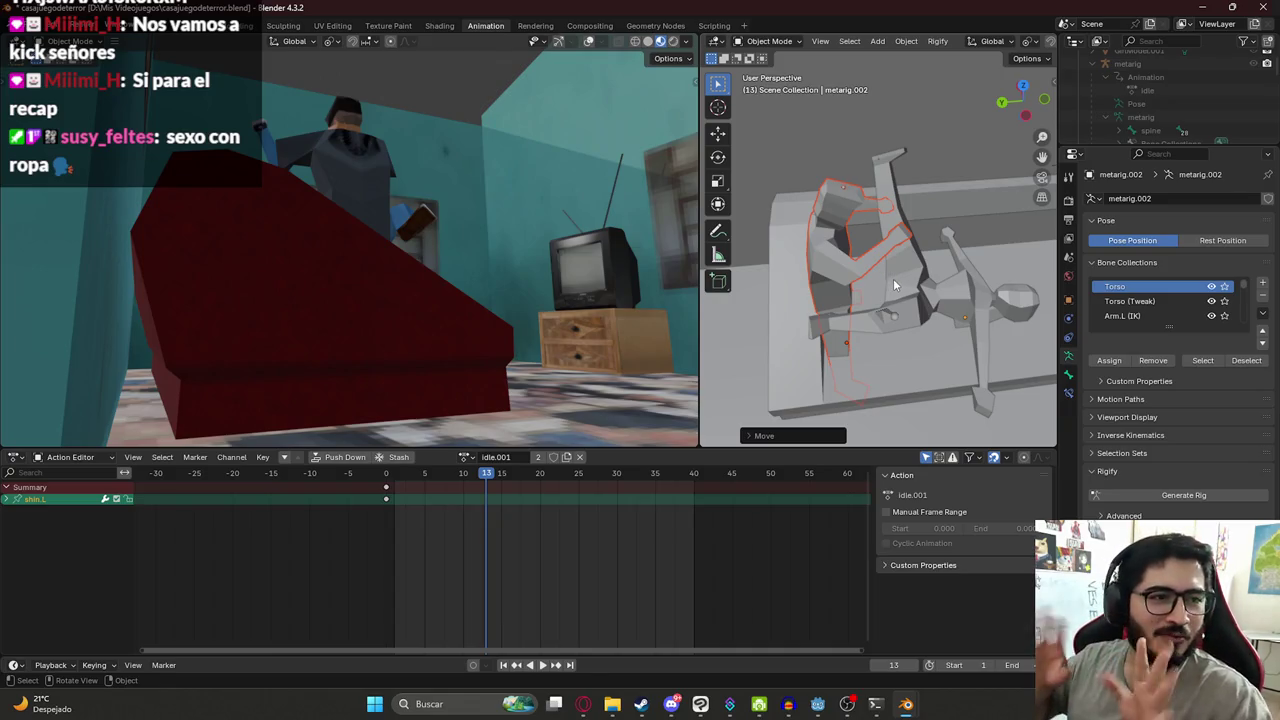
{"action": "middle_click_drag", "start_coordinate": [935, 295], "coordinate": [892, 287]}
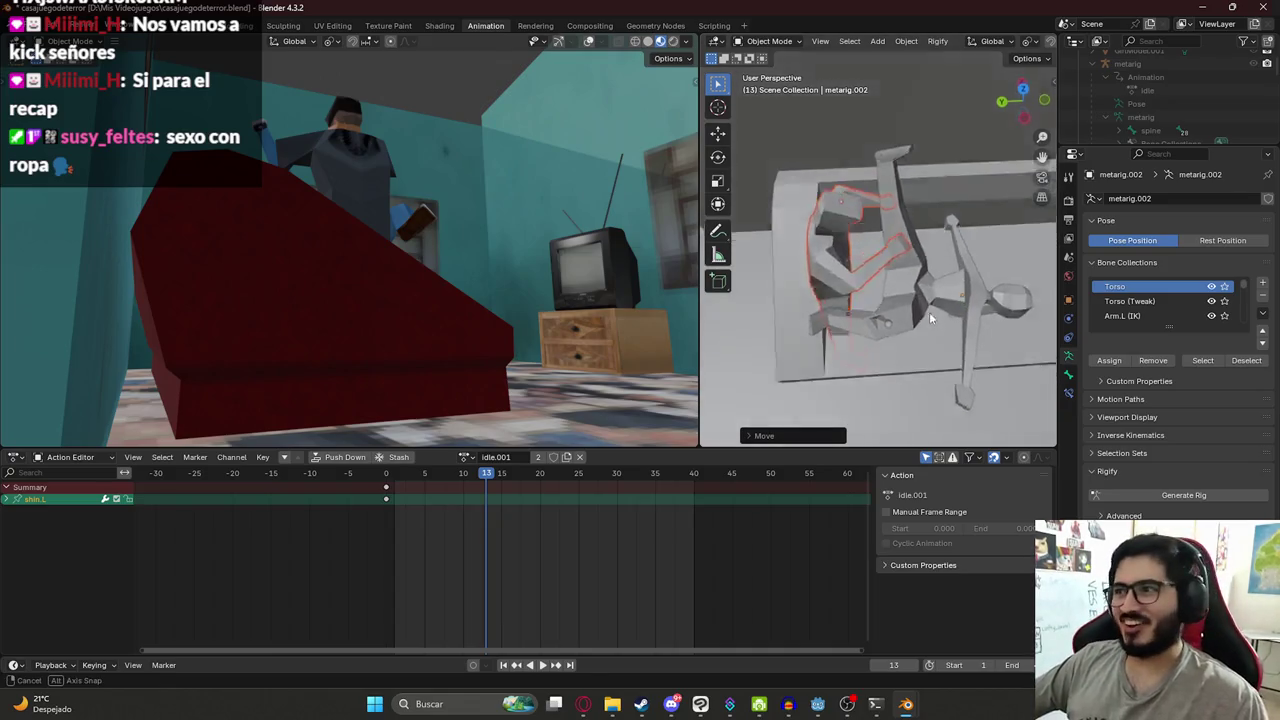
{"action": "key", "text": "KP_7"}
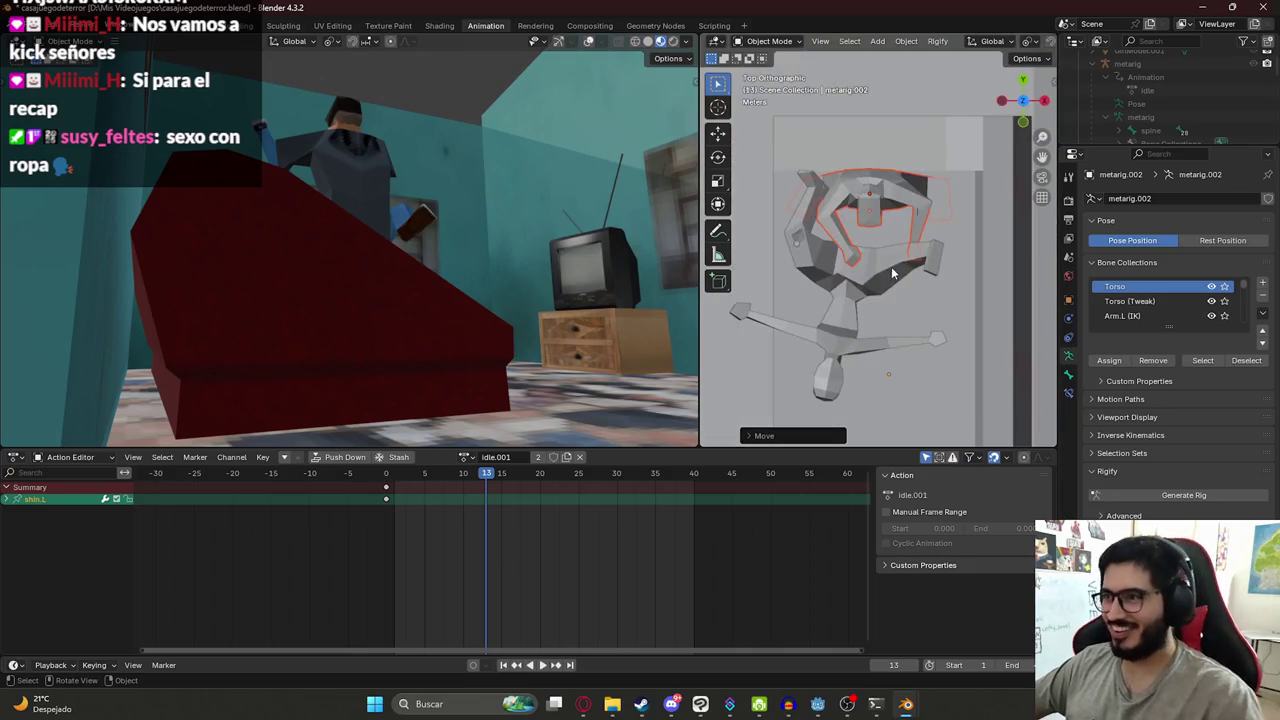
{"action": "key", "text": "g"}
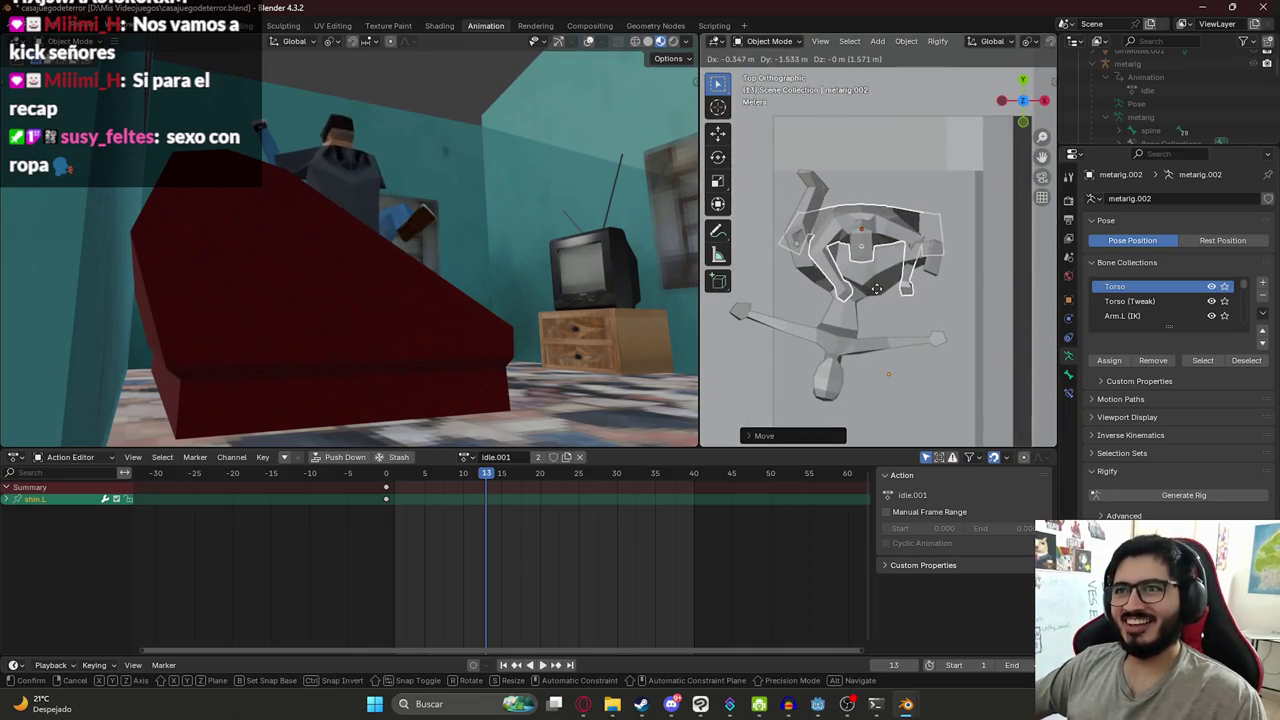
{"action": "right_click", "coordinate": [825, 262]}
{"action": "middle_click_drag", "start_coordinate": [825, 262], "coordinate": [832, 198]}
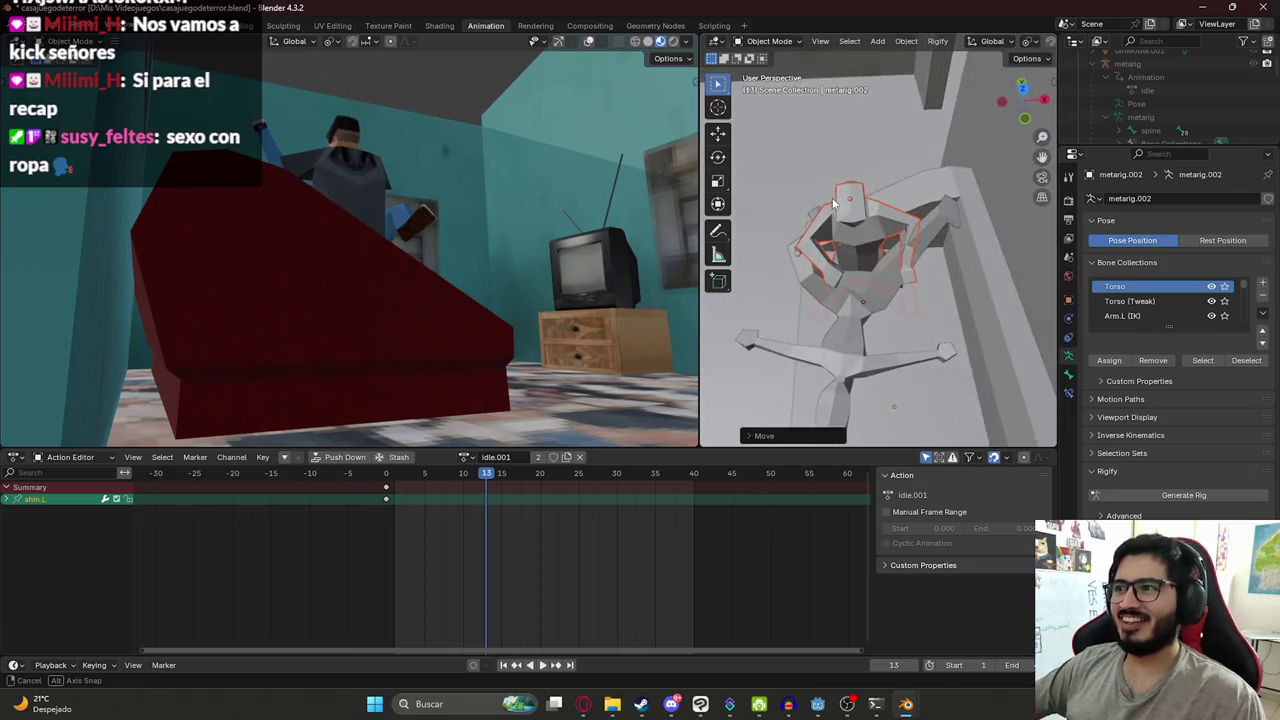
{"action": "left_click", "coordinate": [849, 200]}
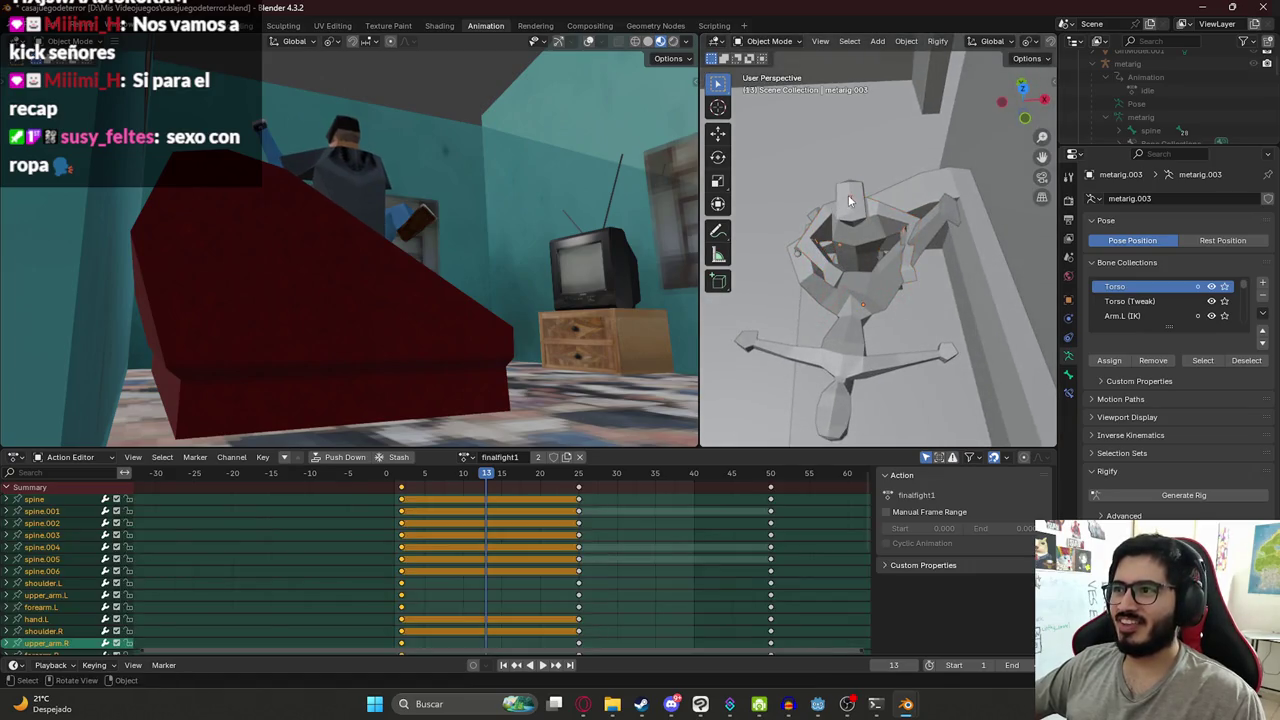
{"action": "left_click", "coordinate": [779, 47]}
- In Pose Mode, rotate the spine.003 bone so the torso slumps forward
{"action": "left_click", "coordinate": [772, 88]}
{"action": "middle_click_drag", "start_coordinate": [872, 266], "coordinate": [940, 260]}
{"action": "mouse_move", "coordinate": [978, 253]}
{"action": "middle_mouse_down"}
{"action": "mouse_move", "coordinate": [900, 258]}
{"action": "mouse_move", "coordinate": [957, 236]}
{"action": "middle_mouse_up"}
{"action": "left_click", "coordinate": [864, 256]}
{"action": "key", "text": "r"}
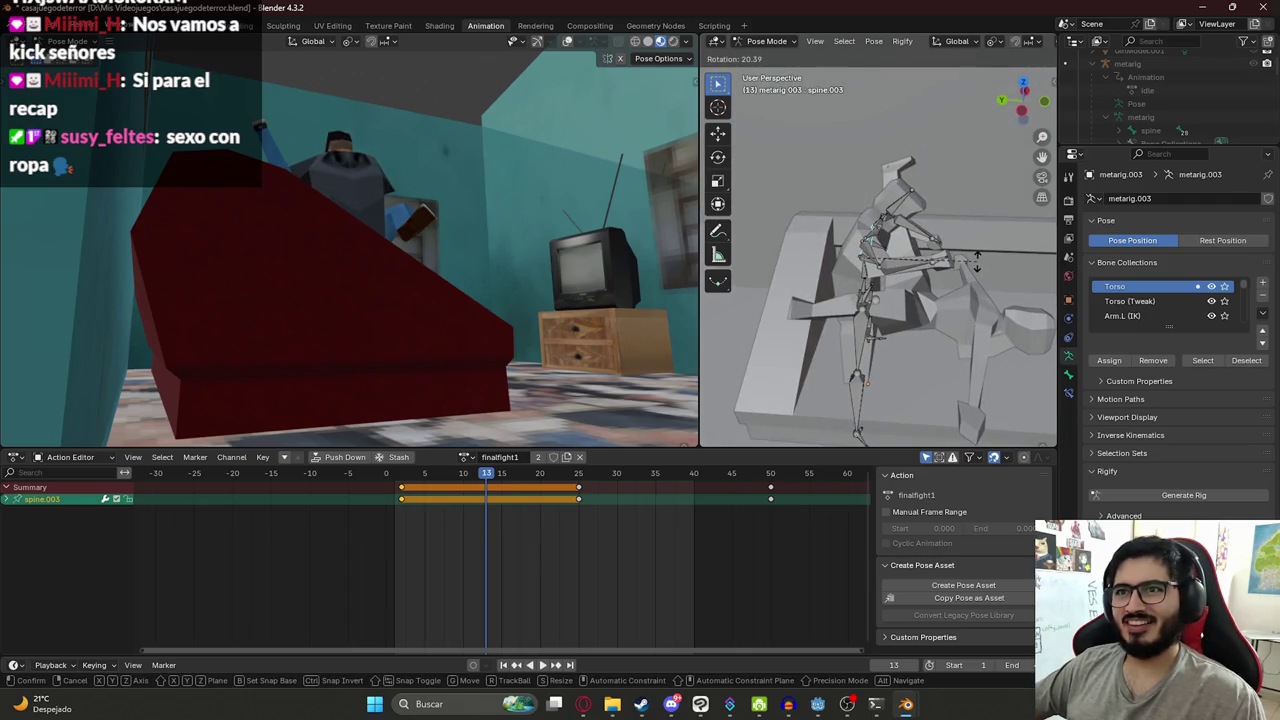
{"action": "left_click", "coordinate": [977, 262]}
- Lower the whole rig straight down along Z onto the couch
{"action": "key", "text": "a"}
{"action": "key", "text": "g"}
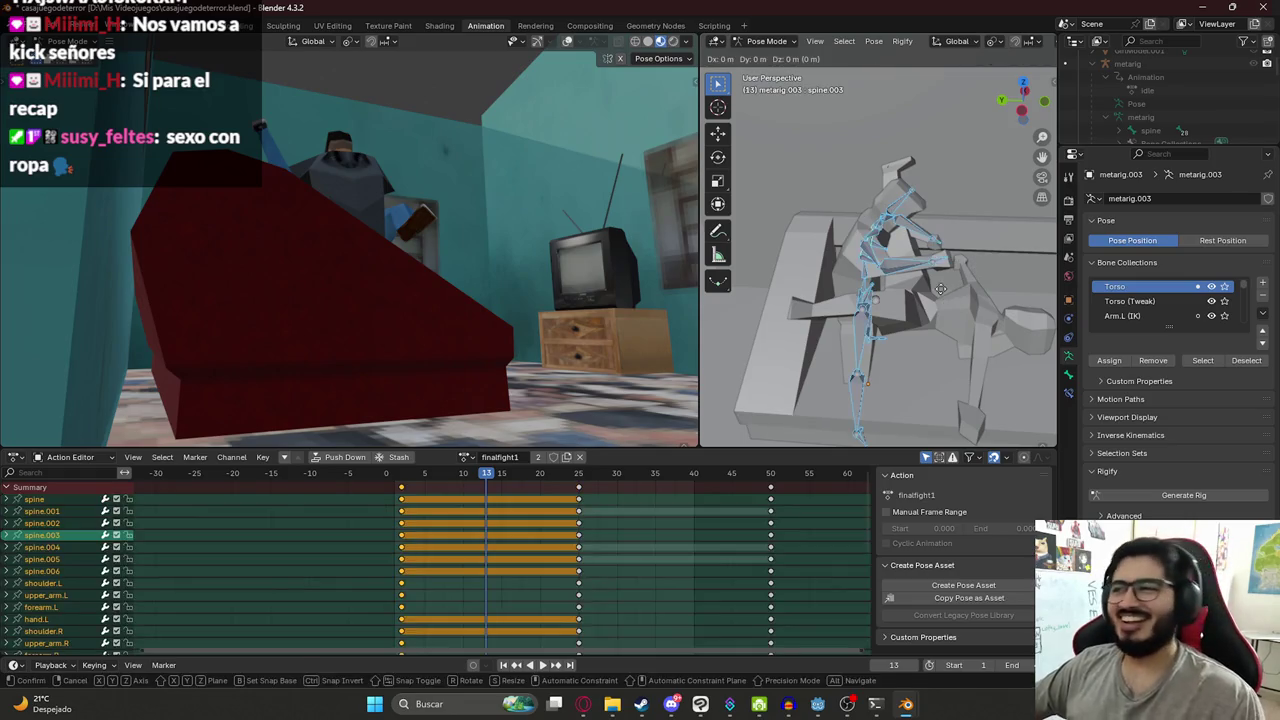
{"action": "key", "text": "z"}
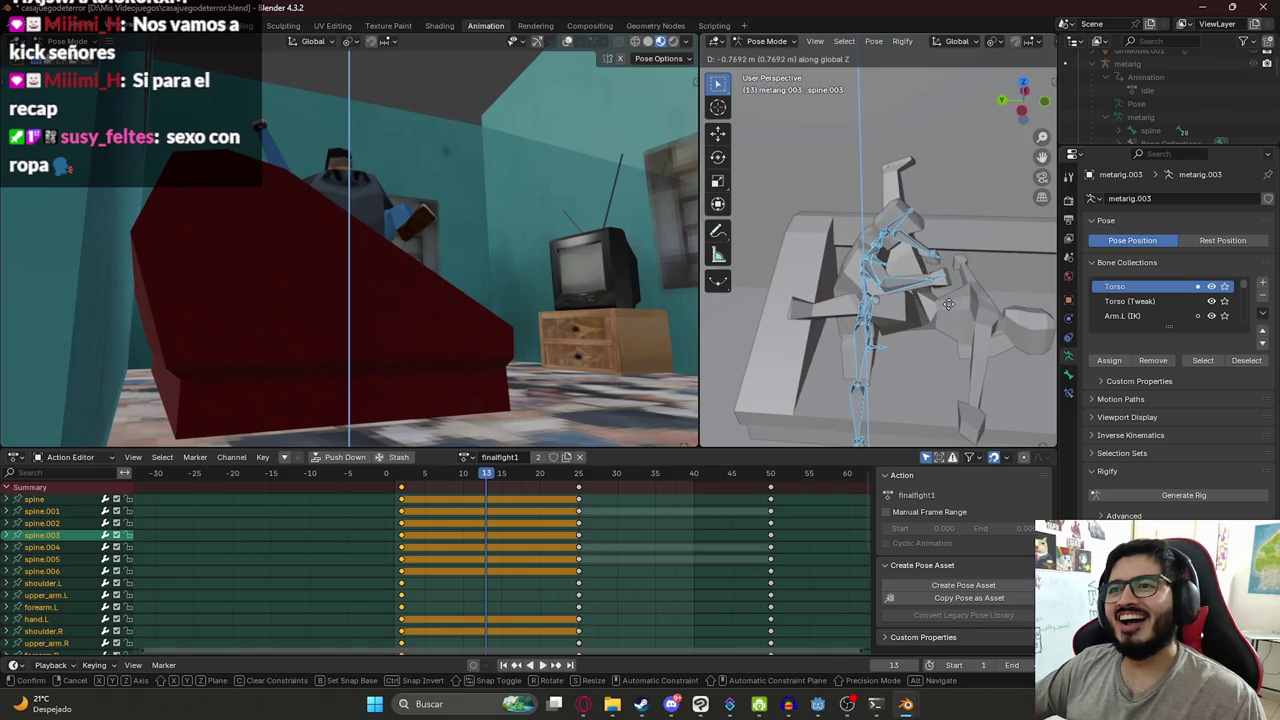
{"action": "left_click", "coordinate": [948, 303]}
- Bend both shins, shin.R and shin.L, around their local X axis
{"action": "mouse_move", "coordinate": [928, 321]}
{"action": "middle_mouse_down"}
{"action": "mouse_move", "coordinate": [780, 295]}
{"action": "mouse_move", "coordinate": [806, 368]}
{"action": "middle_mouse_up"}
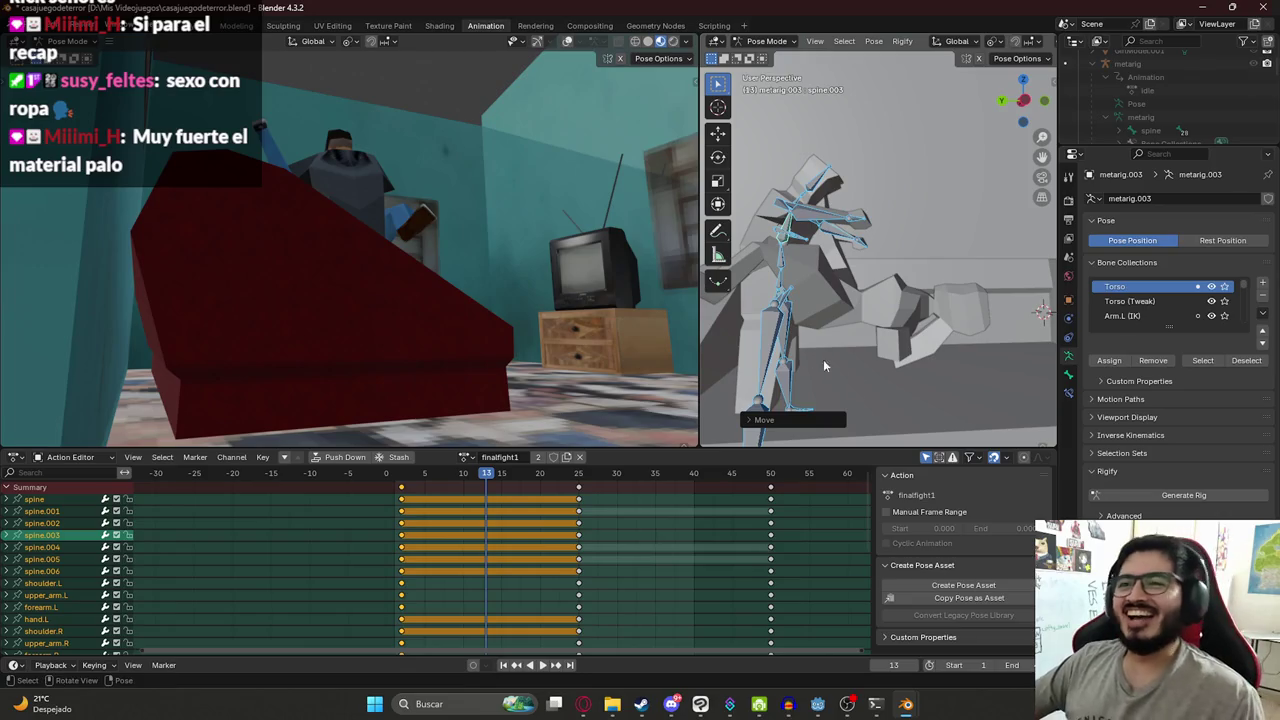
{"action": "mouse_move", "coordinate": [784, 359]}
{"action": "middle_mouse_down"}
{"action": "mouse_move", "coordinate": [899, 364]}
{"action": "mouse_move", "coordinate": [880, 330]}
{"action": "middle_mouse_up"}
{"action": "left_click", "coordinate": [907, 377]}
{"action": "left_click", "coordinate": [875, 305]}
{"action": "left_click", "coordinate": [795, 295], "text": "shift"}
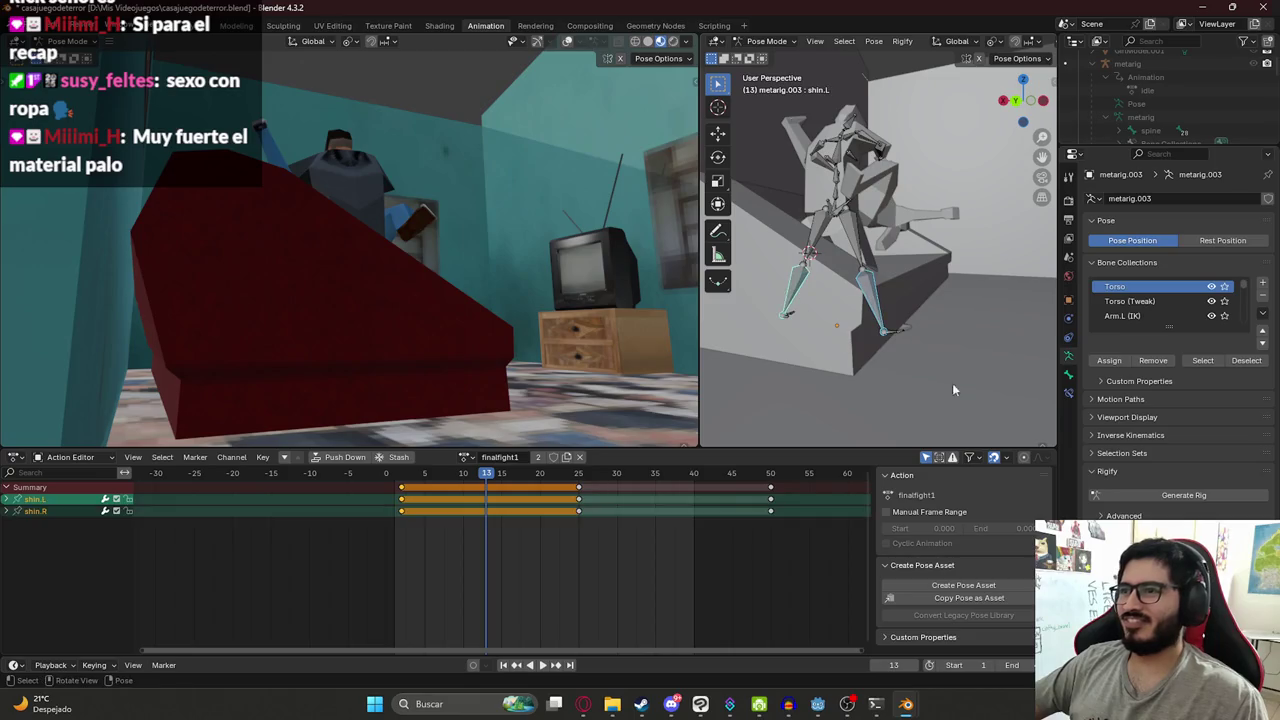
{"action": "key", "text": "r"}
{"action": "key", "text": "x"}
{"action": "key", "text": "x"}
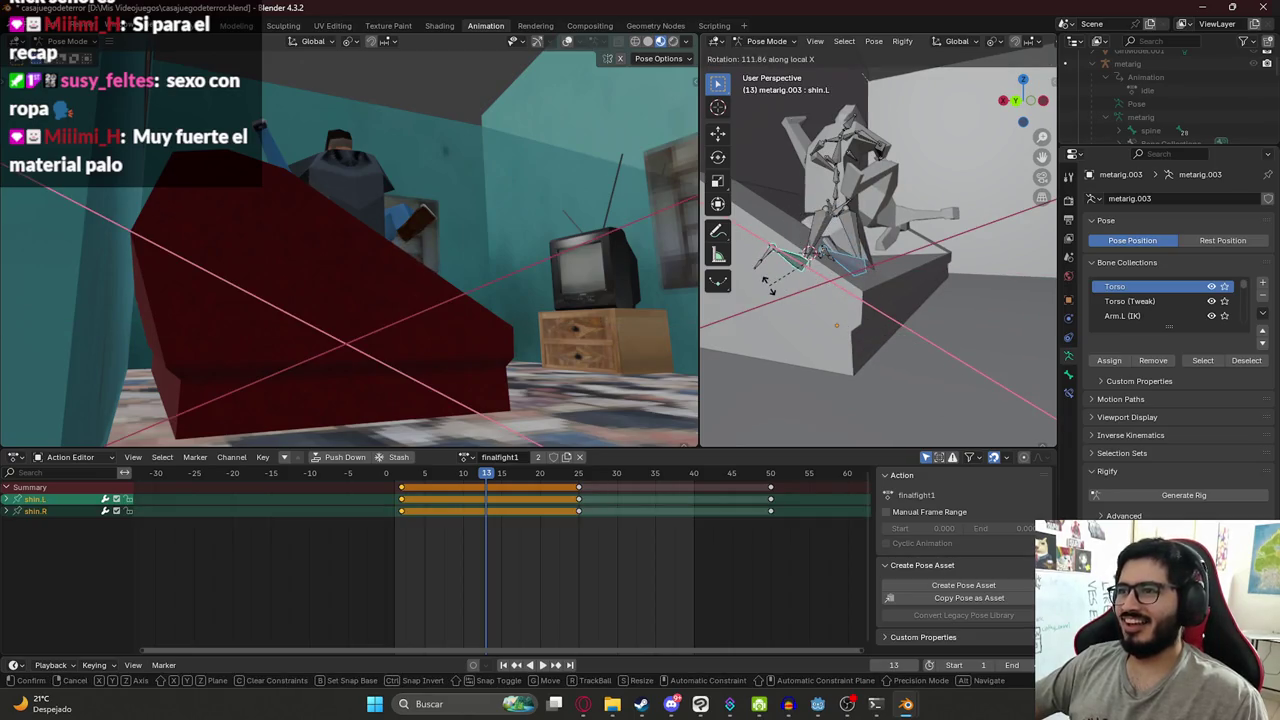
{"action": "left_click", "coordinate": [766, 288]}
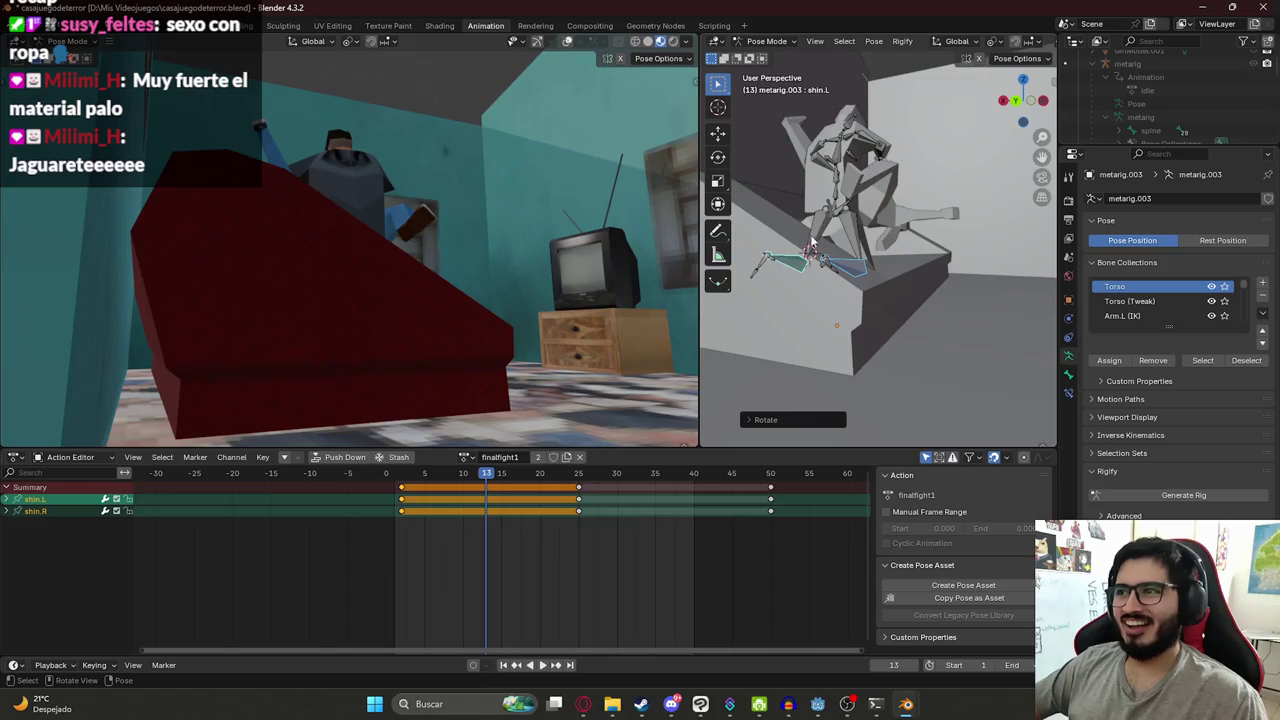
- Select thigh.R, then widen and re-angle the room view to check the couch
{"action": "middle_click_drag", "start_coordinate": [858, 235], "coordinate": [900, 328]}
{"action": "left_click", "coordinate": [900, 328]}
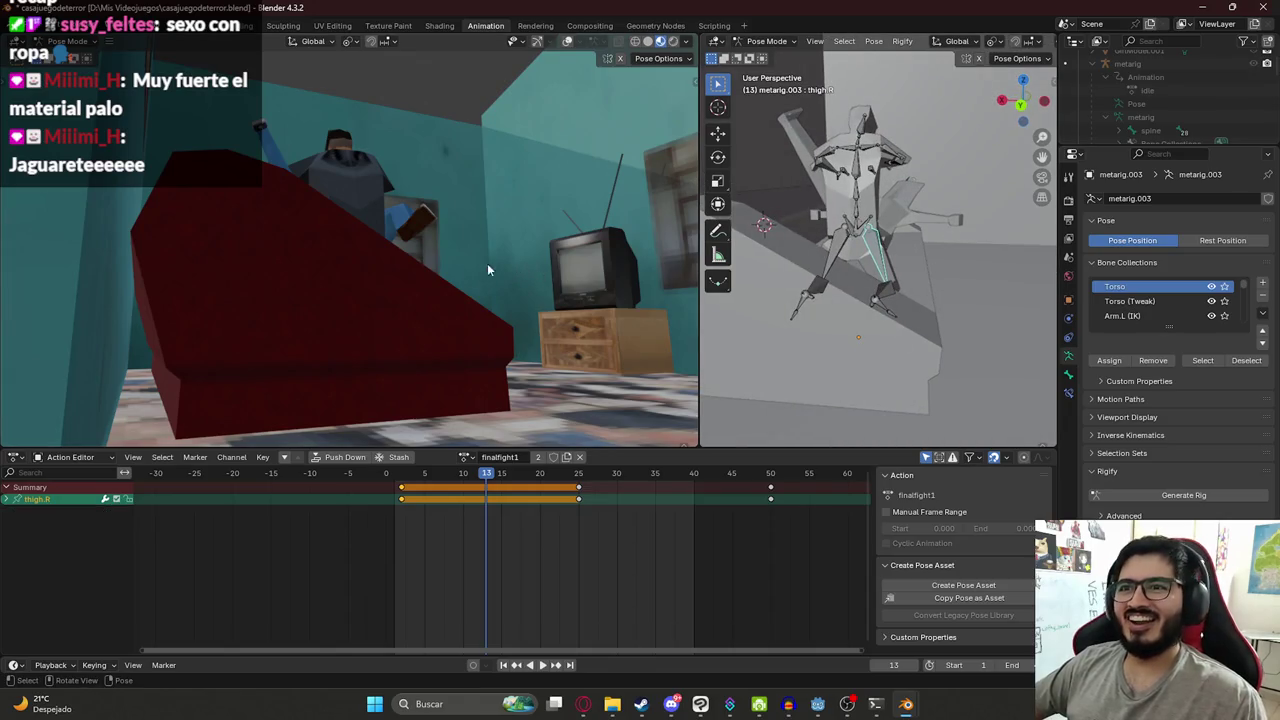
{"action": "scroll", "coordinate": [321, 249], "scroll_direction": "down", "scroll_amount": 3}
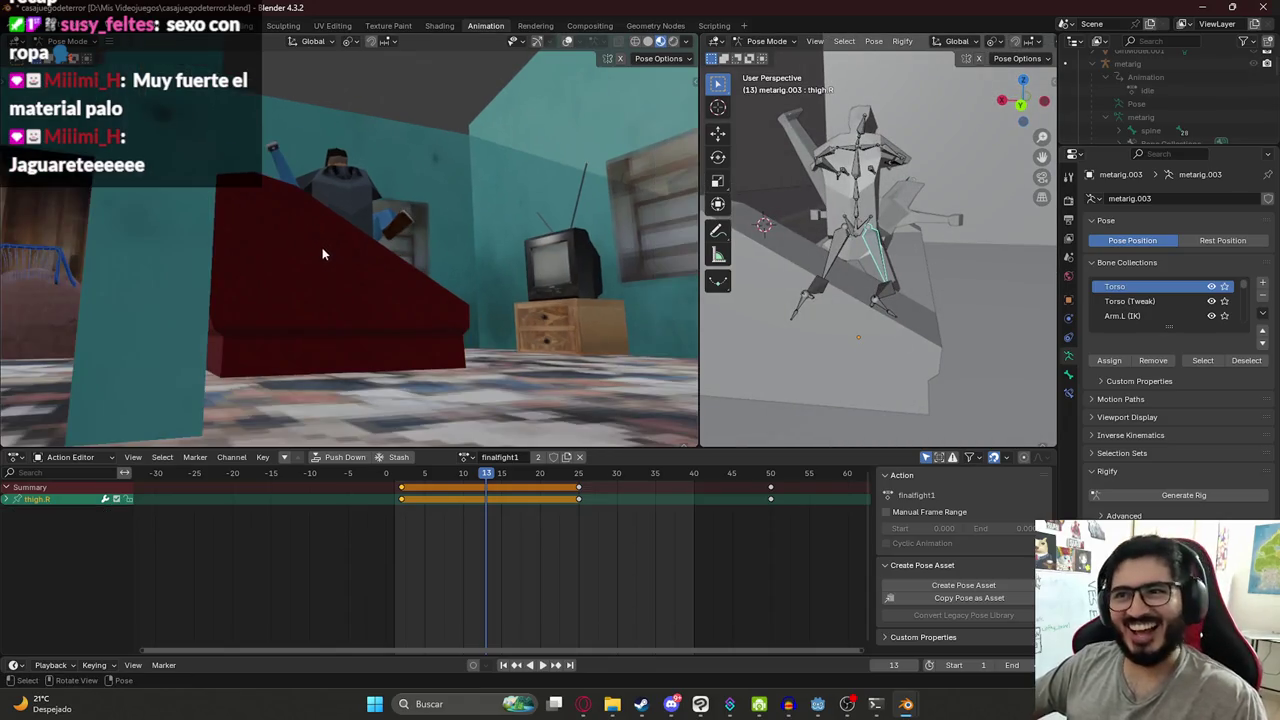
{"action": "middle_click_drag", "start_coordinate": [348, 262], "coordinate": [400, 265]}
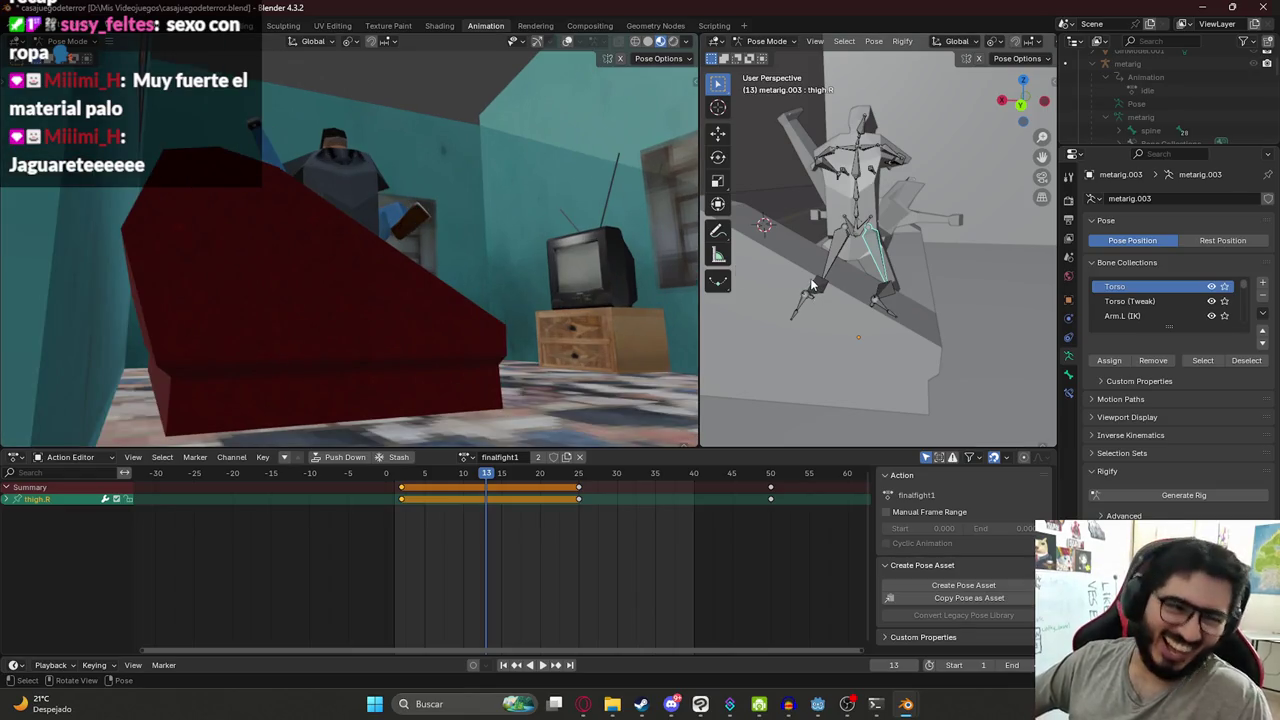
{"action": "left_click_drag", "start_coordinate": [699, 314], "coordinate": [773, 340]}
{"action": "mouse_move", "coordinate": [773, 340]}
{"action": "middle_mouse_down"}
{"action": "mouse_move", "coordinate": [469, 343]}
{"action": "mouse_move", "coordinate": [529, 320]}
{"action": "mouse_move", "coordinate": [474, 345]}
{"action": "mouse_move", "coordinate": [506, 307]}
{"action": "middle_mouse_up"}
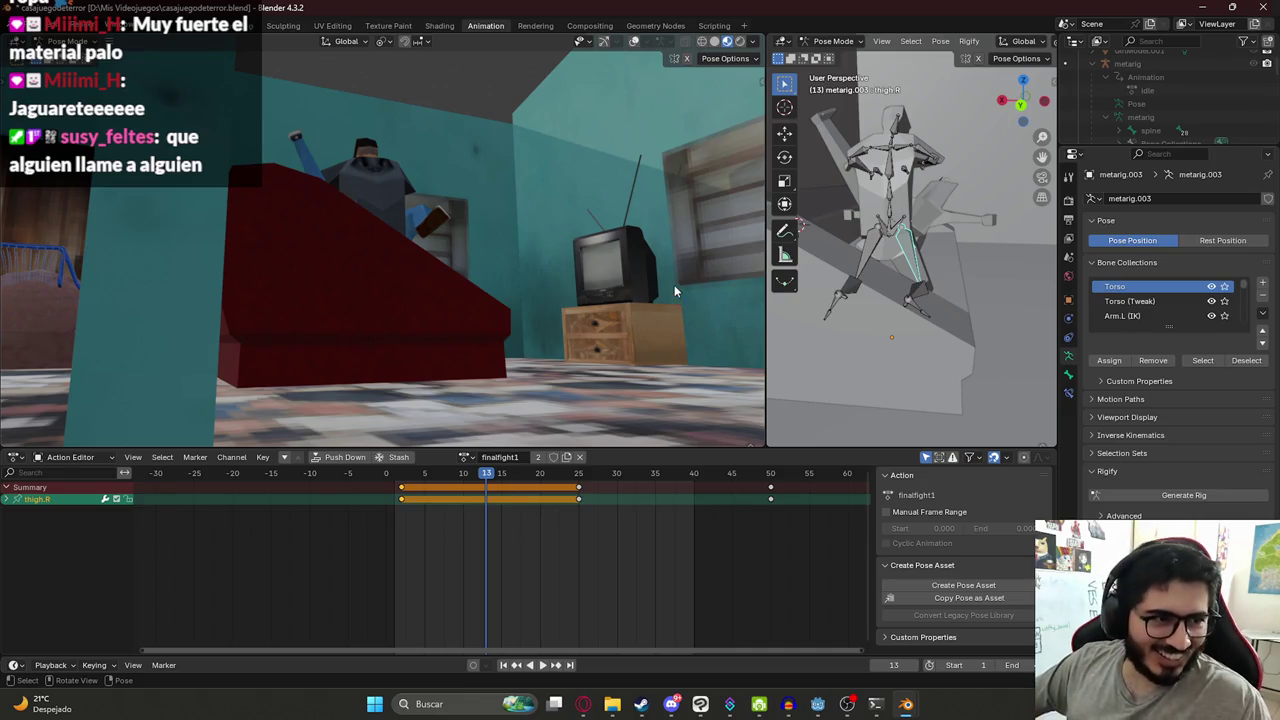
{"action": "mouse_move", "coordinate": [860, 250]}
{"action": "middle_mouse_down"}
{"action": "mouse_move", "coordinate": [843, 228]}
{"action": "mouse_move", "coordinate": [813, 225]}
{"action": "middle_mouse_up"}
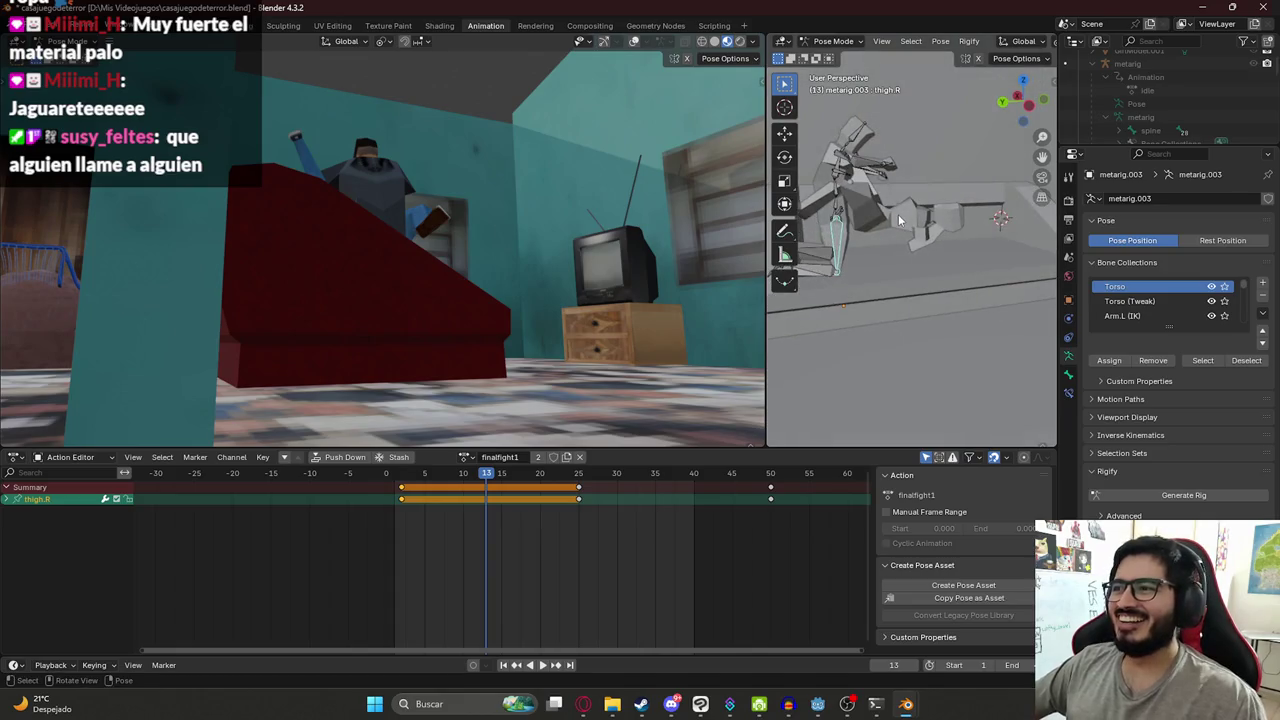
- Return to Object Mode and select the character mesh
{"action": "left_click", "coordinate": [833, 41]}
{"action": "left_click", "coordinate": [830, 52]}
{"action": "left_click", "coordinate": [899, 220]}
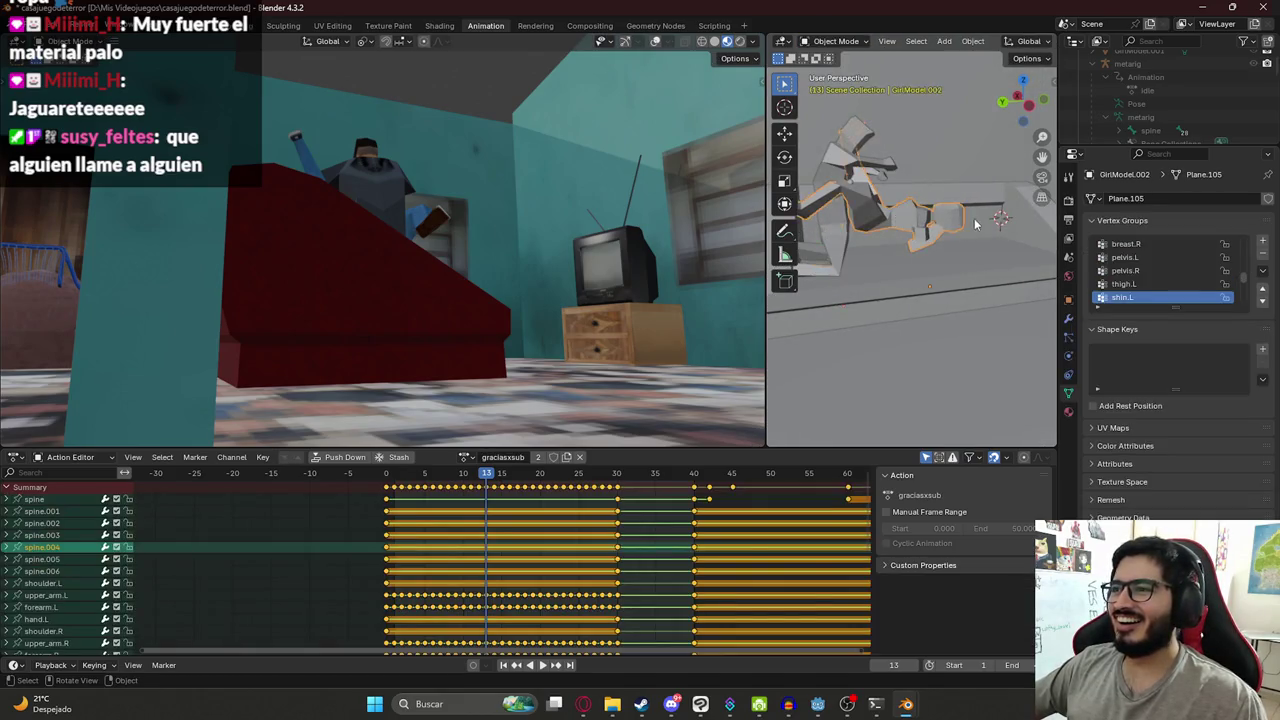
- Select the metarig.002 rig and put it in Pose Mode
{"action": "scroll", "coordinate": [973, 222], "scroll_direction": "up", "scroll_amount": 5}
{"action": "mouse_move", "coordinate": [973, 222]}
{"action": "middle_mouse_down"}
{"action": "mouse_move", "coordinate": [884, 219]}
{"action": "mouse_move", "coordinate": [896, 245]}
{"action": "middle_mouse_up"}
{"action": "left_click", "coordinate": [880, 265]}
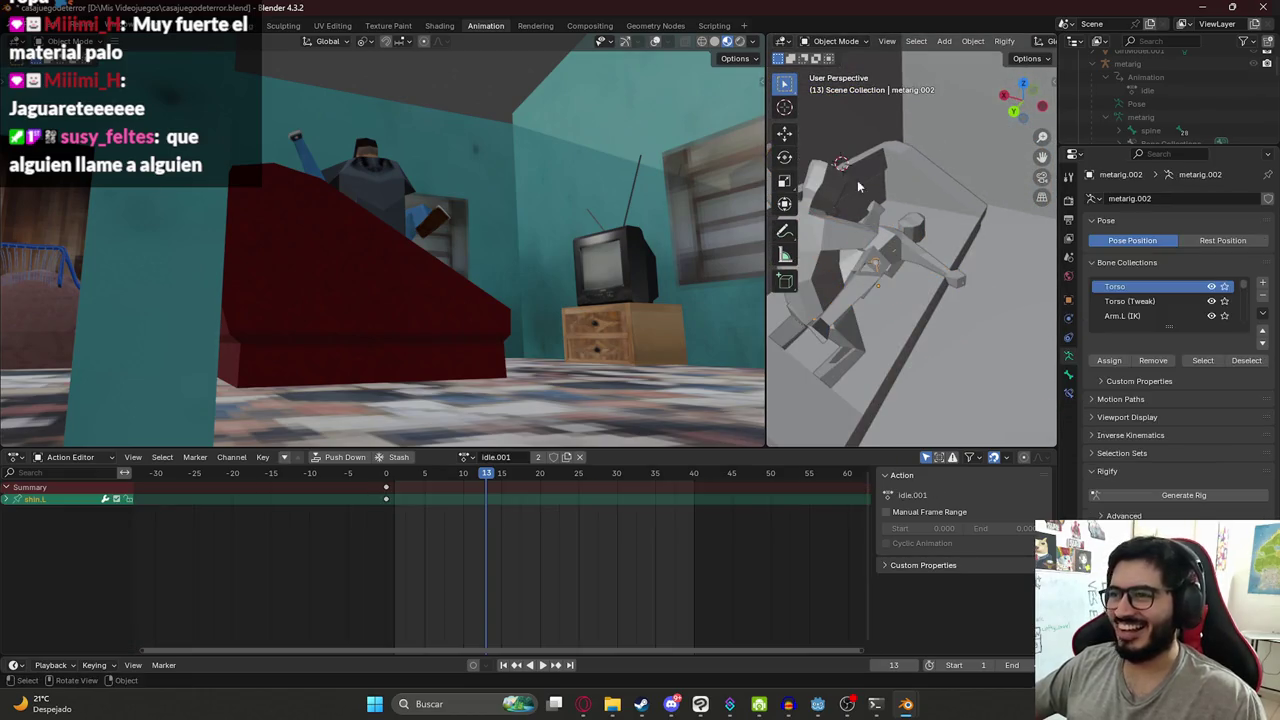
{"action": "left_click", "coordinate": [841, 41]}
{"action": "left_click", "coordinate": [841, 87]}
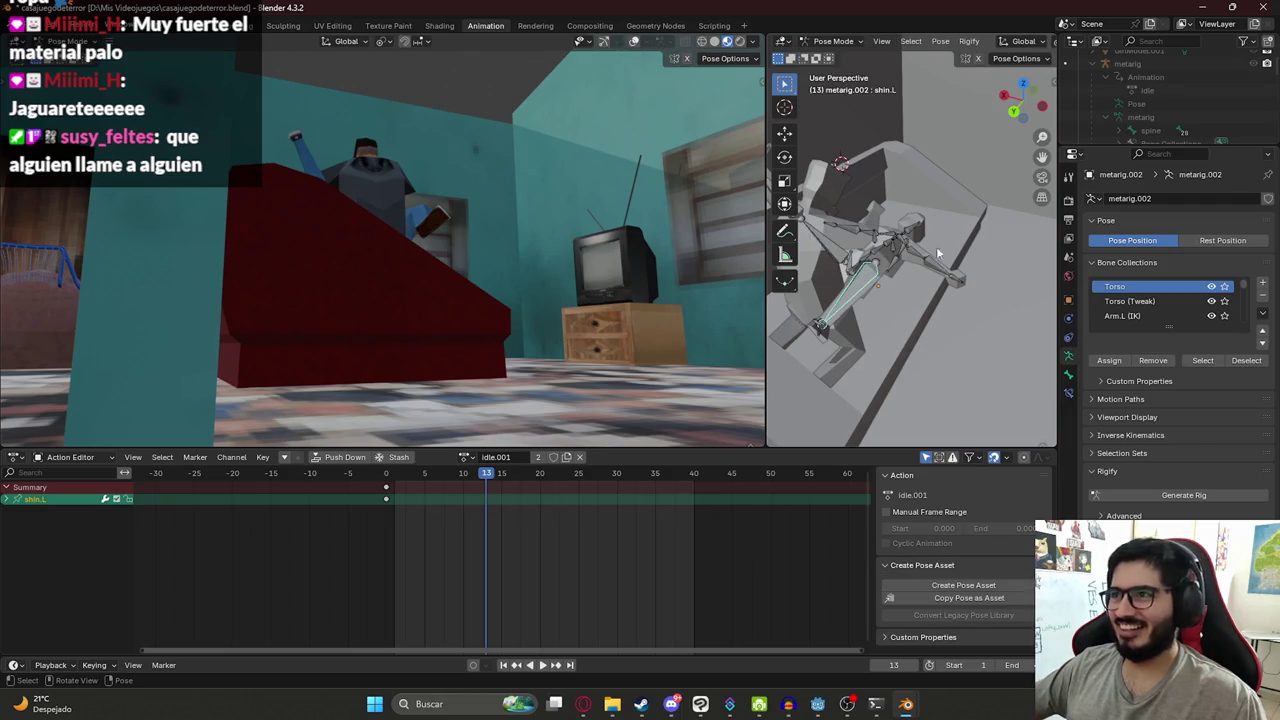
- Lower metarig.002 along Z, tilt it around X, and nudge it vertically onto the couch
{"action": "key", "text": "g"}
{"action": "key", "text": "z"}
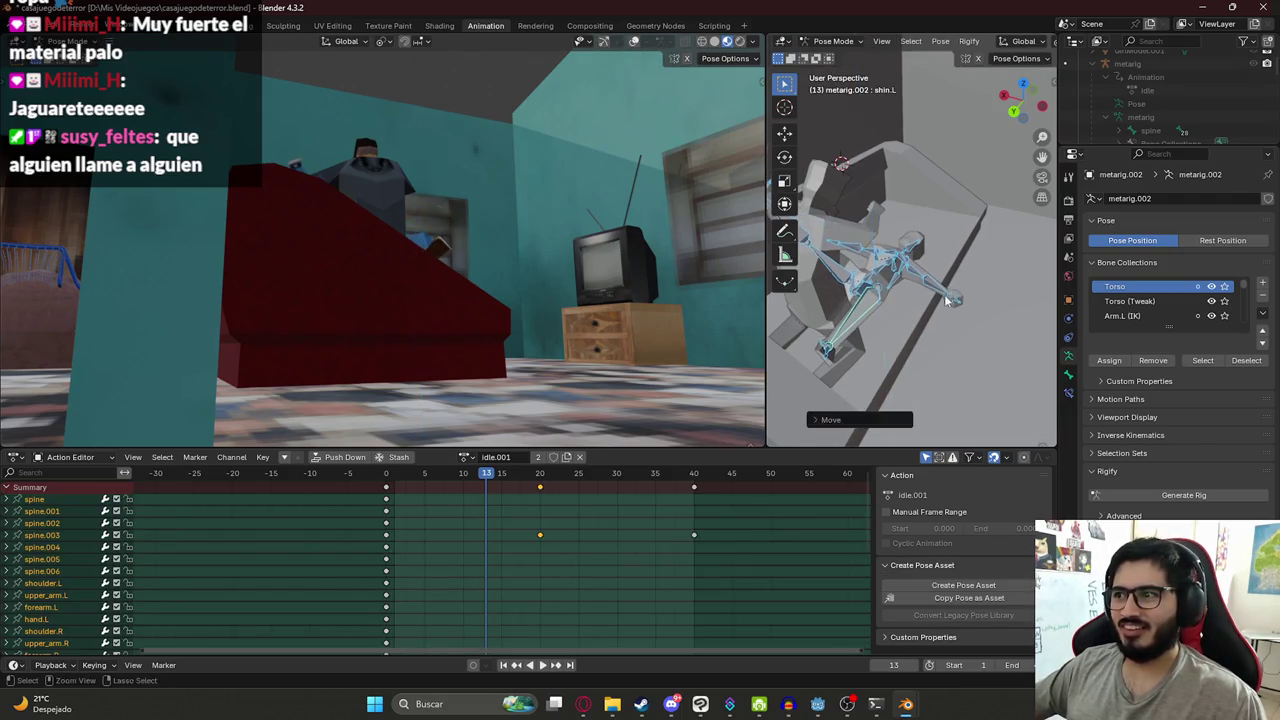
{"action": "middle_click_drag", "start_coordinate": [948, 291], "coordinate": [876, 300]}
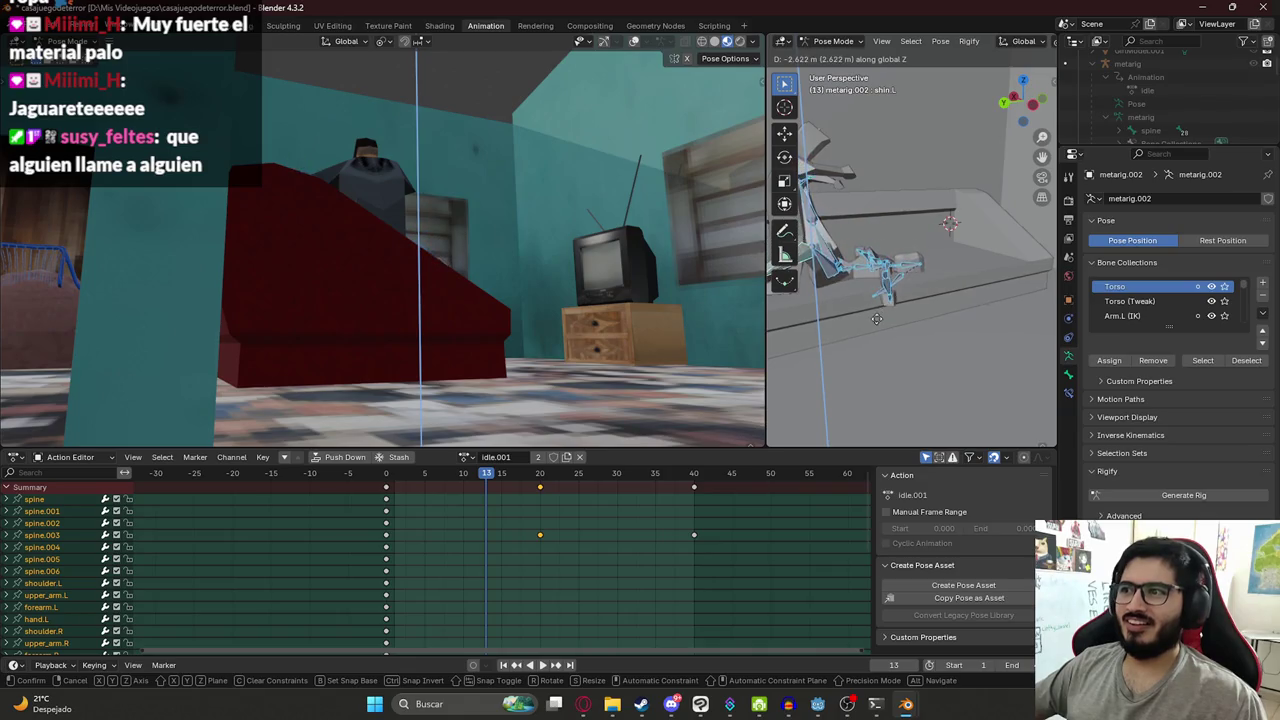
{"action": "left_click", "coordinate": [878, 287]}
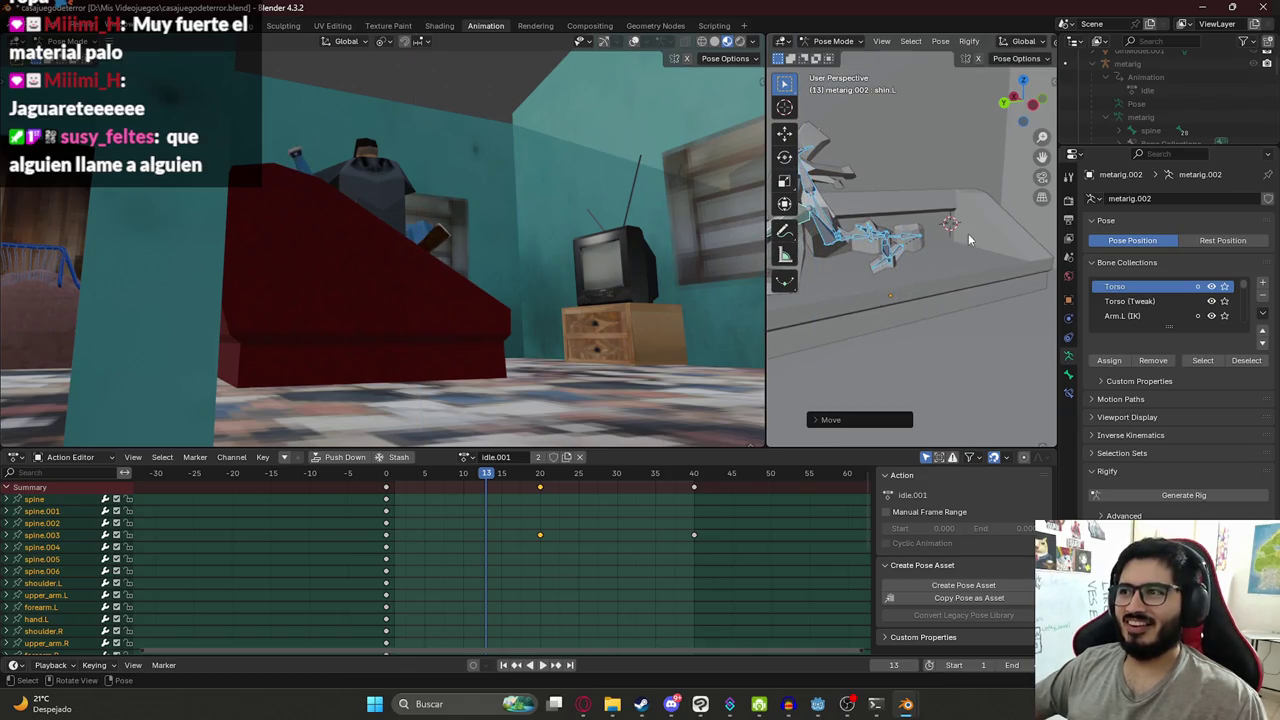
{"action": "key", "text": "r"}
{"action": "key", "text": "x"}
{"action": "left_click", "coordinate": [971, 264]}
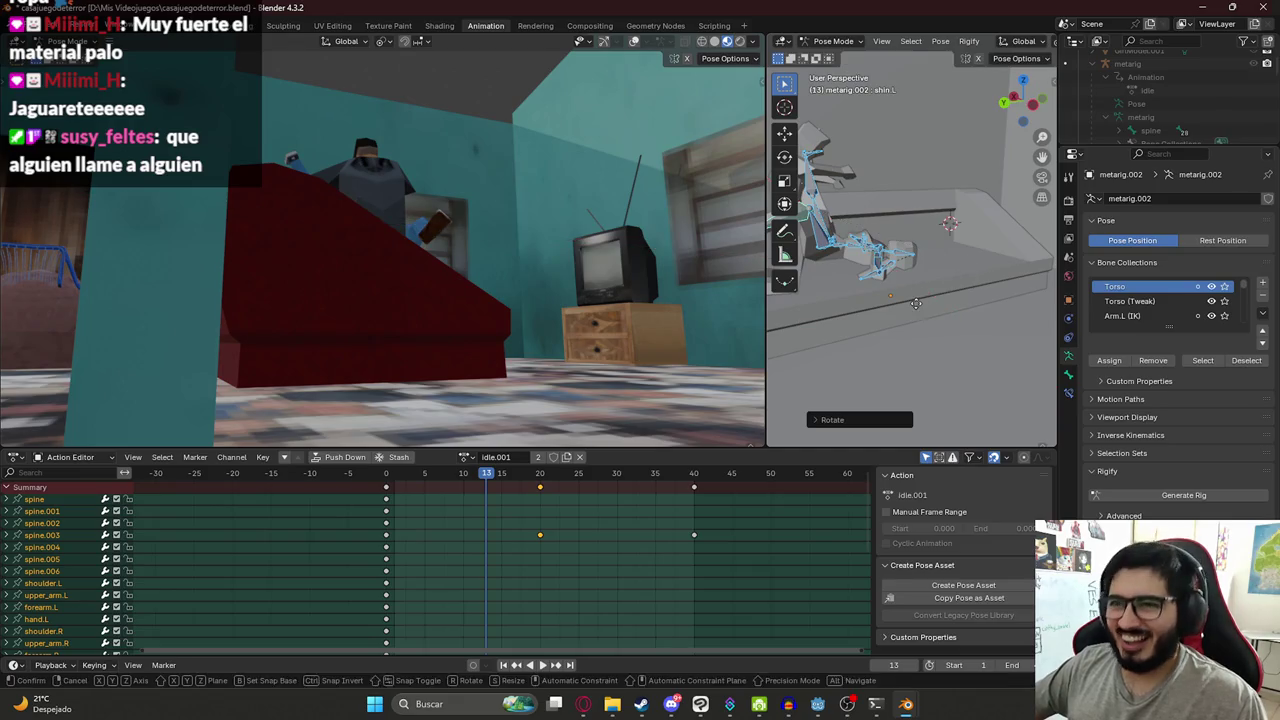
{"action": "key", "text": "g"}
{"action": "key", "text": "z"}
{"action": "left_click", "coordinate": [929, 300]}
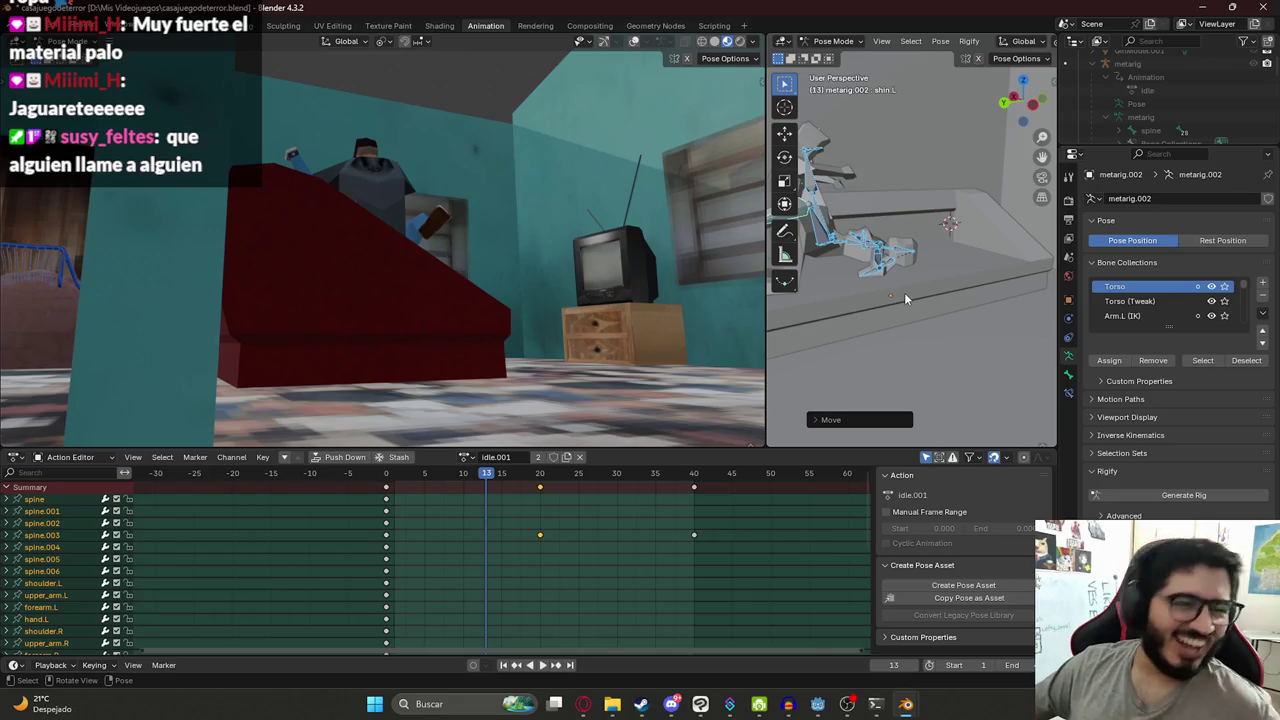
- Re-angle the room view and drag the dividers to make the 3D views taller and wider
{"action": "mouse_move", "coordinate": [514, 294]}
{"action": "middle_mouse_down"}
{"action": "mouse_move", "coordinate": [496, 285]}
{"action": "mouse_move", "coordinate": [498, 299]}
{"action": "mouse_move", "coordinate": [508, 285]}
{"action": "middle_mouse_up"}
{"action": "left_click_drag", "start_coordinate": [765, 353], "coordinate": [707, 360]}
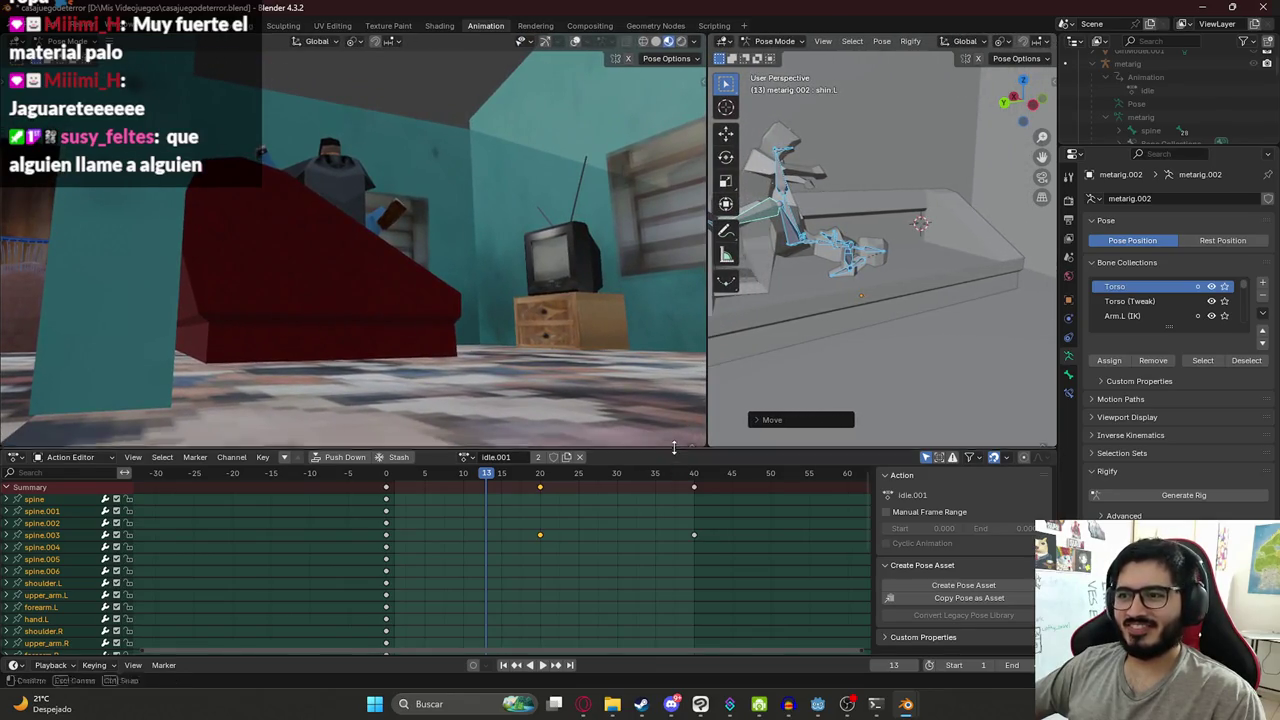
{"action": "left_click_drag", "start_coordinate": [674, 447], "coordinate": [690, 543]}
{"action": "left_click_drag", "start_coordinate": [707, 476], "coordinate": [773, 476]}
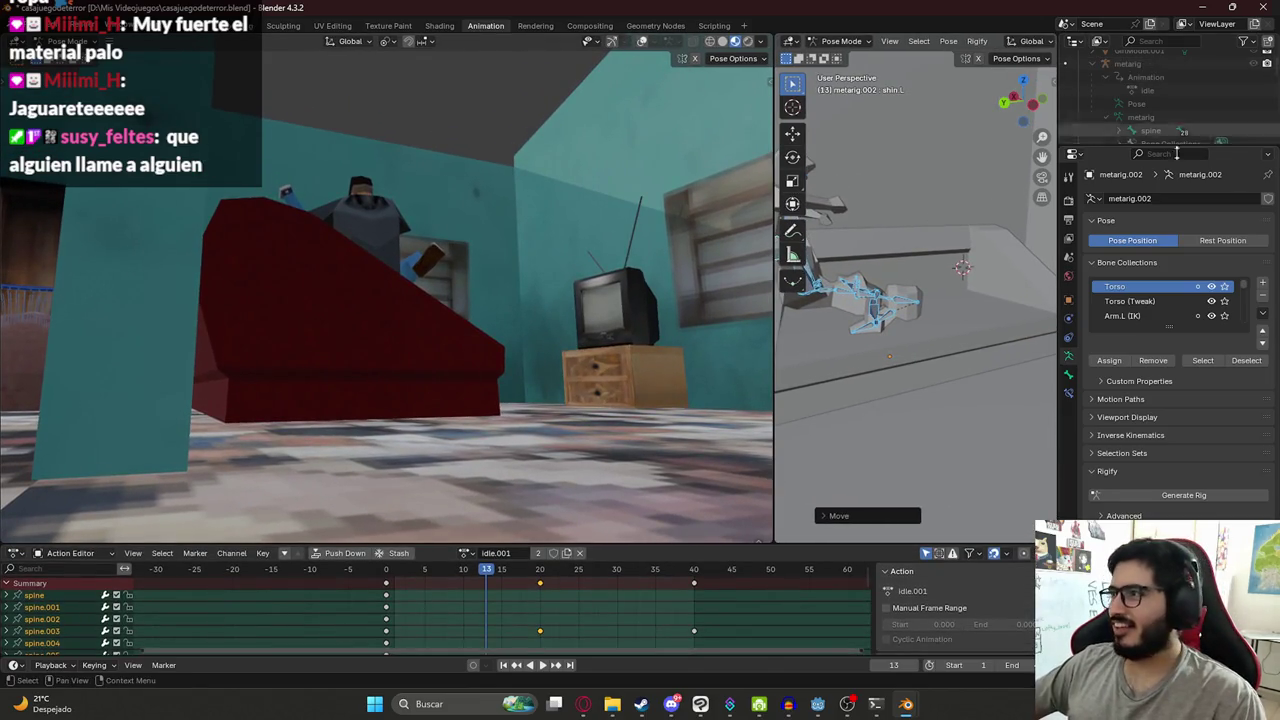
- Enlarge the Outliner and search it for 'root' and 'tec' before clearing the filter
{"action": "left_click_drag", "start_coordinate": [1216, 148], "coordinate": [1214, 292]}
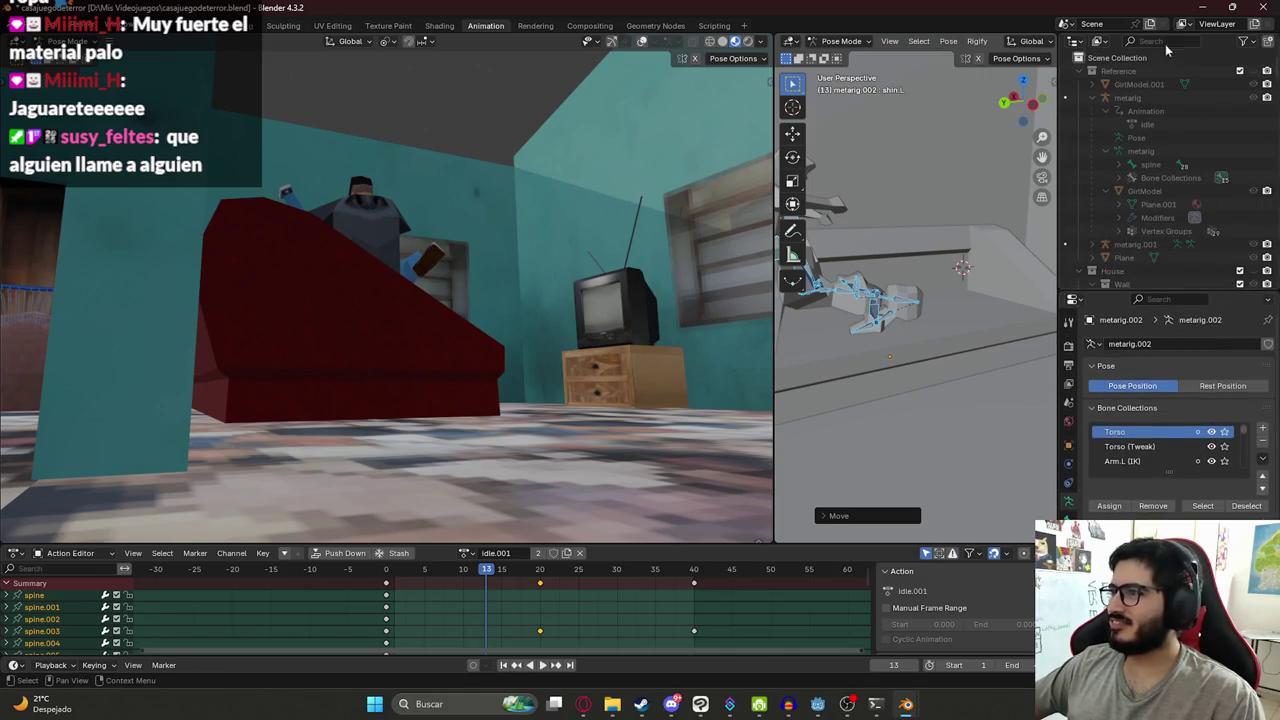
{"action": "type", "text": "roo"}
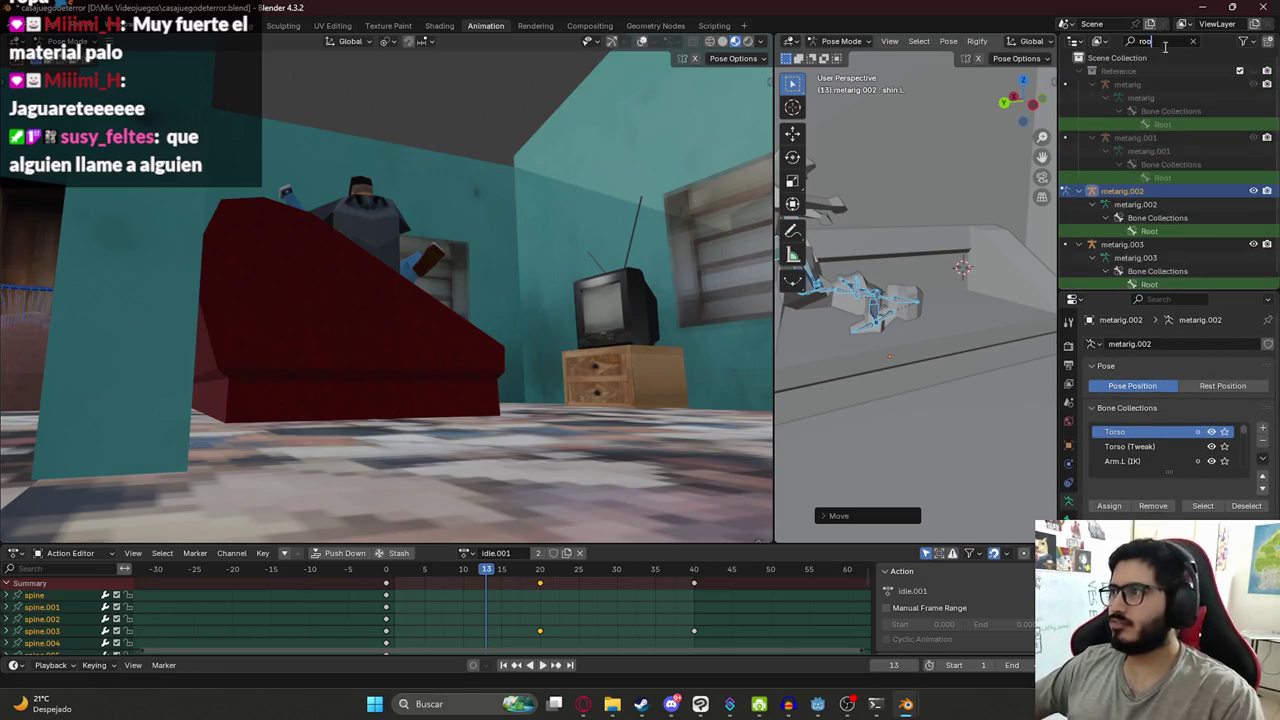
{"action": "type", "text": "t"}
{"action": "key", "text": "BackSpace"}
{"action": "key", "text": "BackSpace"}
{"action": "key", "text": "BackSpace"}
{"action": "type", "text": "tec"}
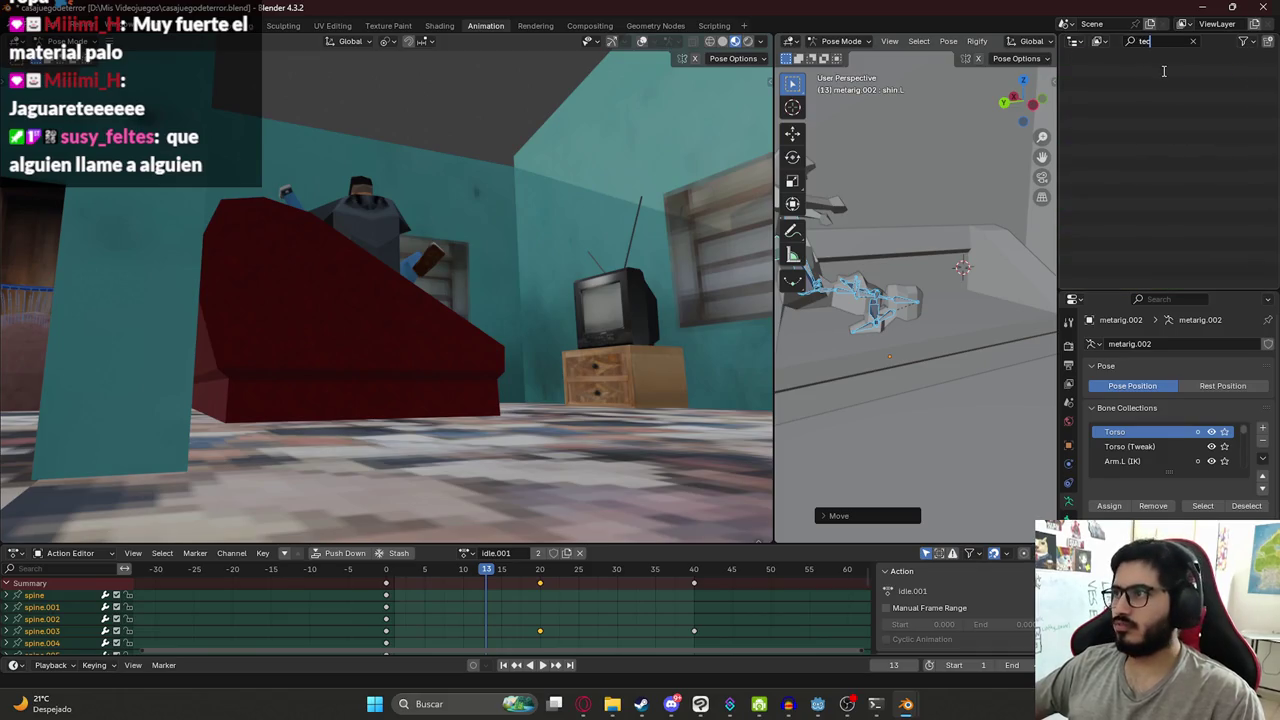
{"action": "key", "text": "BackSpace"}
{"action": "key", "text": "BackSpace"}
{"action": "key", "text": "BackSpace"}
{"action": "left_click", "coordinate": [1181, 116]}
- Scroll through the object list and switch the rig back to Object Mode
{"action": "scroll", "coordinate": [1178, 170], "scroll_direction": "down", "scroll_amount": 10}
{"action": "scroll", "coordinate": [1176, 215], "scroll_direction": "down", "scroll_amount": 5}
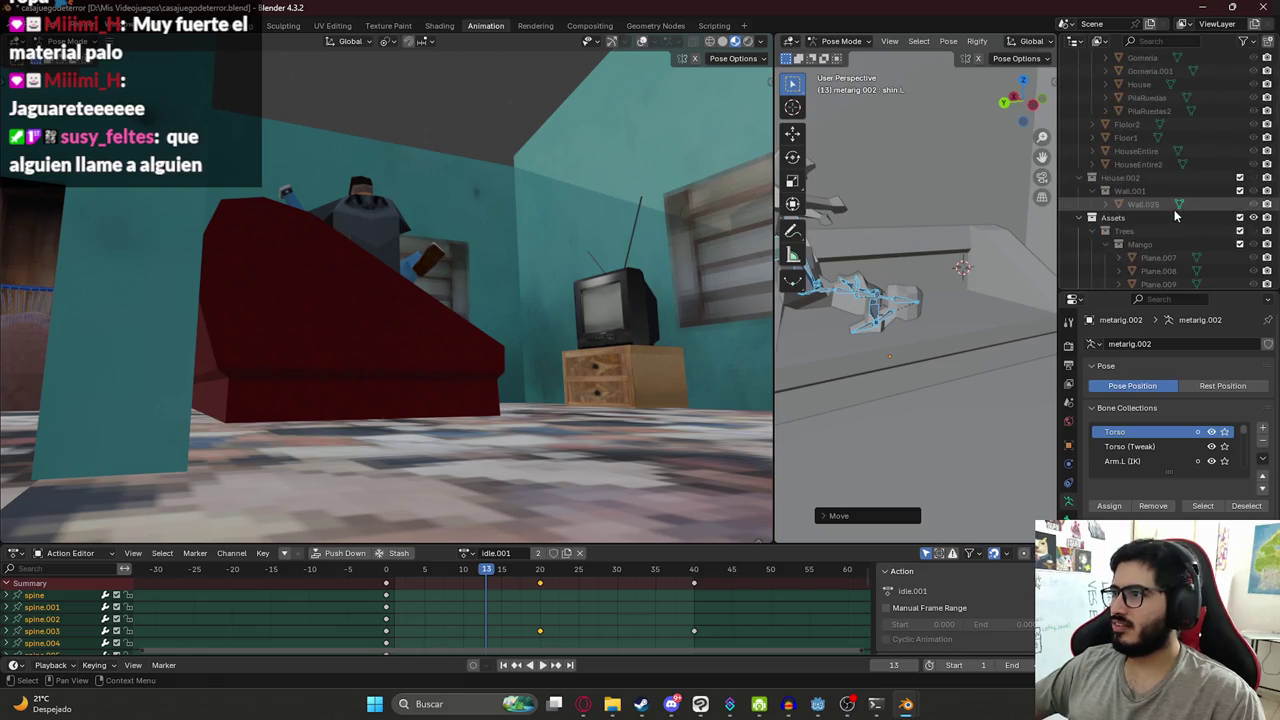
{"action": "scroll", "coordinate": [1176, 214], "scroll_direction": "down", "scroll_amount": 3}
{"action": "scroll", "coordinate": [1175, 216], "scroll_direction": "down", "scroll_amount": 3}
{"action": "scroll", "coordinate": [1174, 218], "scroll_direction": "down", "scroll_amount": 2}
{"action": "scroll", "coordinate": [1172, 222], "scroll_direction": "down", "scroll_amount": 2}
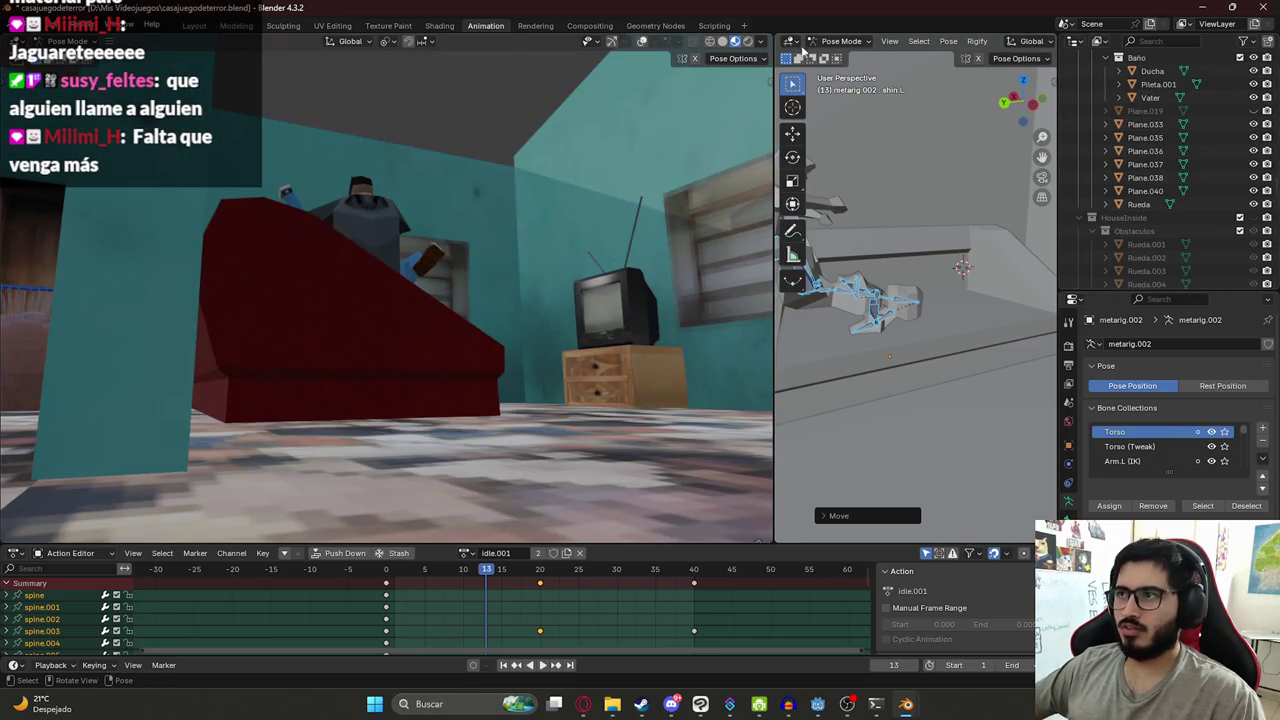
{"action": "left_click", "coordinate": [840, 41]}
{"action": "left_click", "coordinate": [848, 54]}
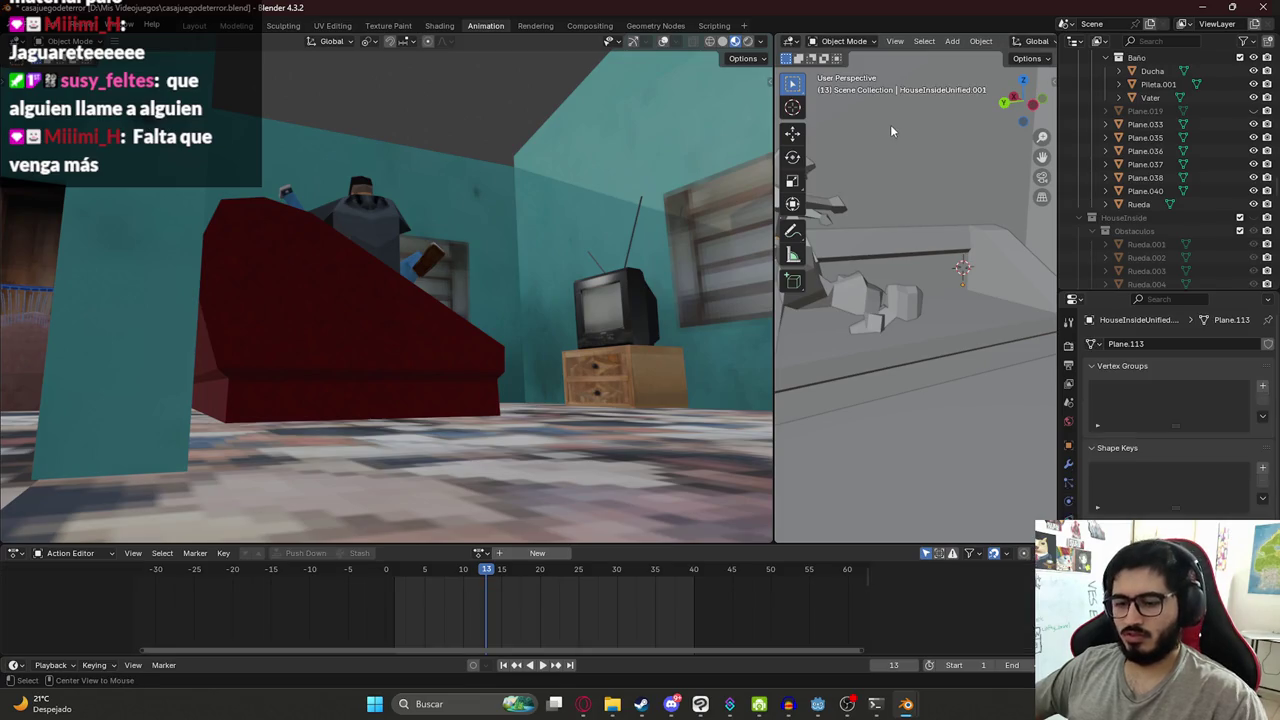
- Unhide all objects, hide the brown Plane.019 wall panel again, and reframe the couch
{"action": "key", "text": "alt+h"}
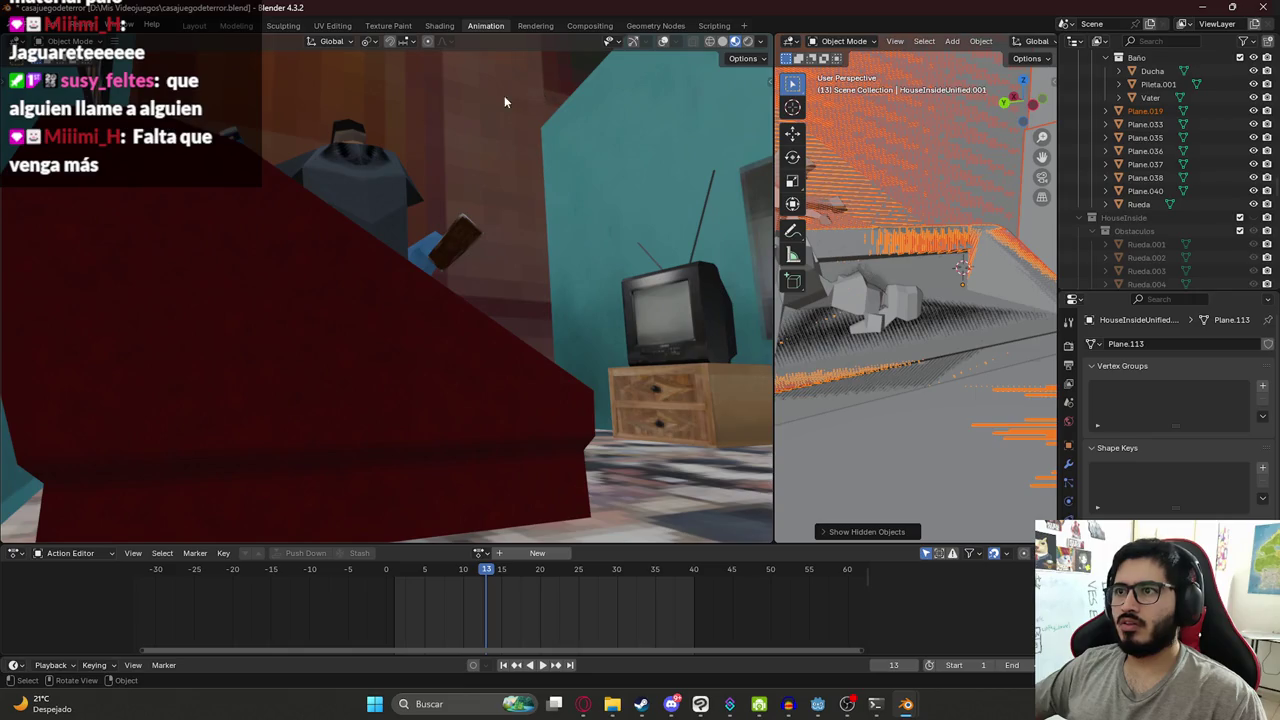
{"action": "left_click", "coordinate": [502, 97]}
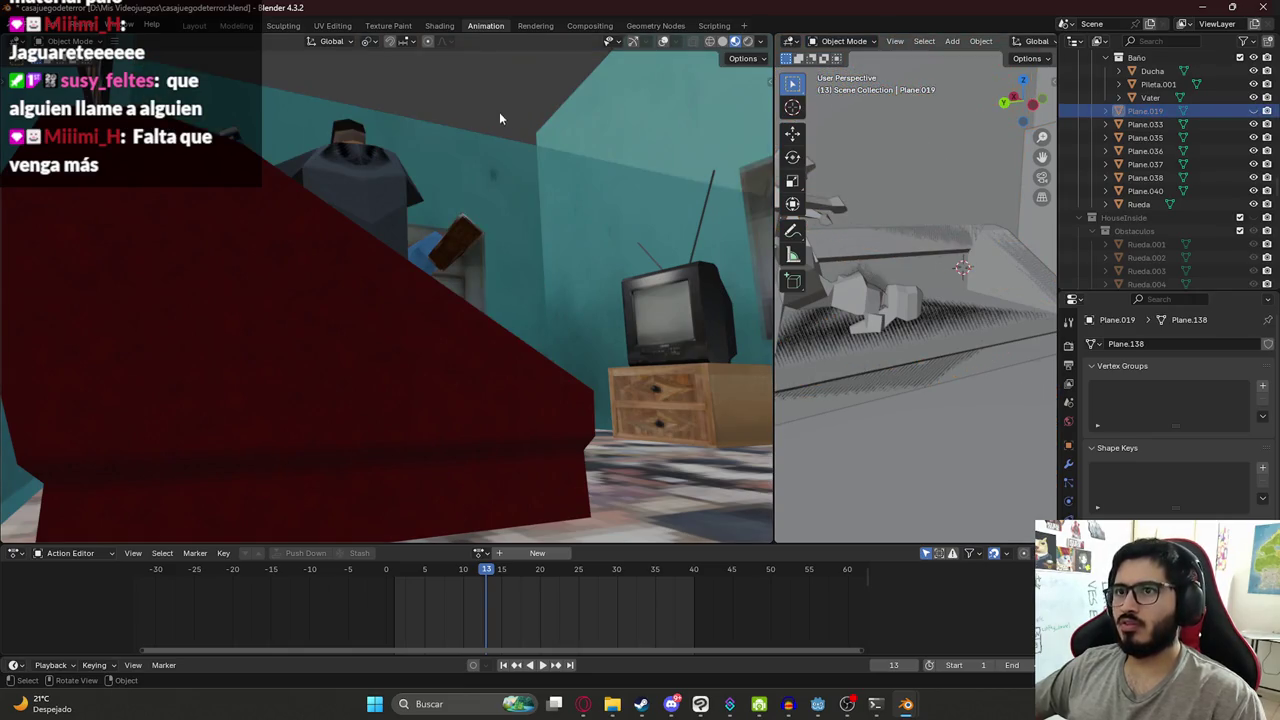
{"action": "mouse_move", "coordinate": [477, 179]}
{"action": "middle_mouse_down"}
{"action": "mouse_move", "coordinate": [461, 205]}
{"action": "mouse_move", "coordinate": [470, 200]}
{"action": "middle_mouse_up"}
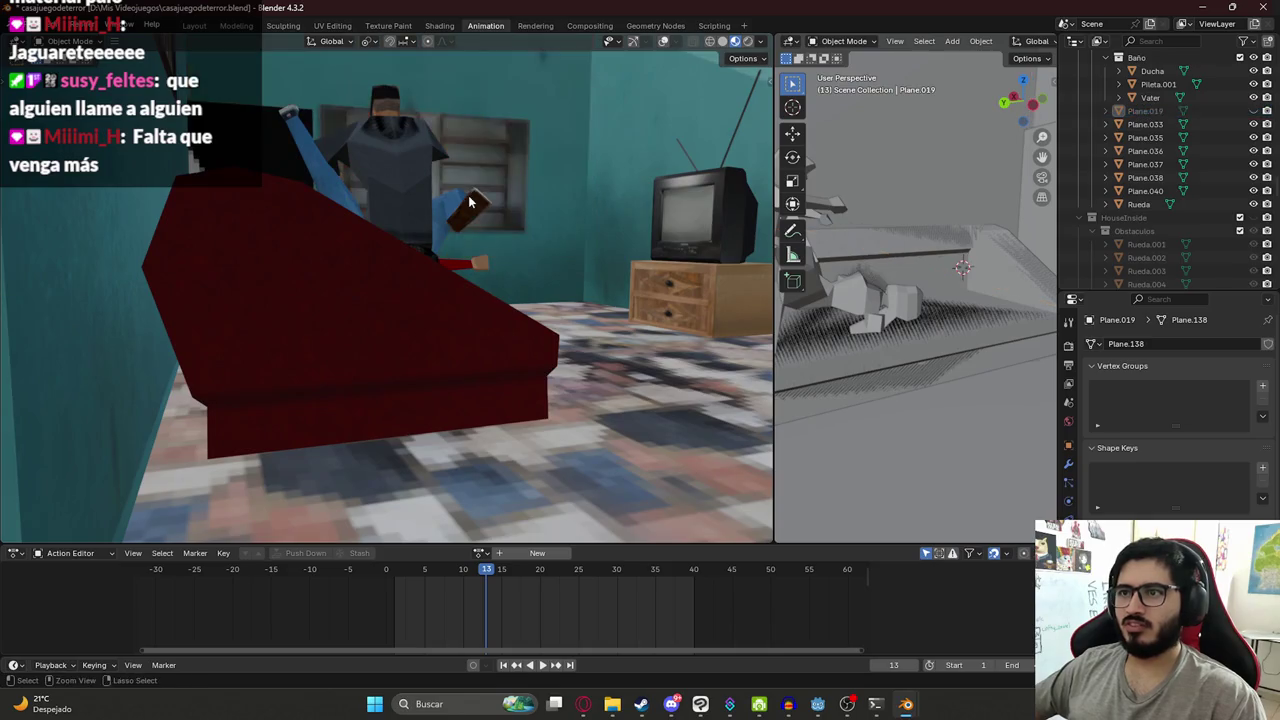
{"action": "key", "text": "h"}
{"action": "middle_click_drag", "start_coordinate": [470, 200], "coordinate": [465, 205], "text": "shift"}
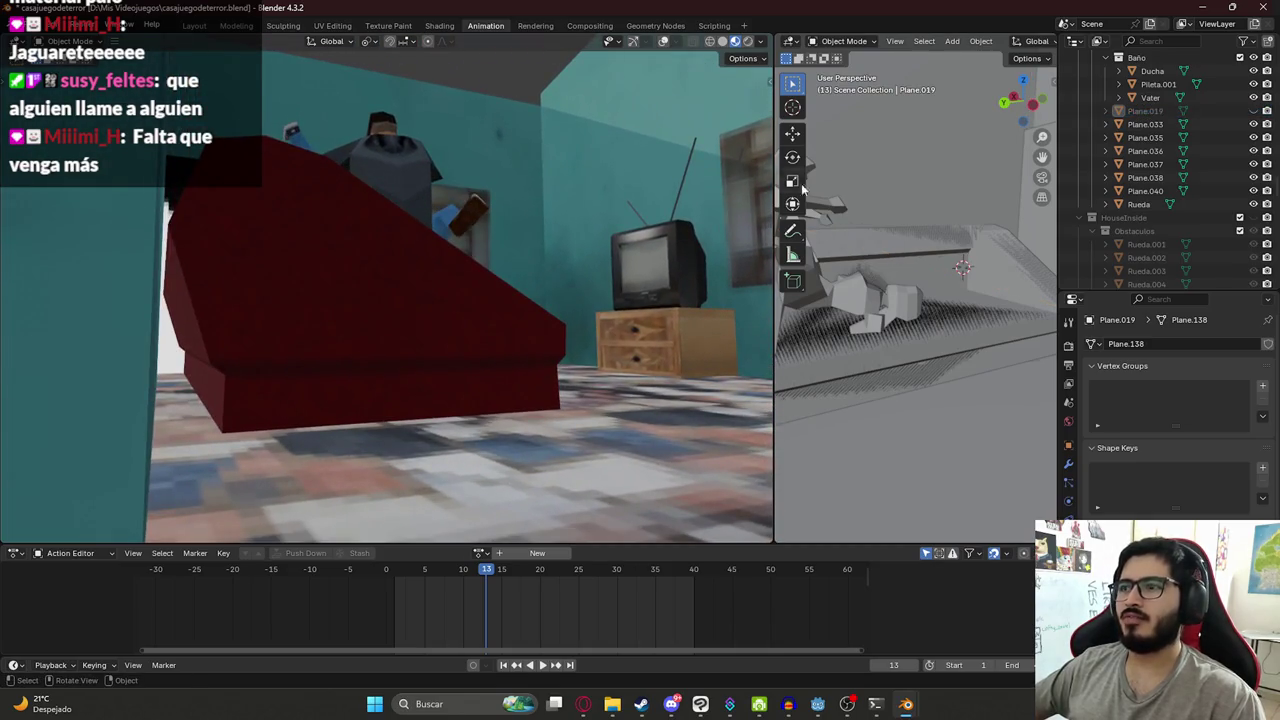
{"action": "mouse_move", "coordinate": [260, 193]}
{"action": "middle_mouse_down"}
{"action": "mouse_move", "coordinate": [255, 135]}
{"action": "mouse_move", "coordinate": [340, 158]}
{"action": "mouse_move", "coordinate": [425, 214]}
{"action": "middle_mouse_up"}
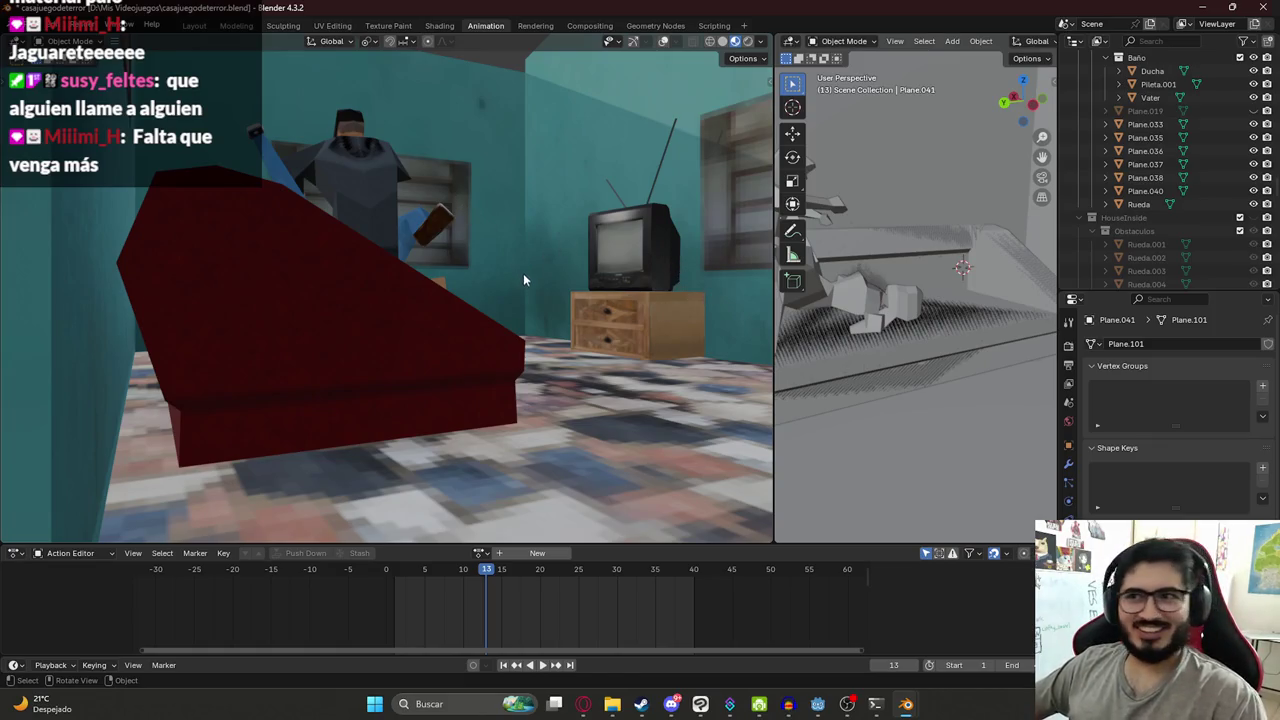
{"action": "middle_click_drag", "start_coordinate": [523, 279], "coordinate": [385, 305], "text": "shift"}
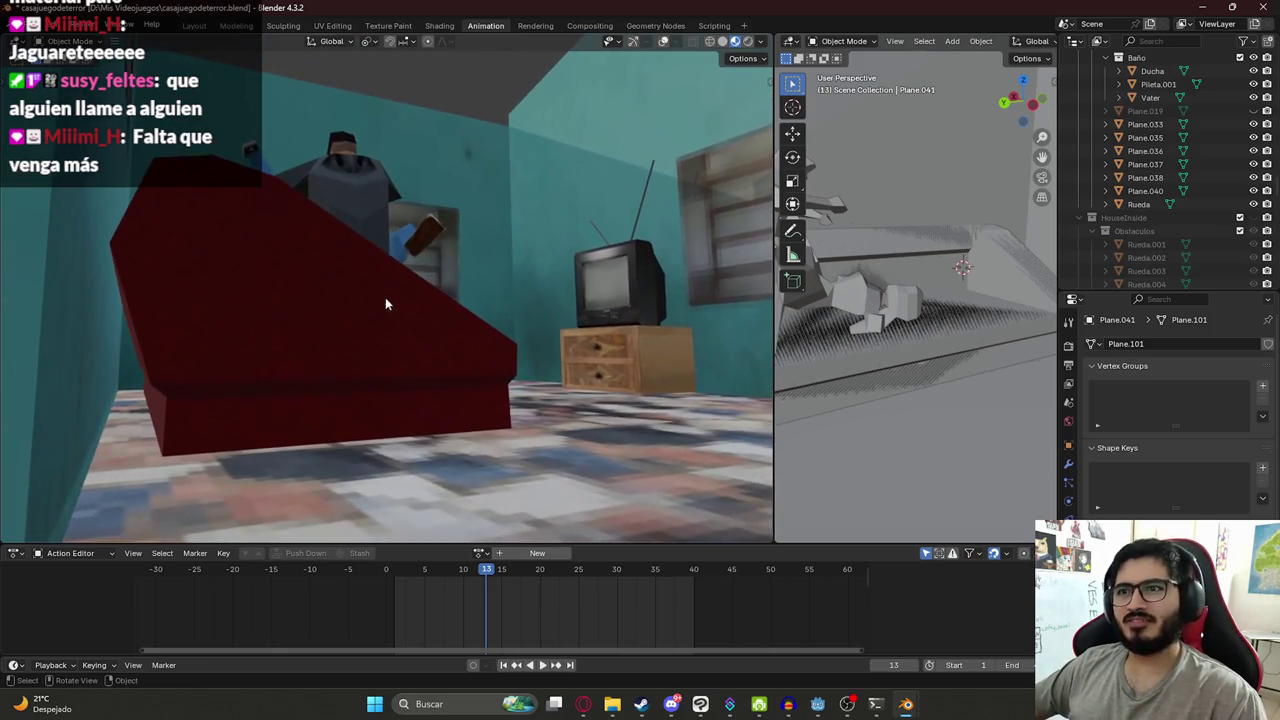
- Select the GirlModel.002 and then the GirlModel.003 character meshes
{"action": "left_click", "coordinate": [928, 280]}
{"action": "mouse_move", "coordinate": [928, 280]}
{"action": "middle_mouse_down"}
{"action": "mouse_move", "coordinate": [898, 218]}
{"action": "mouse_move", "coordinate": [900, 276]}
{"action": "mouse_move", "coordinate": [922, 276]}
{"action": "middle_mouse_up"}
{"action": "scroll", "coordinate": [898, 218], "scroll_direction": "up", "scroll_amount": 5}
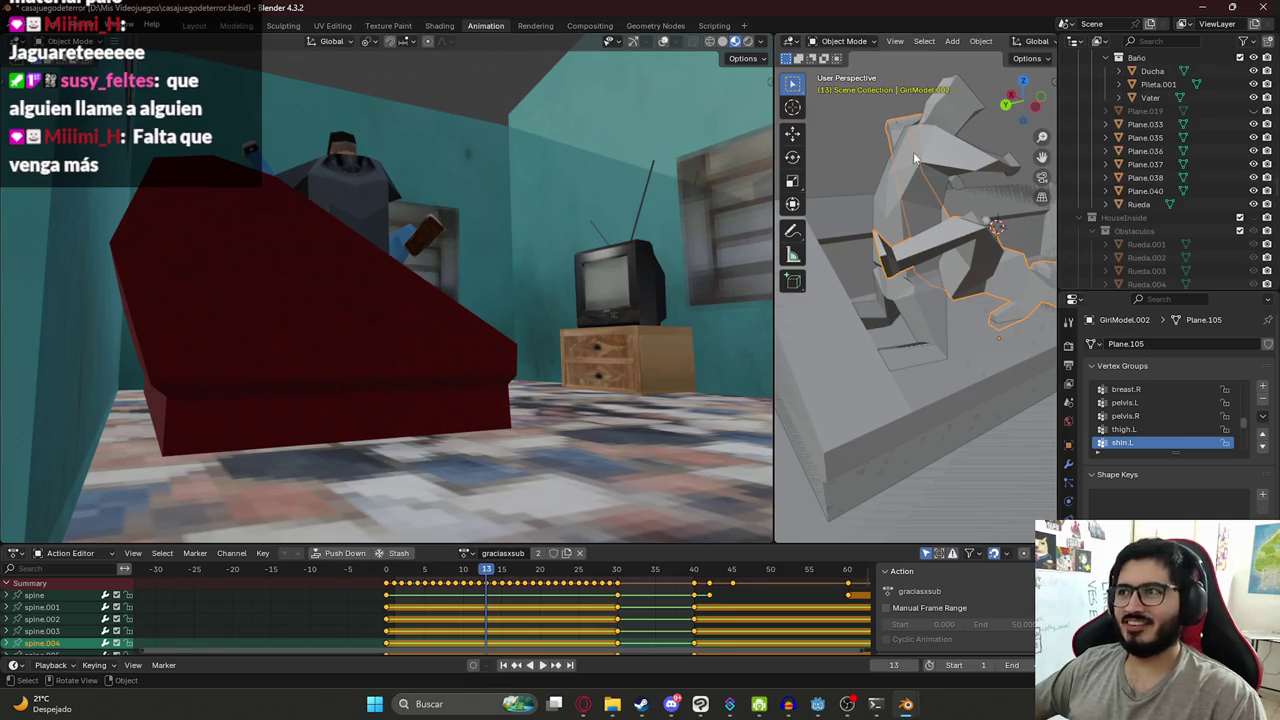
{"action": "left_click", "coordinate": [957, 184]}
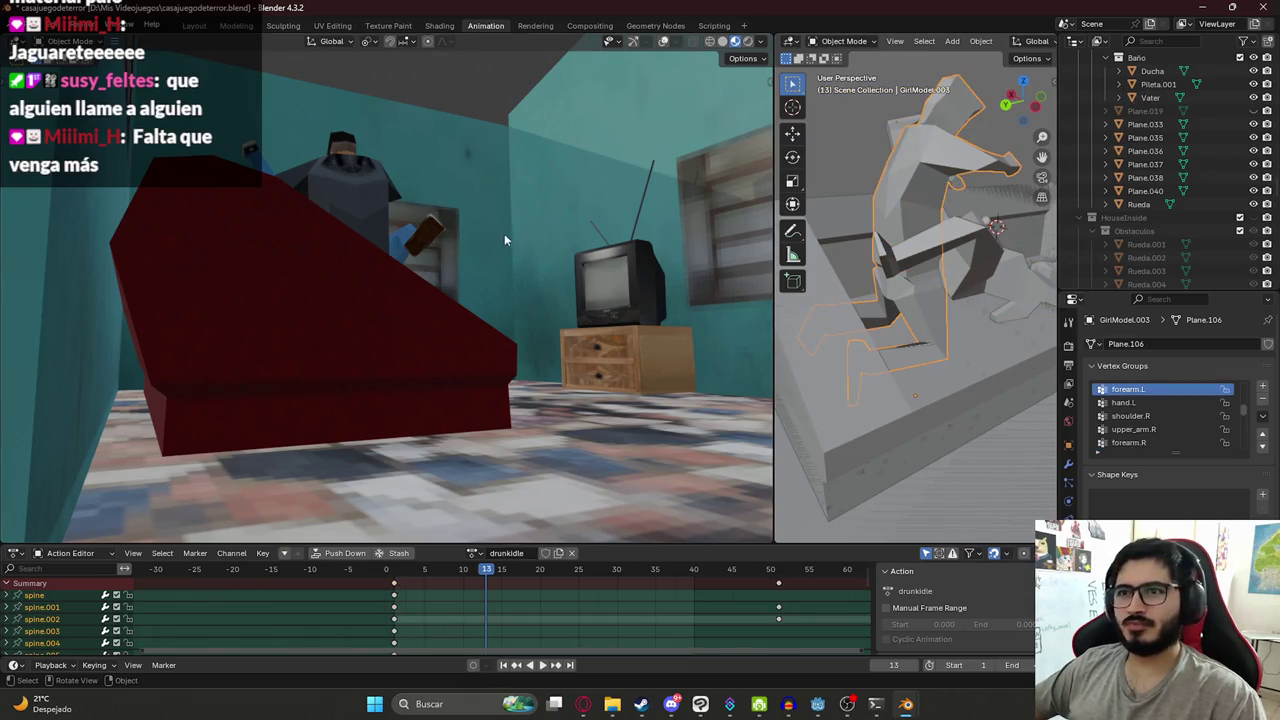
{"action": "mouse_move", "coordinate": [398, 254]}
{"action": "middle_mouse_down"}
{"action": "mouse_move", "coordinate": [398, 282]}
{"action": "mouse_move", "coordinate": [353, 286]}
{"action": "mouse_move", "coordinate": [376, 284]}
{"action": "middle_mouse_up"}
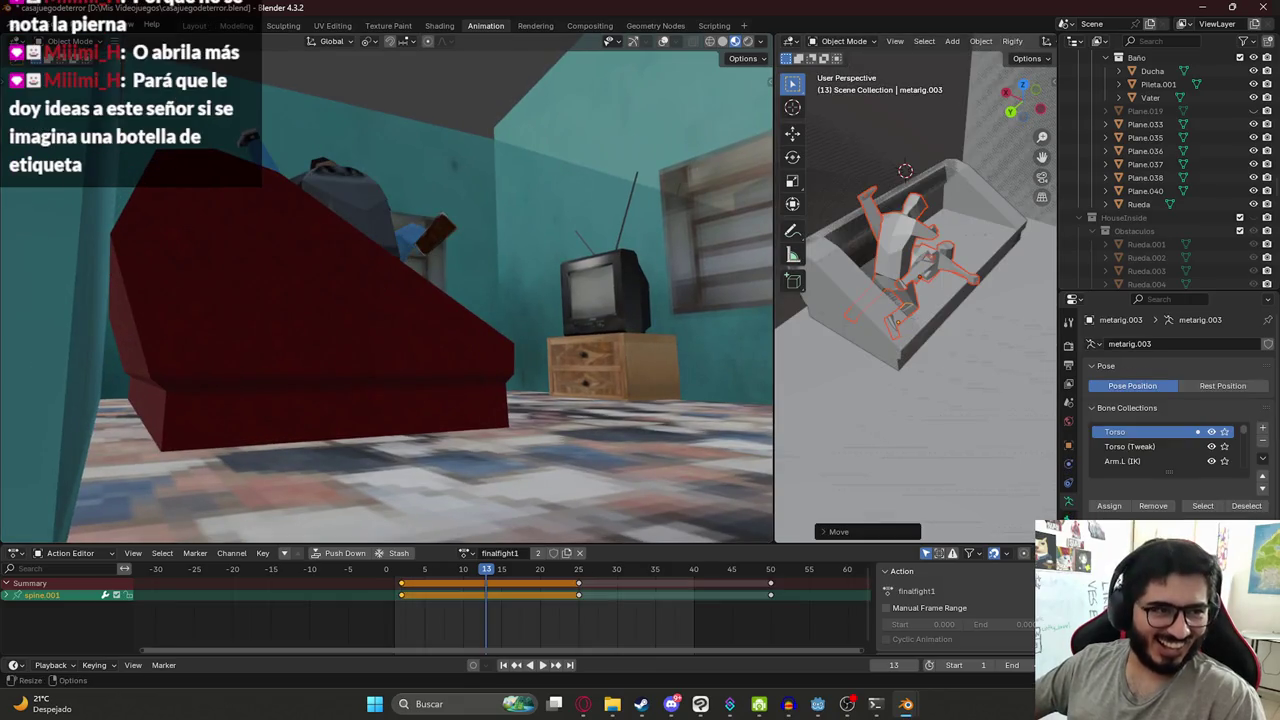
{"action": "mouse_move", "coordinate": [880, 230]}
{"action": "middle_mouse_down"}
{"action": "mouse_move", "coordinate": [906, 221]}
{"action": "mouse_move", "coordinate": [872, 206]}
{"action": "mouse_move", "coordinate": [924, 221]}
{"action": "middle_mouse_up"}
{"action": "left_click", "coordinate": [871, 210]}
{"action": "scroll", "coordinate": [890, 250], "scroll_direction": "up", "scroll_amount": 5}
- Put metarig.002 in Pose Mode and rotate shin.R around its local X axis
{"action": "scroll", "coordinate": [893, 258], "scroll_direction": "down", "scroll_amount": 2}
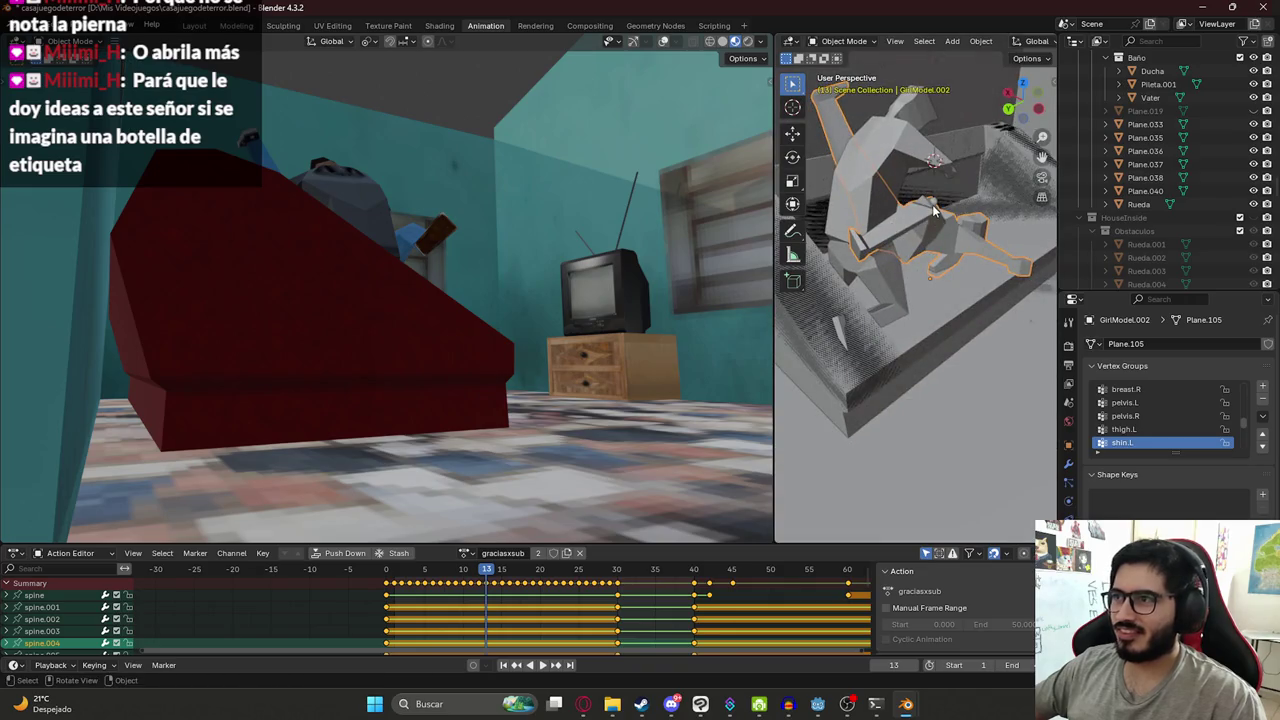
{"action": "left_click", "coordinate": [935, 203]}
{"action": "left_click", "coordinate": [850, 41]}
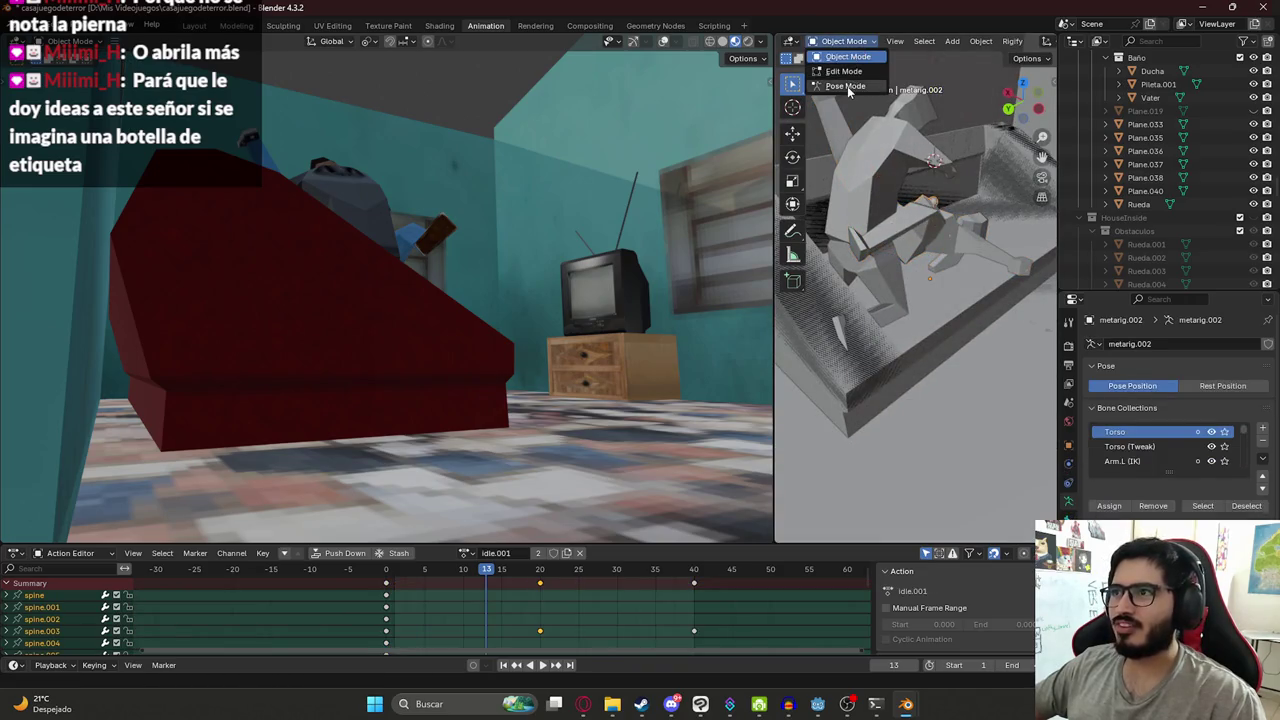
{"action": "left_click", "coordinate": [846, 86]}
{"action": "left_click", "coordinate": [846, 137]}
{"action": "middle_click_drag", "start_coordinate": [850, 150], "coordinate": [930, 200]}
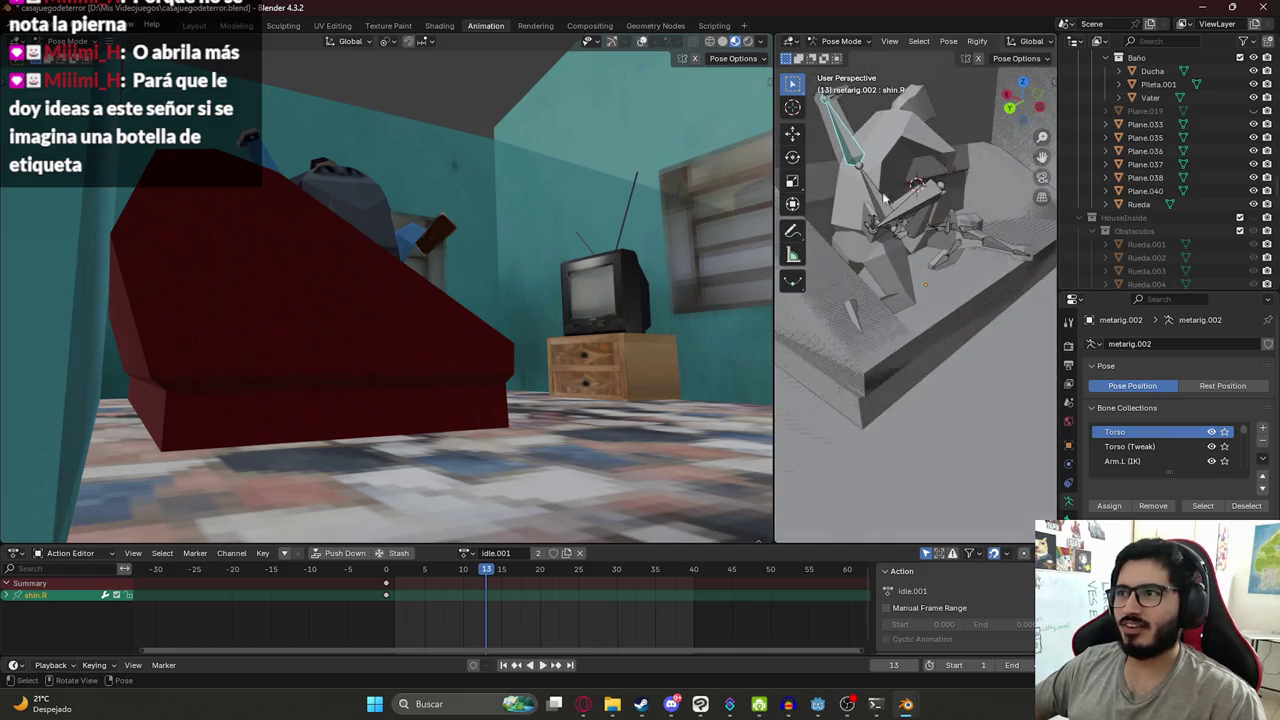
{"action": "key", "text": "r"}
{"action": "key", "text": "x"}
{"action": "key", "text": "x"}
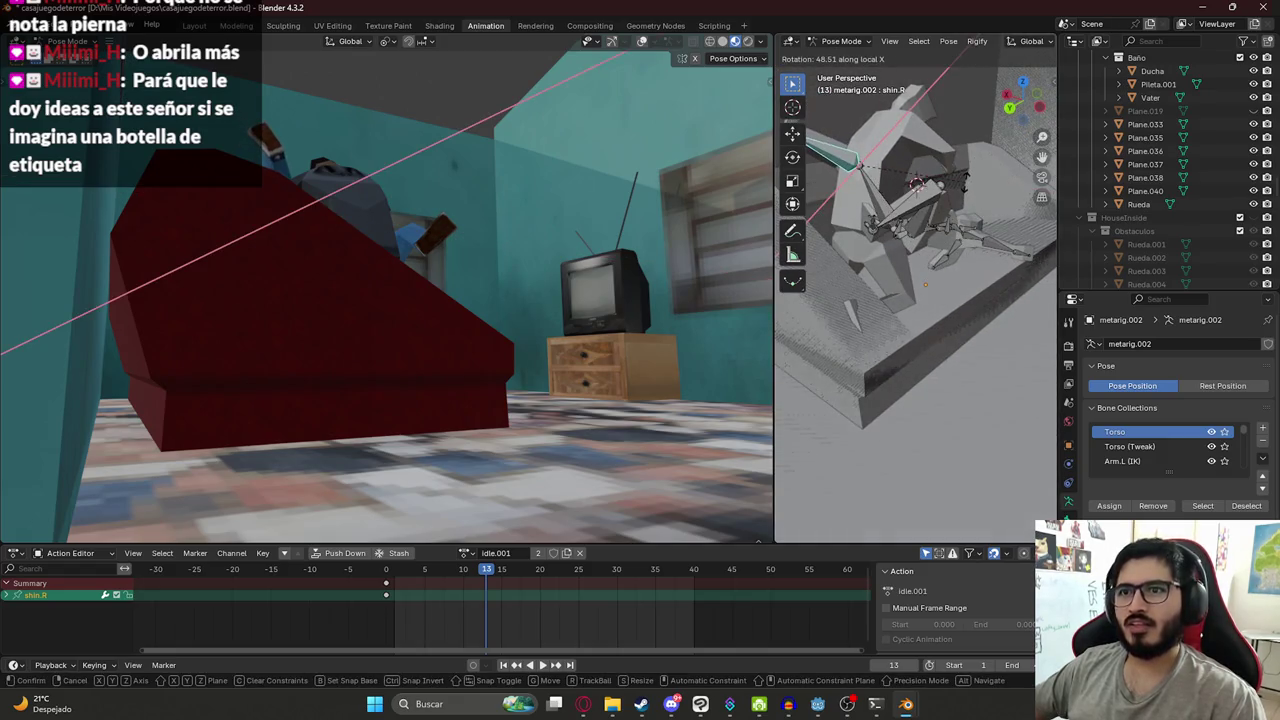
{"action": "left_click", "coordinate": [947, 158]}
- Rotate the right thigh, thigh.R, around its local Z axis
{"action": "left_click", "coordinate": [866, 195]}
{"action": "key", "text": "r"}
{"action": "key", "text": "z"}
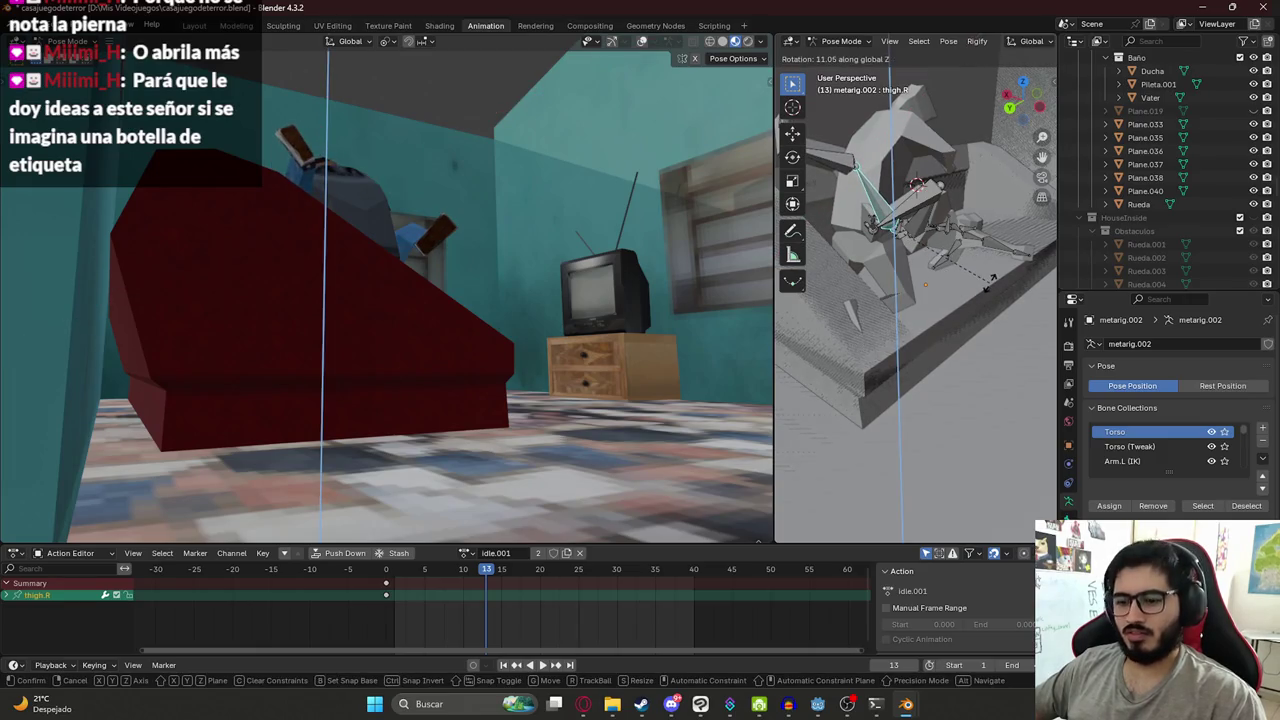
{"action": "key", "text": "y"}
{"action": "key", "text": "y"}
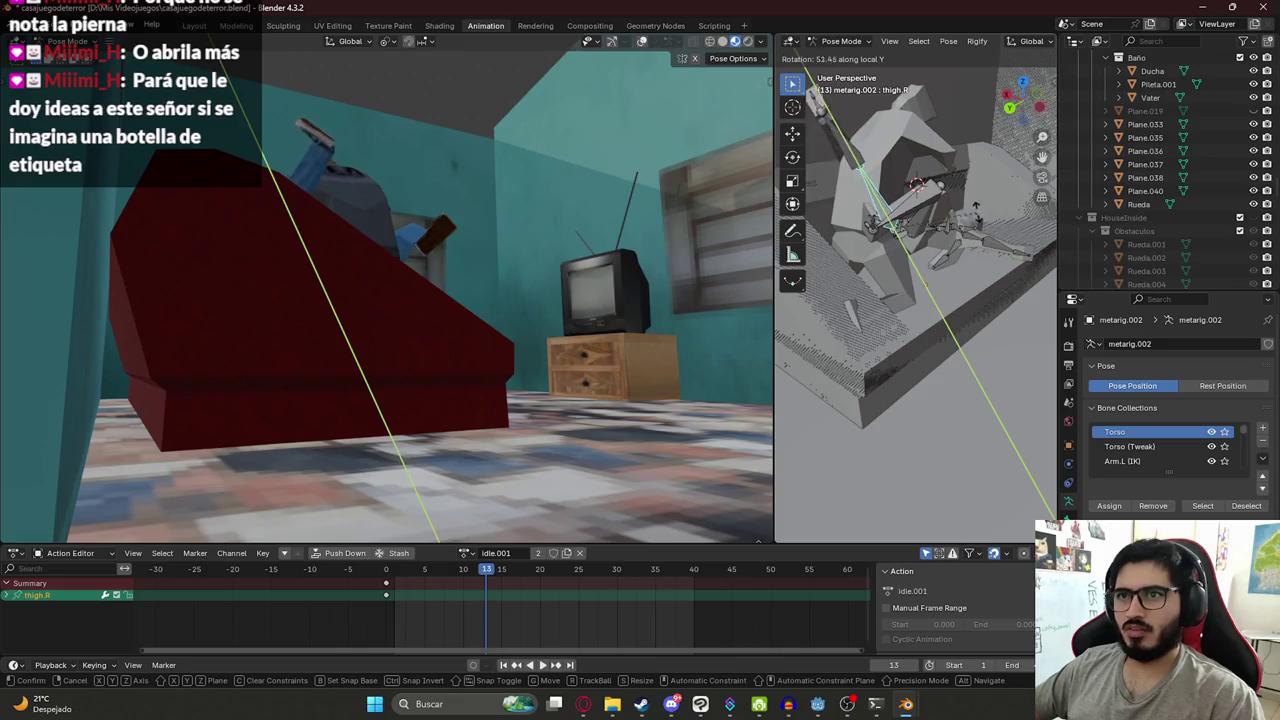
{"action": "key", "text": "x"}
{"action": "key", "text": "z"}
{"action": "key", "text": "z"}
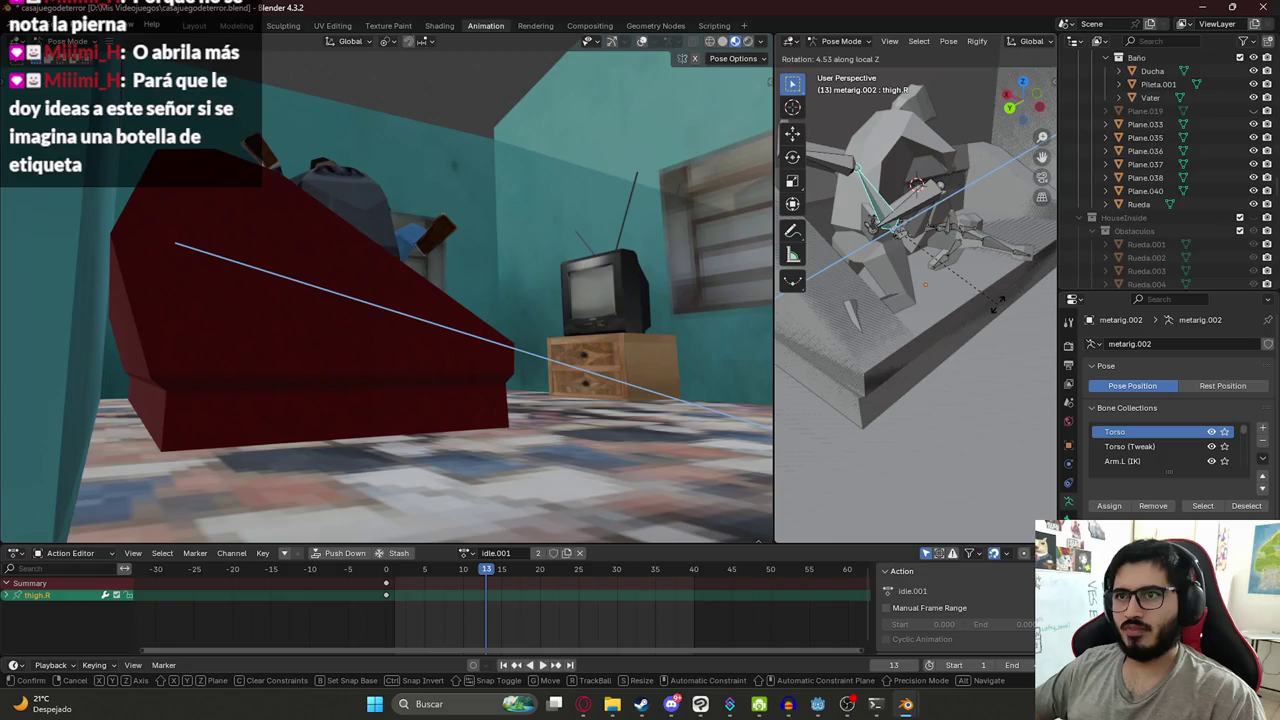
{"action": "left_click", "coordinate": [985, 263]}
- Rotate the left thigh, thigh.L, around the global Y axis
{"action": "left_click", "coordinate": [928, 232]}
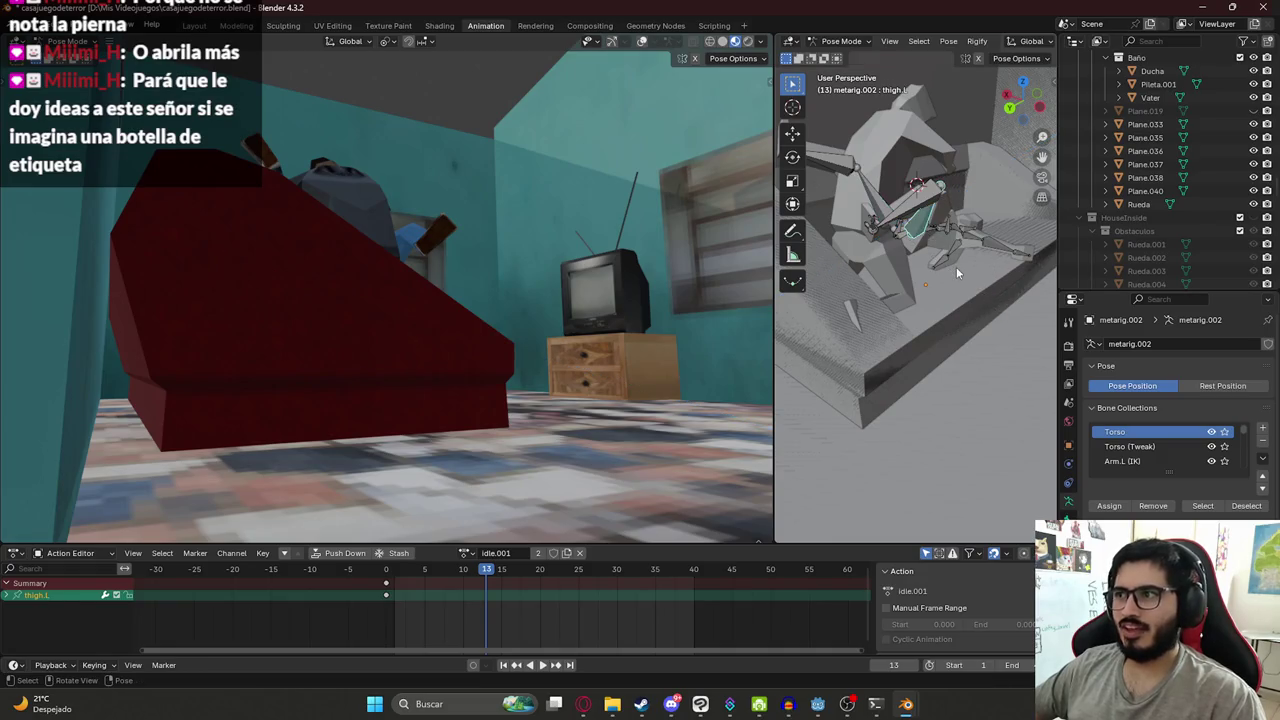
{"action": "key", "text": "r"}
{"action": "key", "text": "y"}
{"action": "key", "text": "y"}
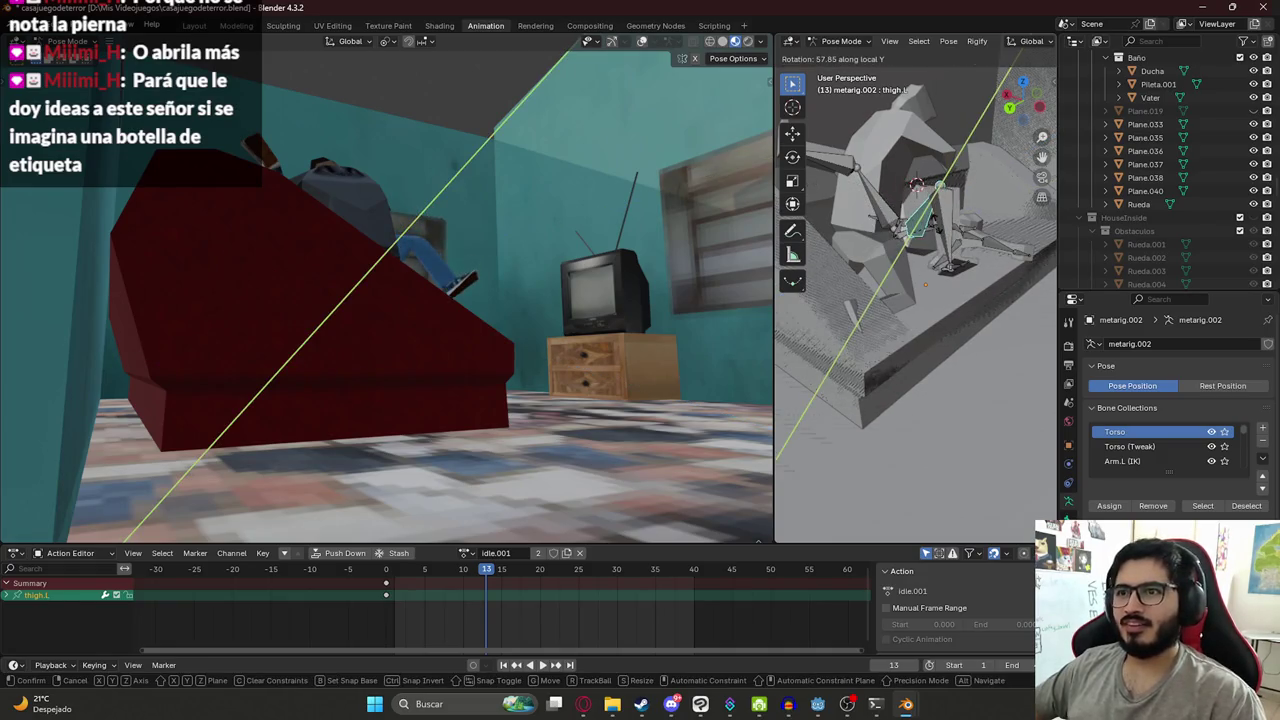
{"action": "key", "text": "y"}
{"action": "key", "text": "y"}
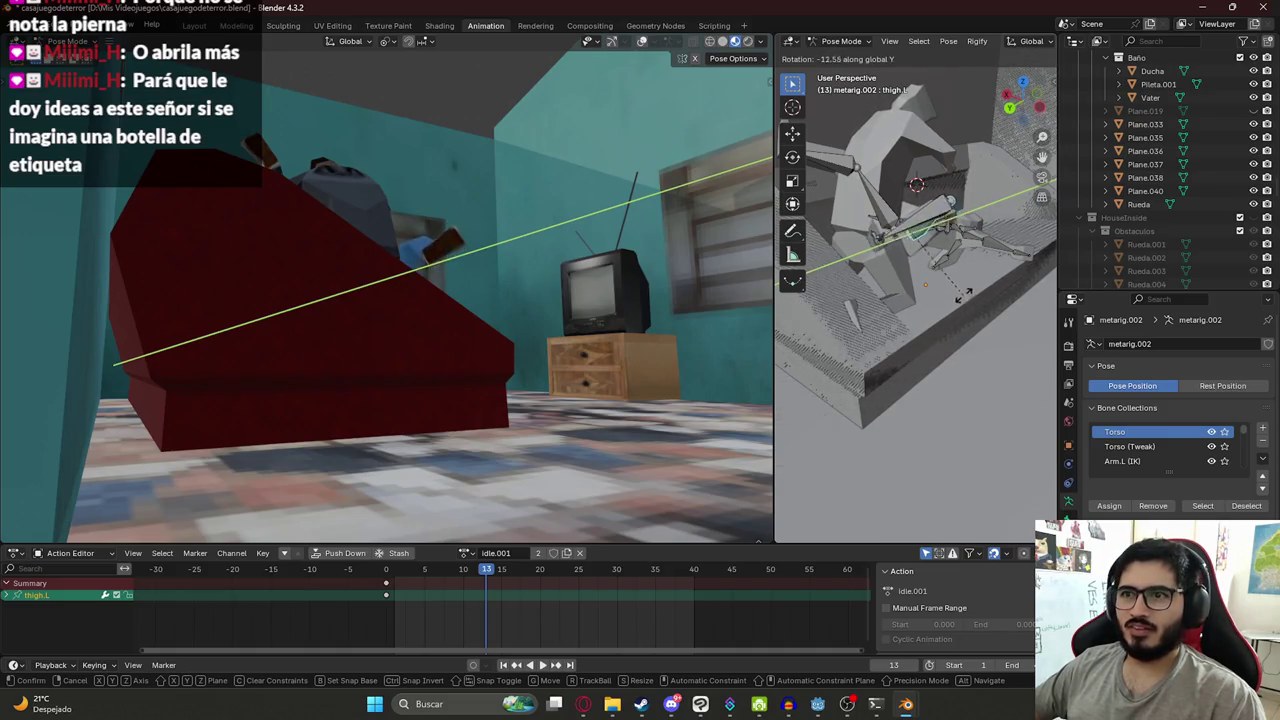
{"action": "left_click", "coordinate": [967, 289]}
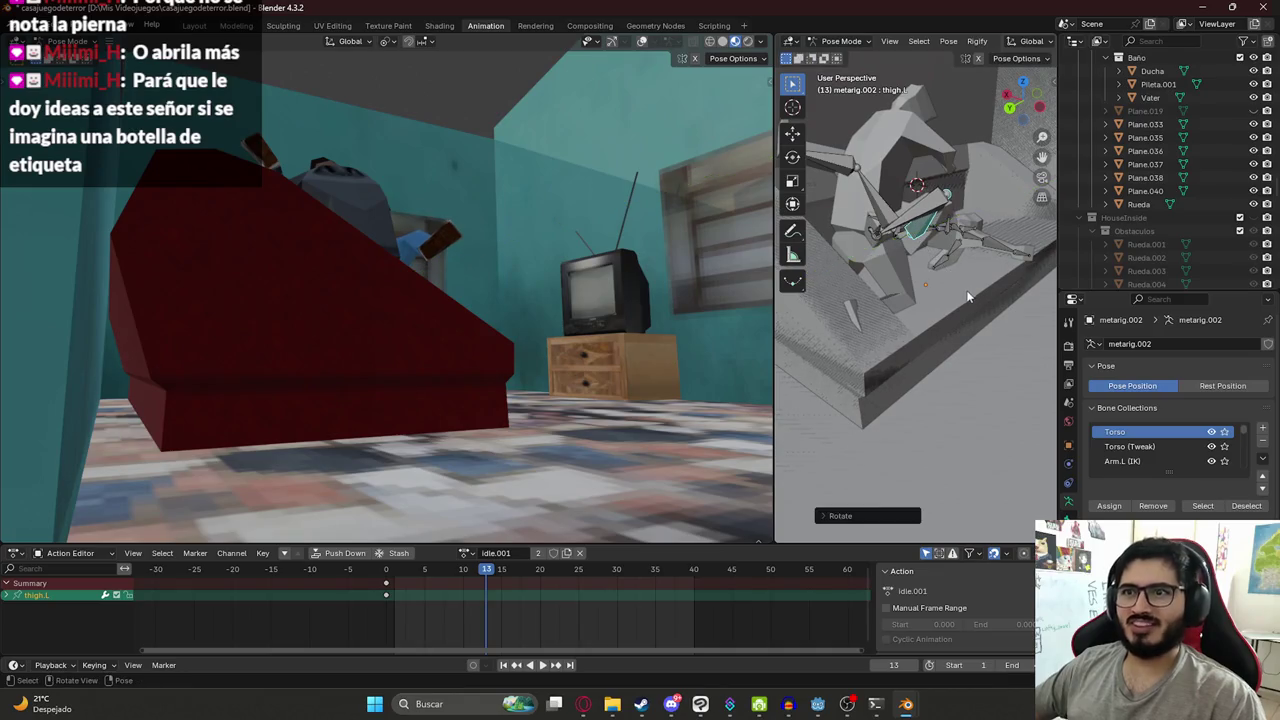
- Bend the left shin, shin.L, around its local X axis
{"action": "left_click", "coordinate": [922, 225]}
{"action": "key", "text": "r"}
{"action": "key", "text": "z"}
{"action": "key", "text": "z"}
{"action": "key", "text": "x"}
{"action": "key", "text": "x"}
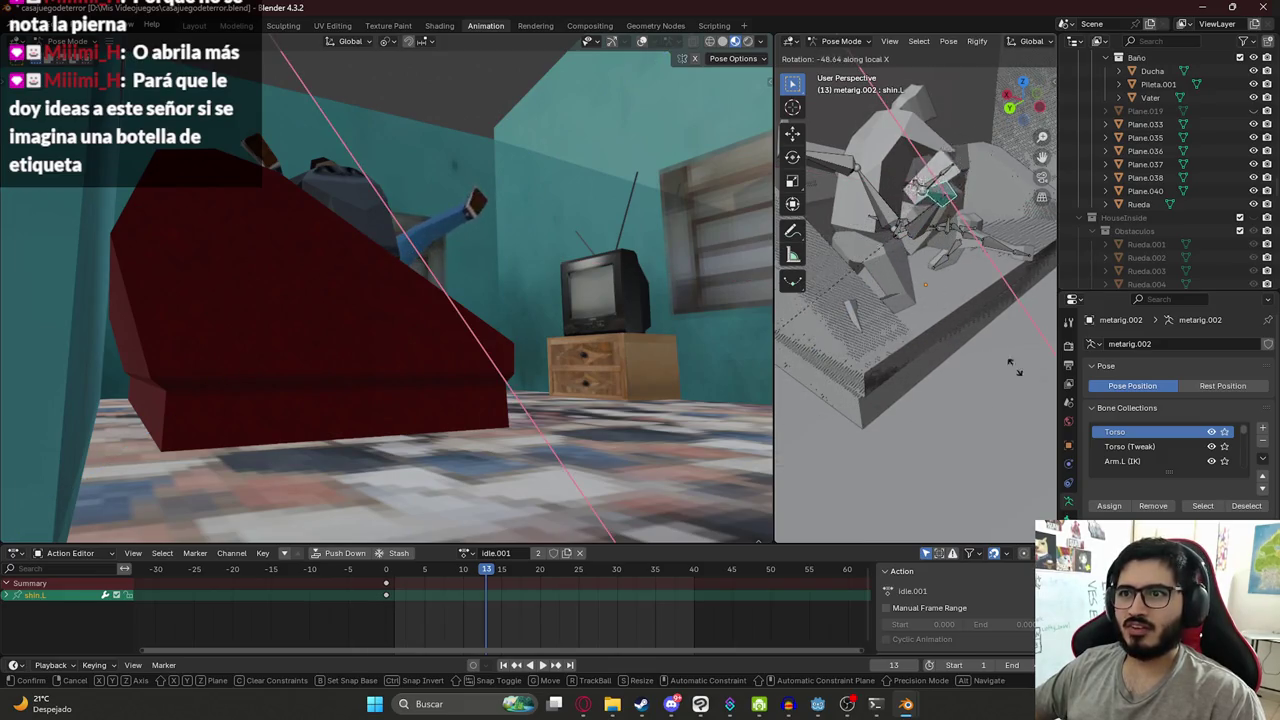
{"action": "left_click", "coordinate": [880, 312]}
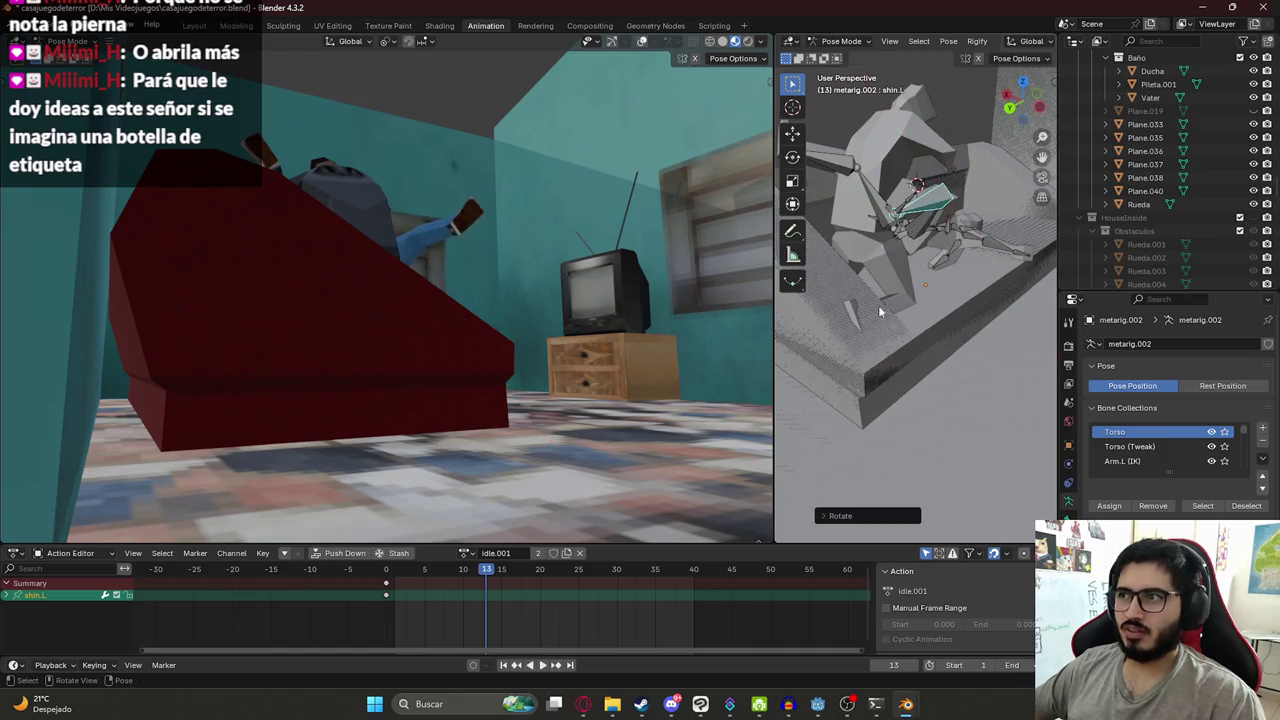
- Rotate the left foot, foot.L, around its local X axis
{"action": "left_click", "coordinate": [900, 213]}
{"action": "key", "text": "r"}
{"action": "key", "text": "x"}
{"action": "key", "text": "x"}
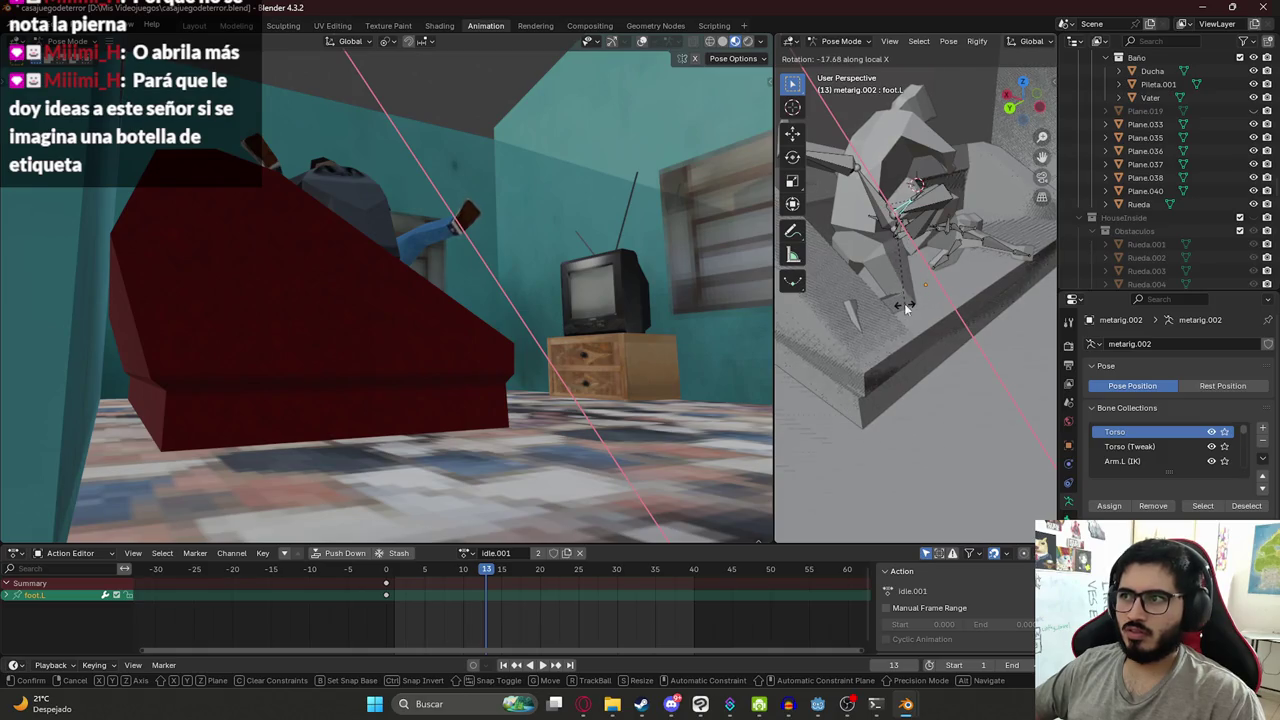
{"action": "left_click", "coordinate": [905, 303]}
- Twist the left shin around local Y, then rotate the left foot about 89° around Y
{"action": "left_click", "coordinate": [908, 238]}
{"action": "key", "text": "r"}
{"action": "key", "text": "y"}
{"action": "key", "text": "y"}
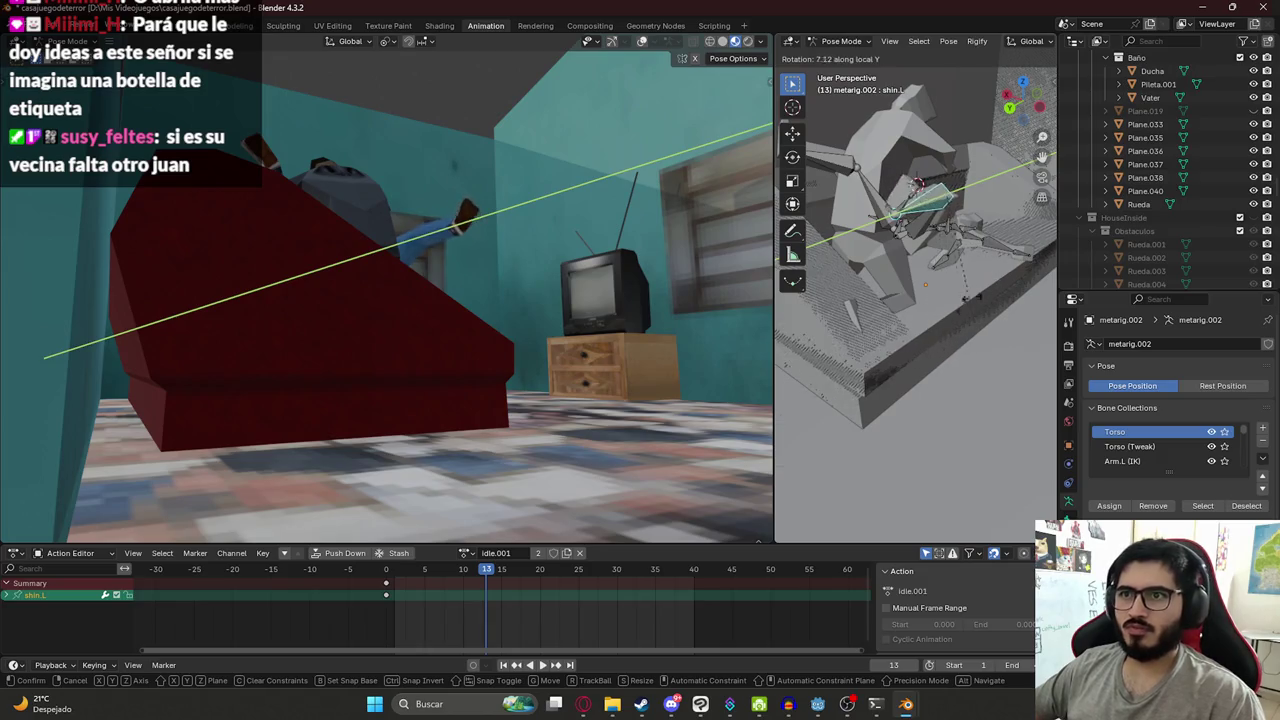
{"action": "left_click", "coordinate": [940, 218]}
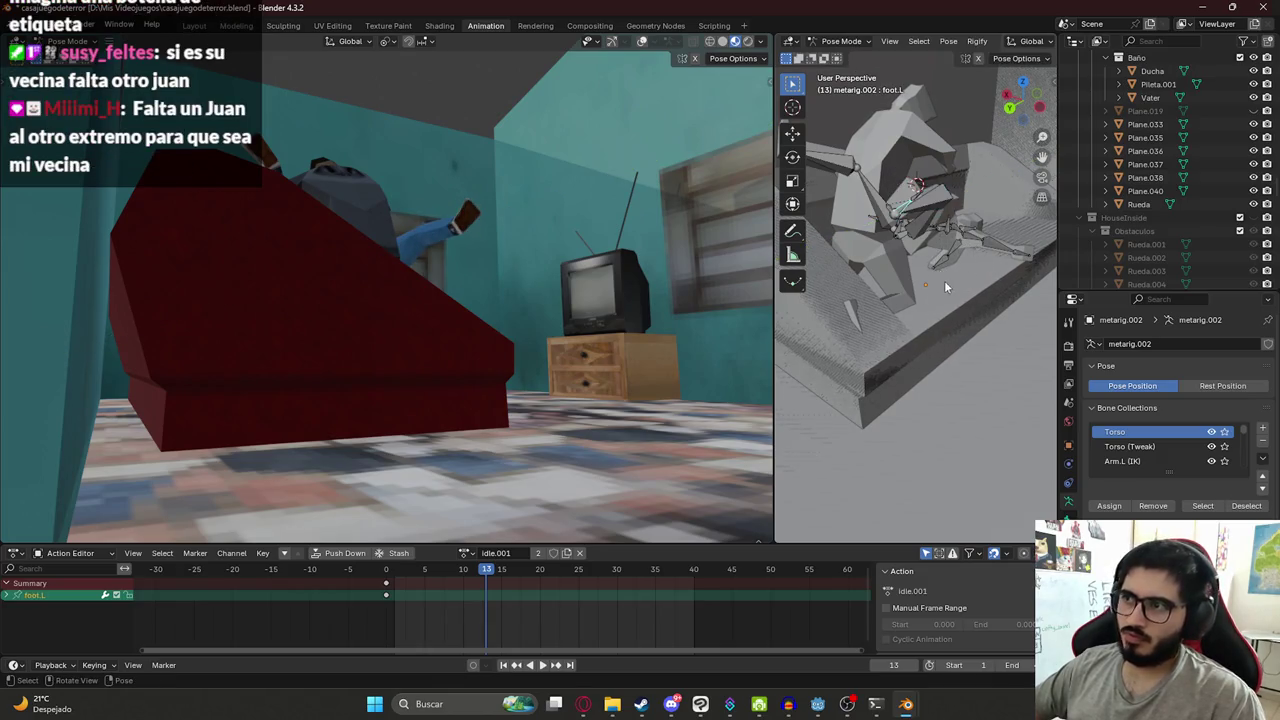
{"action": "key", "text": "r"}
{"action": "key", "text": "y"}
{"action": "key", "text": "y"}
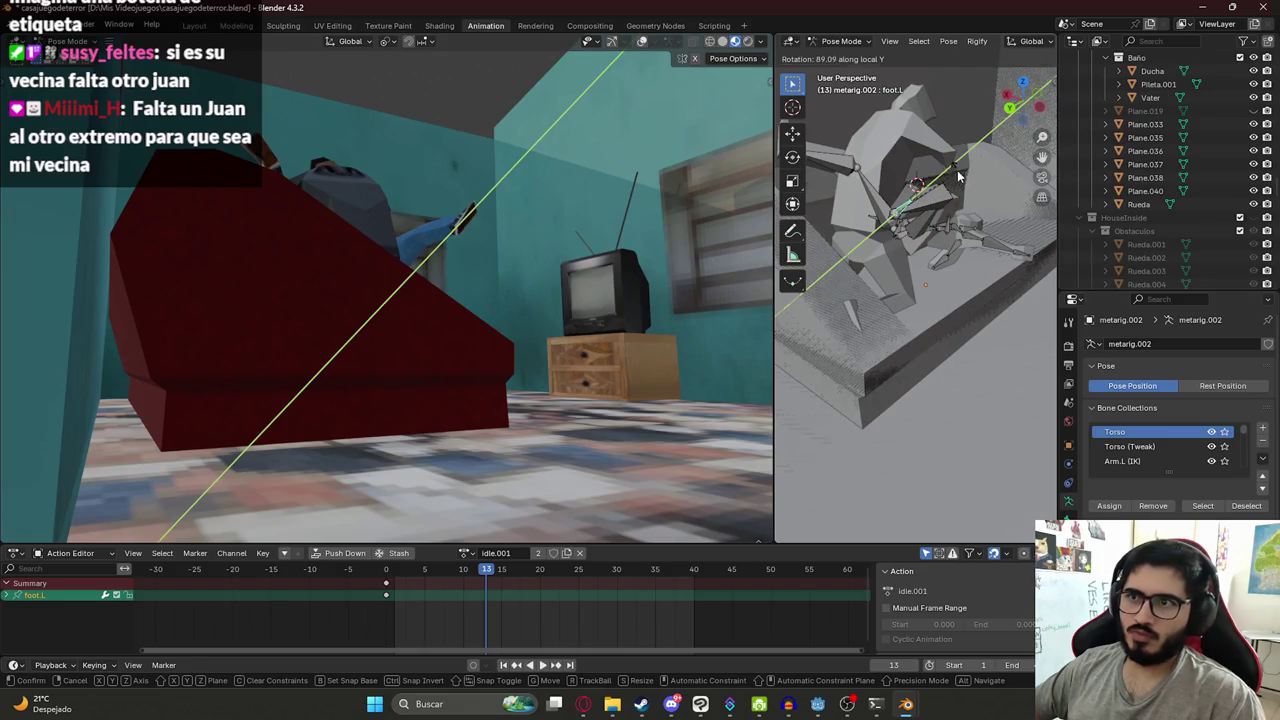
{"action": "left_click", "coordinate": [954, 318]}
{"action": "middle_click_drag", "start_coordinate": [471, 341], "coordinate": [390, 335]}
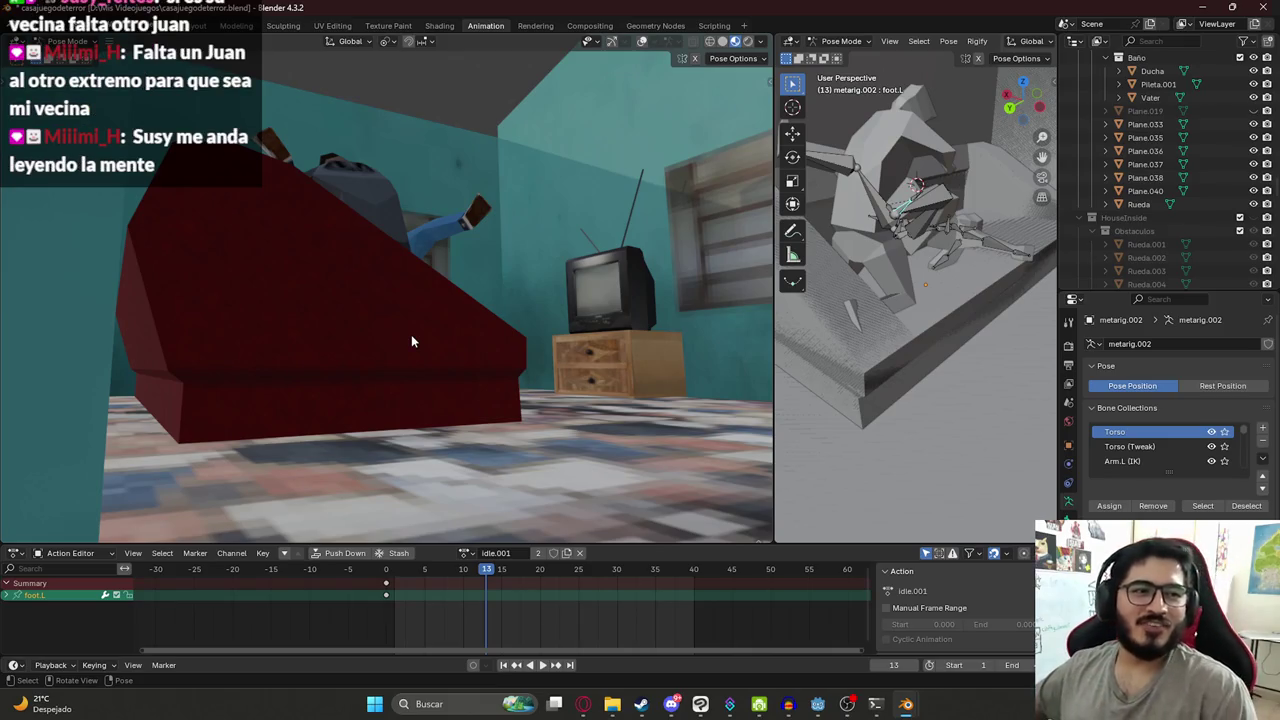
- Tilt the room view slightly and drag the viewport border right to widen it
{"action": "mouse_move", "coordinate": [493, 318]}
{"action": "middle_mouse_down"}
{"action": "mouse_move", "coordinate": [501, 336]}
{"action": "mouse_move", "coordinate": [492, 320]}
{"action": "middle_mouse_up"}
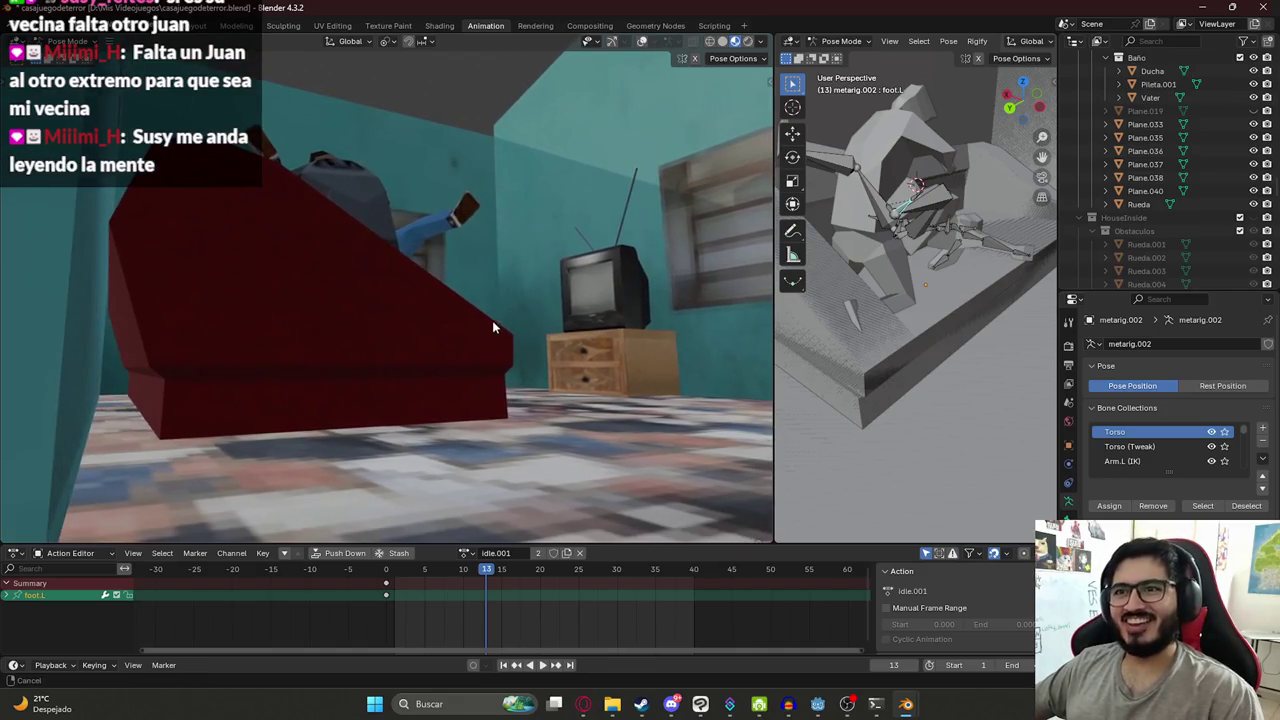
{"action": "left_click_drag", "start_coordinate": [772, 367], "coordinate": [824, 370]}
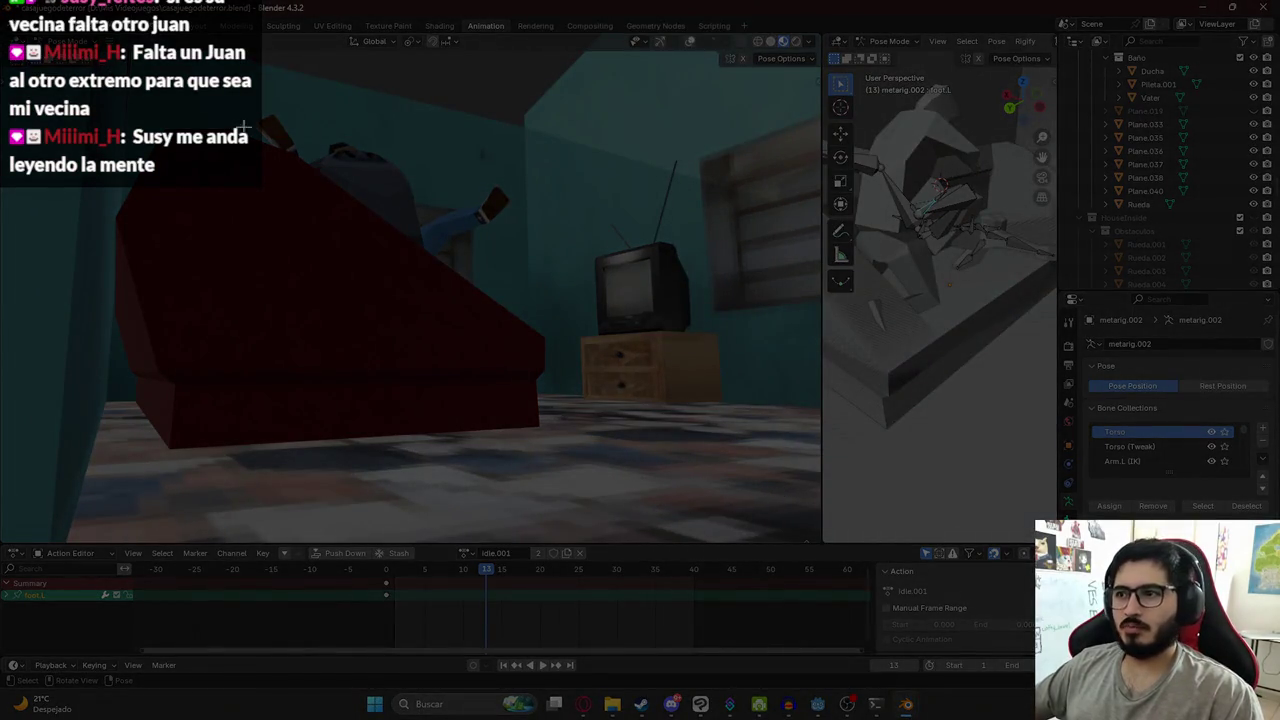
{"action": "mouse_move", "coordinate": [2, 48]}
{"action": "left_mouse_down"}
{"action": "mouse_move", "coordinate": [820, 547]}
{"action": "mouse_move", "coordinate": [815, 537]}
{"action": "left_mouse_up"}
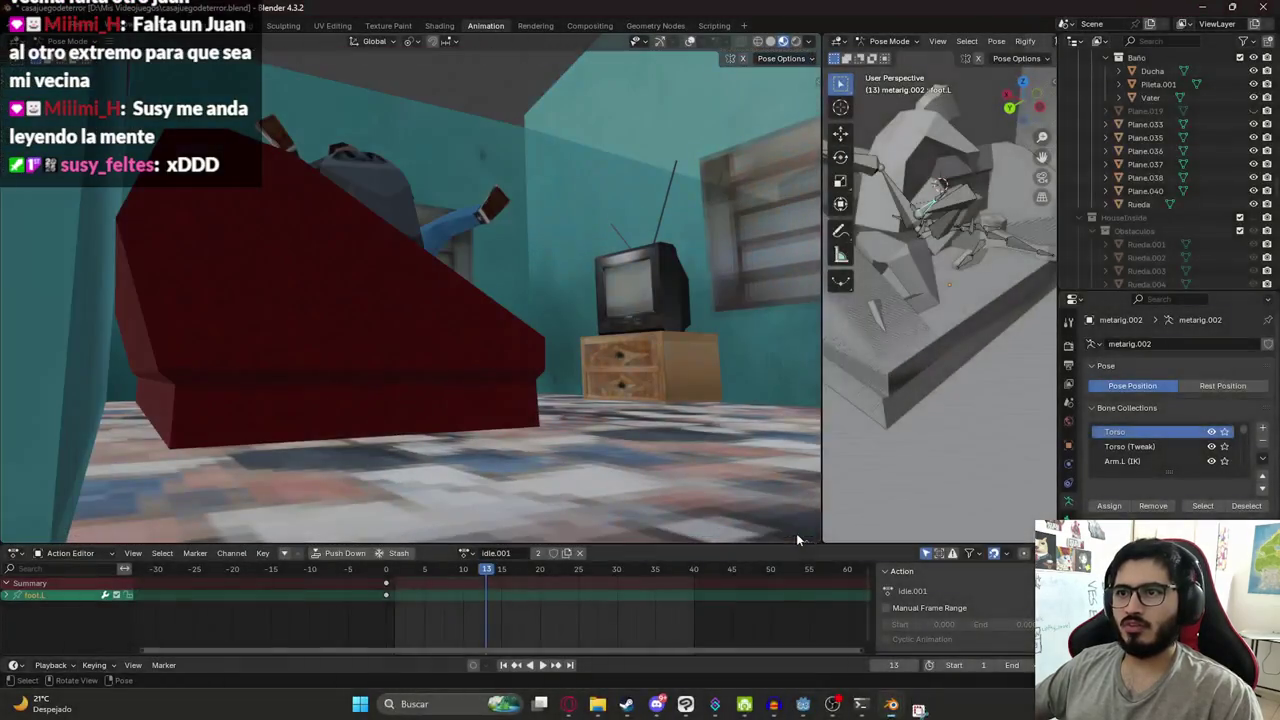
- Return to Object Mode and select the metarig.003 armature of the seated man
{"action": "left_click", "coordinate": [925, 141]}
{"action": "left_click", "coordinate": [881, 44]}
{"action": "left_click", "coordinate": [890, 62]}
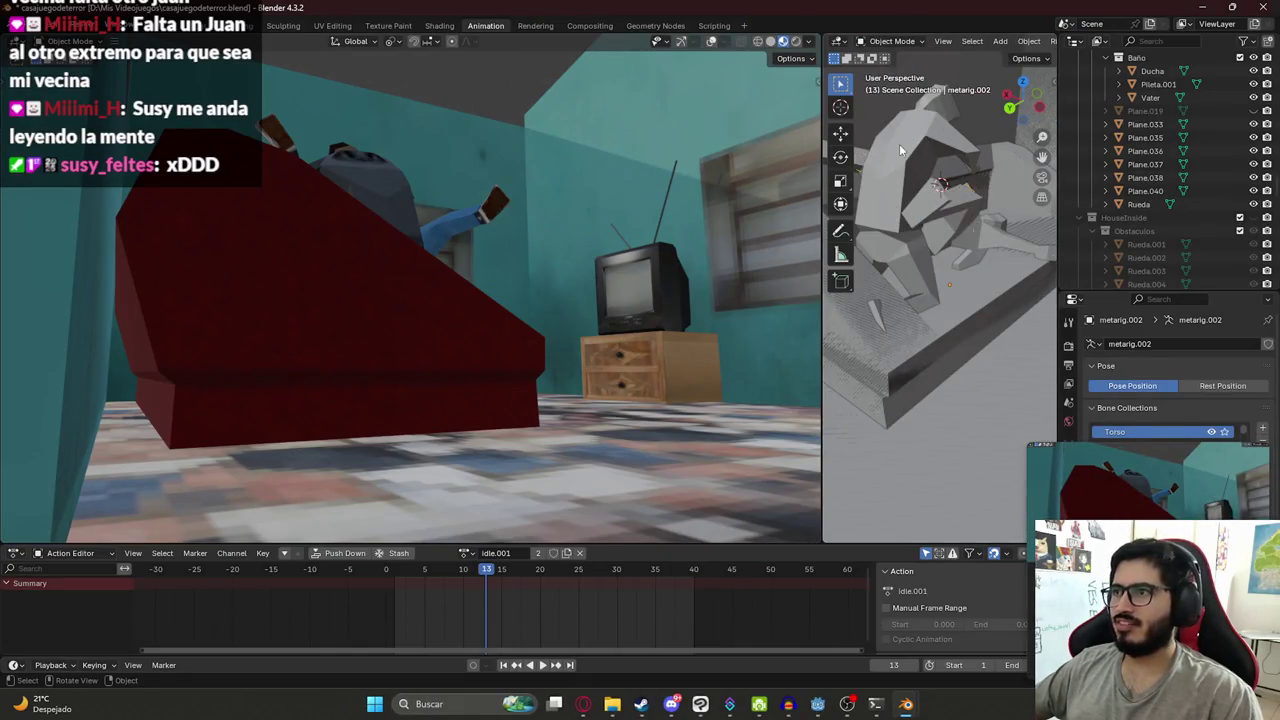
{"action": "left_click", "coordinate": [899, 144]}
{"action": "mouse_move", "coordinate": [898, 305]}
{"action": "middle_mouse_down"}
{"action": "mouse_move", "coordinate": [903, 325]}
{"action": "mouse_move", "coordinate": [970, 360]}
{"action": "middle_mouse_up"}
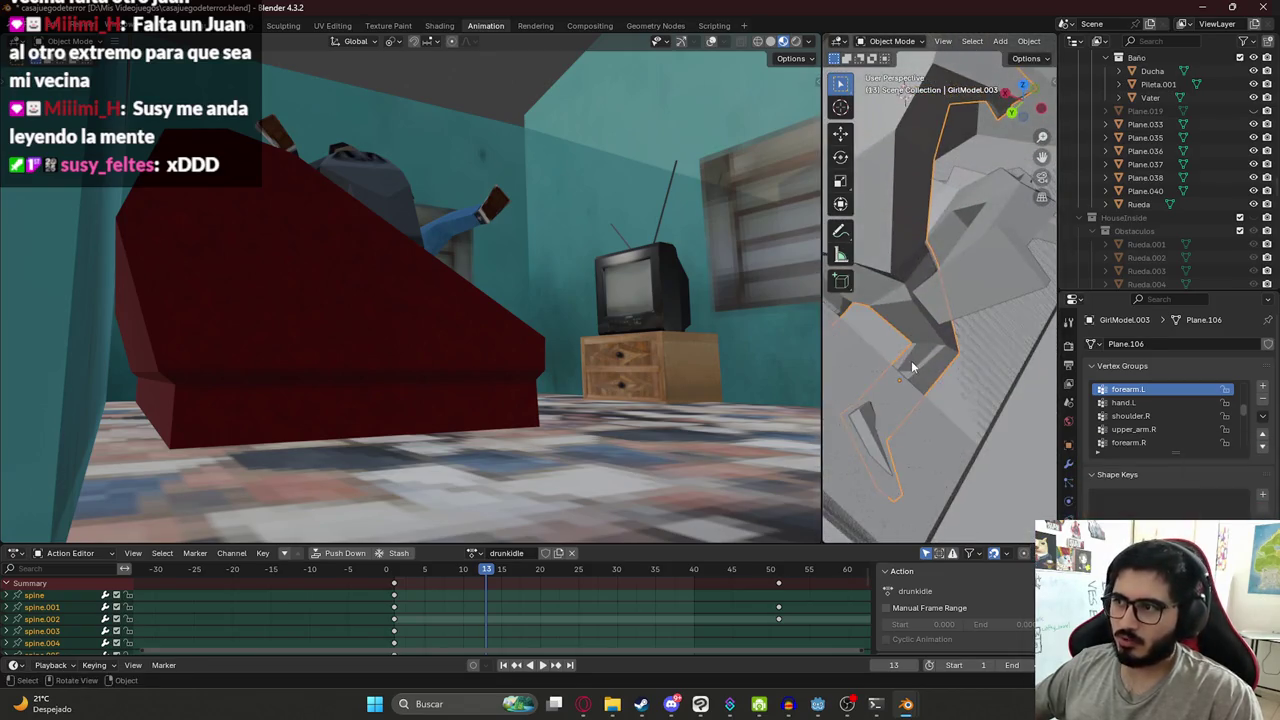
{"action": "left_click", "coordinate": [913, 366]}
- In Pose Mode, bend spine.003 around local X so the man's head shows, discarding a neck rotation
{"action": "left_click", "coordinate": [878, 41]}
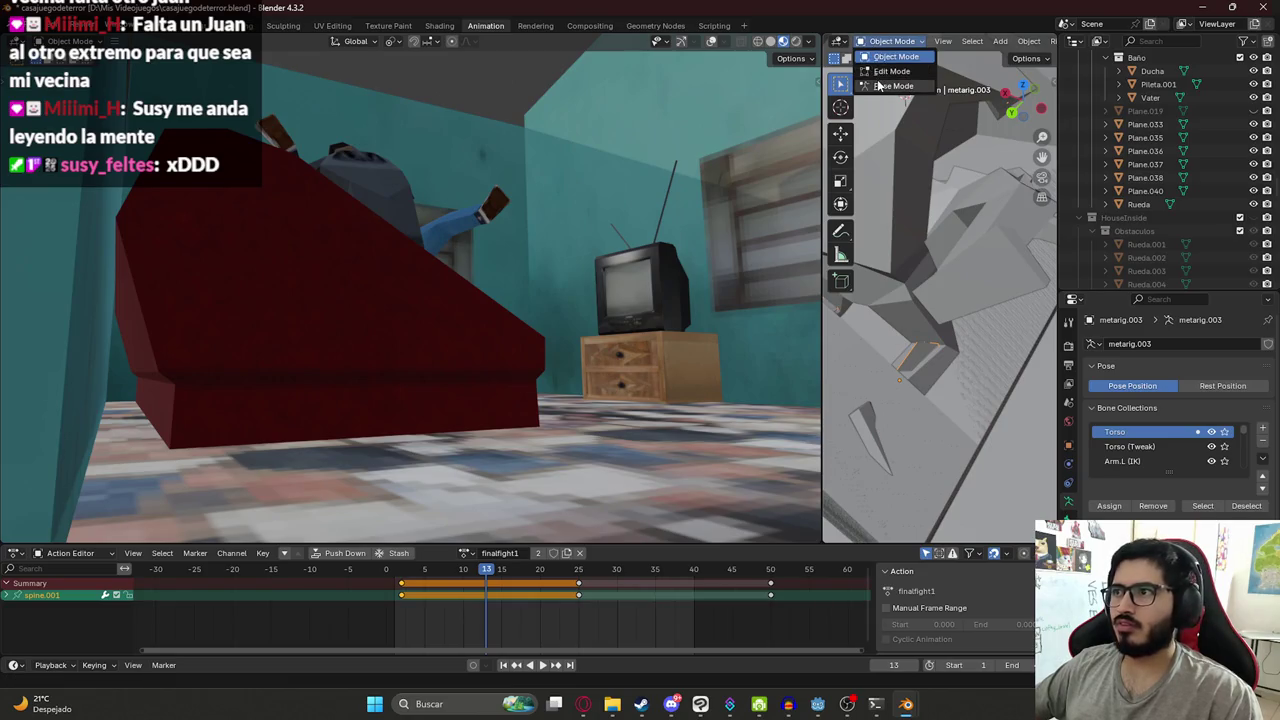
{"action": "left_click", "coordinate": [885, 92]}
{"action": "left_click", "coordinate": [928, 118]}
{"action": "key", "text": "r"}
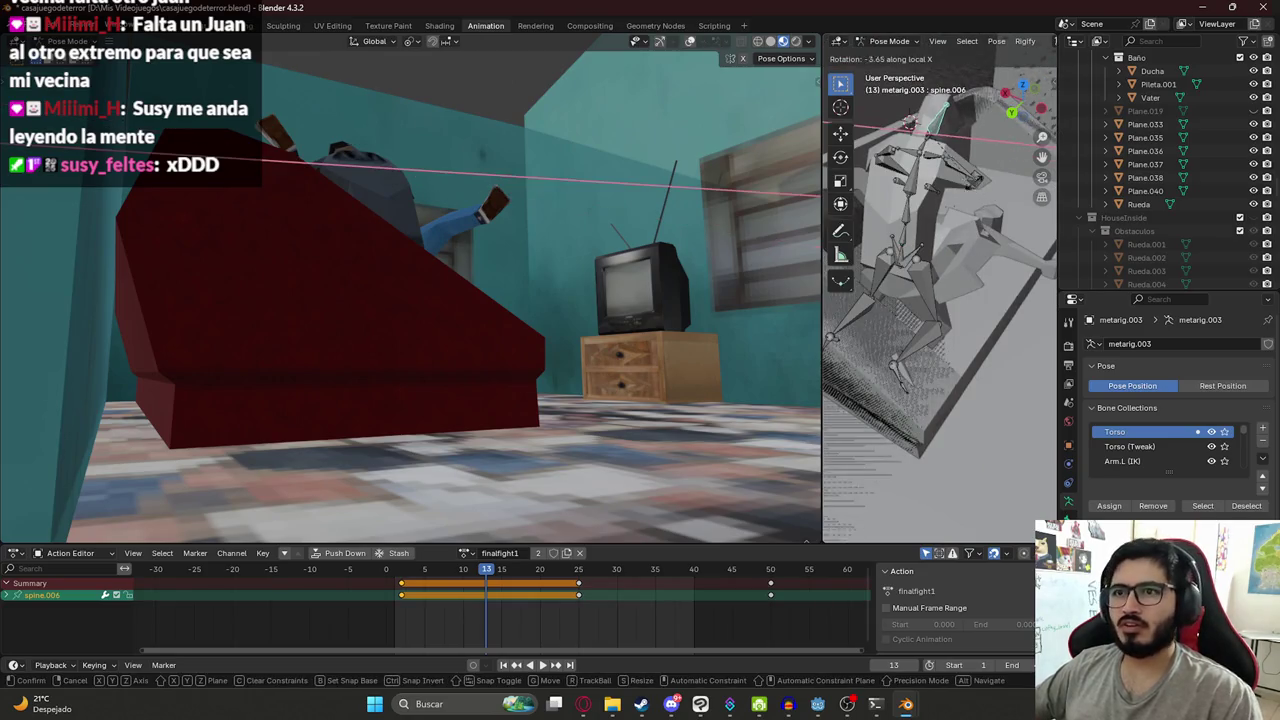
{"action": "left_click", "coordinate": [968, 140]}
{"action": "key", "text": "ctrl+z"}
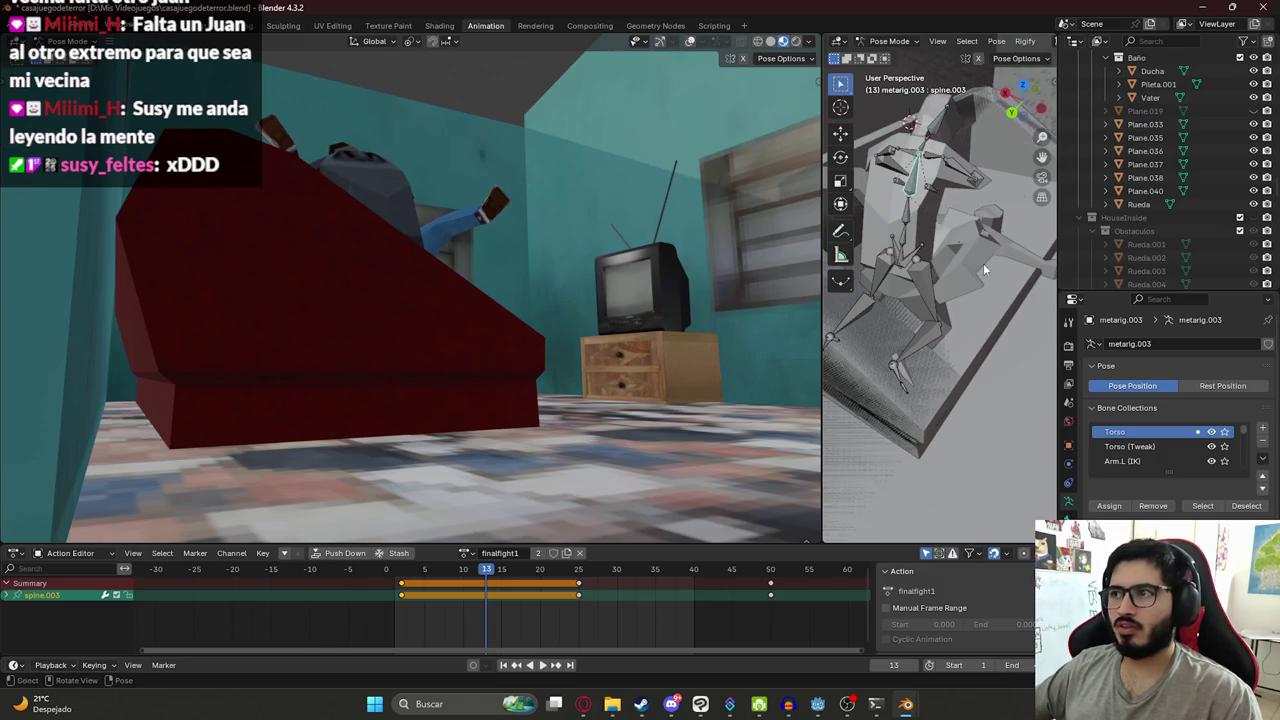
{"action": "key", "text": "r"}
{"action": "key", "text": "x"}
{"action": "key", "text": "x"}
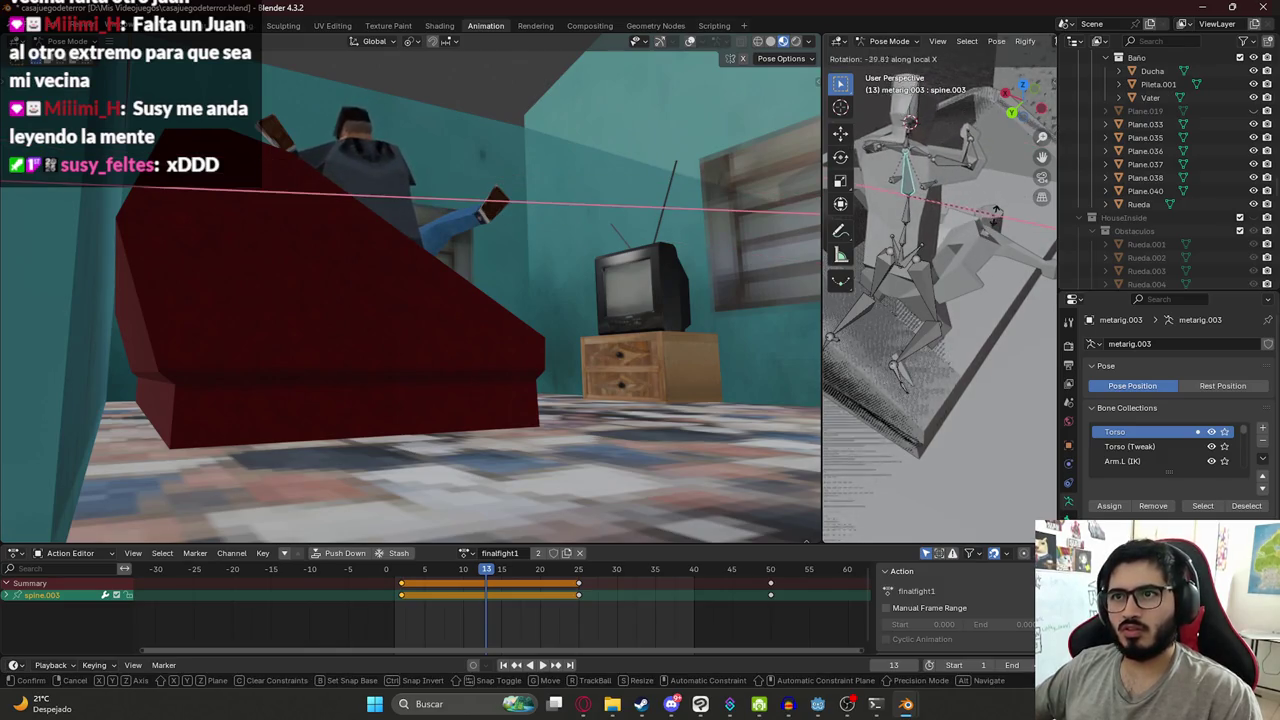
{"action": "left_click", "coordinate": [995, 217]}
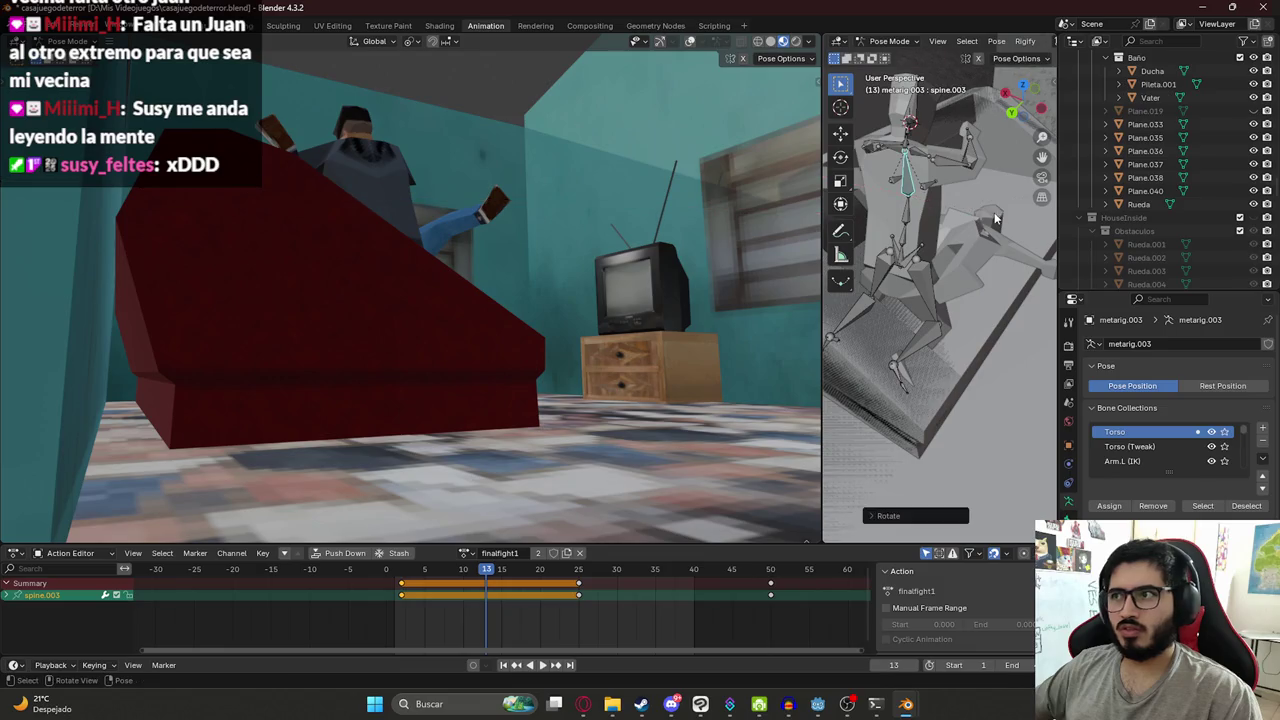
- Select the right forearm.R bone and rotate it around X to raise it
{"action": "key", "text": "a"}
{"action": "key", "text": "alt+r"}
{"action": "key", "text": "ctrl+z"}
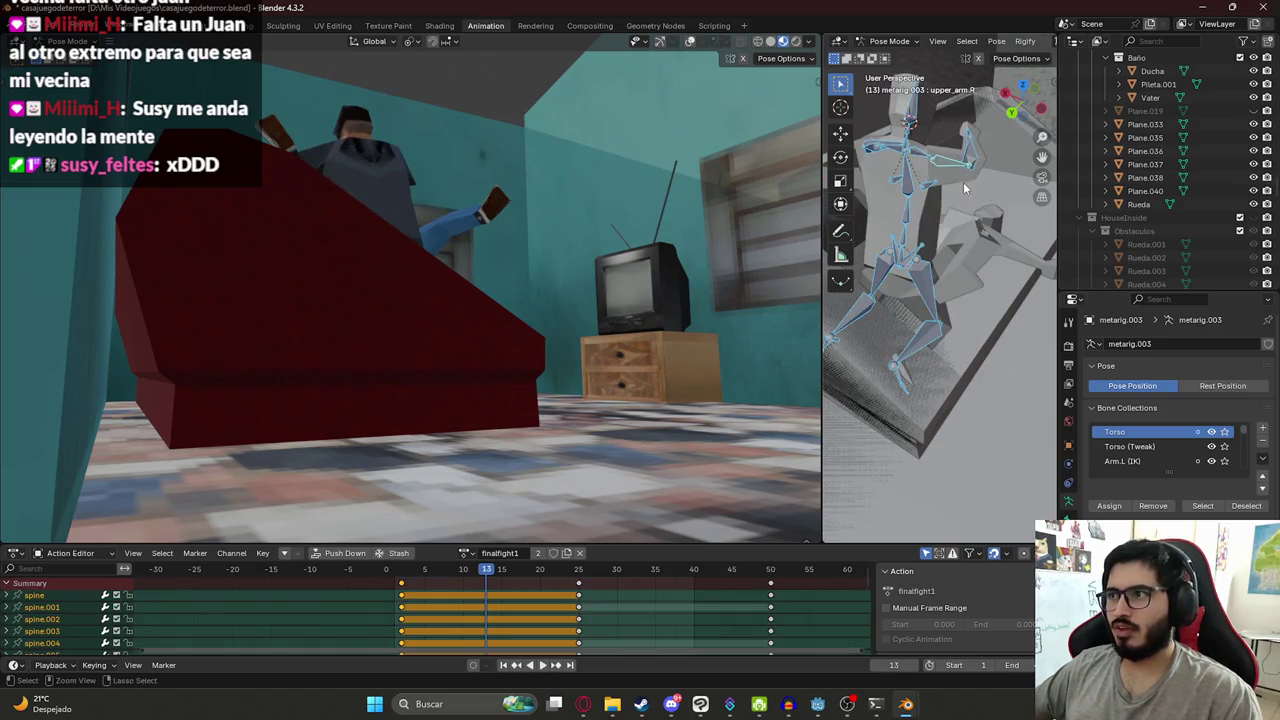
{"action": "left_click", "coordinate": [957, 175]}
{"action": "left_click", "coordinate": [981, 182]}
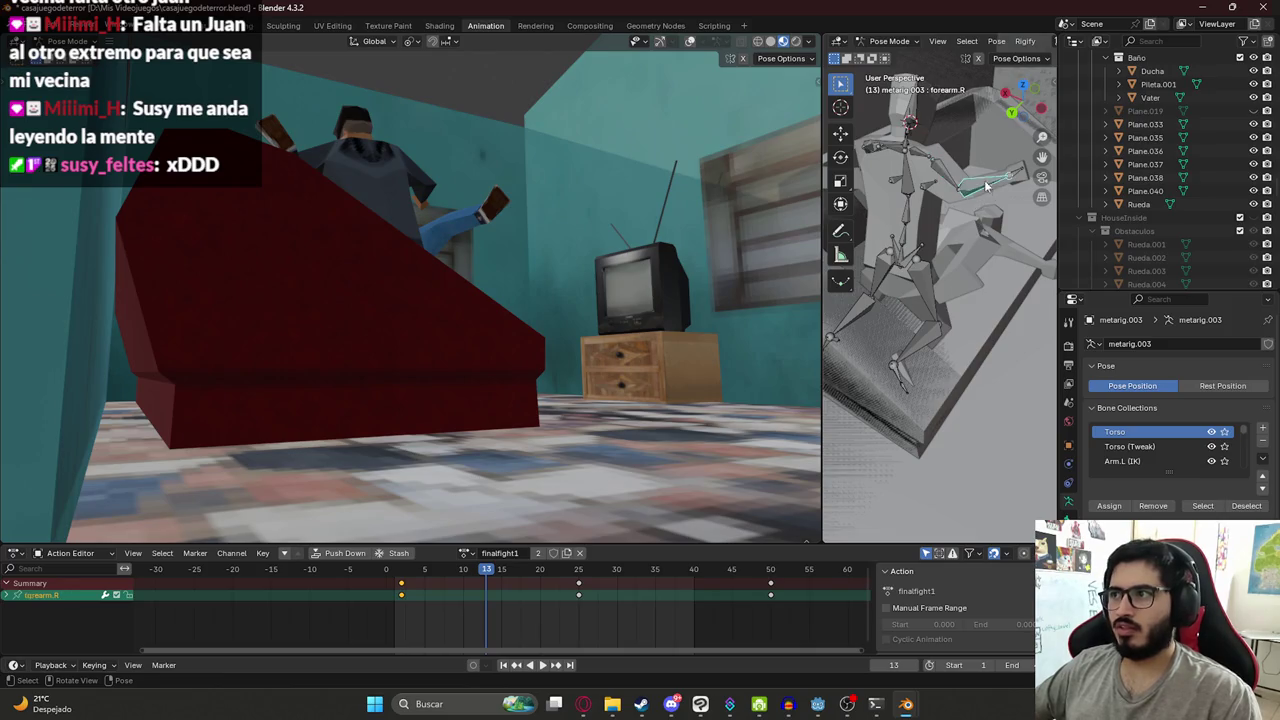
{"action": "key", "text": "r"}
{"action": "key", "text": "x"}
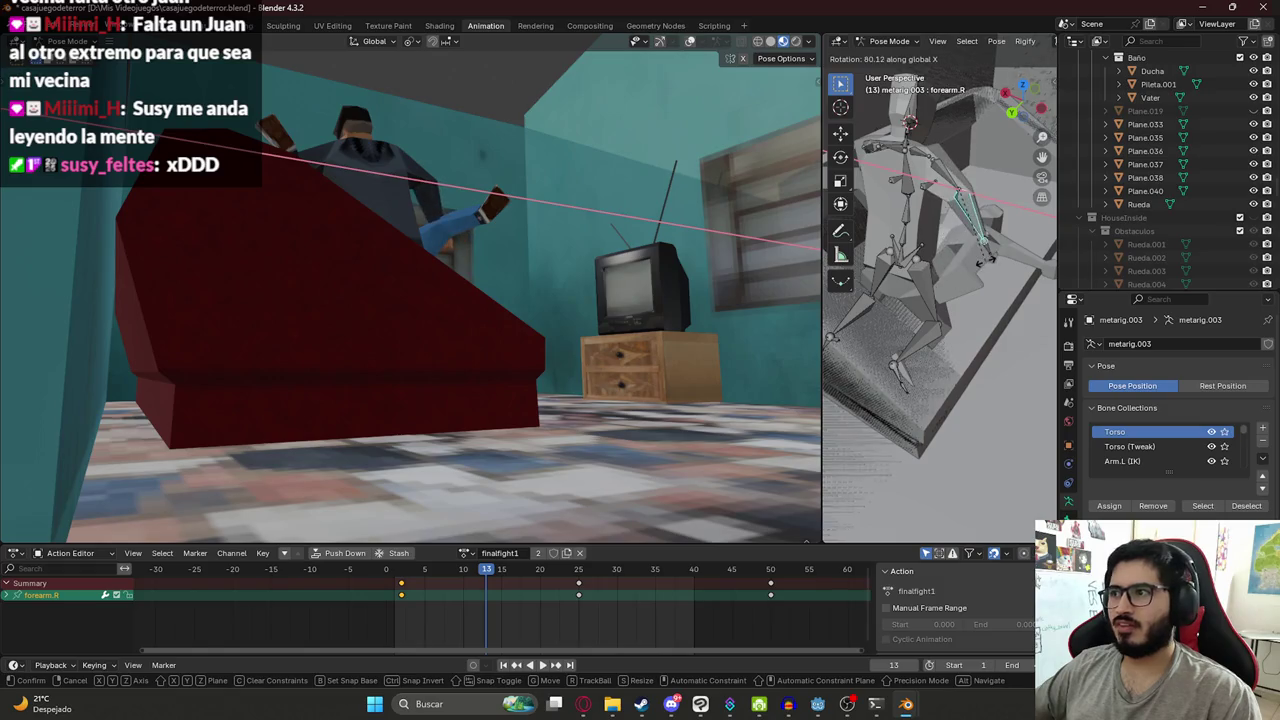
{"action": "left_click", "coordinate": [948, 180]}
- Raise upper_arm.R by rotating it on local X, then select forearm.R
{"action": "left_click", "coordinate": [948, 180]}
{"action": "key", "text": "r"}
{"action": "key", "text": "x"}
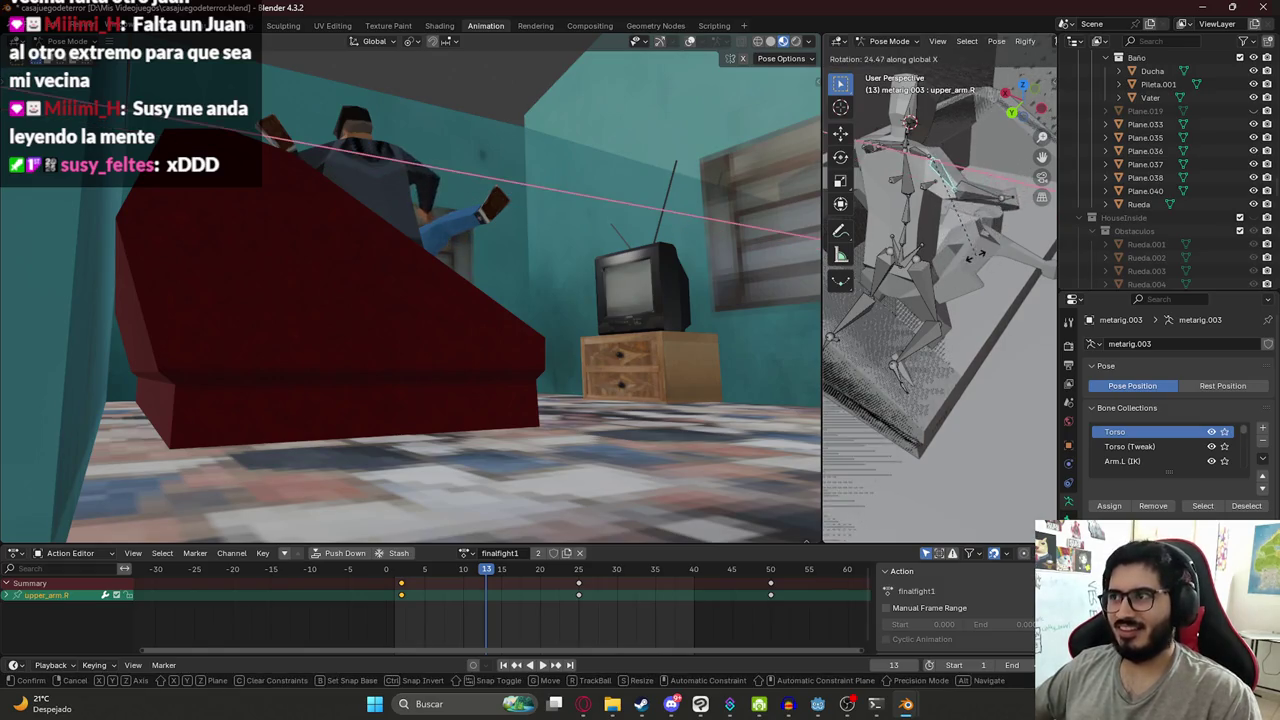
{"action": "key", "text": "x"}
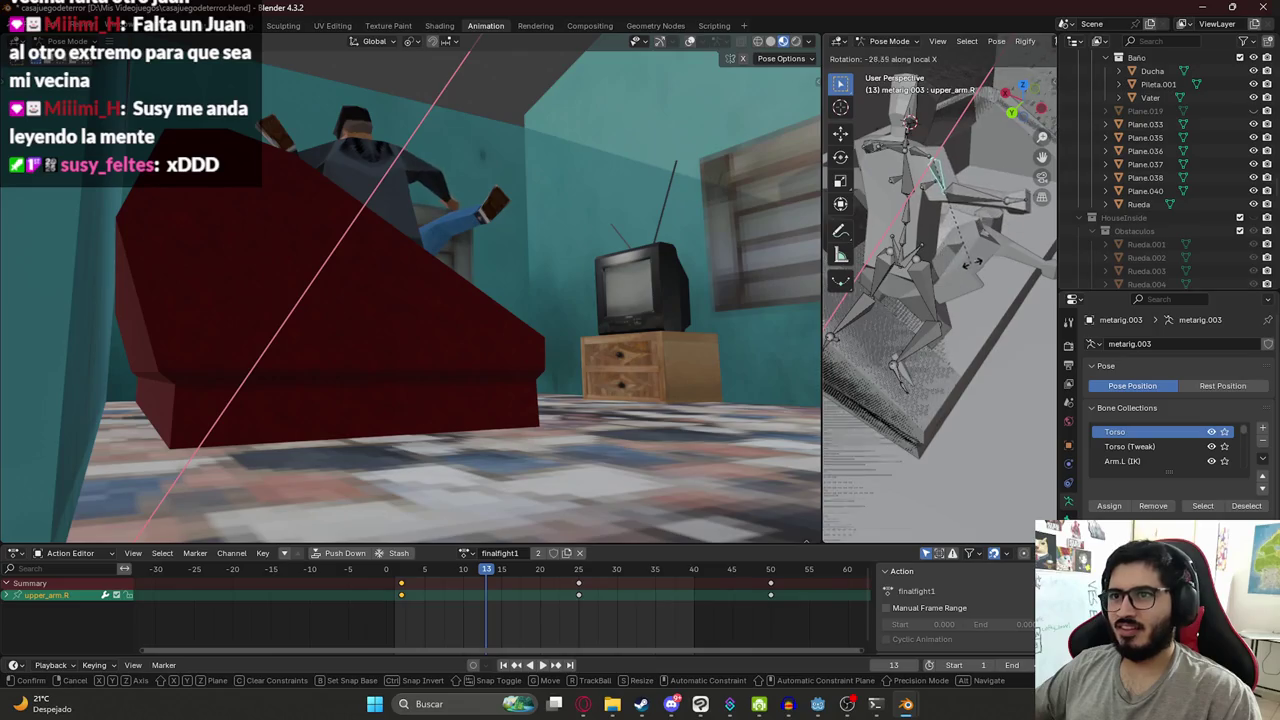
{"action": "left_click", "coordinate": [962, 211]}
{"action": "left_click", "coordinate": [1011, 218]}
- Rotate forearm.R first around local X, then around local Y
{"action": "key", "text": "r"}
{"action": "key", "text": "x"}
{"action": "key", "text": "x"}
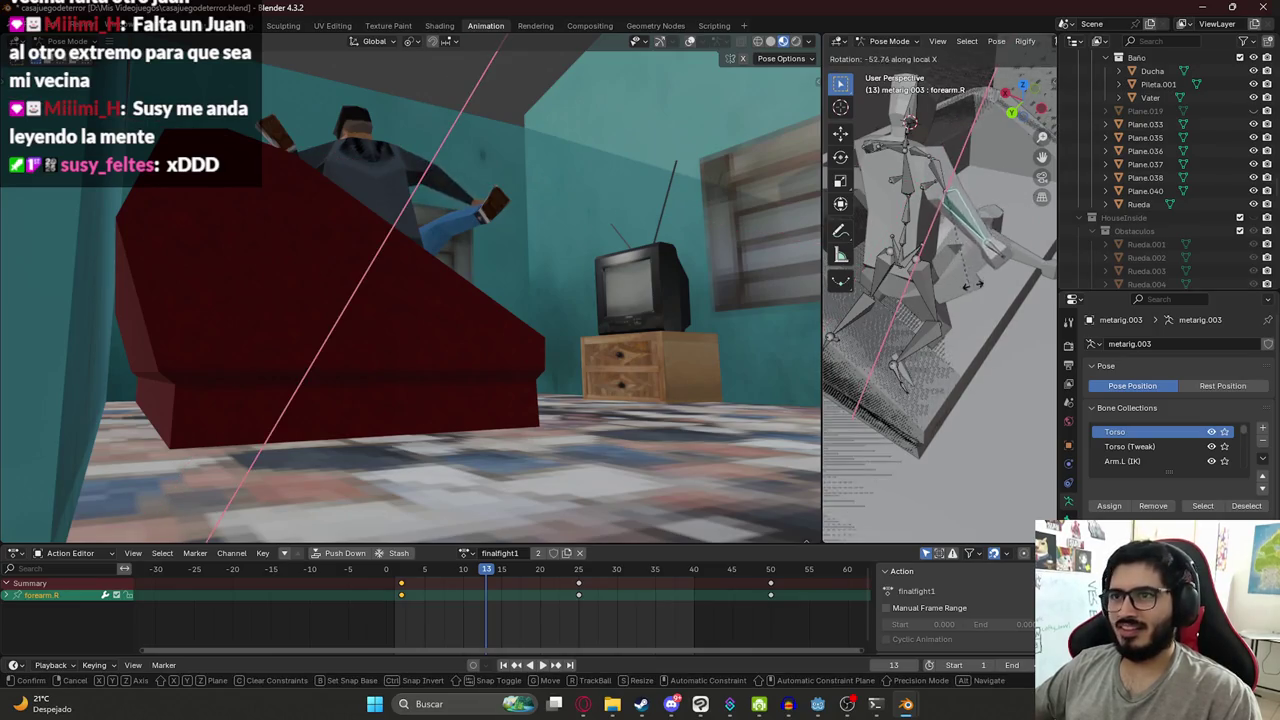
{"action": "left_click", "coordinate": [990, 262]}
{"action": "middle_click_drag", "start_coordinate": [957, 250], "coordinate": [1014, 217]}
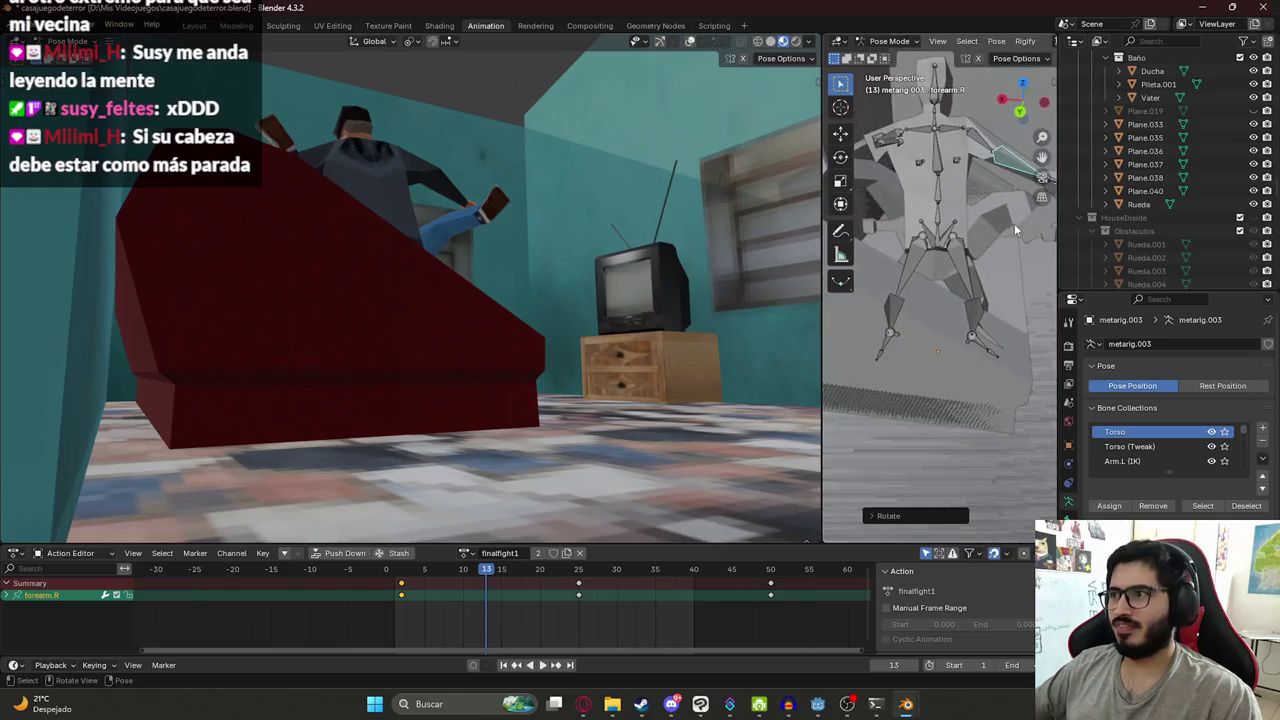
{"action": "key", "text": "r"}
{"action": "key", "text": "y"}
{"action": "key", "text": "y"}
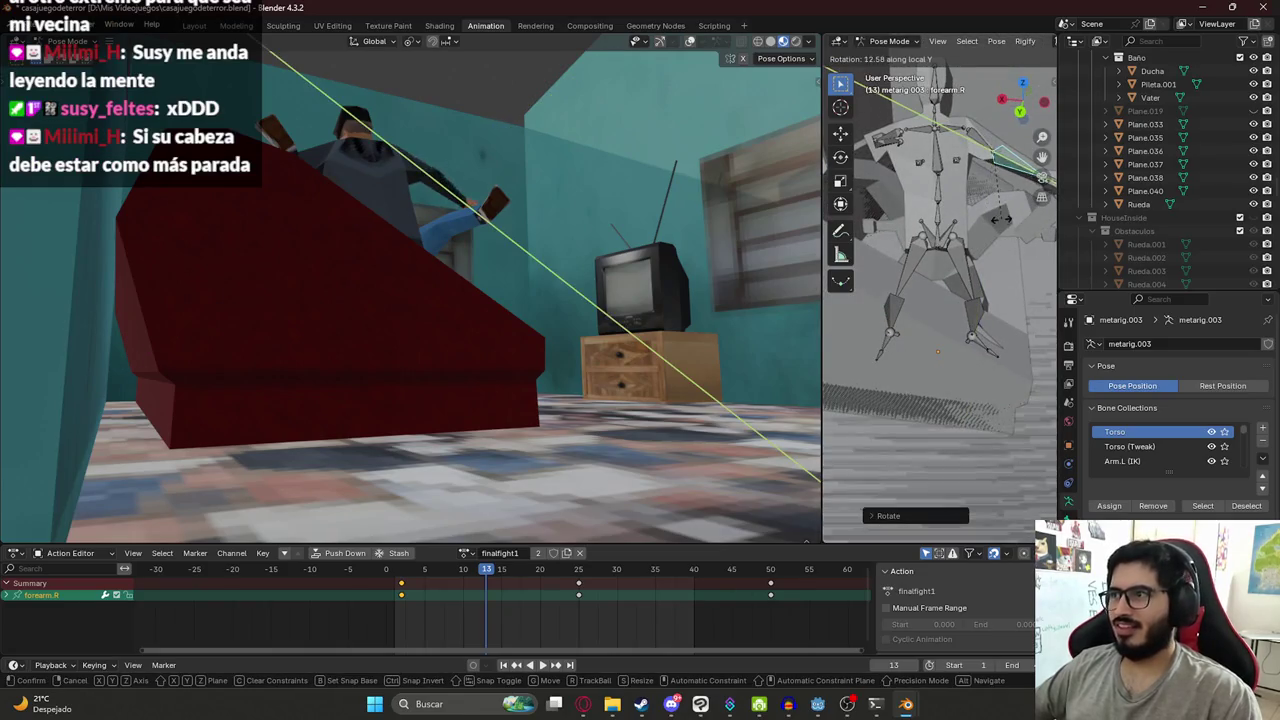
{"action": "left_click", "coordinate": [1001, 219]}
- Turn upper_arm.R around global Y and forearm.R around global X
{"action": "key", "text": "r"}
{"action": "key", "text": "x"}
{"action": "key", "text": "z"}
{"action": "key", "text": "y"}
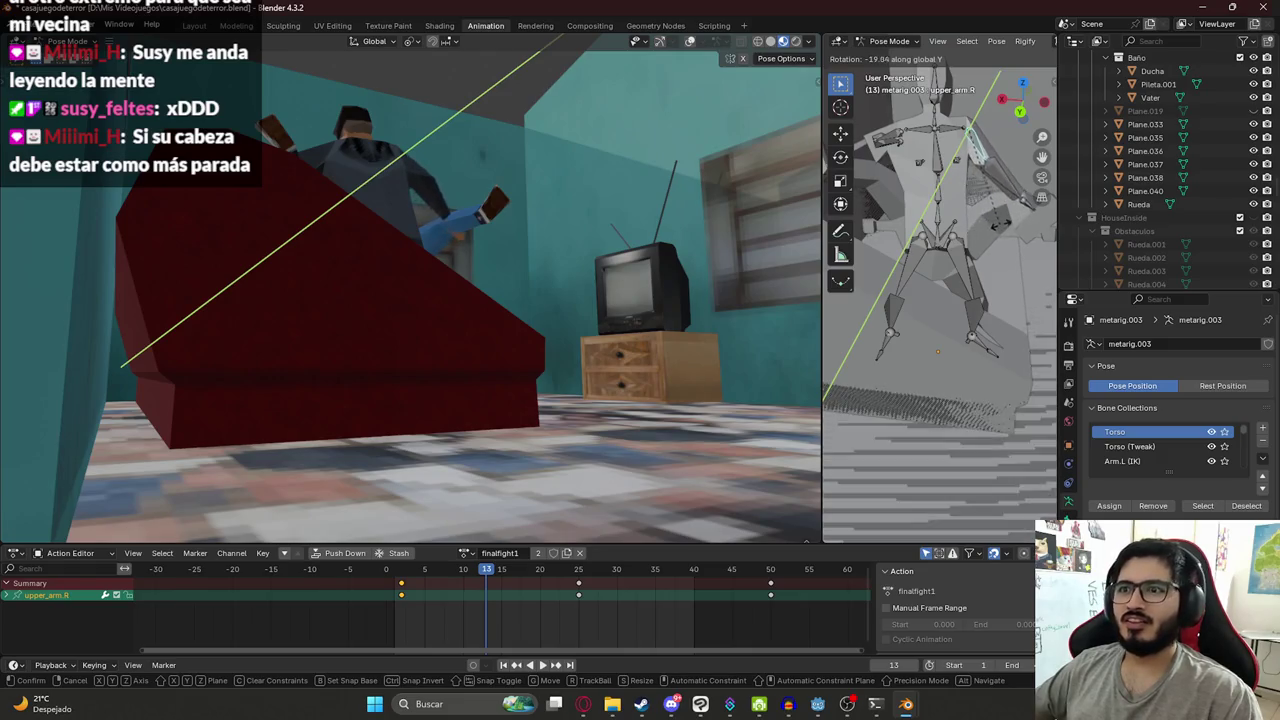
{"action": "left_click", "coordinate": [1003, 230]}
{"action": "left_click", "coordinate": [1007, 176]}
{"action": "key", "text": "r"}
{"action": "key", "text": "y"}
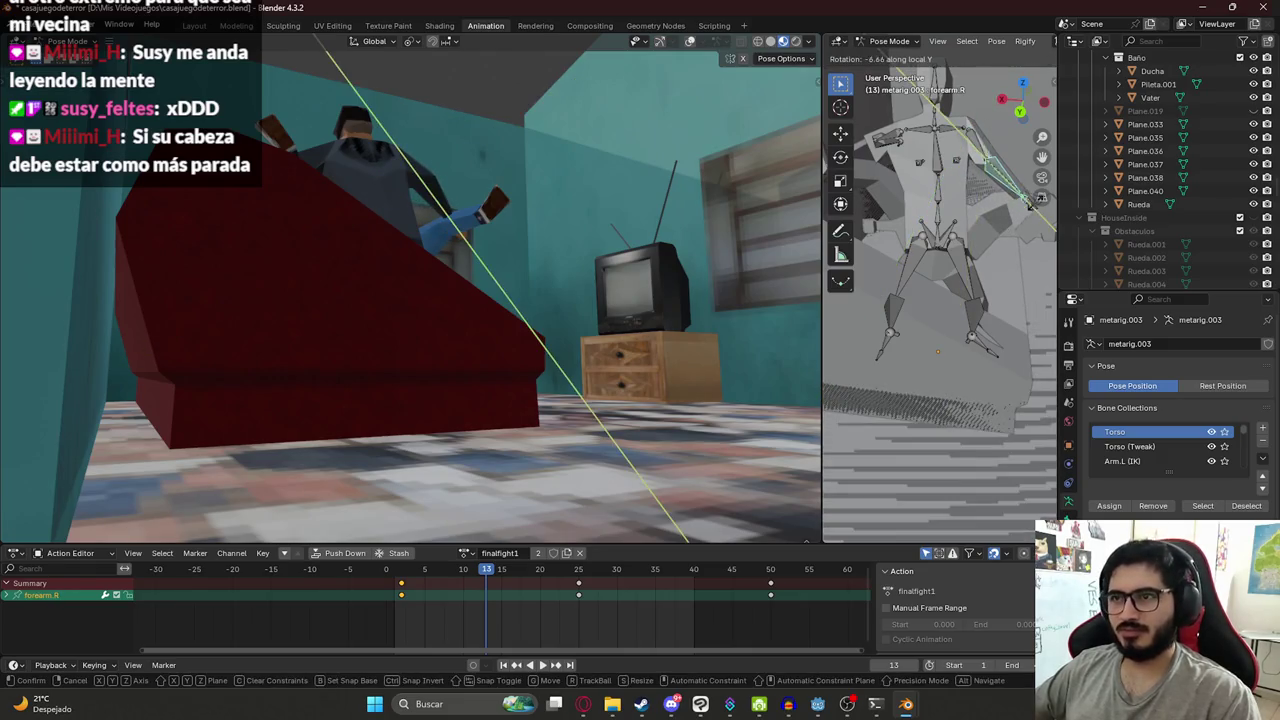
{"action": "key", "text": "x"}
{"action": "key", "text": "x"}
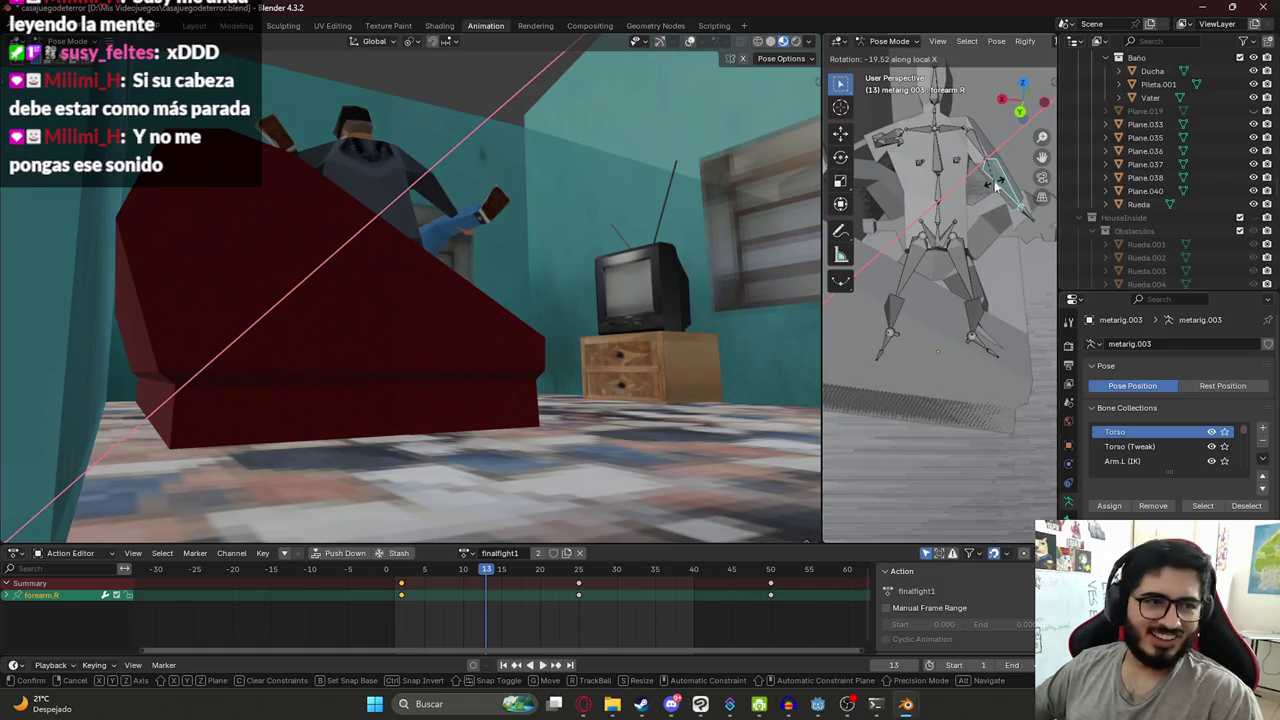
{"action": "left_click", "coordinate": [988, 202]}
{"action": "middle_click_drag", "start_coordinate": [988, 202], "coordinate": [938, 213]}
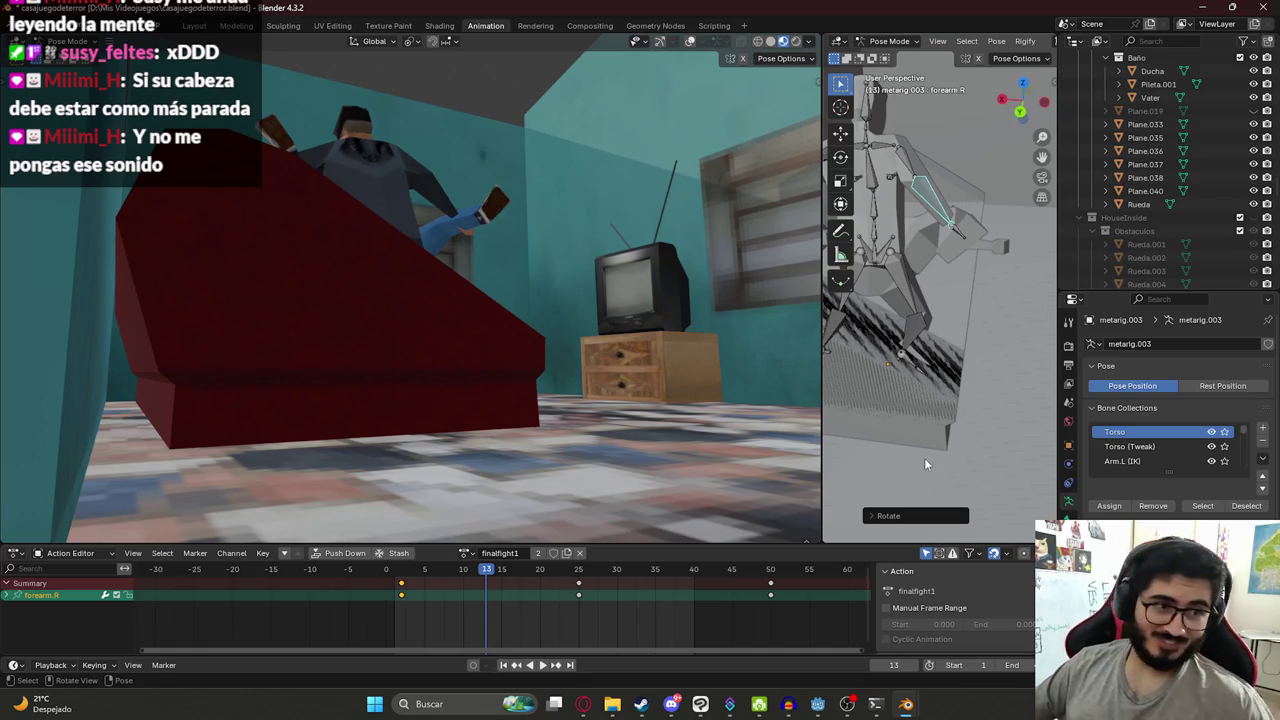
- Turn upper_arm.R around local Z and forearm.R around local X
{"action": "left_click", "coordinate": [908, 166]}
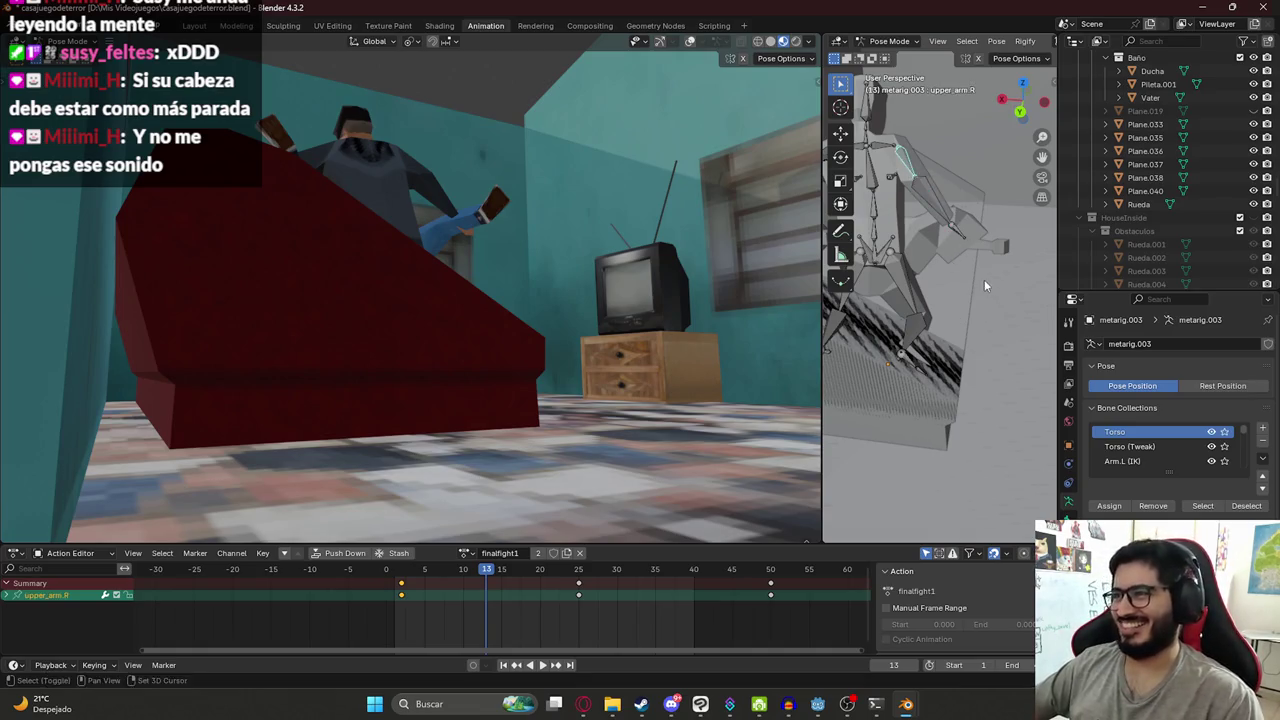
{"action": "middle_click_drag", "start_coordinate": [984, 279], "coordinate": [992, 274]}
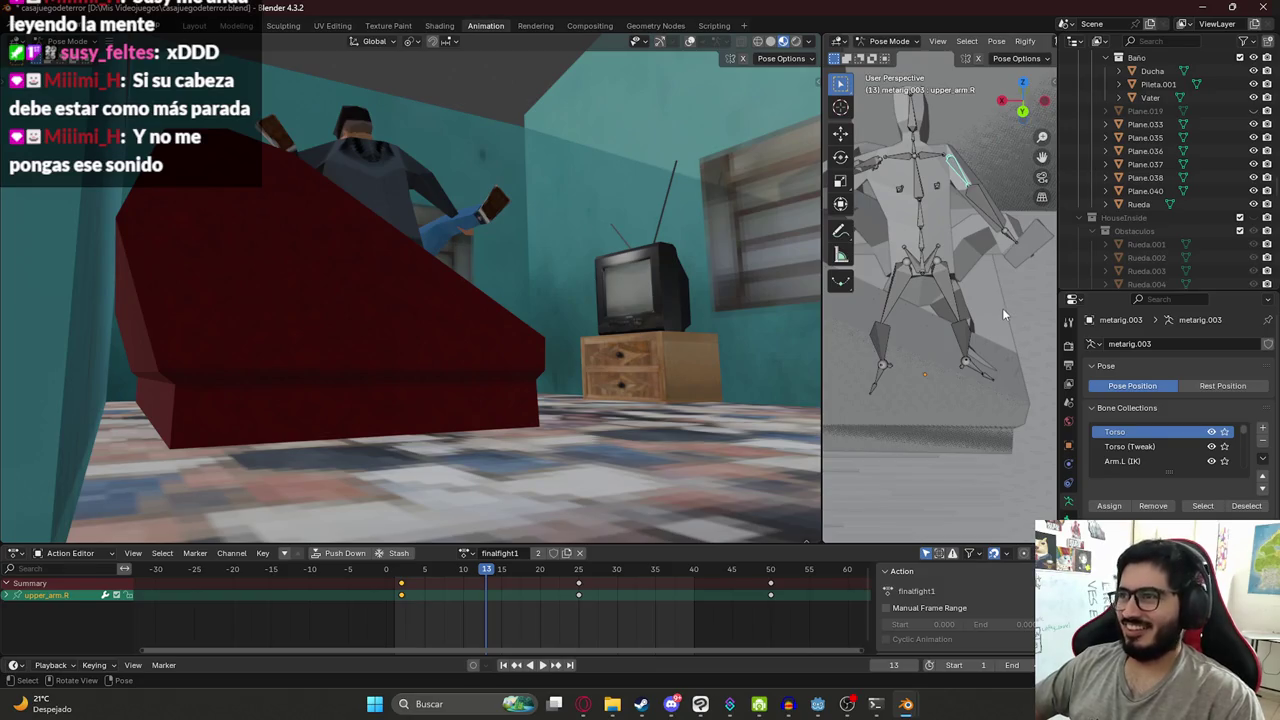
{"action": "key", "text": "r"}
{"action": "key", "text": "y"}
{"action": "key", "text": "y"}
{"action": "key", "text": "z"}
{"action": "key", "text": "z"}
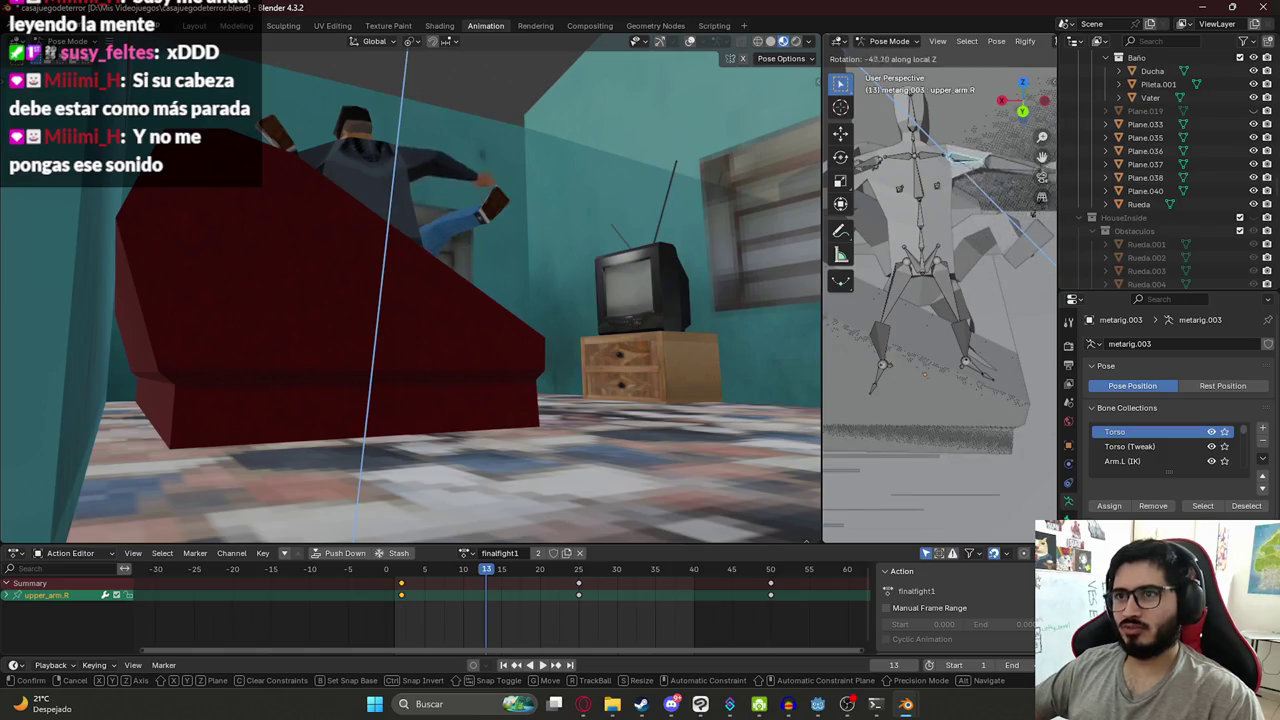
{"action": "left_click", "coordinate": [968, 321]}
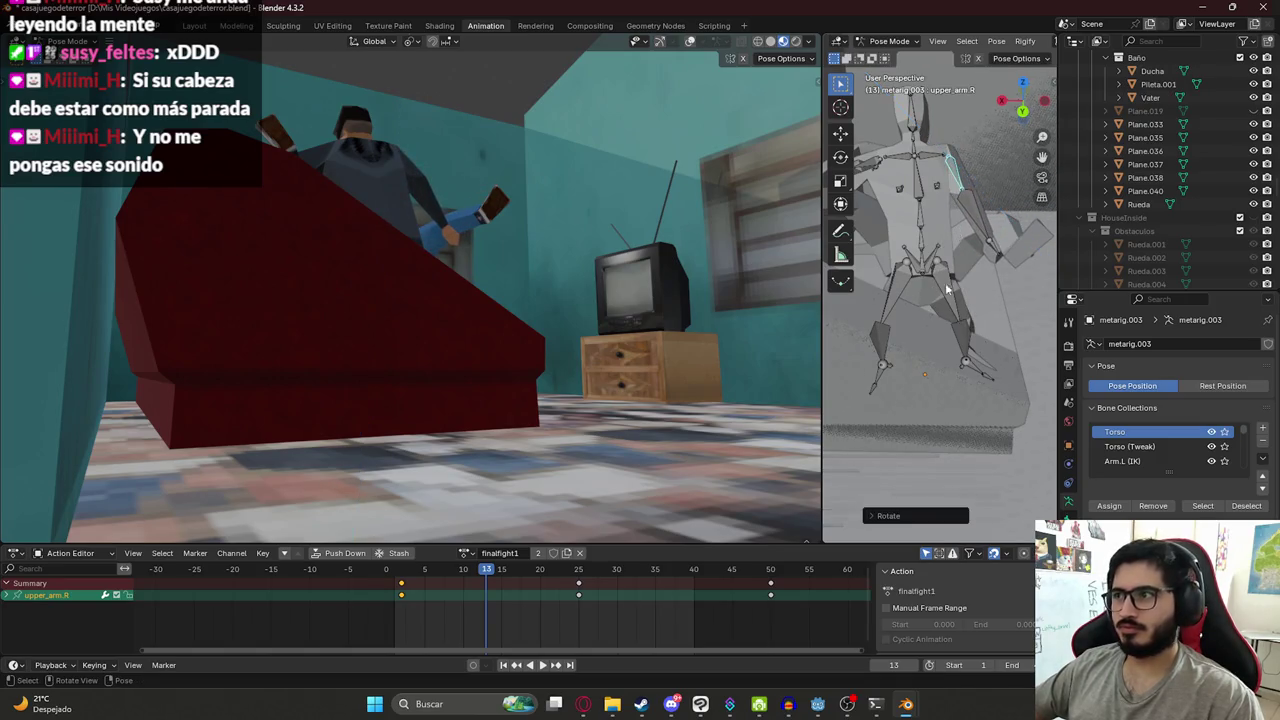
{"action": "left_click", "coordinate": [980, 215]}
{"action": "key", "text": "r"}
{"action": "key", "text": "x"}
{"action": "key", "text": "x"}
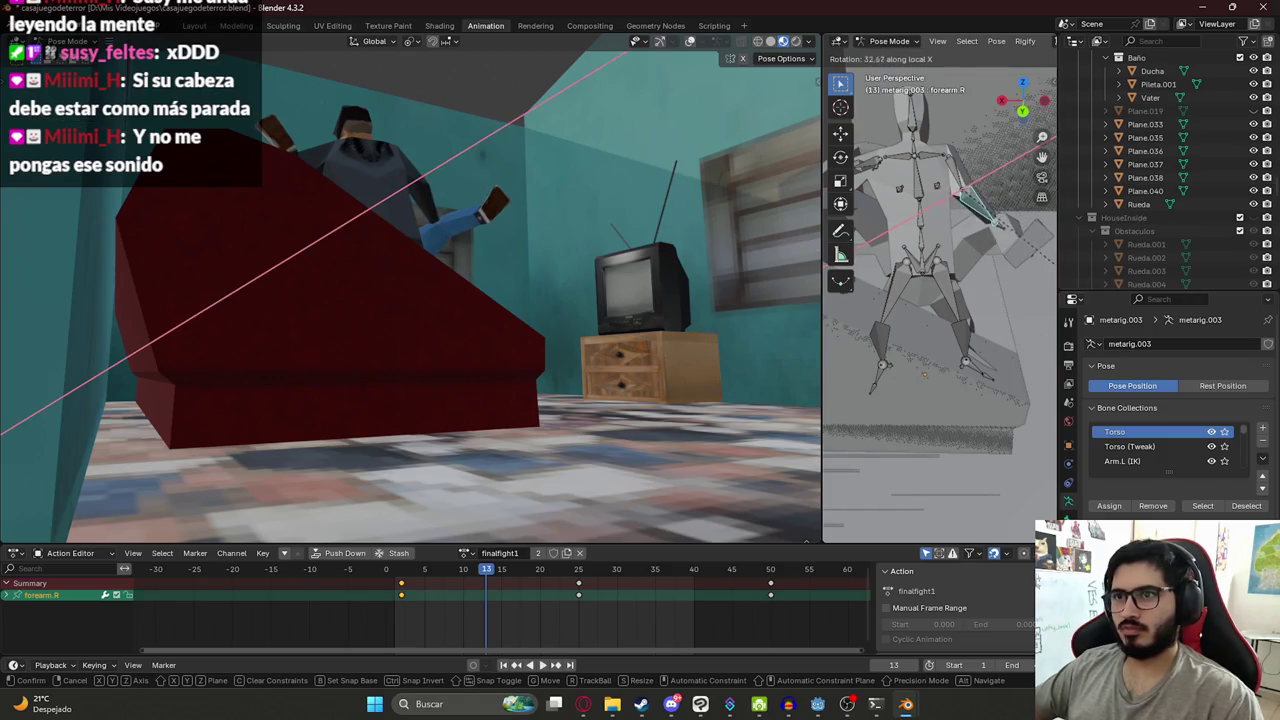
{"action": "left_click", "coordinate": [1045, 300]}
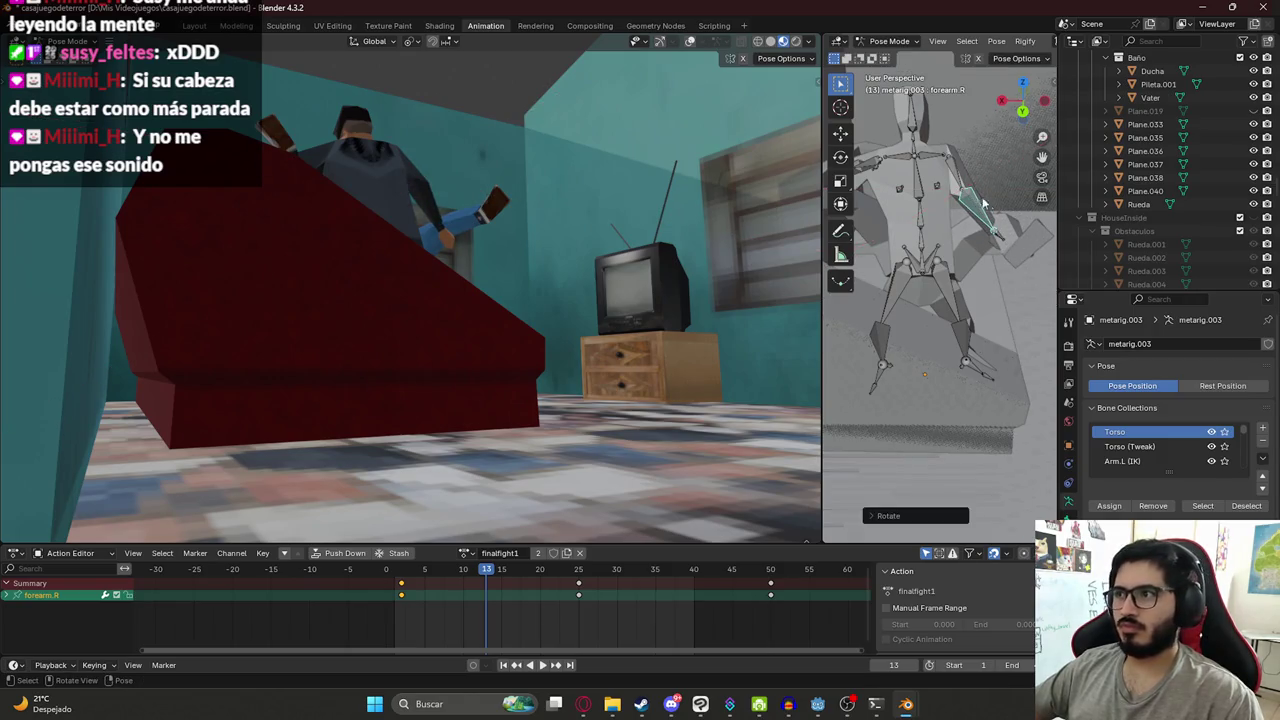
- Re-angle upper_arm.R on global Y and bend forearm.R again on local X
{"action": "left_click", "coordinate": [958, 175]}
{"action": "key", "text": "r"}
{"action": "key", "text": "x"}
{"action": "key", "text": "x"}
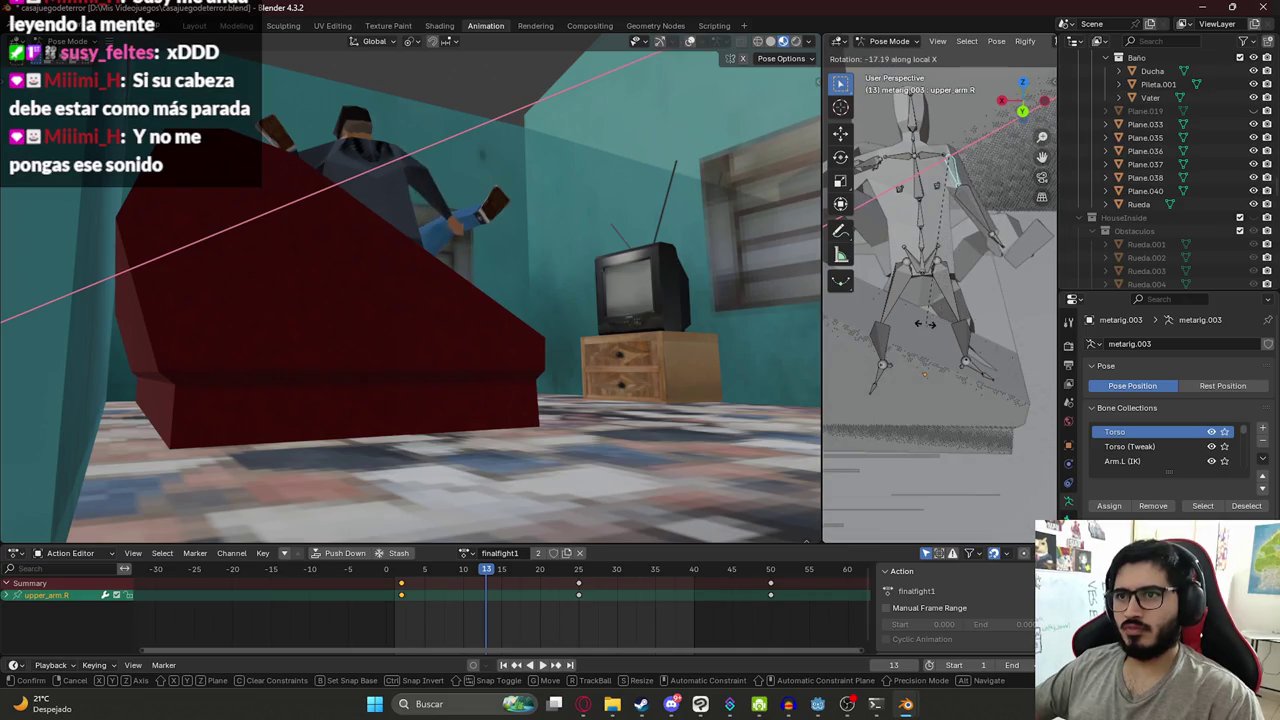
{"action": "key", "text": "z"}
{"action": "key", "text": "y"}
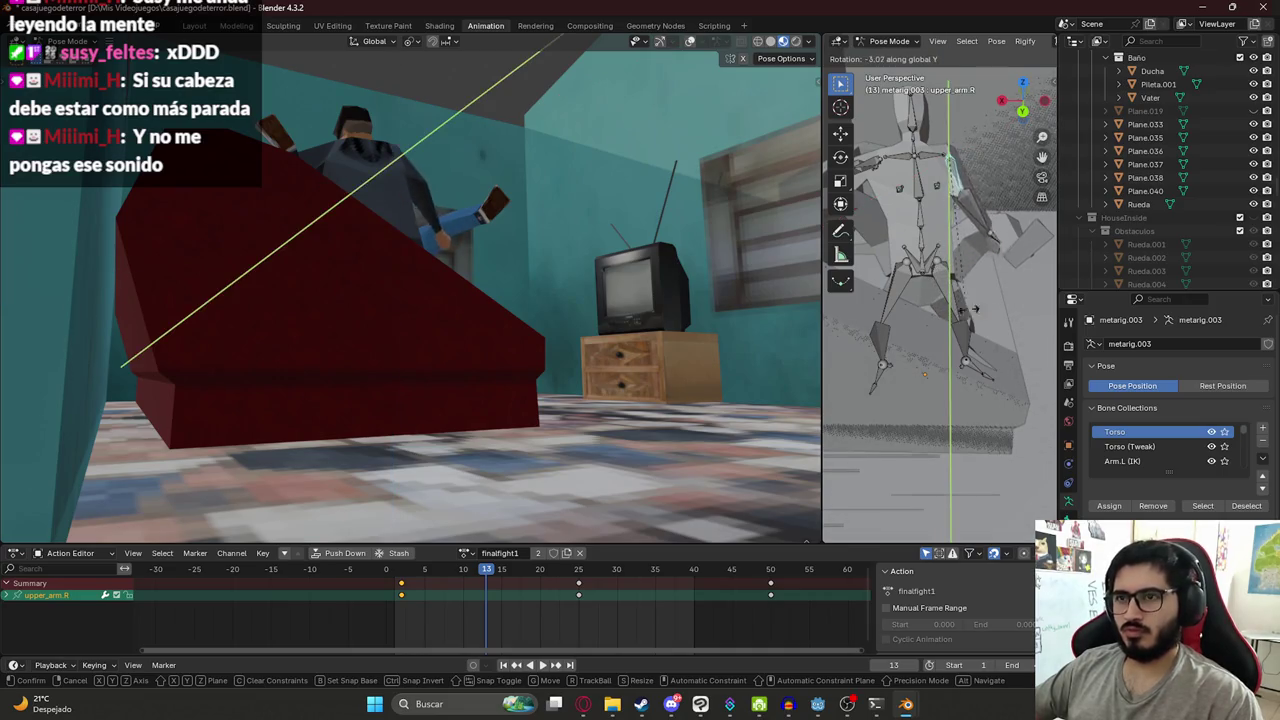
{"action": "left_click", "coordinate": [1013, 299]}
{"action": "left_click", "coordinate": [998, 269]}
{"action": "key", "text": "r"}
{"action": "key", "text": "y"}
{"action": "key", "text": "y"}
{"action": "key", "text": "x"}
{"action": "key", "text": "x"}
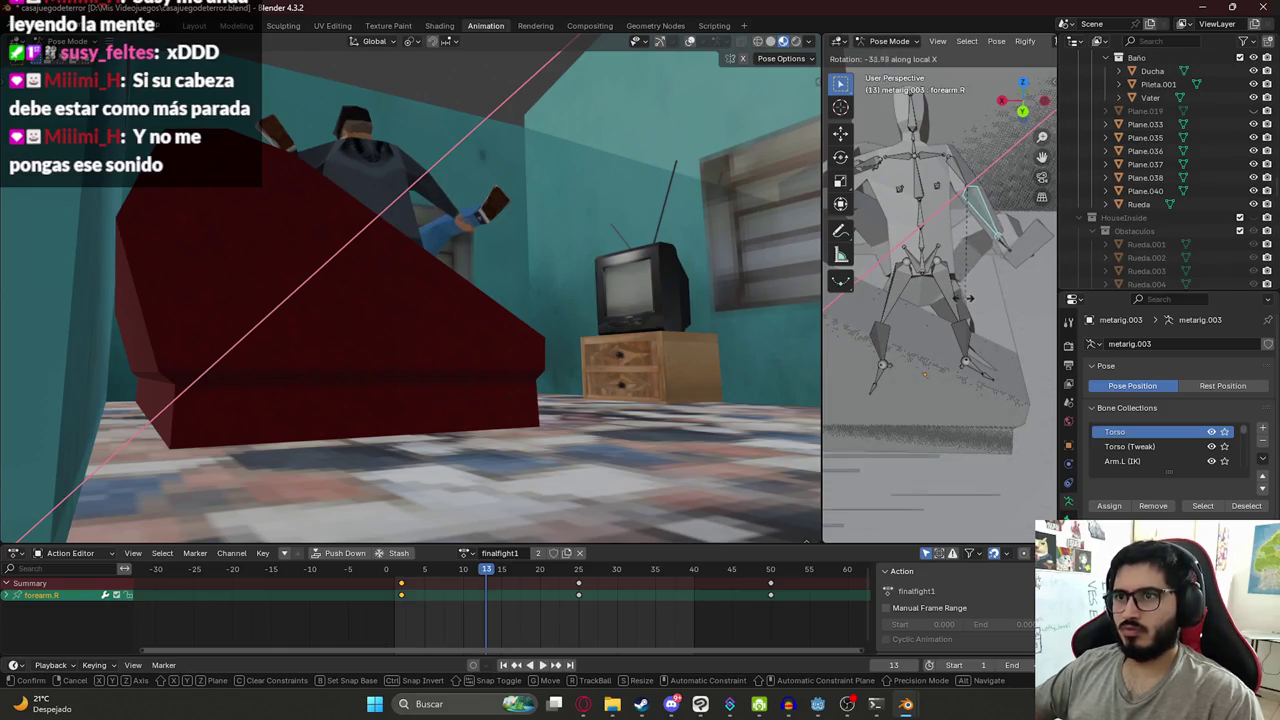
{"action": "left_click", "coordinate": [958, 299]}
- Adjust upper_arm.R on local Z and twist forearm.R on local Y
{"action": "left_click", "coordinate": [960, 175]}
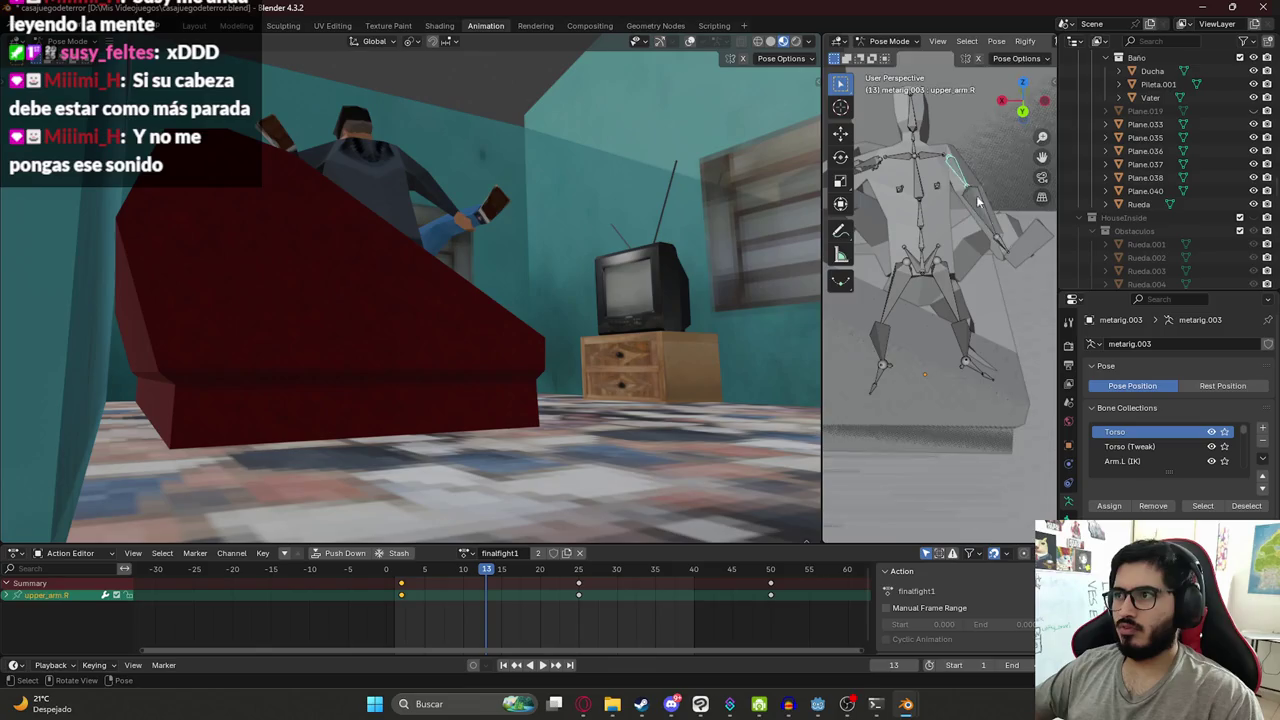
{"action": "key", "text": "r"}
{"action": "key", "text": "x"}
{"action": "key", "text": "x"}
{"action": "key", "text": "z"}
{"action": "key", "text": "z"}
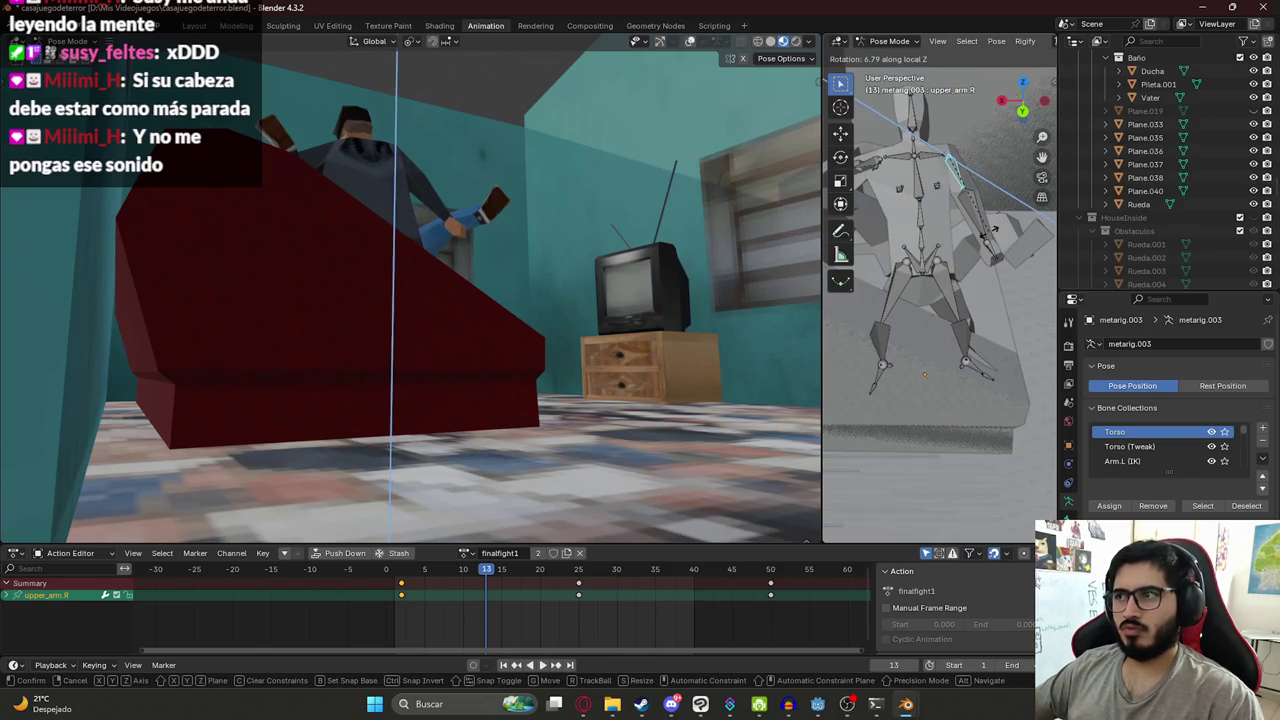
{"action": "left_click", "coordinate": [993, 230]}
{"action": "left_click", "coordinate": [988, 238]}
{"action": "key", "text": "r"}
{"action": "key", "text": "y"}
{"action": "key", "text": "y"}
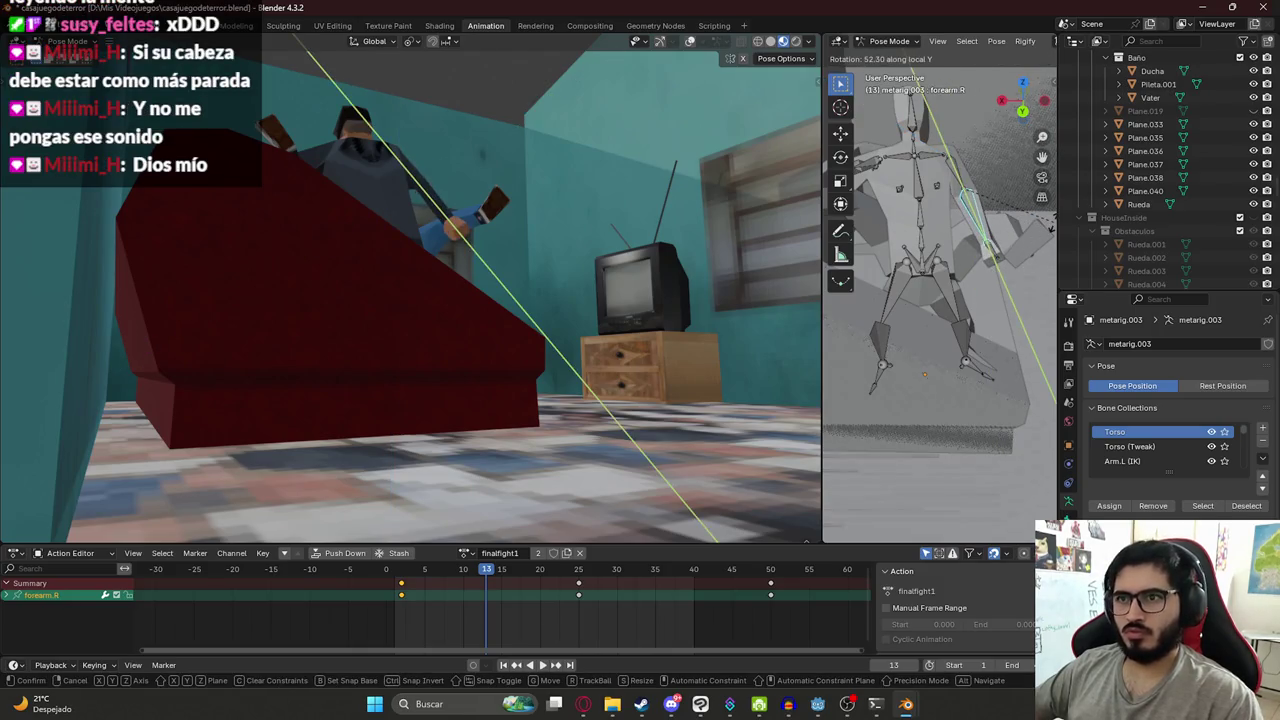
{"action": "left_click", "coordinate": [872, 286]}
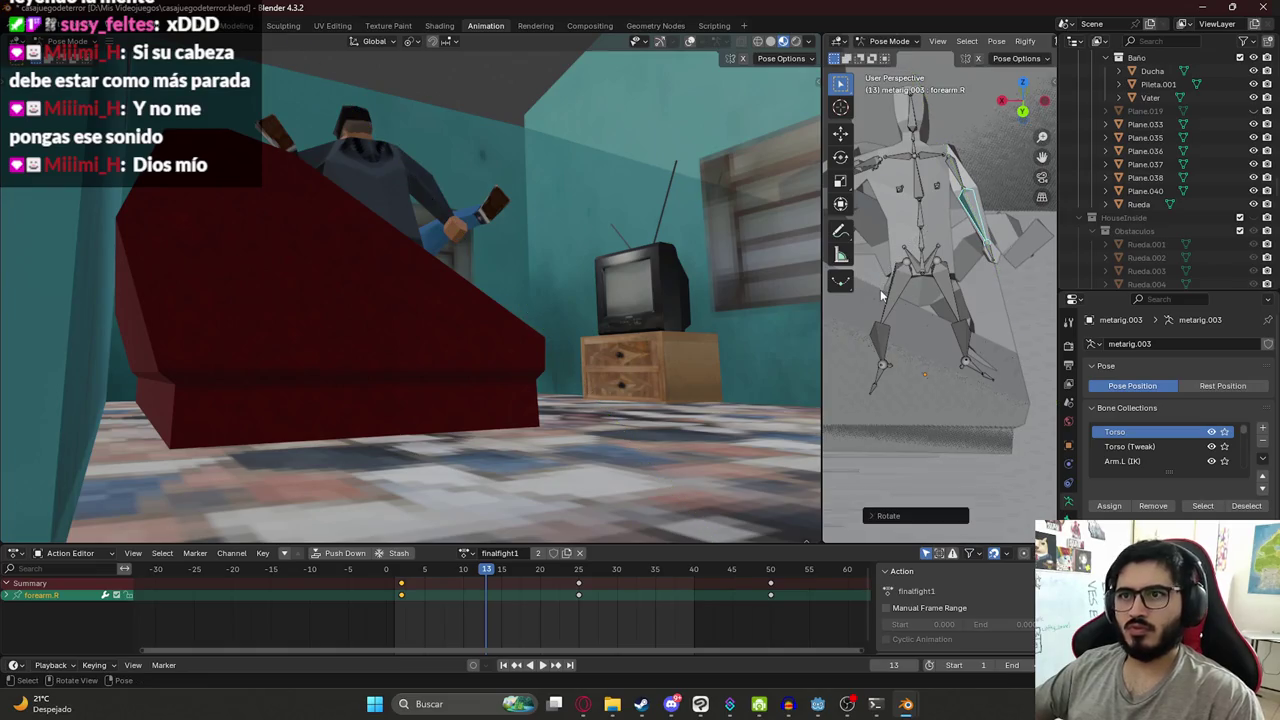
- Rotate upper_arm.R around global Z and forearm.R around the Z axis
{"action": "left_click", "coordinate": [968, 245]}
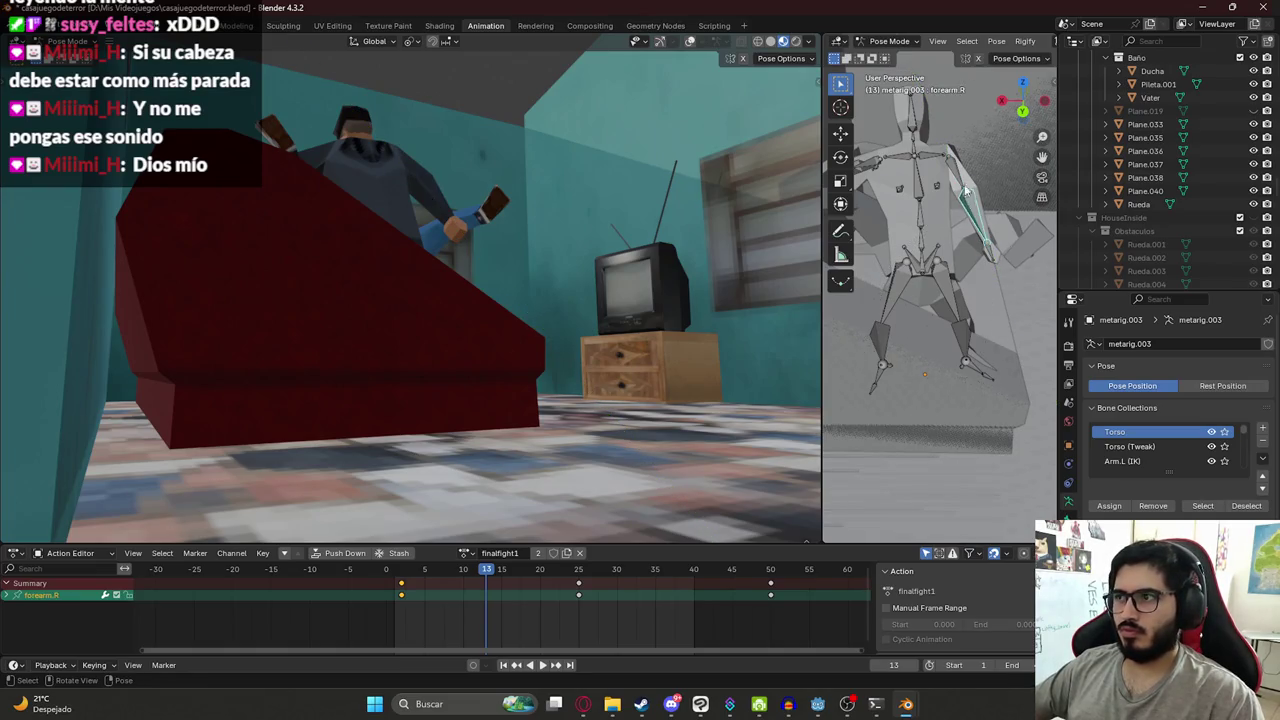
{"action": "key", "text": "r"}
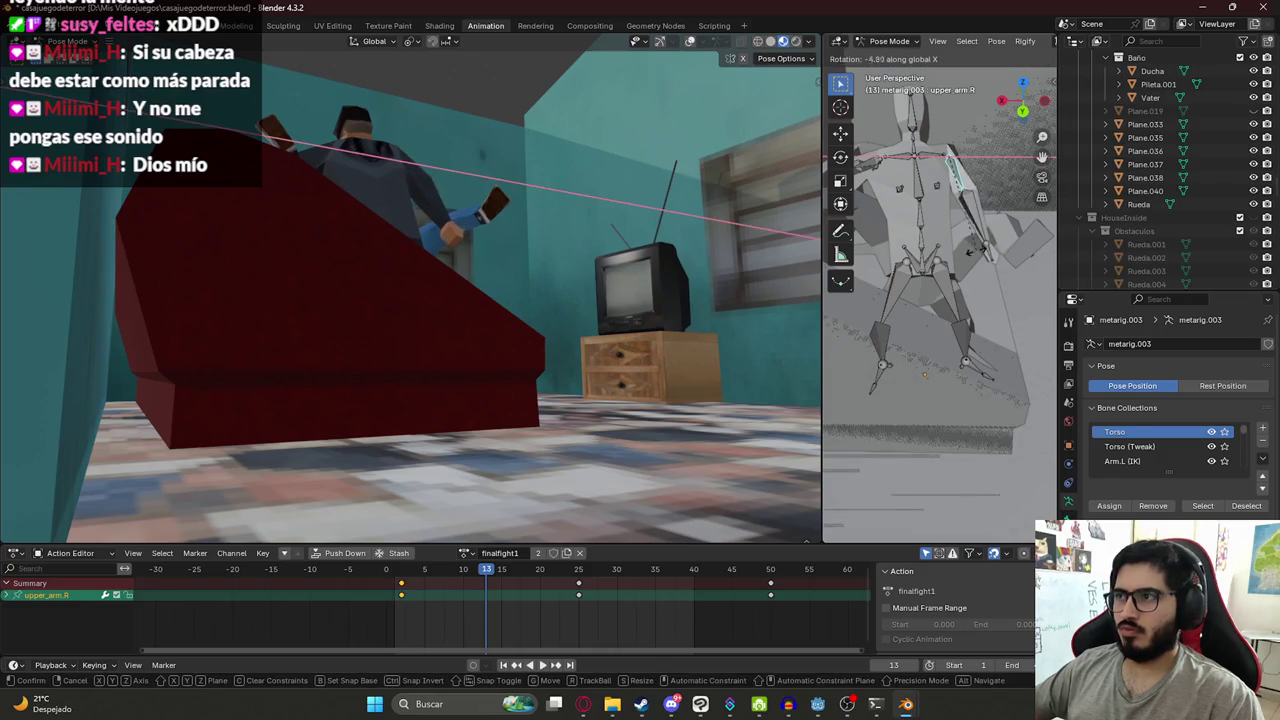
{"action": "key", "text": "z"}
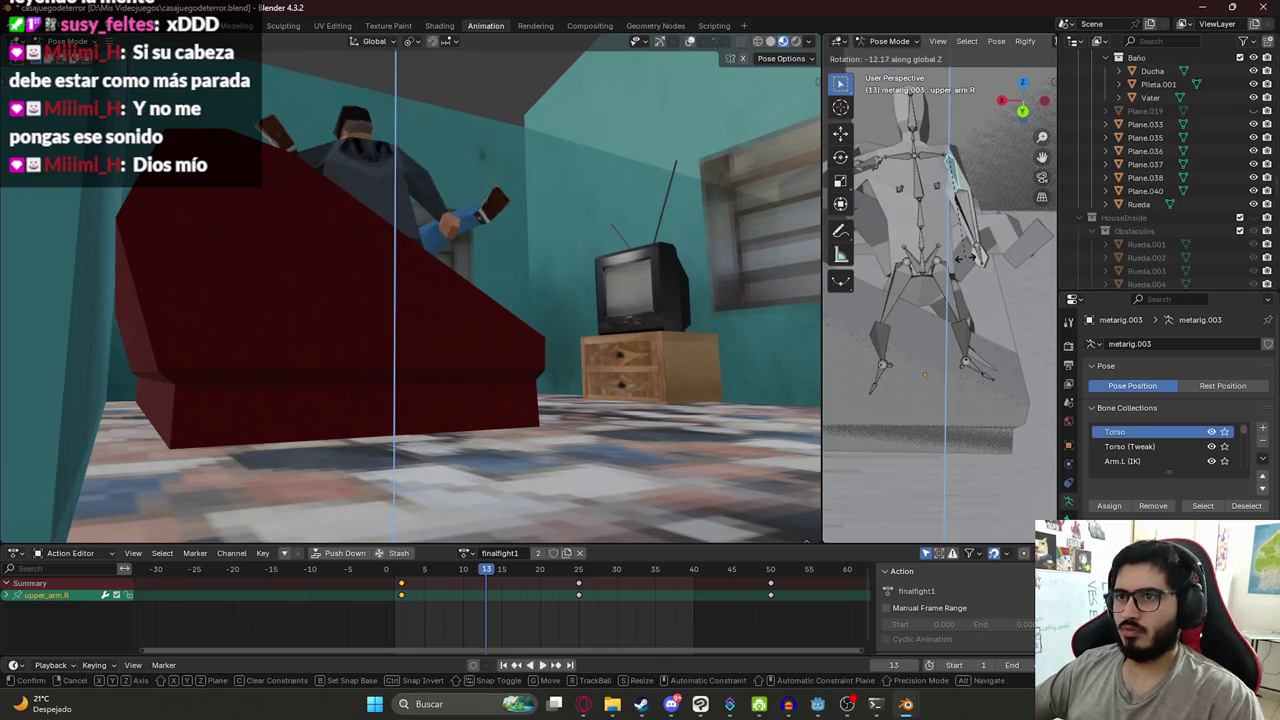
{"action": "left_click", "coordinate": [980, 228]}
{"action": "left_click", "coordinate": [980, 228]}
{"action": "key", "text": "r"}
{"action": "key", "text": "x"}
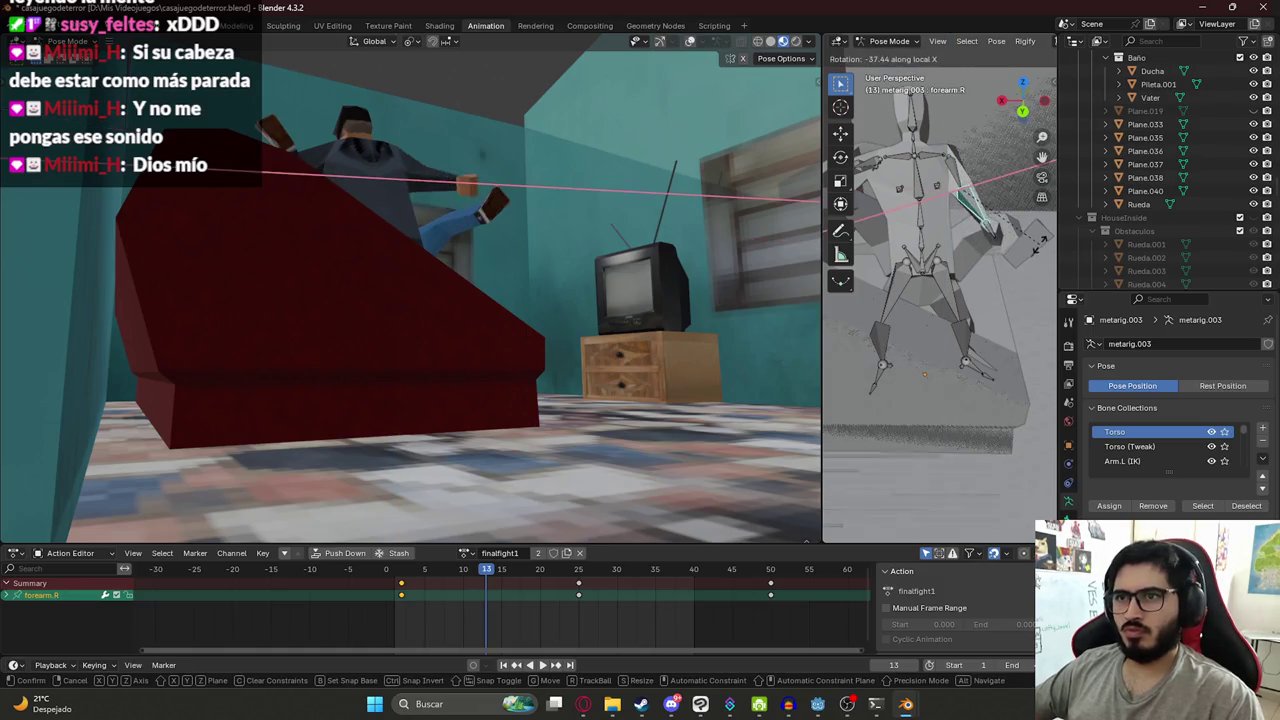
{"action": "key", "text": "z"}
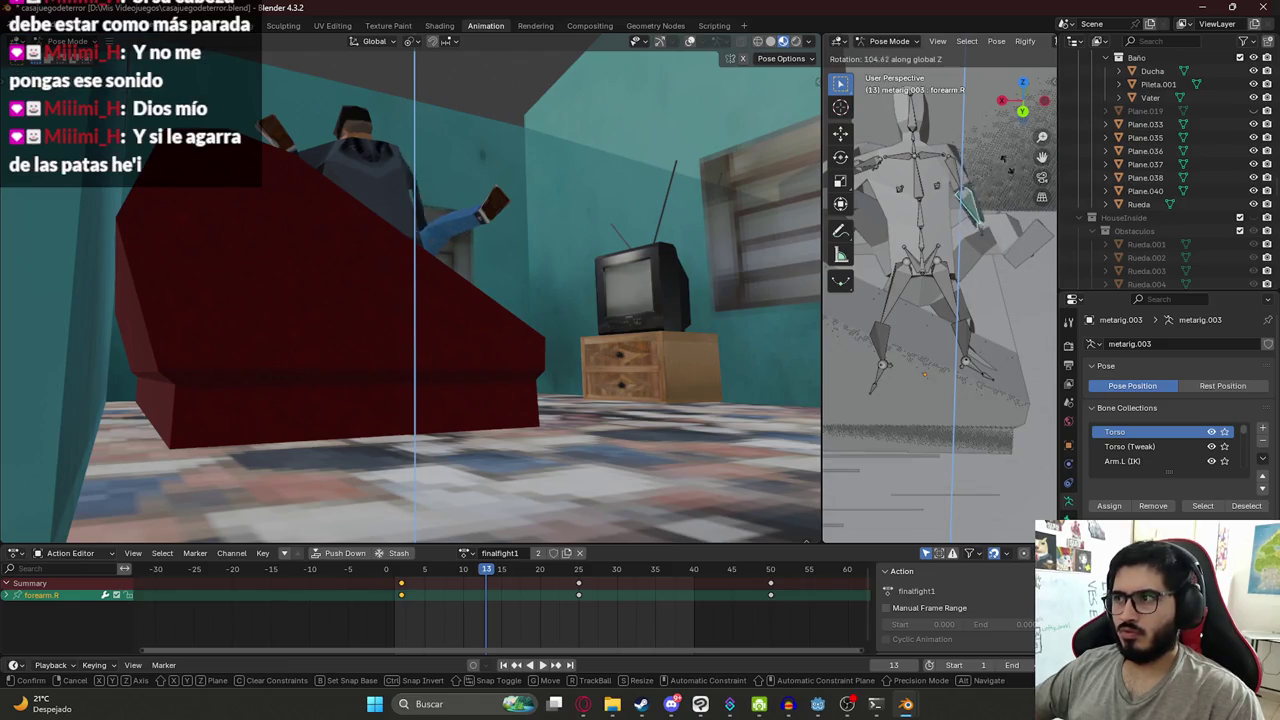
{"action": "left_click", "coordinate": [931, 310]}
{"action": "mouse_move", "coordinate": [931, 310]}
{"action": "middle_mouse_down"}
{"action": "mouse_move", "coordinate": [971, 328]}
{"action": "mouse_move", "coordinate": [910, 345]}
{"action": "mouse_move", "coordinate": [901, 235]}
{"action": "mouse_move", "coordinate": [900, 265]}
{"action": "middle_mouse_up"}
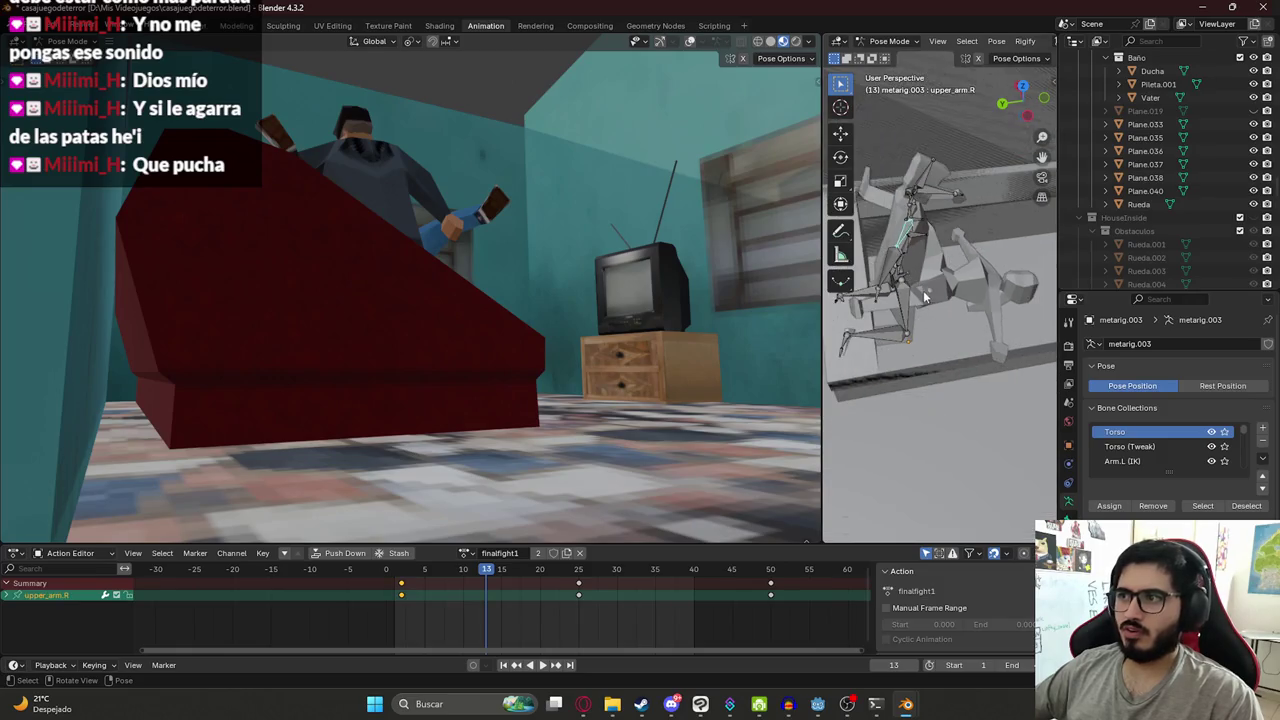
- Nudge upper_arm.R, then rotate forearm.R around global X
{"action": "key", "text": "r"}
{"action": "left_click", "coordinate": [886, 275]}
{"action": "left_click", "coordinate": [886, 275]}
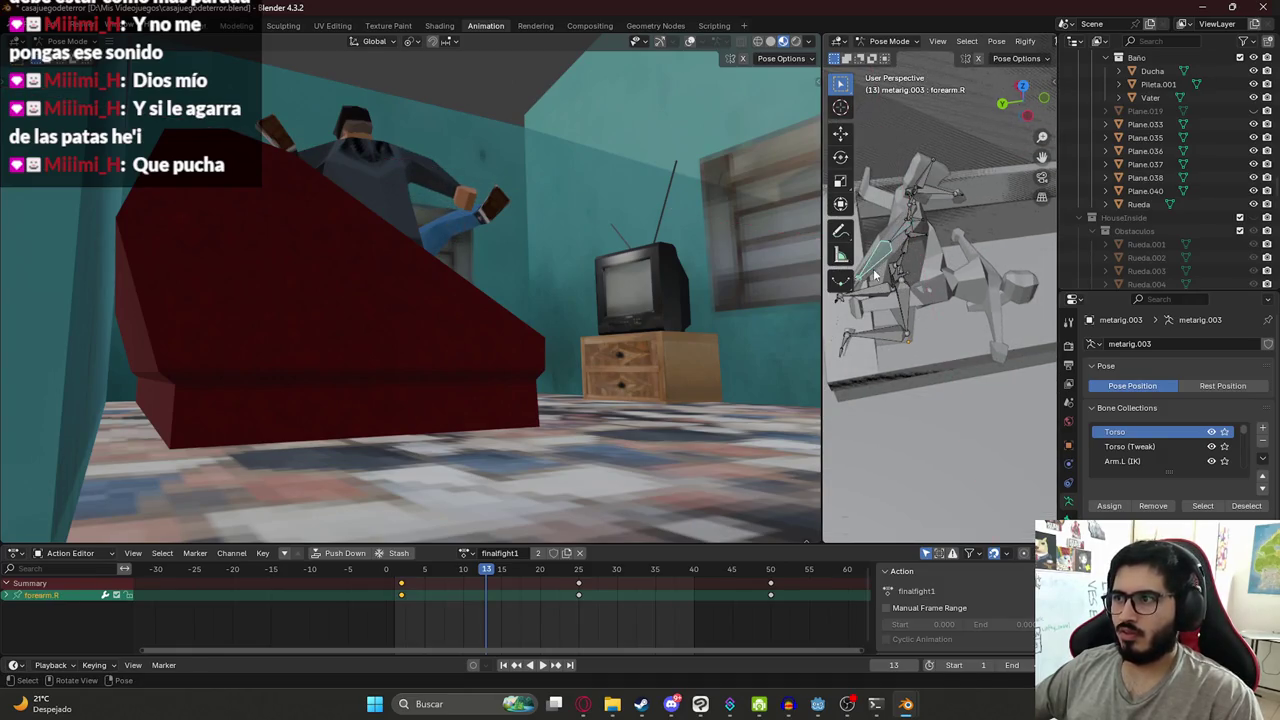
{"action": "key", "text": "r"}
{"action": "key", "text": "x"}
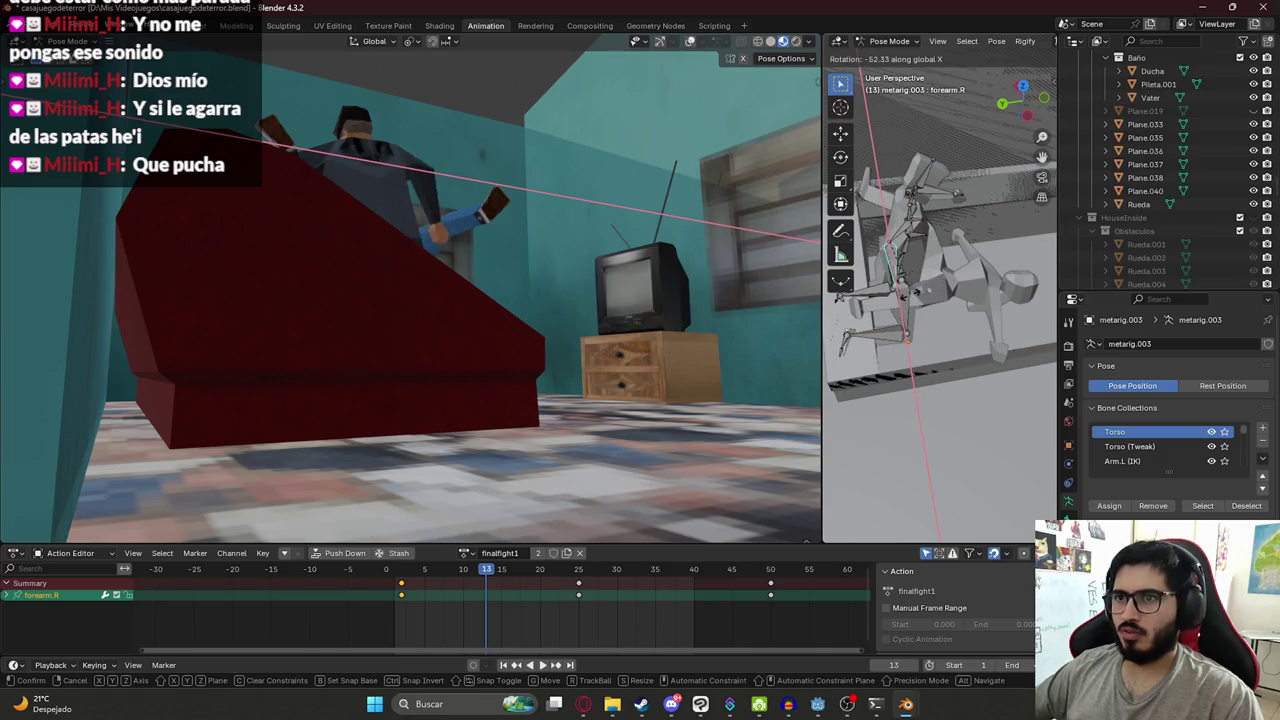
{"action": "left_click", "coordinate": [905, 293]}
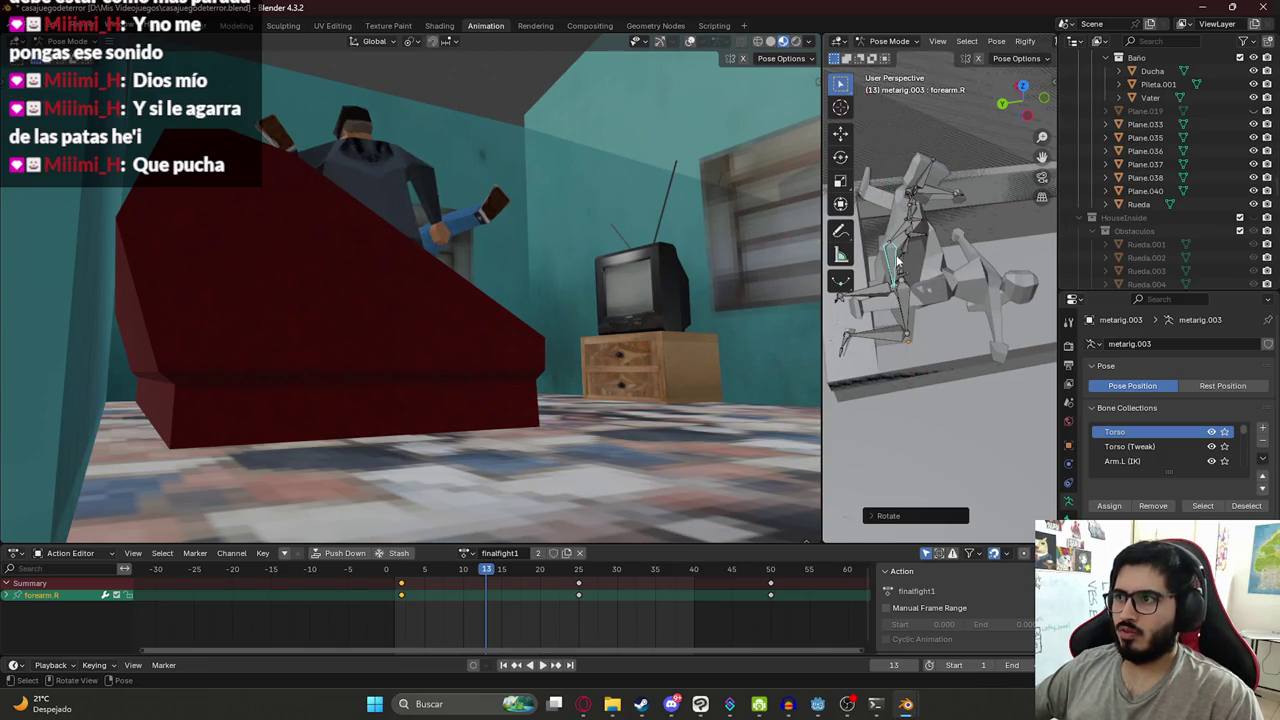
- From a front view, rotate upper_arm.R around local Z
{"action": "middle_click_drag", "start_coordinate": [894, 295], "coordinate": [1033, 278]}
{"action": "left_click", "coordinate": [968, 228]}
{"action": "key", "text": "r"}
{"action": "key", "text": "x"}
{"action": "key", "text": "x"}
{"action": "key", "text": "z"}
{"action": "key", "text": "z"}
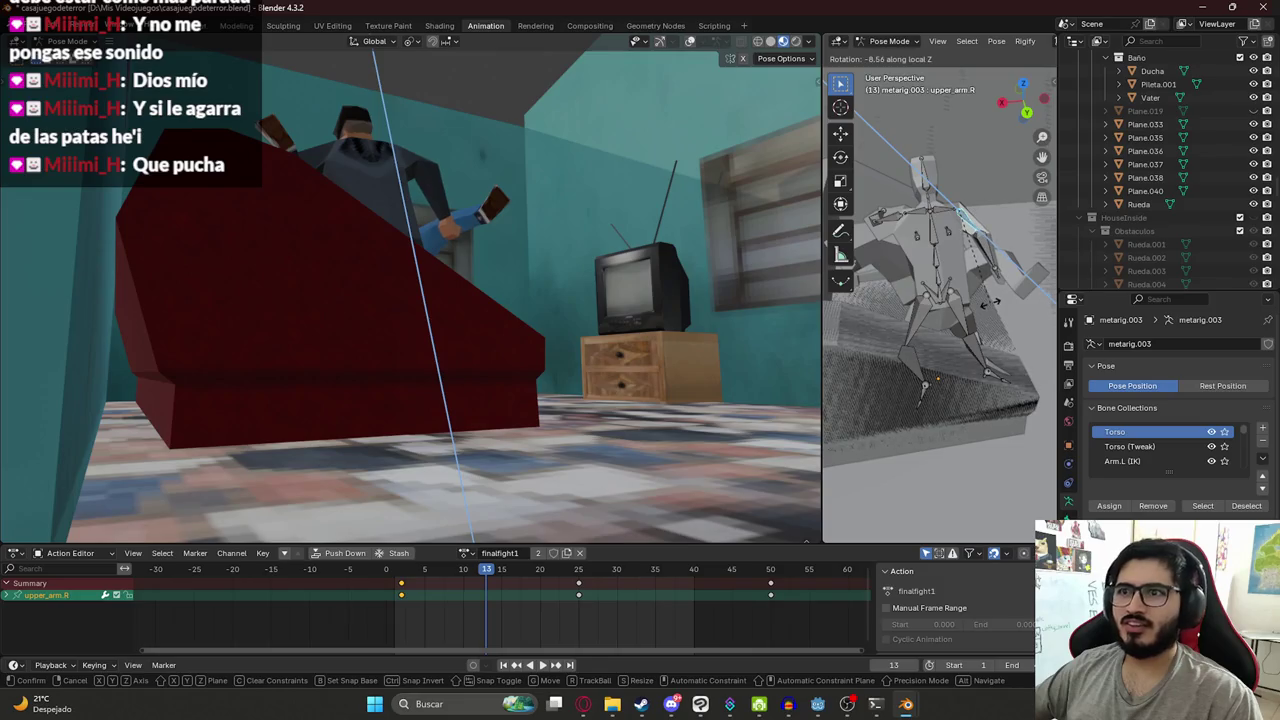
{"action": "left_click", "coordinate": [990, 308]}
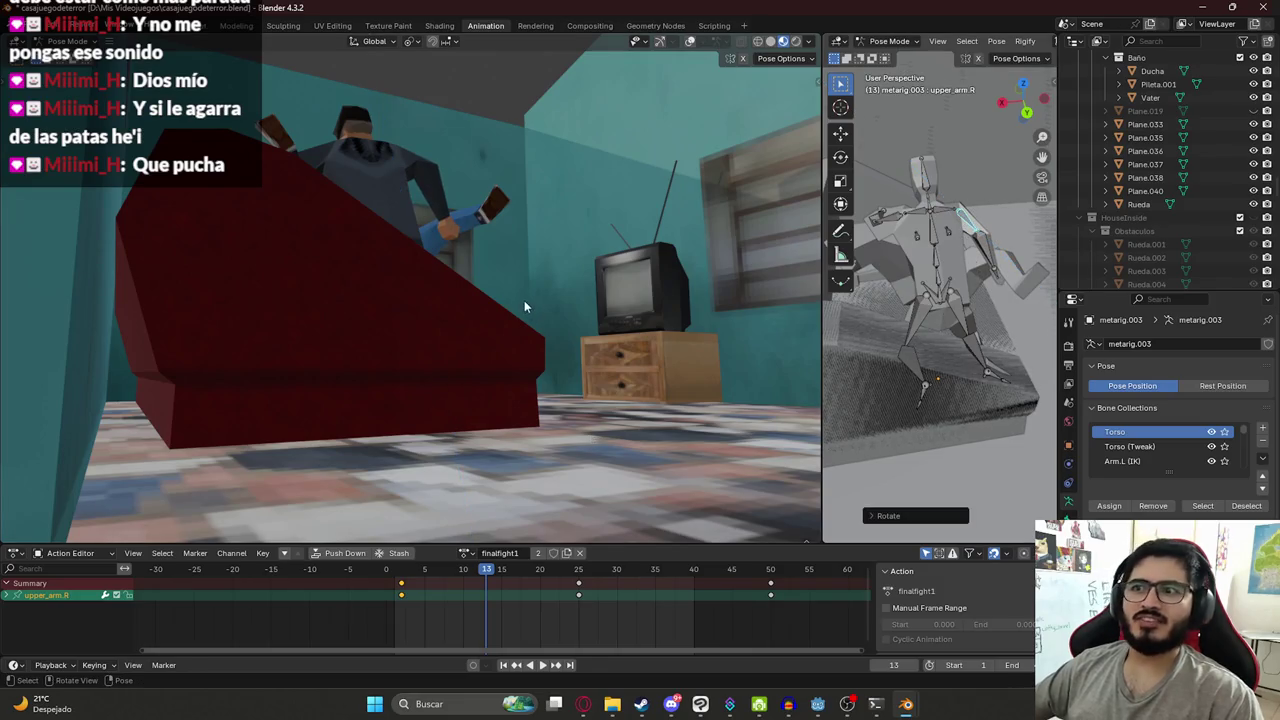
- Tilt the right hand bone hand.R around local X
{"action": "left_click", "coordinate": [999, 277]}
{"action": "key", "text": "r"}
{"action": "key", "text": "x"}
{"action": "key", "text": "x"}
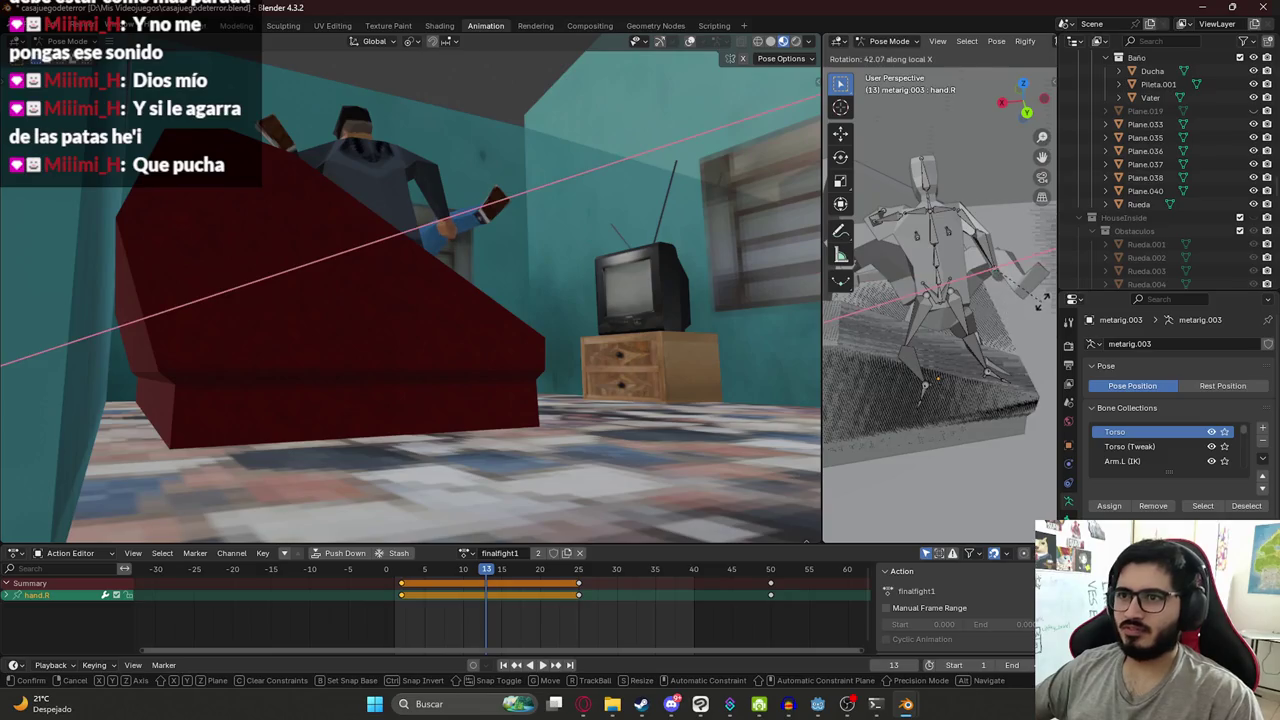
{"action": "left_click", "coordinate": [1001, 260]}
- Trackball-rotate forearm.R to bring the hand near his head, then start a screen capture
{"action": "left_click", "coordinate": [990, 250]}
{"action": "key", "text": "r"}
{"action": "key", "text": "z"}
{"action": "key", "text": "z"}
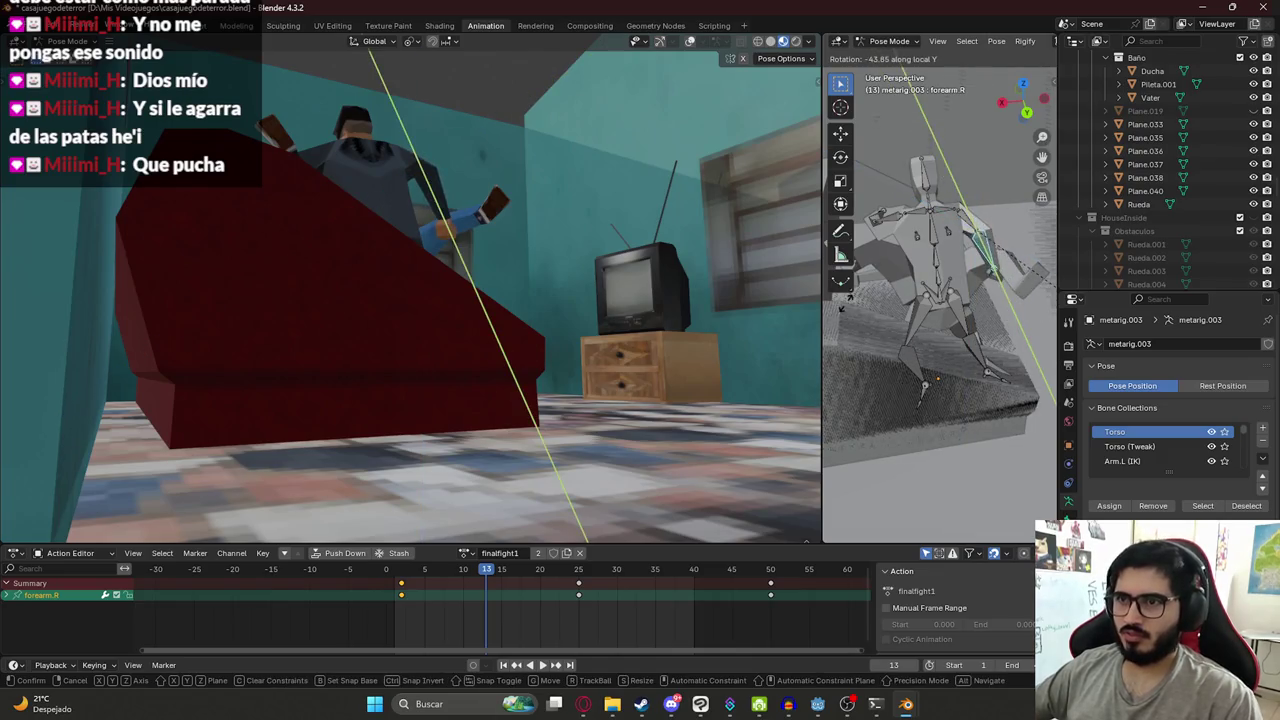
{"action": "left_click", "coordinate": [845, 310]}
{"action": "key", "text": "ctrl+z"}
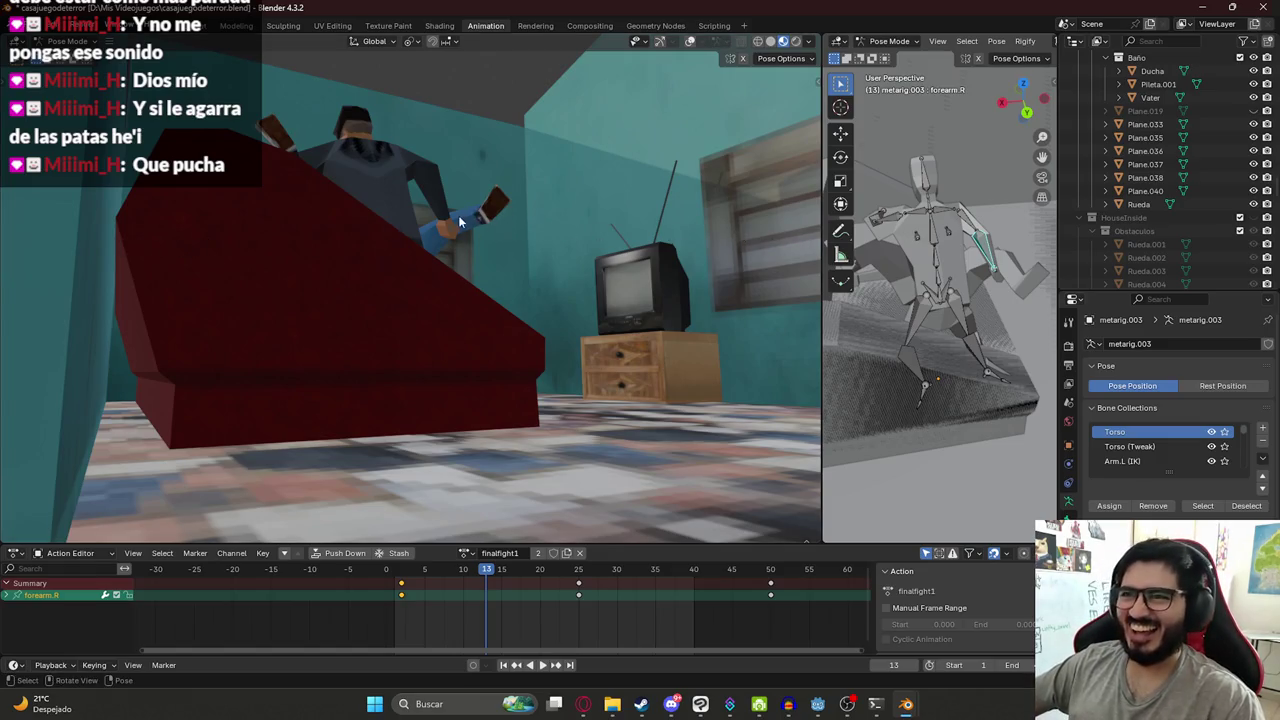
{"action": "middle_click_drag", "start_coordinate": [928, 269], "coordinate": [958, 226]}
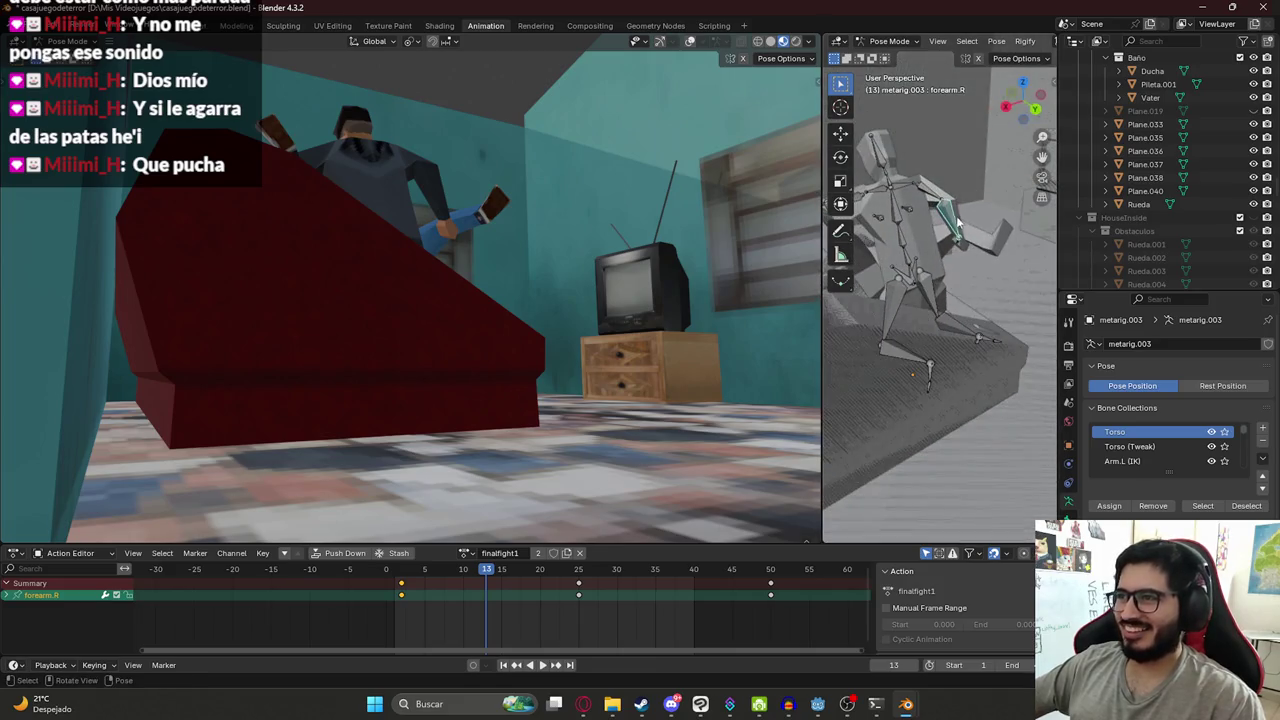
{"action": "key", "text": "r"}
{"action": "key", "text": "r"}
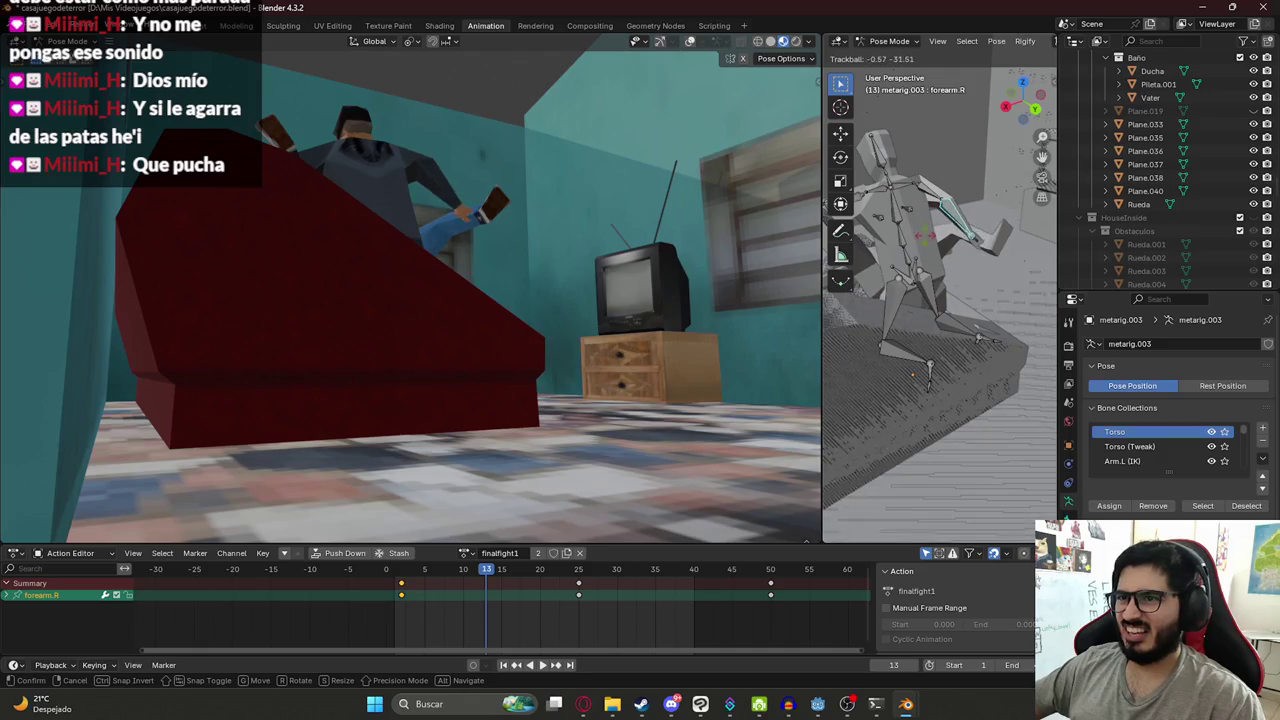
{"action": "left_click", "coordinate": [928, 230]}
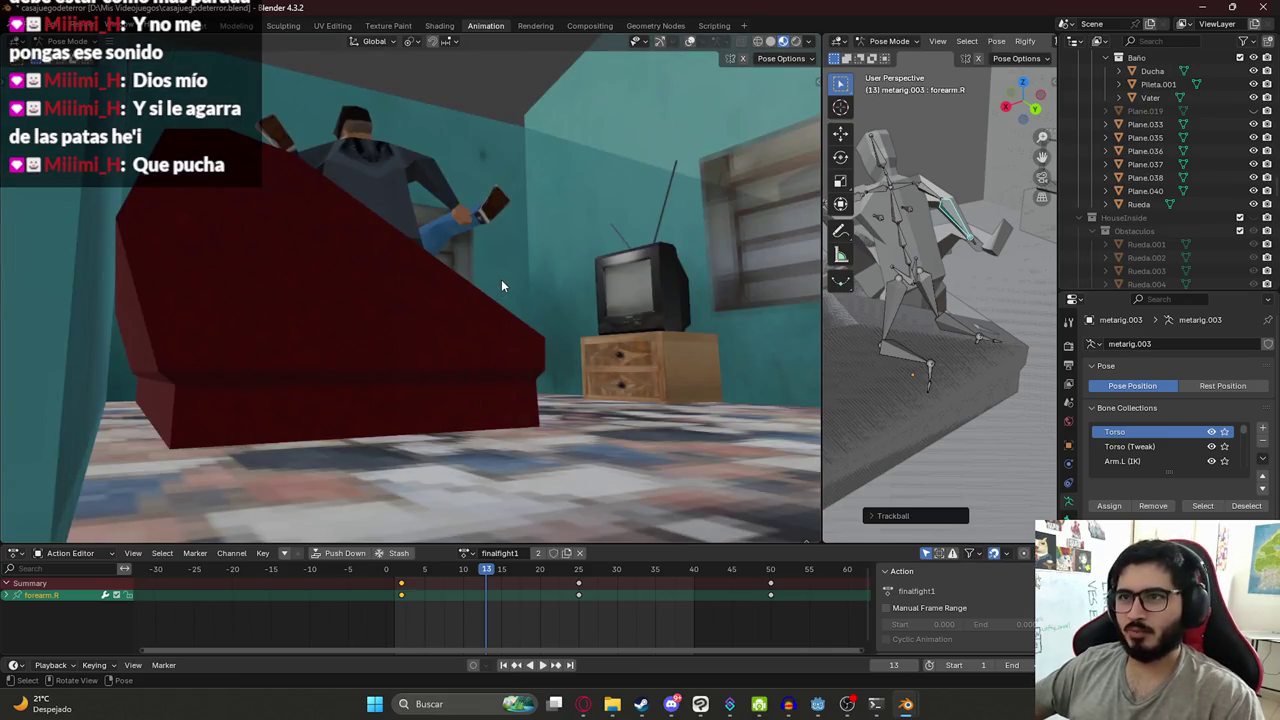
{"action": "key", "text": "super+shift+s"}
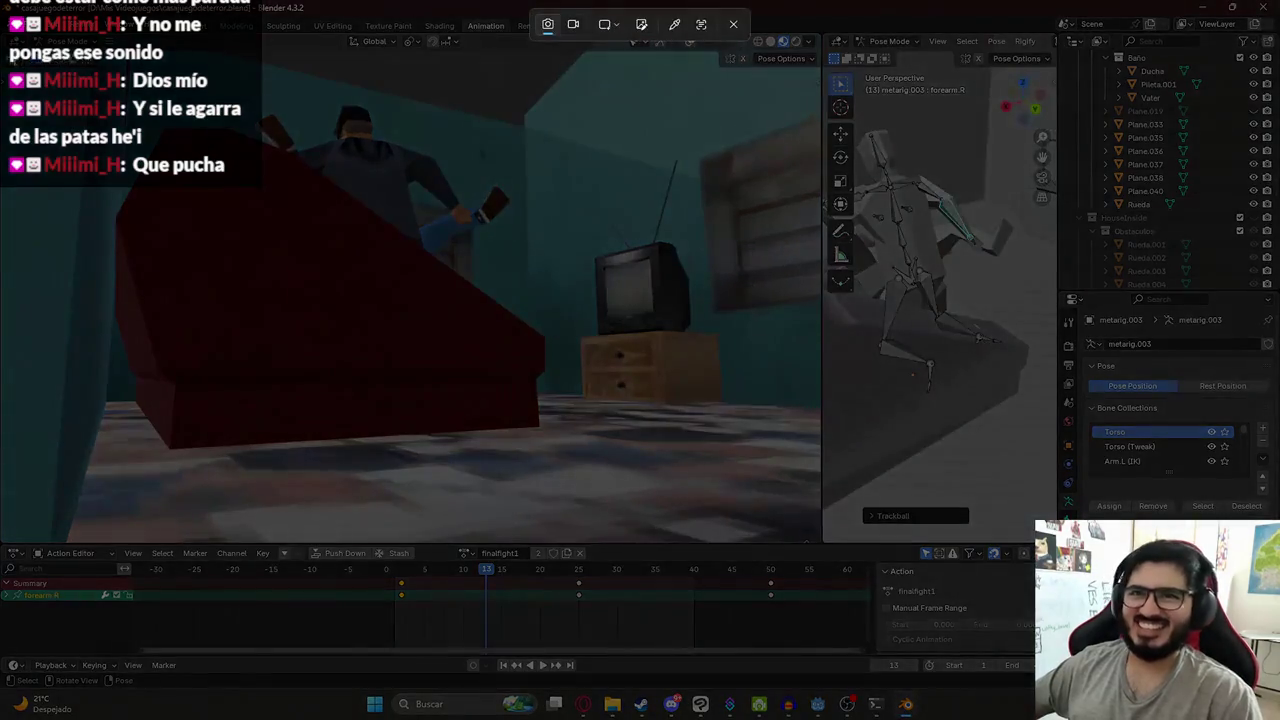
- Snip the Blender couch scene view as a screenshot and bring Clip Studio Paint forward
{"action": "left_click_drag", "start_coordinate": [4, 56], "coordinate": [814, 540]}
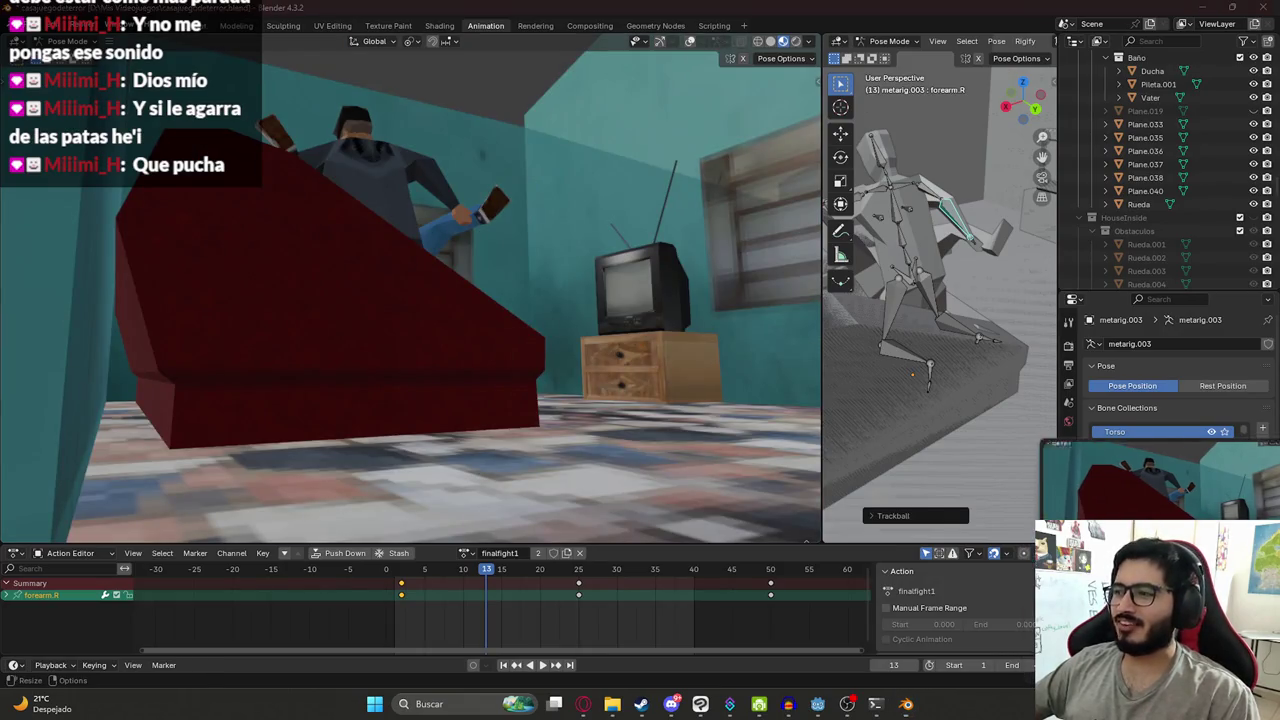
{"action": "left_click", "coordinate": [699, 705]}
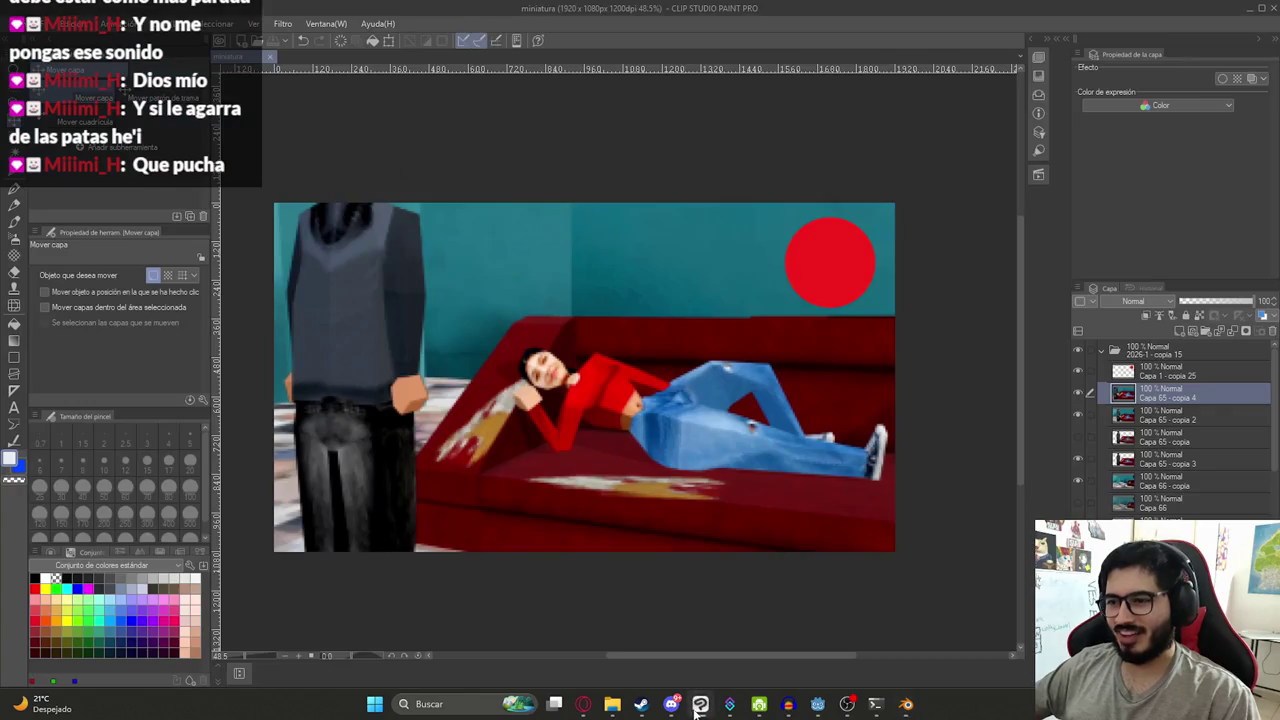
{"action": "left_click", "coordinate": [615, 708]}
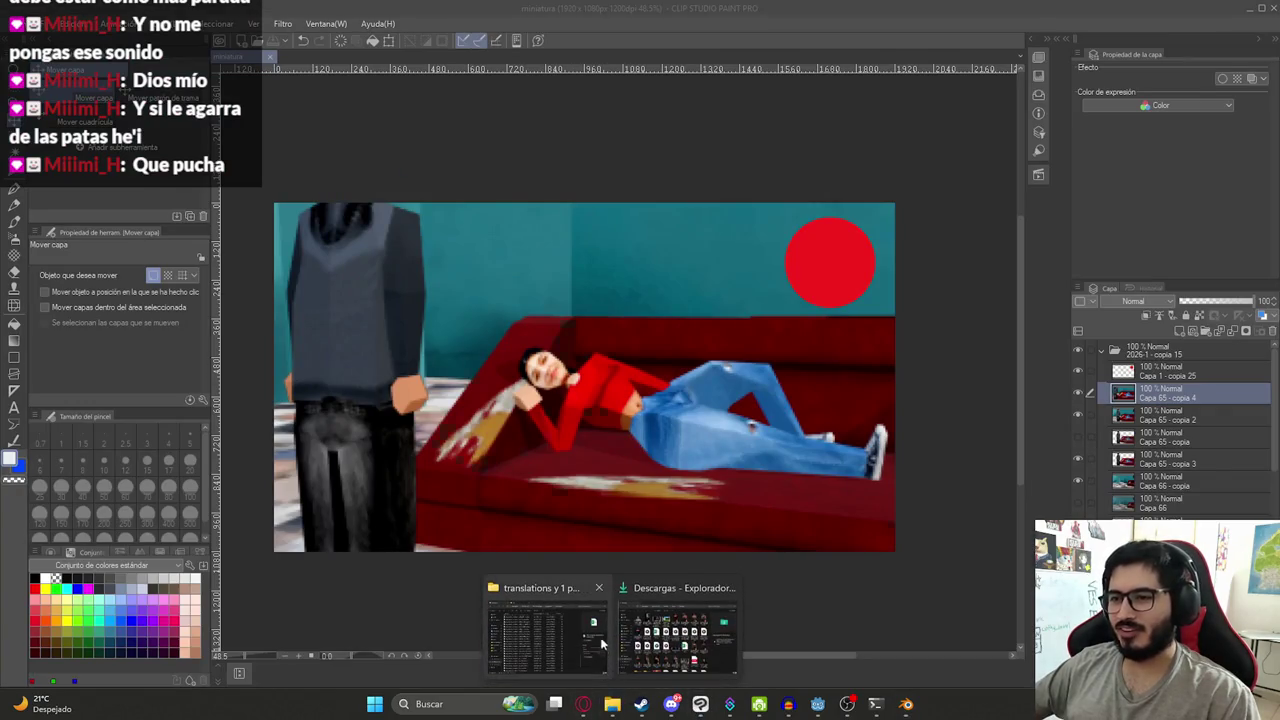
- Browse to the latin-shadows-cosas folder and select the IlustracionFinalAlternativoDonMariano.clip file
{"action": "left_click", "coordinate": [598, 637]}
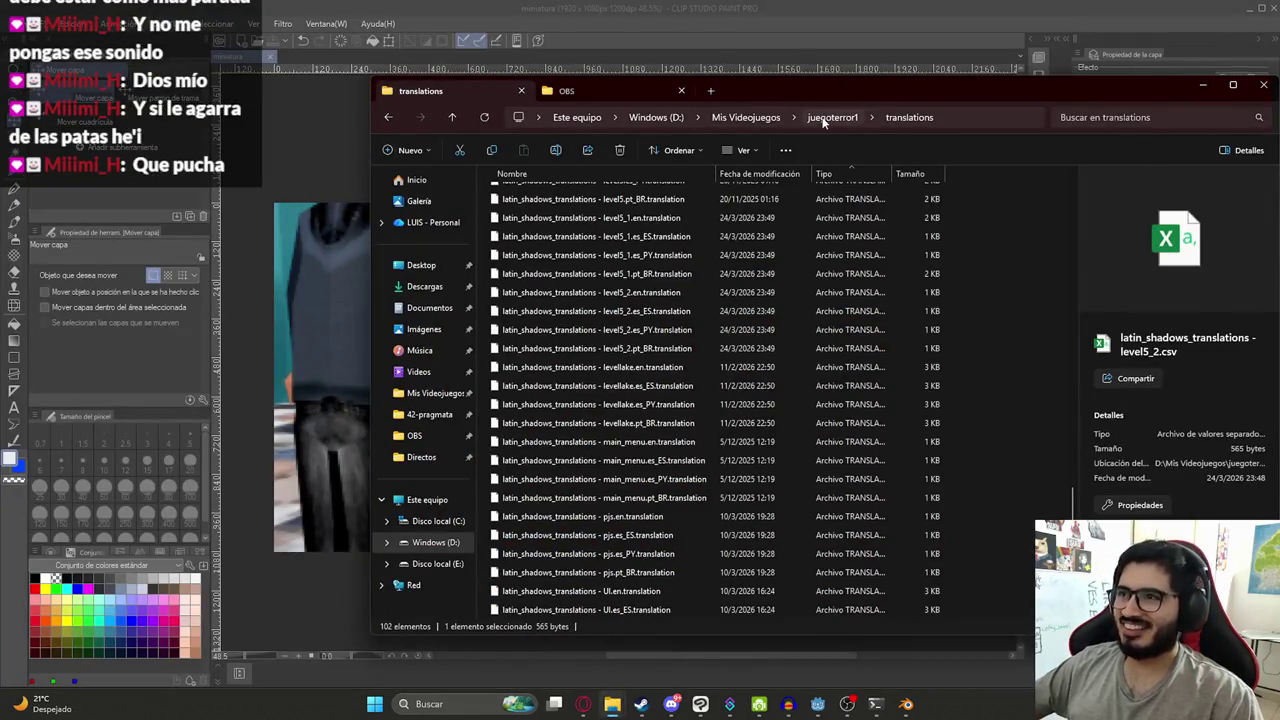
{"action": "left_click", "coordinate": [746, 117]}
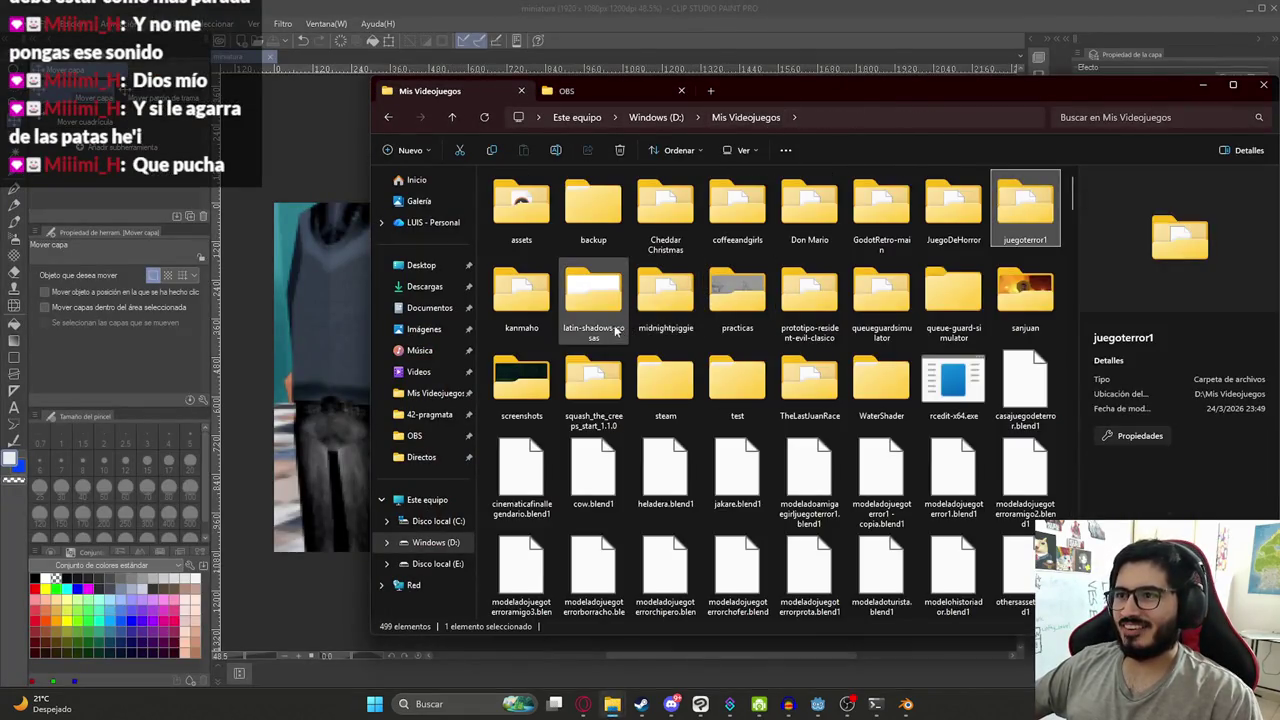
{"action": "double_click", "coordinate": [614, 330]}
{"action": "left_click", "coordinate": [657, 348]}
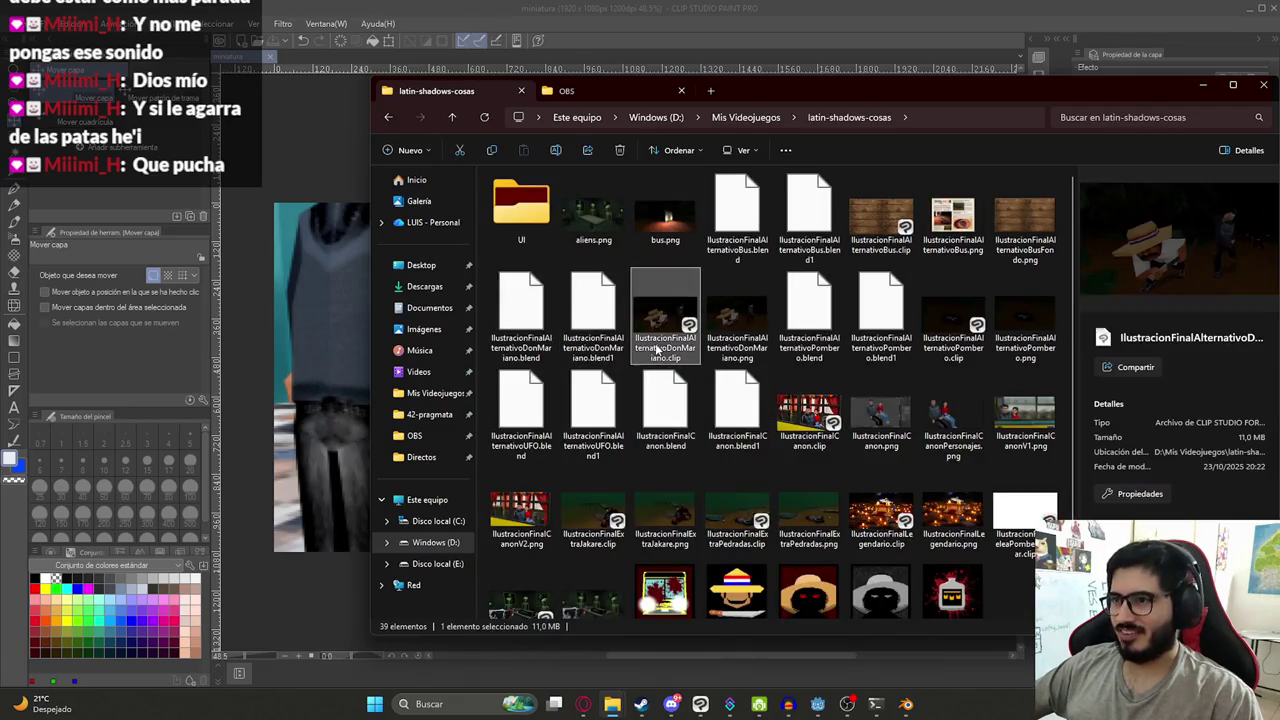
{"action": "left_click", "coordinate": [742, 318]}
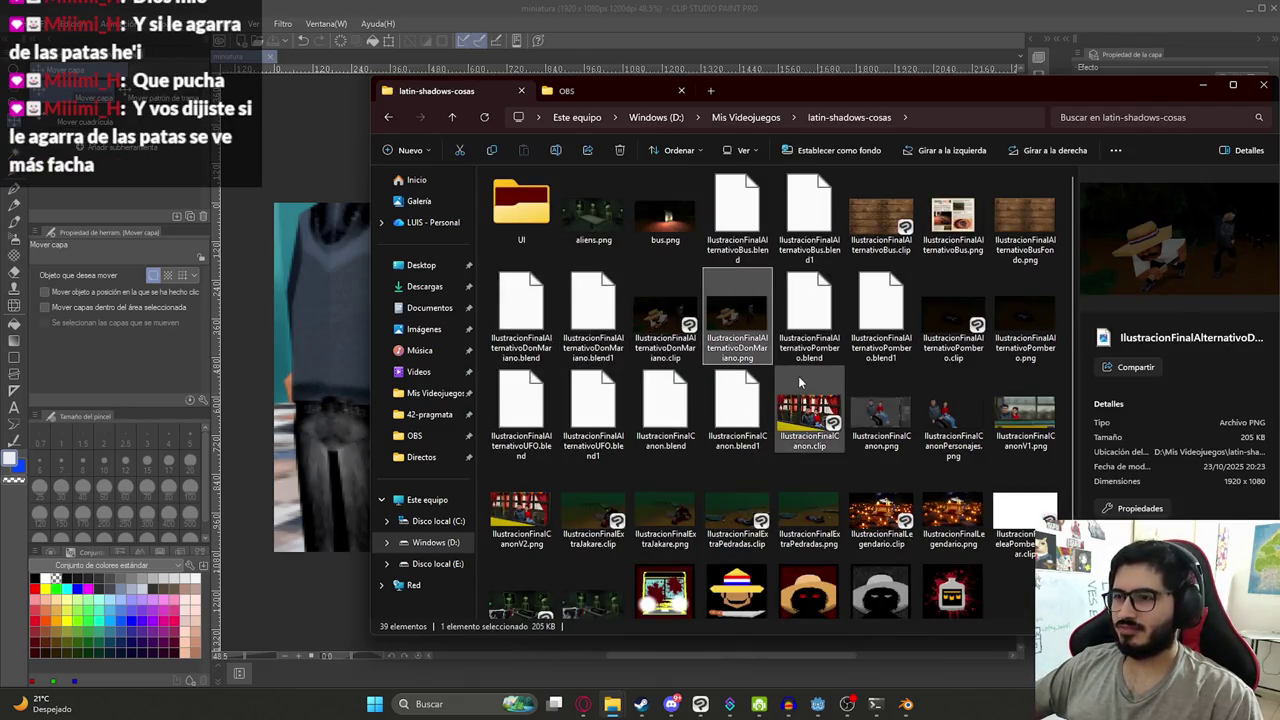
{"action": "left_click", "coordinate": [970, 311]}
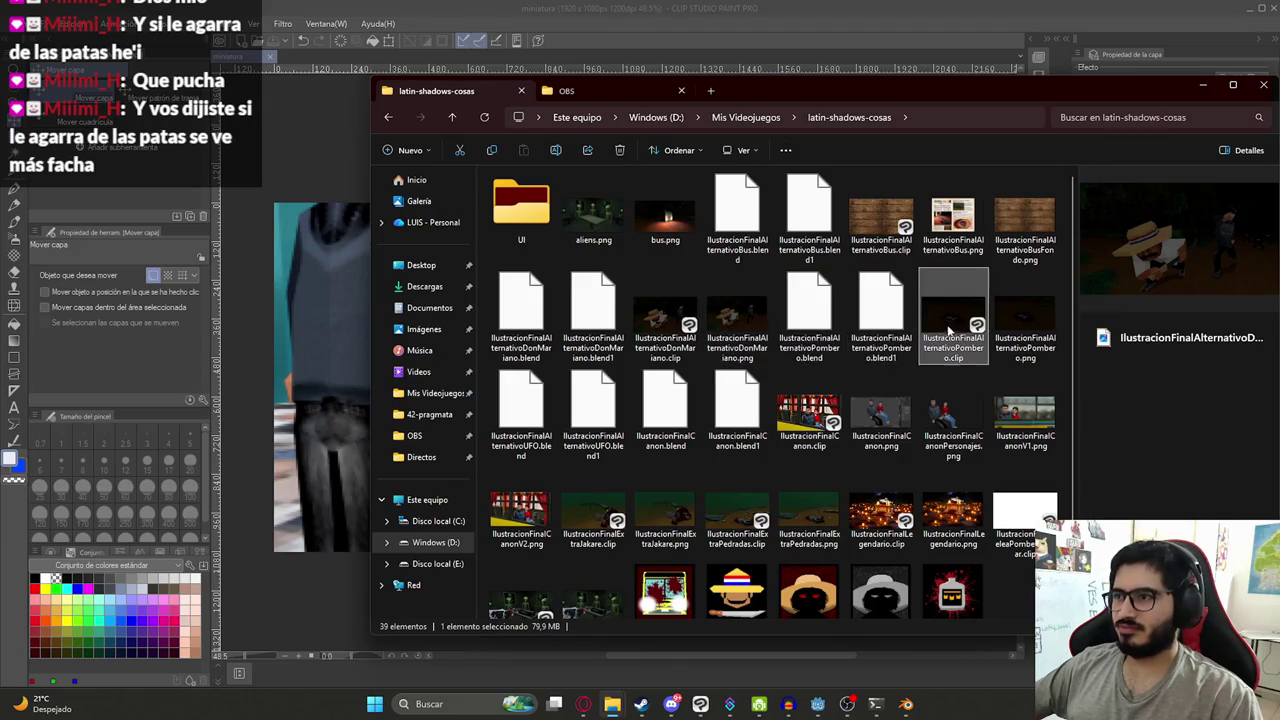
{"action": "left_click", "coordinate": [684, 334]}
- Duplicate the file, rename the copy IlustracionFinalGoodEnding.clip, and open it
{"action": "key", "text": "ctrl+c"}
{"action": "key", "text": "ctrl+v"}
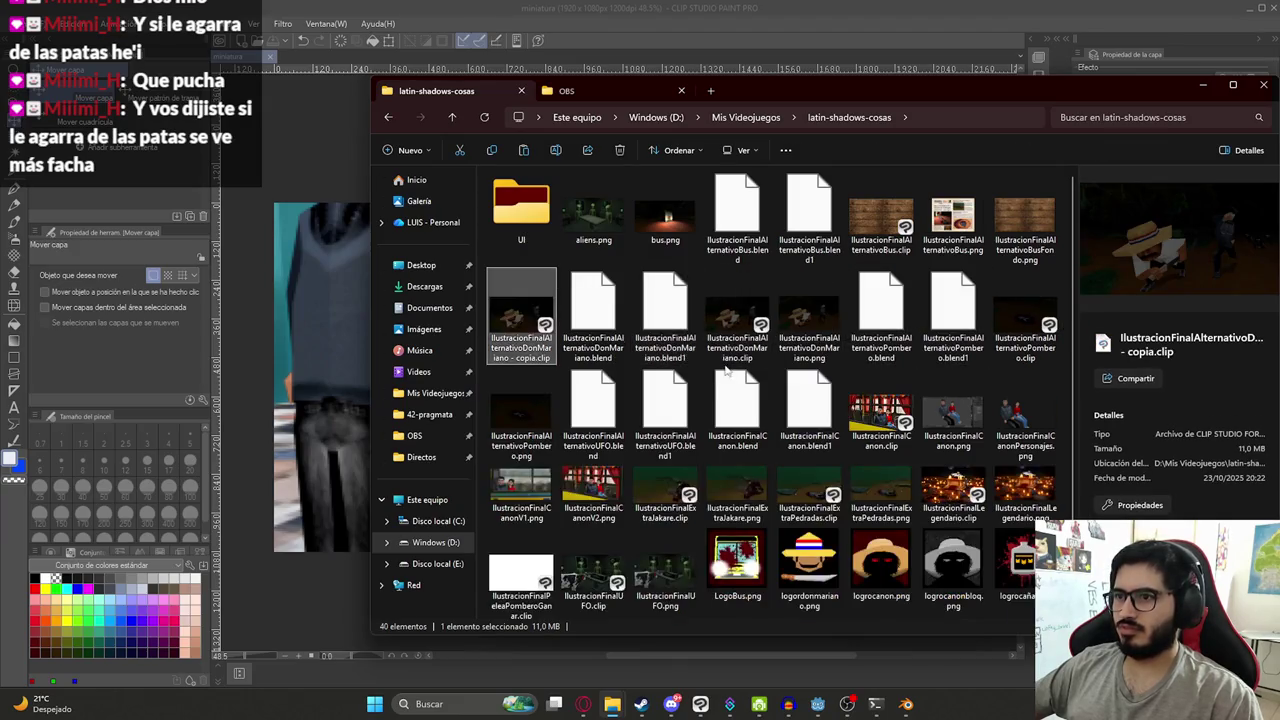
{"action": "left_click", "coordinate": [521, 349]}
{"action": "type", "text": "IlustracionFin"}
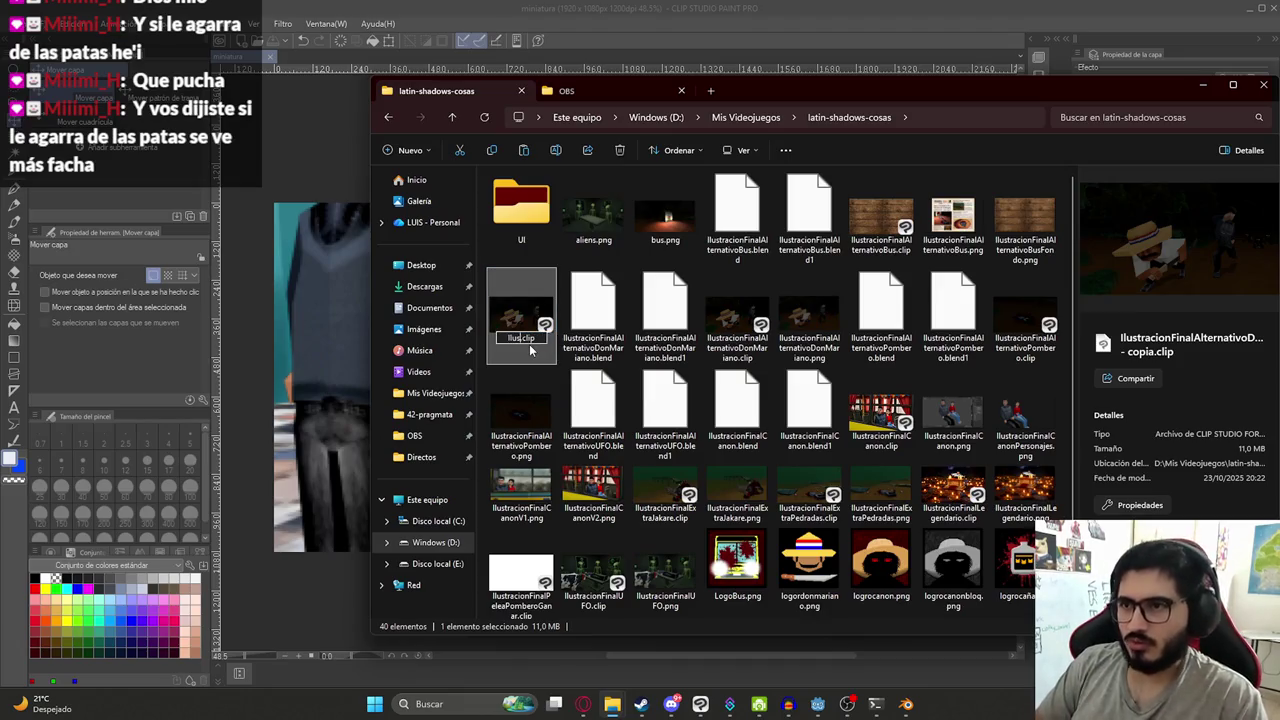
{"action": "type", "text": "alGoodEnd"}
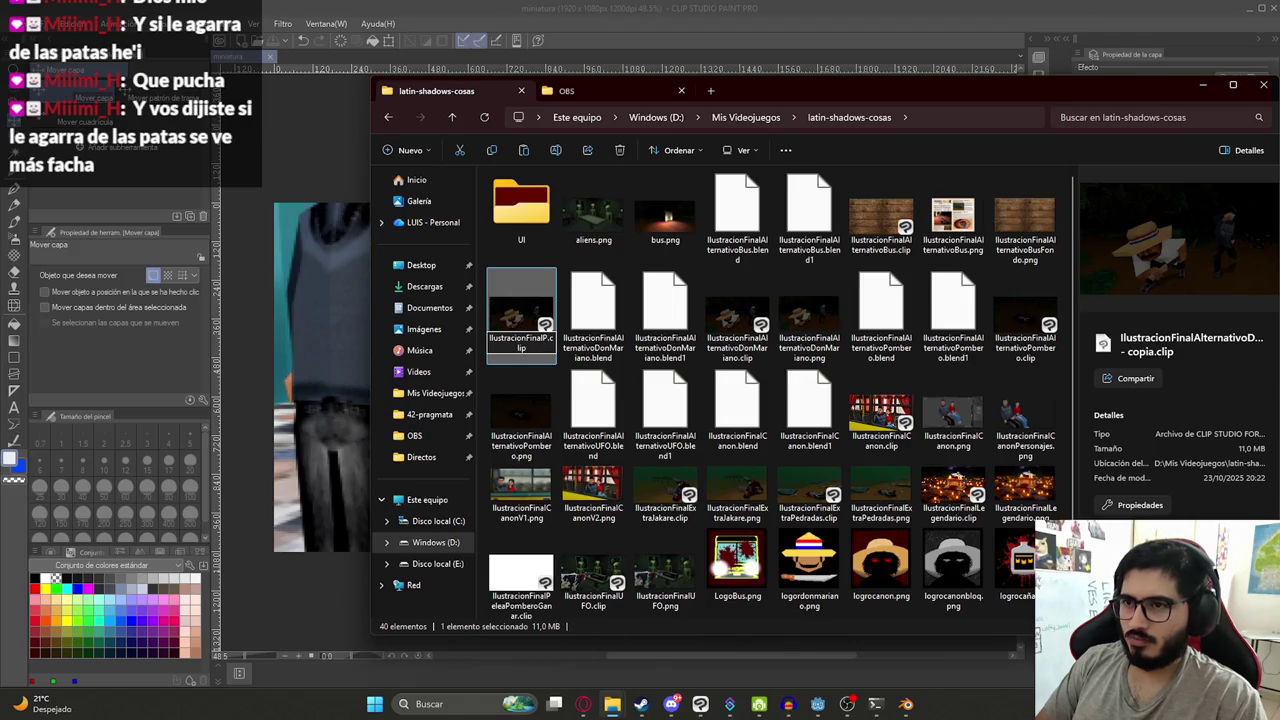
{"action": "type", "text": "ing"}
{"action": "key", "text": "Return"}
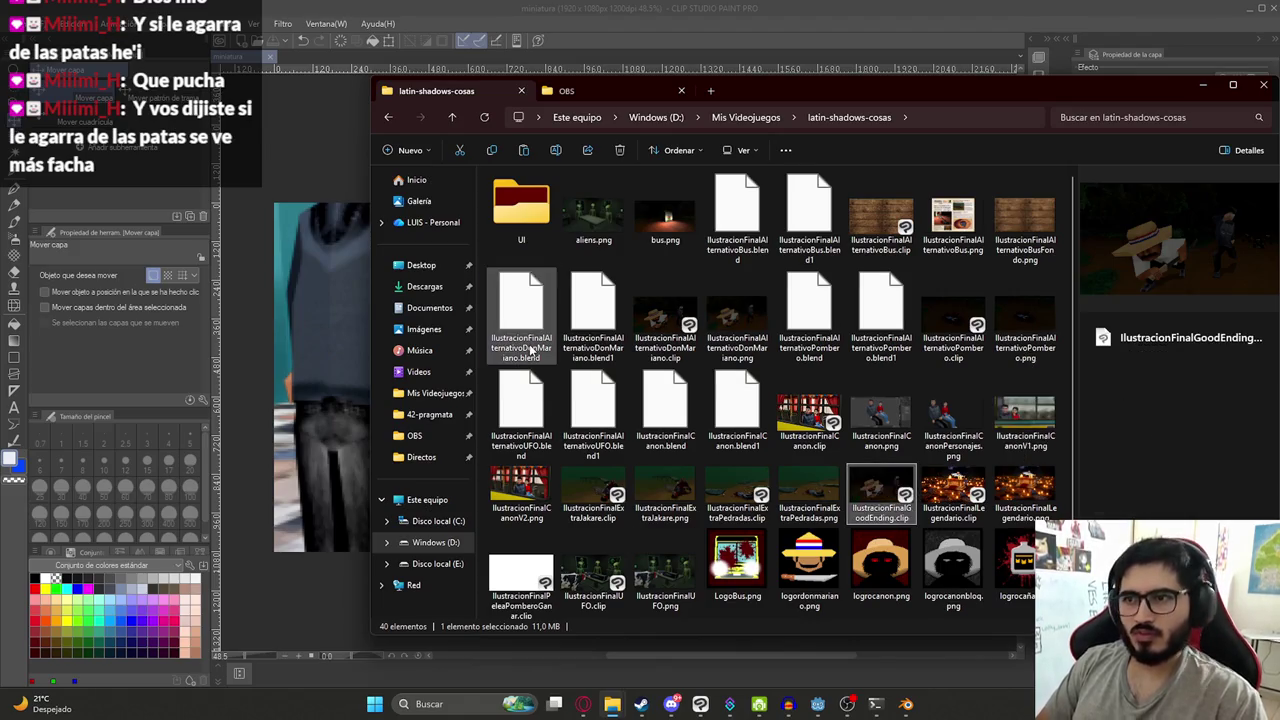
{"action": "double_click", "coordinate": [529, 344]}
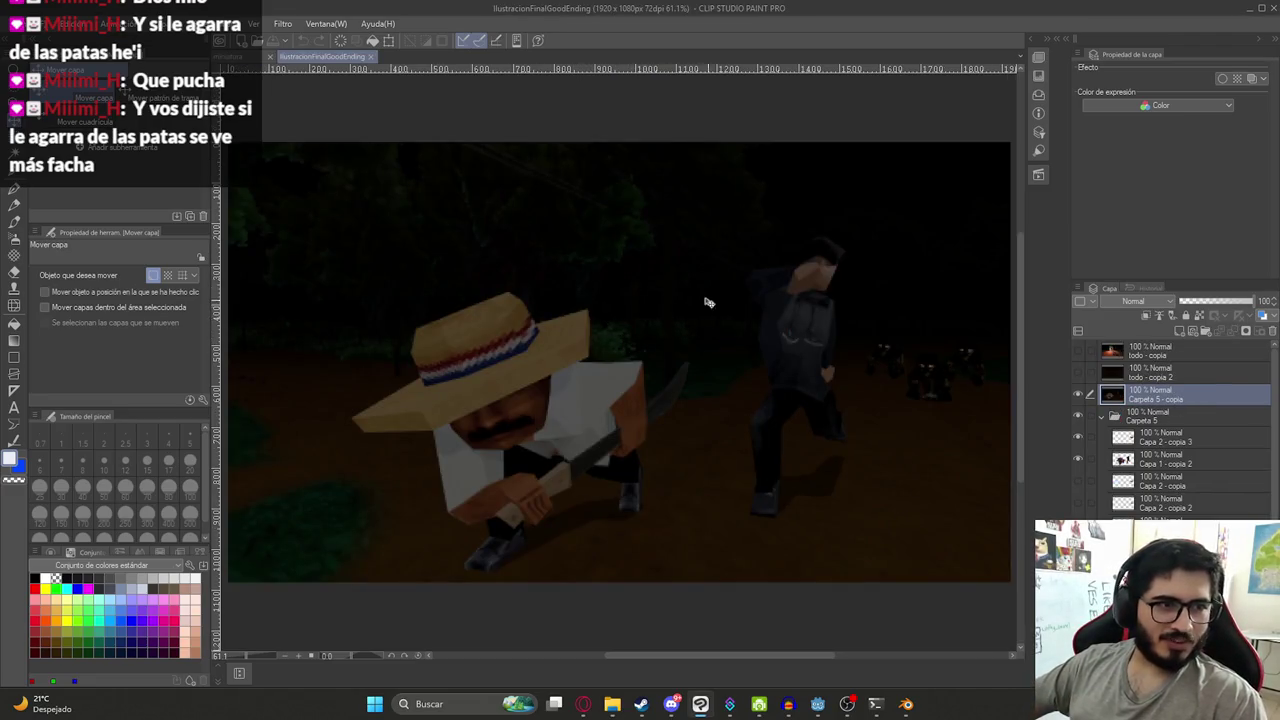
- Delete both Carpeta 5 layer folders
{"action": "left_click", "coordinate": [1102, 414]}
{"action": "right_click", "coordinate": [1162, 416]}
{"action": "left_click", "coordinate": [1182, 184]}
{"action": "left_click", "coordinate": [1152, 394], "text": "shift"}
{"action": "right_click", "coordinate": [1158, 400]}
{"action": "left_click", "coordinate": [1184, 165]}
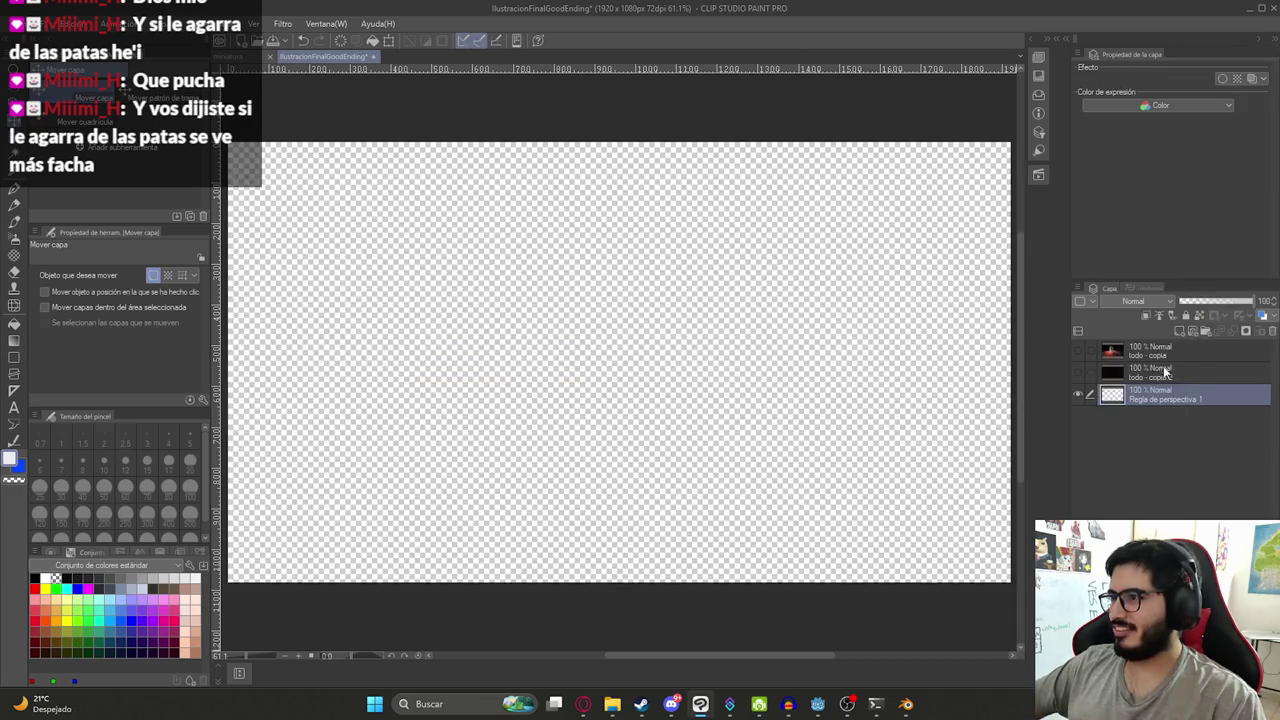
- Delete the 'todo - copia 2' and 'todo - copia' layers, then return to Blender
{"action": "left_click", "coordinate": [1163, 374]}
{"action": "left_click", "coordinate": [1148, 356], "text": "shift"}
{"action": "right_click", "coordinate": [1148, 356]}
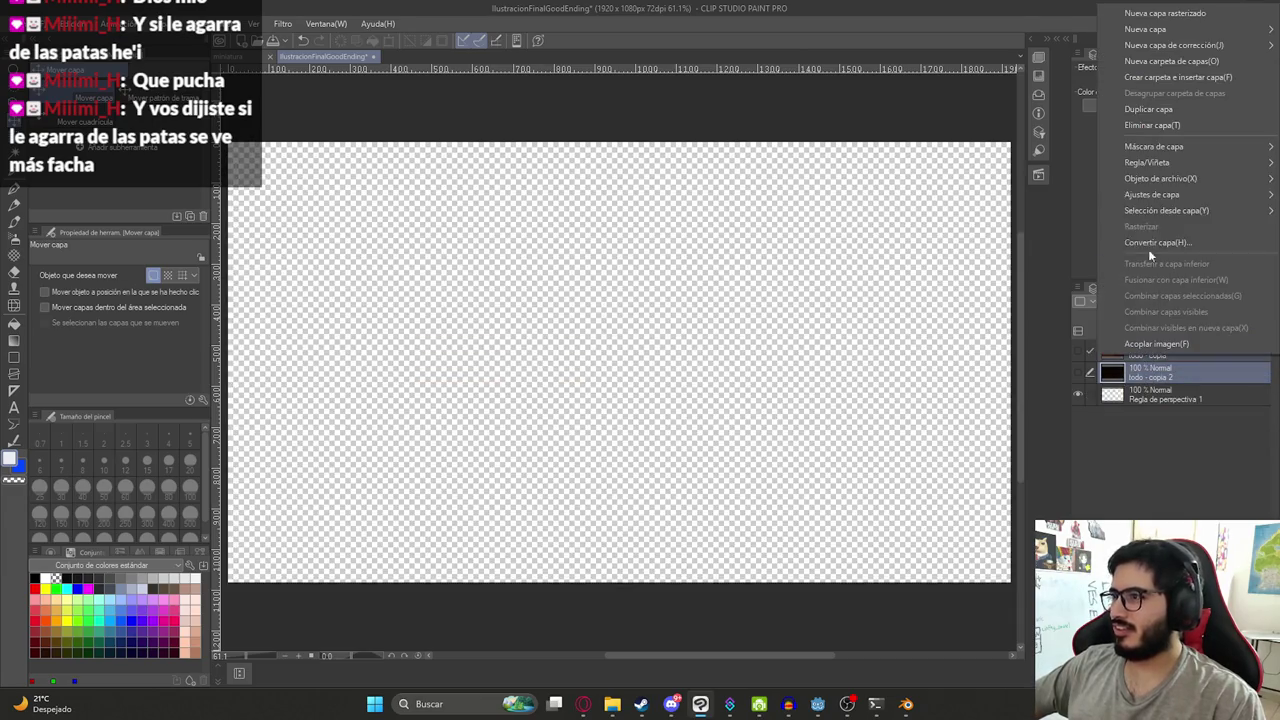
{"action": "left_click", "coordinate": [1177, 124]}
{"action": "mouse_move", "coordinate": [906, 704]}
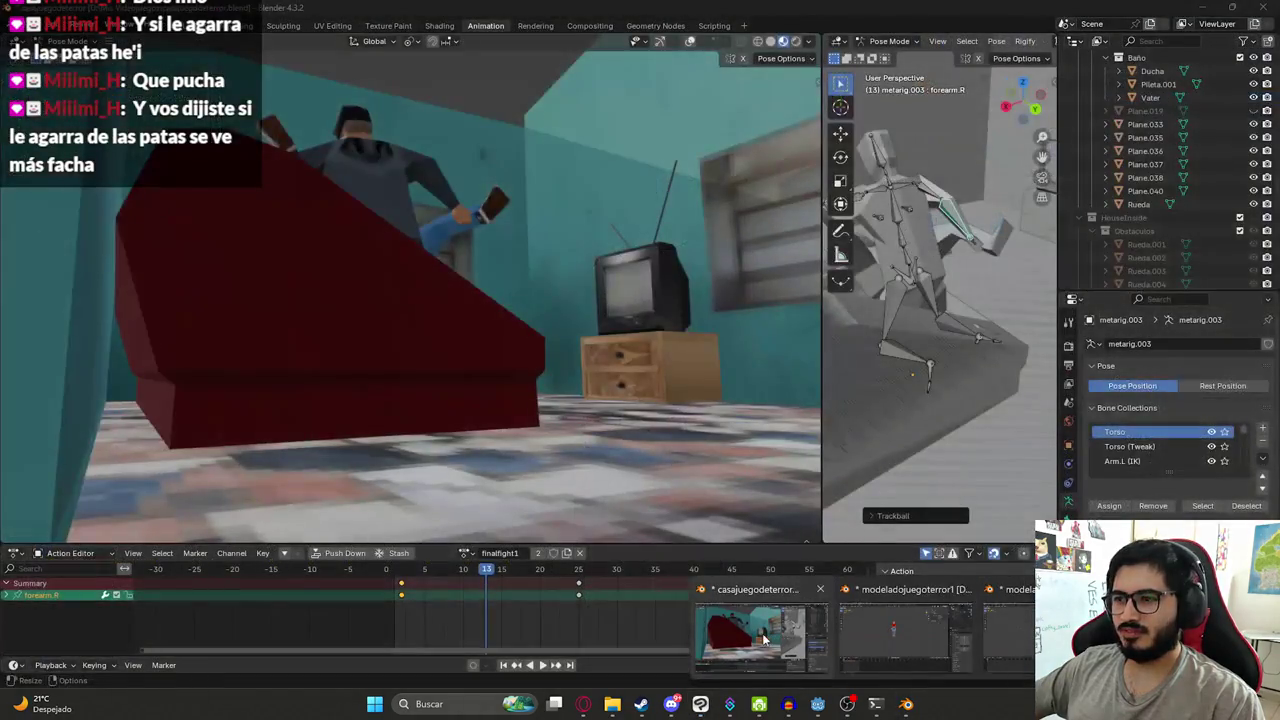
{"action": "left_click", "coordinate": [938, 620]}
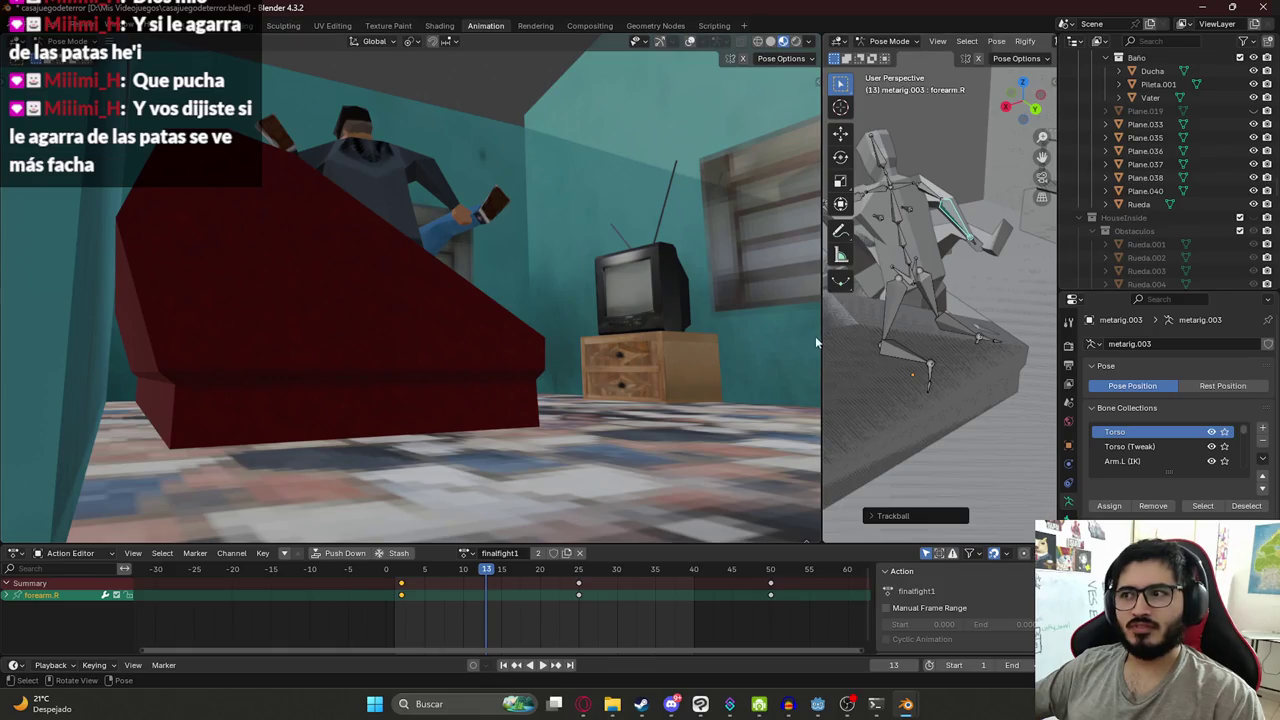
- Enlarge Blender's 3D view of the couch scene and screenshot that viewport region
{"action": "left_click_drag", "start_coordinate": [821, 340], "coordinate": [951, 350]}
{"action": "left_click_drag", "start_coordinate": [731, 540], "coordinate": [727, 645]}
{"action": "key", "text": "super+shift+s"}
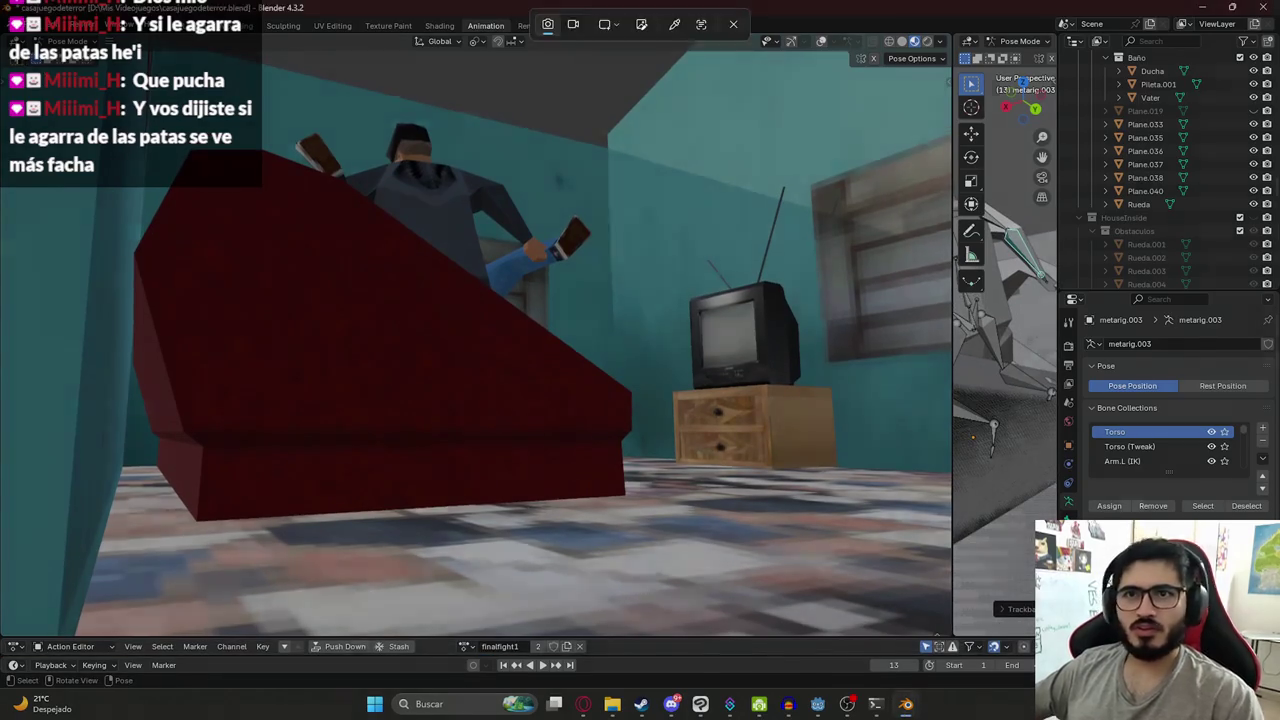
{"action": "left_click_drag", "start_coordinate": [1, 49], "coordinate": [950, 637]}
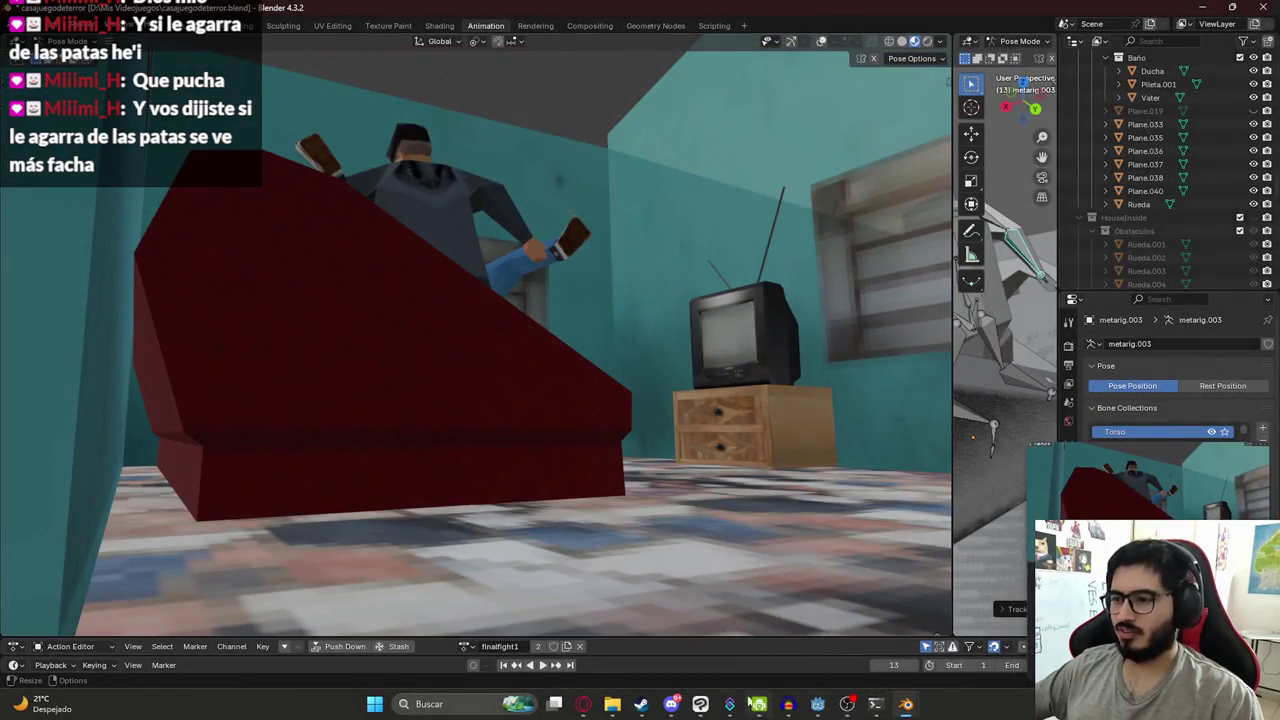
{"action": "key", "text": "alt+Tab"}
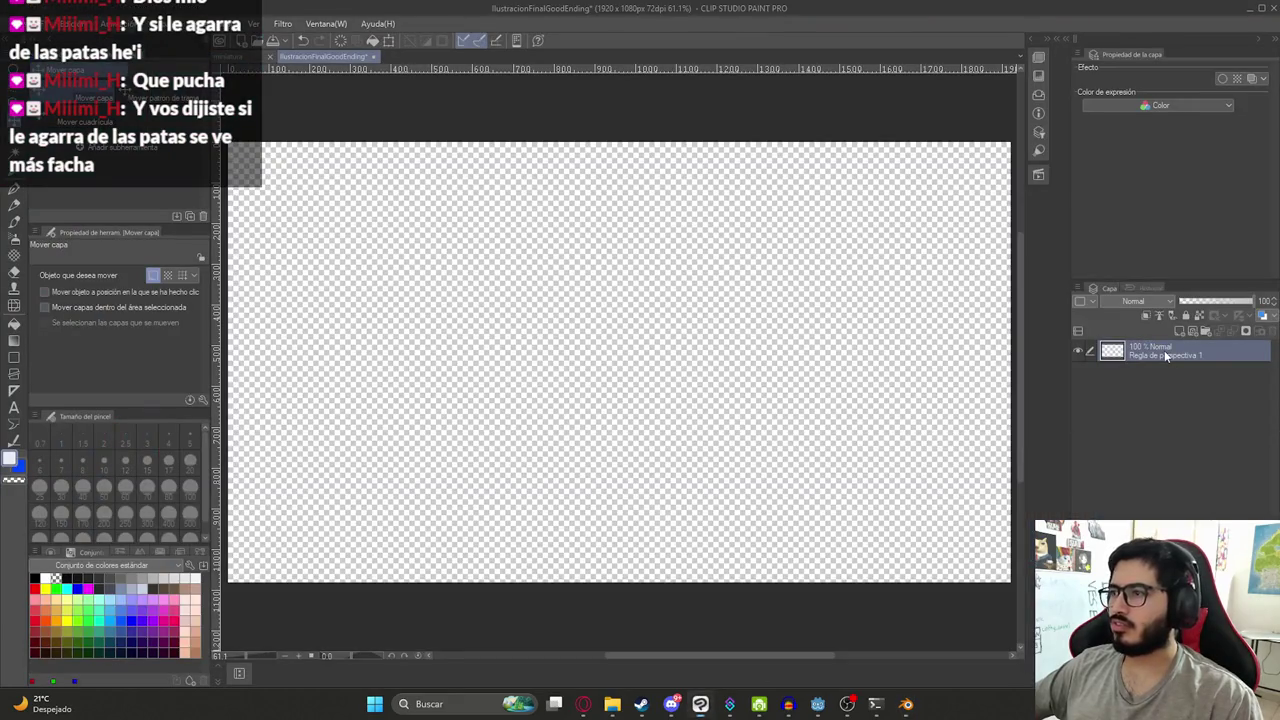
- Paste the Blender screenshot as a new layer and hide Capa 1
{"action": "key", "text": "ctrl+v"}
{"action": "key", "text": "ctrl+minus"}
{"action": "left_click", "coordinate": [1079, 373]}
- Scale the pasted screenshot to about 148% and shift it left to cover the canvas
{"action": "key", "text": "ctrl+t"}
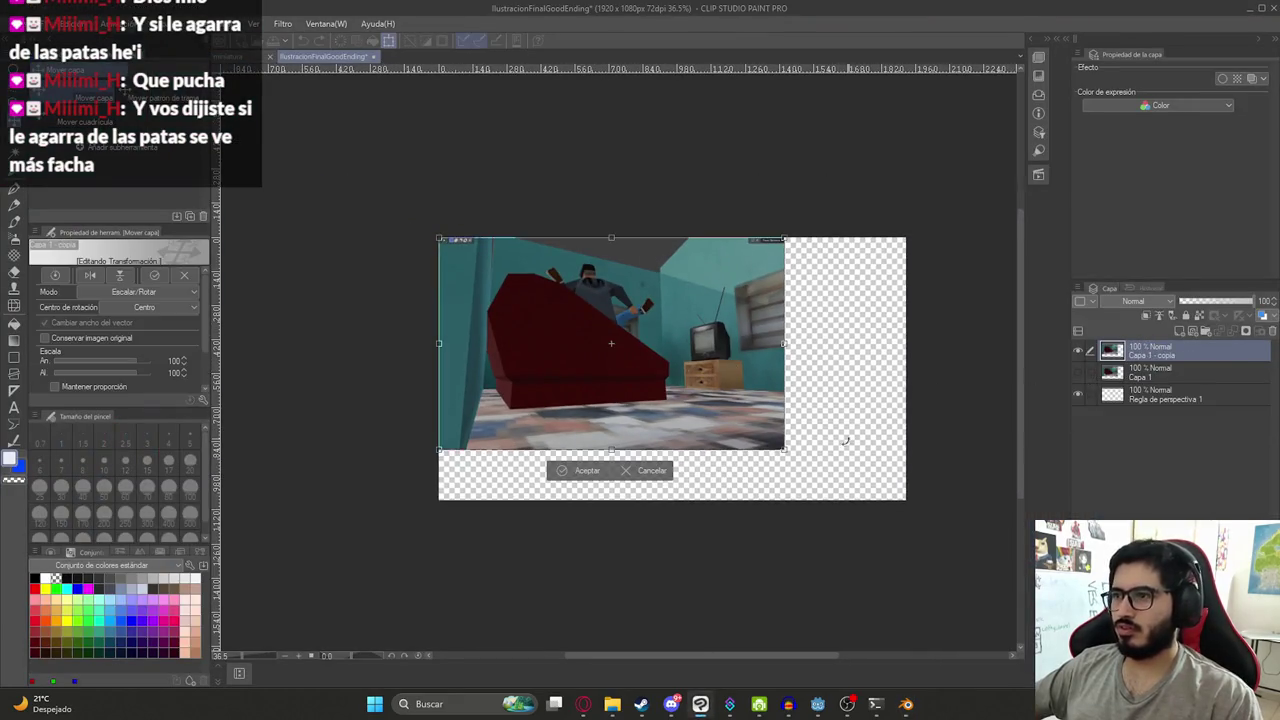
{"action": "mouse_move", "coordinate": [787, 449]}
{"action": "left_mouse_down"}
{"action": "mouse_move", "coordinate": [919, 533]}
{"action": "mouse_move", "coordinate": [865, 485]}
{"action": "left_mouse_up"}
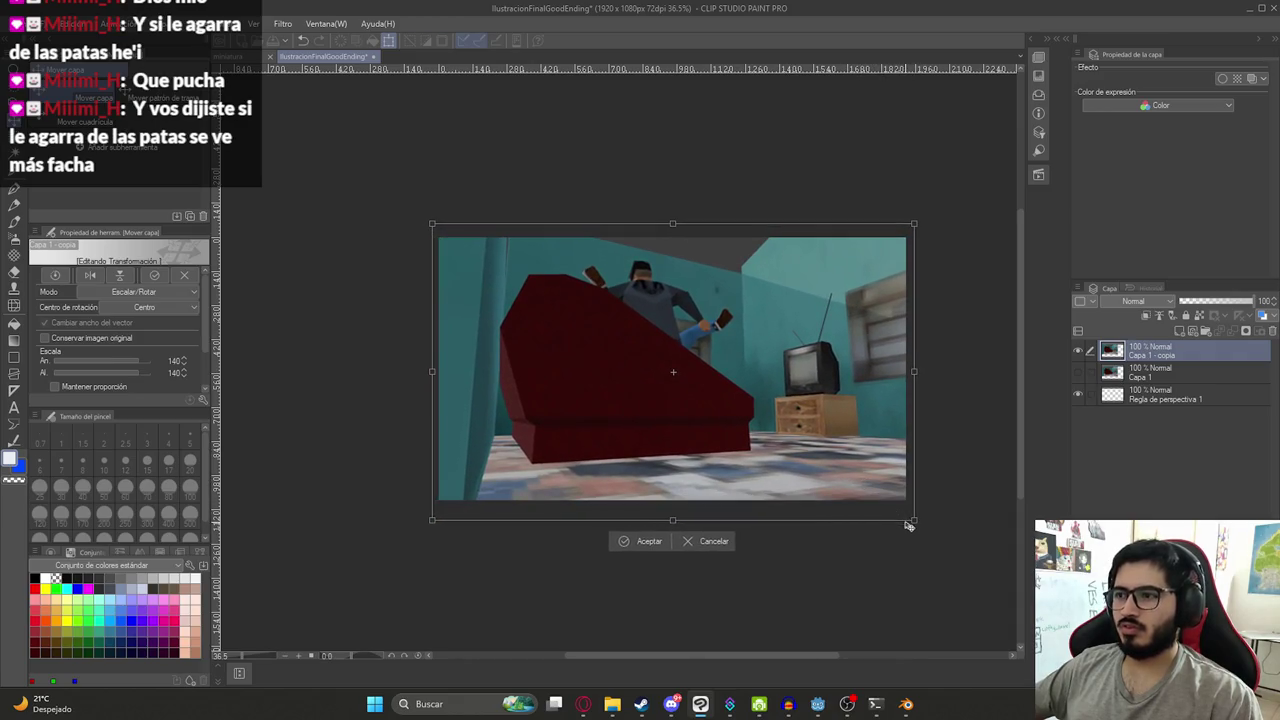
{"action": "left_click_drag", "start_coordinate": [908, 524], "coordinate": [935, 540]}
{"action": "left_click_drag", "start_coordinate": [860, 467], "coordinate": [845, 473]}
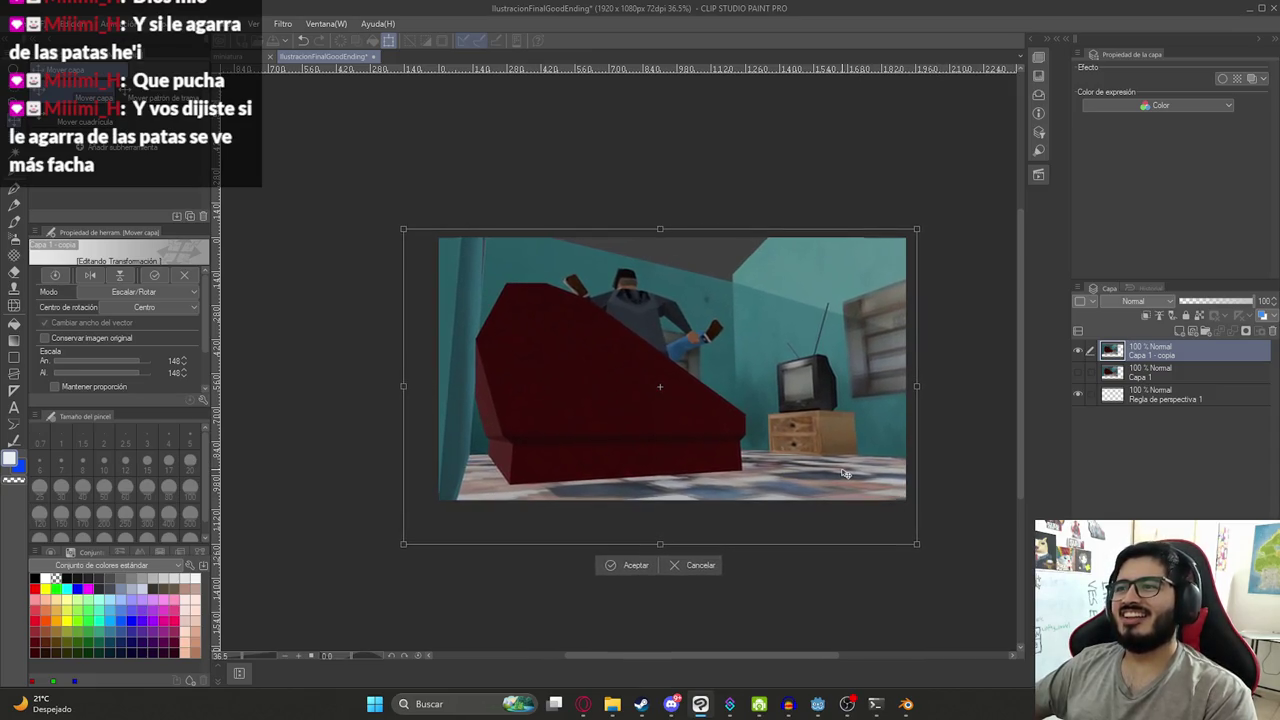
{"action": "key", "text": "Return"}
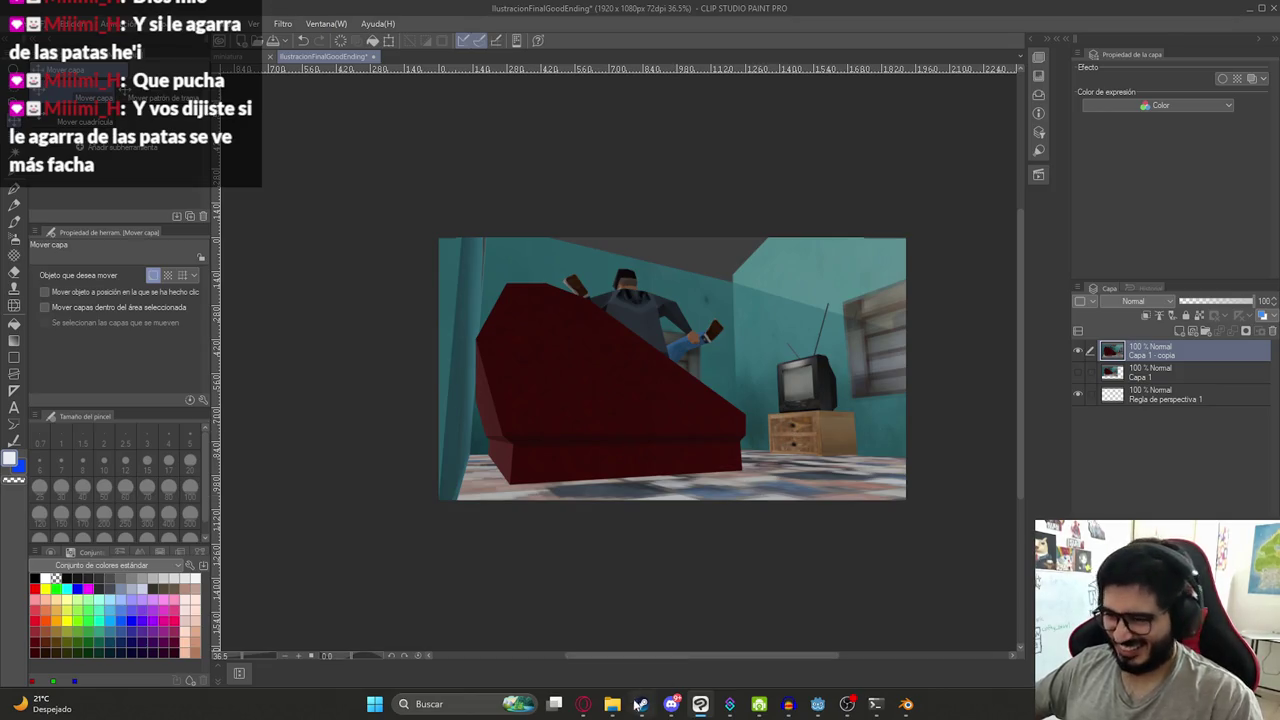
{"action": "mouse_move", "coordinate": [612, 704]}
{"action": "left_click", "coordinate": [548, 655]}
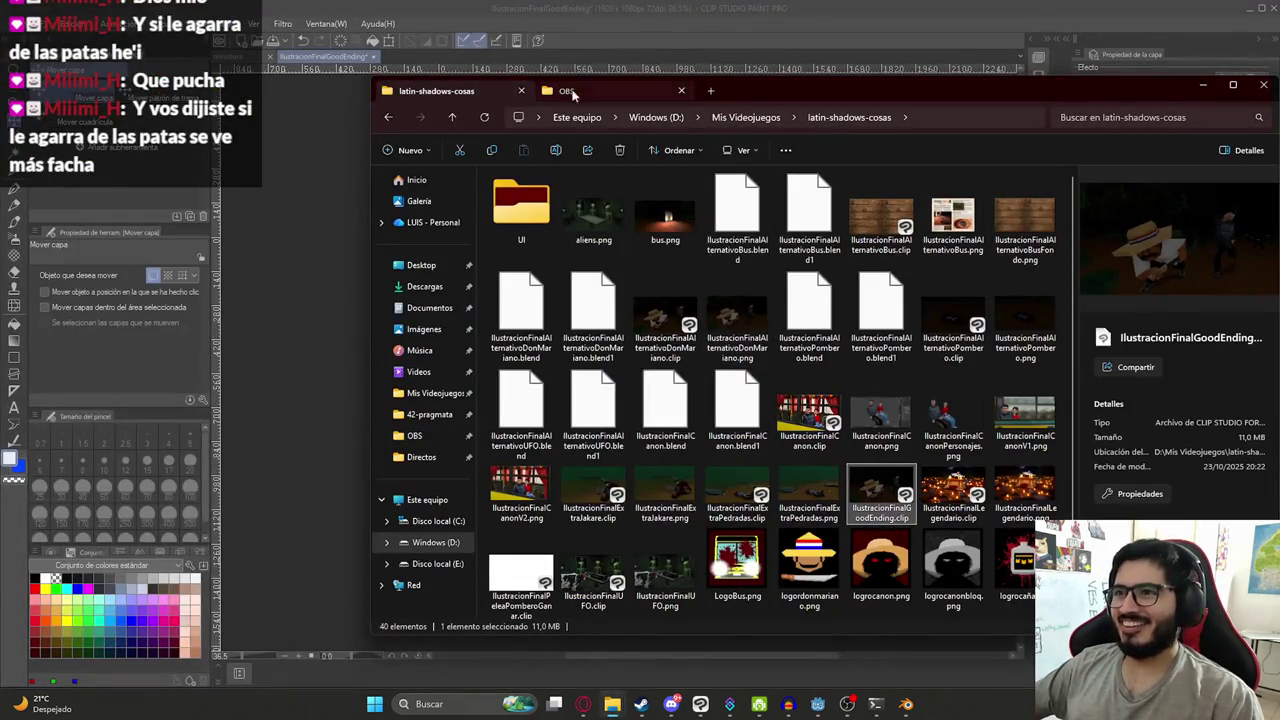
- Go up to the Mis Videojuegos folder and open Casa.clip
{"action": "left_click", "coordinate": [746, 117]}
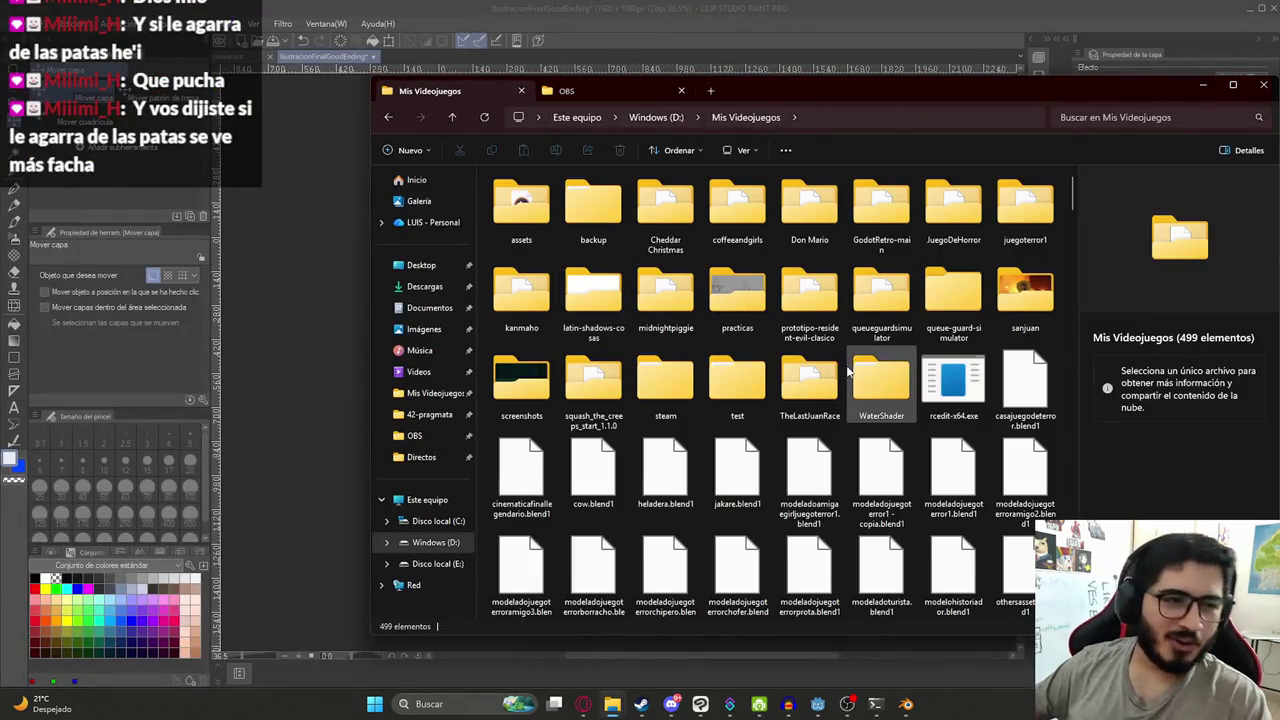
{"action": "mouse_move", "coordinate": [880, 385]}
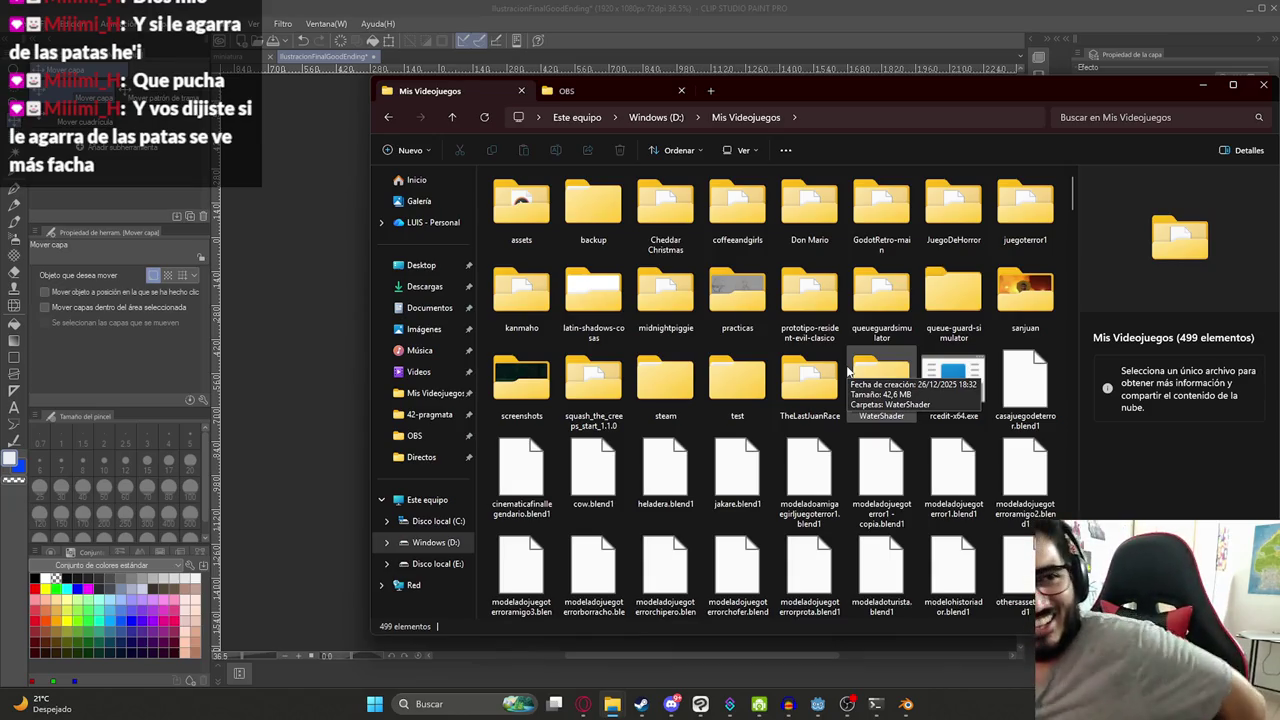
{"action": "type", "text": "casa"}
{"action": "key", "text": "Down"}
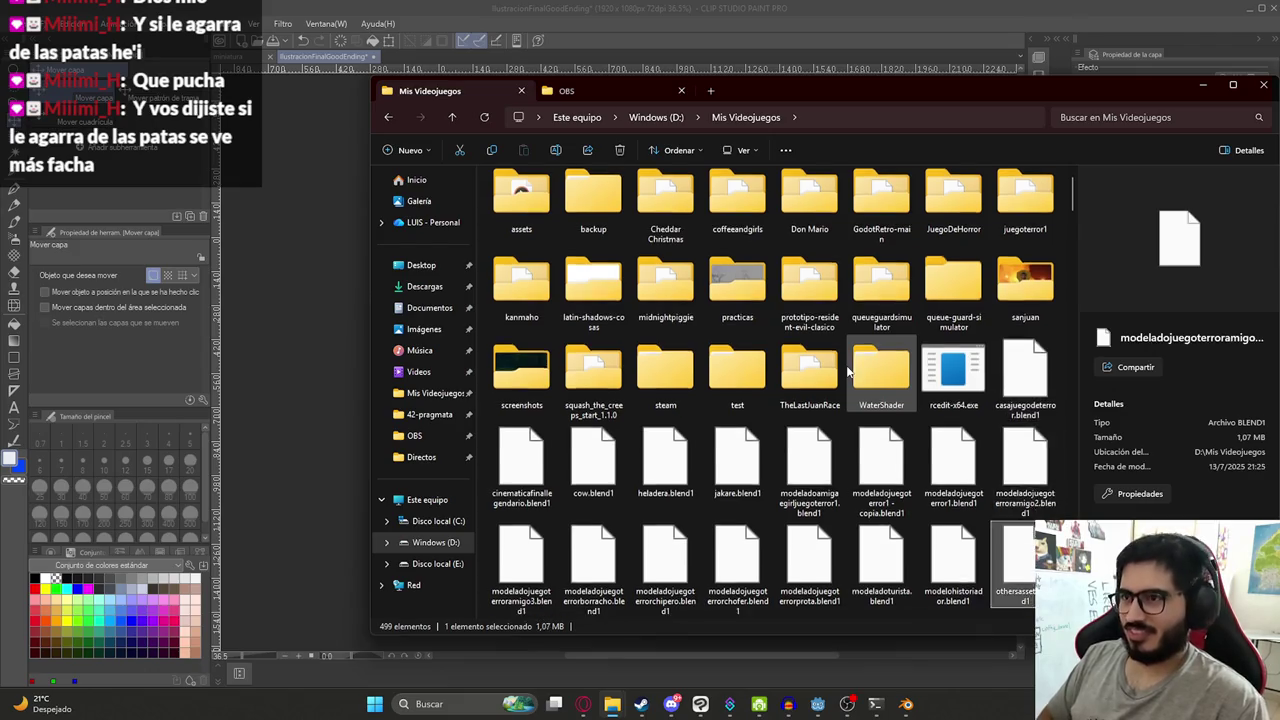
{"action": "key", "text": "Down"}
{"action": "key", "text": "Down"}
{"action": "key", "text": "Down"}
{"action": "key", "text": "Down"}
{"action": "key", "text": "Up"}
{"action": "key", "text": "Left"}
{"action": "key", "text": "Left"}
{"action": "key", "text": "Left"}
{"action": "key", "text": "Left"}
{"action": "key", "text": "Left"}
{"action": "key", "text": "Left"}
{"action": "key", "text": "Left"}
{"action": "key", "text": "Return"}
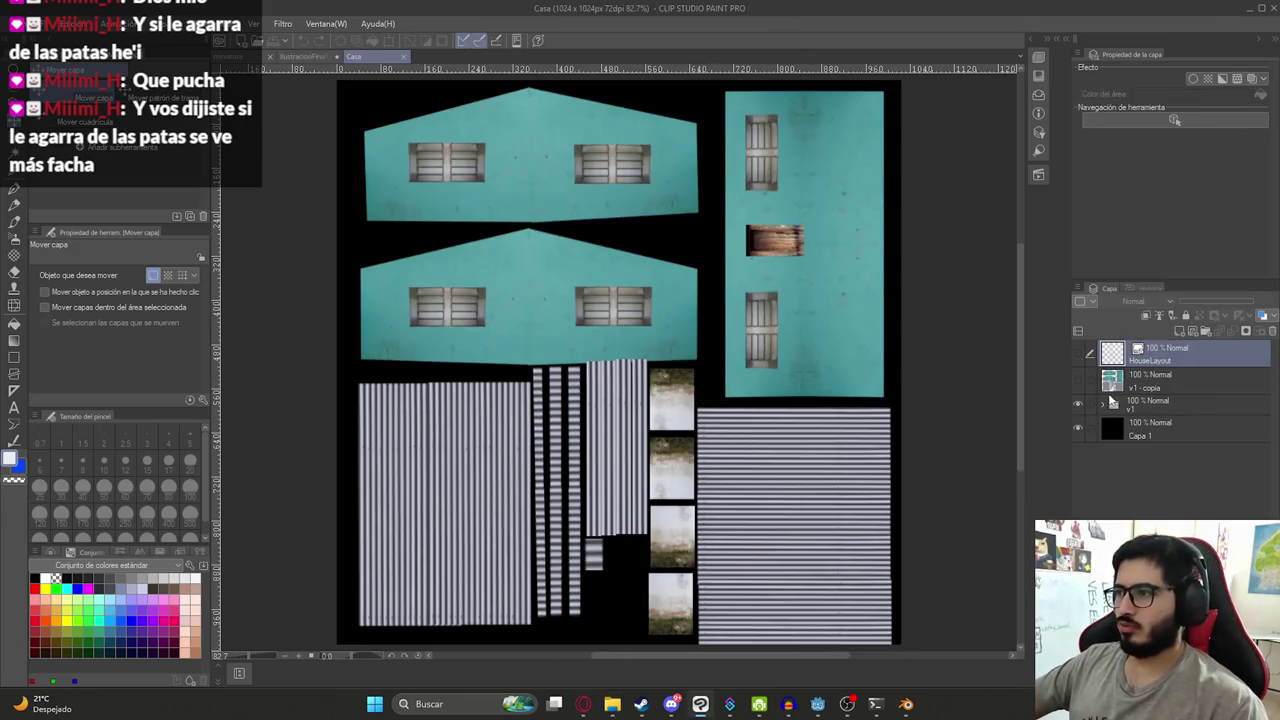
- Paste the striped texture from Casa into the illustration below Capa 1 - copia, shifted up and right
{"action": "left_click", "coordinate": [1104, 404]}
{"action": "scroll", "coordinate": [1158, 441], "scroll_direction": "down", "scroll_amount": 5}
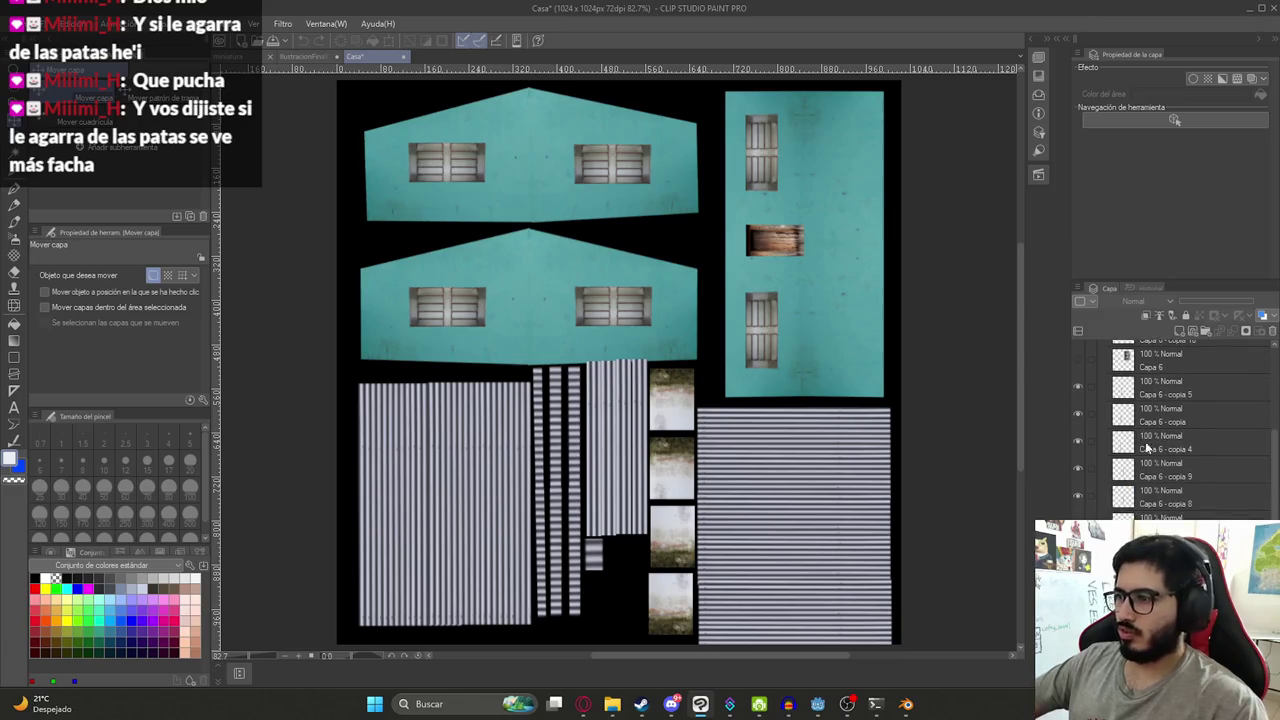
{"action": "left_click", "coordinate": [310, 56]}
{"action": "key", "text": "ctrl+v"}
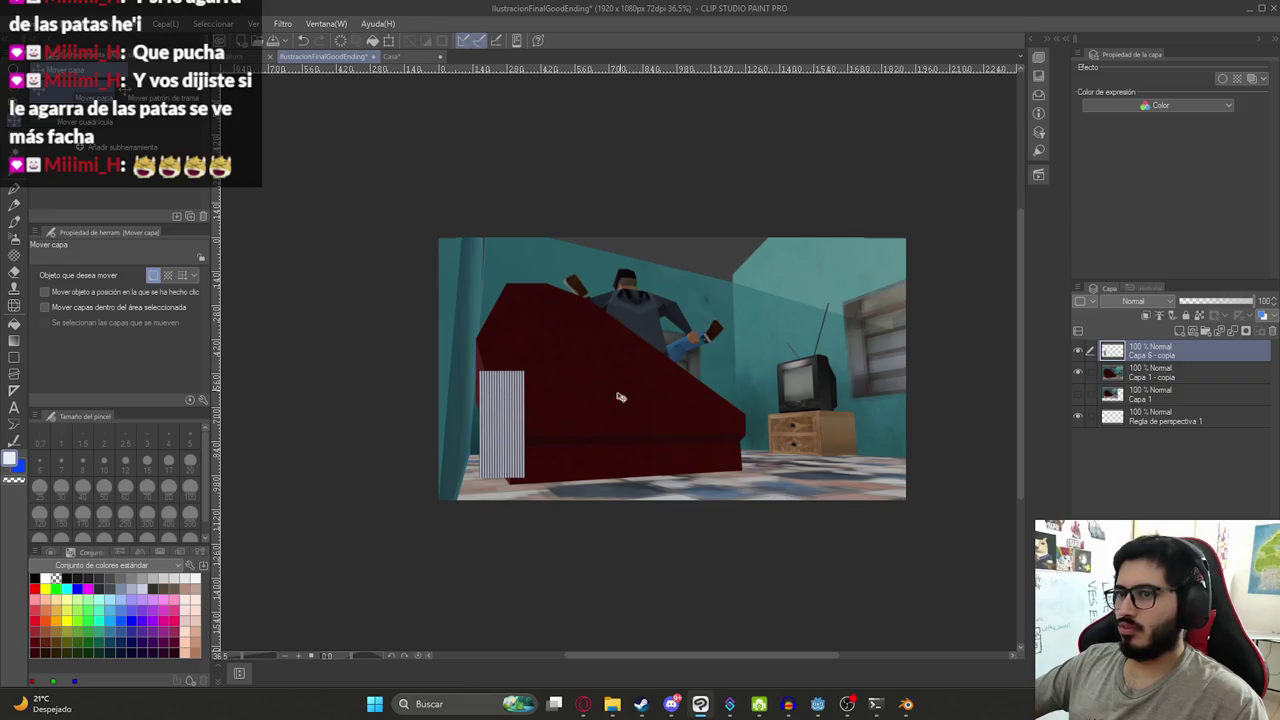
{"action": "left_click_drag", "start_coordinate": [1220, 363], "coordinate": [1183, 384]}
{"action": "key", "text": "ctrl+t"}
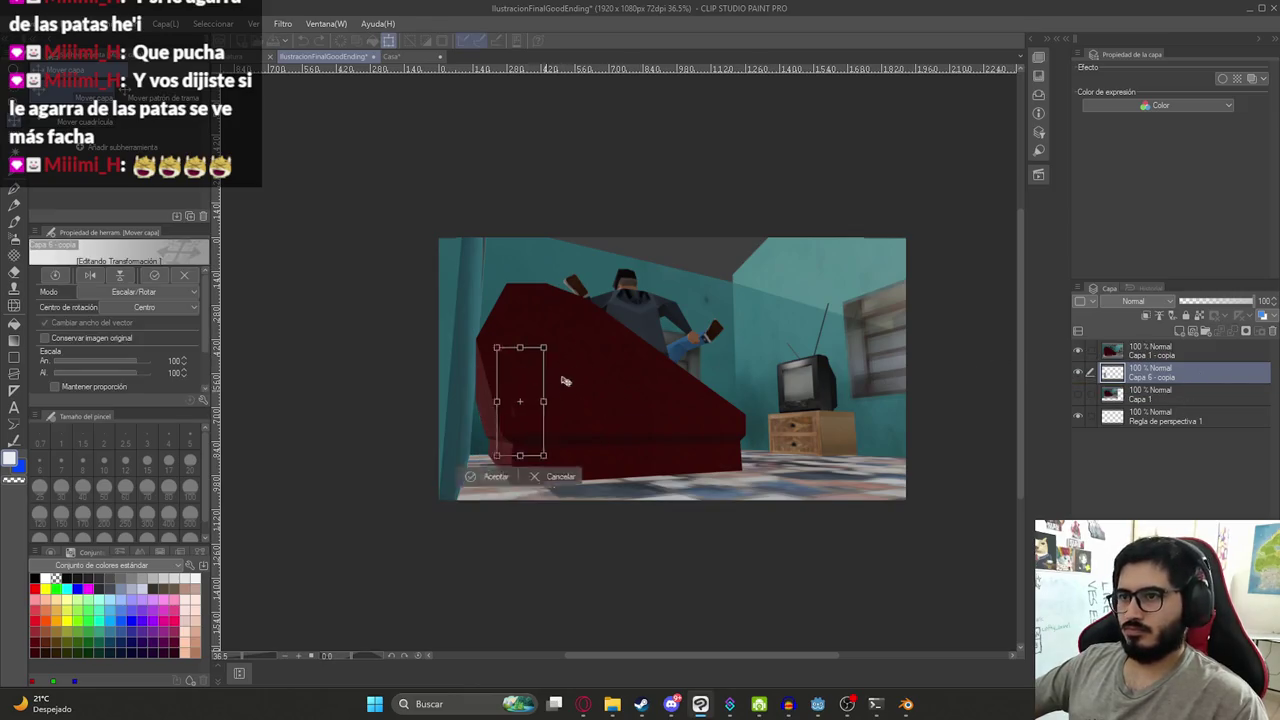
{"action": "left_click_drag", "start_coordinate": [534, 416], "coordinate": [695, 273]}
{"action": "key", "text": "Return"}
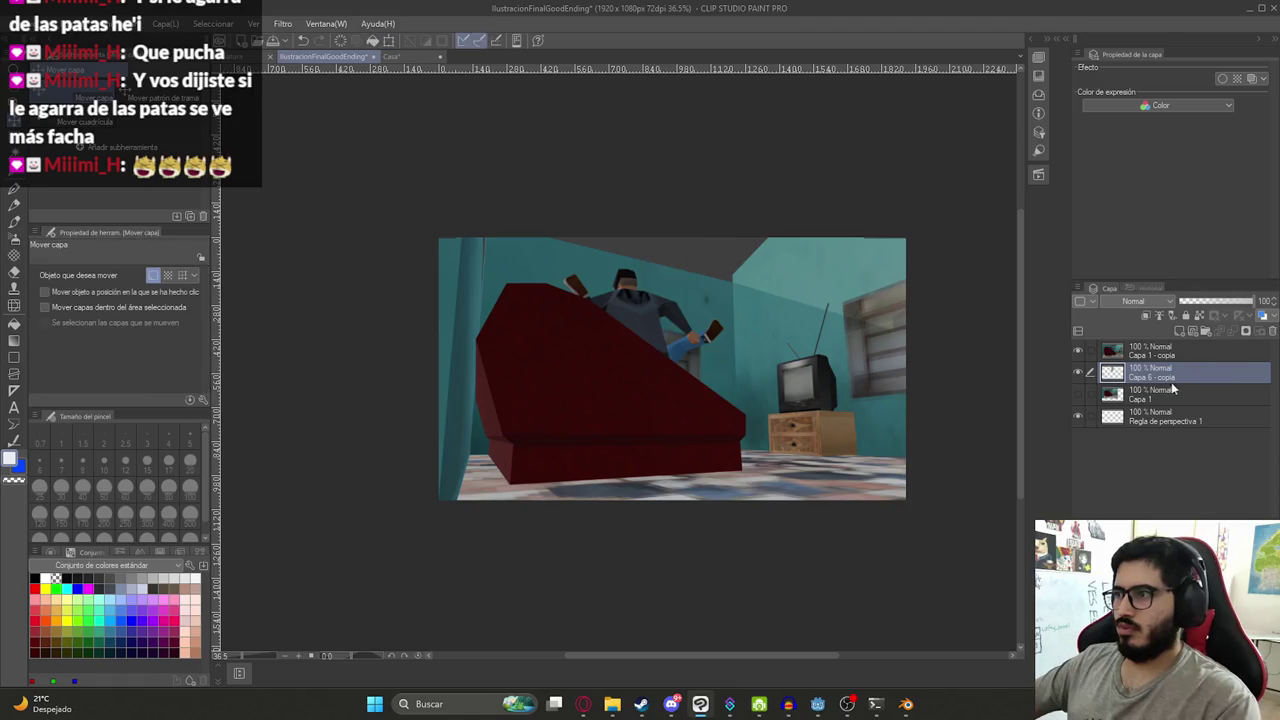
- Delete the grey ceiling from the screenshot layer using Auto Select
{"action": "left_click", "coordinate": [1150, 351]}
{"action": "key", "text": "w"}
{"action": "left_click", "coordinate": [700, 250]}
{"action": "key", "text": "Delete"}
{"action": "key", "text": "ctrl+d"}
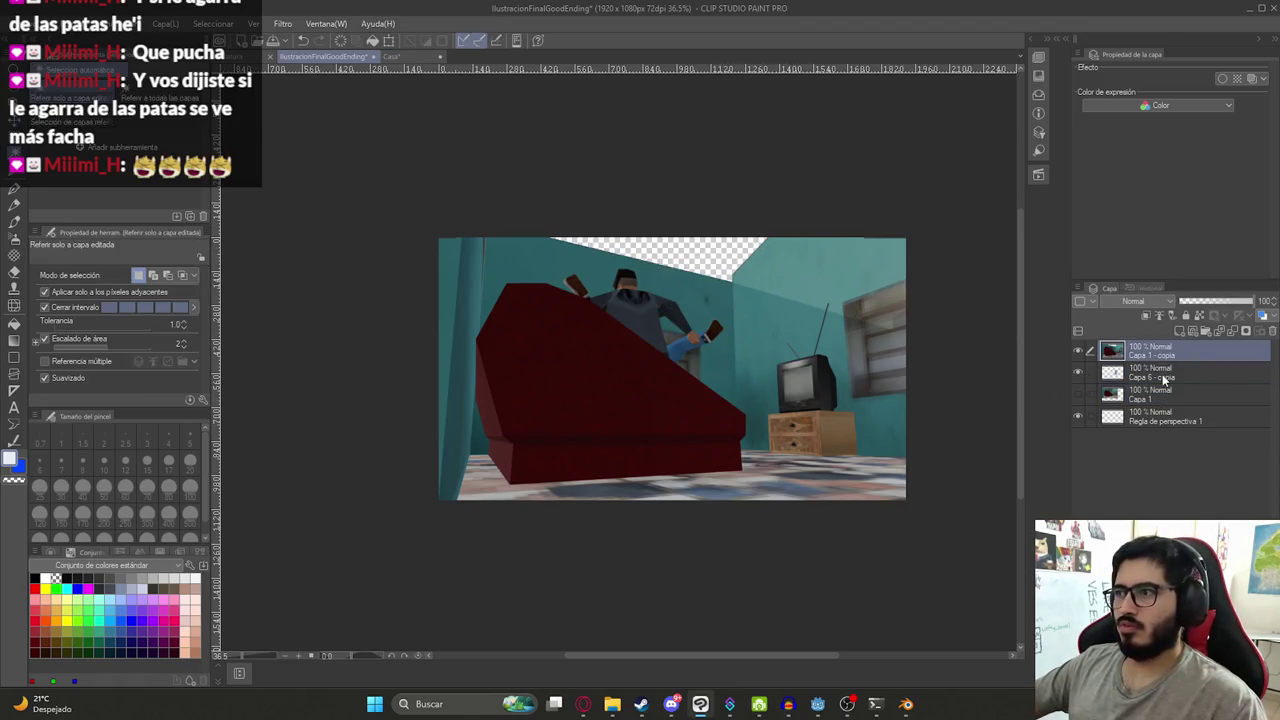
- Scale the stripes to 288% and tilt them across the top as the ceiling
{"action": "left_click", "coordinate": [1163, 377]}
{"action": "key", "text": "m"}
{"action": "left_click_drag", "start_coordinate": [664, 225], "coordinate": [710, 333]}
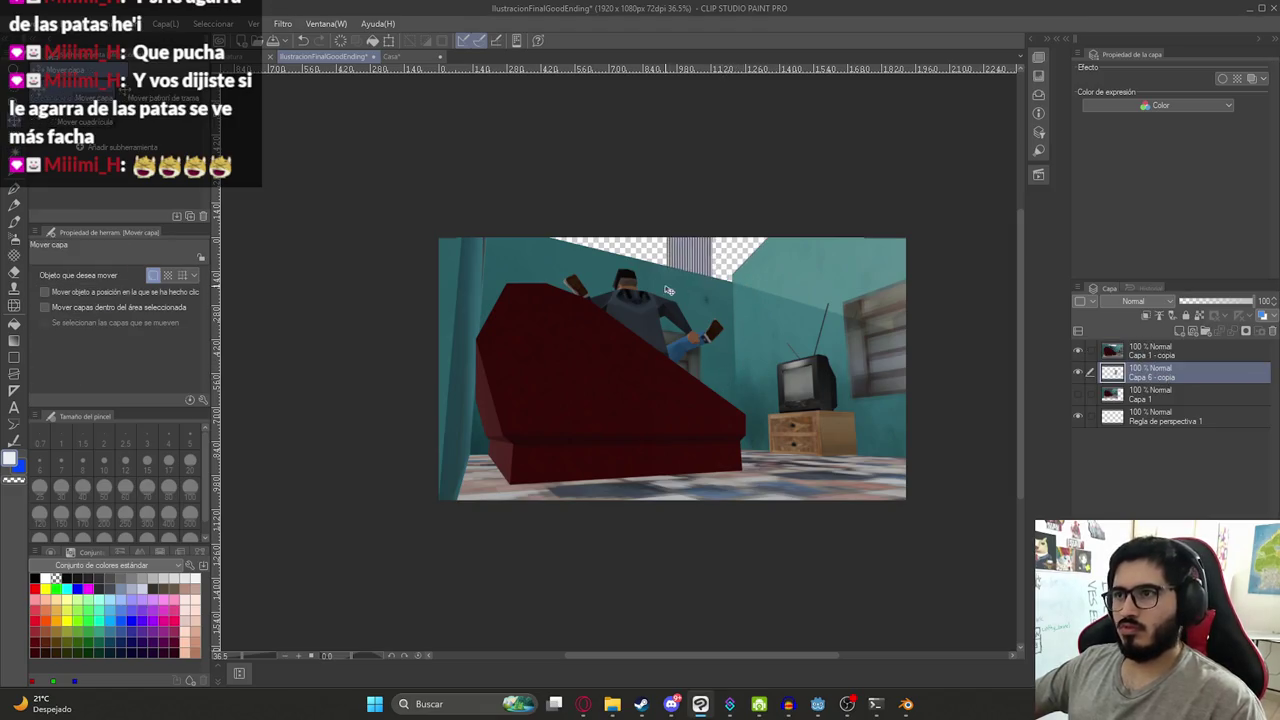
{"action": "key", "text": "ctrl+t"}
{"action": "mouse_move", "coordinate": [709, 278]}
{"action": "left_mouse_down"}
{"action": "mouse_move", "coordinate": [904, 272]}
{"action": "mouse_move", "coordinate": [906, 305]}
{"action": "left_mouse_up"}
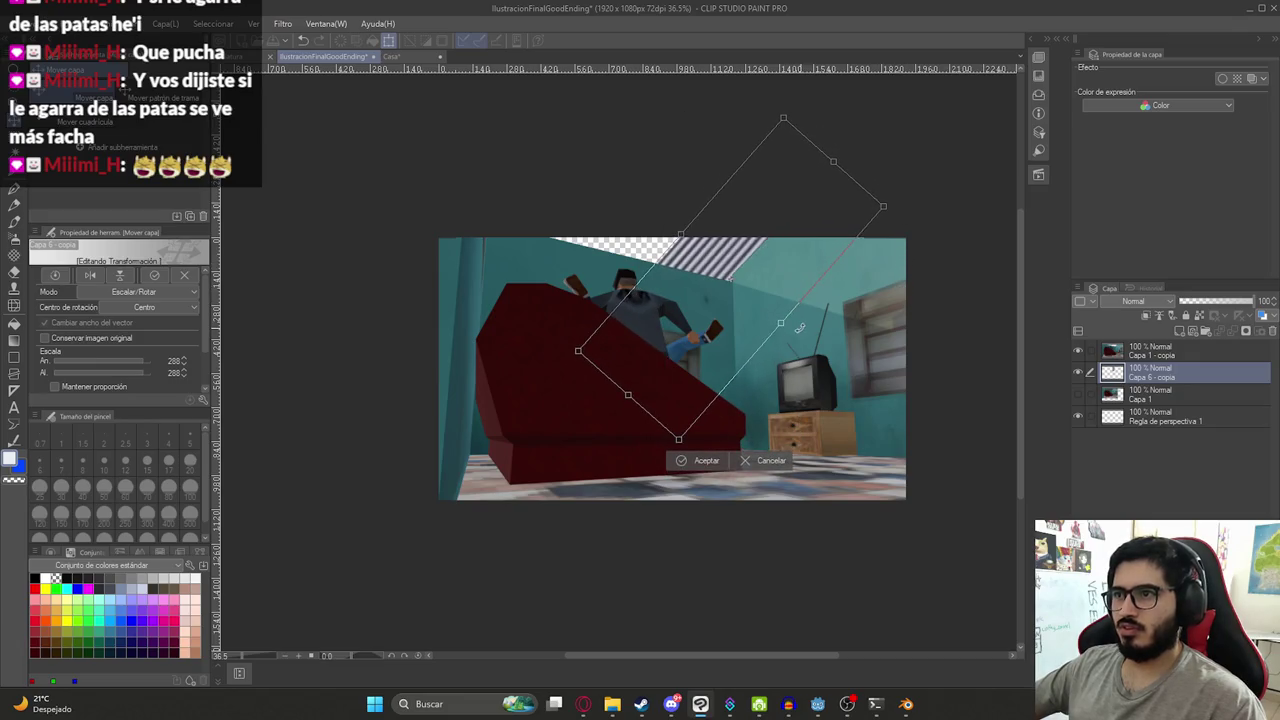
{"action": "left_click_drag", "start_coordinate": [781, 325], "coordinate": [661, 275]}
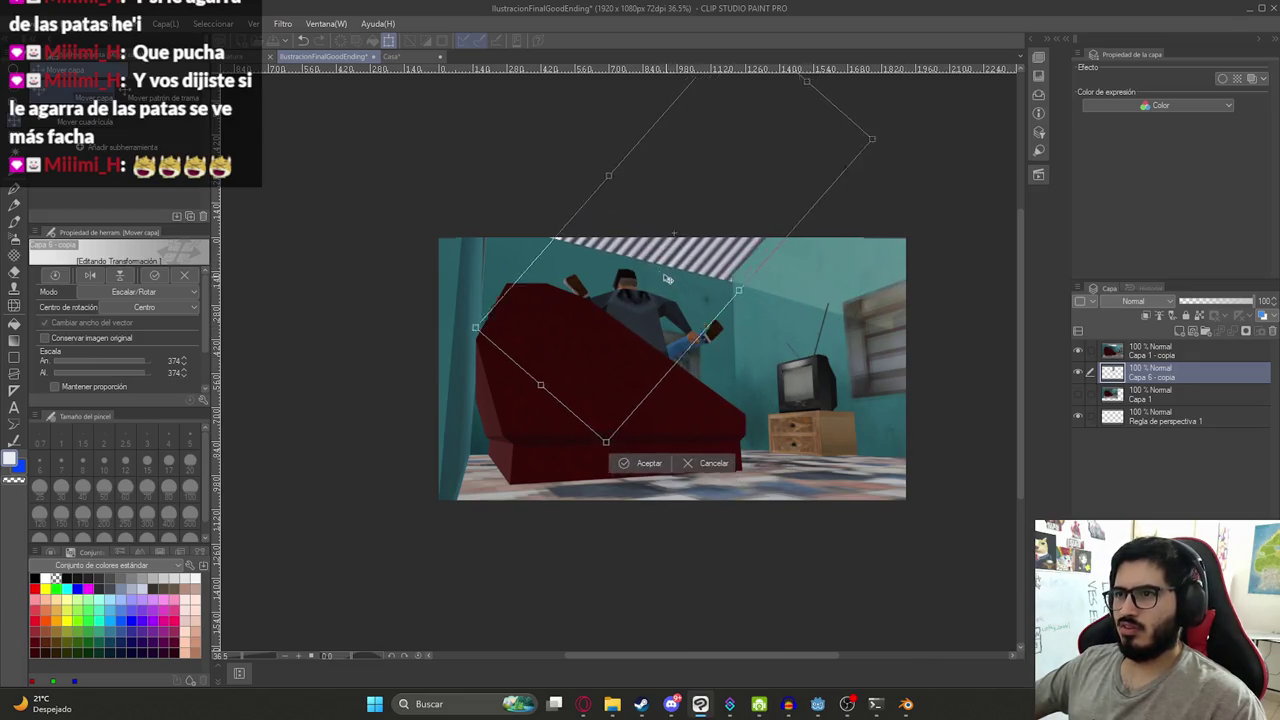
{"action": "key", "text": "Return"}
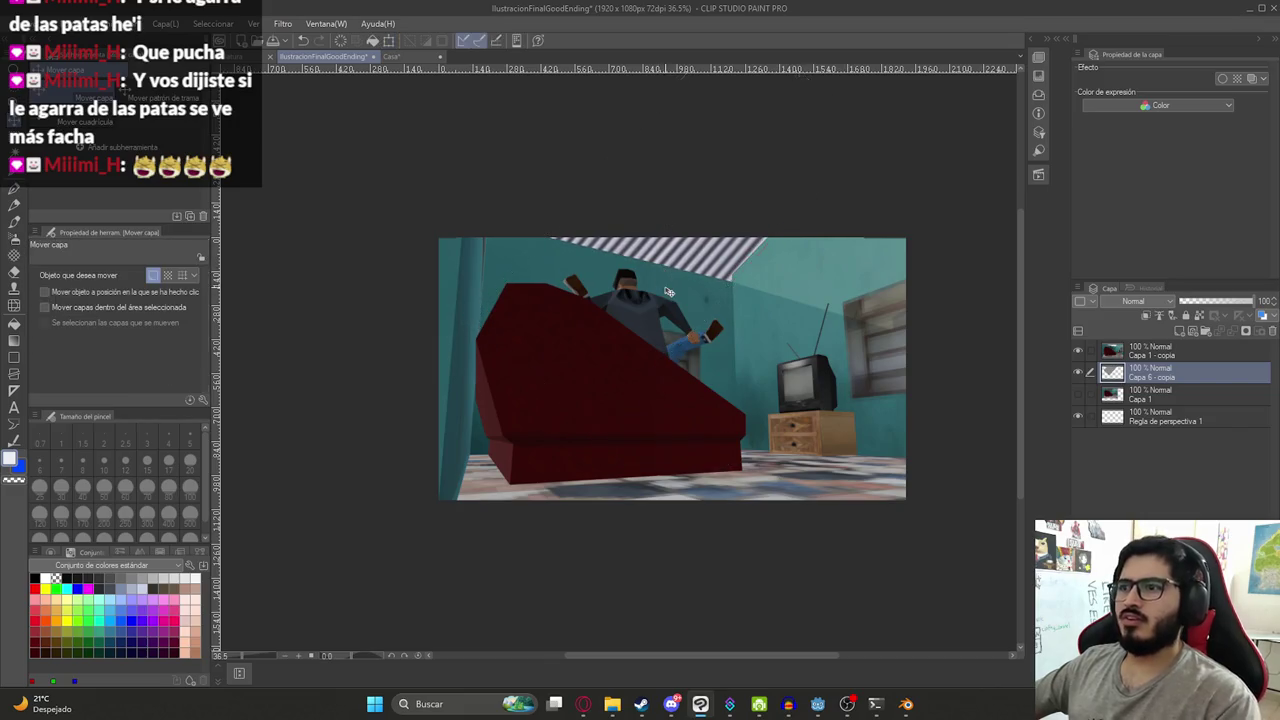
{"action": "scroll", "coordinate": [690, 280], "scroll_direction": "down", "scroll_amount": 3}
{"action": "scroll", "coordinate": [700, 282], "scroll_direction": "up", "scroll_amount": 2}
{"action": "scroll", "coordinate": [700, 282], "scroll_direction": "up", "scroll_amount": 2}
{"action": "scroll", "coordinate": [745, 335], "scroll_direction": "up", "scroll_amount": 1}
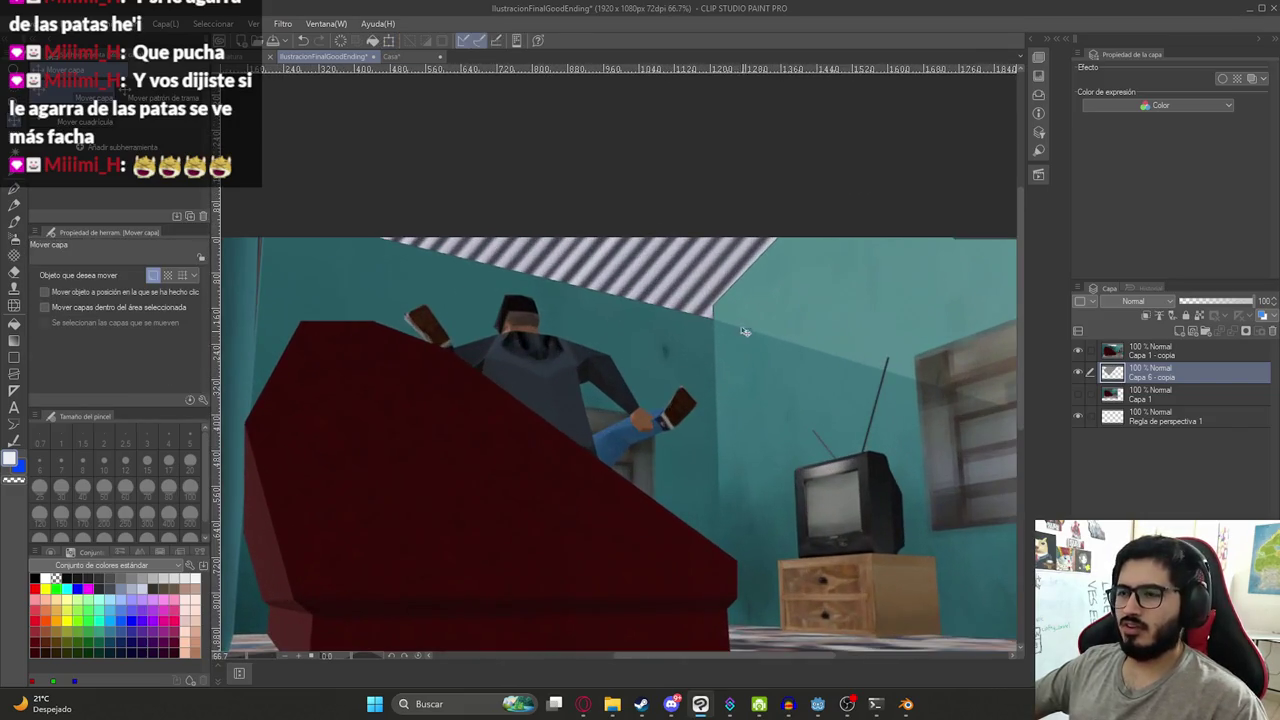
- Outline a polygon selection at the ceiling corner on Capa 1 - copia
{"action": "left_click", "coordinate": [1153, 354]}
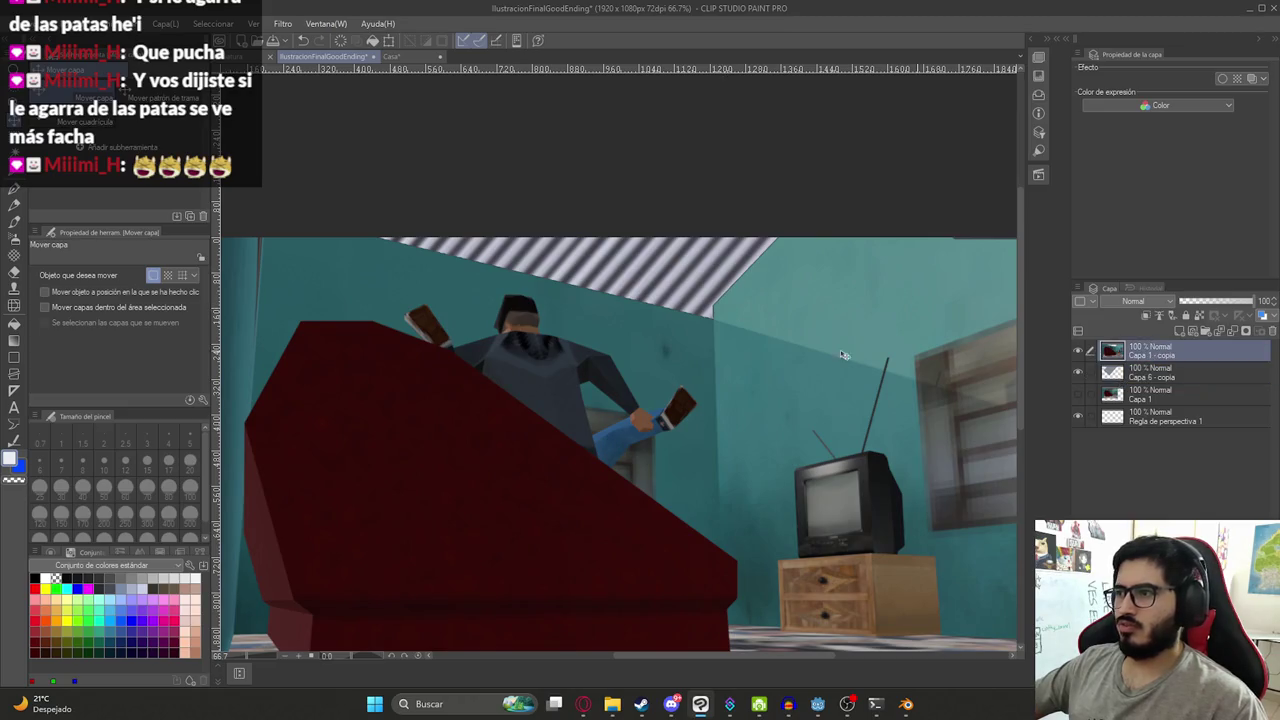
{"action": "key", "text": "m"}
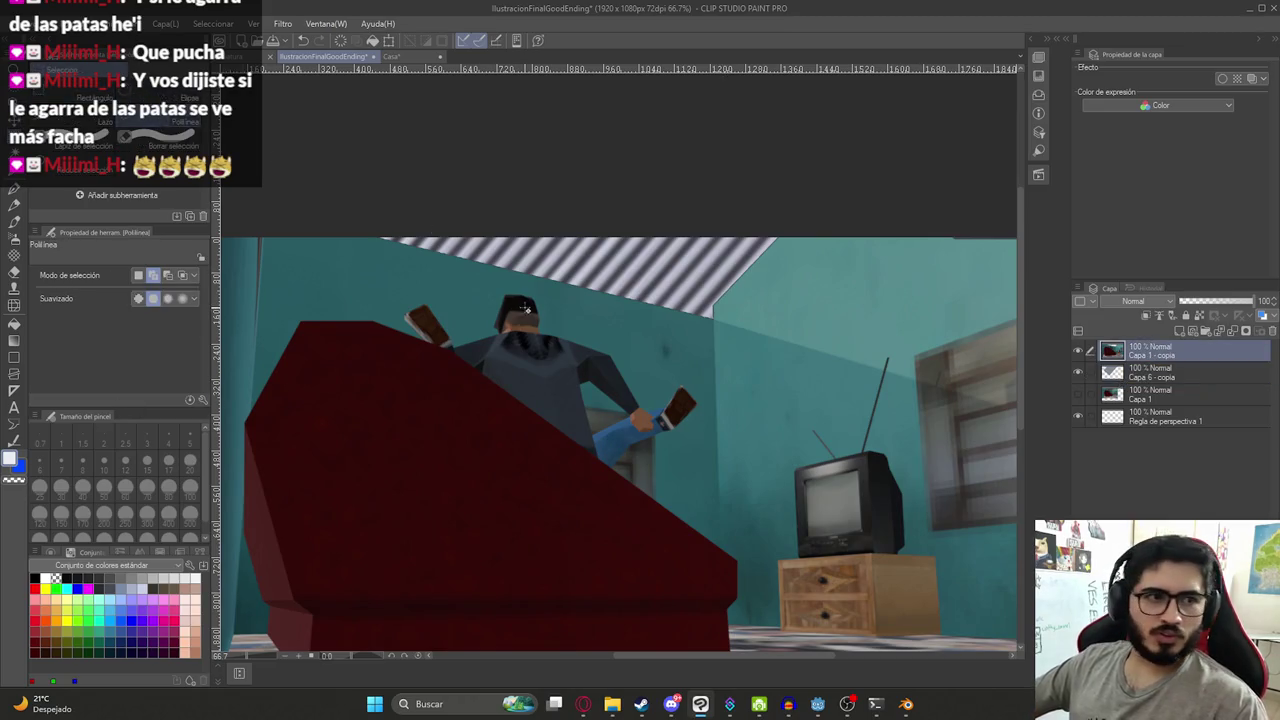
{"action": "left_click_drag", "start_coordinate": [801, 359], "coordinate": [760, 349]}
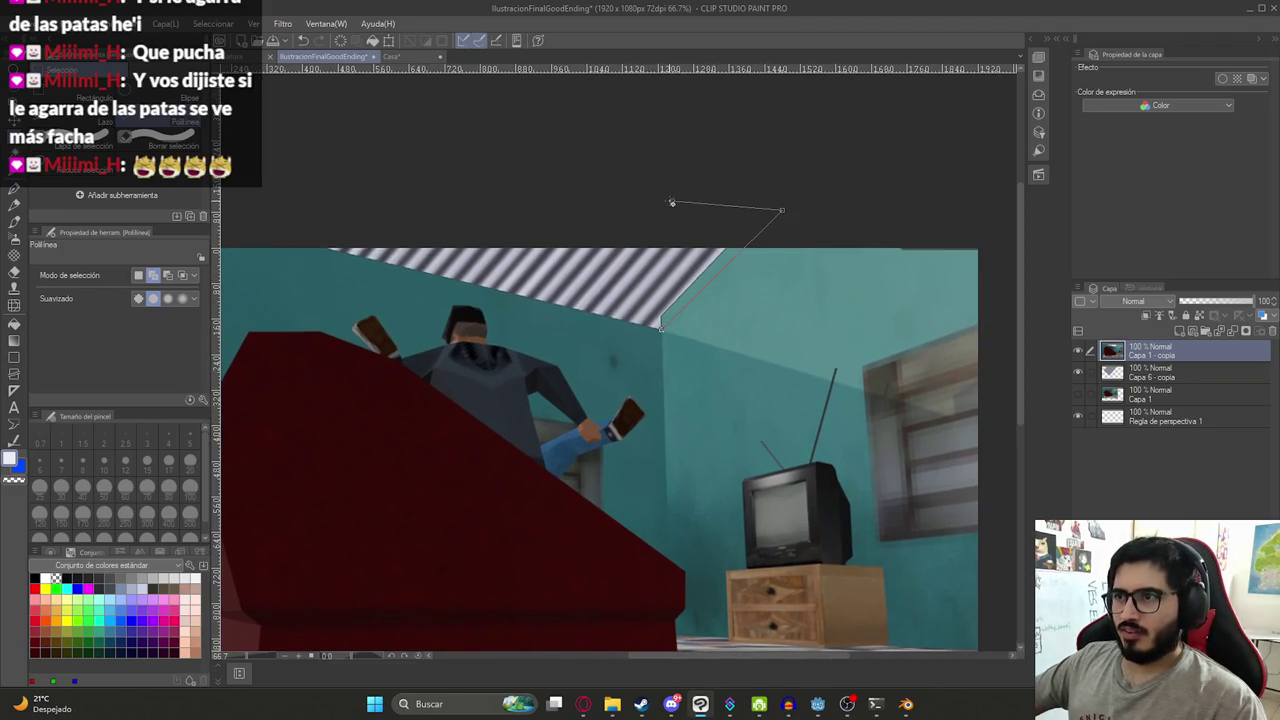
{"action": "left_click", "coordinate": [660, 330]}
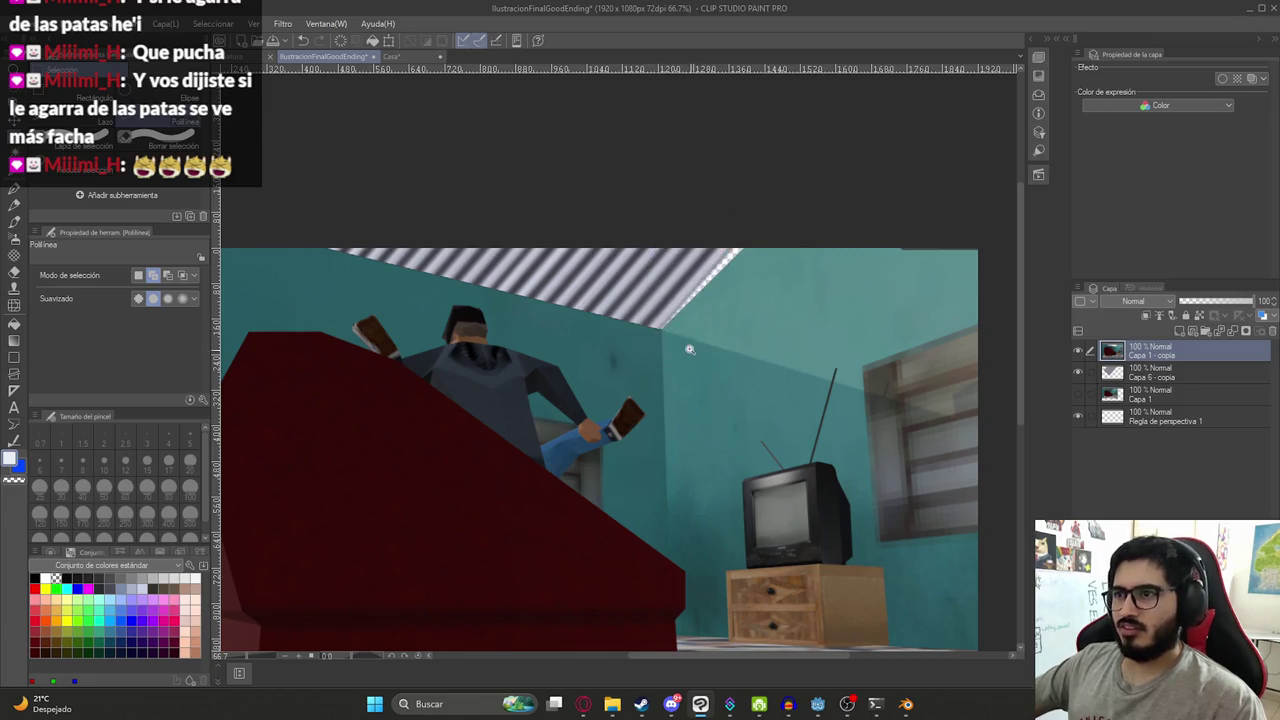
{"action": "scroll", "coordinate": [683, 400], "scroll_direction": "down", "scroll_amount": 1}
- Rotate the Capa 6 - copia layer slightly clockwise
{"action": "left_click", "coordinate": [1145, 375]}
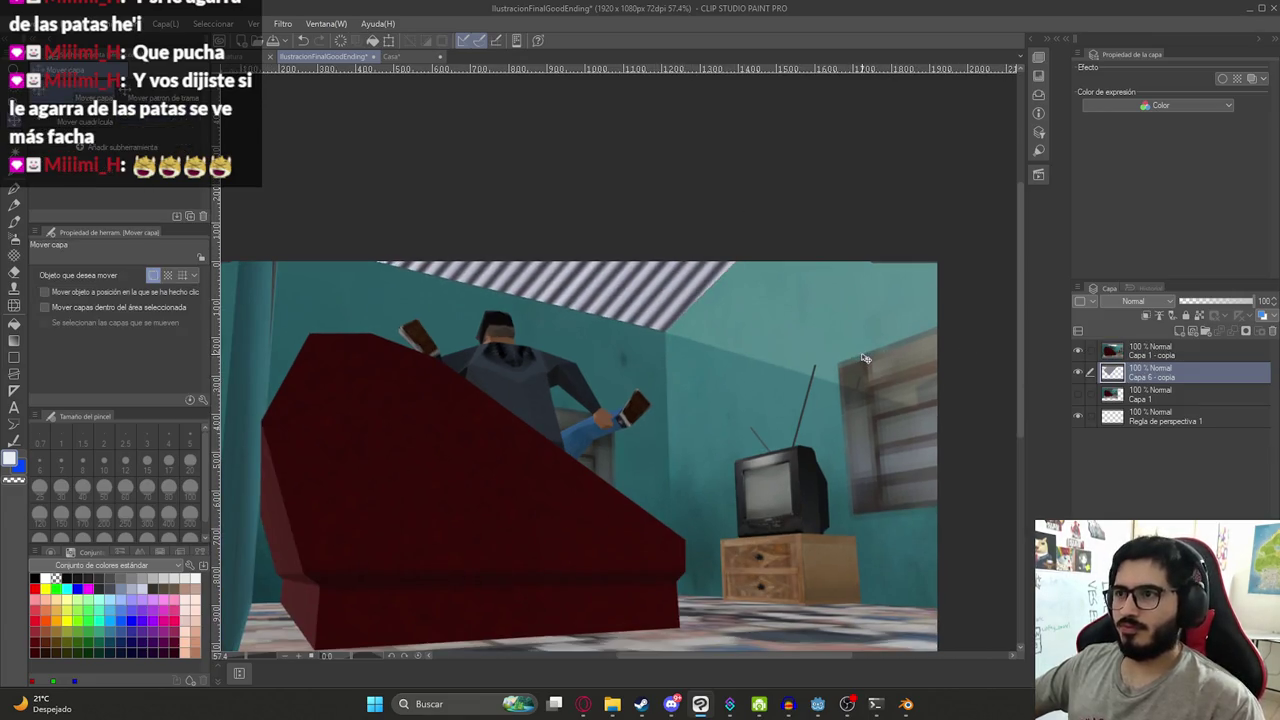
{"action": "key", "text": "ctrl+t"}
{"action": "left_click_drag", "start_coordinate": [902, 212], "coordinate": [947, 228]}
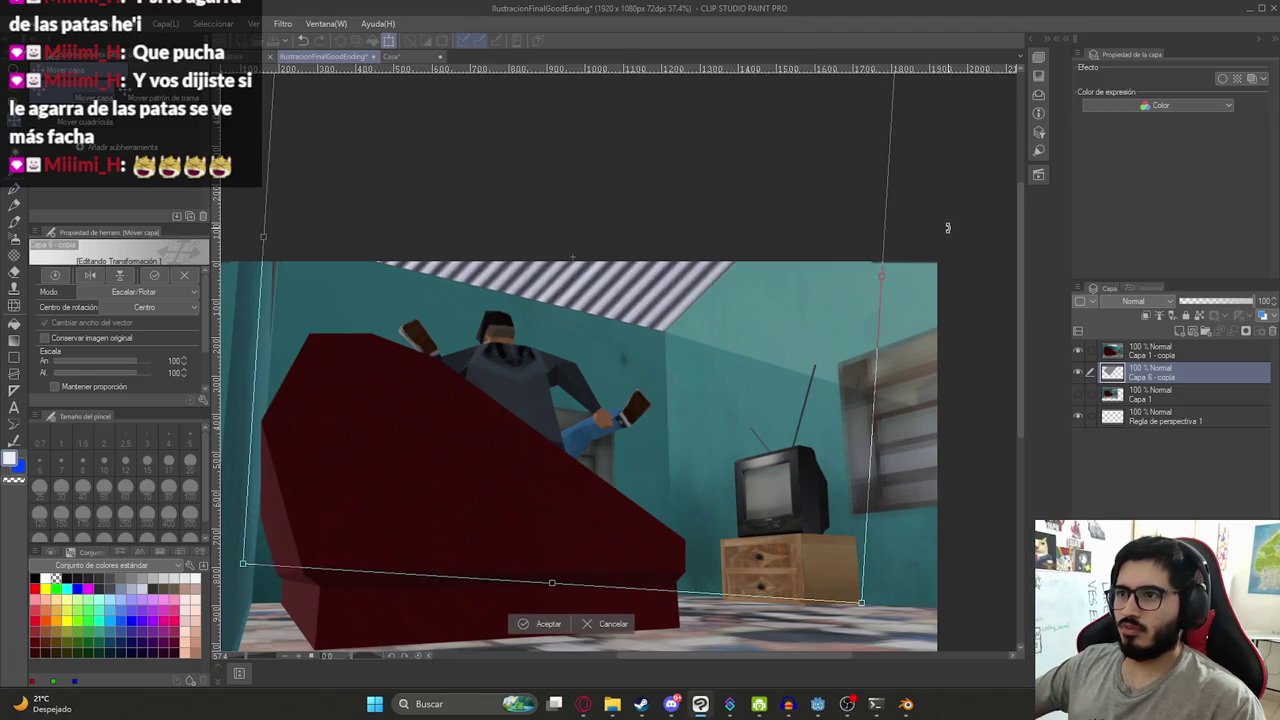
{"action": "key", "text": "Return"}
{"action": "scroll", "coordinate": [716, 393], "scroll_direction": "down", "scroll_amount": 2}
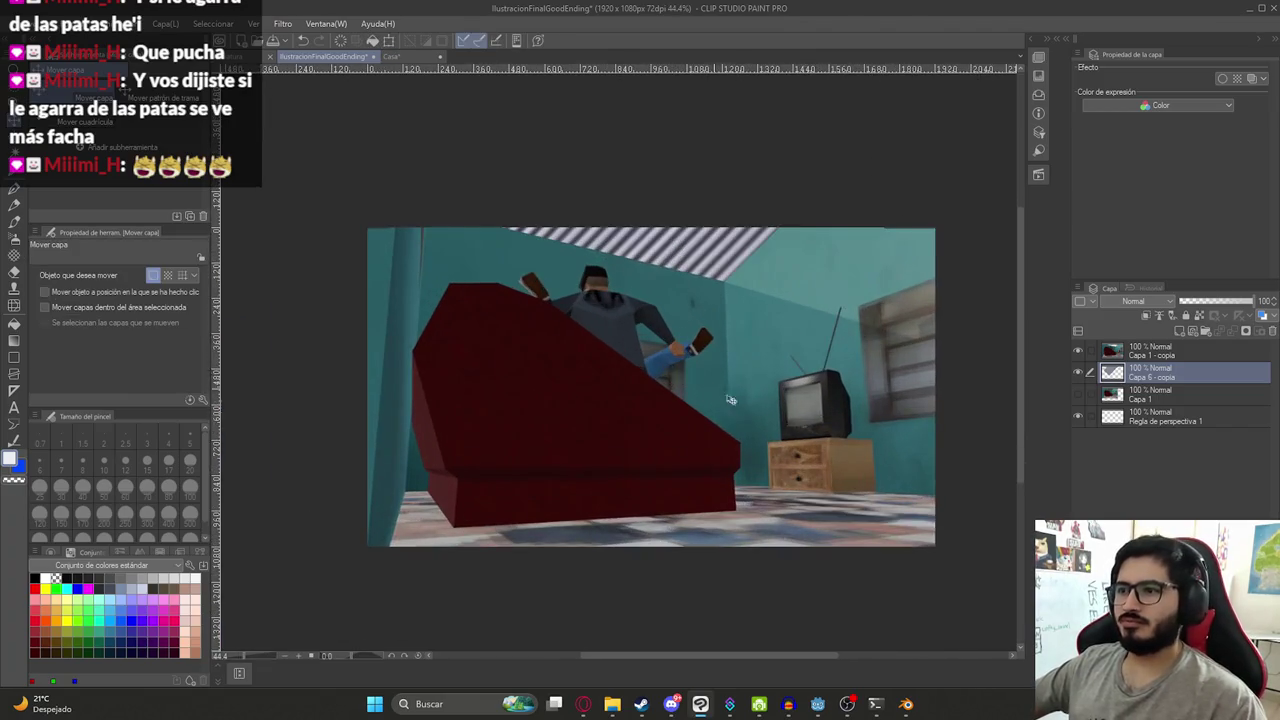
- Create the Carpeta 1 folder and move the three image layers into it
{"action": "left_click", "coordinate": [1207, 331]}
{"action": "left_click", "coordinate": [1178, 375]}
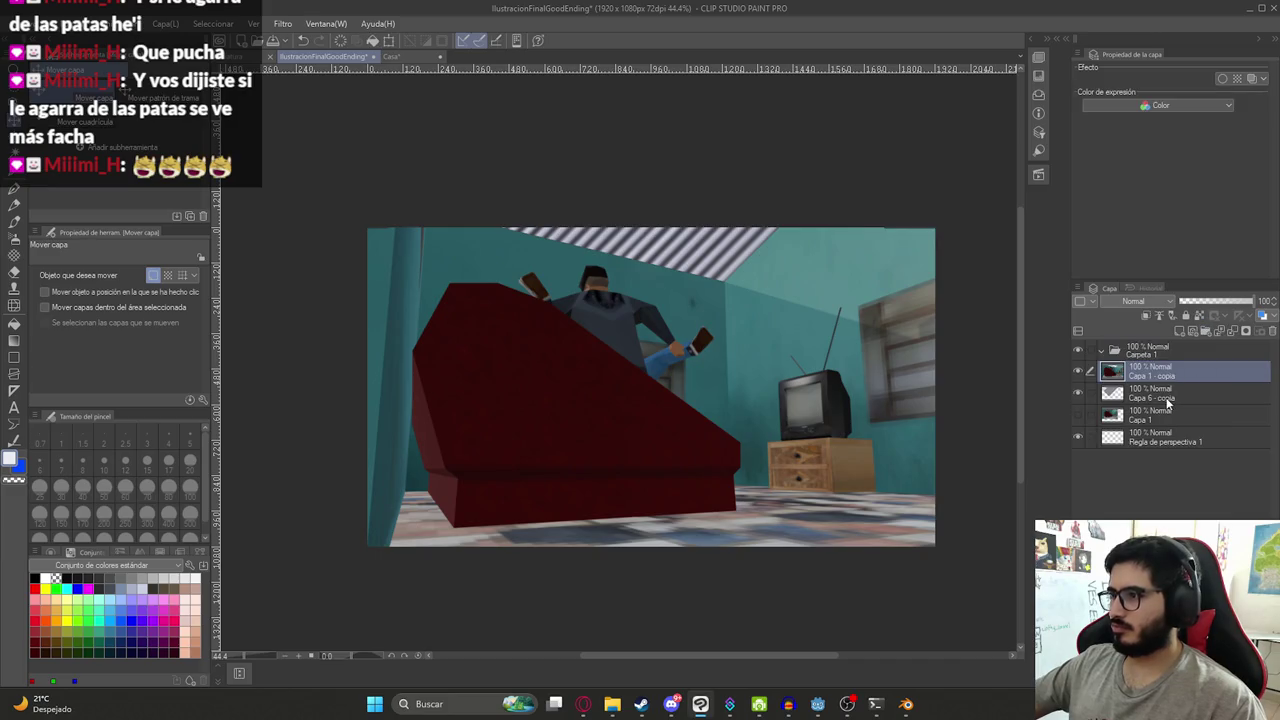
{"action": "left_click", "coordinate": [1157, 417], "text": "shift"}
{"action": "left_click_drag", "start_coordinate": [1157, 417], "coordinate": [1150, 350]}
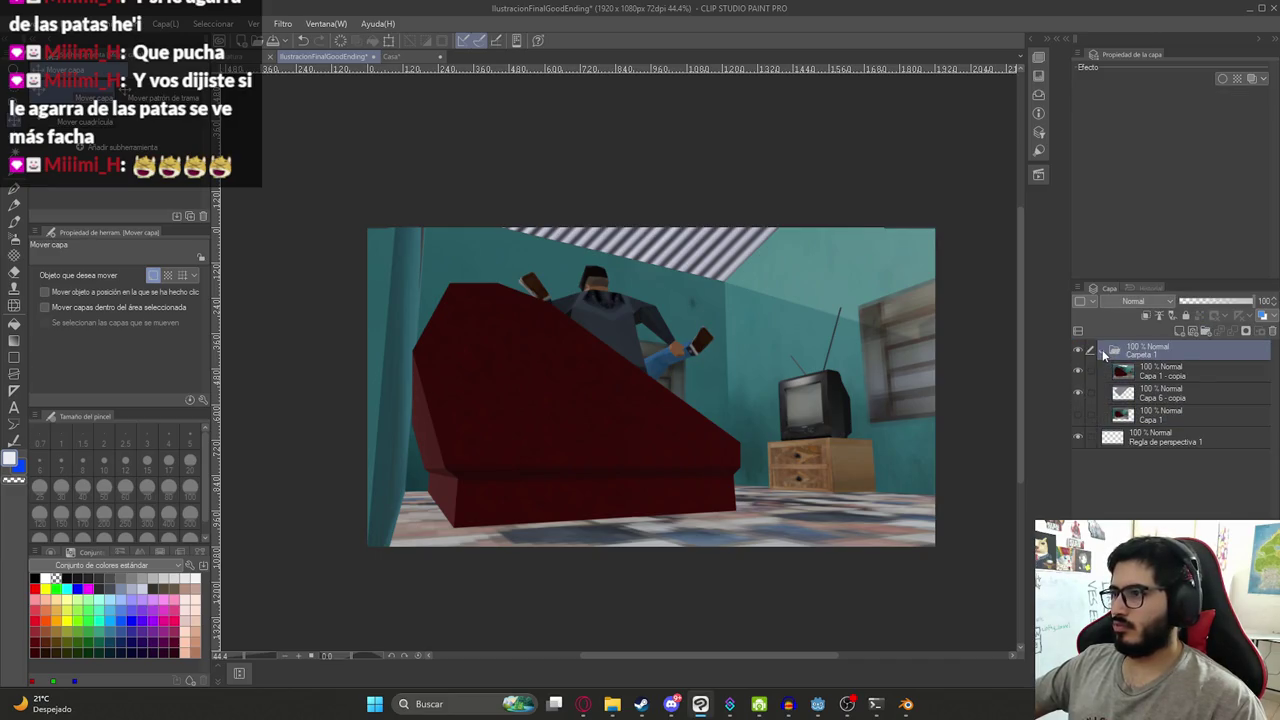
{"action": "left_click", "coordinate": [1102, 349]}
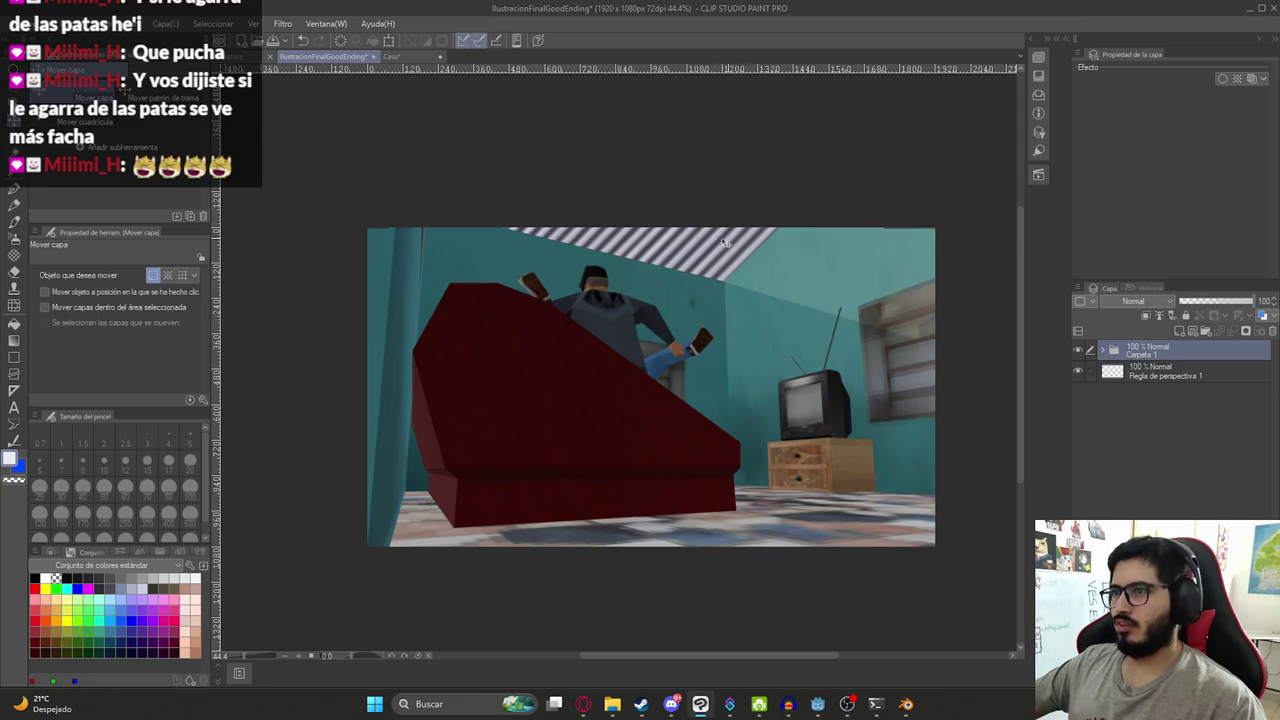
- Duplicate Carpeta 1 and convert the copy into a single raster layer
{"action": "right_click", "coordinate": [1149, 349]}
{"action": "left_click", "coordinate": [1186, 350]}
{"action": "right_click", "coordinate": [1186, 350]}
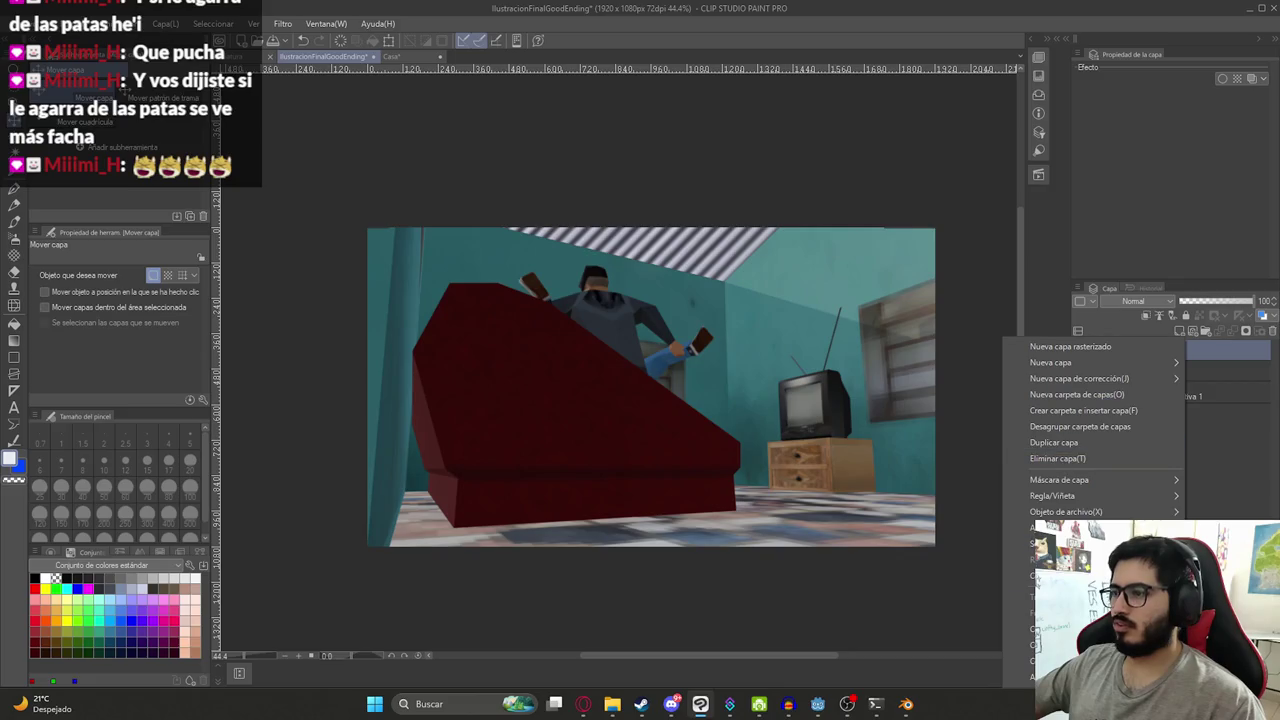
{"action": "left_click", "coordinate": [1020, 629]}
- Apply the Mosaico filter with cell size 10 to the merged copy
{"action": "left_click", "coordinate": [283, 23]}
{"action": "mouse_move", "coordinate": [306, 88]}
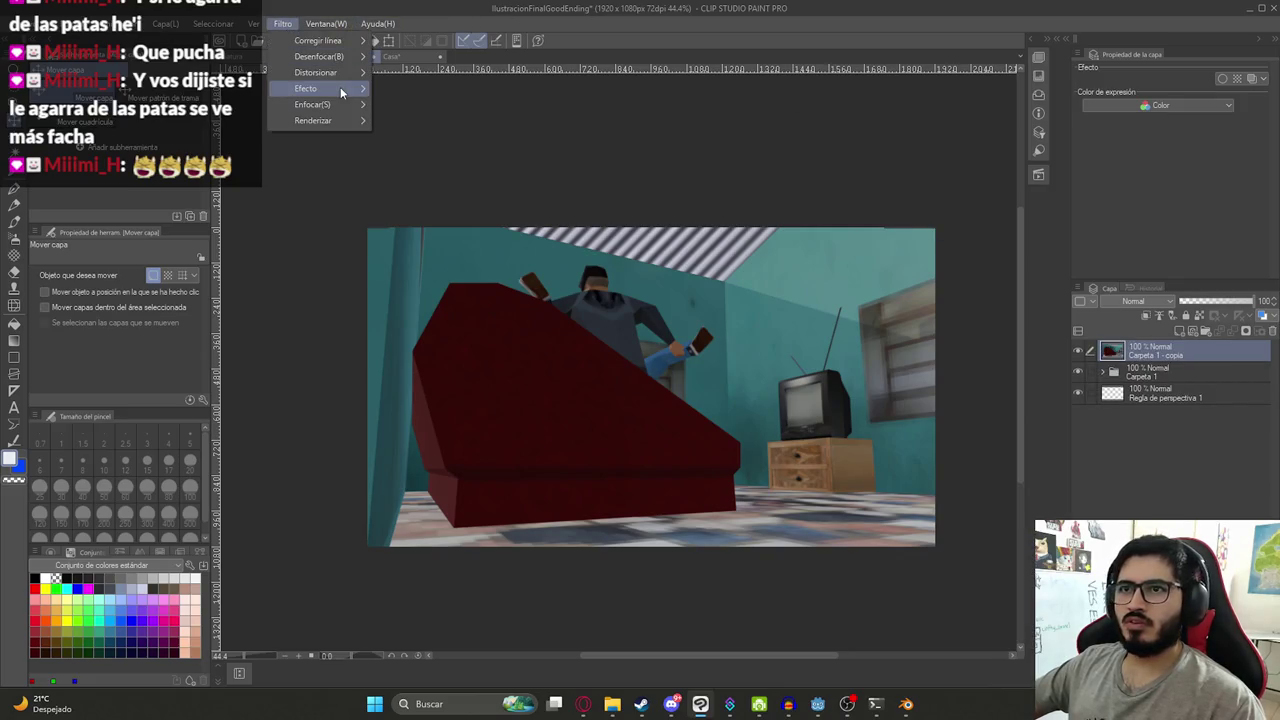
{"action": "left_click", "coordinate": [400, 103]}
{"action": "type", "text": "1"}
{"action": "scroll", "coordinate": [715, 340], "scroll_direction": "up", "scroll_amount": 2}
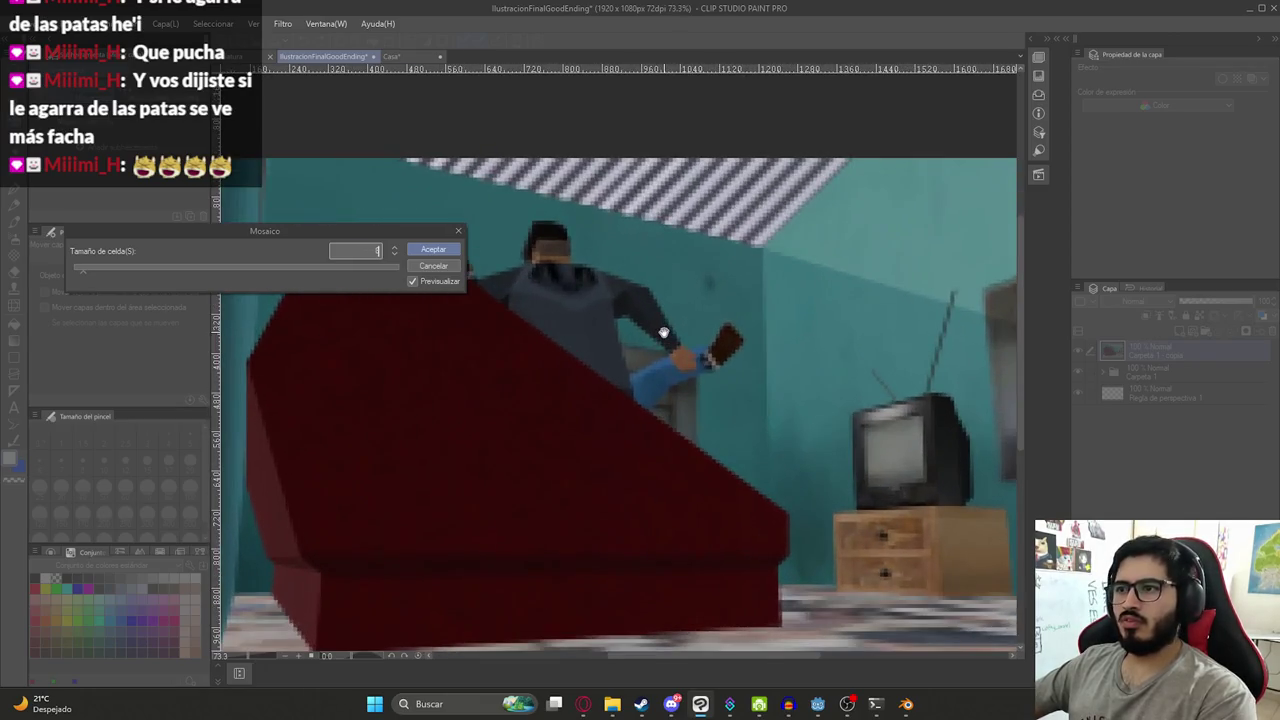
{"action": "scroll", "coordinate": [785, 444], "scroll_direction": "down", "scroll_amount": 1}
{"action": "scroll", "coordinate": [765, 436], "scroll_direction": "up", "scroll_amount": 2}
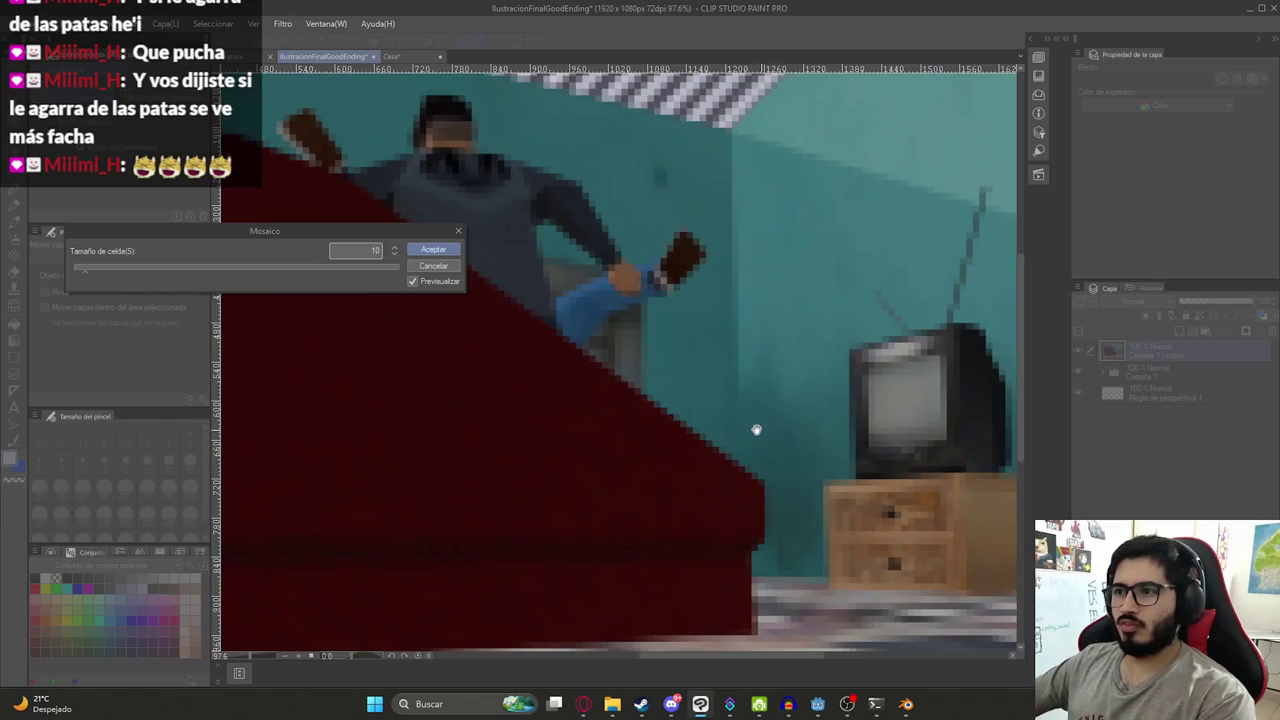
{"action": "scroll", "coordinate": [751, 421], "scroll_direction": "down", "scroll_amount": 1}
{"action": "scroll", "coordinate": [750, 420], "scroll_direction": "down", "scroll_amount": 1}
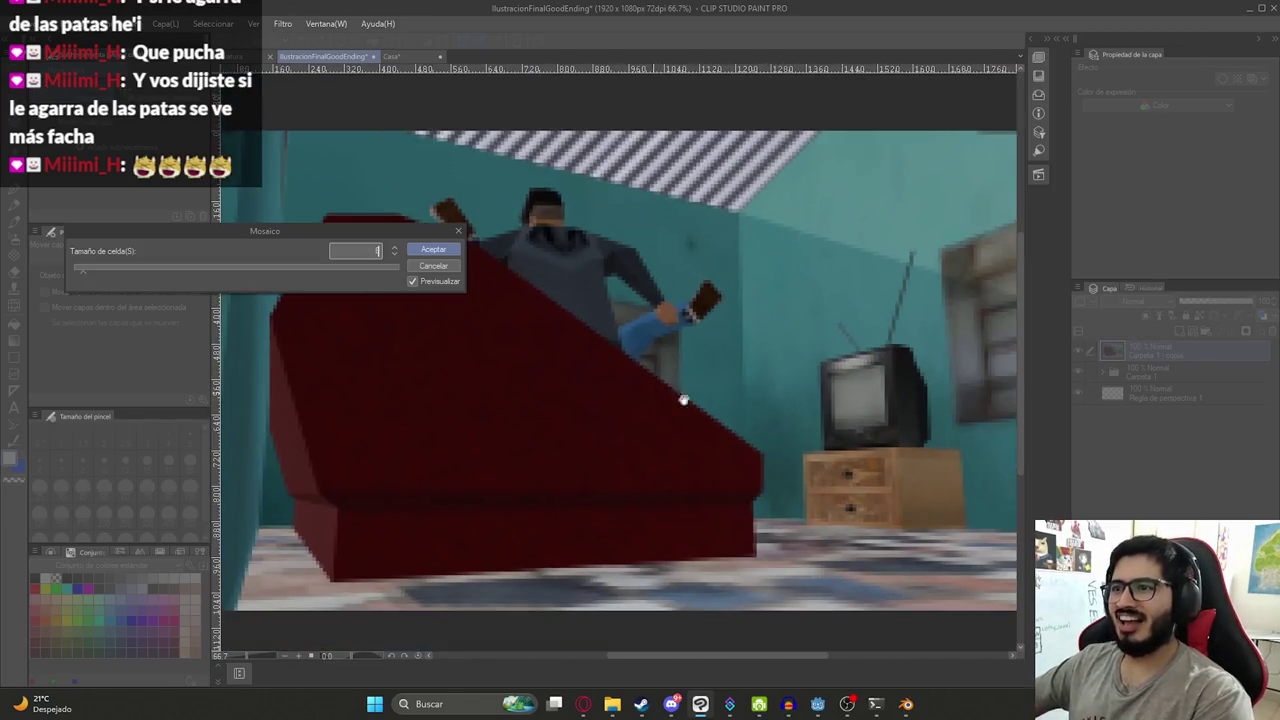
{"action": "key", "text": "Return"}
{"action": "scroll", "coordinate": [782, 396], "scroll_direction": "down", "scroll_amount": 1}
{"action": "scroll", "coordinate": [698, 372], "scroll_direction": "down", "scroll_amount": 1}
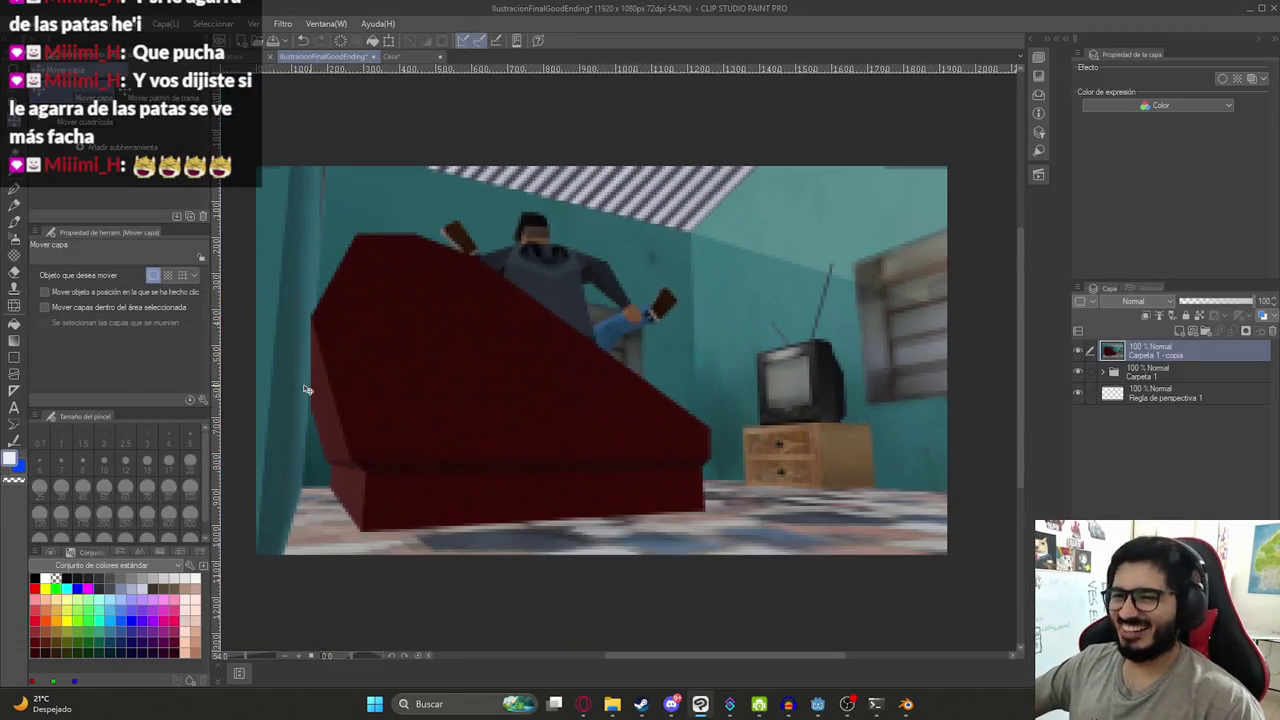
{"action": "key", "text": "ctrl+t"}
{"action": "scroll", "coordinate": [332, 360], "scroll_direction": "down", "scroll_amount": 2}
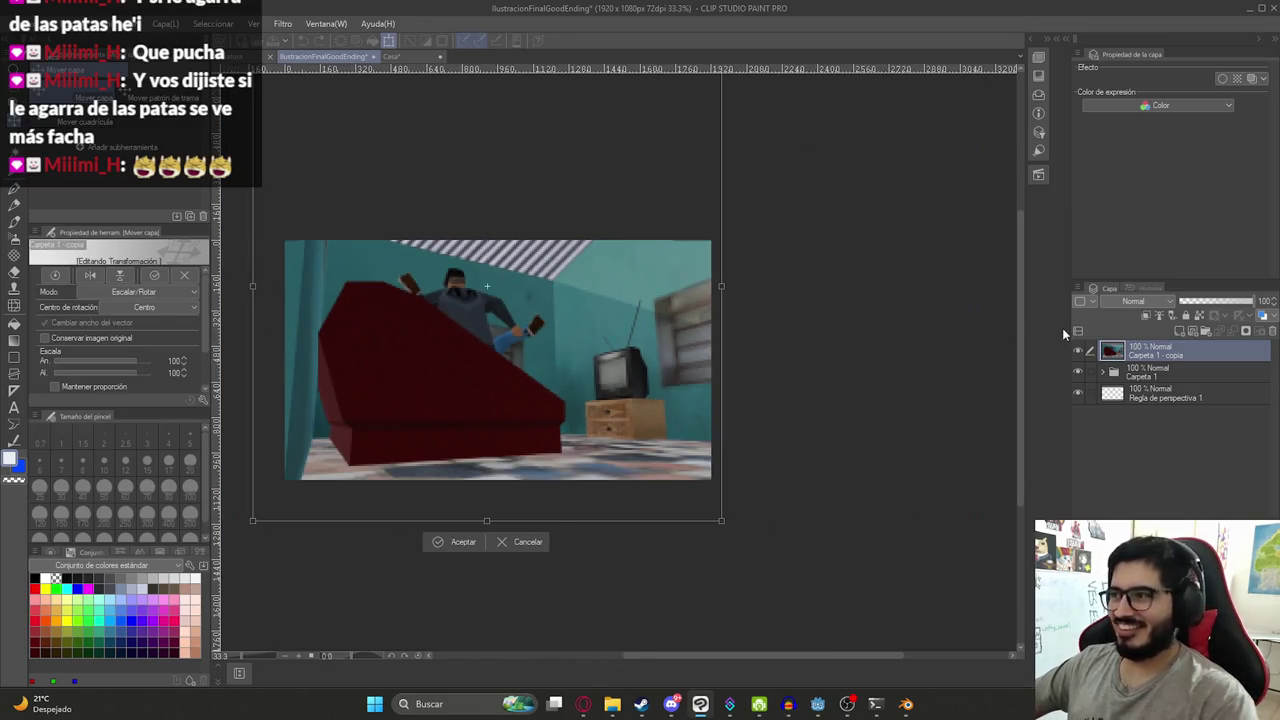
- Scale the pixelated Carpeta 1 - copia layer to 111% so the couch fills the frame
{"action": "left_click_drag", "start_coordinate": [251, 283], "coordinate": [201, 290]}
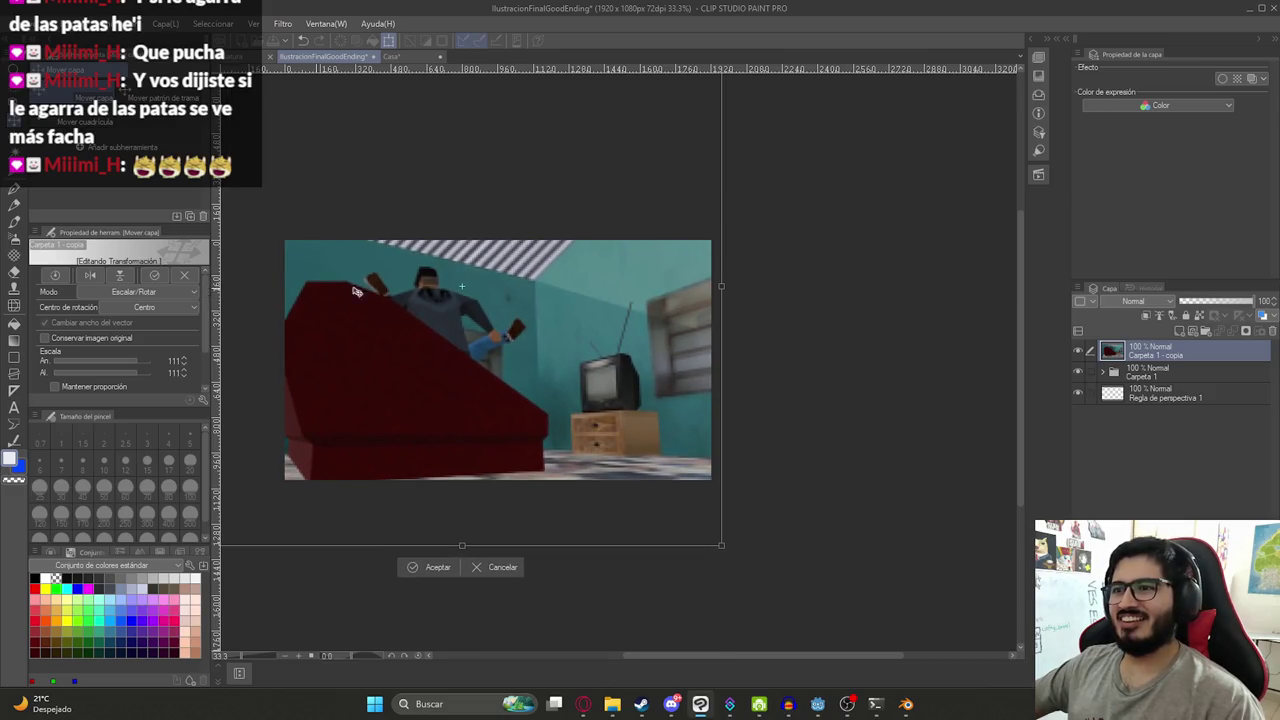
{"action": "key", "text": "Return"}
{"action": "scroll", "coordinate": [560, 300], "scroll_direction": "up", "scroll_amount": 2}
{"action": "scroll", "coordinate": [611, 308], "scroll_direction": "up", "scroll_amount": 2}
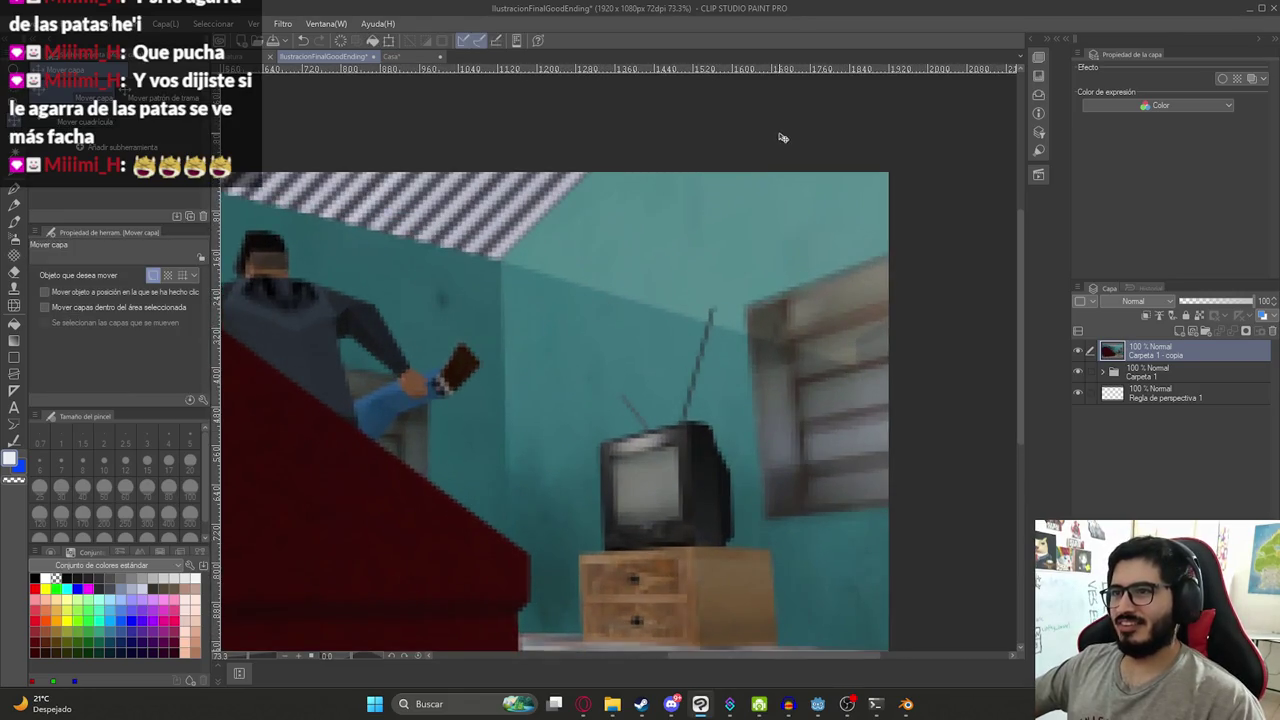
{"action": "scroll", "coordinate": [668, 257], "scroll_direction": "down", "scroll_amount": 3}
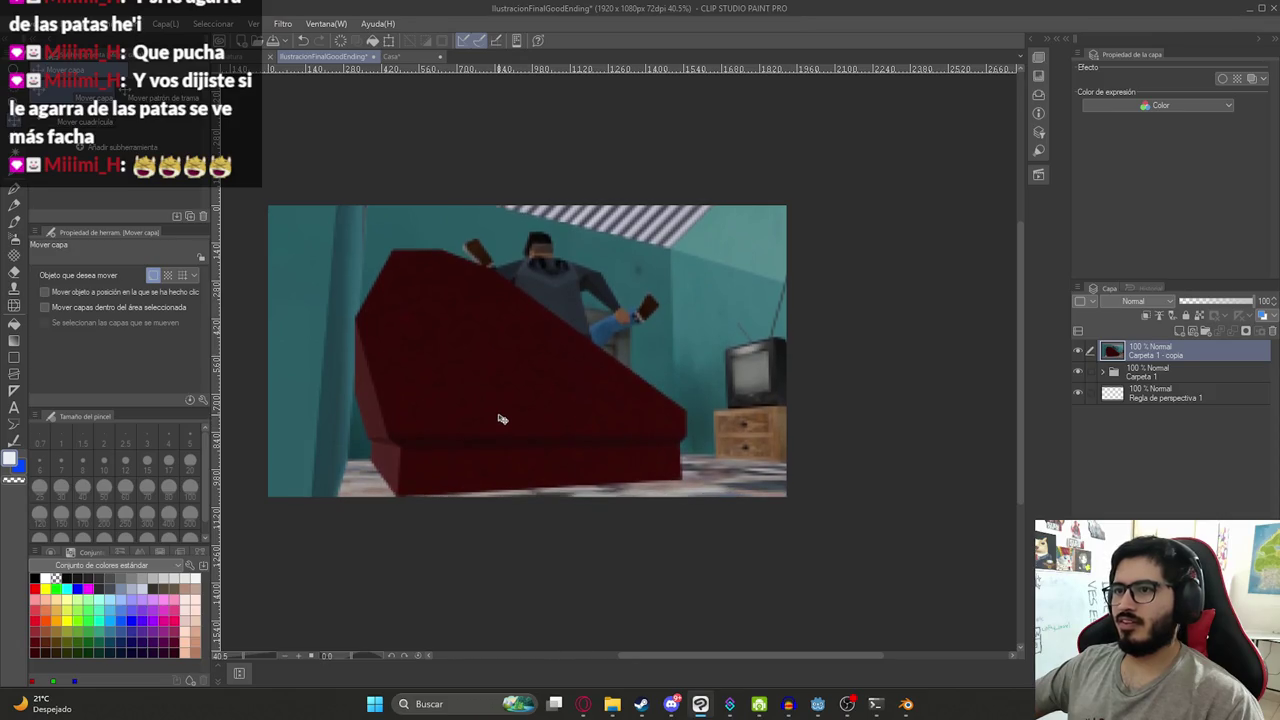
{"action": "scroll", "coordinate": [658, 247], "scroll_direction": "up", "scroll_amount": 3}
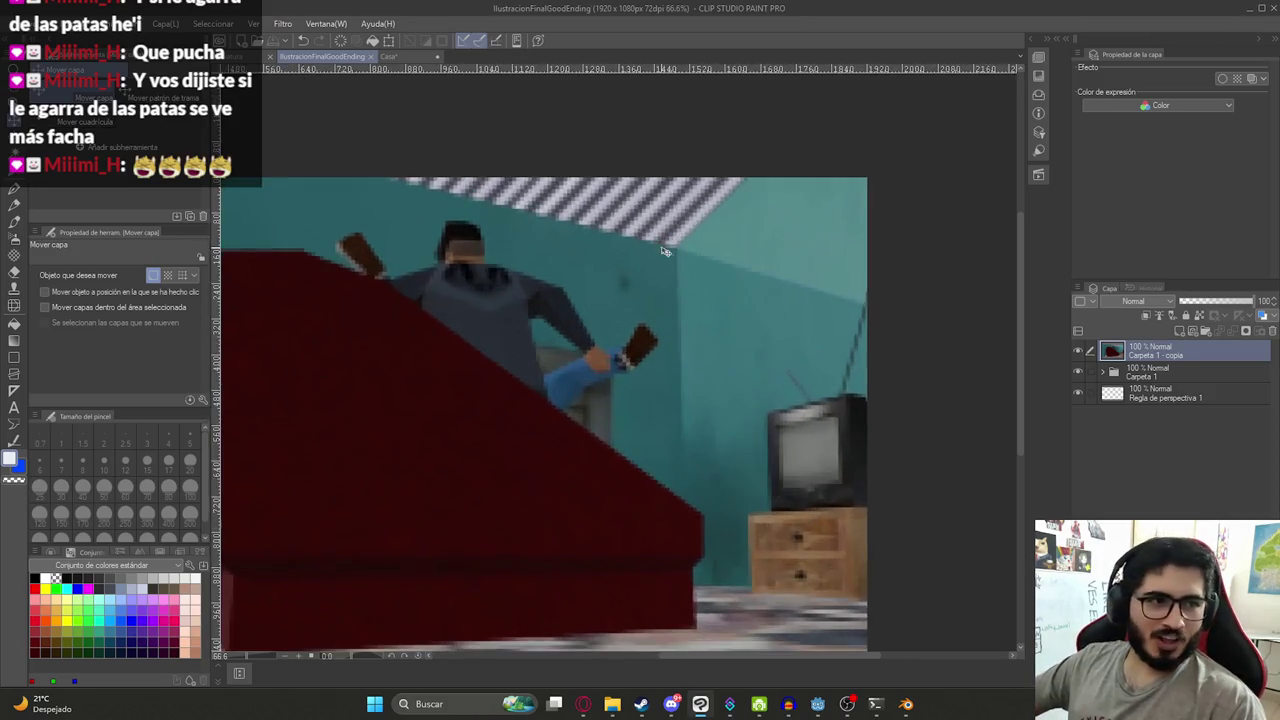
- Add a new Capa 2 layer at the top of Carpeta 1 and pick the red pen
{"action": "left_click", "coordinate": [1181, 331]}
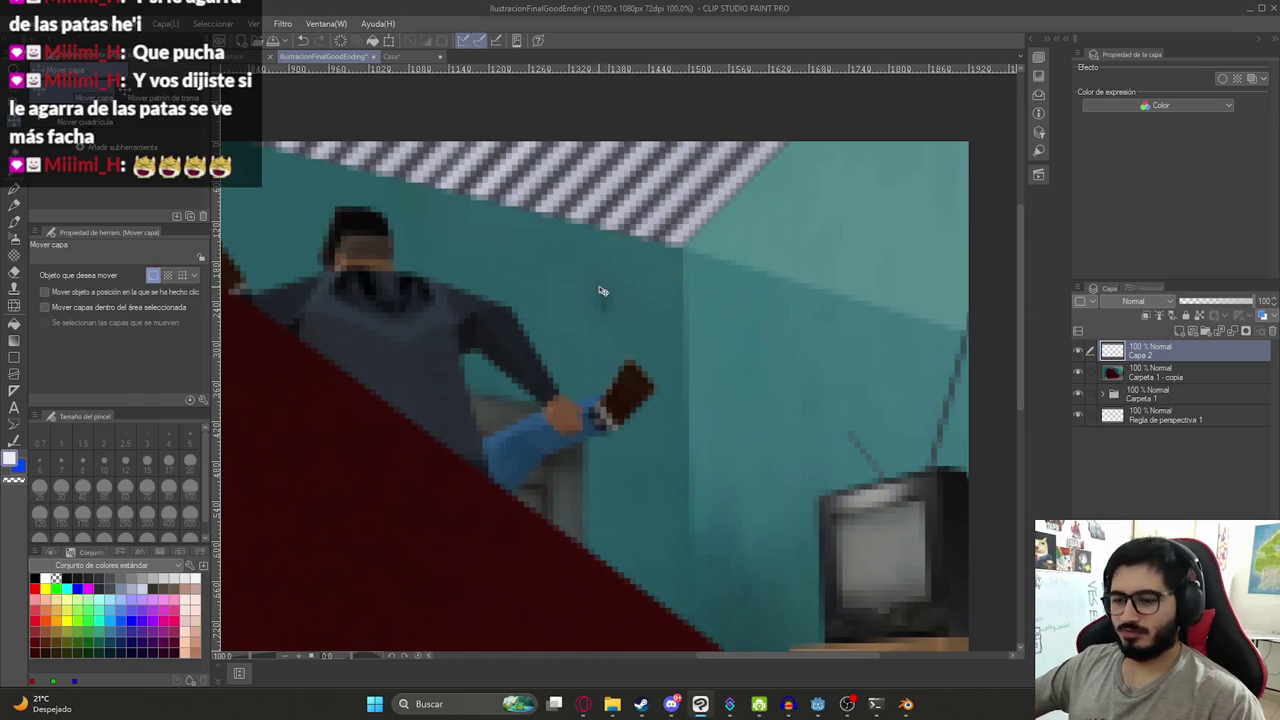
{"action": "key", "text": "p"}
{"action": "left_click", "coordinate": [36, 586]}
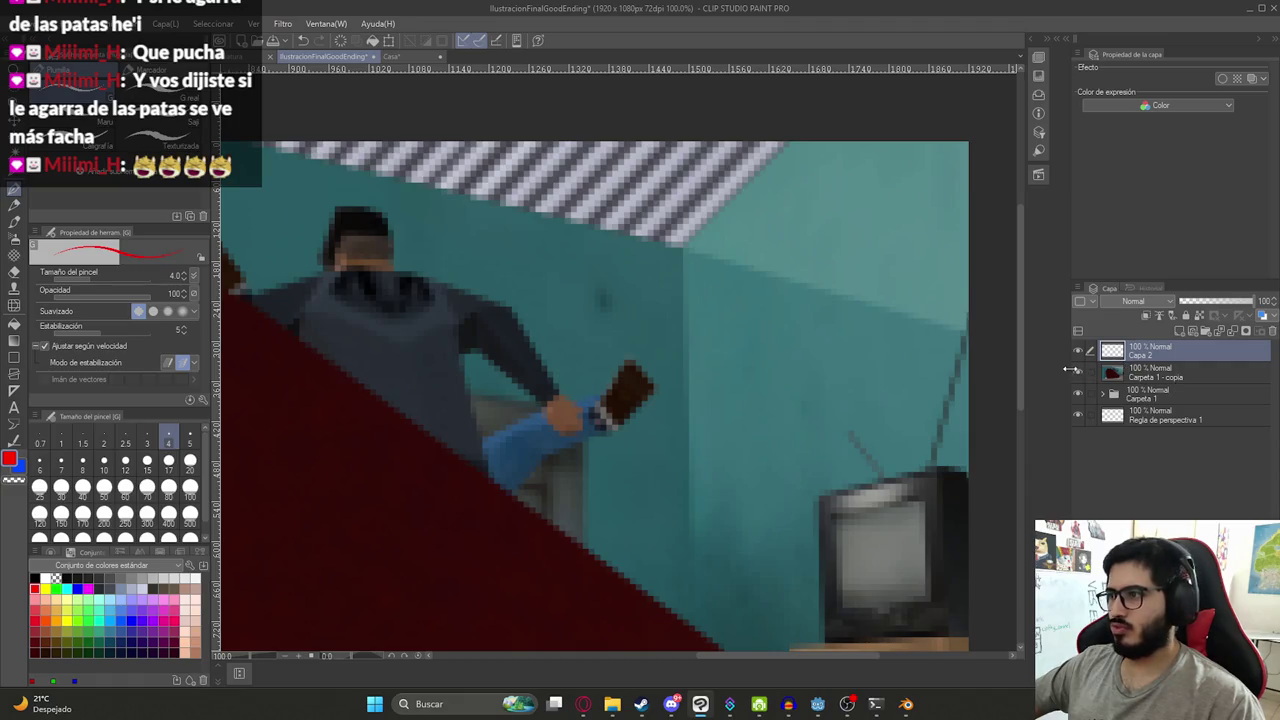
{"action": "left_click", "coordinate": [1078, 373]}
{"action": "left_click_drag", "start_coordinate": [1133, 358], "coordinate": [1140, 394]}
{"action": "left_click", "coordinate": [1104, 373]}
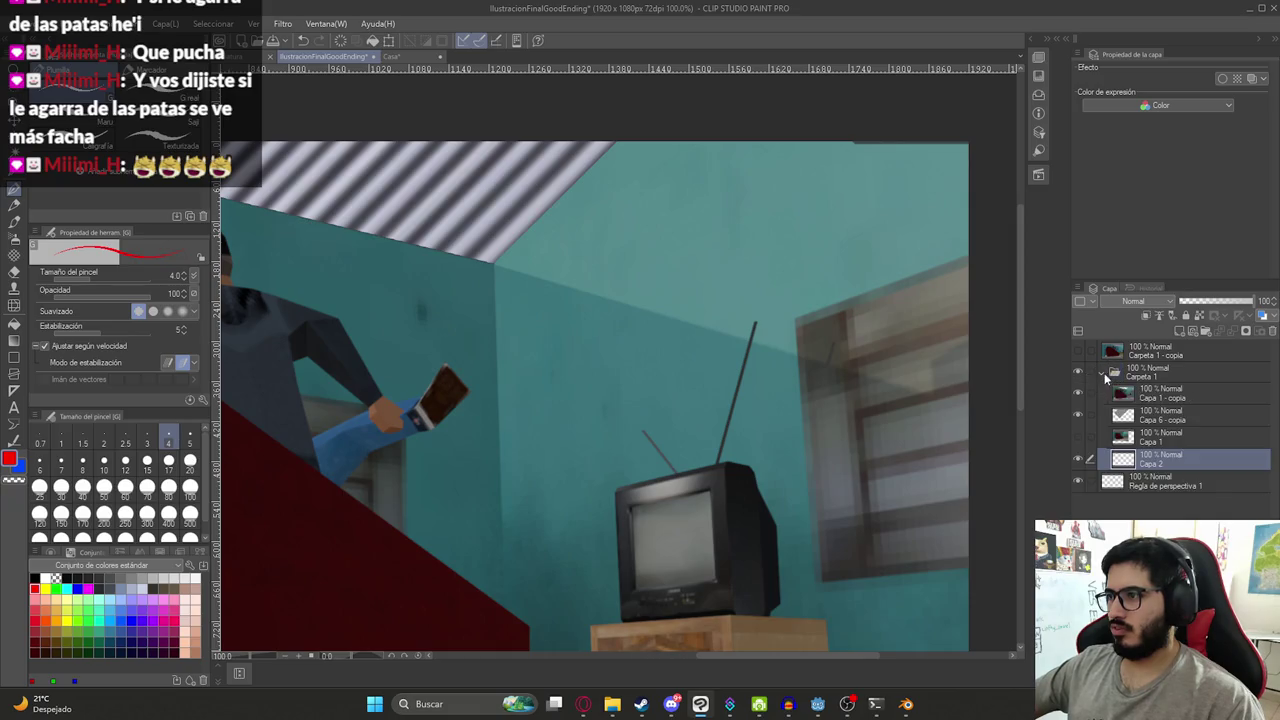
{"action": "left_click_drag", "start_coordinate": [1151, 457], "coordinate": [1150, 390]}
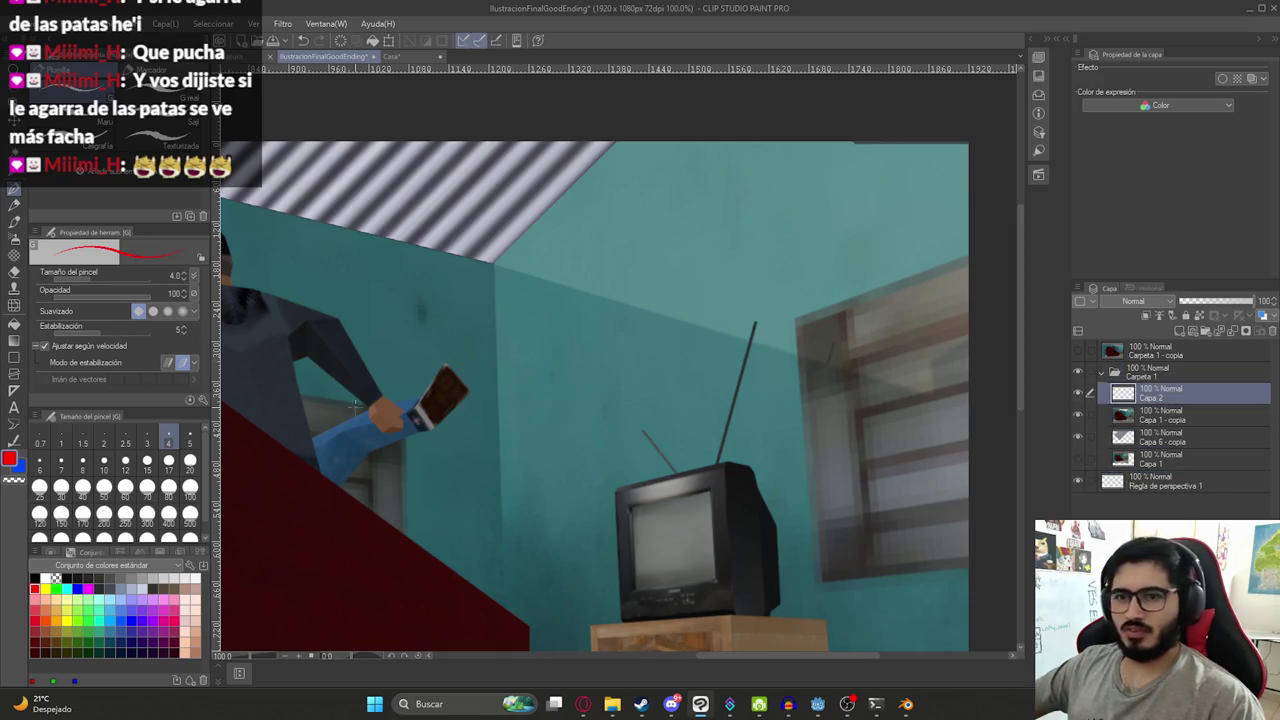
- Draw a red heart with a size 12 pen on the wall above the character
{"action": "key", "text": "ctrl+z"}
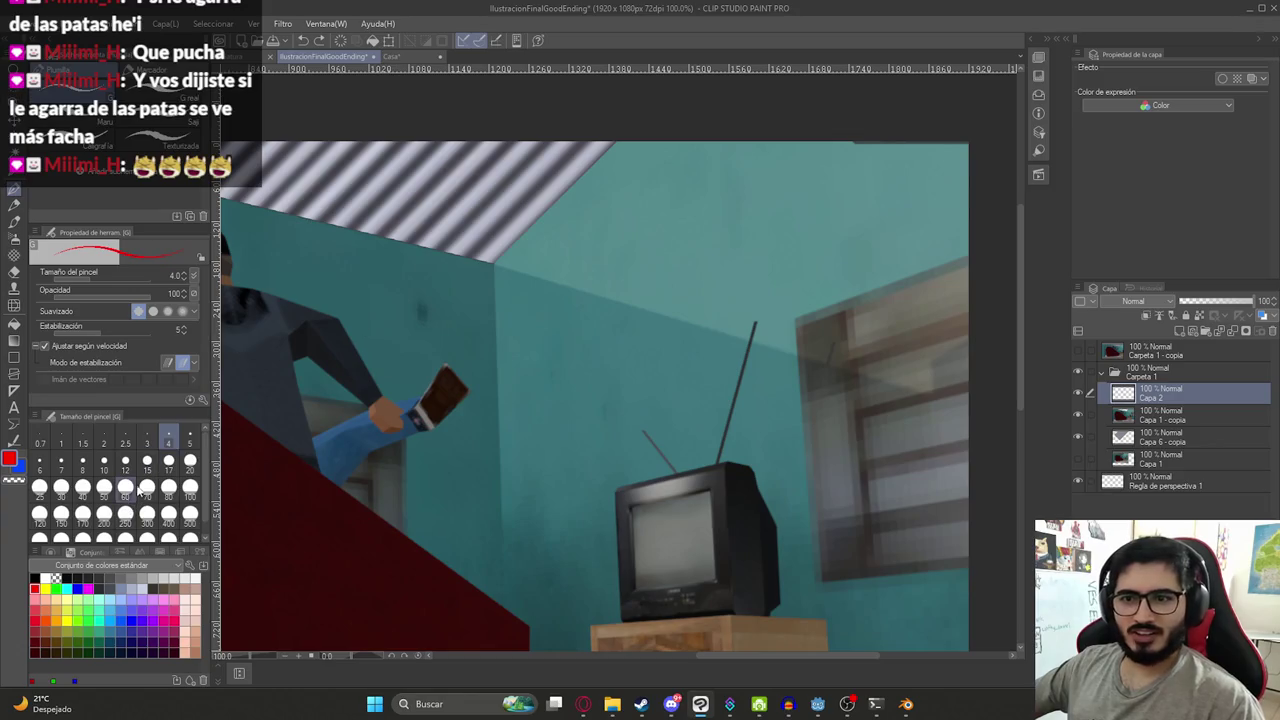
{"action": "left_click", "coordinate": [125, 461]}
{"action": "mouse_move", "coordinate": [457, 326]}
{"action": "middle_mouse_down"}
{"action": "mouse_move", "coordinate": [651, 380]}
{"action": "mouse_move", "coordinate": [556, 303]}
{"action": "middle_mouse_up"}
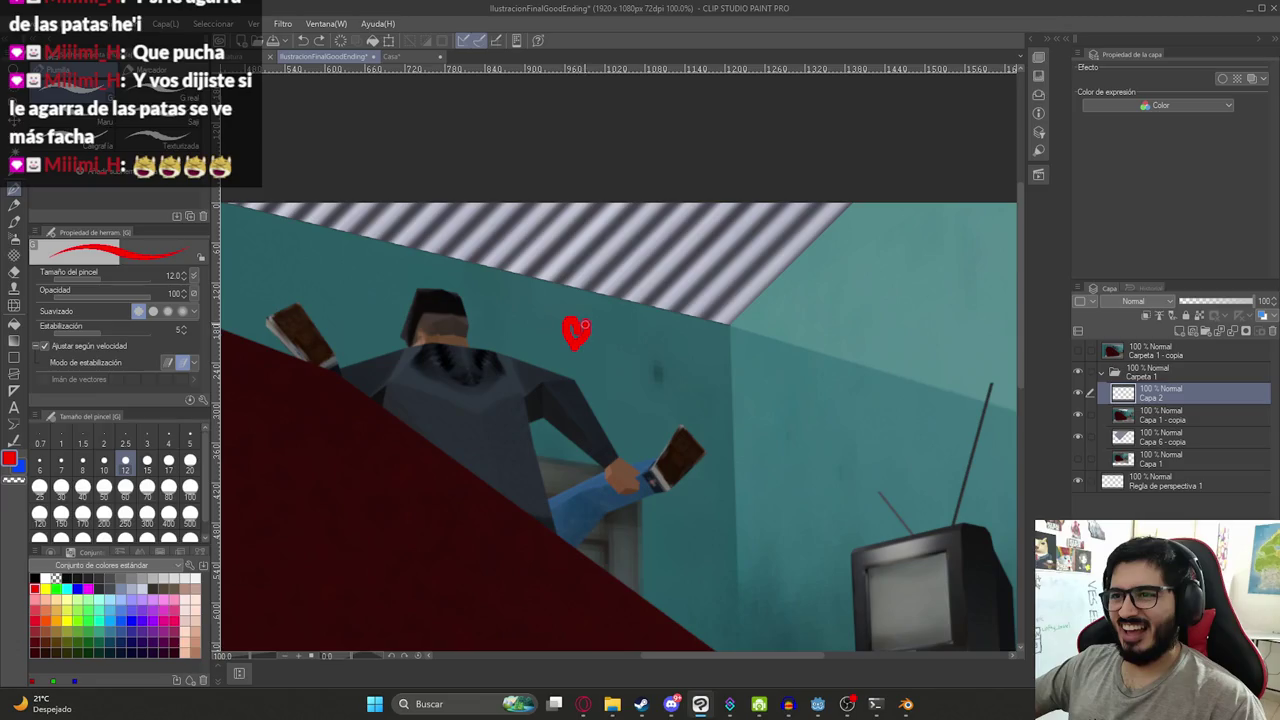
{"action": "scroll", "coordinate": [573, 325], "scroll_direction": "up", "scroll_amount": 2}
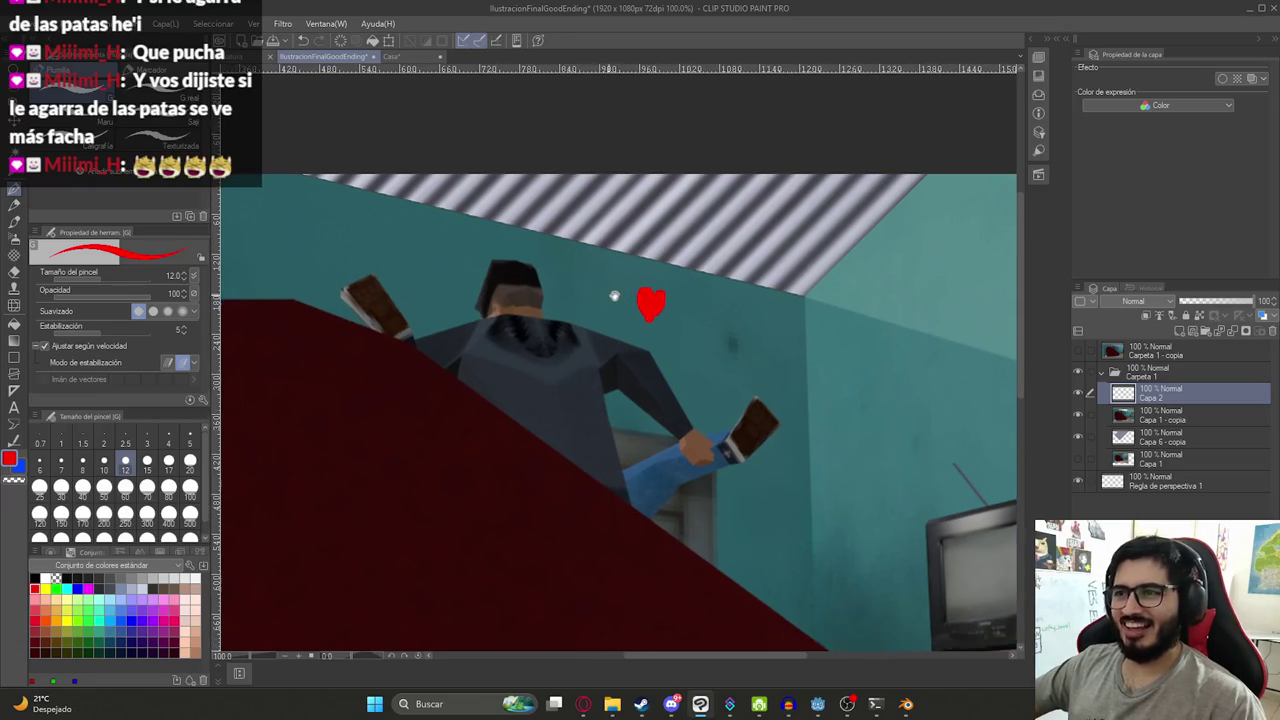
{"action": "scroll", "coordinate": [606, 291], "scroll_direction": "up", "scroll_amount": 2}
{"action": "scroll", "coordinate": [671, 323], "scroll_direction": "up", "scroll_amount": 3}
- Clean the heart's edges with the eraser at sizes 8, 2.5 and 7
{"action": "key", "text": "e"}
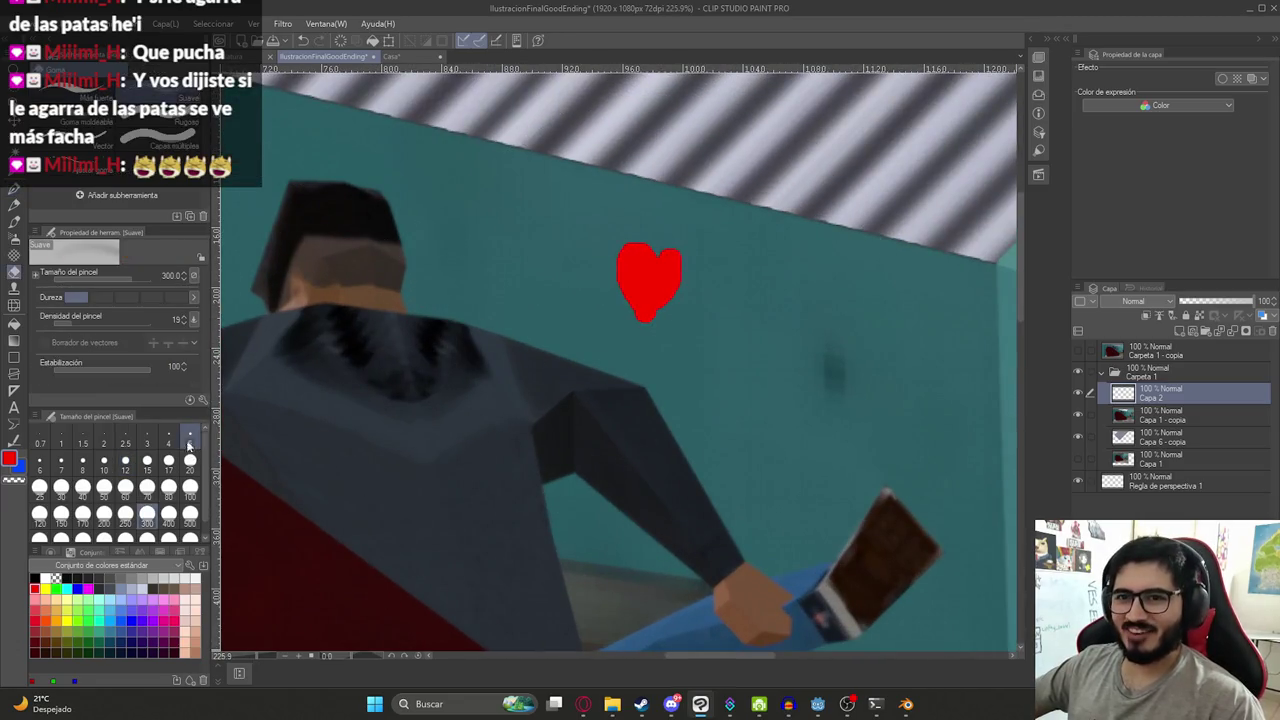
{"action": "left_click", "coordinate": [82, 460]}
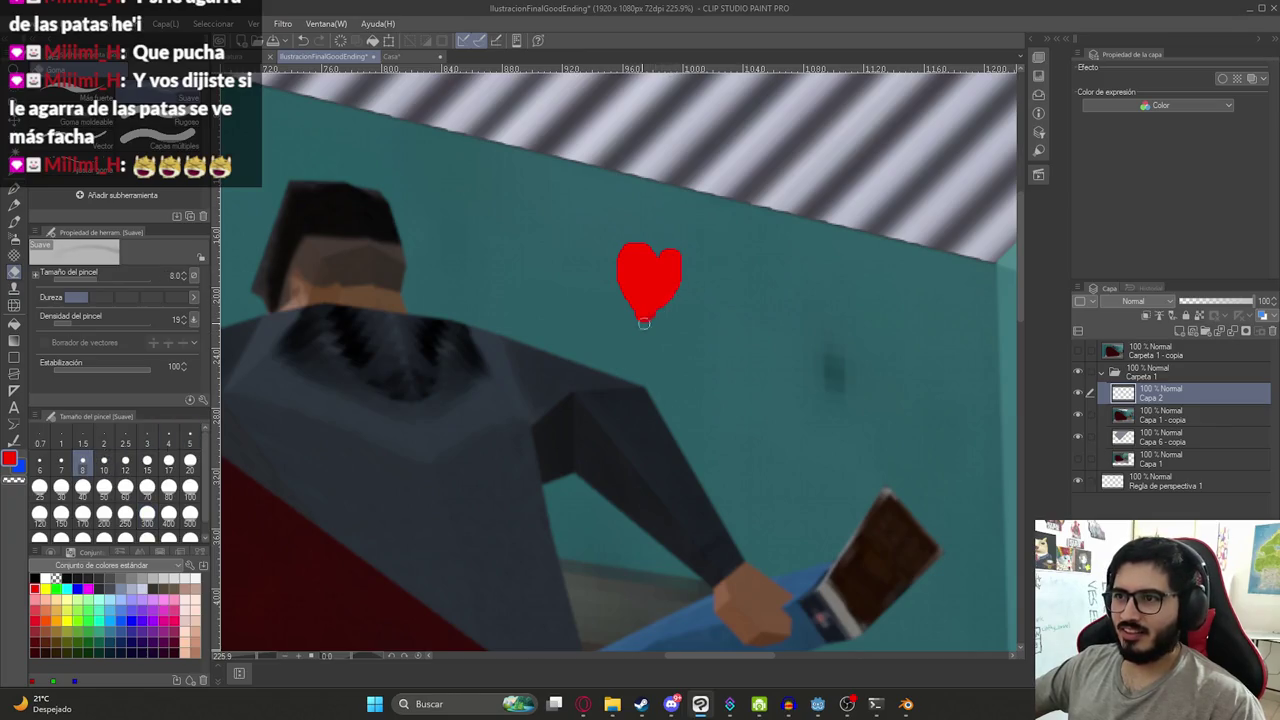
{"action": "left_click", "coordinate": [100, 95]}
{"action": "left_click", "coordinate": [125, 443]}
{"action": "left_click", "coordinate": [61, 462]}
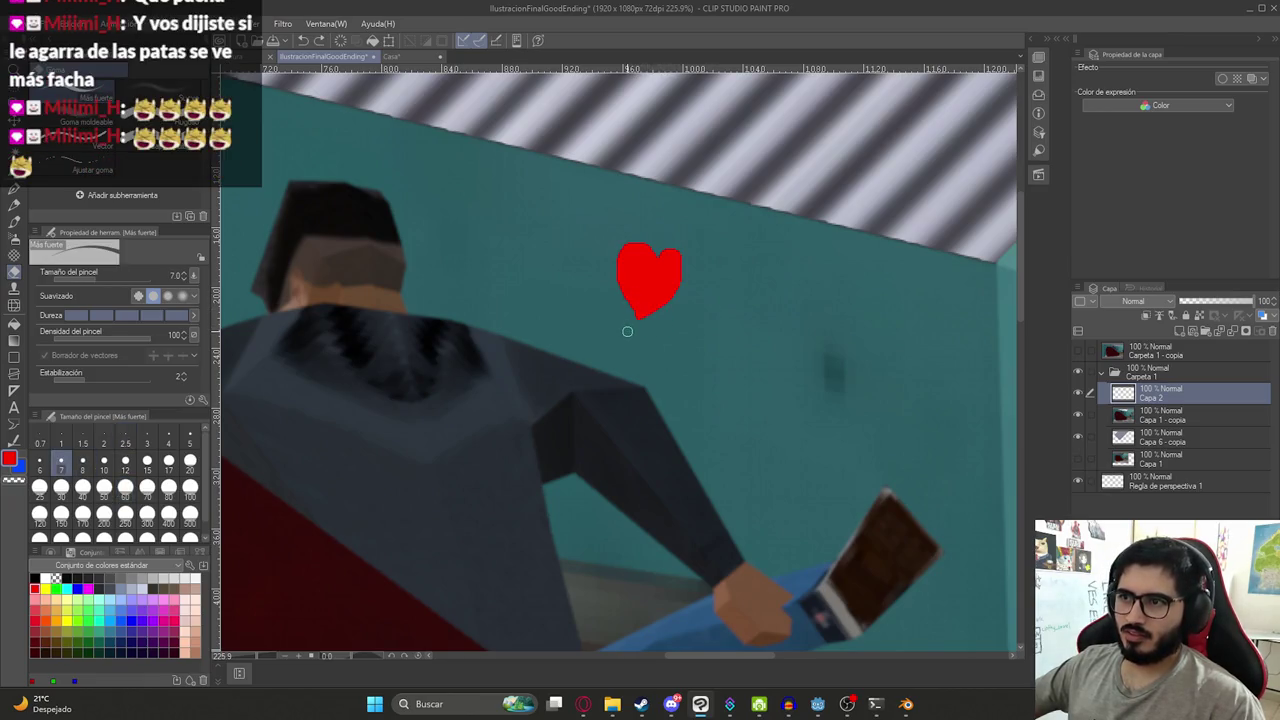
{"action": "scroll", "coordinate": [640, 315], "scroll_direction": "down", "scroll_amount": 3}
{"action": "scroll", "coordinate": [670, 305], "scroll_direction": "down", "scroll_amount": 2}
- Copy and paste the heart into a Capa 2 - copia layer
{"action": "key", "text": "k"}
{"action": "key", "text": "ctrl+c"}
{"action": "key", "text": "ctrl+v"}
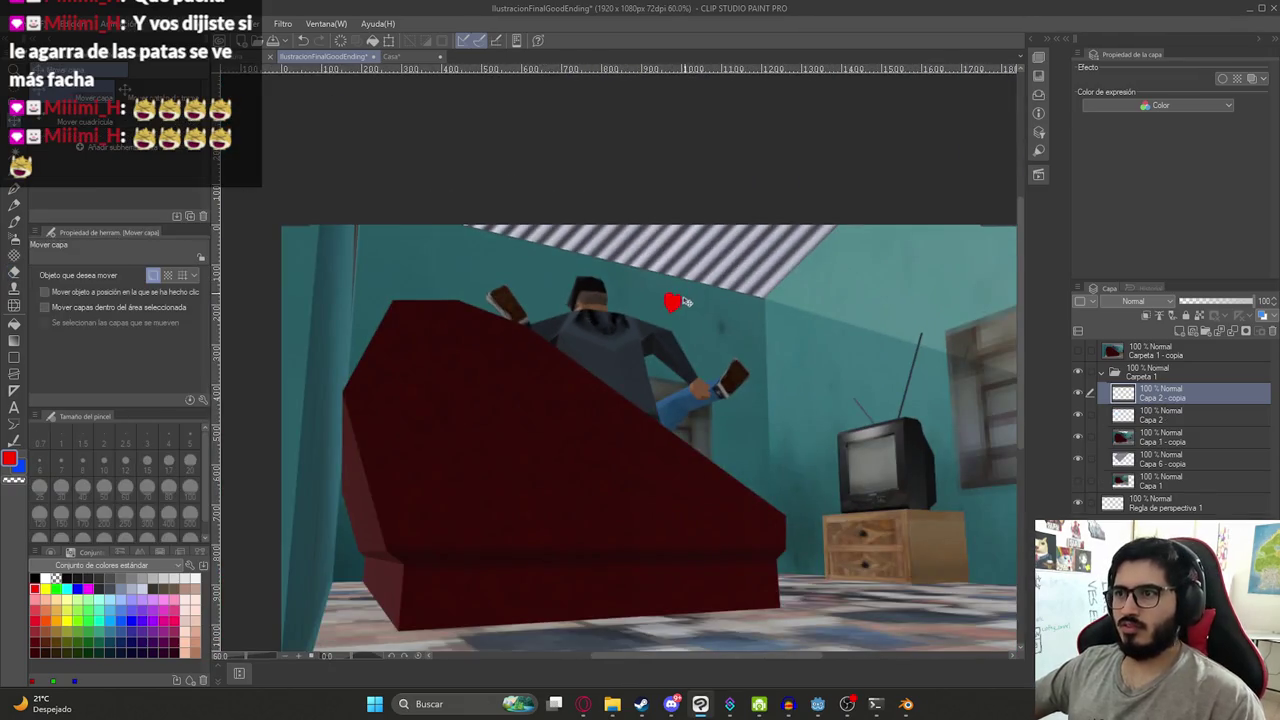
- Move the pasted heart copy up toward the ceiling
{"action": "key", "text": "ctrl+t"}
{"action": "mouse_move", "coordinate": [555, 268]}
{"action": "left_mouse_down"}
{"action": "mouse_move", "coordinate": [492, 255]}
{"action": "mouse_move", "coordinate": [600, 248]}
{"action": "left_mouse_up"}
{"action": "scroll", "coordinate": [435, 268], "scroll_direction": "up", "scroll_amount": 2}
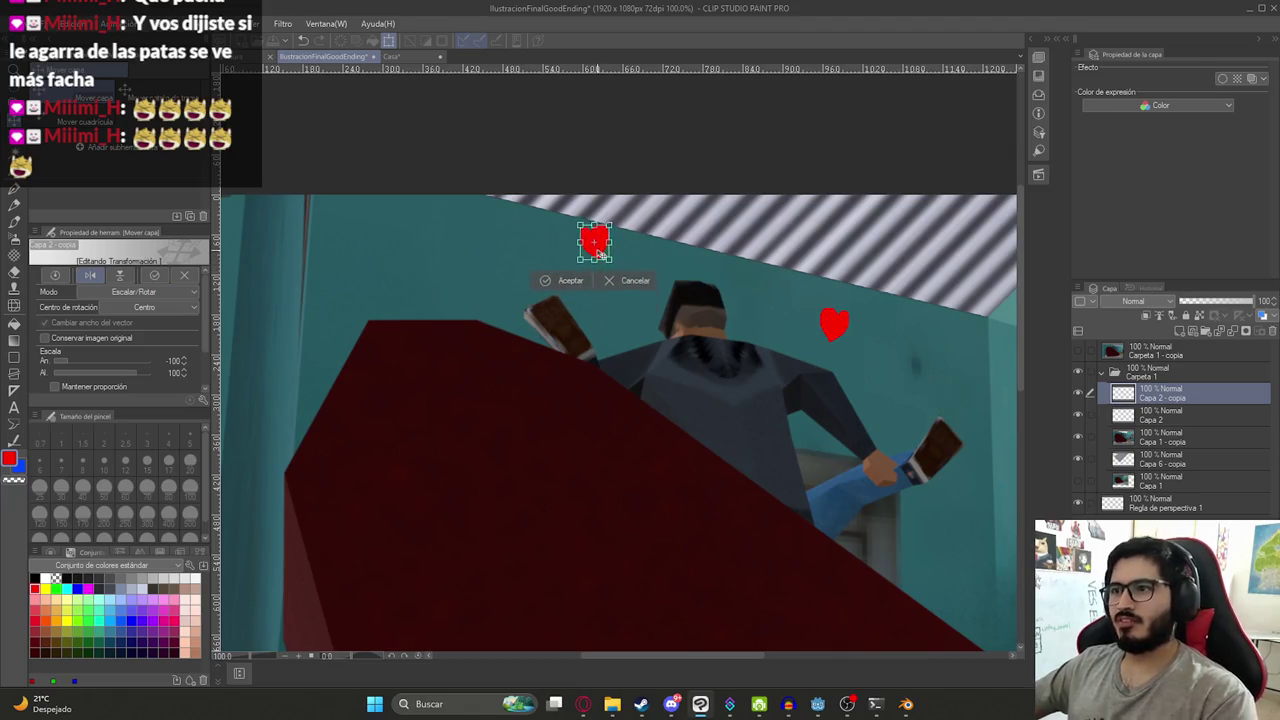
{"action": "key", "text": "Return"}
{"action": "scroll", "coordinate": [693, 265], "scroll_direction": "down", "scroll_amount": 1}
- Paste another heart and place it to the left above the figure
{"action": "key", "text": "ctrl+c"}
{"action": "key", "text": "ctrl+v"}
{"action": "mouse_move", "coordinate": [652, 293]}
{"action": "left_mouse_down"}
{"action": "mouse_move", "coordinate": [560, 303]}
{"action": "mouse_move", "coordinate": [539, 284]}
{"action": "left_mouse_up"}
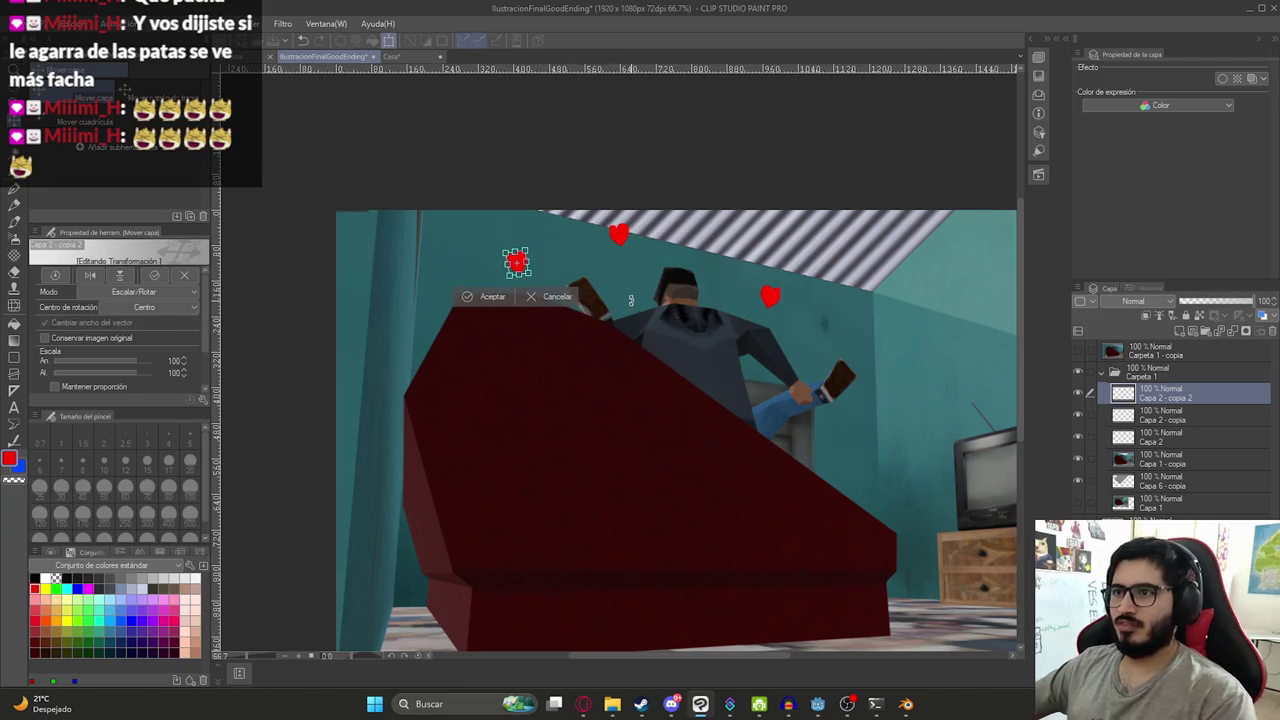
{"action": "key", "text": "ctrl+t"}
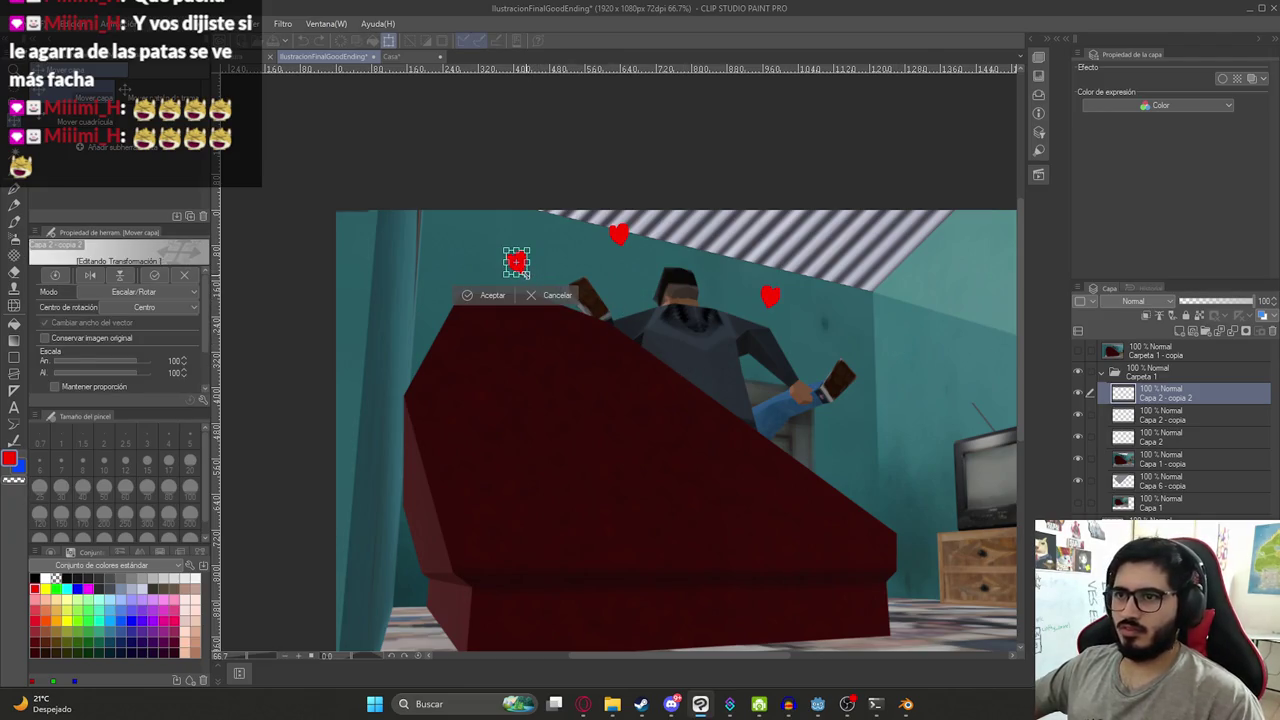
{"action": "key", "text": "Return"}
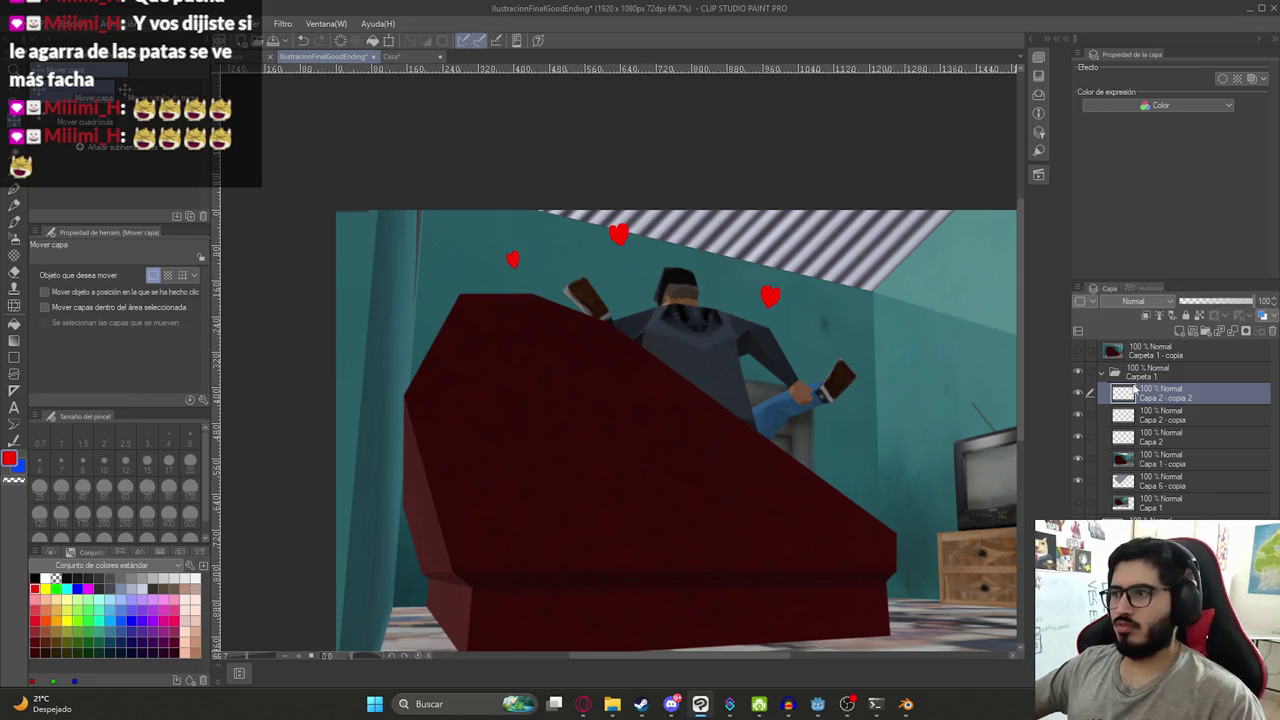
- Enlarge the top heart slightly and place another heart copy right of the figure
{"action": "left_click", "coordinate": [1150, 415]}
{"action": "key", "text": "ctrl+t"}
{"action": "left_click_drag", "start_coordinate": [632, 249], "coordinate": [635, 255]}
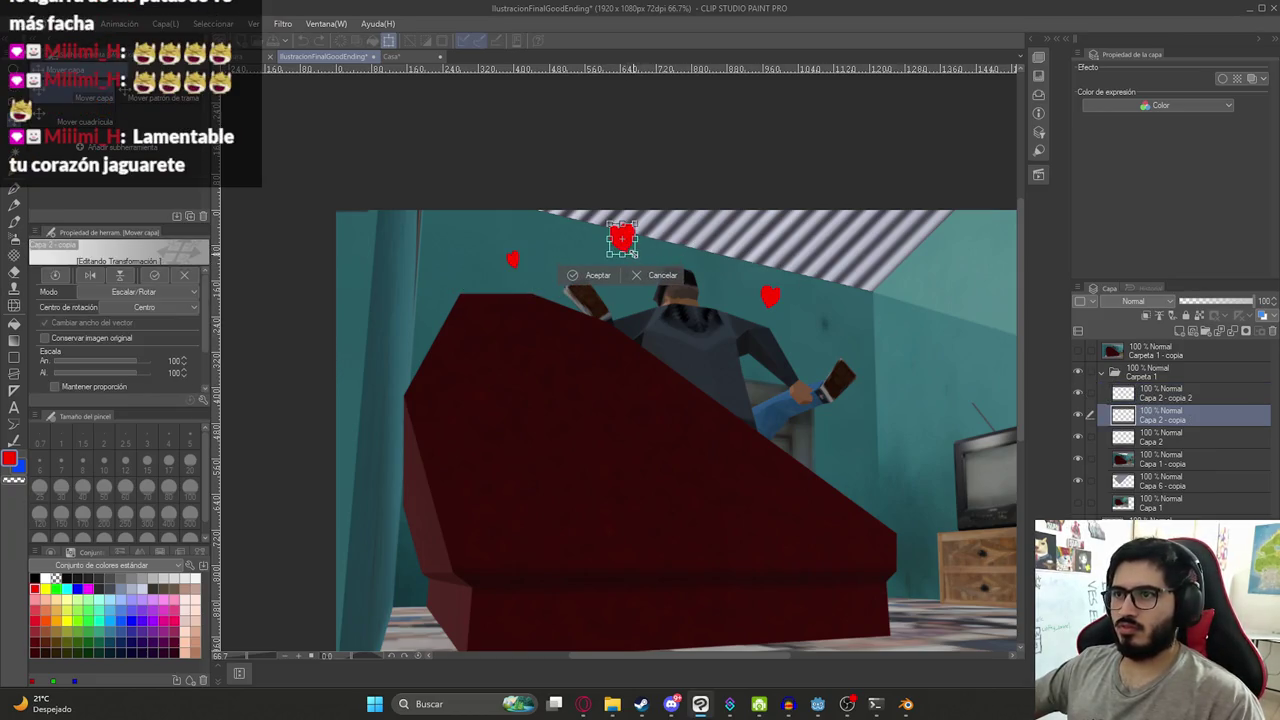
{"action": "key", "text": "Return"}
{"action": "mouse_move", "coordinate": [770, 297]}
{"action": "left_mouse_down"}
{"action": "mouse_move", "coordinate": [818, 346]}
{"action": "mouse_move", "coordinate": [803, 360]}
{"action": "left_mouse_up"}
- Adjust the transforms of the top, left and right hearts one after another
{"action": "scroll", "coordinate": [803, 360], "scroll_direction": "down", "scroll_amount": 2}
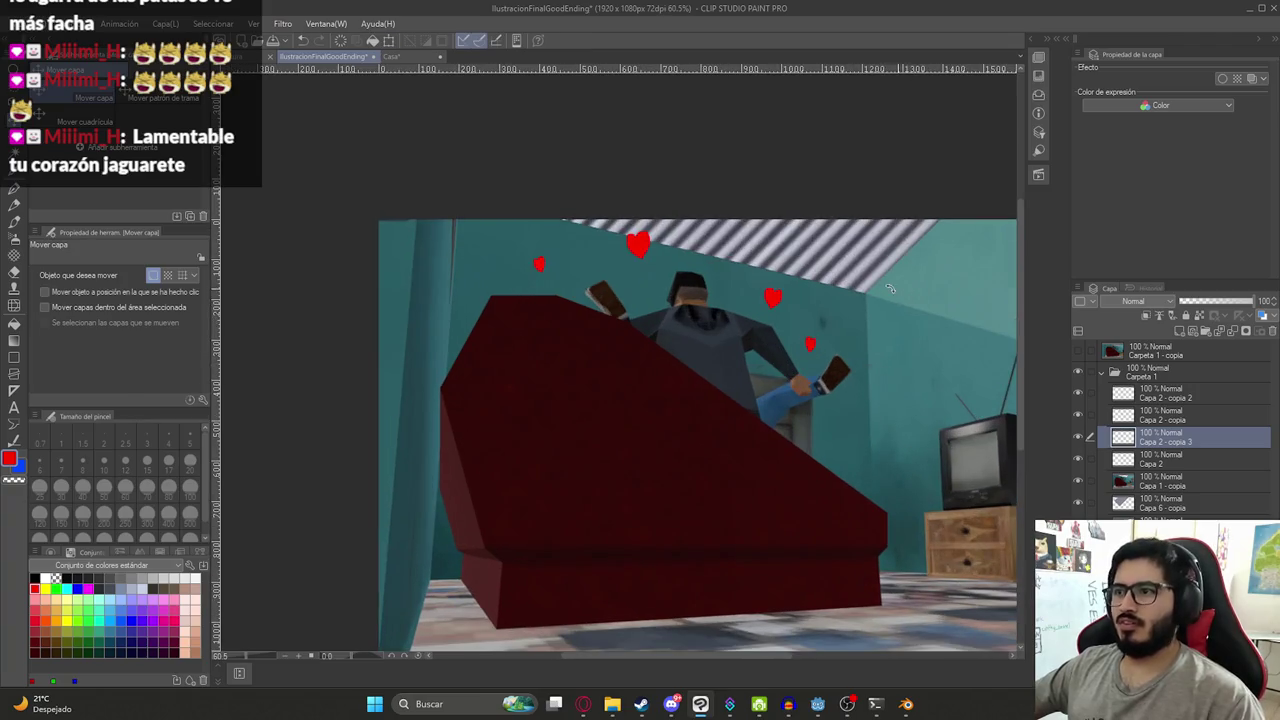
{"action": "left_click", "coordinate": [1160, 415]}
{"action": "key", "text": "ctrl+t"}
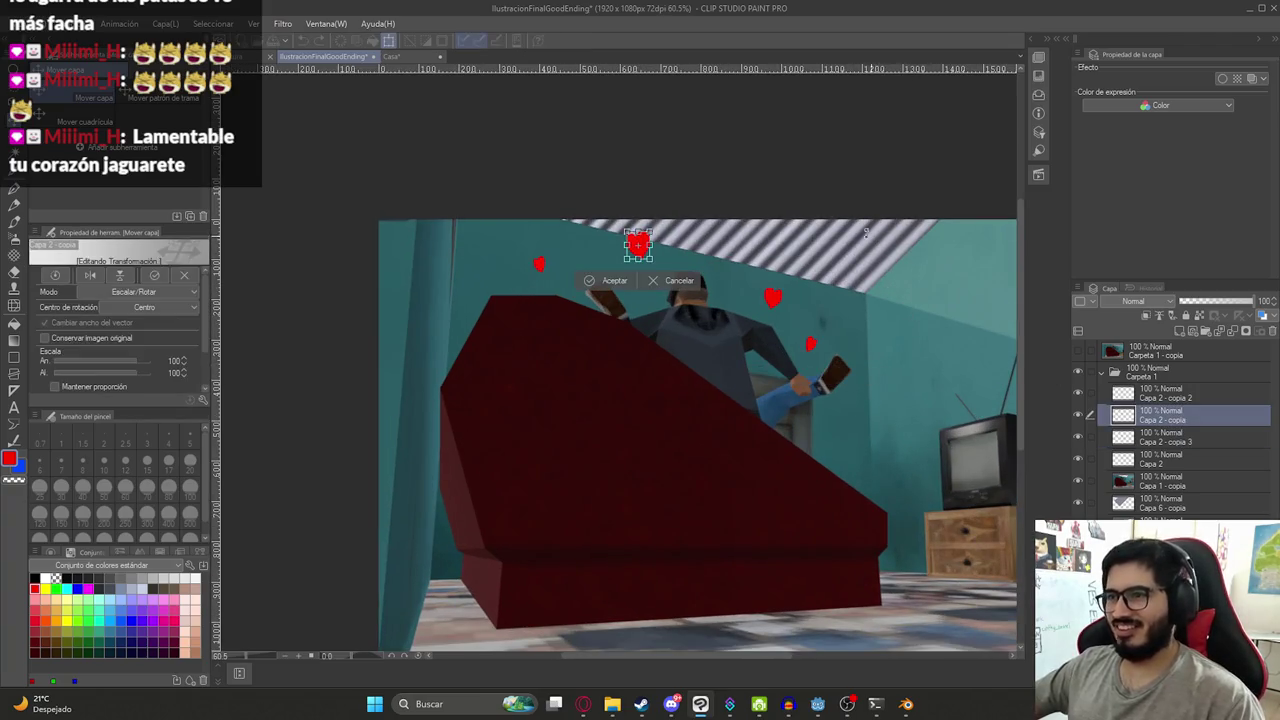
{"action": "key", "text": "Return"}
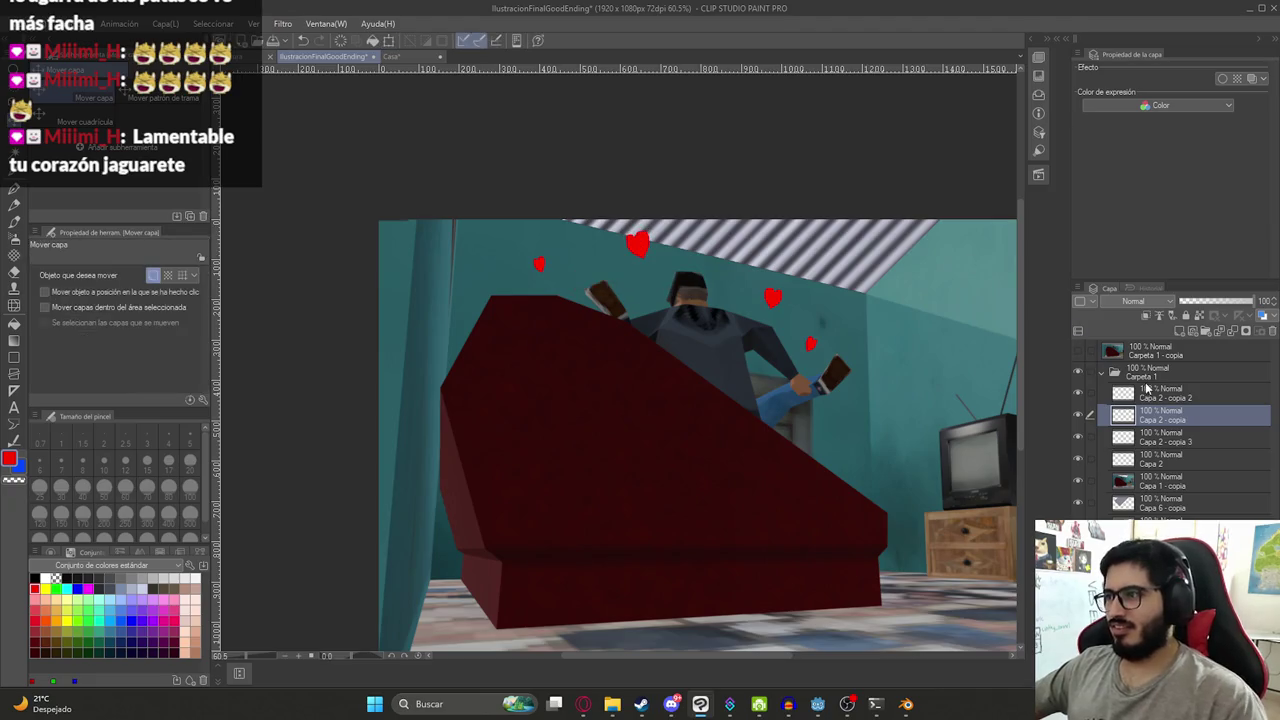
{"action": "left_click", "coordinate": [1155, 393]}
{"action": "key", "text": "ctrl+t"}
{"action": "key", "text": "Return"}
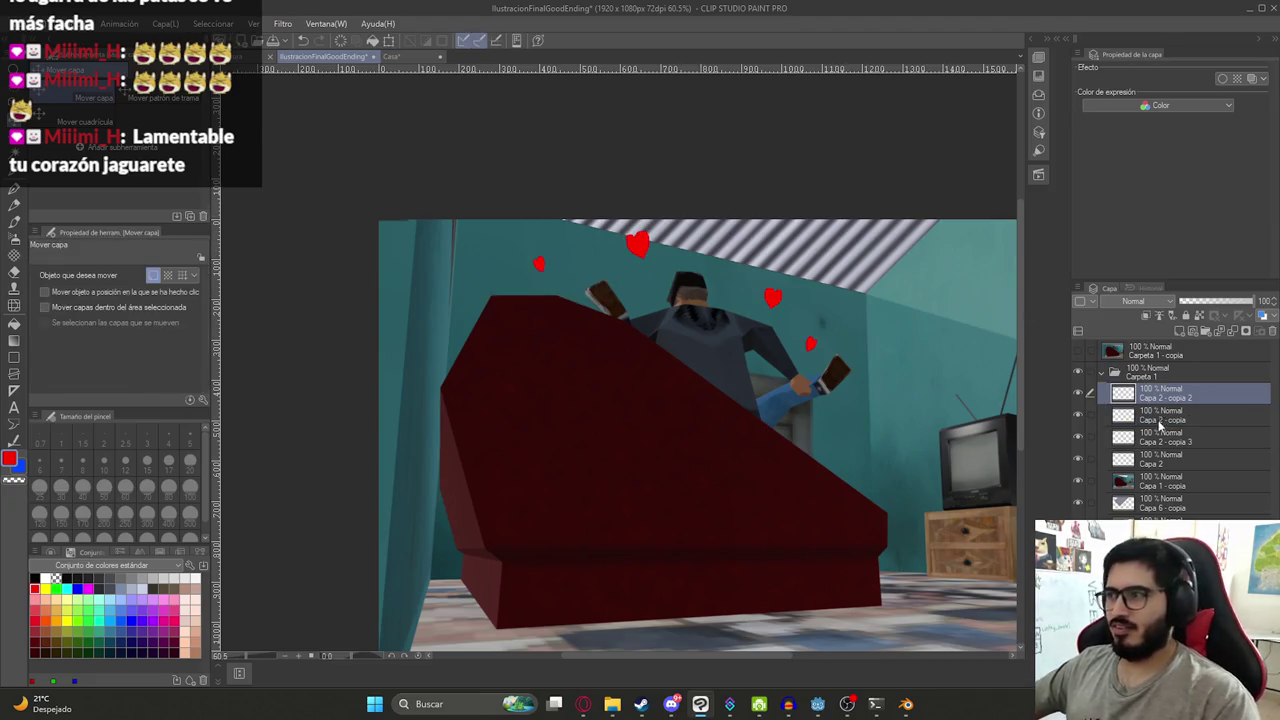
{"action": "left_click", "coordinate": [1155, 463]}
{"action": "key", "text": "ctrl+t"}
{"action": "key", "text": "Return"}
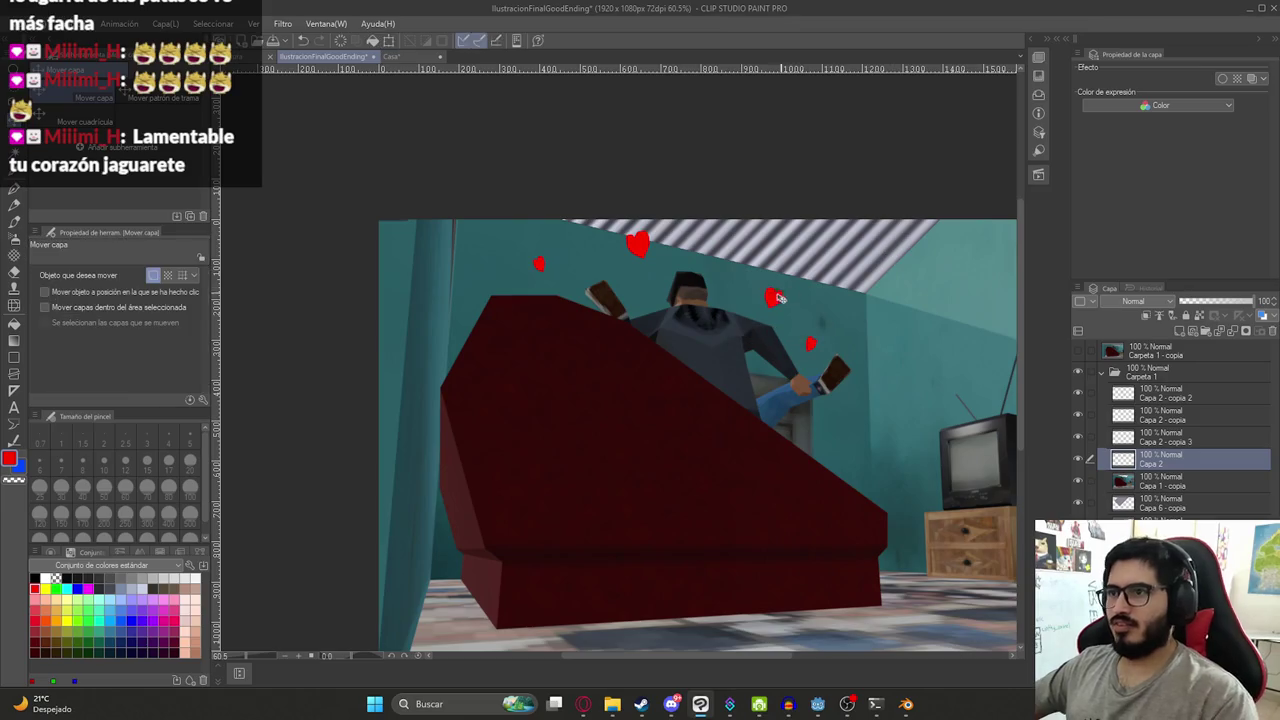
- Paste a new heart enlarged to 116% and add a fifth heart beside the figure
{"action": "key", "text": "ctrl+c"}
{"action": "key", "text": "ctrl+v"}
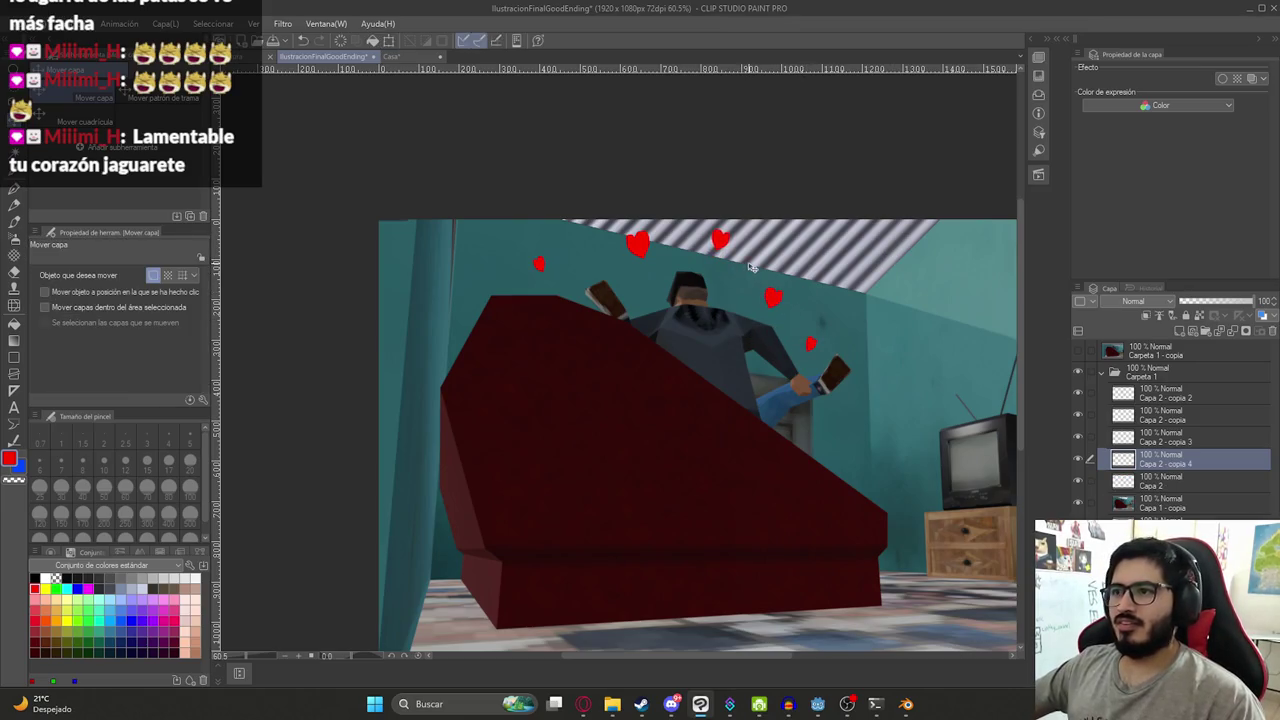
{"action": "key", "text": "ctrl+t"}
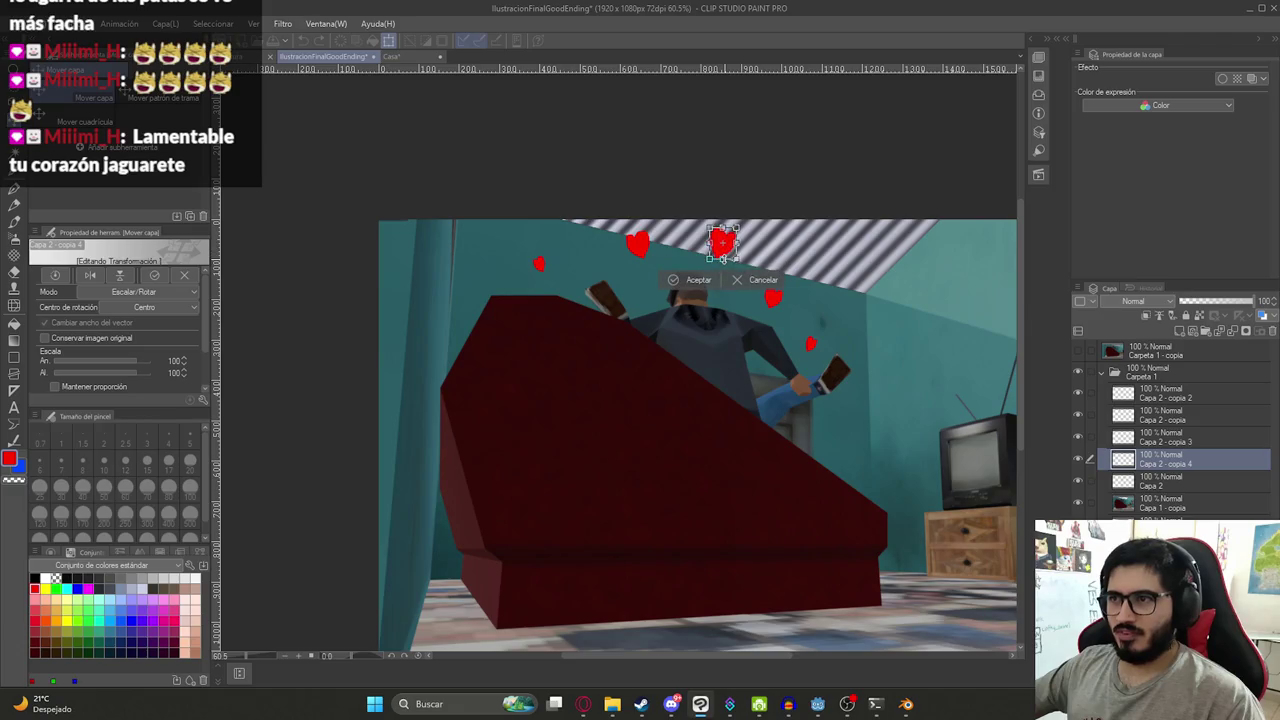
{"action": "left_click_drag", "start_coordinate": [739, 261], "coordinate": [719, 244]}
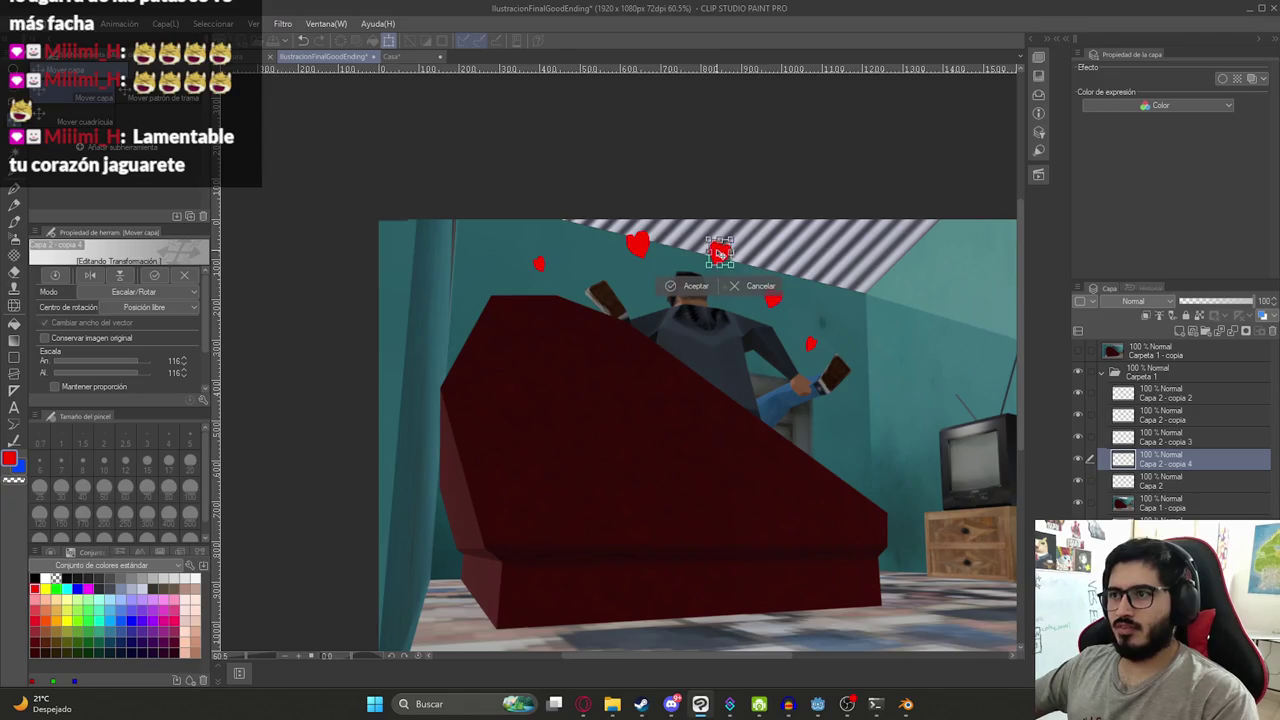
{"action": "key", "text": "Return"}
{"action": "scroll", "coordinate": [743, 270], "scroll_direction": "down", "scroll_amount": 2}
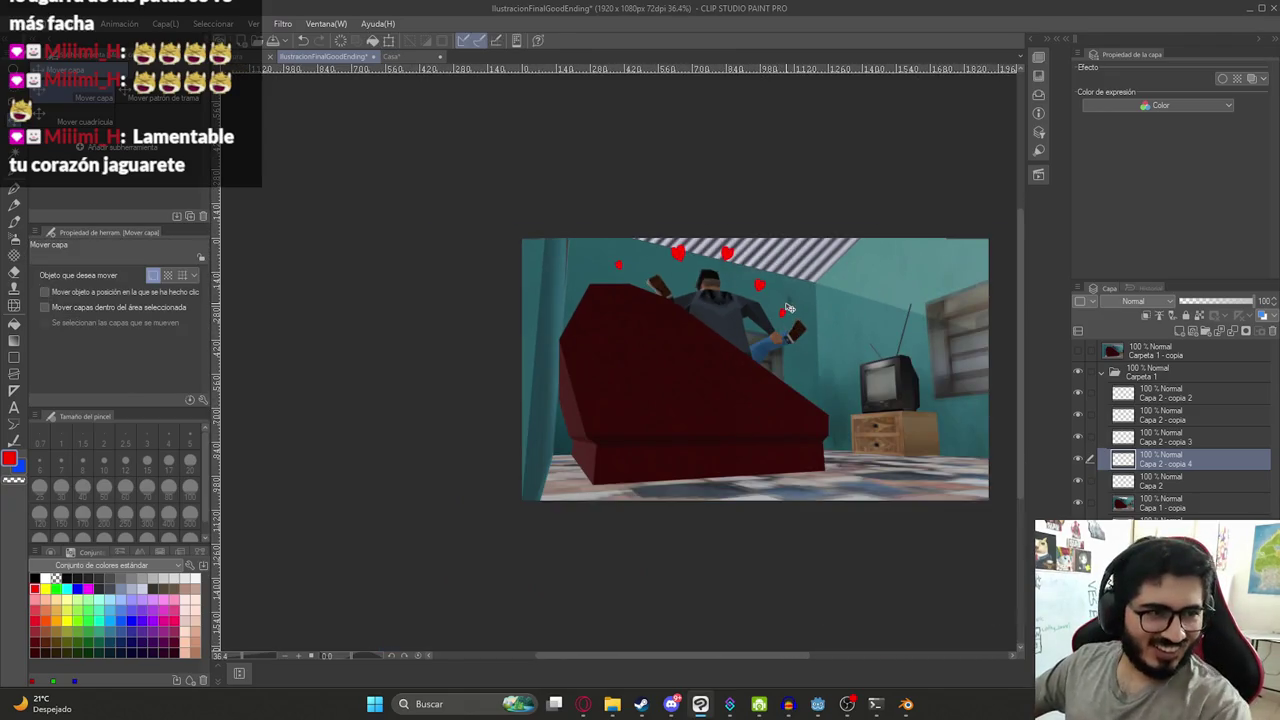
{"action": "scroll", "coordinate": [760, 310], "scroll_direction": "up", "scroll_amount": 2}
{"action": "scroll", "coordinate": [720, 312], "scroll_direction": "up", "scroll_amount": 2}
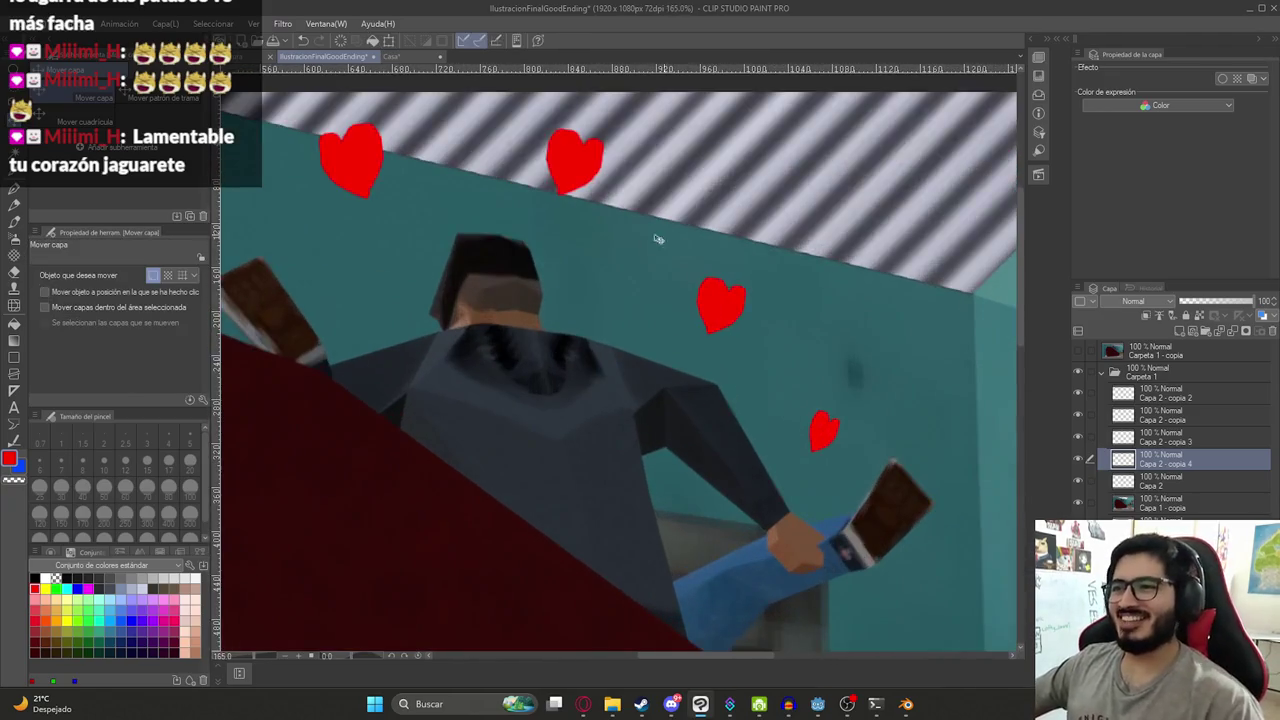
{"action": "scroll", "coordinate": [649, 320], "scroll_direction": "down", "scroll_amount": 2}
{"action": "scroll", "coordinate": [649, 320], "scroll_direction": "down", "scroll_amount": 3}
{"action": "scroll", "coordinate": [656, 356], "scroll_direction": "up", "scroll_amount": 2}
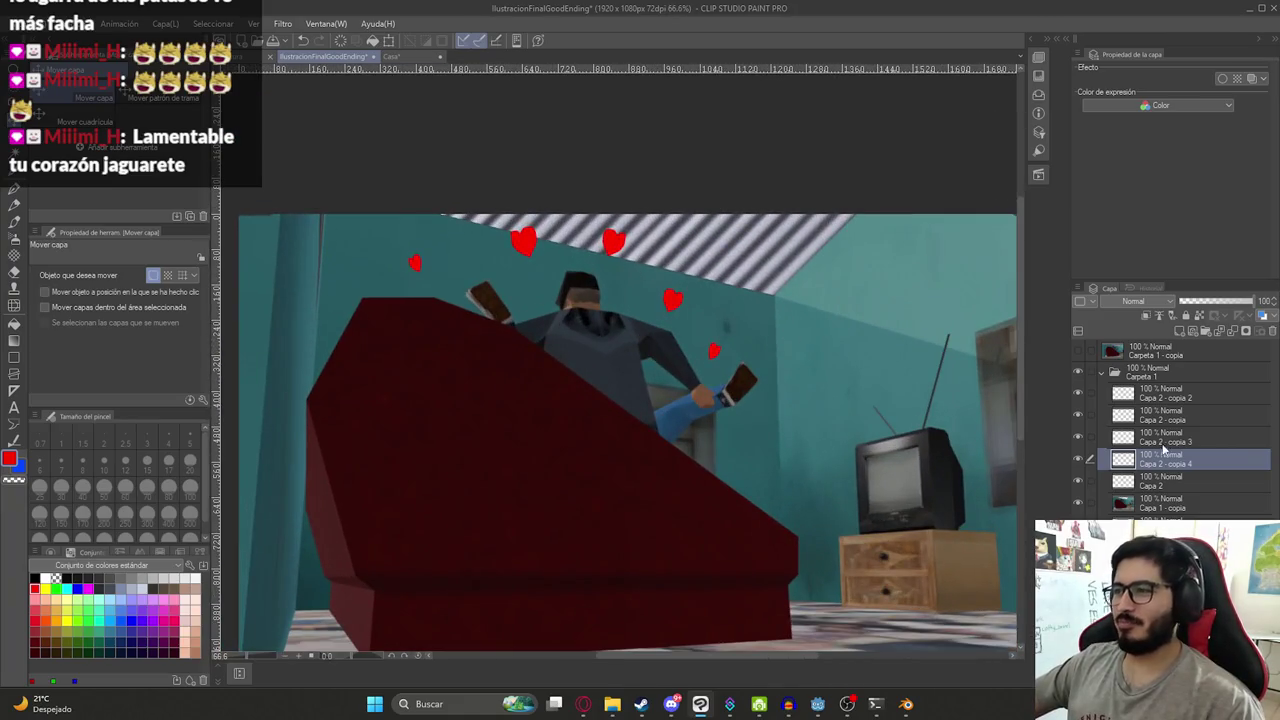
{"action": "left_click_drag", "start_coordinate": [752, 316], "coordinate": [802, 391]}
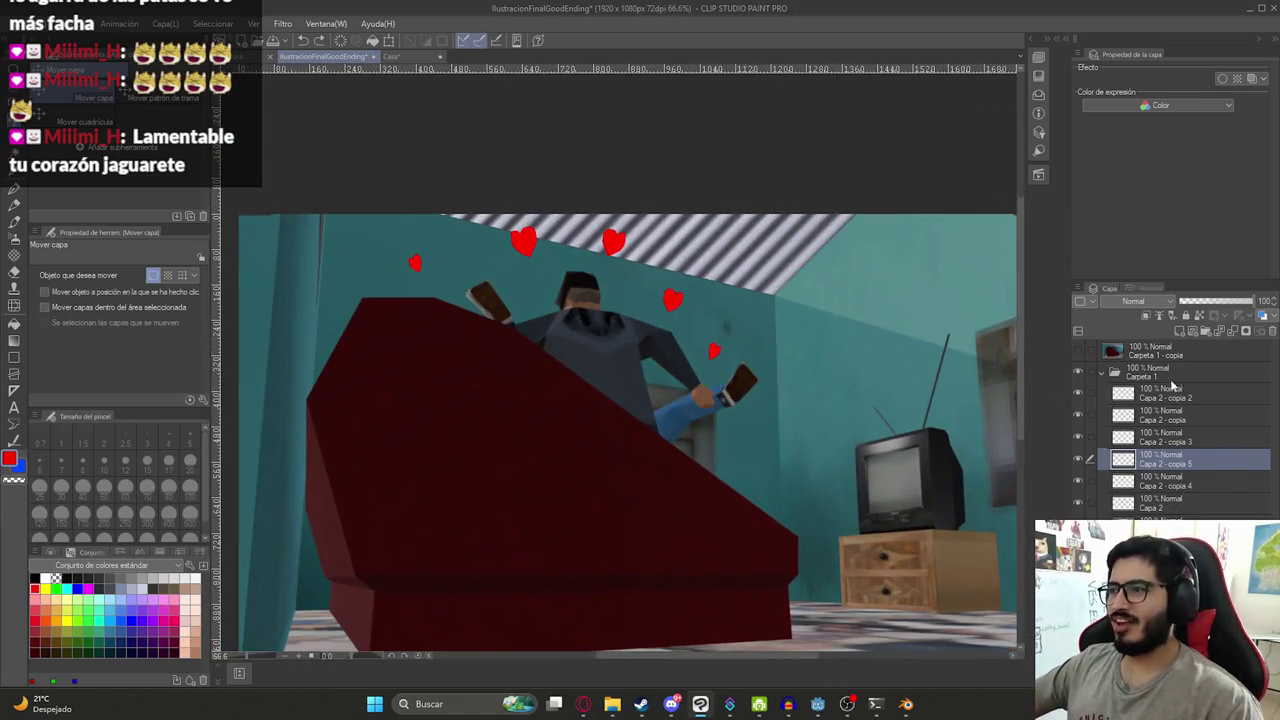
- Select a heart copy layer and try the grass decoration brush
{"action": "left_click", "coordinate": [1178, 392]}
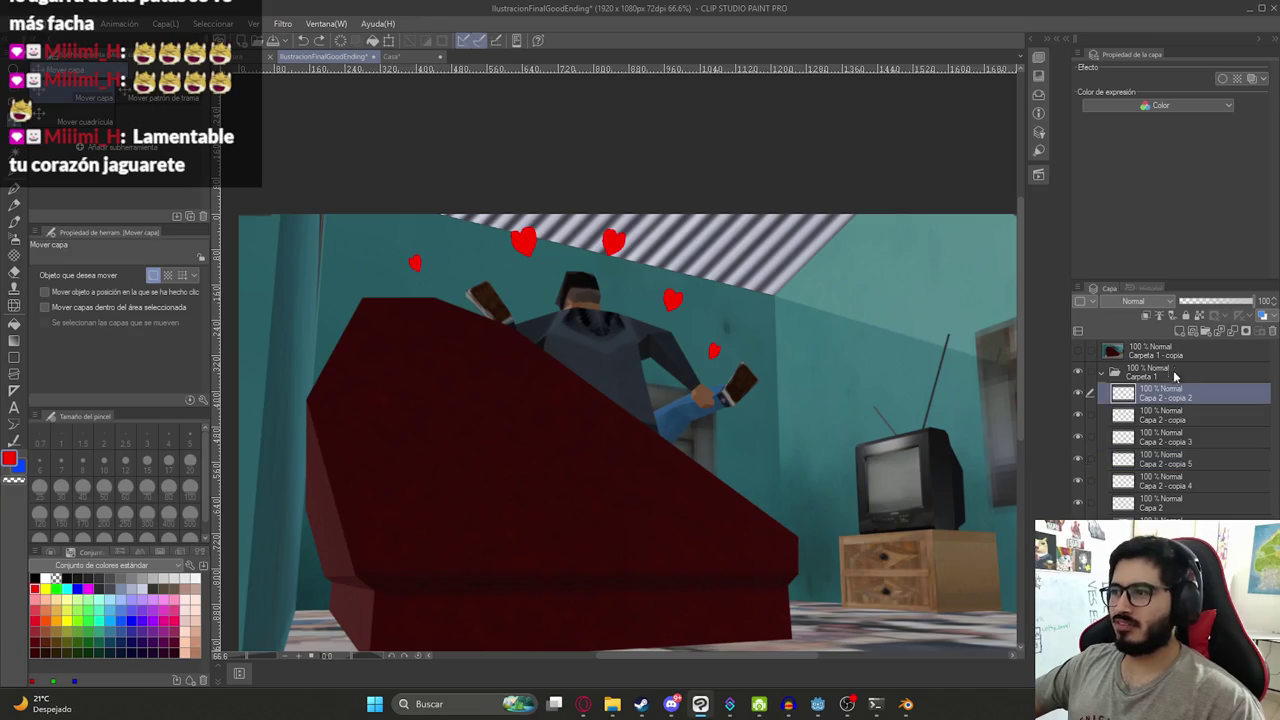
{"action": "left_click", "coordinate": [18, 256]}
{"action": "scroll", "coordinate": [117, 104], "scroll_direction": "down", "scroll_amount": 5}
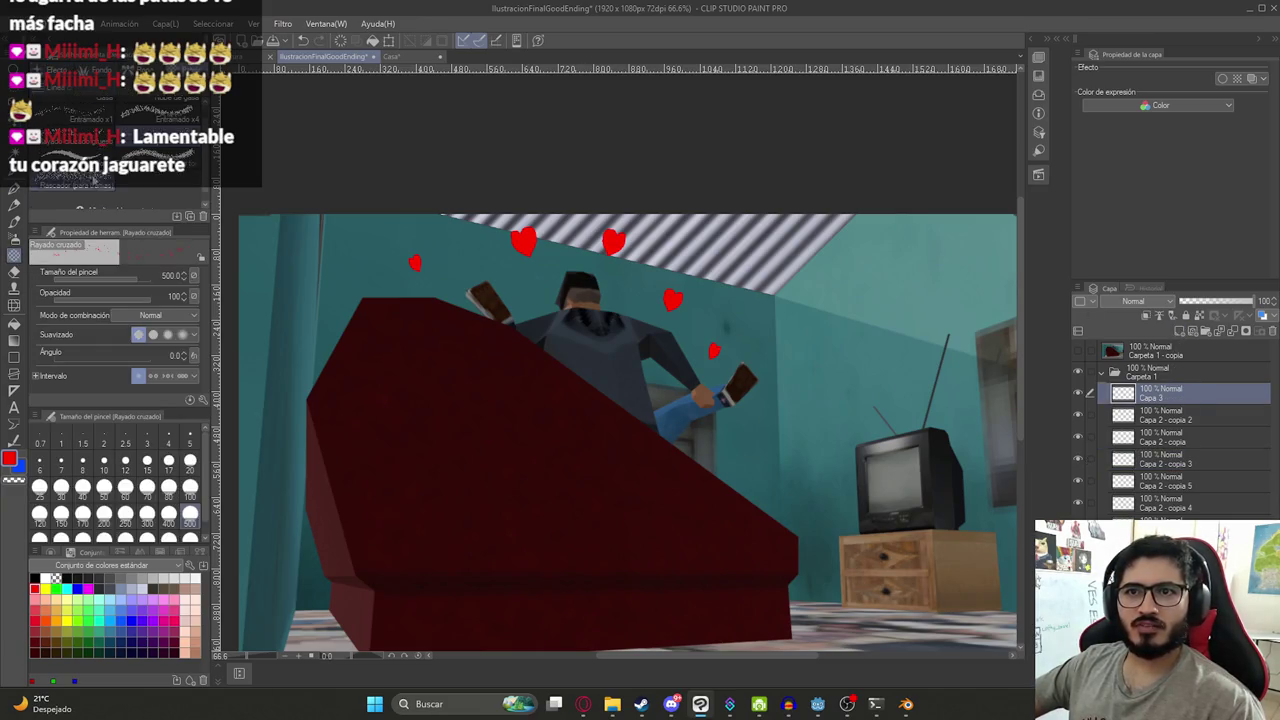
{"action": "left_click", "coordinate": [100, 72]}
{"action": "scroll", "coordinate": [100, 72], "scroll_direction": "down", "scroll_amount": 3}
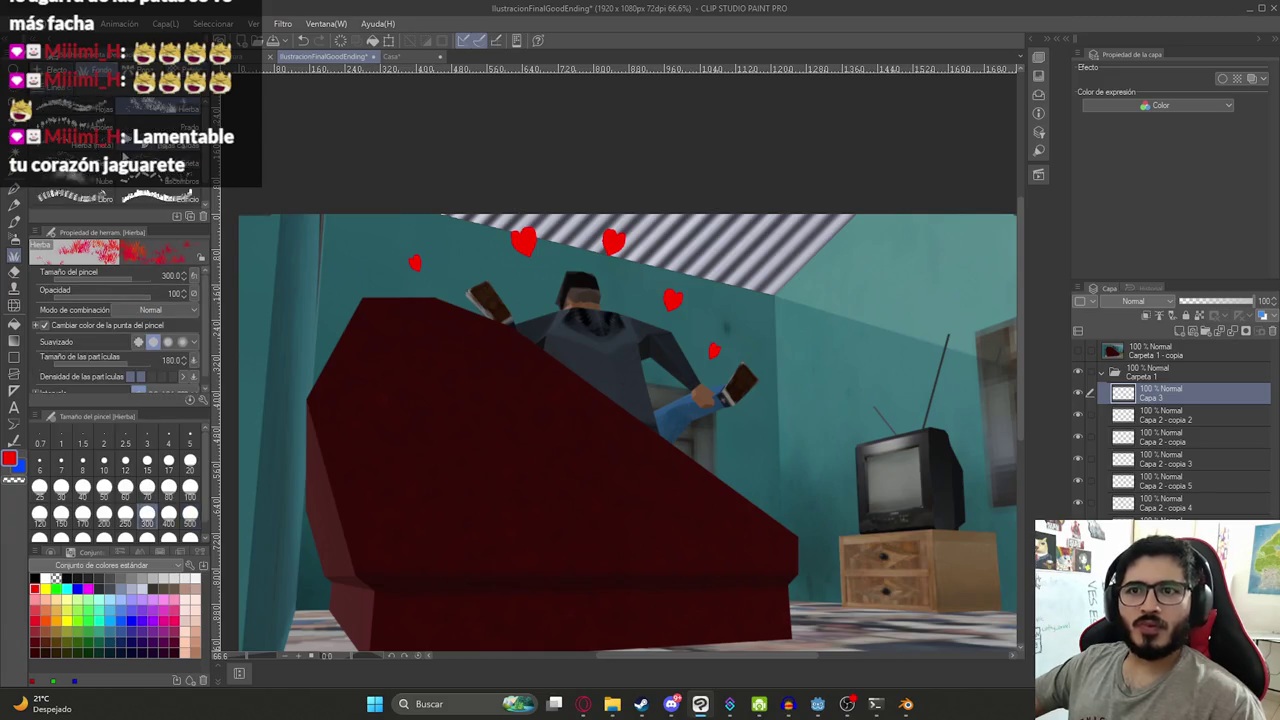
{"action": "scroll", "coordinate": [100, 120], "scroll_direction": "up", "scroll_amount": 3}
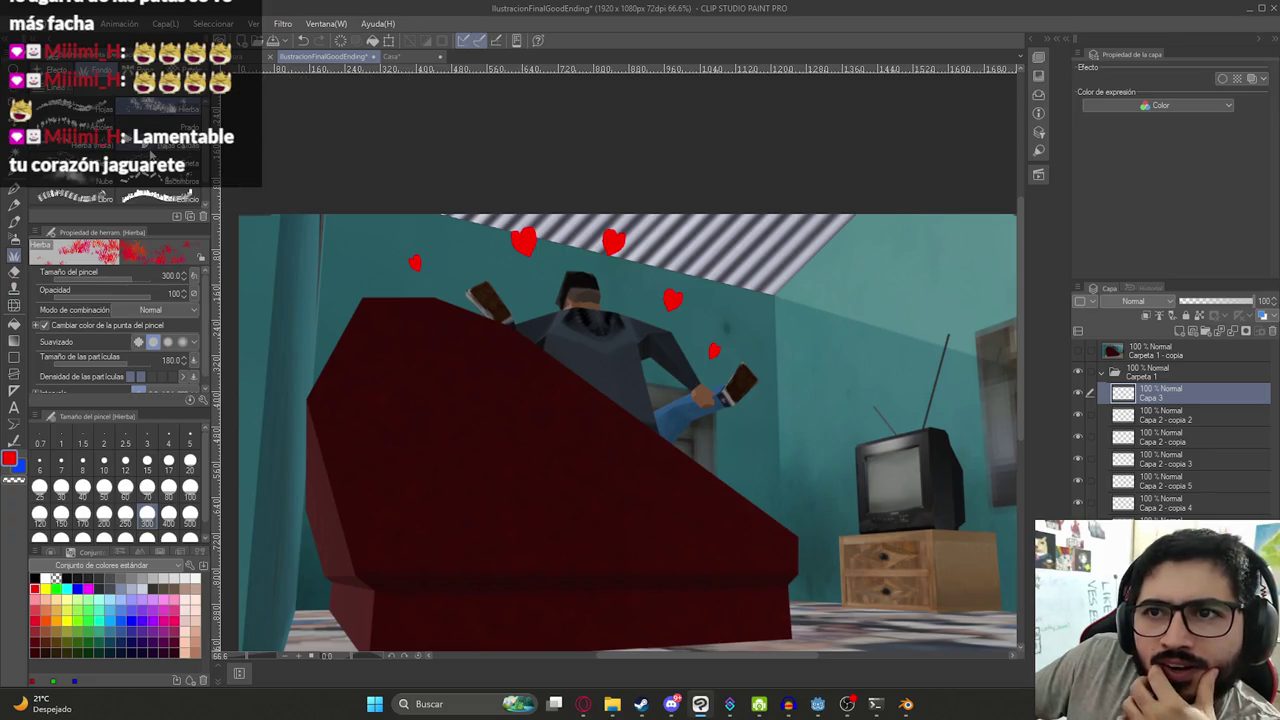
{"action": "scroll", "coordinate": [117, 150], "scroll_direction": "down", "scroll_amount": 3}
- Try the lace, cross-hatch, feathers and rose decoration brushes
{"action": "left_click", "coordinate": [127, 118]}
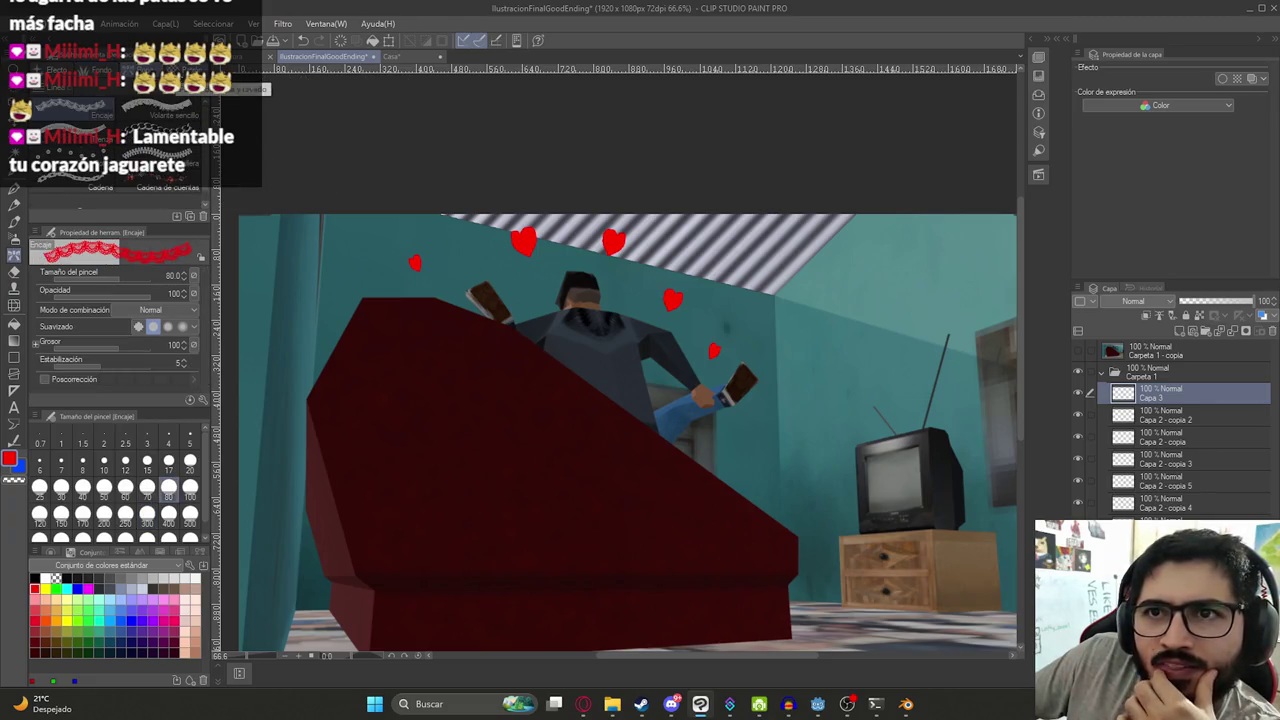
{"action": "scroll", "coordinate": [155, 147], "scroll_direction": "down", "scroll_amount": 2}
{"action": "left_click", "coordinate": [150, 140]}
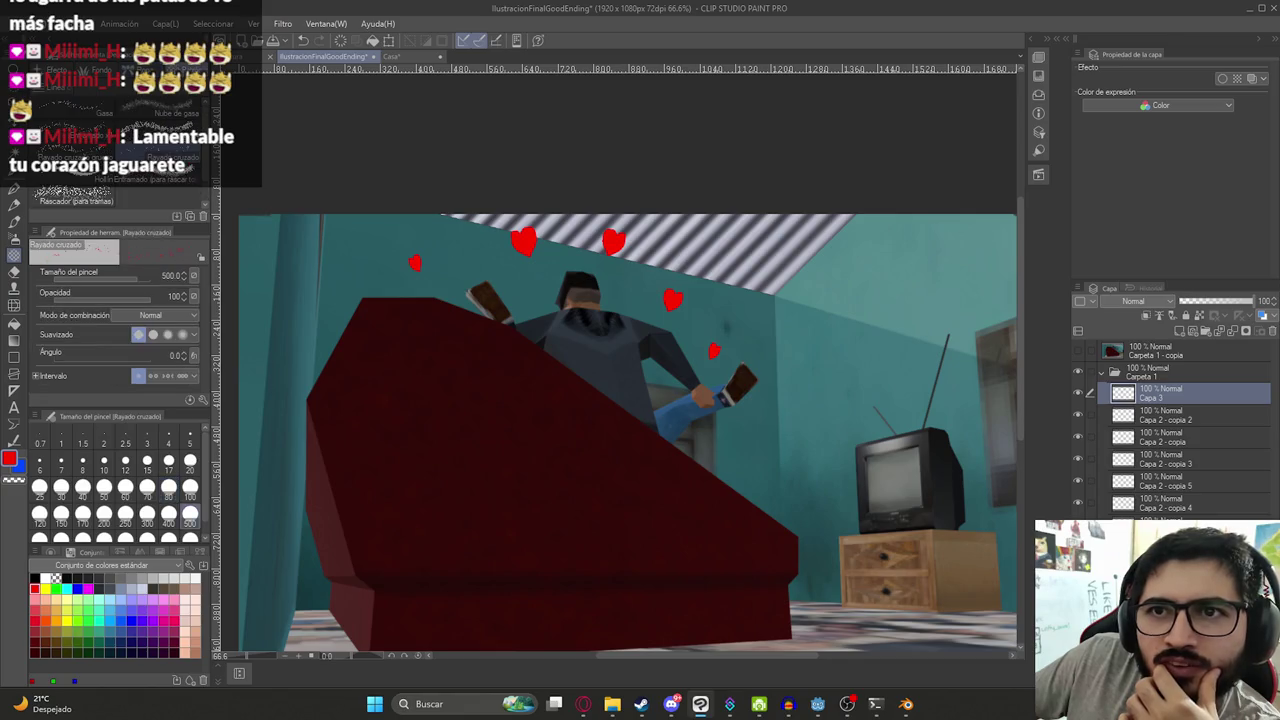
{"action": "scroll", "coordinate": [100, 80], "scroll_direction": "up", "scroll_amount": 1}
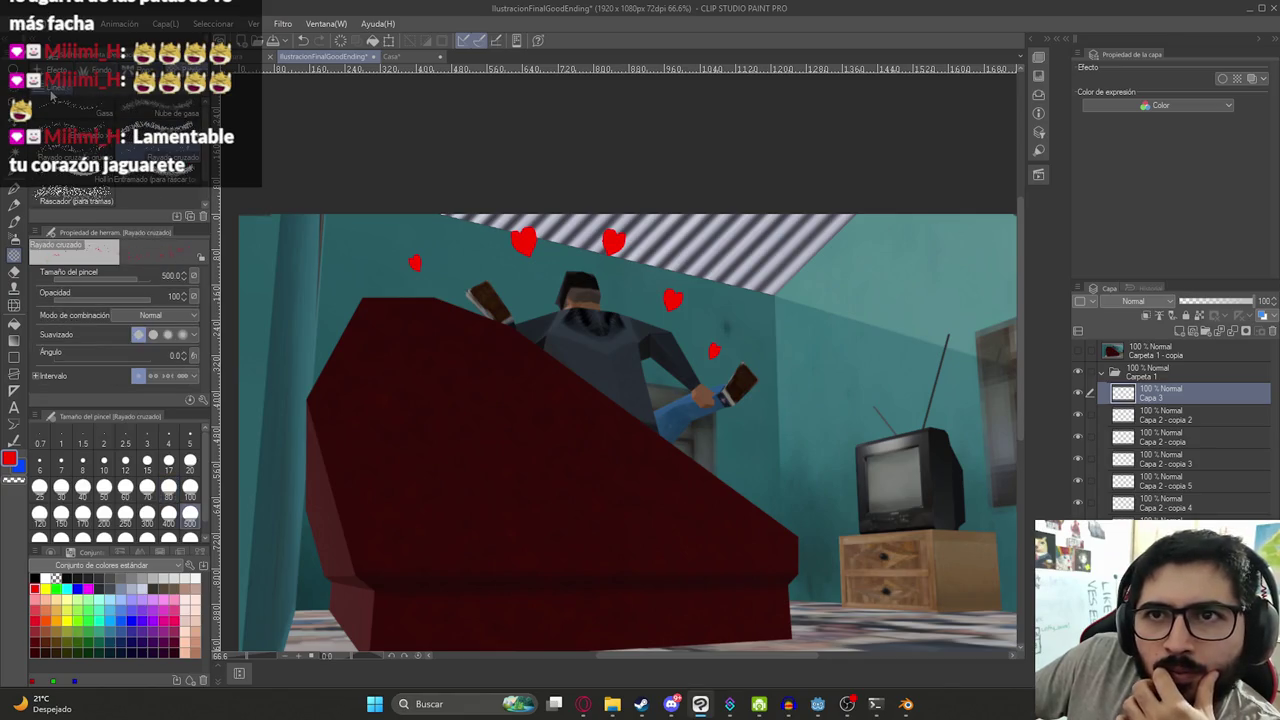
{"action": "left_click", "coordinate": [55, 95]}
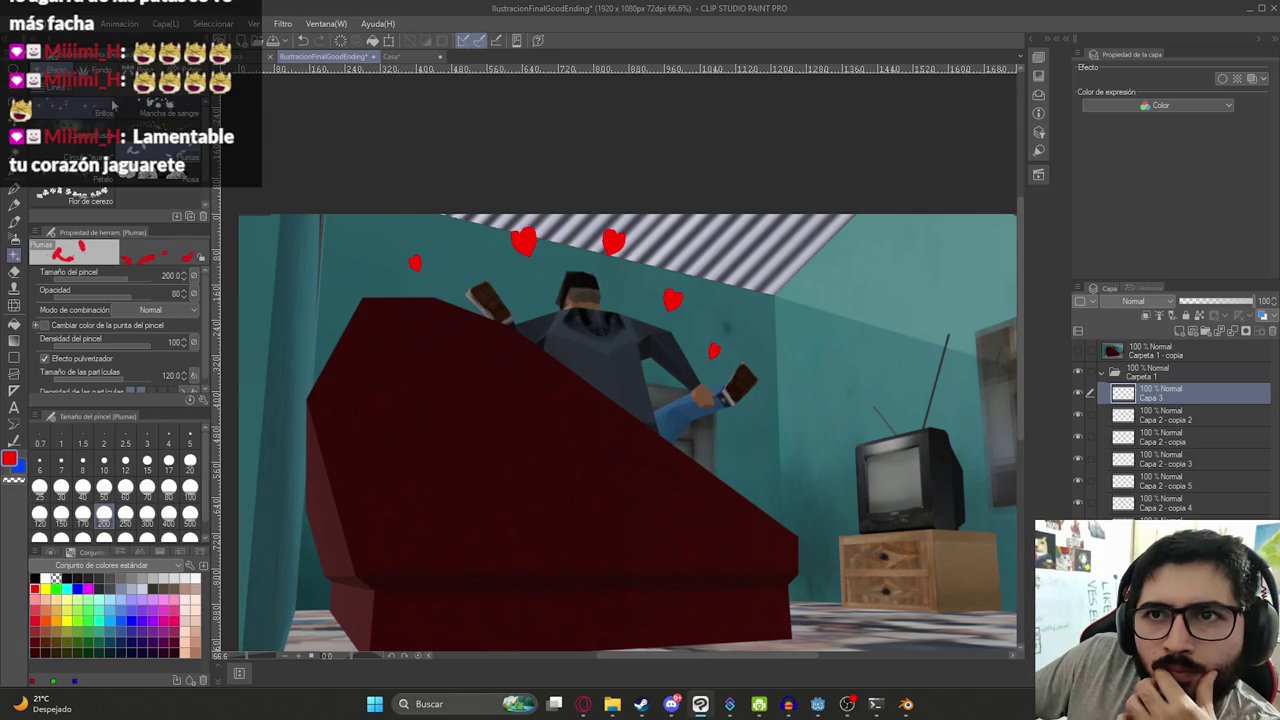
{"action": "scroll", "coordinate": [108, 185], "scroll_direction": "down", "scroll_amount": 1}
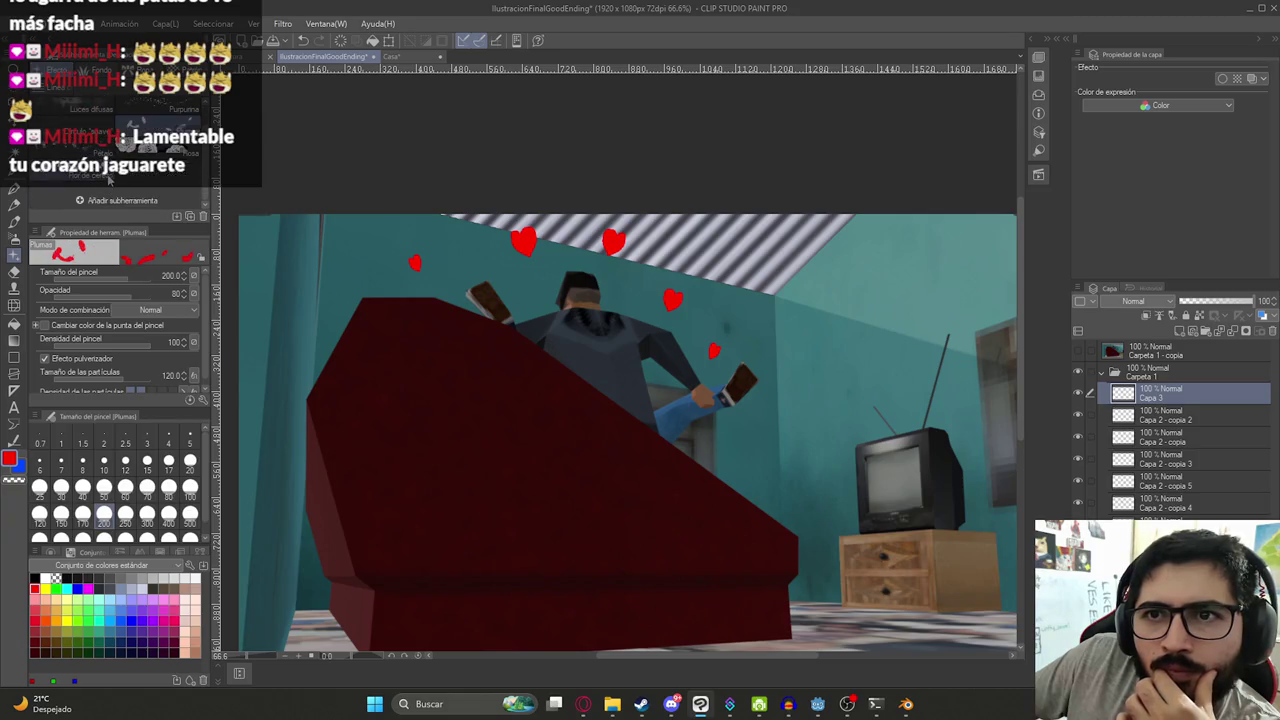
{"action": "scroll", "coordinate": [110, 150], "scroll_direction": "up", "scroll_amount": 1}
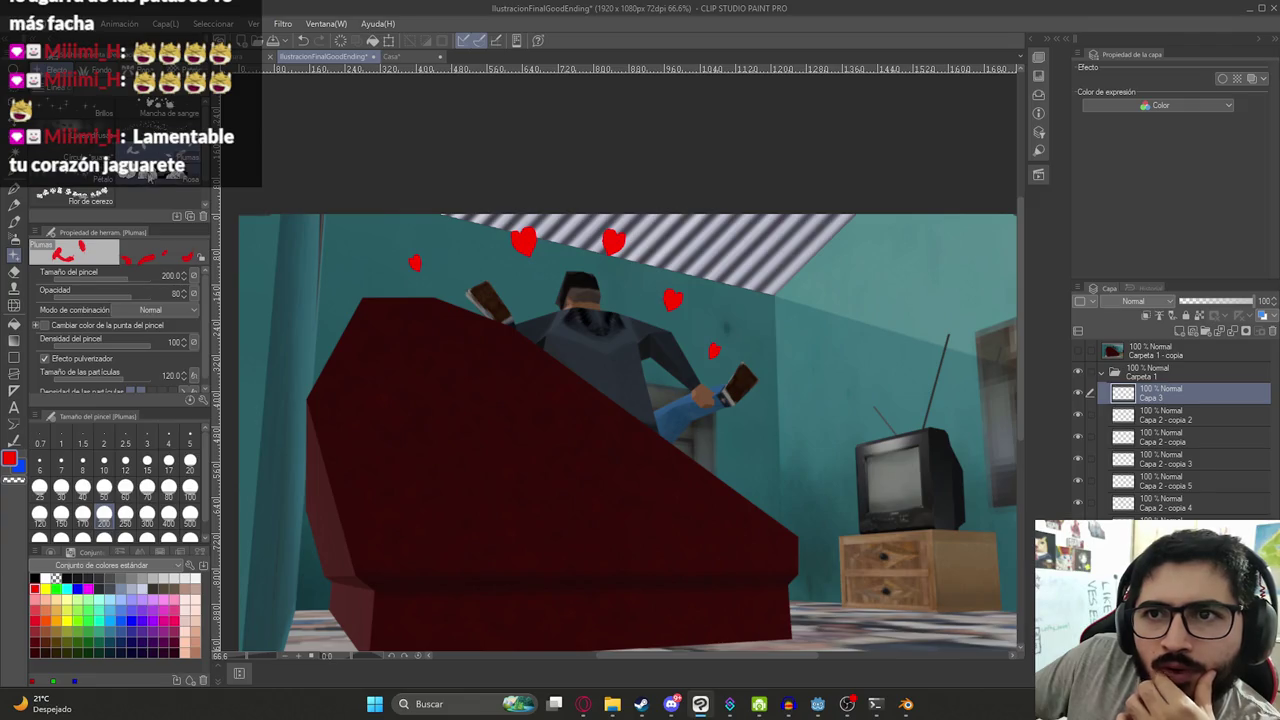
{"action": "left_click", "coordinate": [165, 176]}
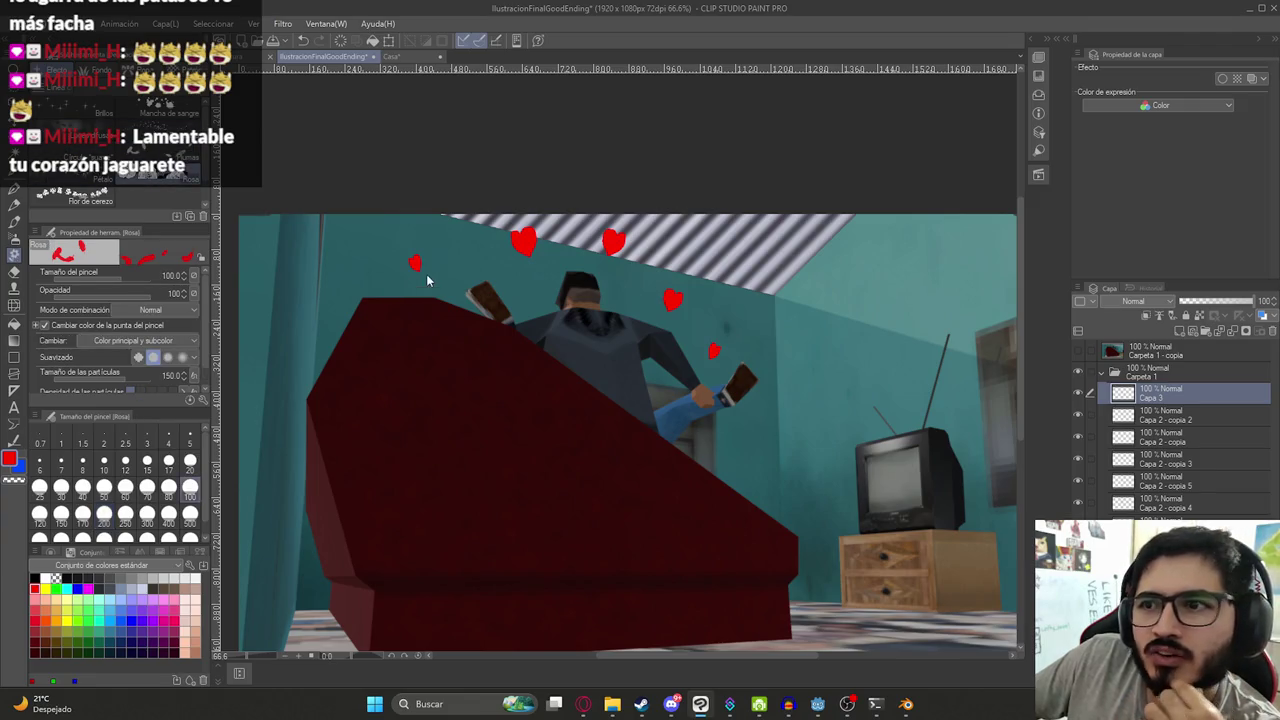
- Test rose and pink glitter strokes across the figure and sofa, undoing both
{"action": "left_click_drag", "start_coordinate": [500, 250], "coordinate": [740, 330]}
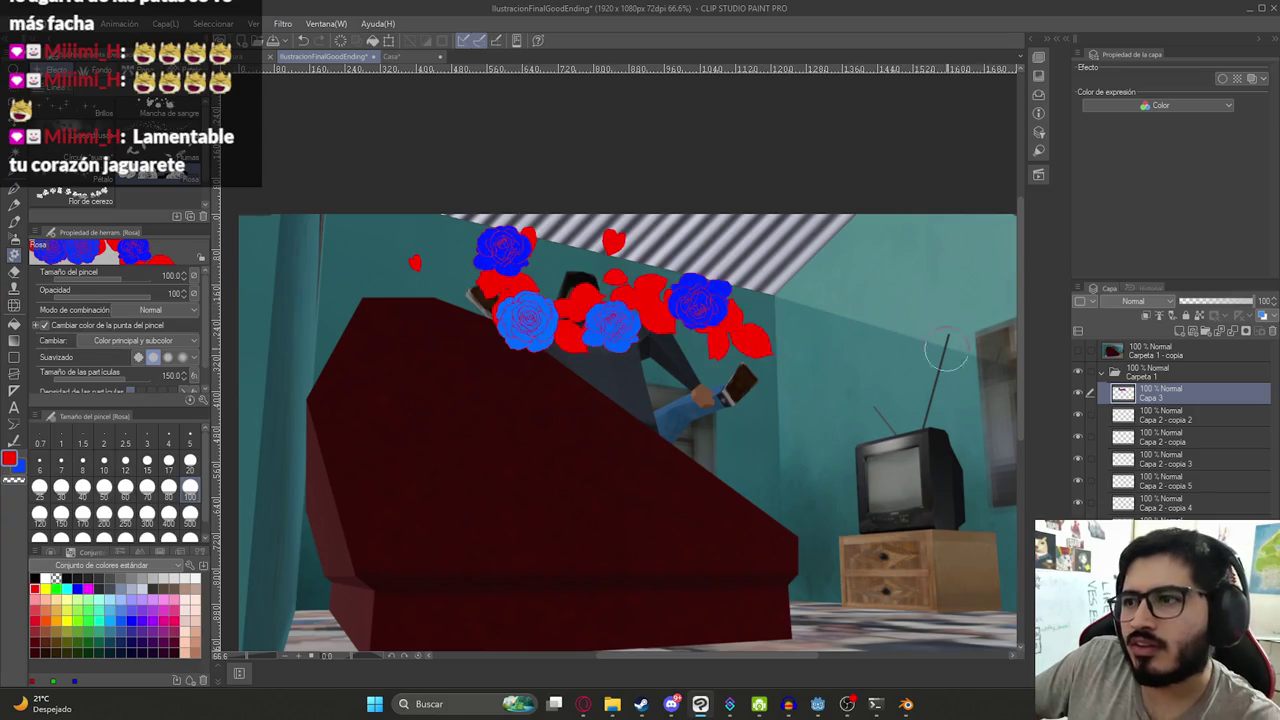
{"action": "key", "text": "ctrl+z"}
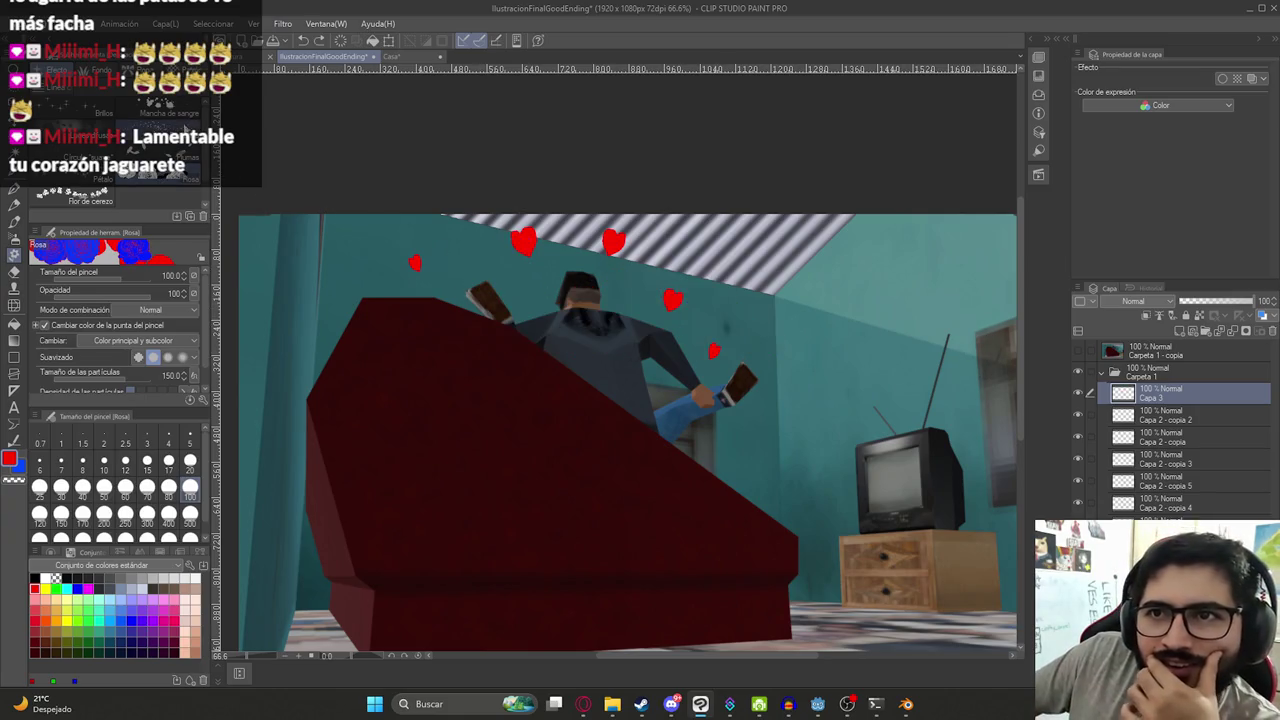
{"action": "left_click", "coordinate": [166, 126]}
{"action": "left_click_drag", "start_coordinate": [329, 257], "coordinate": [600, 463]}
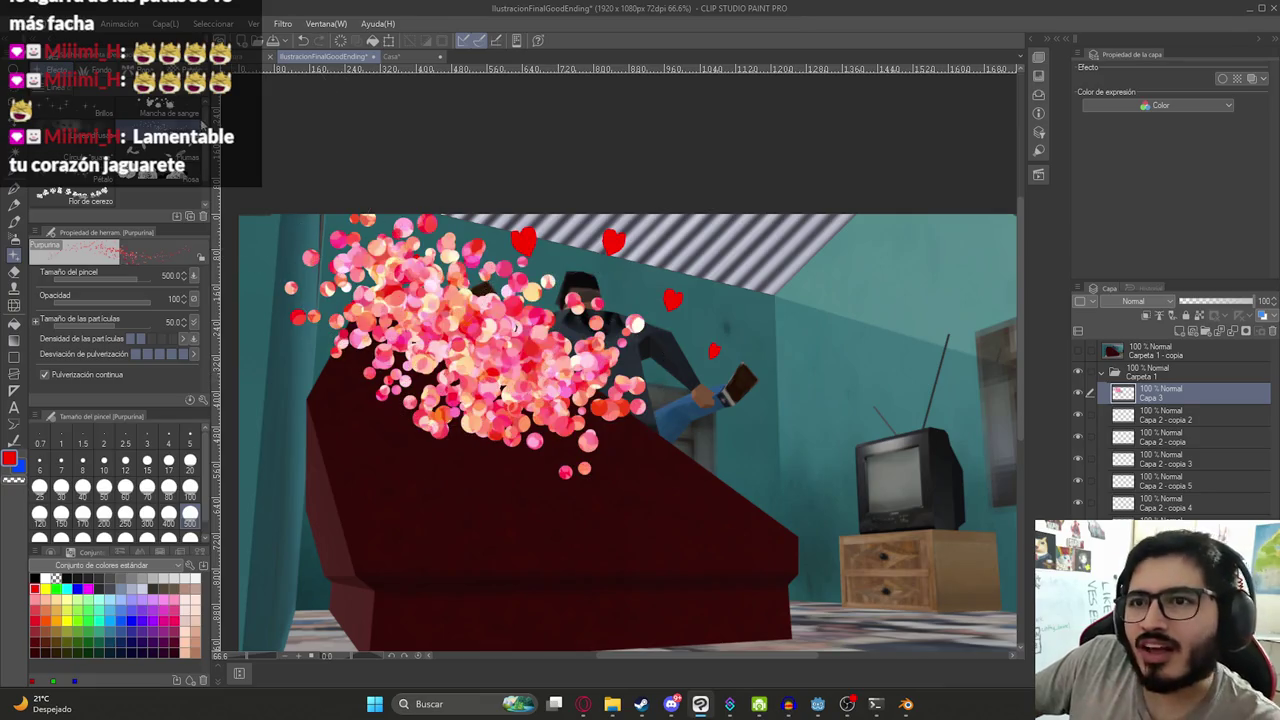
{"action": "key", "text": "ctrl+z"}
- Revisit the grass, lace and cross-hatching brushes, then group Capa 3 into a new folder
{"action": "left_click", "coordinate": [140, 108]}
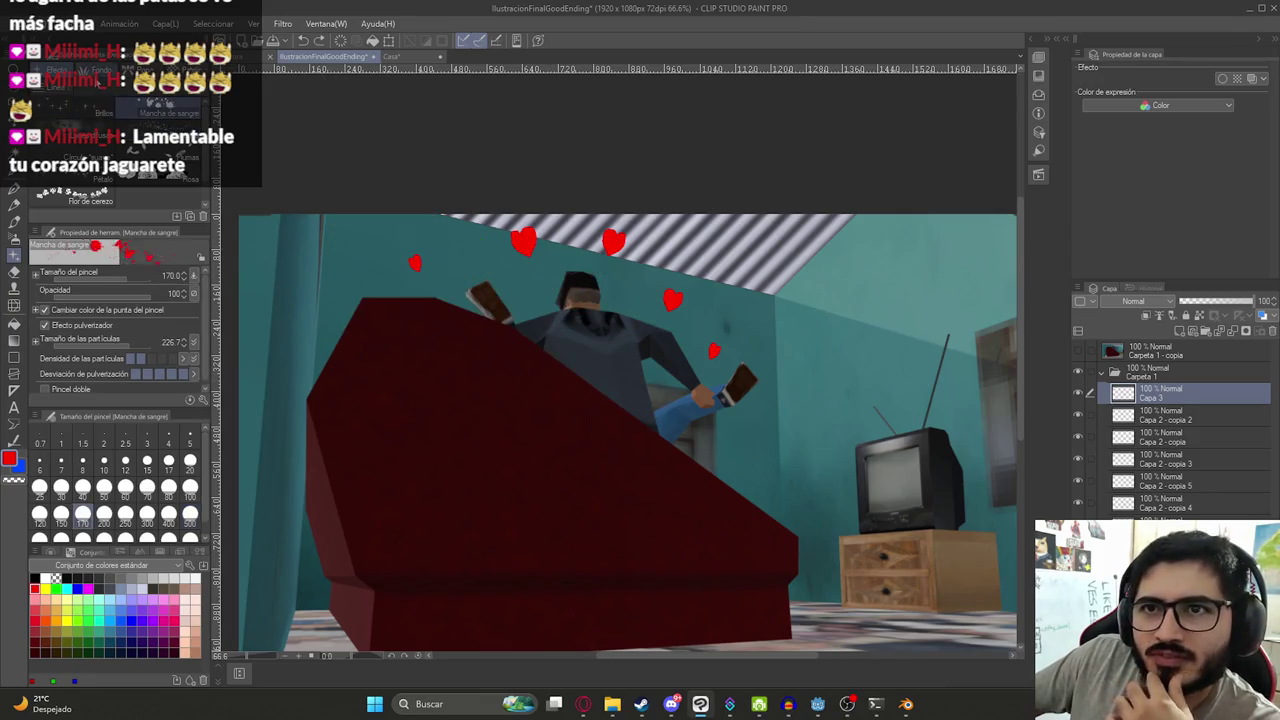
{"action": "left_click", "coordinate": [72, 108]}
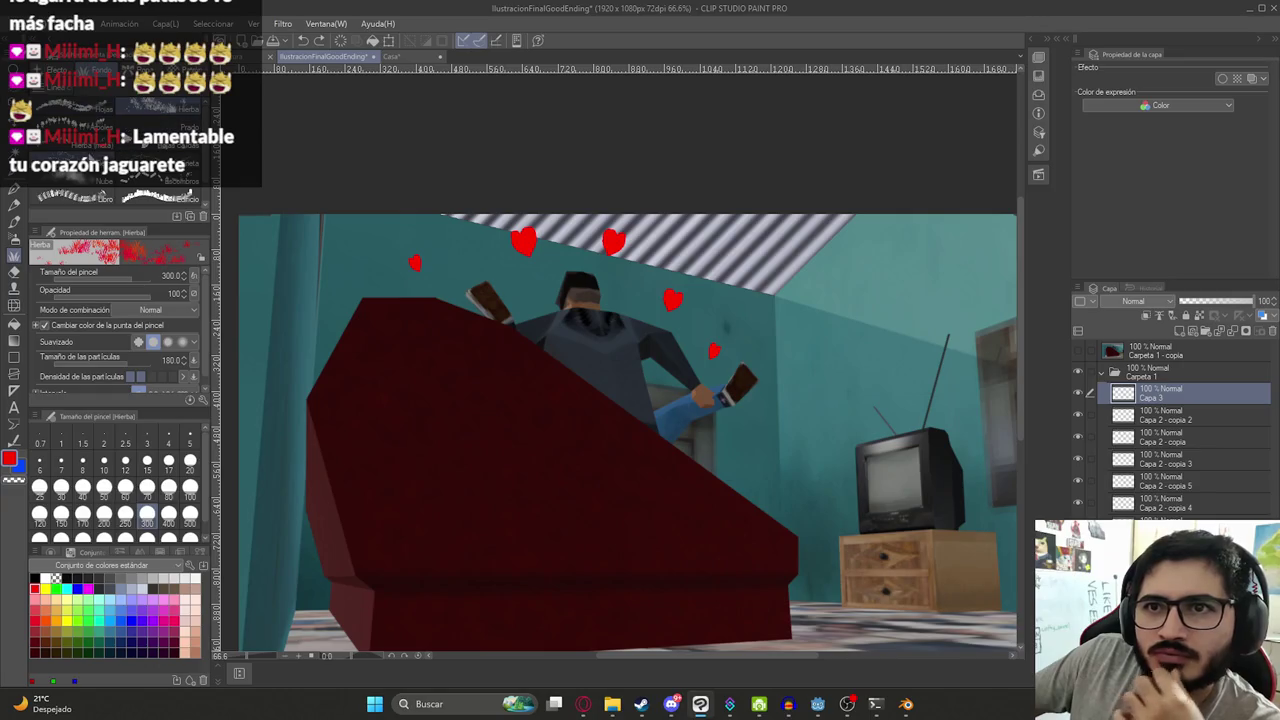
{"action": "scroll", "coordinate": [115, 150], "scroll_direction": "down", "scroll_amount": 3}
{"action": "scroll", "coordinate": [150, 130], "scroll_direction": "up", "scroll_amount": 3}
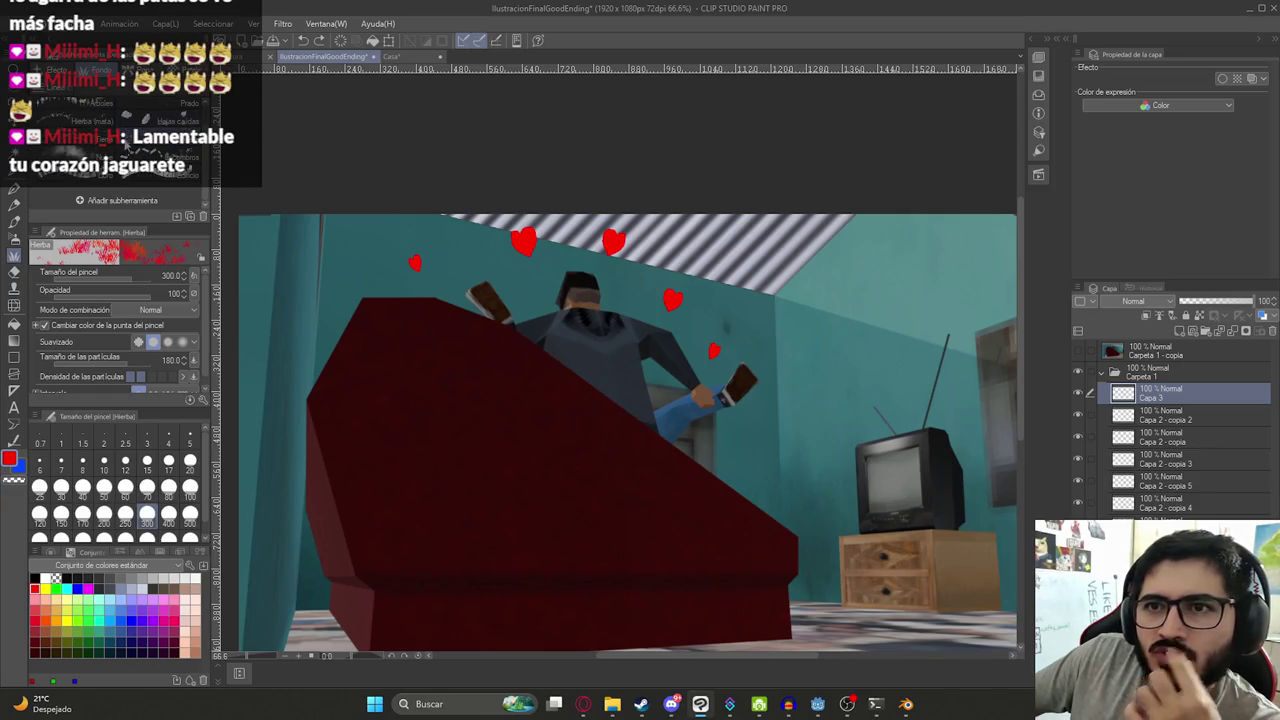
{"action": "left_click", "coordinate": [70, 112]}
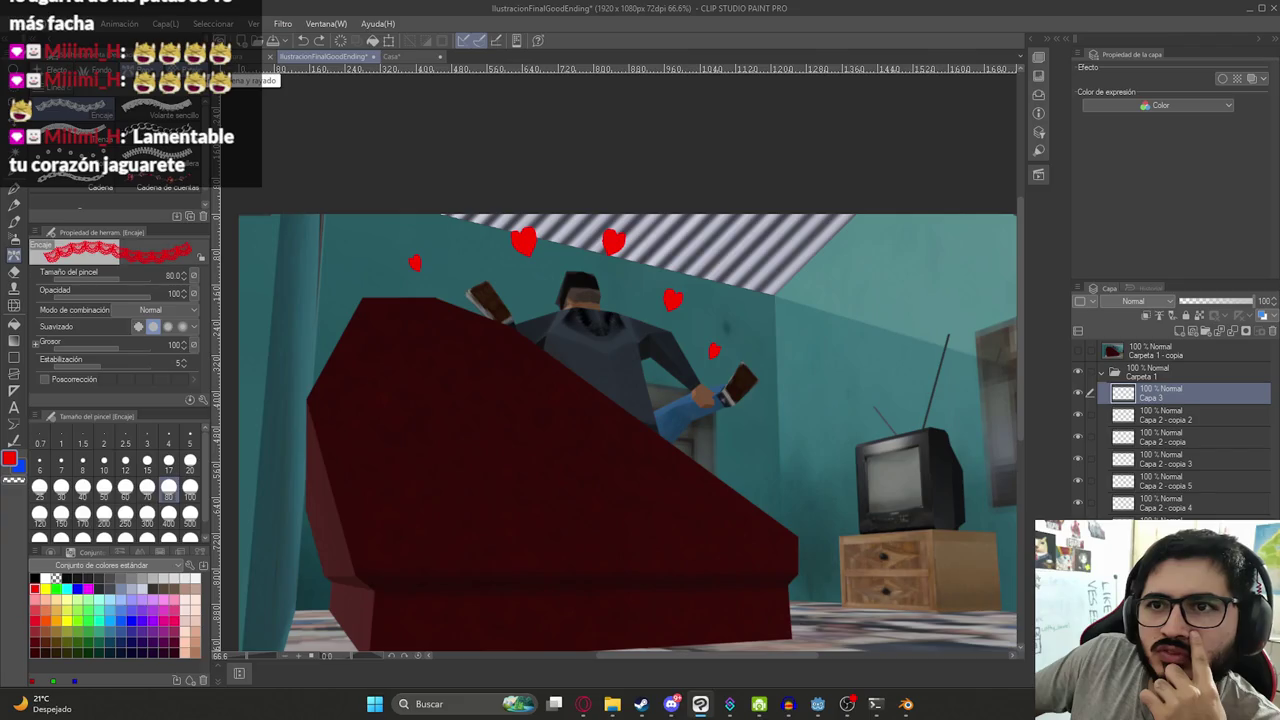
{"action": "left_click", "coordinate": [225, 75]}
{"action": "scroll", "coordinate": [150, 130], "scroll_direction": "down", "scroll_amount": 3}
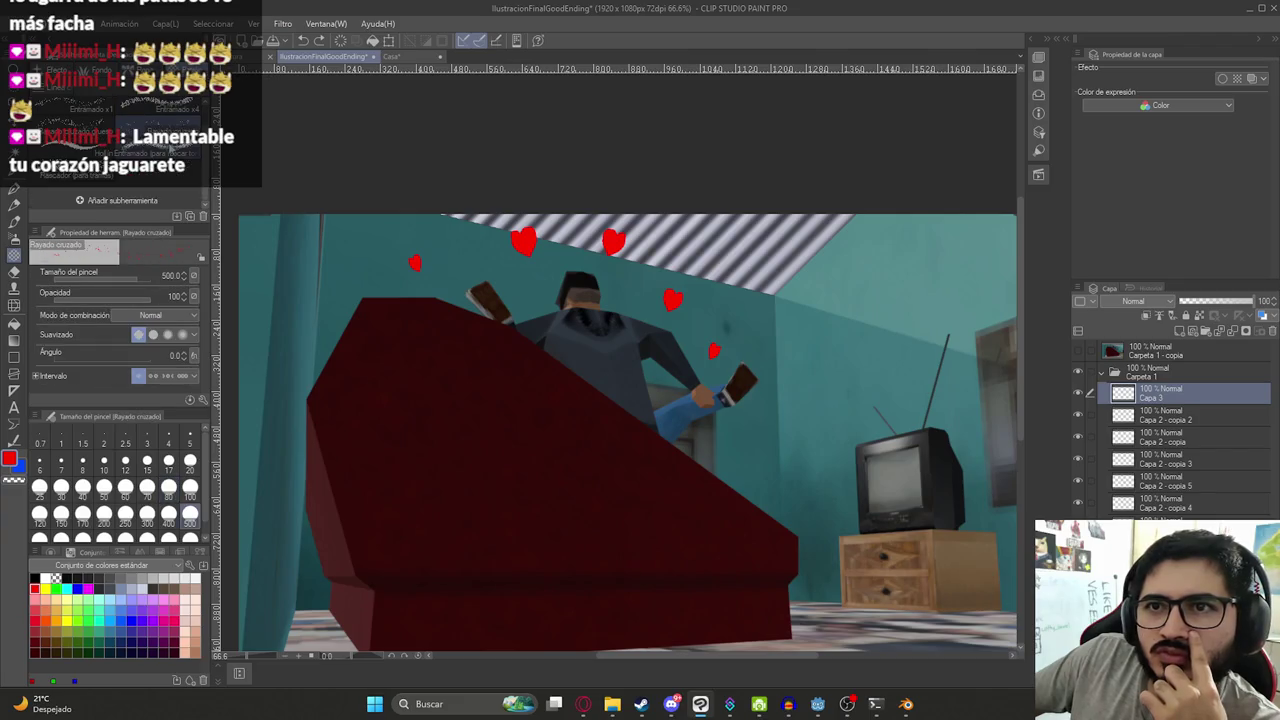
{"action": "key", "text": "ctrl+g"}
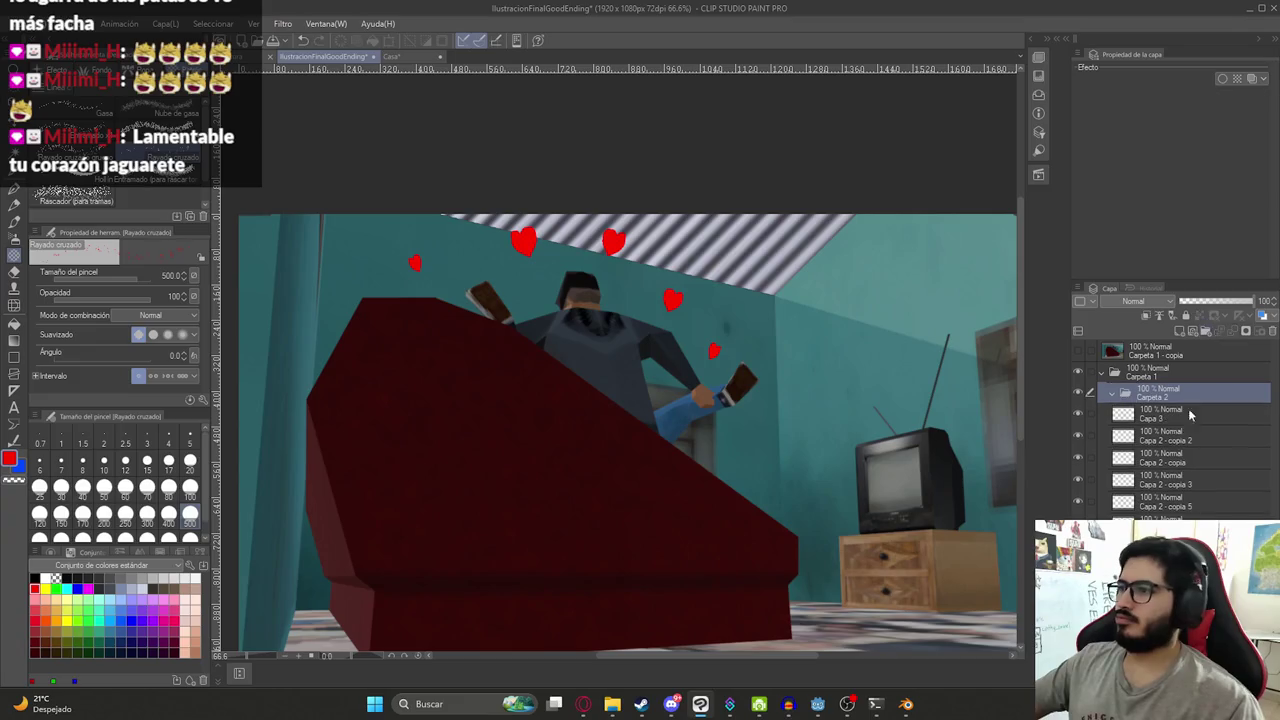
- Move the heart layers into Carpeta 2 and add Capa 4 above it, clipped to the folder
{"action": "left_click", "coordinate": [1184, 414]}
{"action": "left_click", "coordinate": [1180, 505], "text": "shift"}
{"action": "left_click_drag", "start_coordinate": [1180, 460], "coordinate": [1163, 402]}
{"action": "left_click", "coordinate": [1180, 331]}
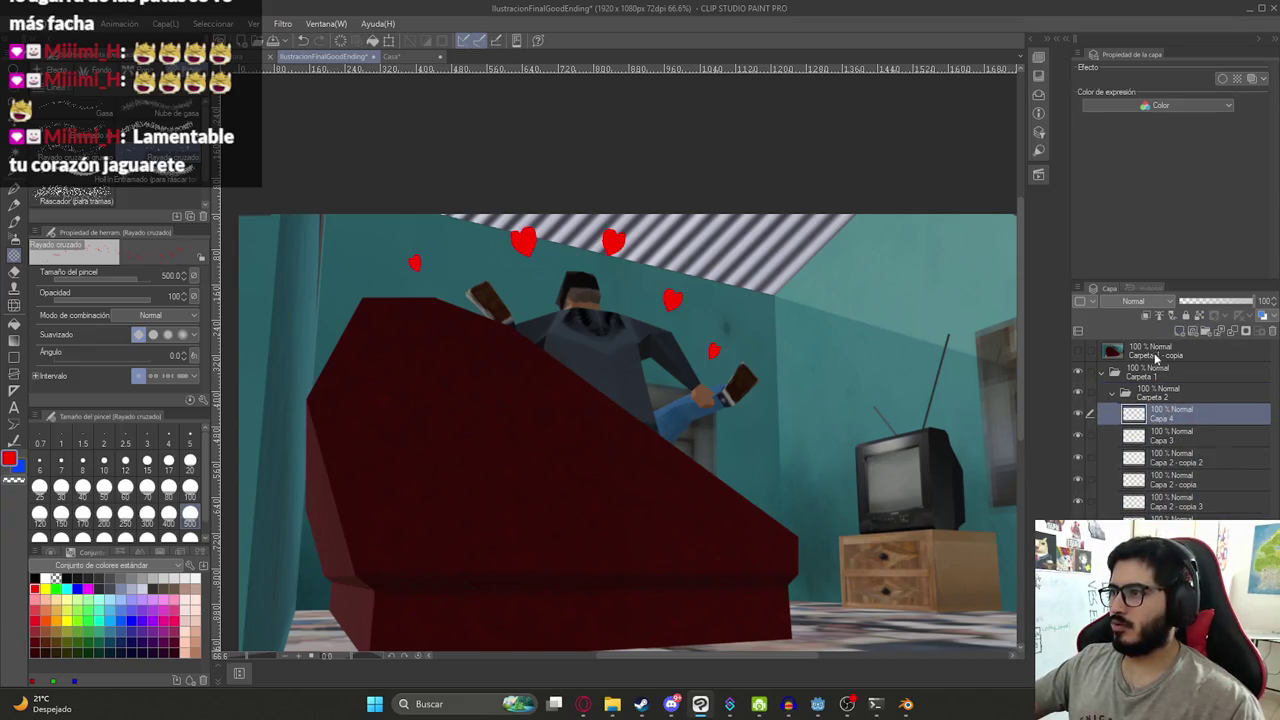
{"action": "left_click_drag", "start_coordinate": [1160, 421], "coordinate": [1157, 386]}
{"action": "left_click", "coordinate": [1146, 315]}
- Fill Capa 4 with a magenta rectangle so the hearts turn magenta, then pick a softer pink
{"action": "left_click", "coordinate": [88, 588]}
{"action": "key", "text": "u"}
{"action": "left_click_drag", "start_coordinate": [333, 181], "coordinate": [778, 512]}
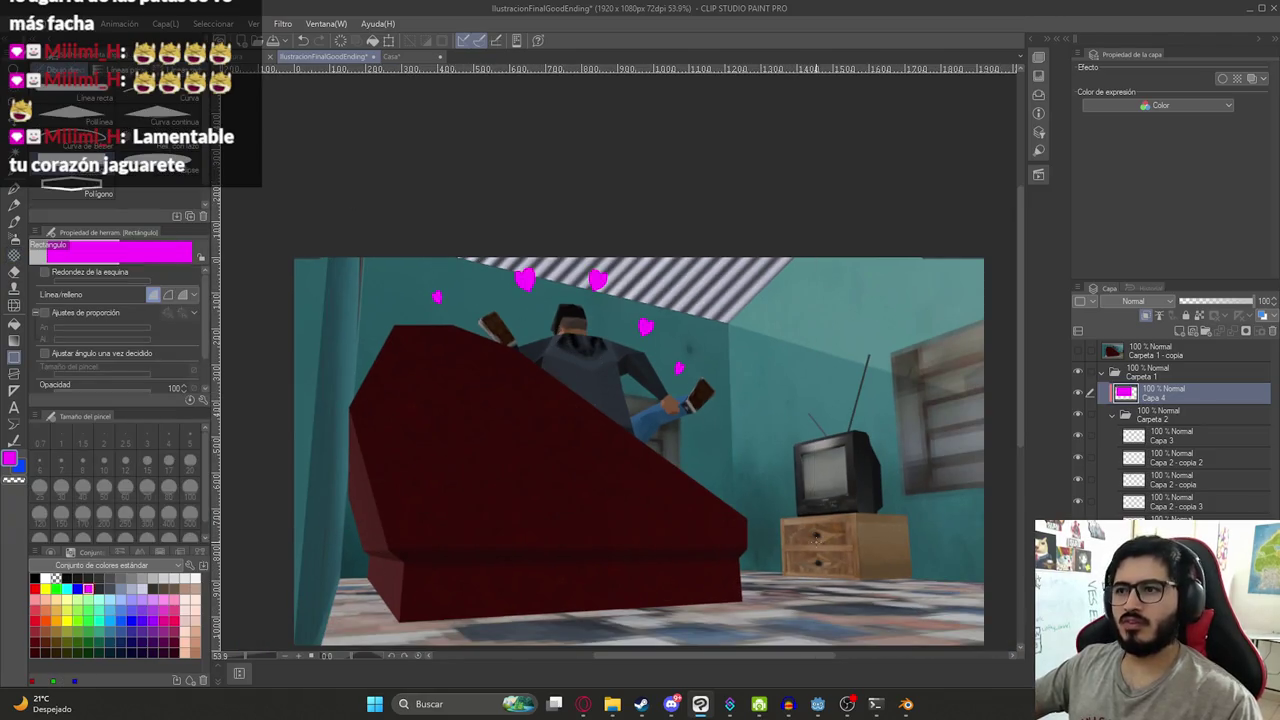
{"action": "mouse_move", "coordinate": [654, 509]}
{"action": "left_mouse_down"}
{"action": "mouse_move", "coordinate": [626, 477]}
{"action": "mouse_move", "coordinate": [656, 510]}
{"action": "left_mouse_up"}
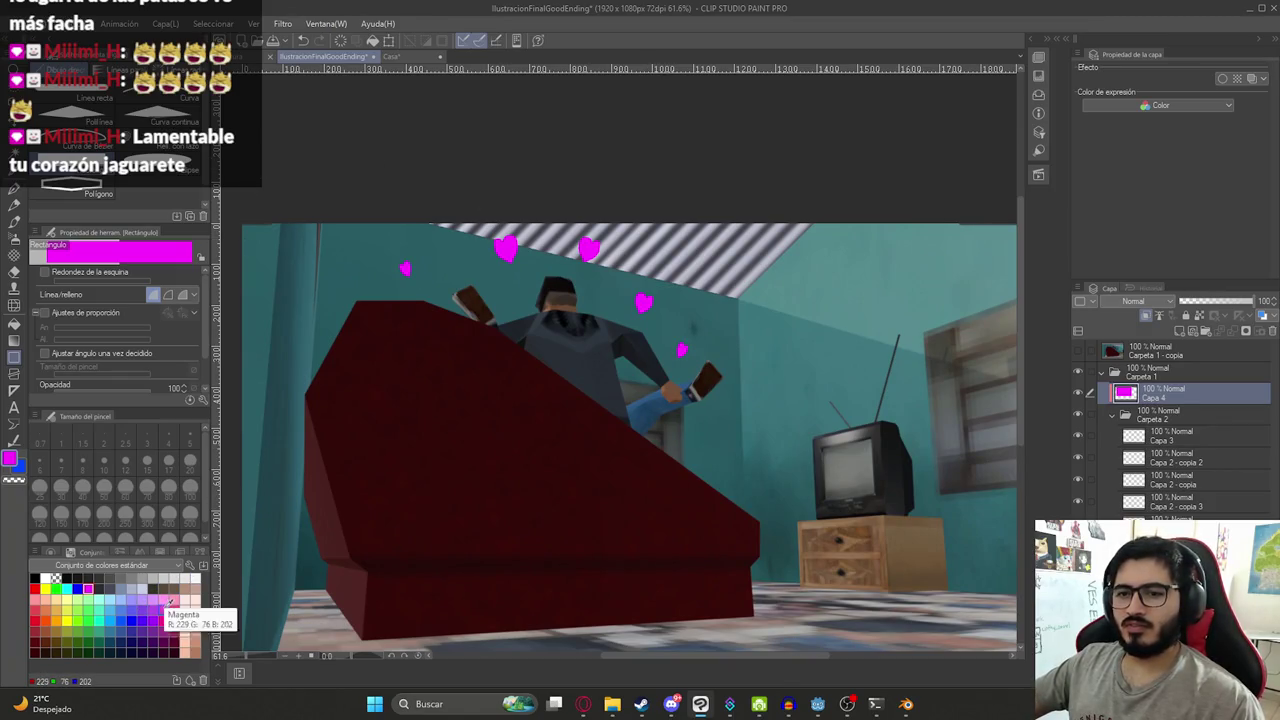
{"action": "left_click", "coordinate": [165, 609]}
{"action": "key", "text": "ctrl+minus"}
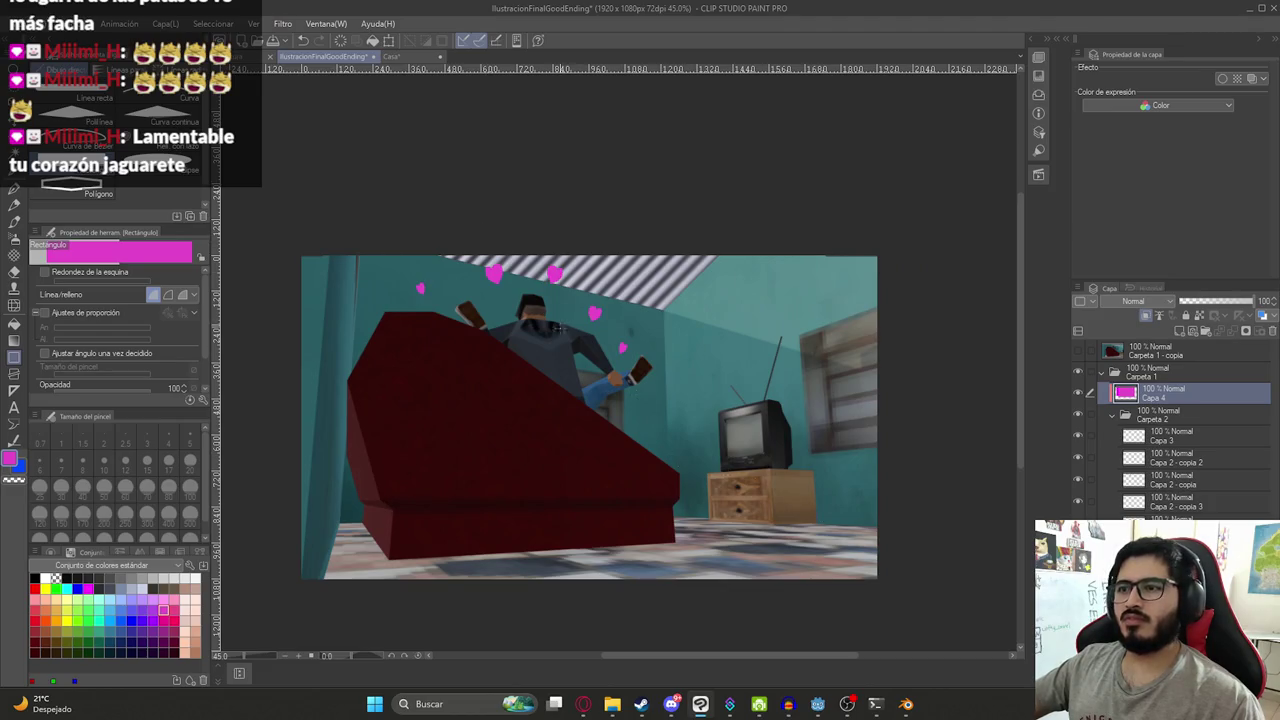
{"action": "scroll", "coordinate": [562, 350], "scroll_direction": "up", "scroll_amount": 2}
- Nudge the upper-left heart higher and paste a duplicate heart beside the character's head
{"action": "left_click", "coordinate": [1185, 438]}
{"action": "key", "text": "k"}
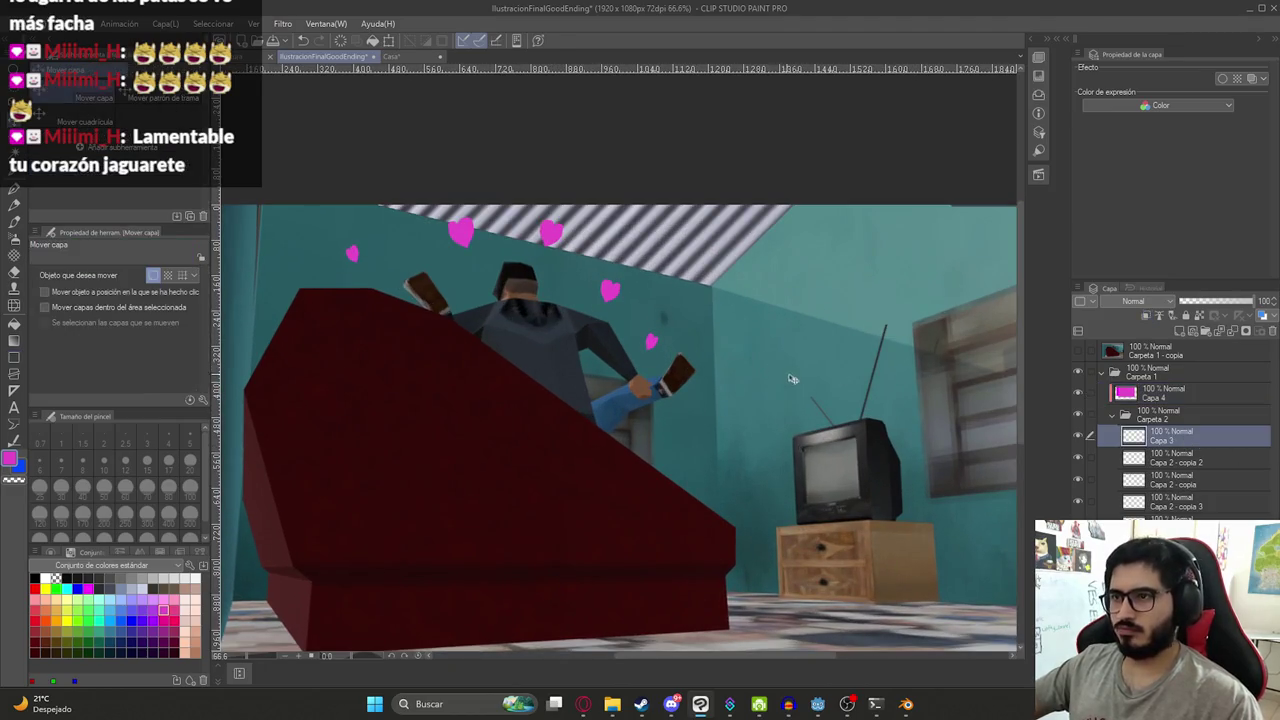
{"action": "left_click", "coordinate": [1191, 462]}
{"action": "left_click_drag", "start_coordinate": [578, 435], "coordinate": [578, 423]}
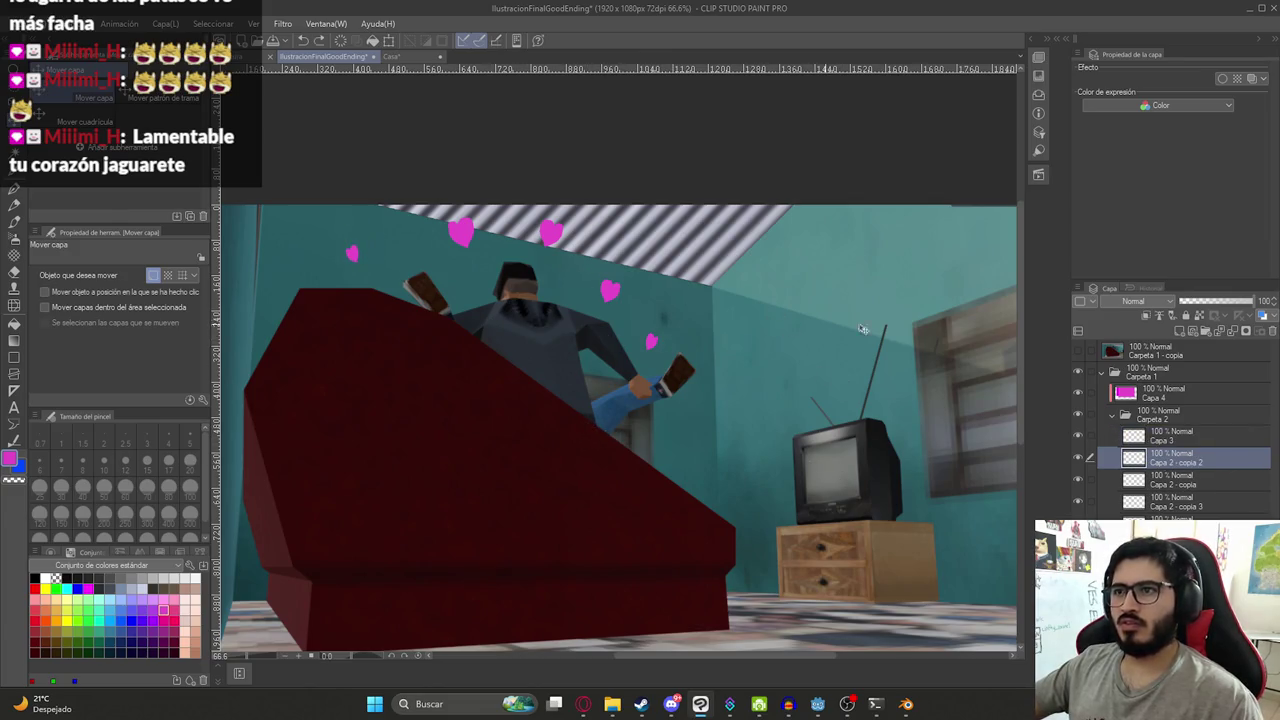
{"action": "key", "text": "ctrl+c"}
{"action": "key", "text": "ctrl+v"}
{"action": "left_click_drag", "start_coordinate": [548, 300], "coordinate": [556, 348]}
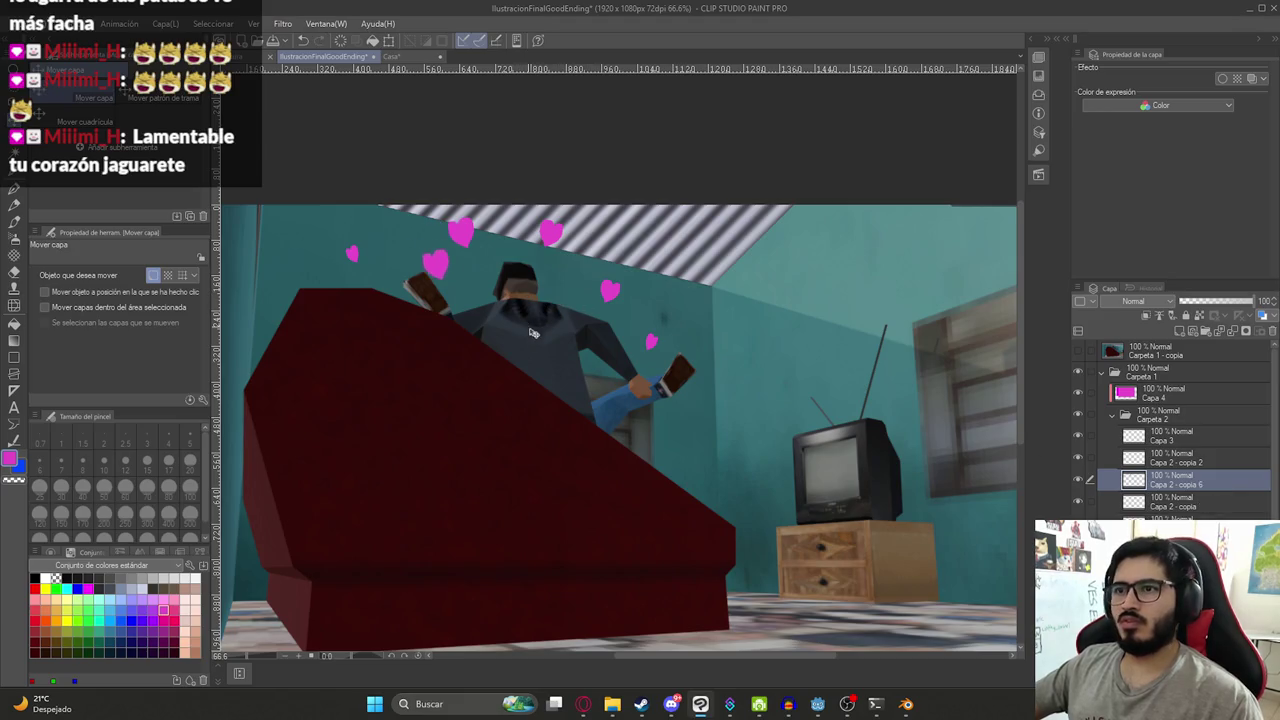
- Shrink the duplicate heart to a tiny size and step through the layers to Capa 3
{"action": "key", "text": "ctrl+t"}
{"action": "left_click_drag", "start_coordinate": [474, 296], "coordinate": [455, 279]}
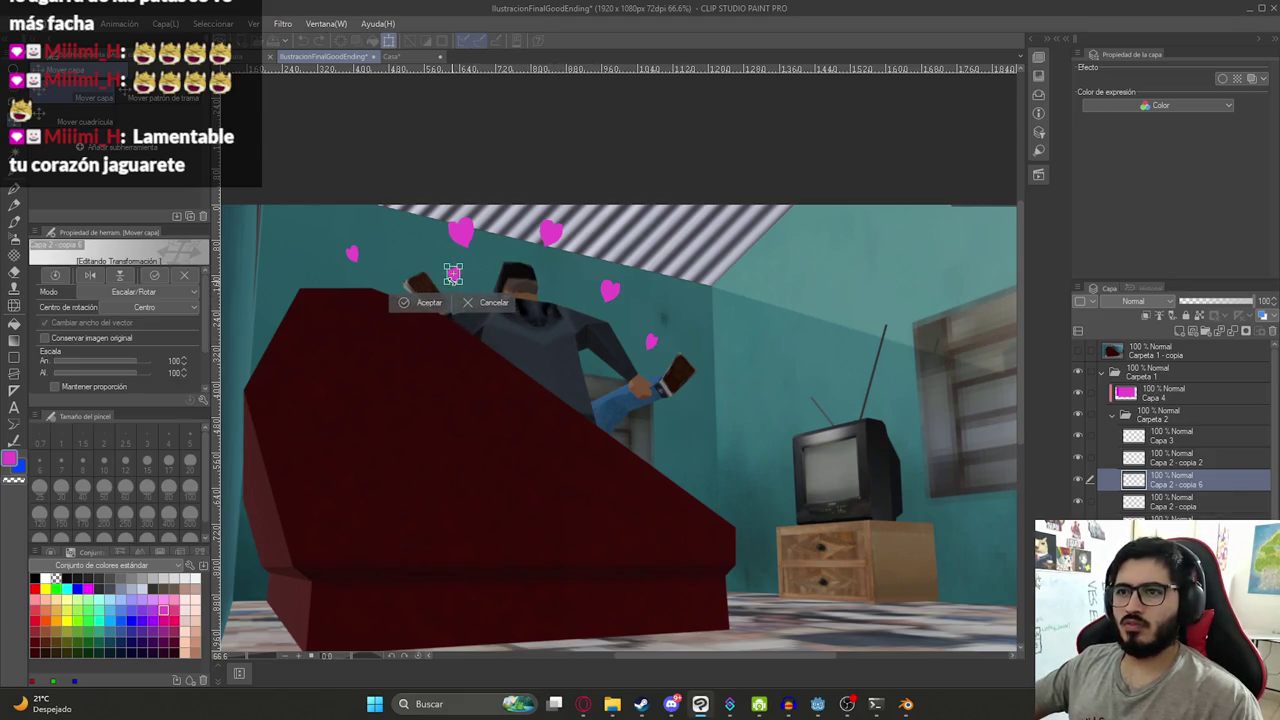
{"action": "key", "text": "Return"}
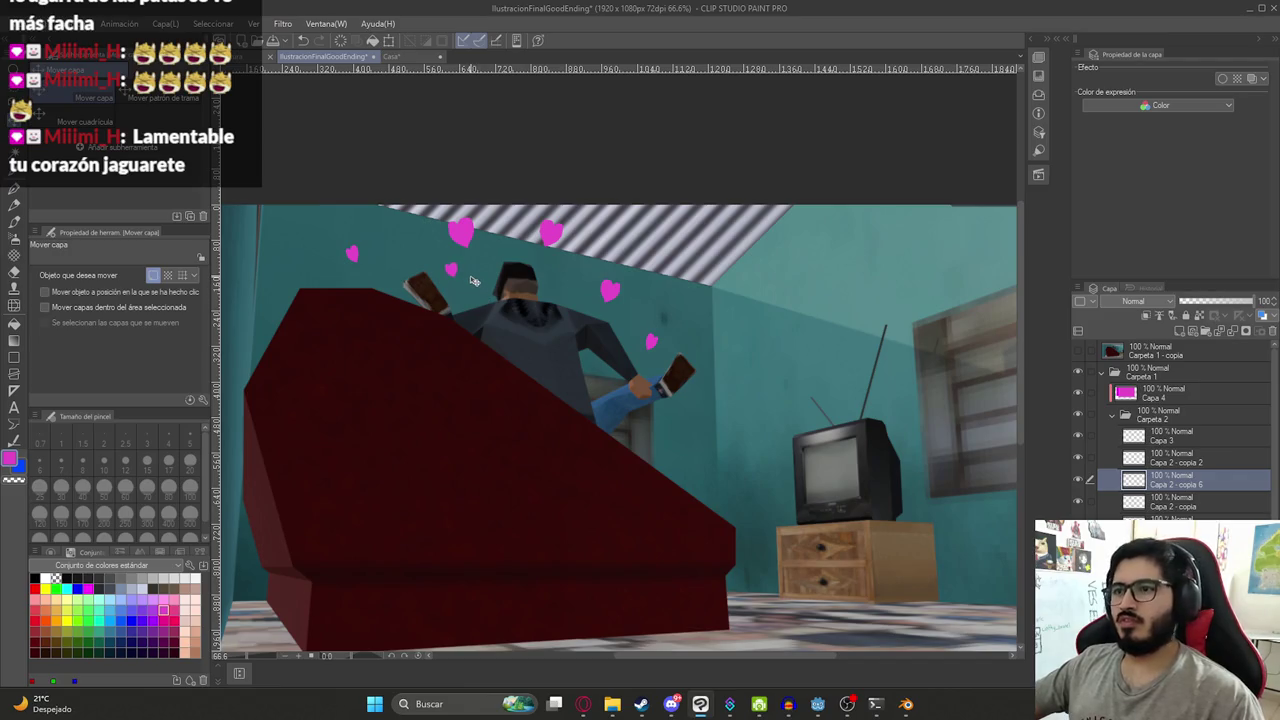
{"action": "key", "text": "alt+bracketright"}
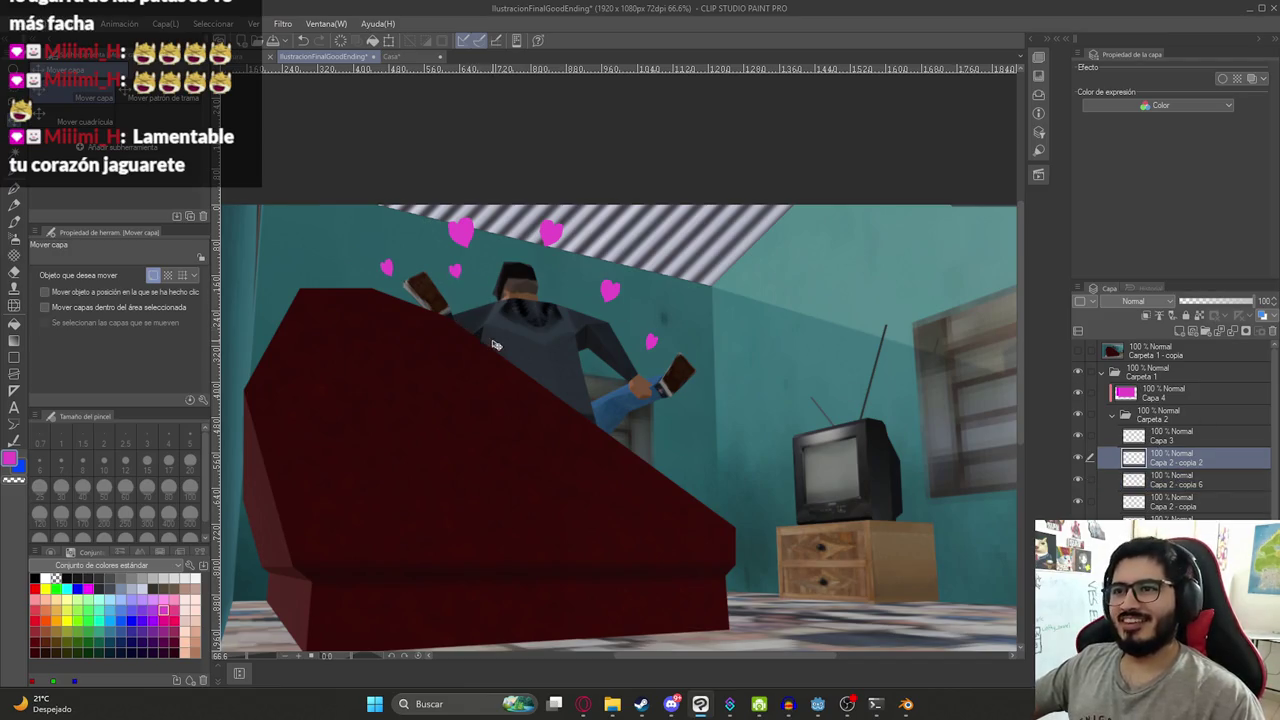
{"action": "key", "text": "p"}
{"action": "key", "text": "alt+bracketright"}
{"action": "key", "text": "alt+bracketright"}
{"action": "key", "text": "alt+bracketright"}
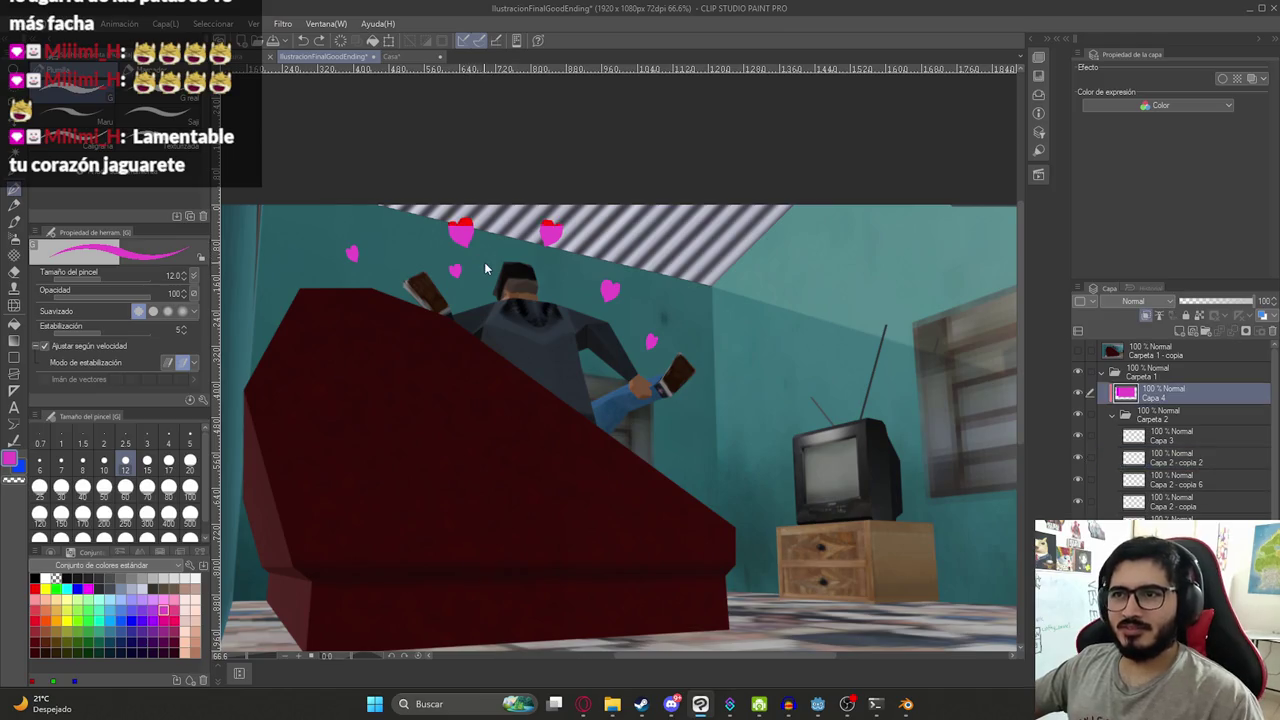
{"action": "key", "text": "alt+bracketleft"}
{"action": "key", "text": "alt+bracketleft"}
{"action": "key", "text": "alt+bracketleft"}
{"action": "key", "text": "alt+bracketright"}
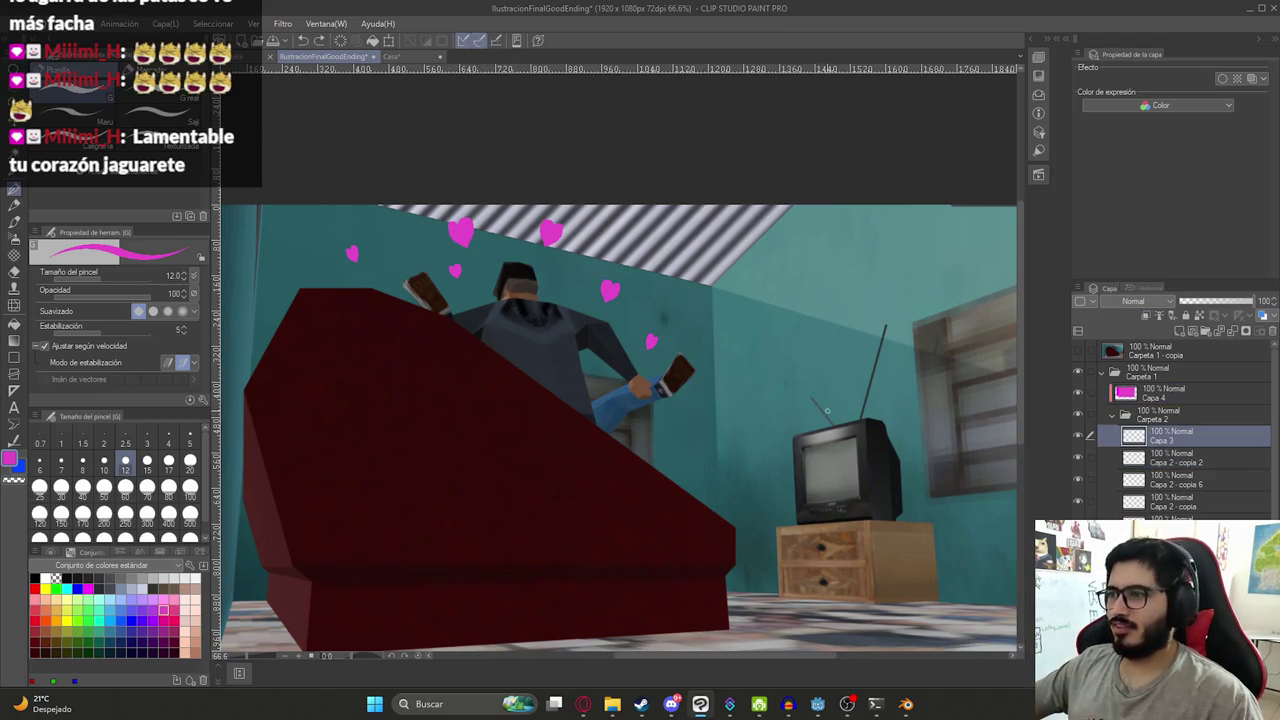
{"action": "key", "text": "k"}
- Move the Capa 2 - copia heart up toward the ceiling and collapse the layer folders
{"action": "left_click", "coordinate": [1170, 505]}
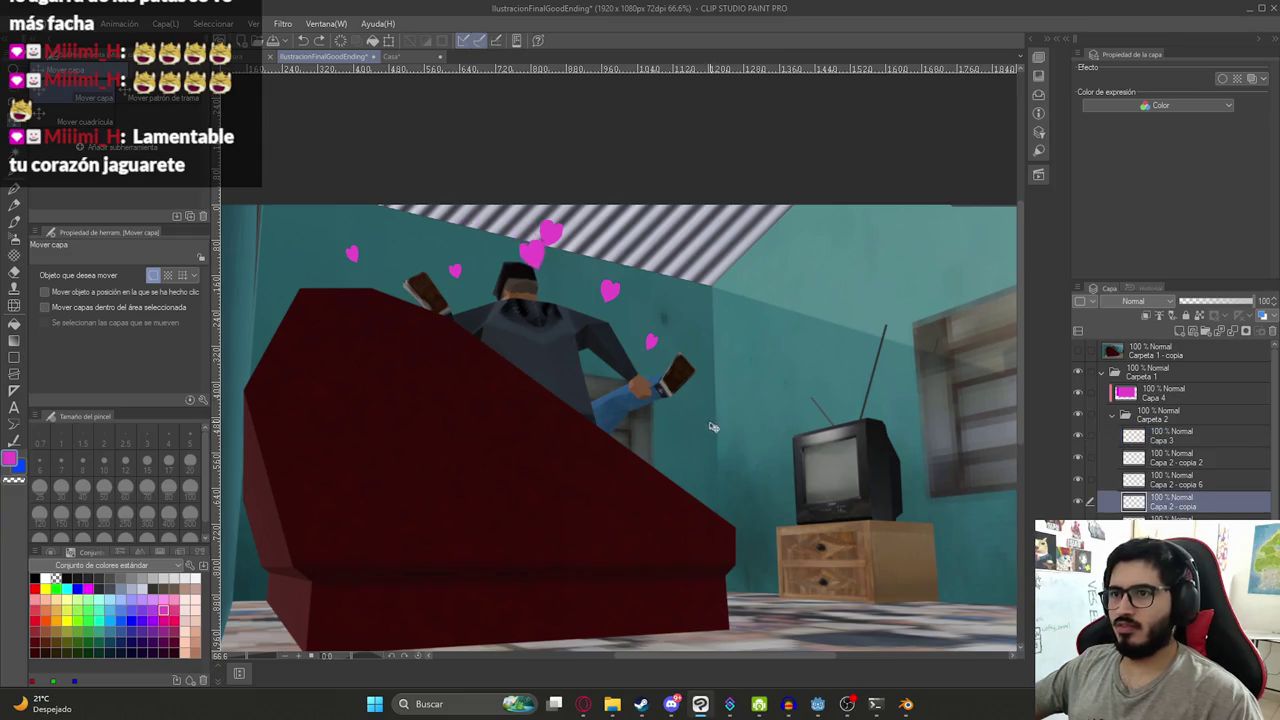
{"action": "key", "text": "ctrl+t"}
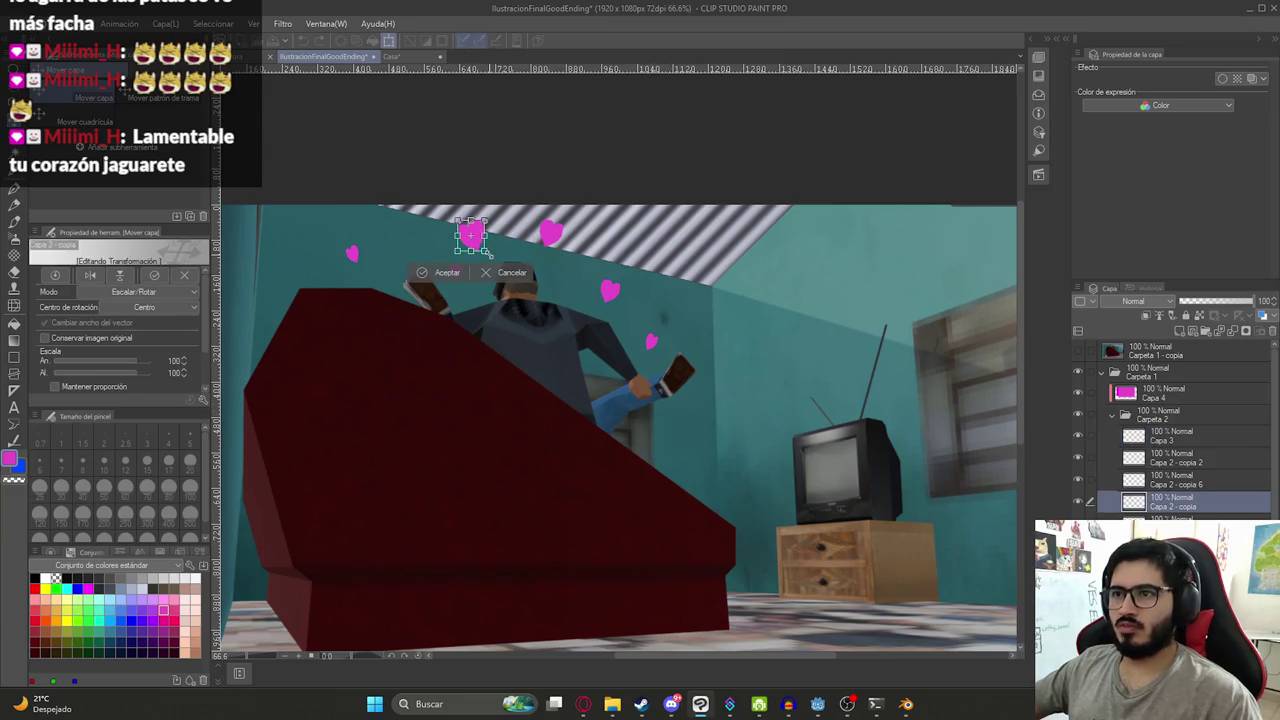
{"action": "key", "text": "Return"}
{"action": "mouse_move", "coordinate": [466, 230]}
{"action": "left_mouse_down"}
{"action": "mouse_move", "coordinate": [487, 217]}
{"action": "mouse_move", "coordinate": [472, 230]}
{"action": "left_mouse_up"}
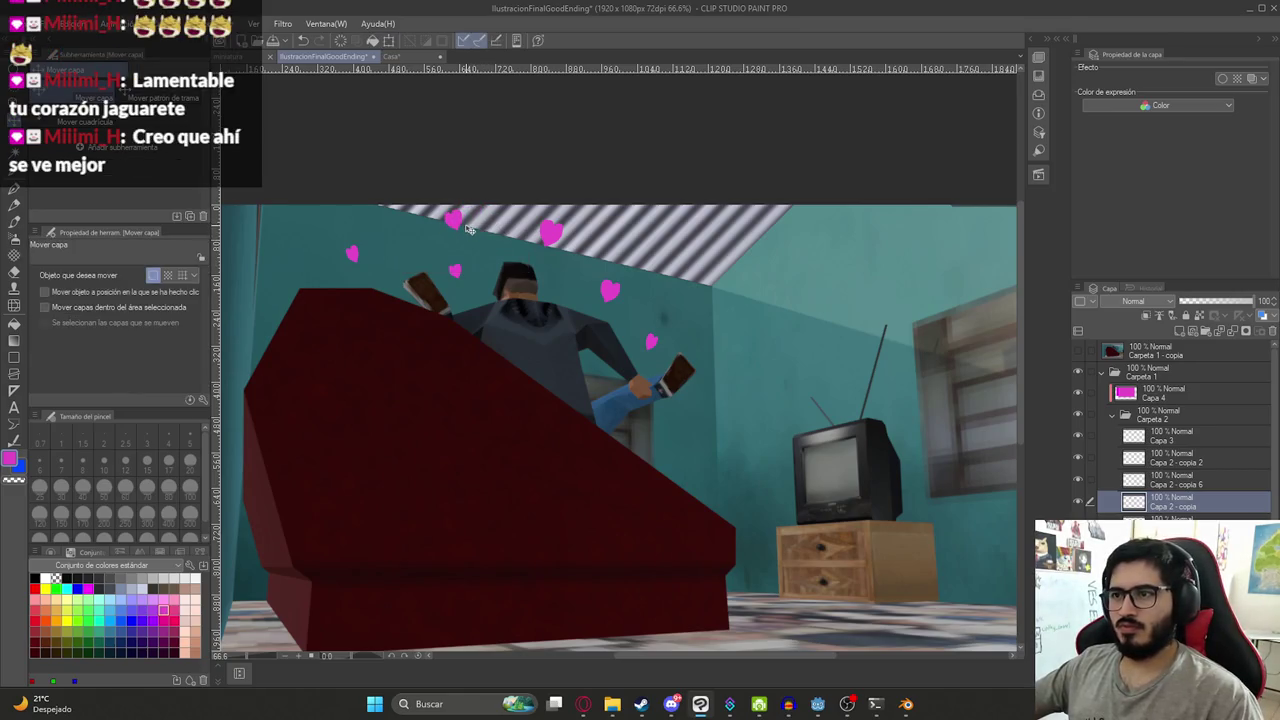
{"action": "scroll", "coordinate": [578, 359], "scroll_direction": "down", "scroll_amount": 2}
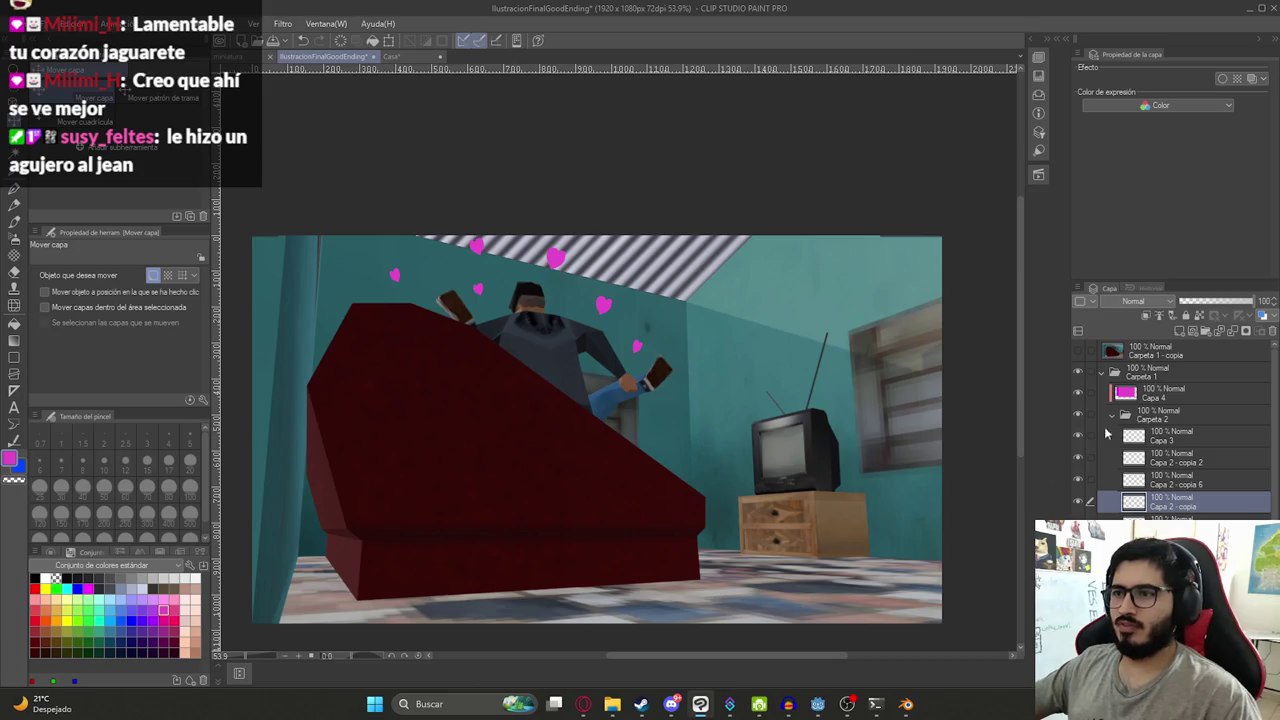
{"action": "left_click", "coordinate": [1146, 376]}
- Merge the duplicated artwork folder into one layer and apply Mosaic with cell size 7
{"action": "left_click", "coordinate": [1101, 372]}
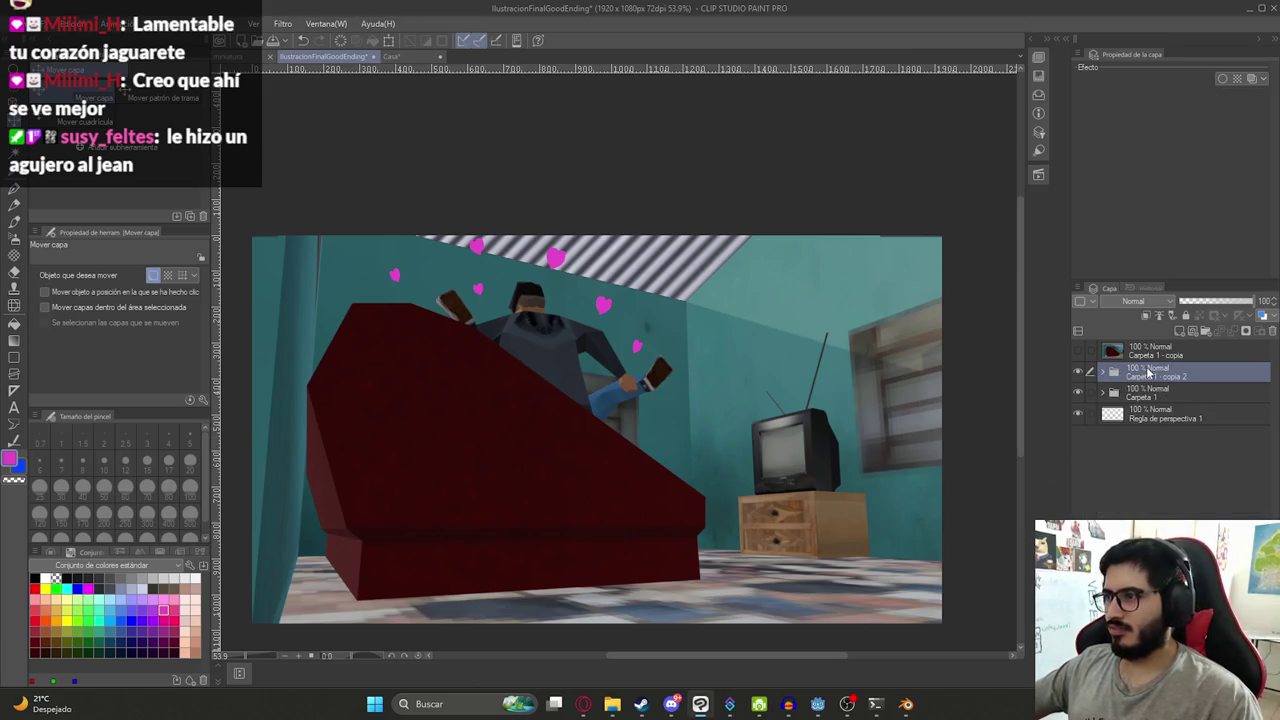
{"action": "right_click", "coordinate": [1150, 376]}
{"action": "left_click", "coordinate": [1203, 311]}
{"action": "left_click", "coordinate": [283, 23]}
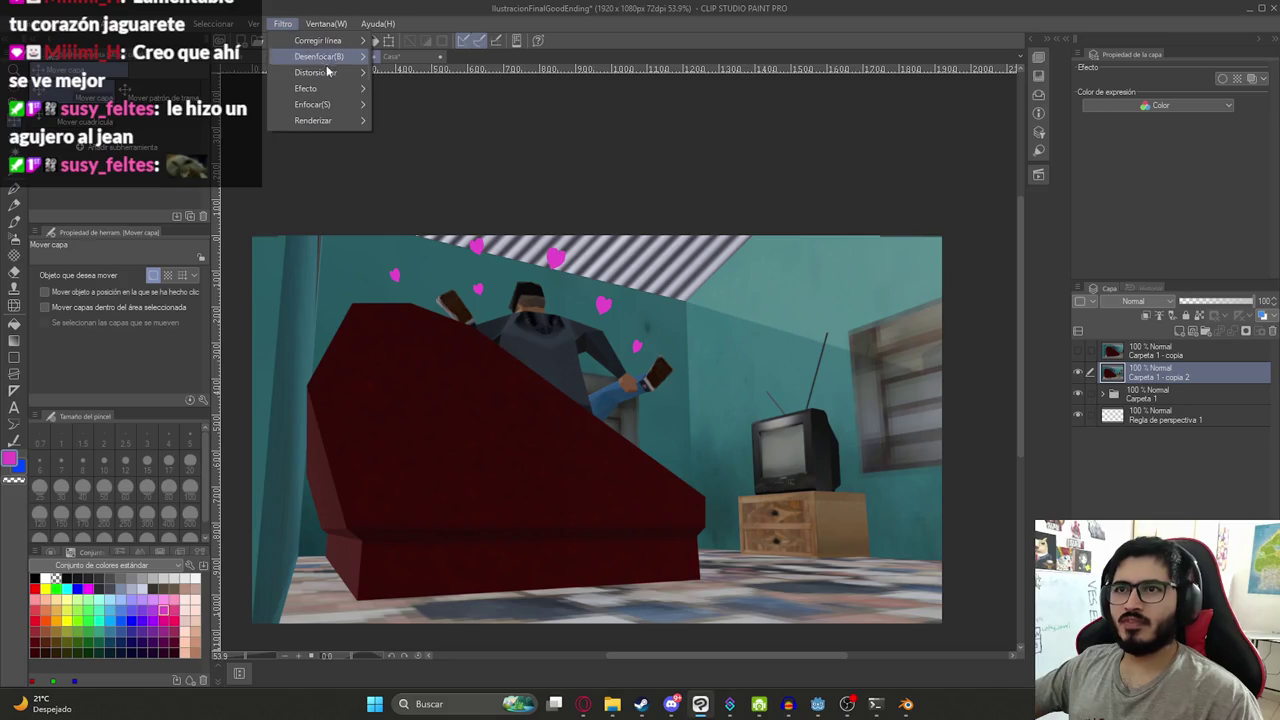
{"action": "left_click", "coordinate": [414, 106]}
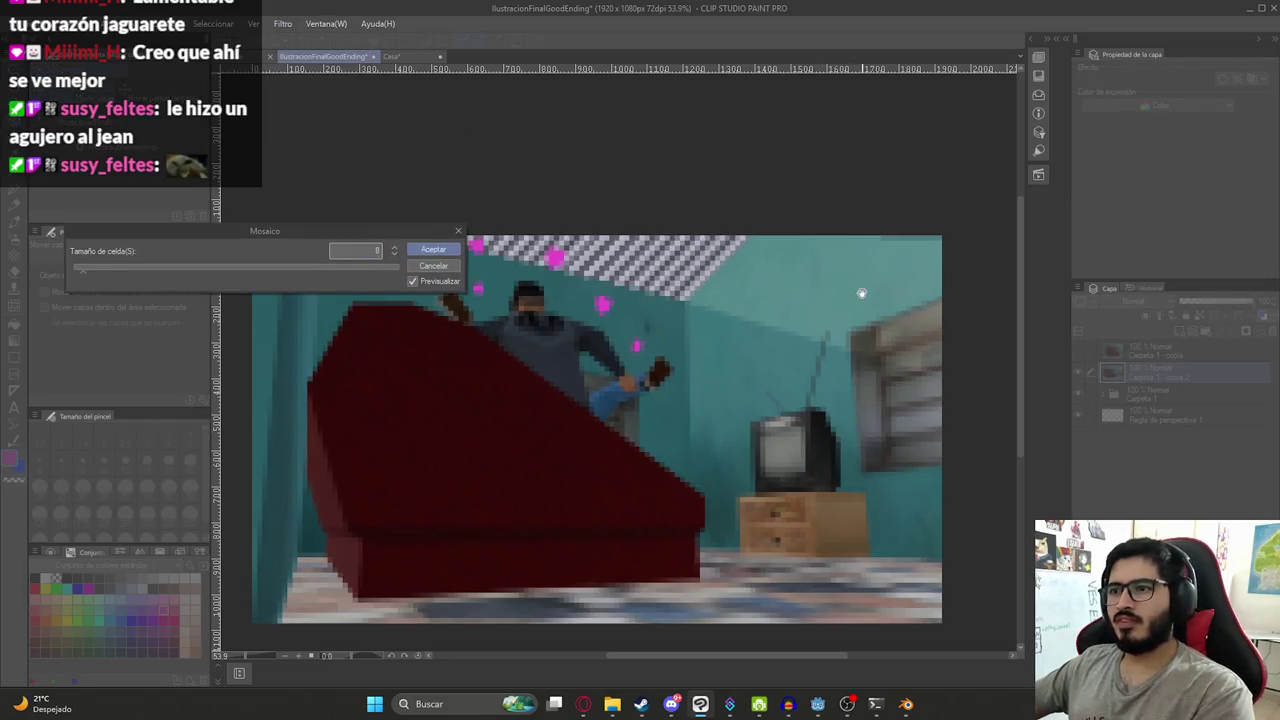
{"action": "scroll", "coordinate": [554, 330], "scroll_direction": "up", "scroll_amount": 2}
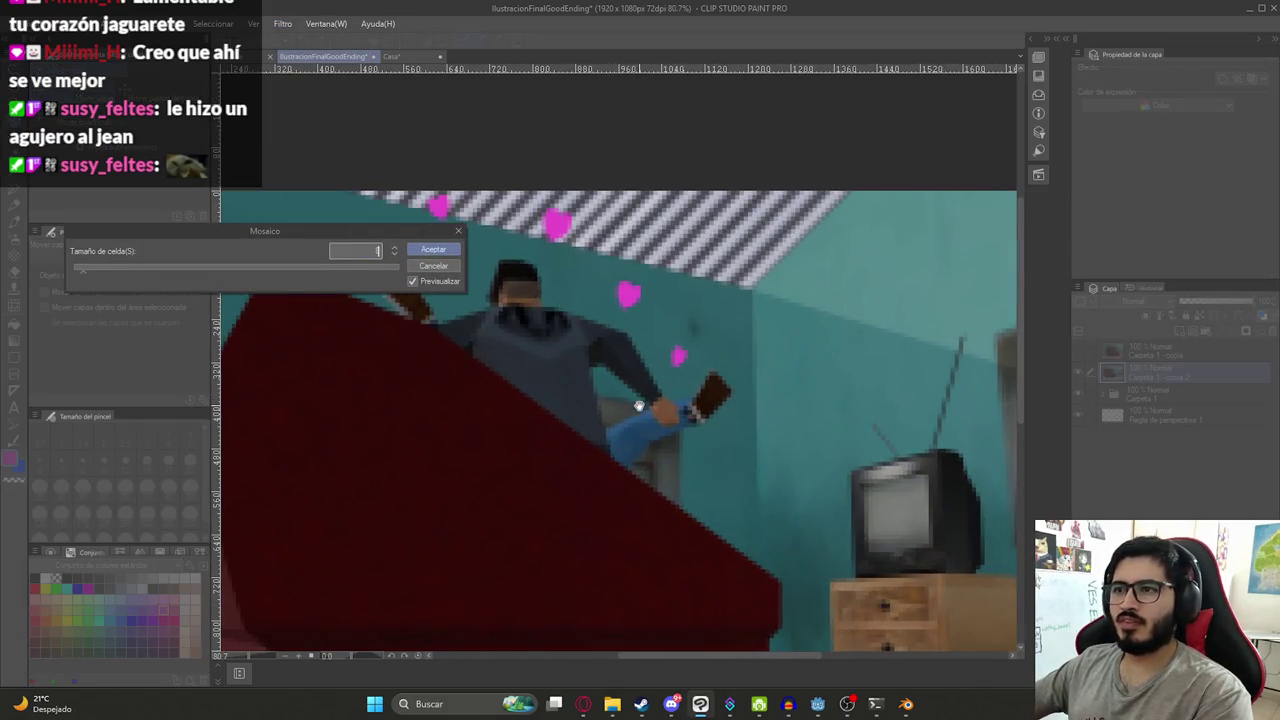
{"action": "key", "text": "Down"}
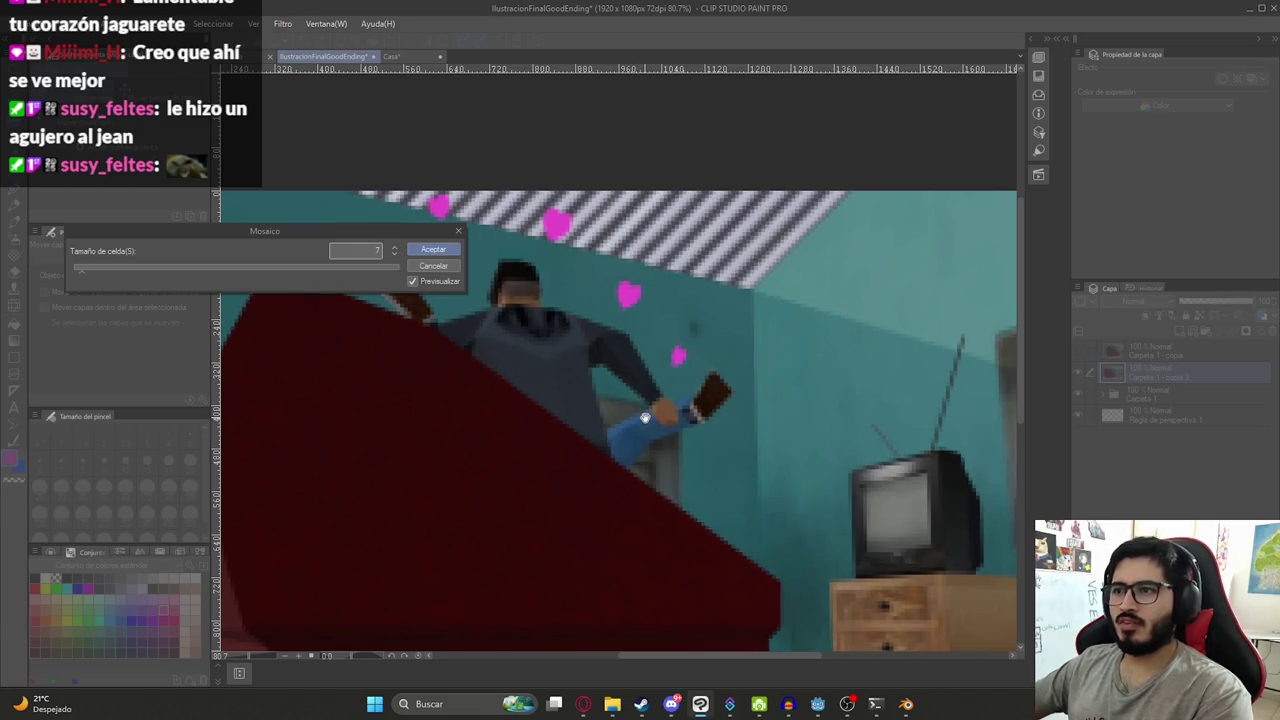
{"action": "key", "text": "Return"}
- Paste a duplicate of the pixelated scene layer before retouching
{"action": "scroll", "coordinate": [685, 385], "scroll_direction": "down", "scroll_amount": 3}
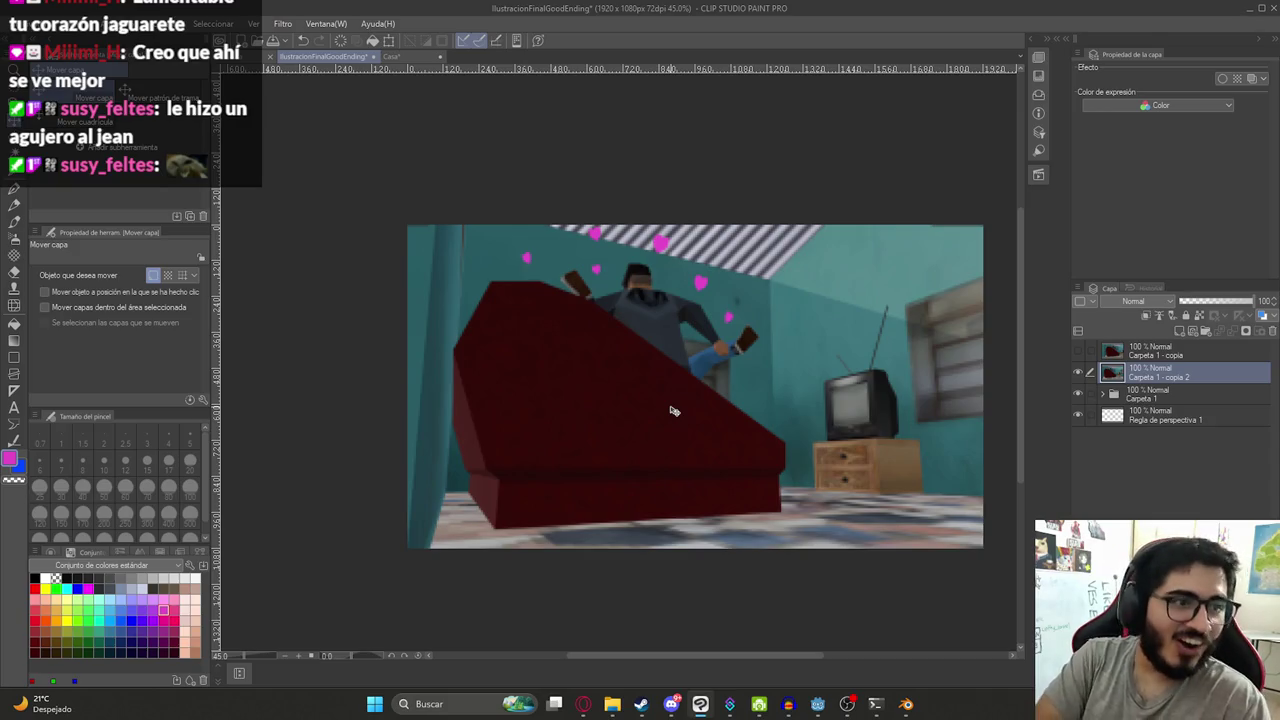
{"action": "scroll", "coordinate": [703, 201], "scroll_direction": "up", "scroll_amount": 2}
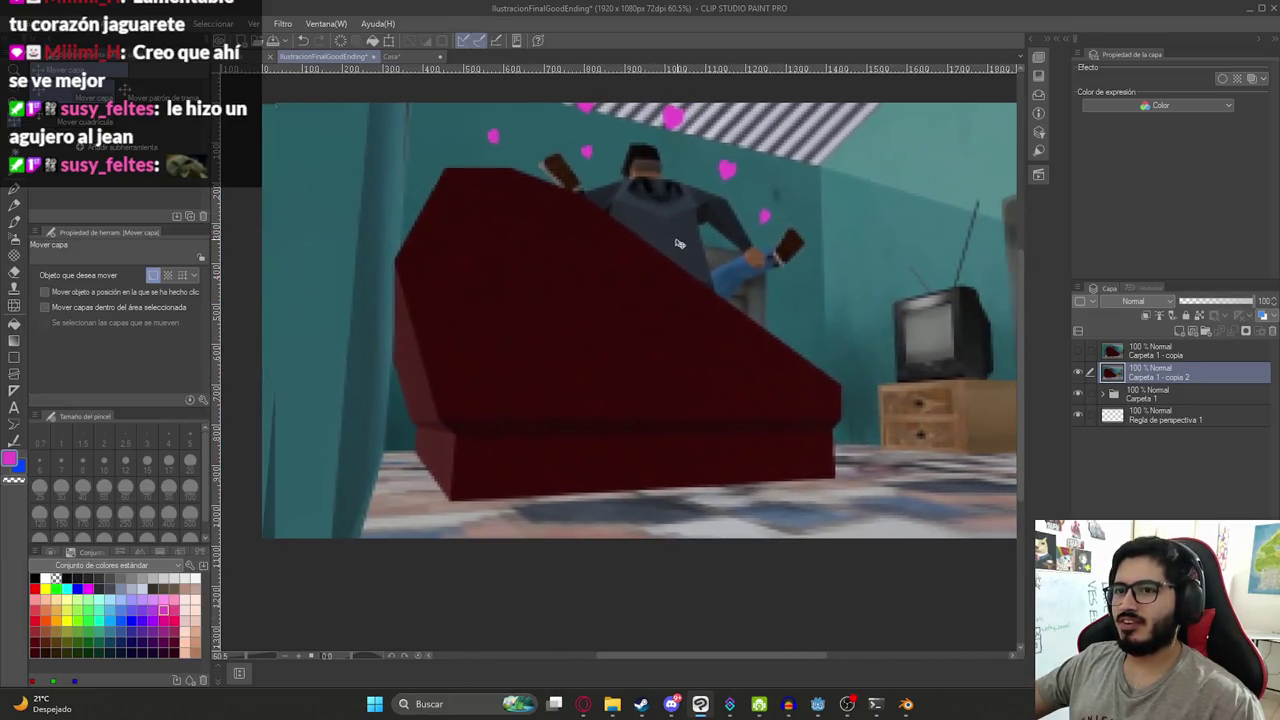
{"action": "scroll", "coordinate": [665, 244], "scroll_direction": "down", "scroll_amount": 1}
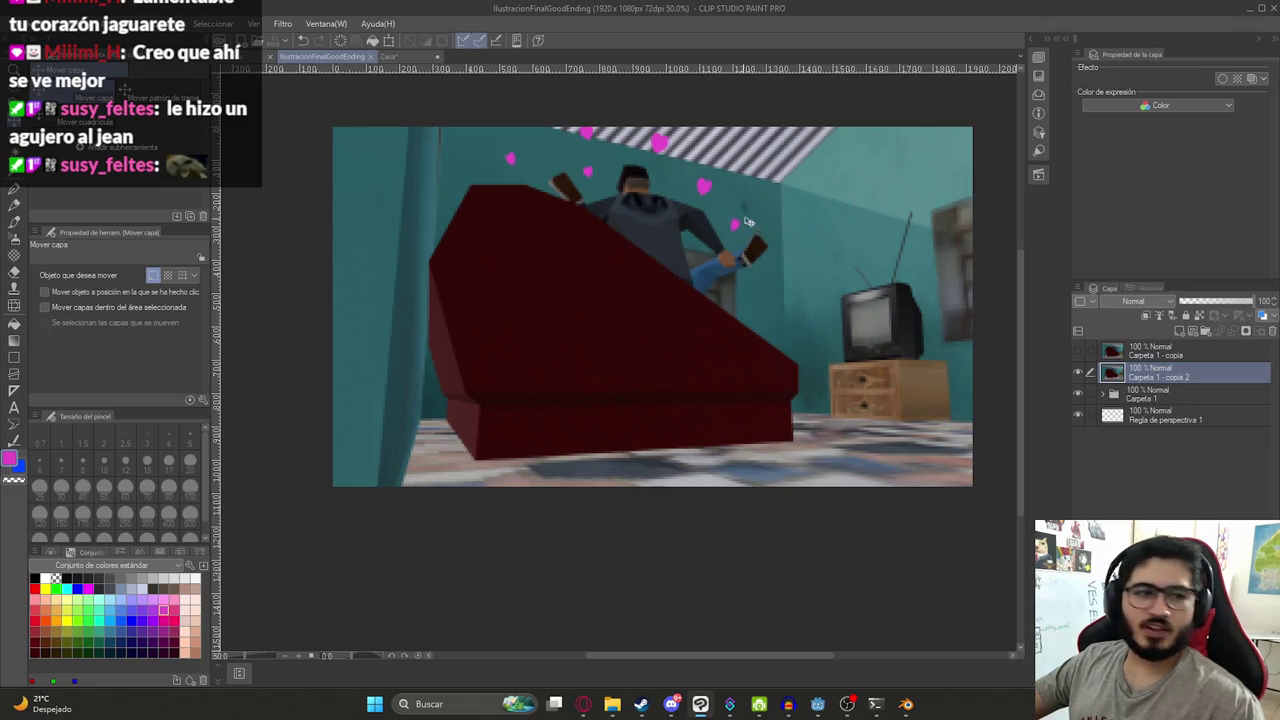
{"action": "scroll", "coordinate": [866, 230], "scroll_direction": "up", "scroll_amount": 2}
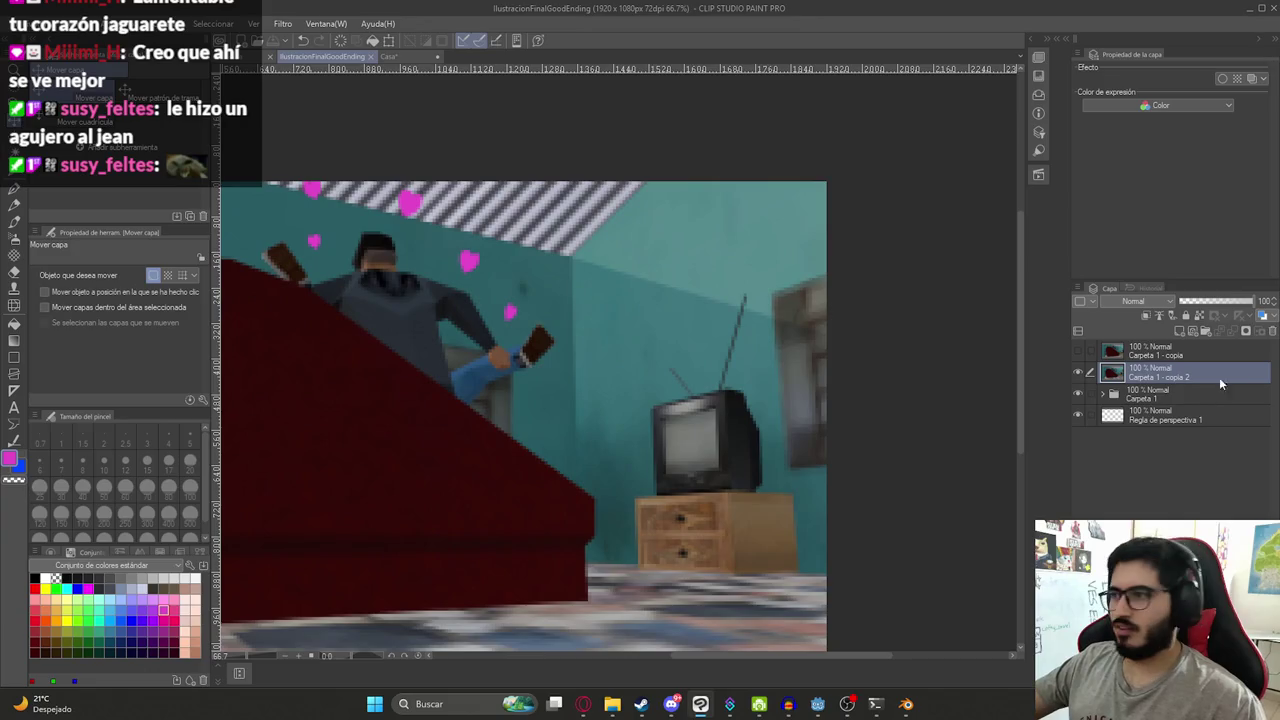
{"action": "key", "text": "ctrl+v"}
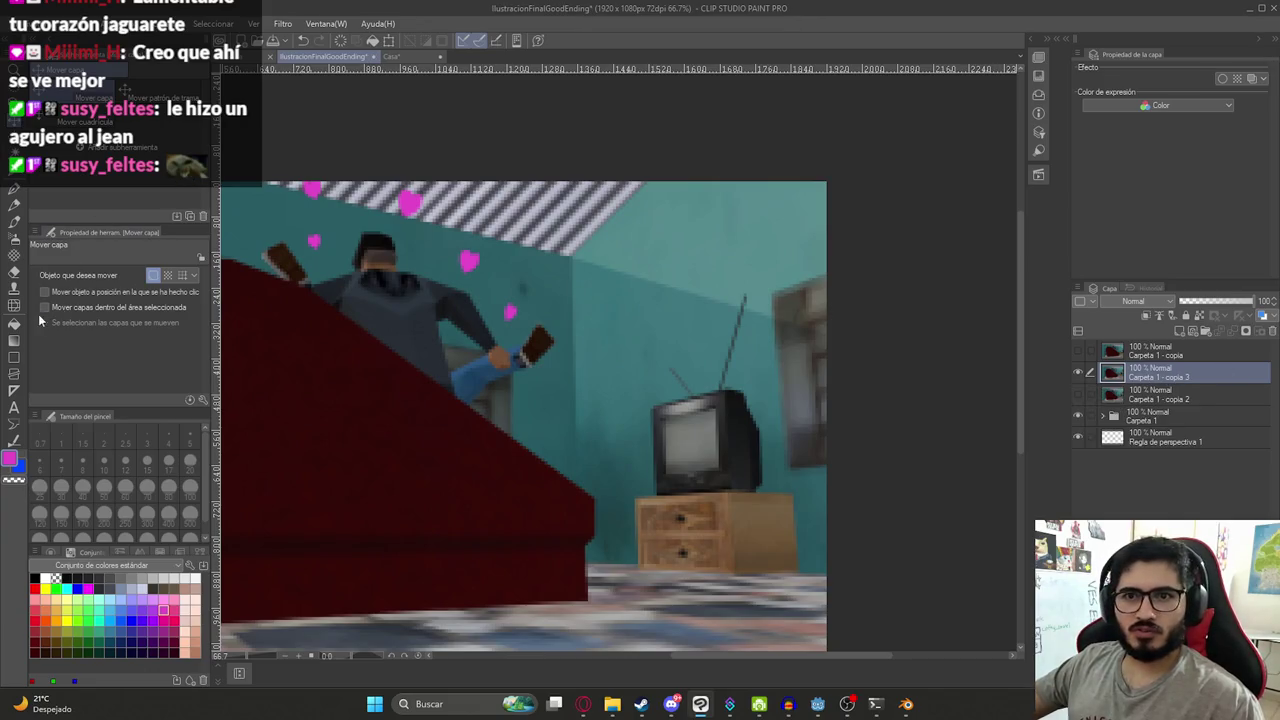
- Clone-stamp at size 50 over the teal wall shadow along the ceiling edge and upper wall
{"action": "left_click", "coordinate": [14, 288]}
{"action": "left_click", "coordinate": [104, 487]}
{"action": "scroll", "coordinate": [692, 265], "scroll_direction": "up", "scroll_amount": 3}
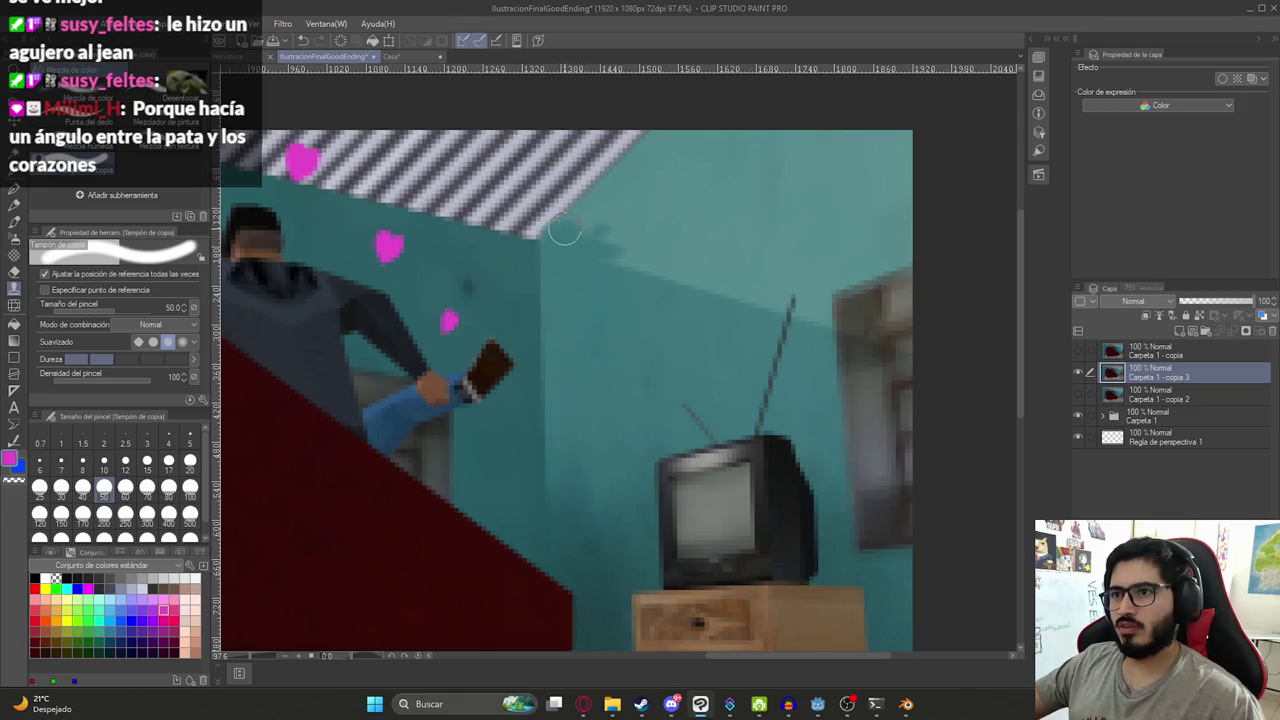
{"action": "left_click_drag", "start_coordinate": [591, 236], "coordinate": [657, 260]}
{"action": "mouse_move", "coordinate": [751, 302]}
{"action": "left_mouse_down"}
{"action": "mouse_move", "coordinate": [681, 284]}
{"action": "mouse_move", "coordinate": [655, 240]}
{"action": "mouse_move", "coordinate": [608, 249]}
{"action": "mouse_move", "coordinate": [550, 234]}
{"action": "left_mouse_up"}
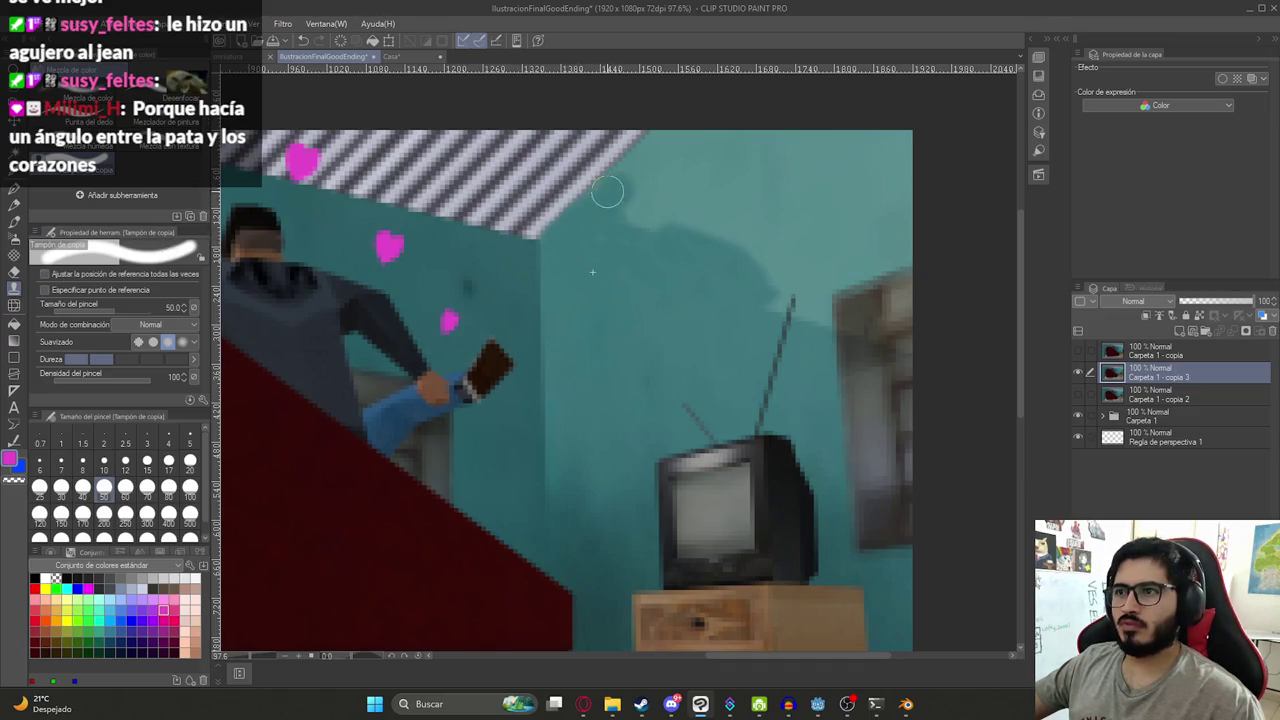
{"action": "left_click_drag", "start_coordinate": [644, 219], "coordinate": [624, 187]}
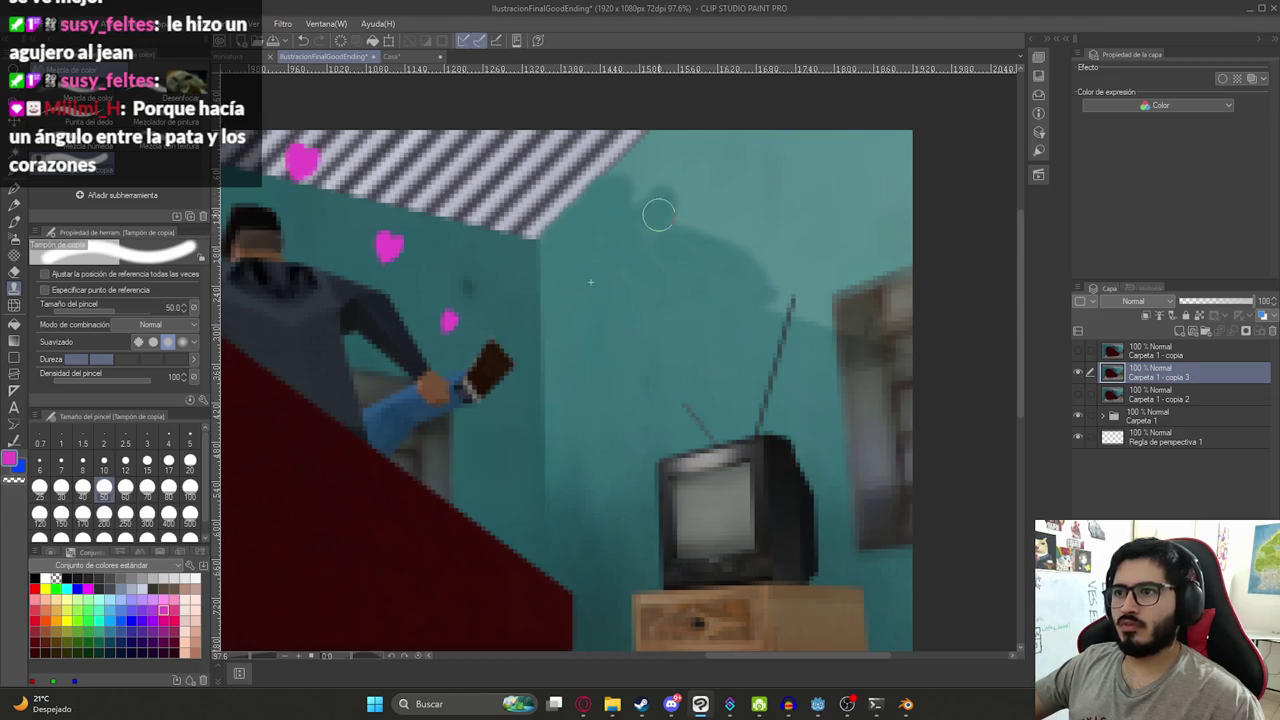
{"action": "mouse_move", "coordinate": [665, 135]}
{"action": "left_mouse_down"}
{"action": "mouse_move", "coordinate": [773, 268]}
{"action": "mouse_move", "coordinate": [769, 300]}
{"action": "left_mouse_up"}
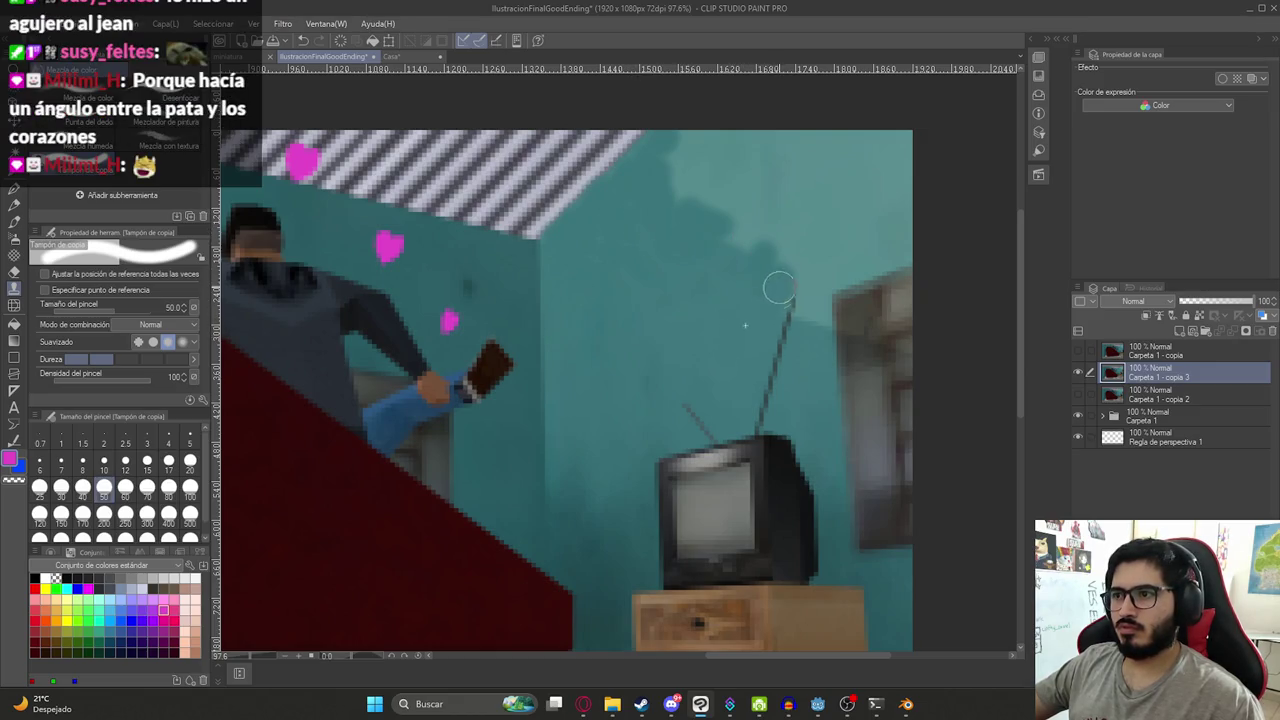
{"action": "mouse_move", "coordinate": [740, 238]}
{"action": "left_mouse_down"}
{"action": "mouse_move", "coordinate": [775, 235]}
{"action": "mouse_move", "coordinate": [653, 178]}
{"action": "left_mouse_up"}
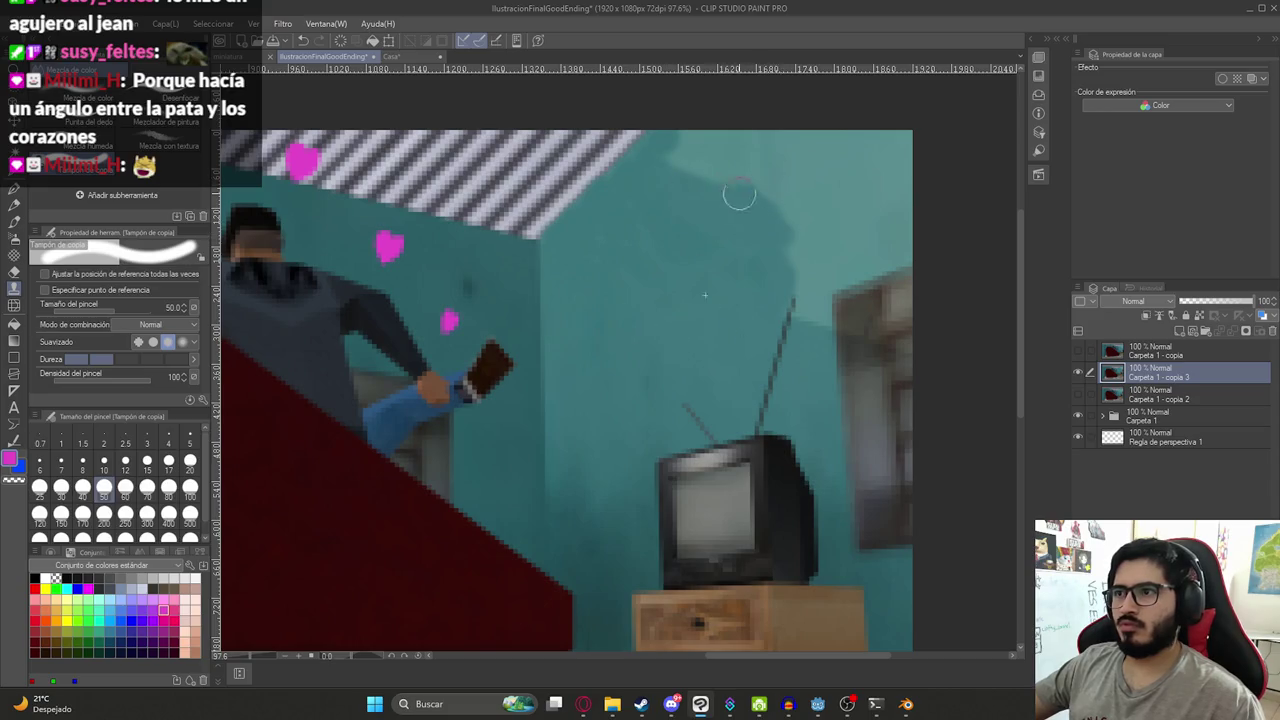
{"action": "left_click_drag", "start_coordinate": [750, 205], "coordinate": [684, 141]}
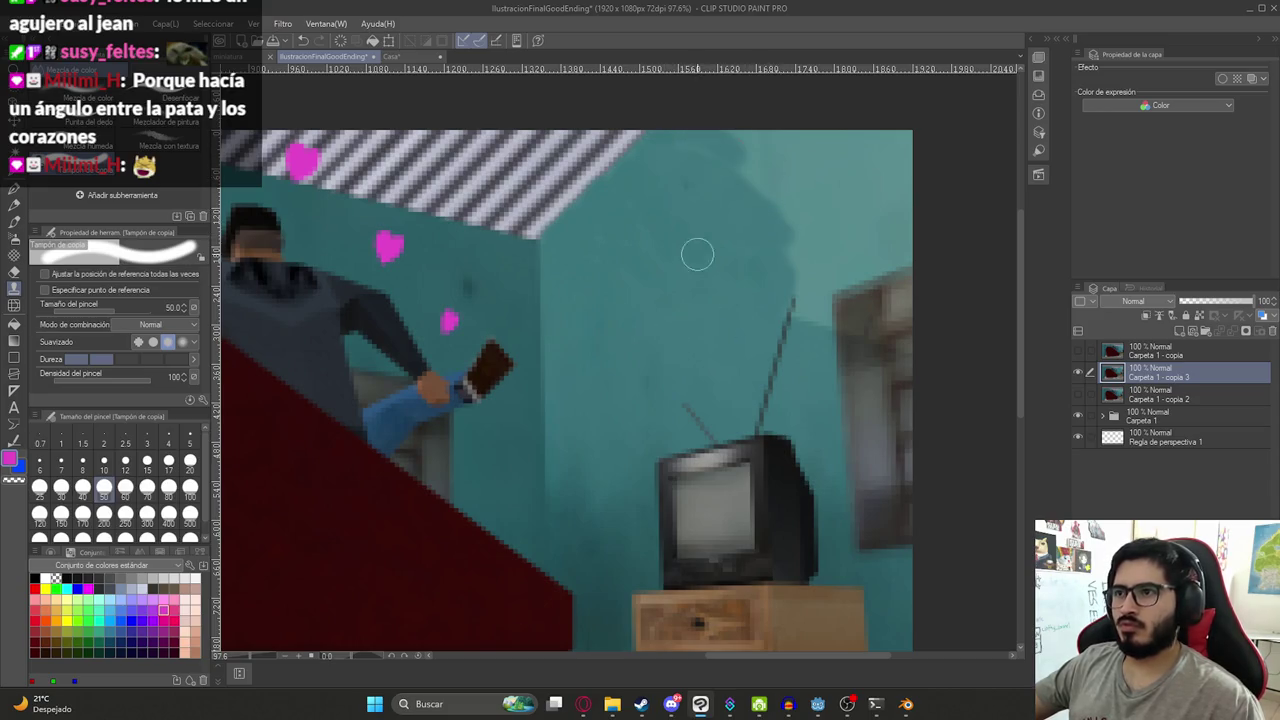
{"action": "scroll", "coordinate": [694, 244], "scroll_direction": "down", "scroll_amount": 3}
- Delete the Carpeta 1 - copia 3 layer and expand the Carpeta 1 folder
{"action": "right_click", "coordinate": [1165, 373]}
{"action": "left_click", "coordinate": [1162, 139]}
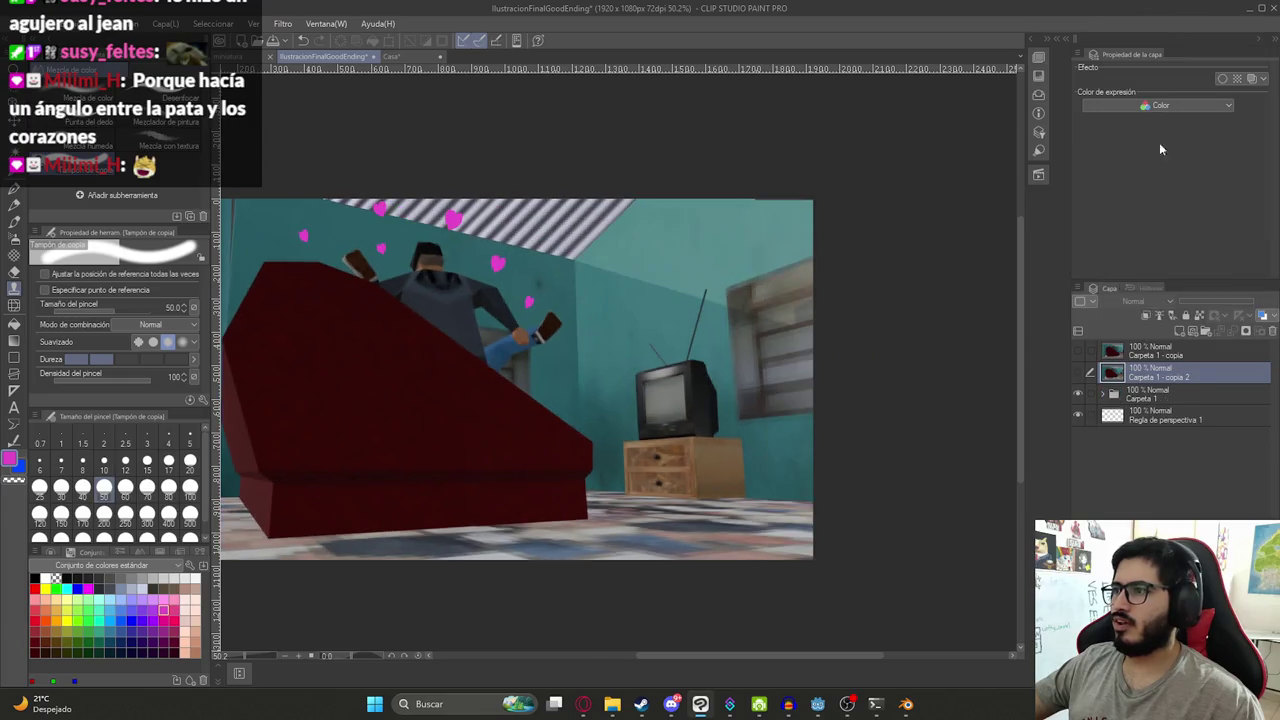
{"action": "left_click", "coordinate": [1103, 396]}
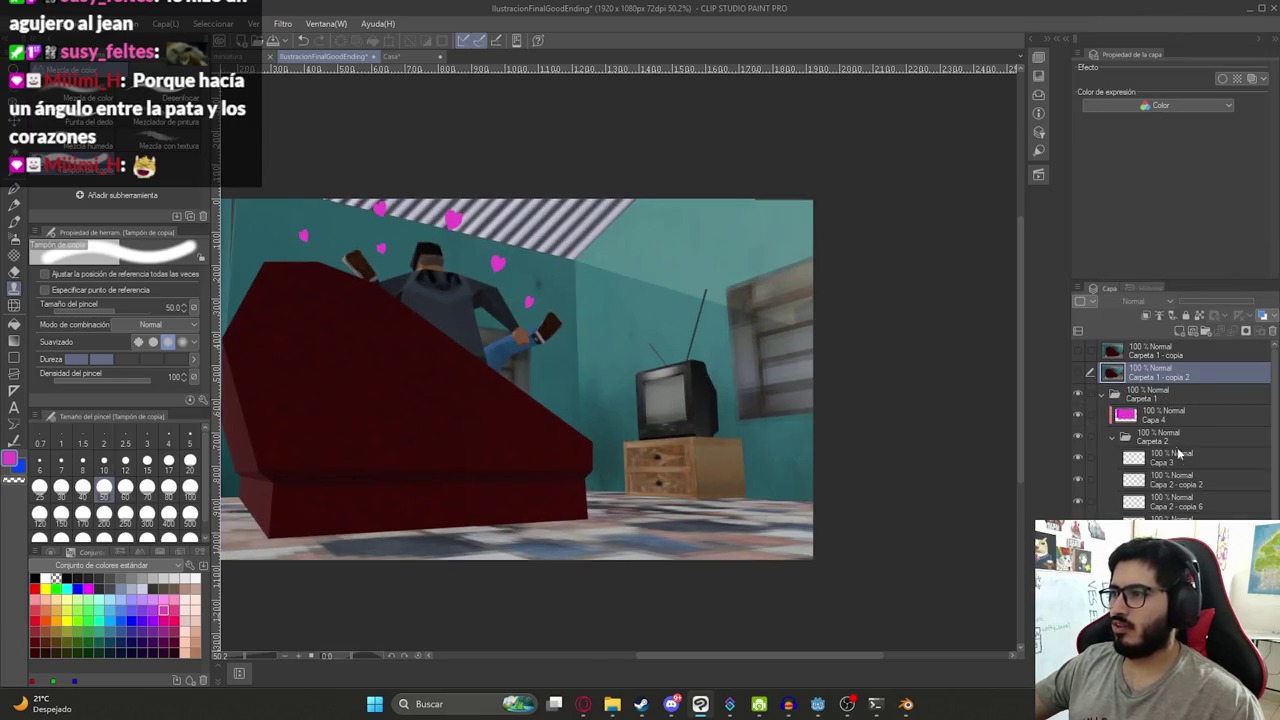
- Clone-retouch the wall corner near the TV, then set the brush size to 70
{"action": "scroll", "coordinate": [1170, 488], "scroll_direction": "down", "scroll_amount": 1}
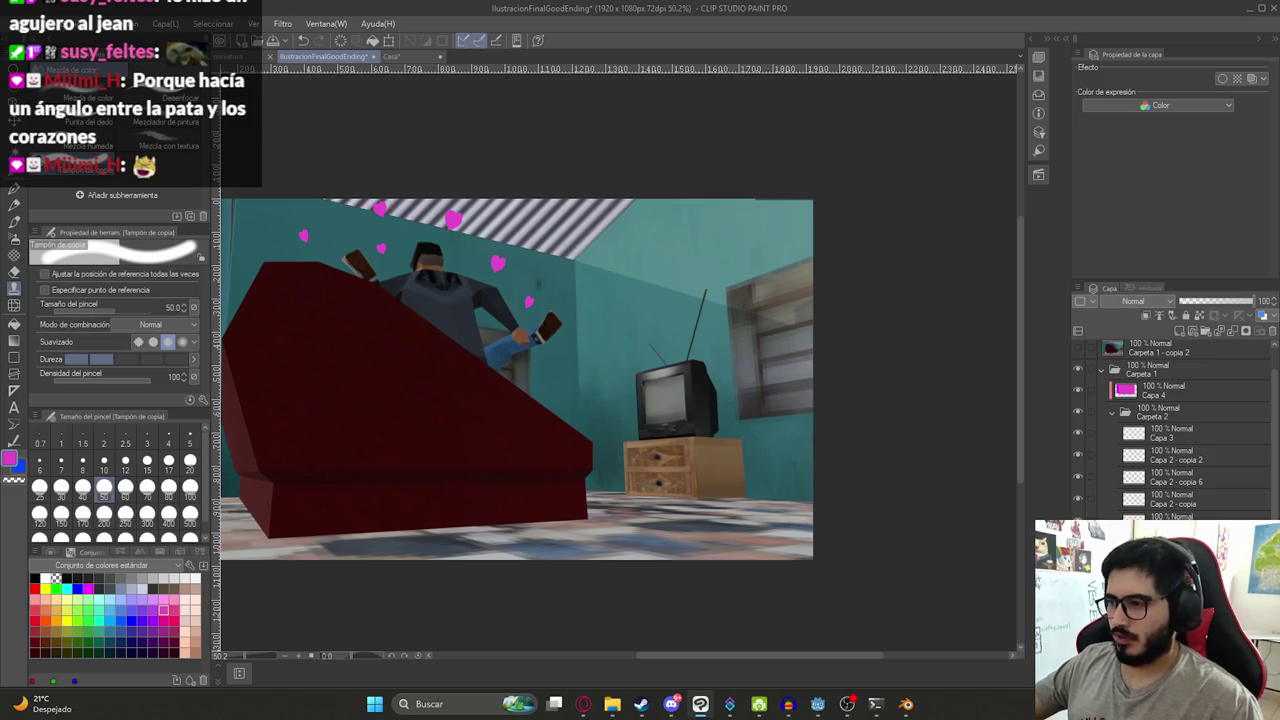
{"action": "left_click_drag", "start_coordinate": [741, 185], "coordinate": [757, 263]}
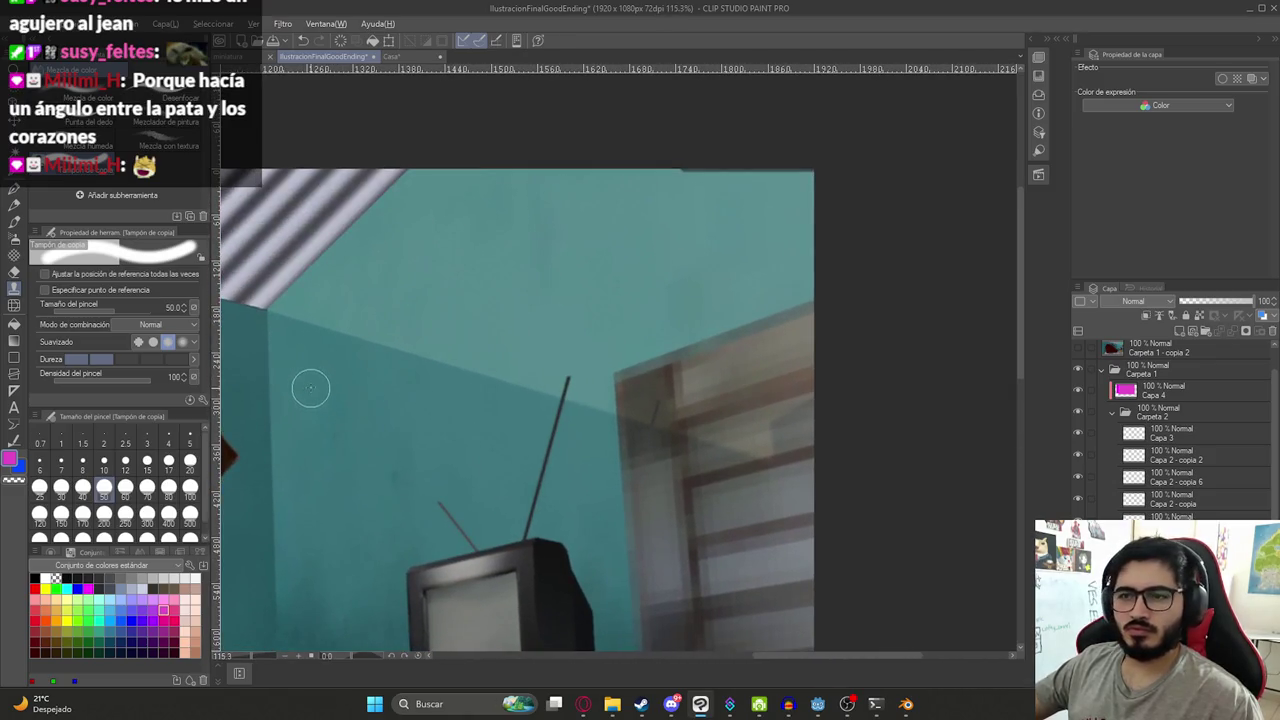
{"action": "mouse_move", "coordinate": [298, 307]}
{"action": "left_mouse_down"}
{"action": "mouse_move", "coordinate": [334, 277]}
{"action": "mouse_move", "coordinate": [305, 275]}
{"action": "mouse_move", "coordinate": [360, 240]}
{"action": "mouse_move", "coordinate": [414, 177]}
{"action": "mouse_move", "coordinate": [365, 231]}
{"action": "mouse_move", "coordinate": [418, 195]}
{"action": "left_mouse_up"}
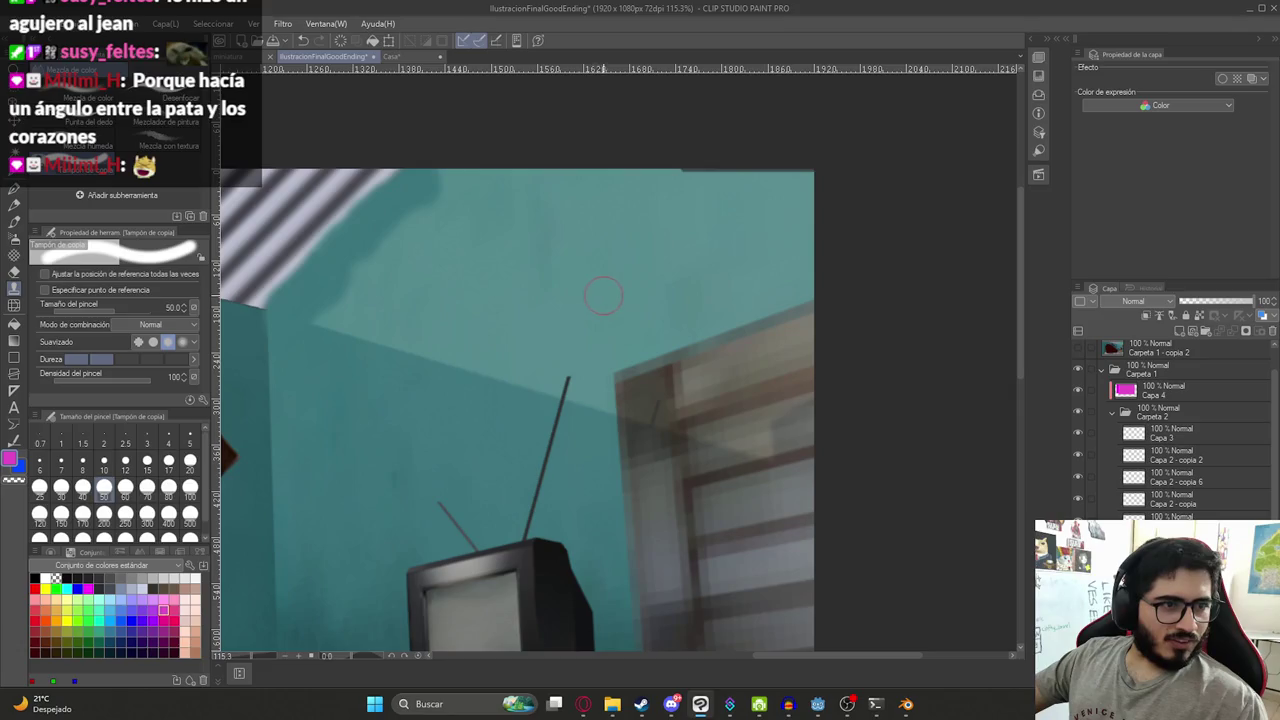
{"action": "scroll", "coordinate": [640, 360], "scroll_direction": "down", "scroll_amount": 5}
{"action": "scroll", "coordinate": [663, 386], "scroll_direction": "up", "scroll_amount": 2}
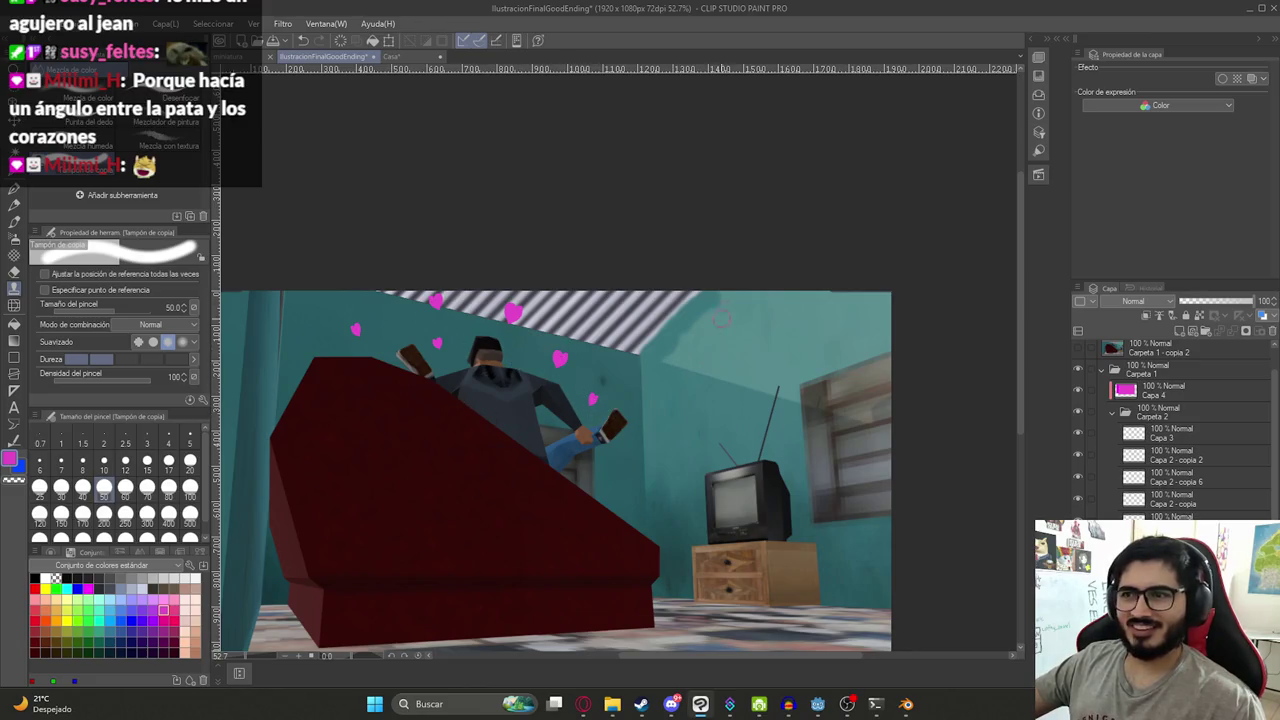
{"action": "scroll", "coordinate": [680, 340], "scroll_direction": "up", "scroll_amount": 5}
{"action": "left_click", "coordinate": [147, 487]}
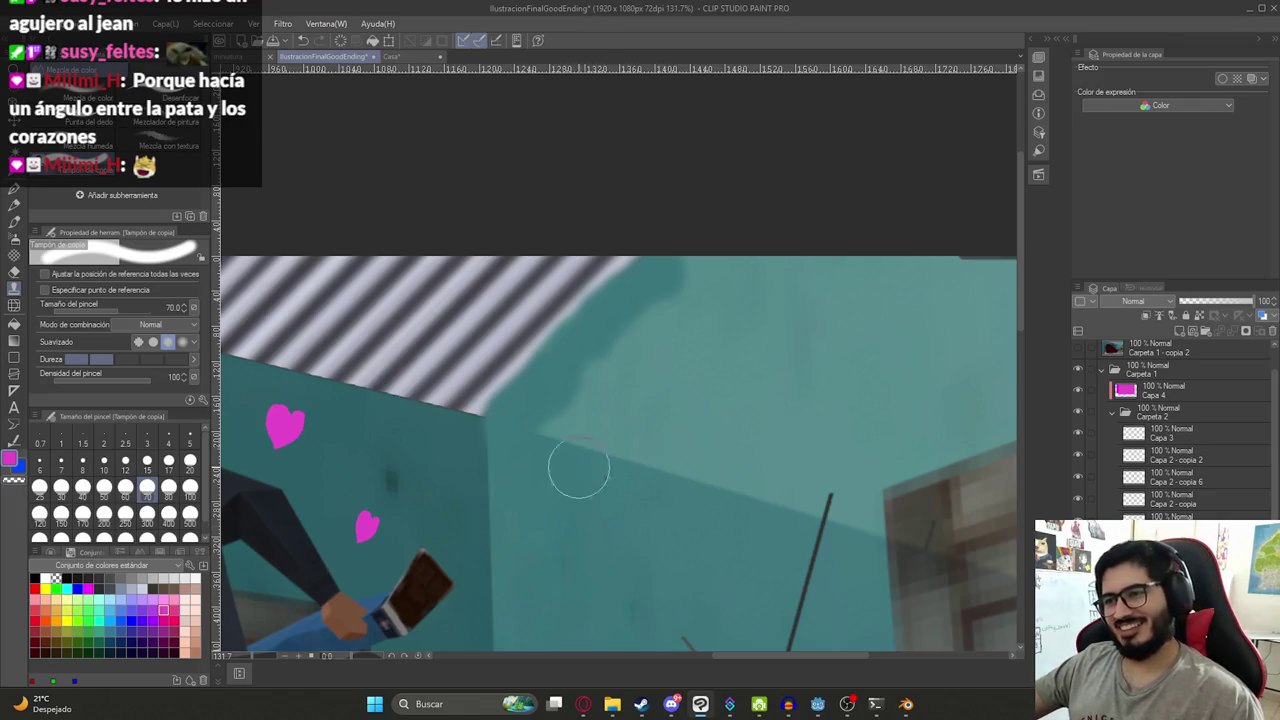
- Clone teal wall texture over the light cloudy patch and along the ceiling edge at size 70
{"action": "mouse_move", "coordinate": [598, 414]}
{"action": "left_mouse_down"}
{"action": "mouse_move", "coordinate": [771, 491]}
{"action": "mouse_move", "coordinate": [643, 456]}
{"action": "mouse_move", "coordinate": [626, 394]}
{"action": "mouse_move", "coordinate": [669, 351]}
{"action": "mouse_move", "coordinate": [700, 363]}
{"action": "mouse_move", "coordinate": [717, 331]}
{"action": "mouse_move", "coordinate": [686, 280]}
{"action": "mouse_move", "coordinate": [697, 349]}
{"action": "mouse_move", "coordinate": [749, 370]}
{"action": "mouse_move", "coordinate": [760, 443]}
{"action": "mouse_move", "coordinate": [771, 263]}
{"action": "mouse_move", "coordinate": [812, 358]}
{"action": "left_mouse_up"}
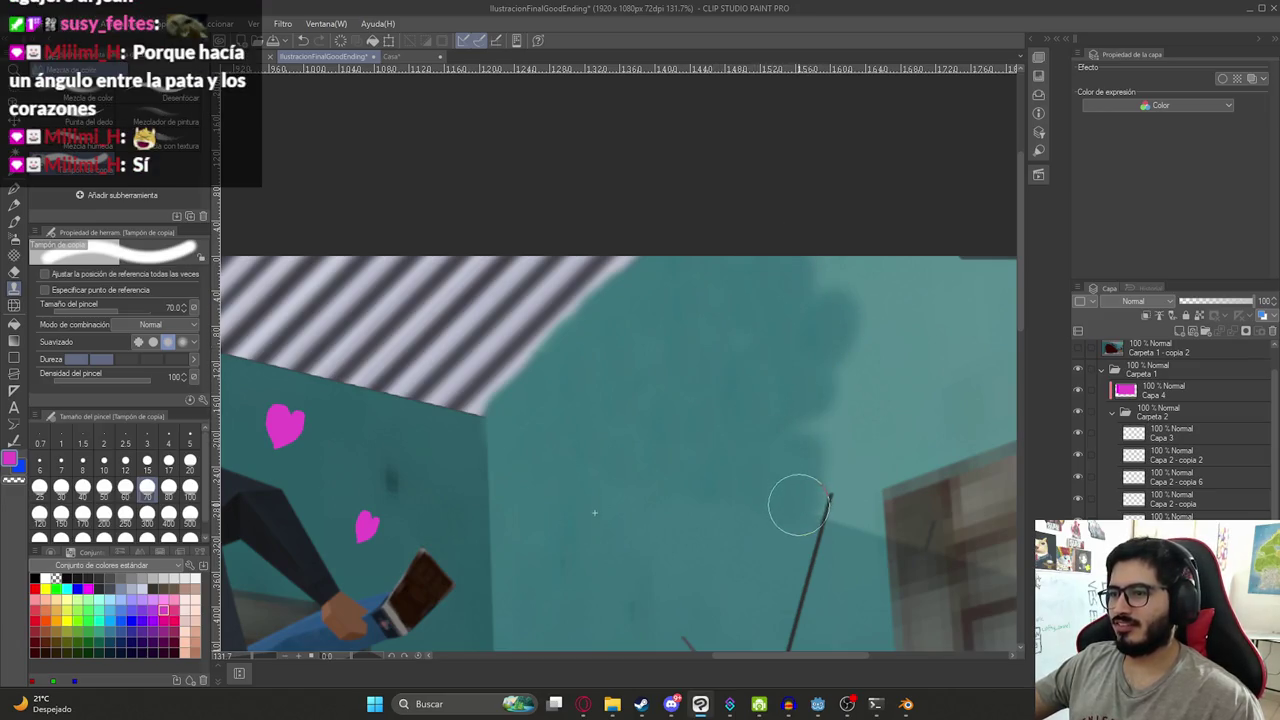
{"action": "left_click_drag", "start_coordinate": [843, 480], "coordinate": [698, 420]}
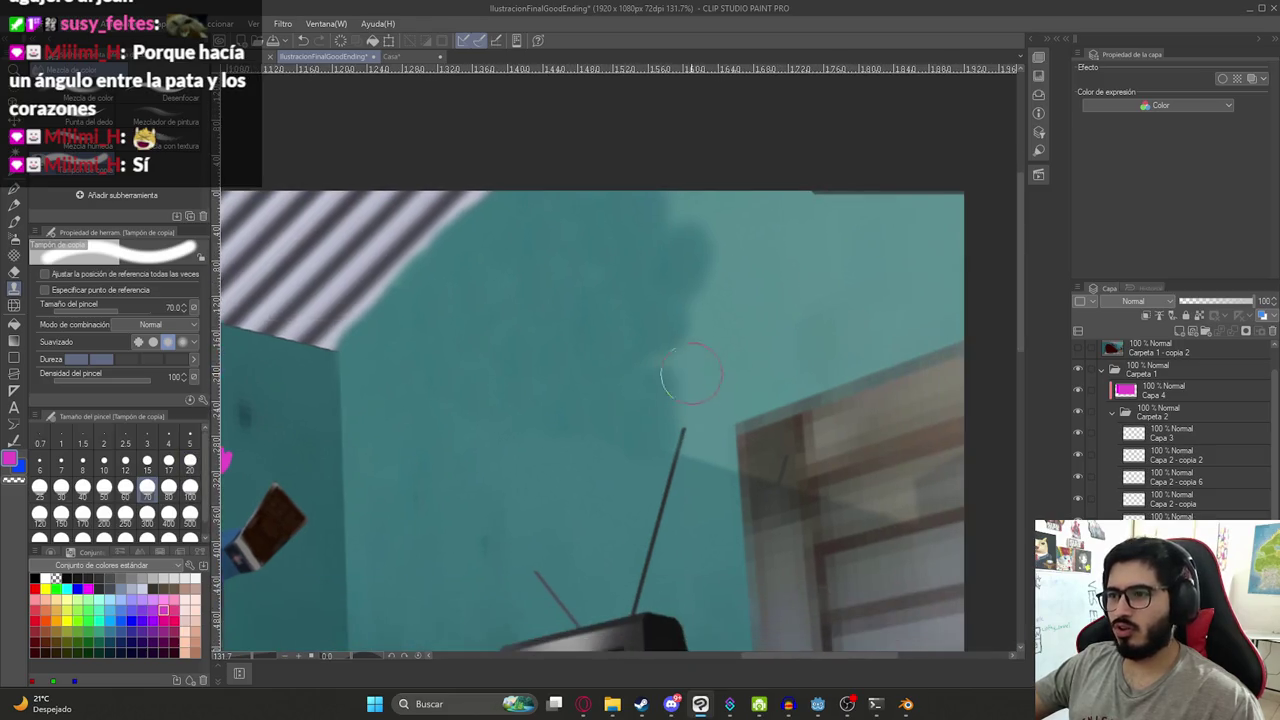
{"action": "mouse_move", "coordinate": [677, 210]}
{"action": "left_mouse_down"}
{"action": "mouse_move", "coordinate": [700, 266]}
{"action": "mouse_move", "coordinate": [757, 209]}
{"action": "mouse_move", "coordinate": [849, 186]}
{"action": "mouse_move", "coordinate": [812, 202]}
{"action": "mouse_move", "coordinate": [951, 194]}
{"action": "mouse_move", "coordinate": [943, 223]}
{"action": "mouse_move", "coordinate": [794, 249]}
{"action": "mouse_move", "coordinate": [903, 257]}
{"action": "mouse_move", "coordinate": [937, 306]}
{"action": "mouse_move", "coordinate": [936, 328]}
{"action": "mouse_move", "coordinate": [736, 389]}
{"action": "mouse_move", "coordinate": [820, 363]}
{"action": "left_mouse_up"}
{"action": "mouse_move", "coordinate": [907, 325]}
{"action": "left_mouse_down"}
{"action": "mouse_move", "coordinate": [817, 280]}
{"action": "mouse_move", "coordinate": [866, 300]}
{"action": "mouse_move", "coordinate": [766, 277]}
{"action": "mouse_move", "coordinate": [842, 312]}
{"action": "left_mouse_up"}
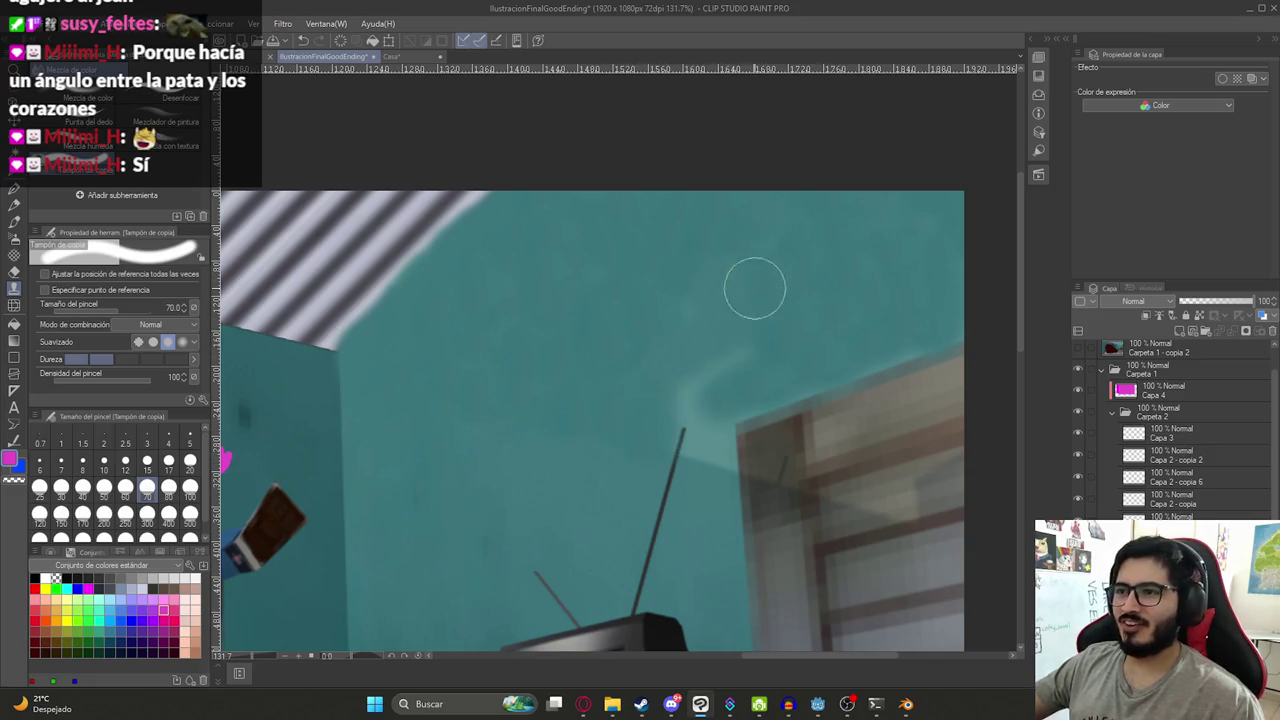
- At Copy Stamp size 40, touch up the wall around the antenna tip, then set size 20
{"action": "key", "text": "bracketleft"}
{"action": "key", "text": "bracketleft"}
{"action": "key", "text": "bracketleft"}
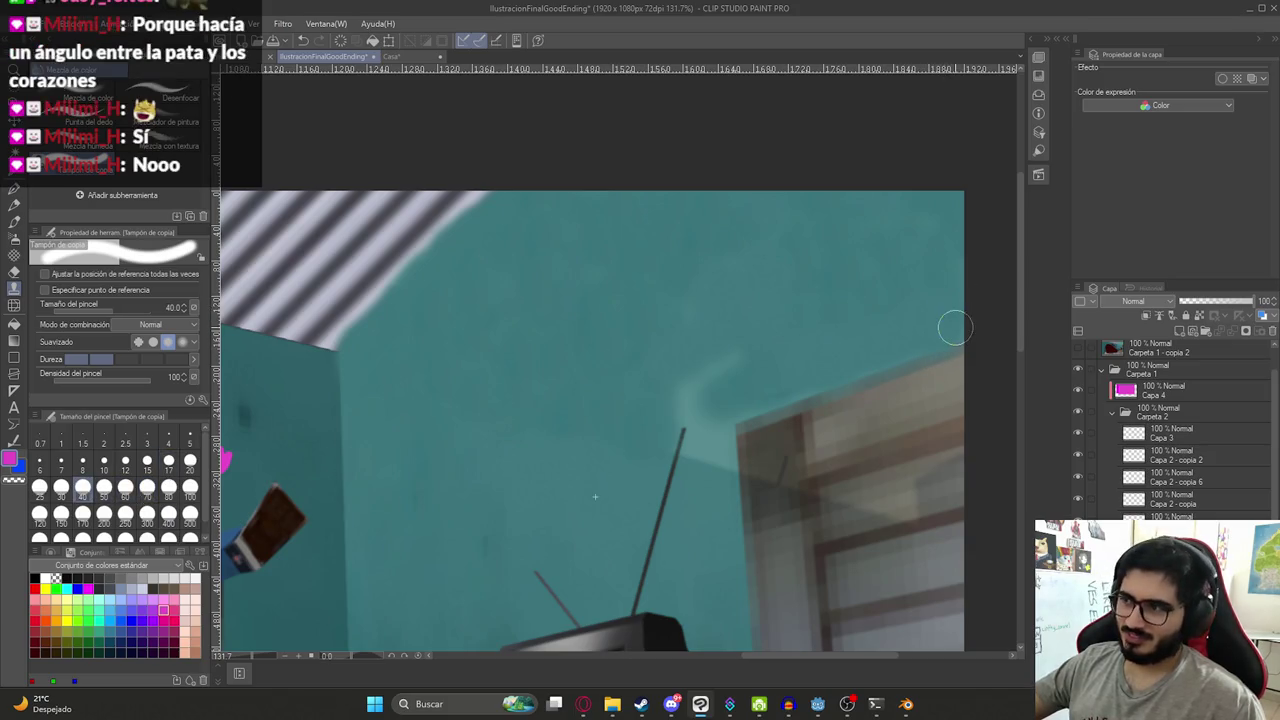
{"action": "left_click_drag", "start_coordinate": [711, 374], "coordinate": [677, 406]}
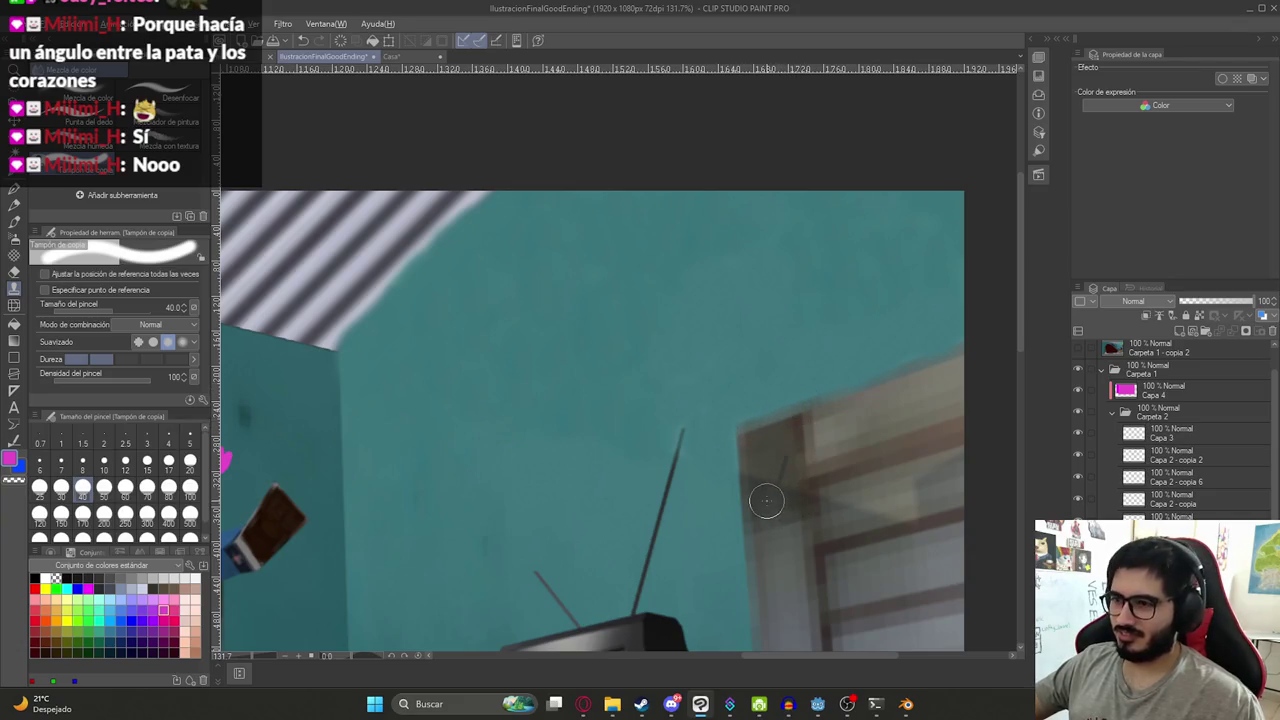
{"action": "left_click", "coordinate": [190, 461]}
{"action": "scroll", "coordinate": [770, 480], "scroll_direction": "up", "scroll_amount": 1}
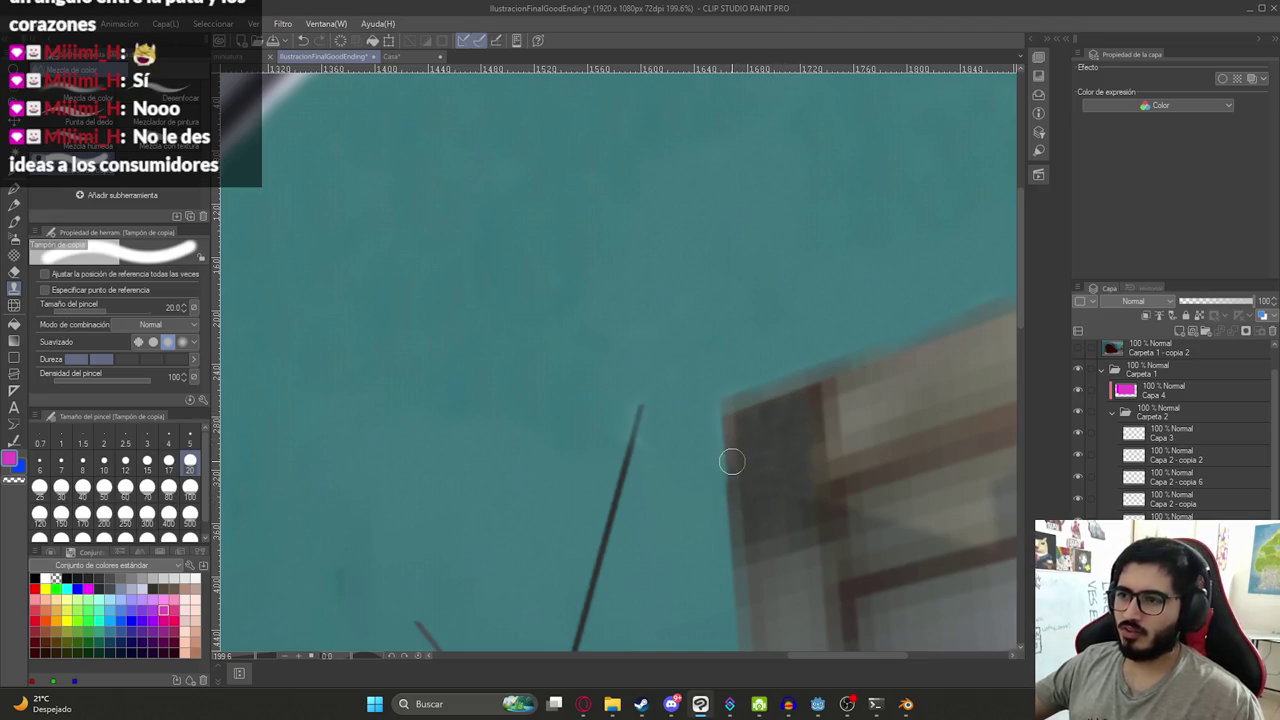
- Pick a new clone source and stamp a darker band along the wooden frame's edge
{"action": "left_click", "coordinate": [733, 495], "text": "alt"}
{"action": "scroll", "coordinate": [729, 424], "scroll_direction": "down", "scroll_amount": 2}
{"action": "scroll", "coordinate": [740, 410], "scroll_direction": "down", "scroll_amount": 2}
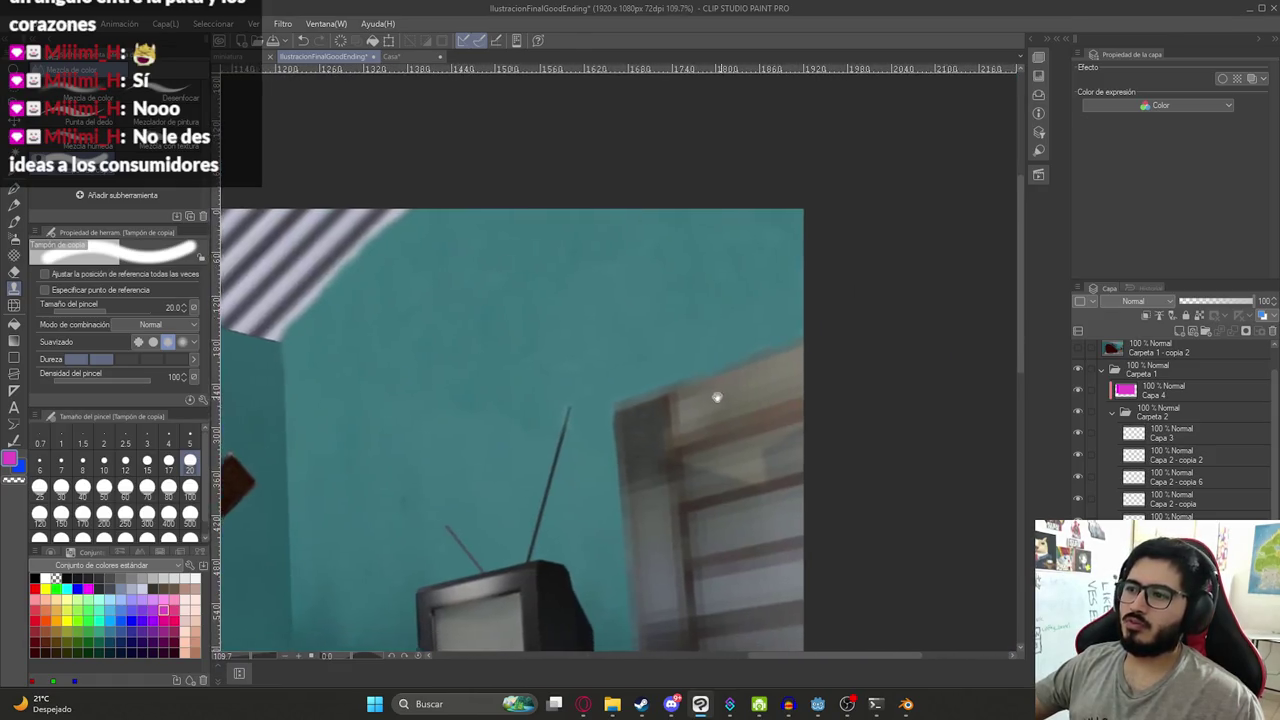
{"action": "scroll", "coordinate": [720, 400], "scroll_direction": "up", "scroll_amount": 3}
{"action": "scroll", "coordinate": [714, 480], "scroll_direction": "up", "scroll_amount": 2}
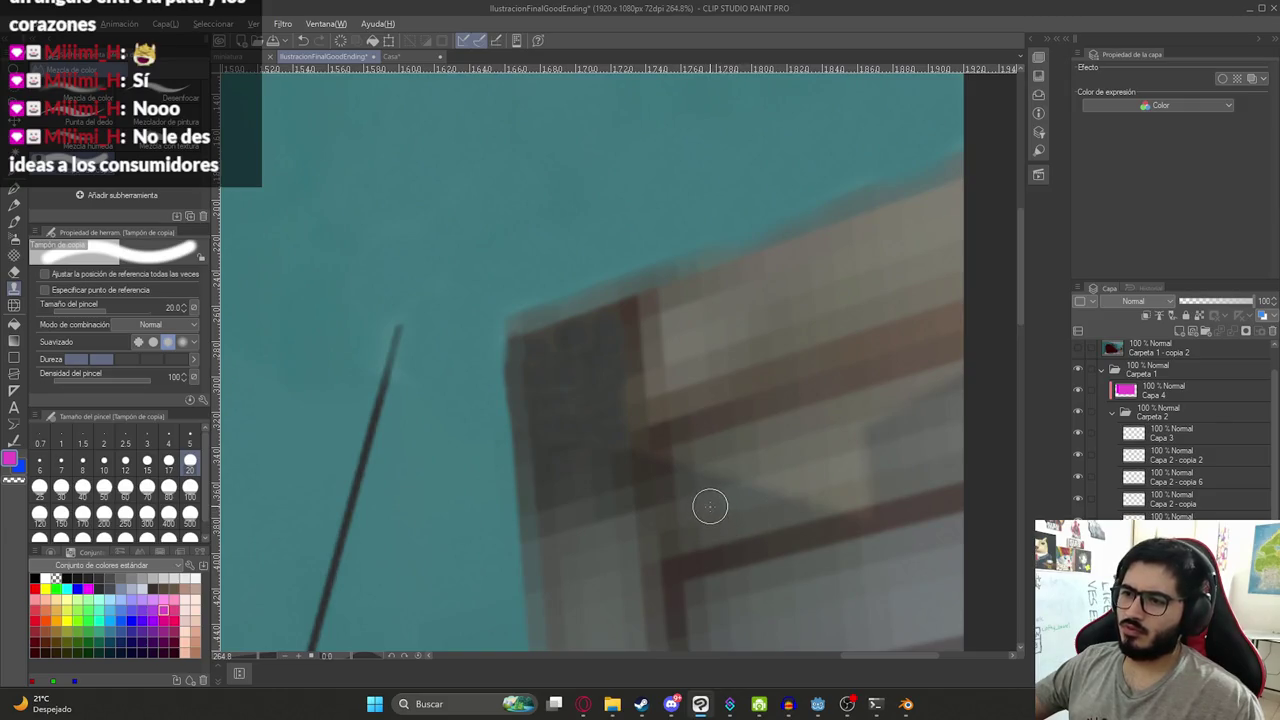
{"action": "mouse_move", "coordinate": [770, 492]}
{"action": "left_mouse_down"}
{"action": "mouse_move", "coordinate": [945, 443]}
{"action": "mouse_move", "coordinate": [789, 486]}
{"action": "left_mouse_up"}
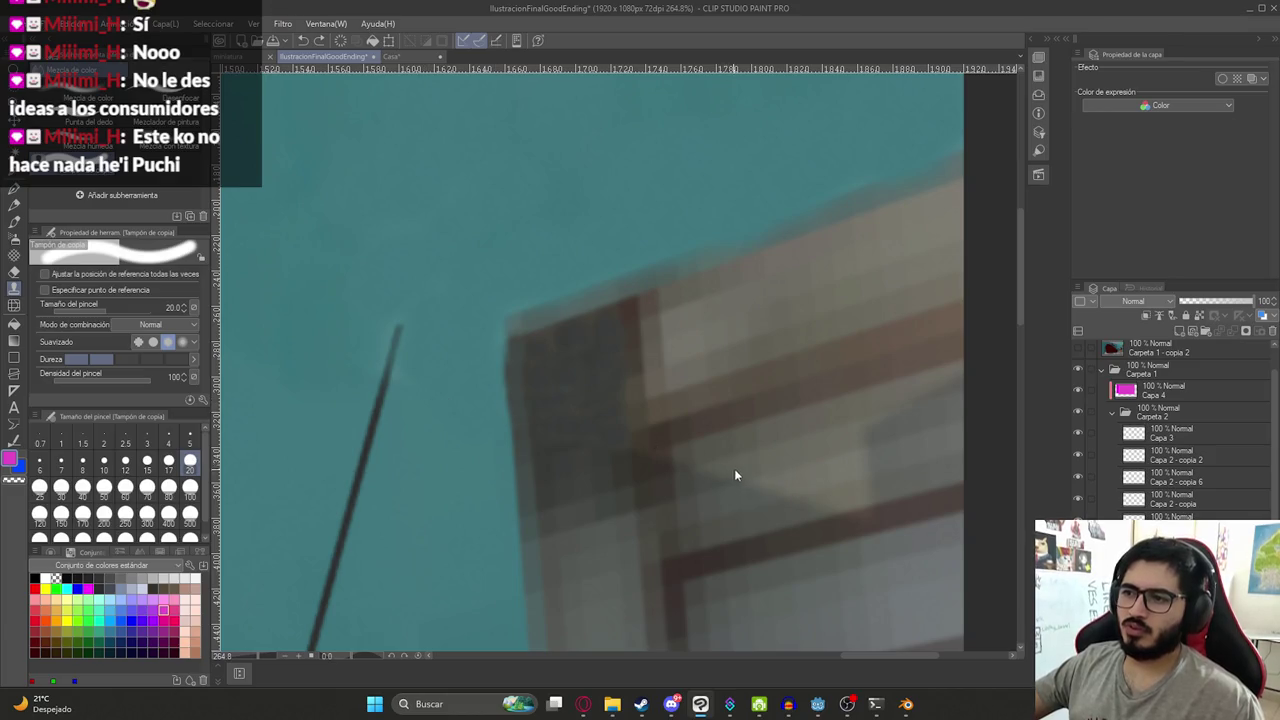
- Set Copy Stamp size 30 with 'Ajustar la posición de referencia todas las veces' enabled, then clone over the frame edge
{"action": "scroll", "coordinate": [740, 490], "scroll_direction": "down", "scroll_amount": 3}
{"action": "scroll", "coordinate": [750, 510], "scroll_direction": "down", "scroll_amount": 3}
{"action": "scroll", "coordinate": [770, 535], "scroll_direction": "up", "scroll_amount": 5}
{"action": "scroll", "coordinate": [773, 541], "scroll_direction": "up", "scroll_amount": 1}
{"action": "left_click", "coordinate": [82, 487]}
{"action": "scroll", "coordinate": [575, 494], "scroll_direction": "up", "scroll_amount": 3}
{"action": "left_click", "coordinate": [61, 487]}
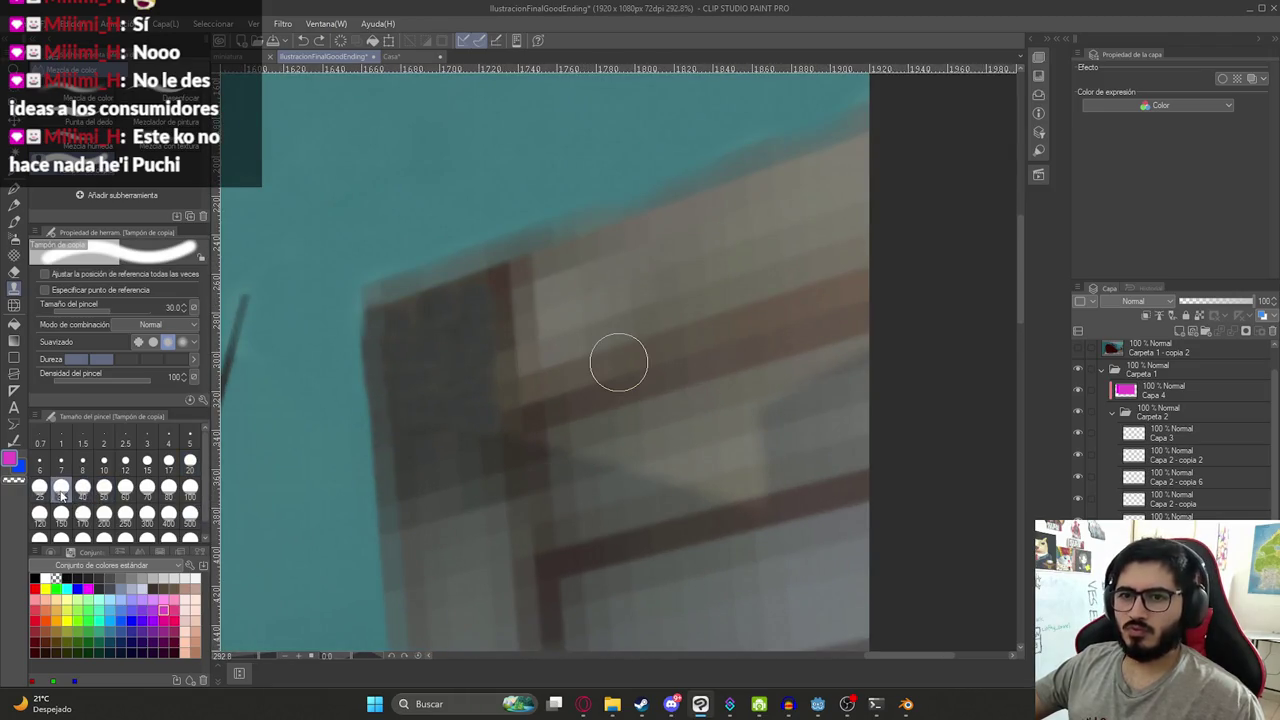
{"action": "left_click", "coordinate": [53, 276]}
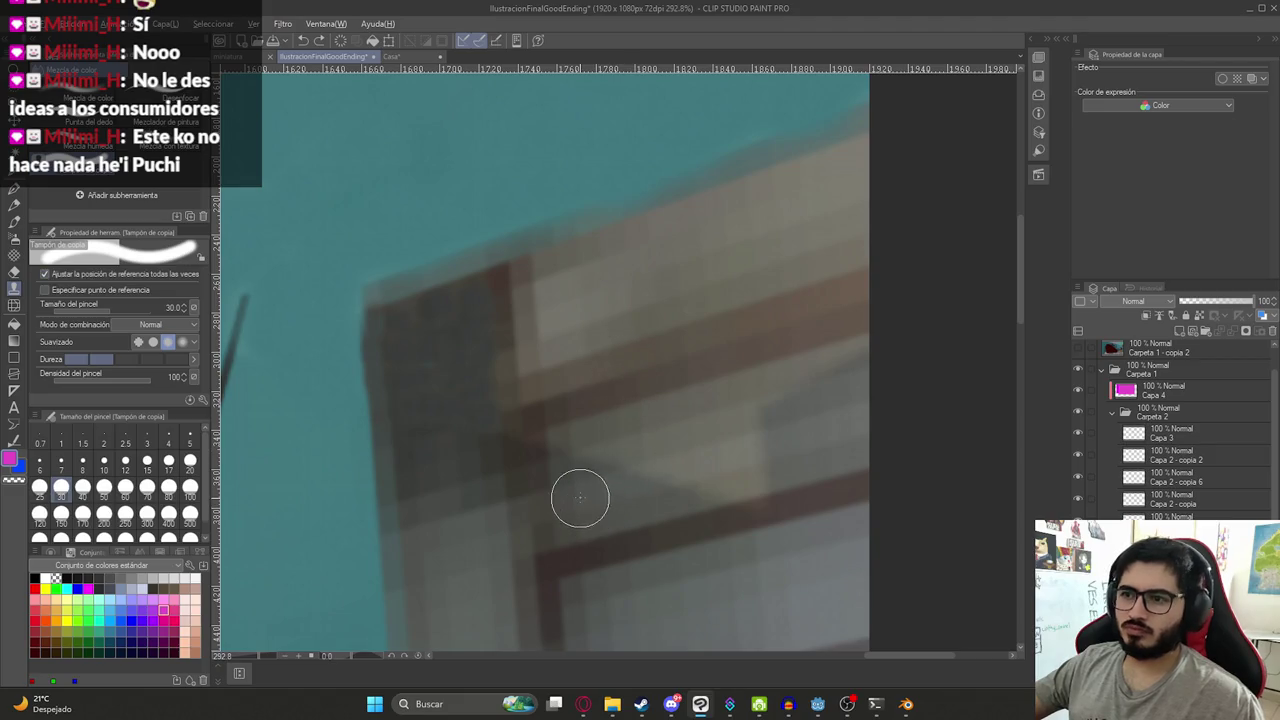
{"action": "mouse_move", "coordinate": [639, 481]}
{"action": "left_mouse_down"}
{"action": "mouse_move", "coordinate": [733, 476]}
{"action": "mouse_move", "coordinate": [640, 452]}
{"action": "mouse_move", "coordinate": [760, 423]}
{"action": "mouse_move", "coordinate": [733, 470]}
{"action": "mouse_move", "coordinate": [629, 480]}
{"action": "mouse_move", "coordinate": [614, 494]}
{"action": "left_mouse_up"}
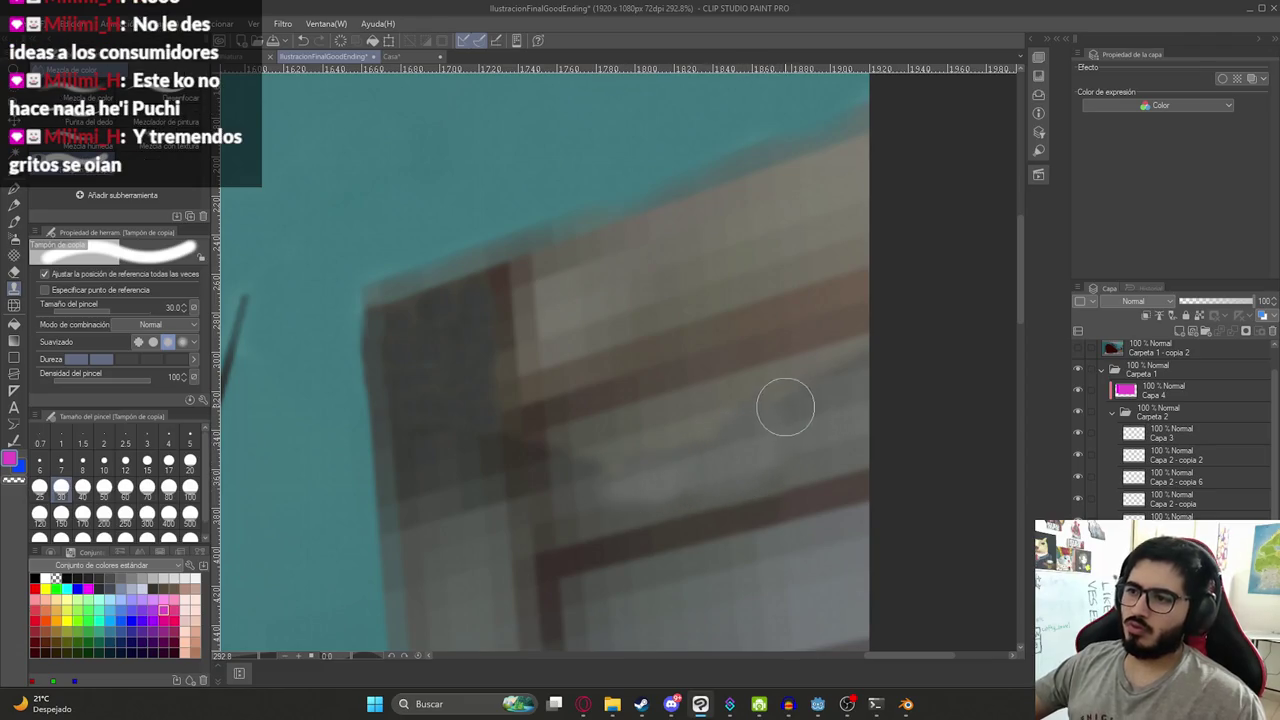
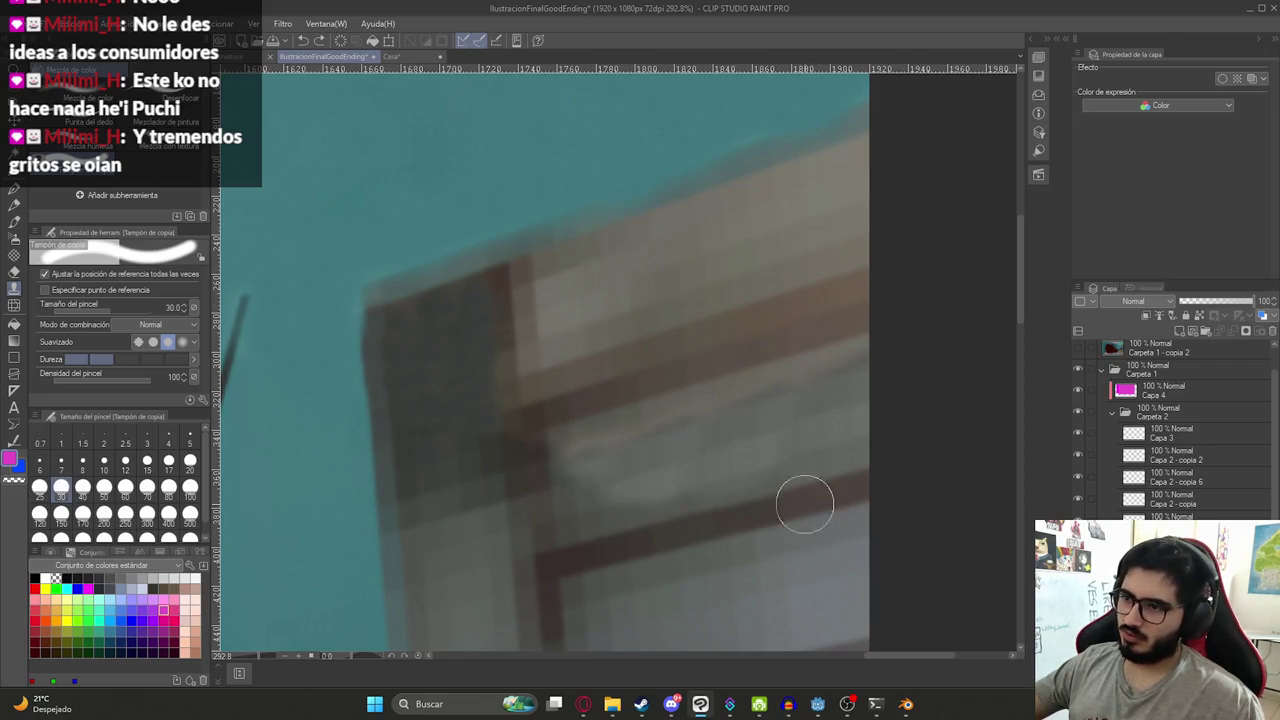
- Clone-stamp over the window frame's edge, then undo that clone stroke
{"action": "left_click_drag", "start_coordinate": [831, 337], "coordinate": [606, 408]}
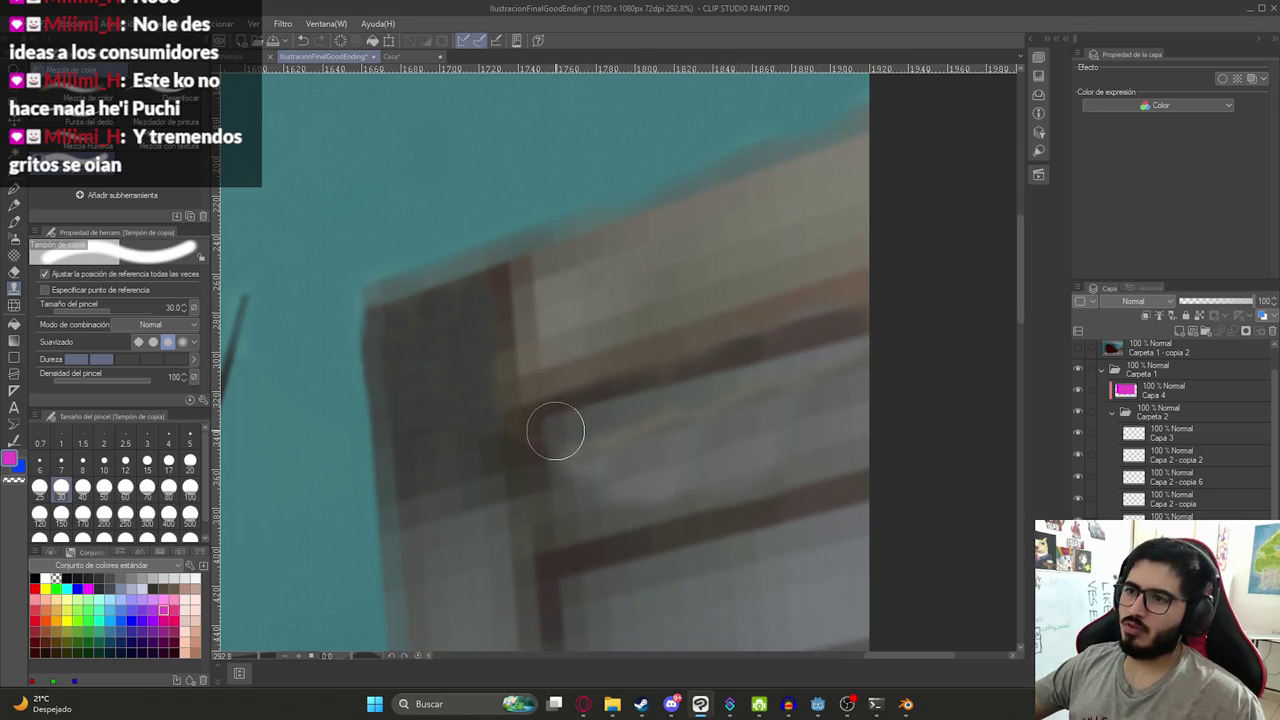
{"action": "scroll", "coordinate": [743, 270], "scroll_direction": "down", "scroll_amount": 10}
{"action": "scroll", "coordinate": [743, 270], "scroll_direction": "up", "scroll_amount": 8}
{"action": "scroll", "coordinate": [760, 340], "scroll_direction": "down", "scroll_amount": 3}
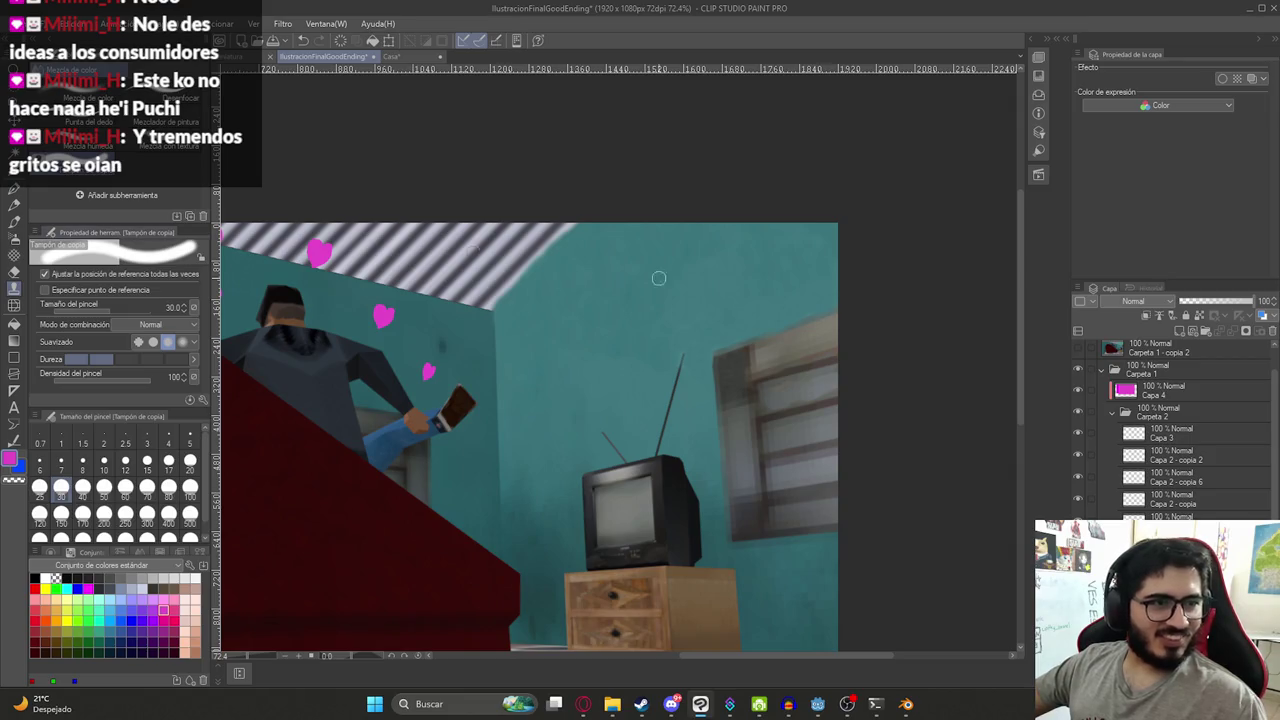
{"action": "scroll", "coordinate": [851, 323], "scroll_direction": "up", "scroll_amount": 3}
{"action": "scroll", "coordinate": [877, 391], "scroll_direction": "up", "scroll_amount": 2}
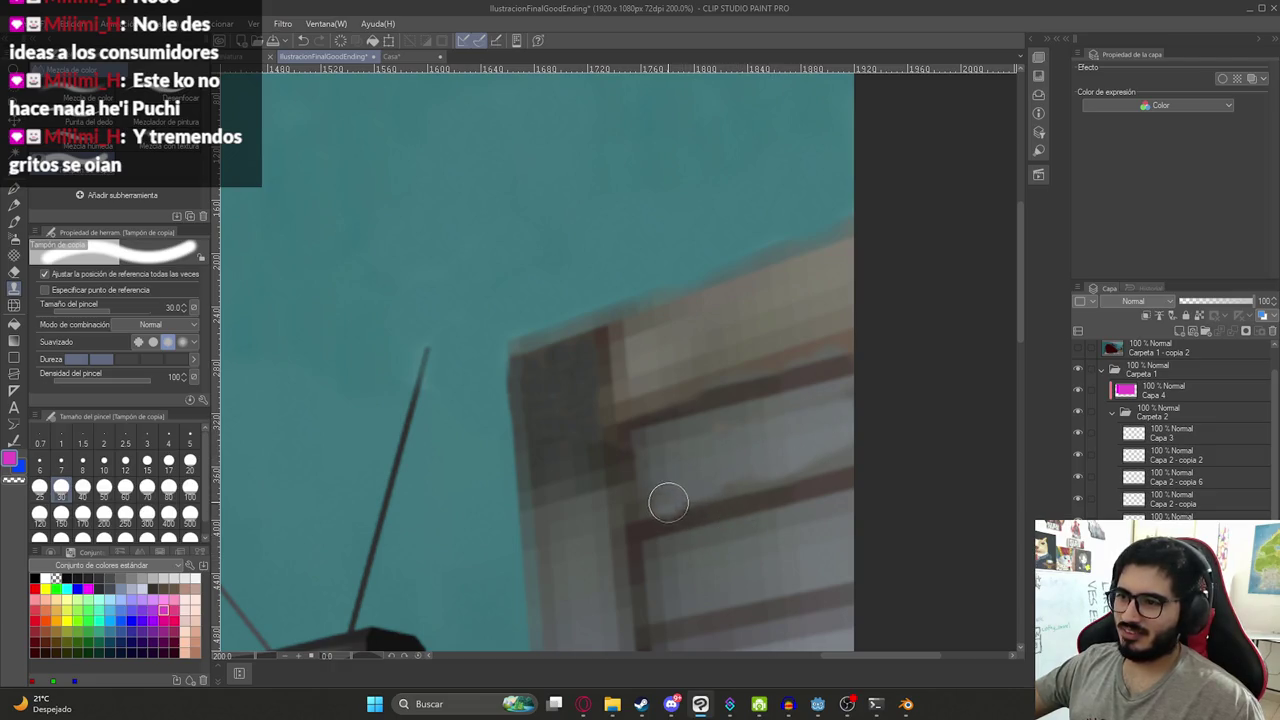
{"action": "key", "text": "ctrl+z"}
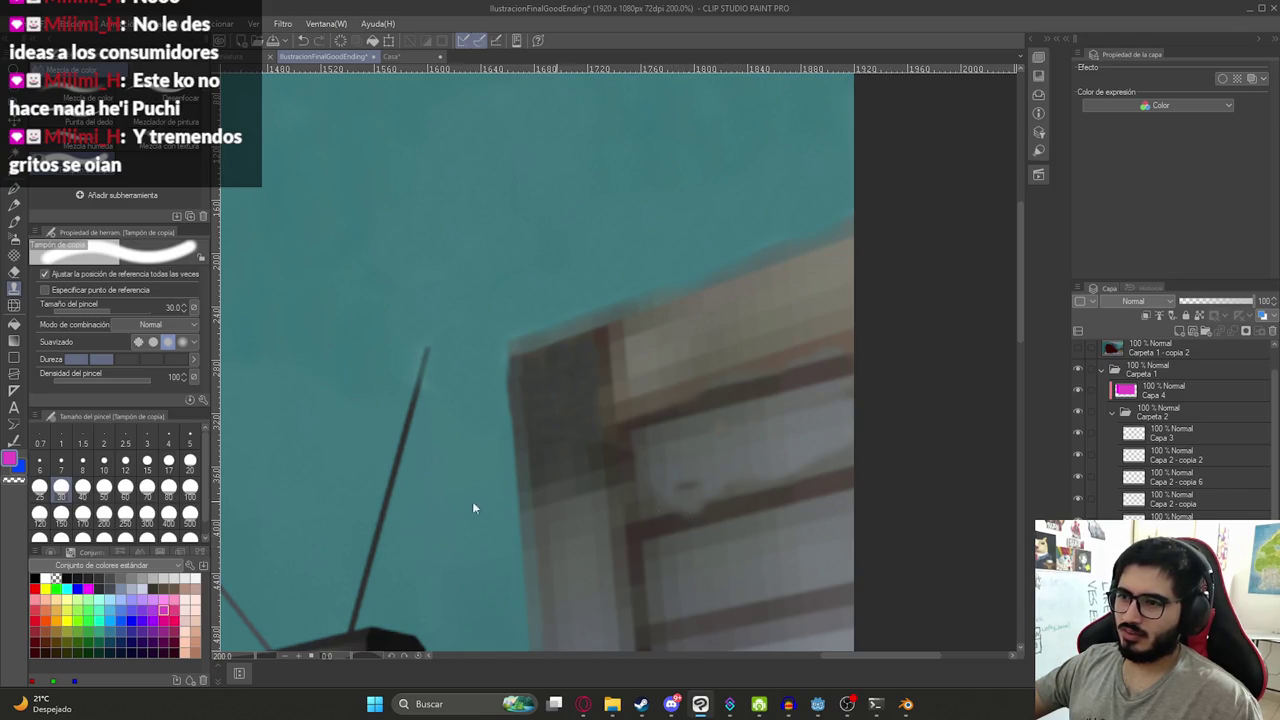
- Shrink the clone brush to size 20, frame the window's top corner and switch to Polyline selection
{"action": "key", "text": "bracketleft"}
{"action": "key", "text": "bracketleft"}
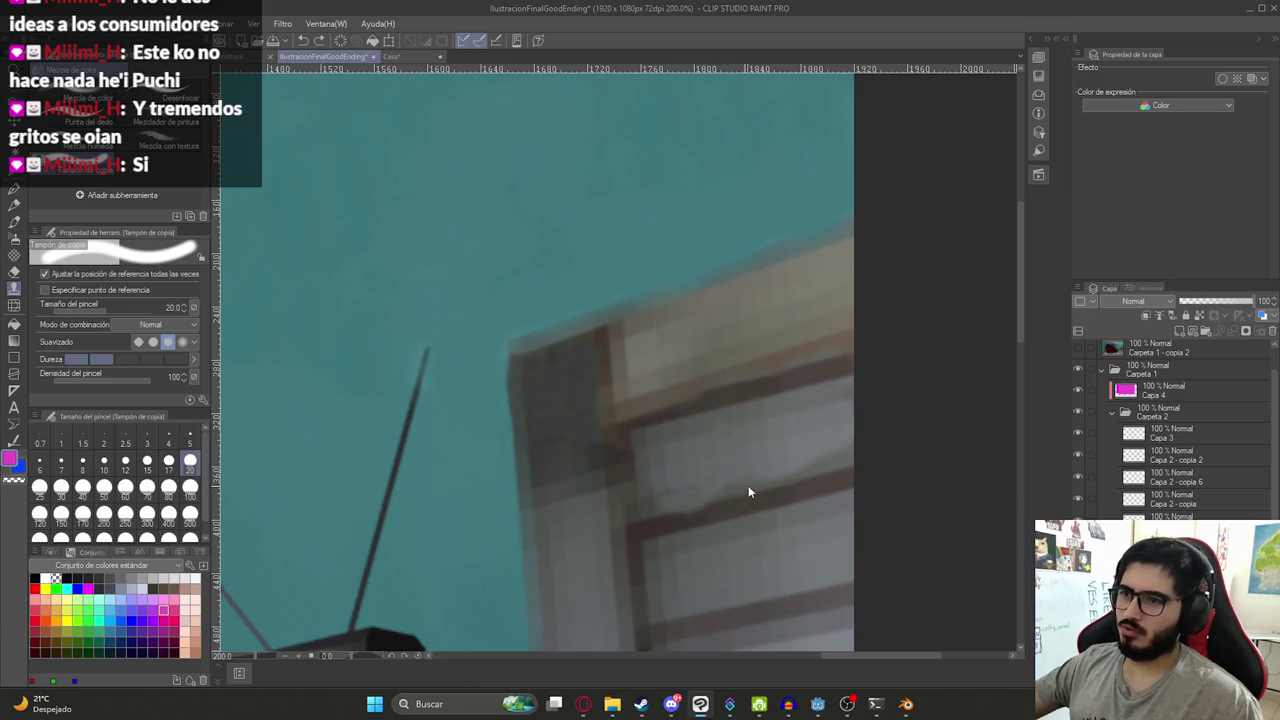
{"action": "left_click_drag", "start_coordinate": [763, 514], "coordinate": [717, 392]}
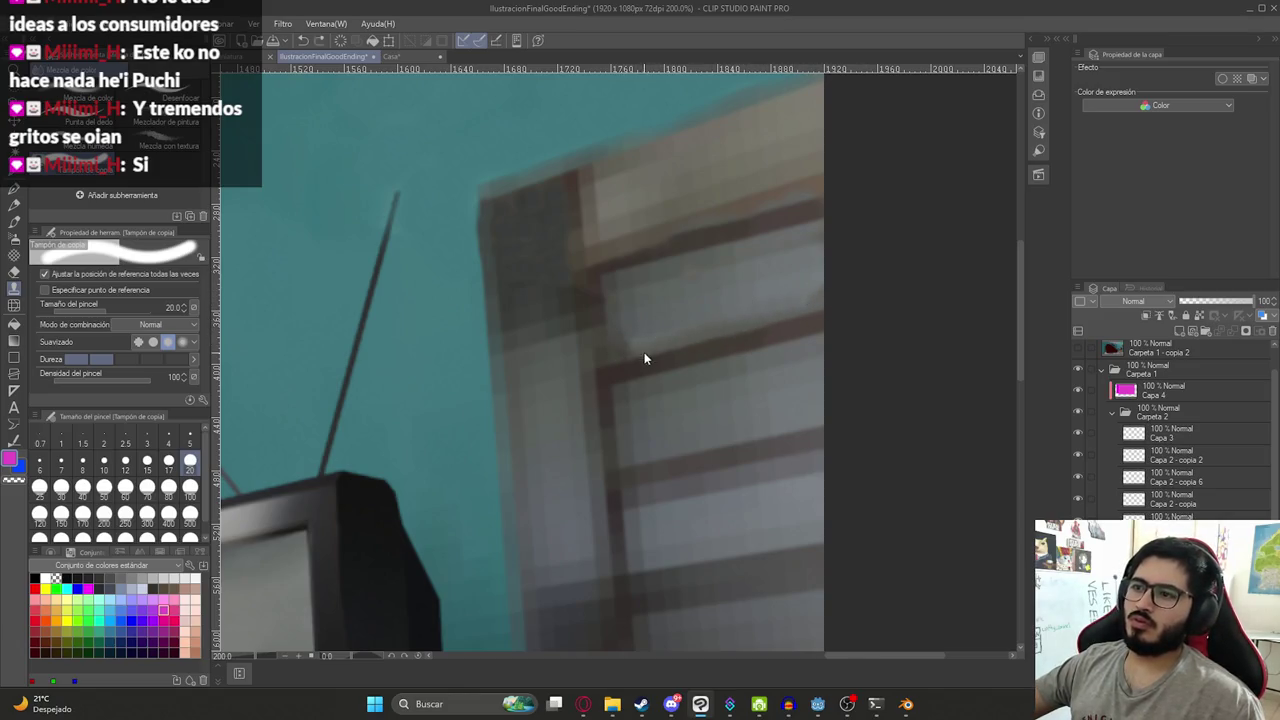
{"action": "scroll", "coordinate": [690, 351], "scroll_direction": "down", "scroll_amount": 3}
{"action": "scroll", "coordinate": [700, 271], "scroll_direction": "up", "scroll_amount": 1}
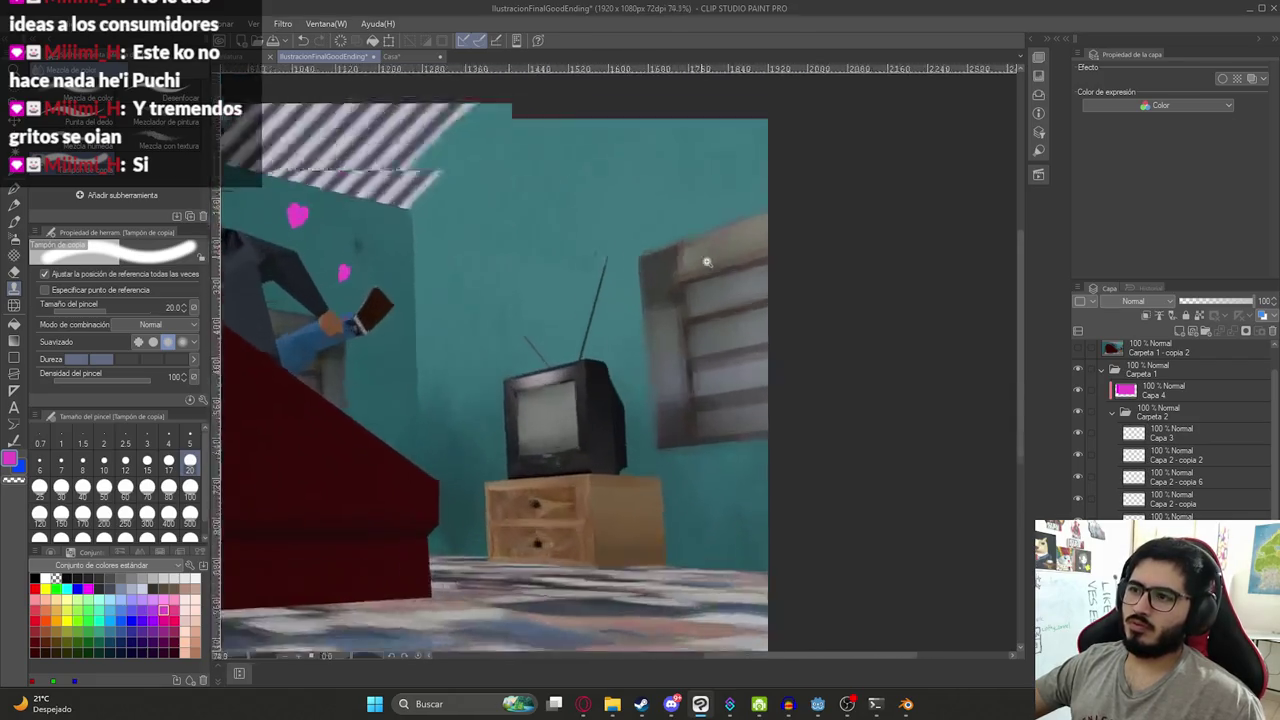
{"action": "scroll", "coordinate": [740, 214], "scroll_direction": "up", "scroll_amount": 2}
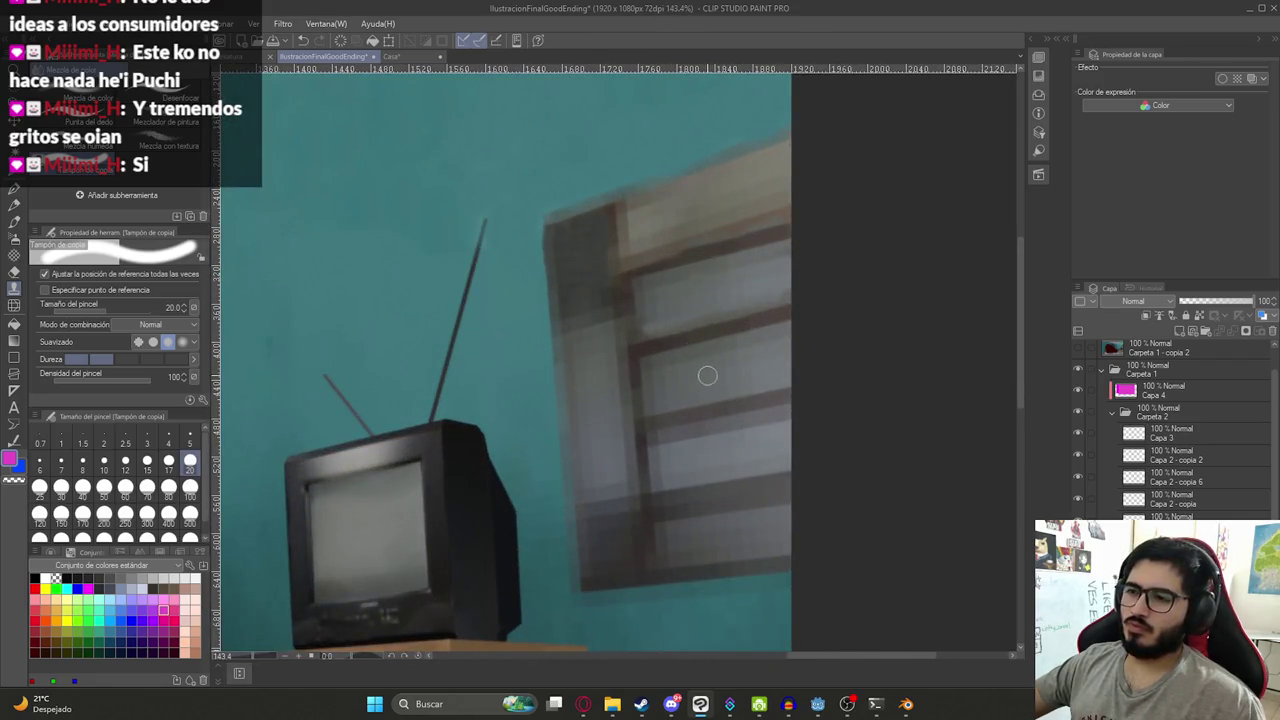
{"action": "key", "text": "m"}
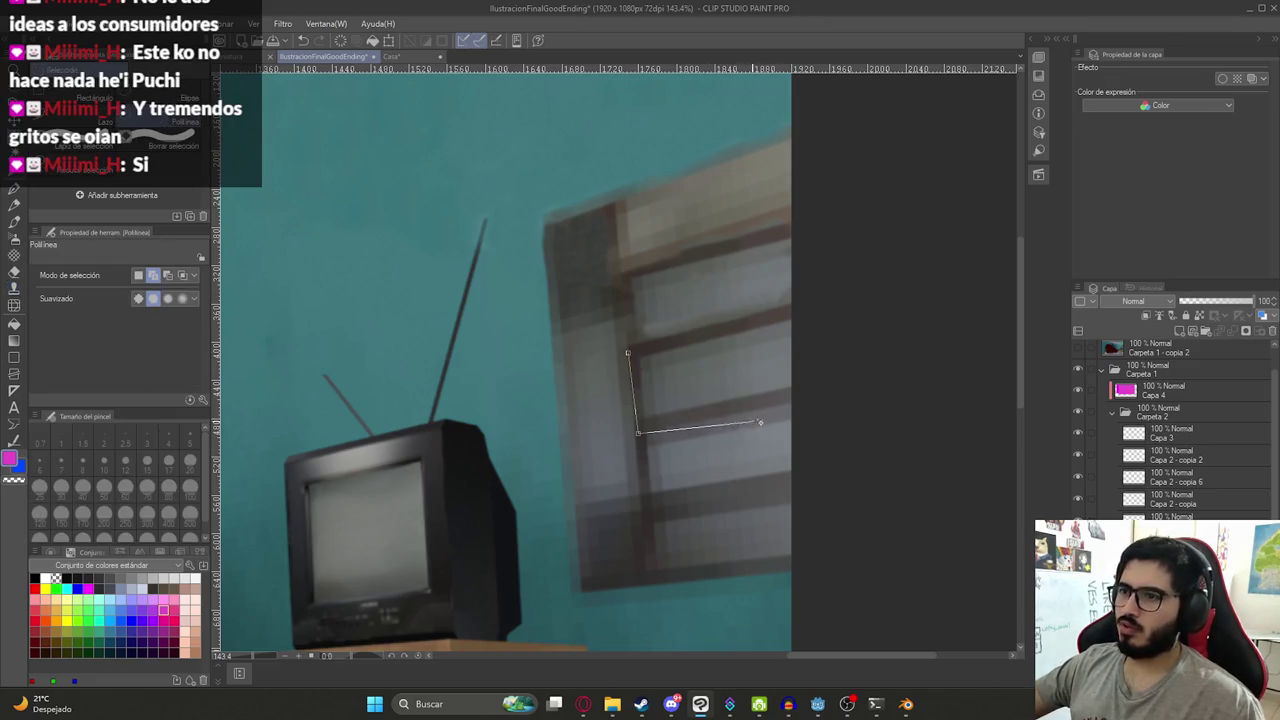
- Close the outline around the window's upper part and move that piece upward with Free Transform
{"action": "left_click", "coordinate": [833, 395]}
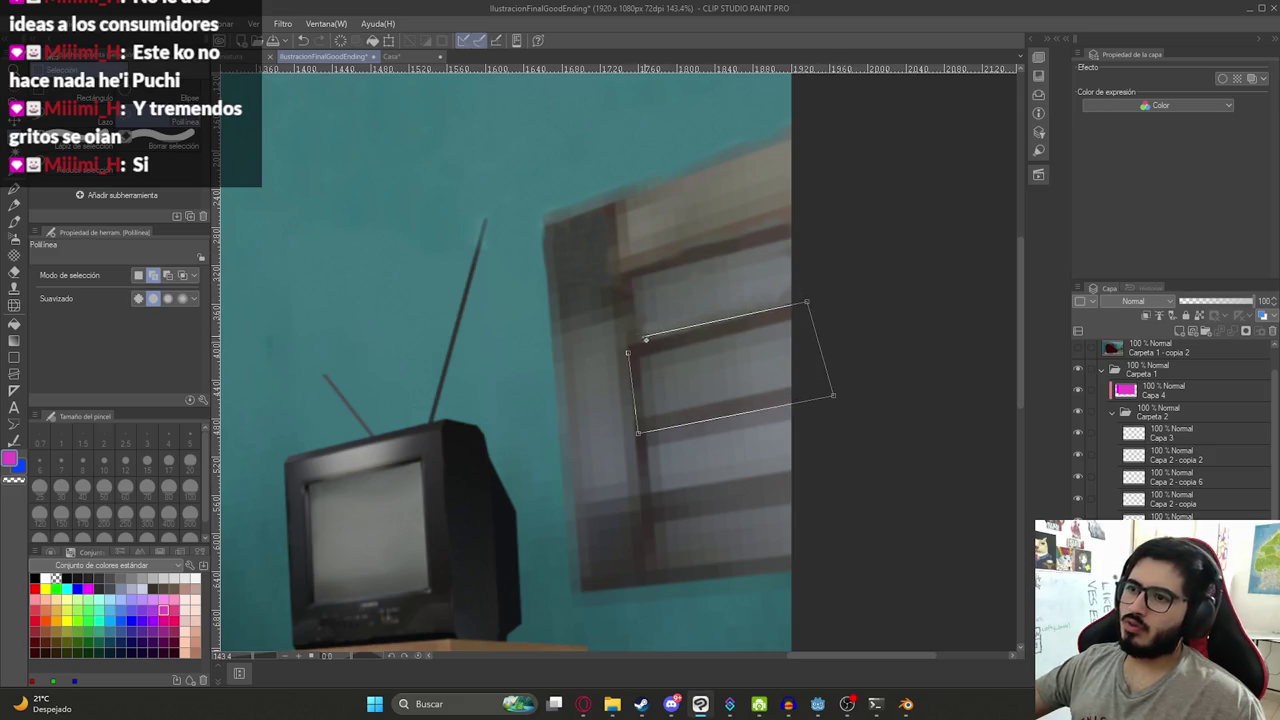
{"action": "left_click", "coordinate": [625, 344]}
{"action": "key", "text": "ctrl+t"}
{"action": "left_click_drag", "start_coordinate": [723, 363], "coordinate": [708, 236]}
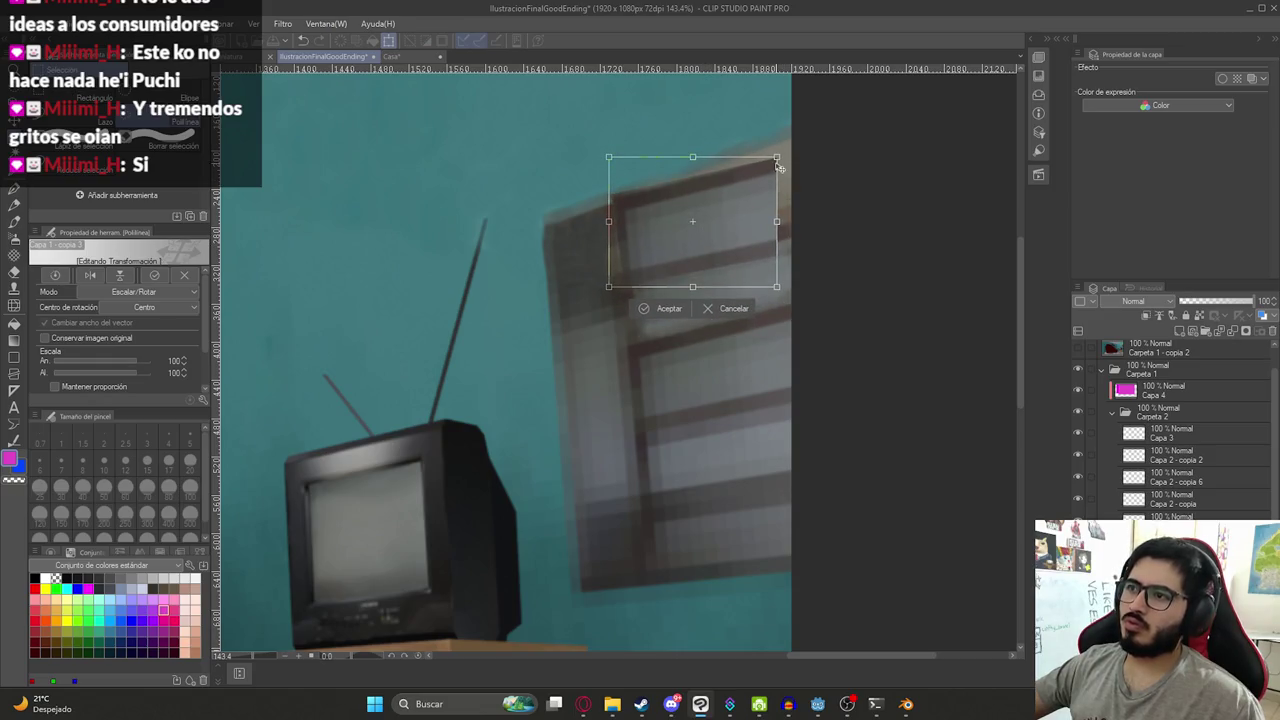
- Skew the piece's four corners so the window reaches higher, then confirm the transform
{"action": "left_click_drag", "start_coordinate": [777, 158], "coordinate": [809, 121], "text": "ctrl"}
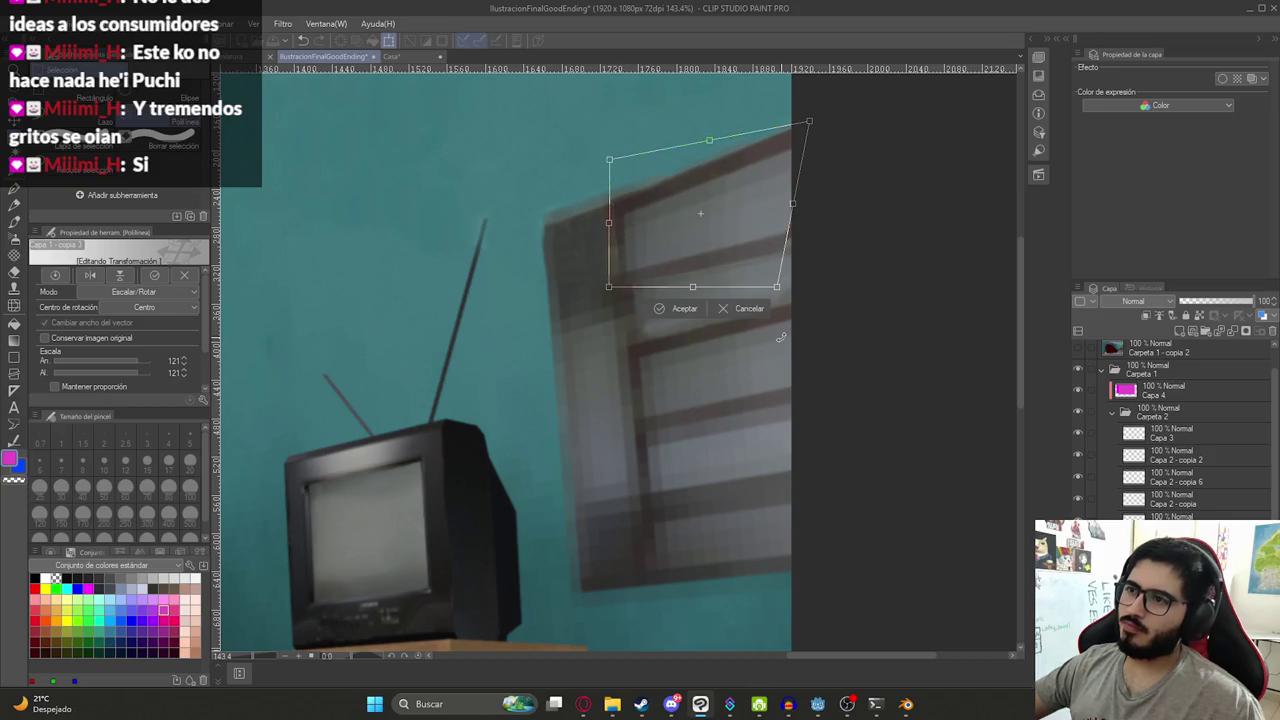
{"action": "left_click_drag", "start_coordinate": [779, 288], "coordinate": [792, 274], "text": "ctrl"}
{"action": "left_click_drag", "start_coordinate": [609, 290], "coordinate": [600, 290], "text": "ctrl"}
{"action": "left_click_drag", "start_coordinate": [609, 160], "coordinate": [607, 168], "text": "ctrl"}
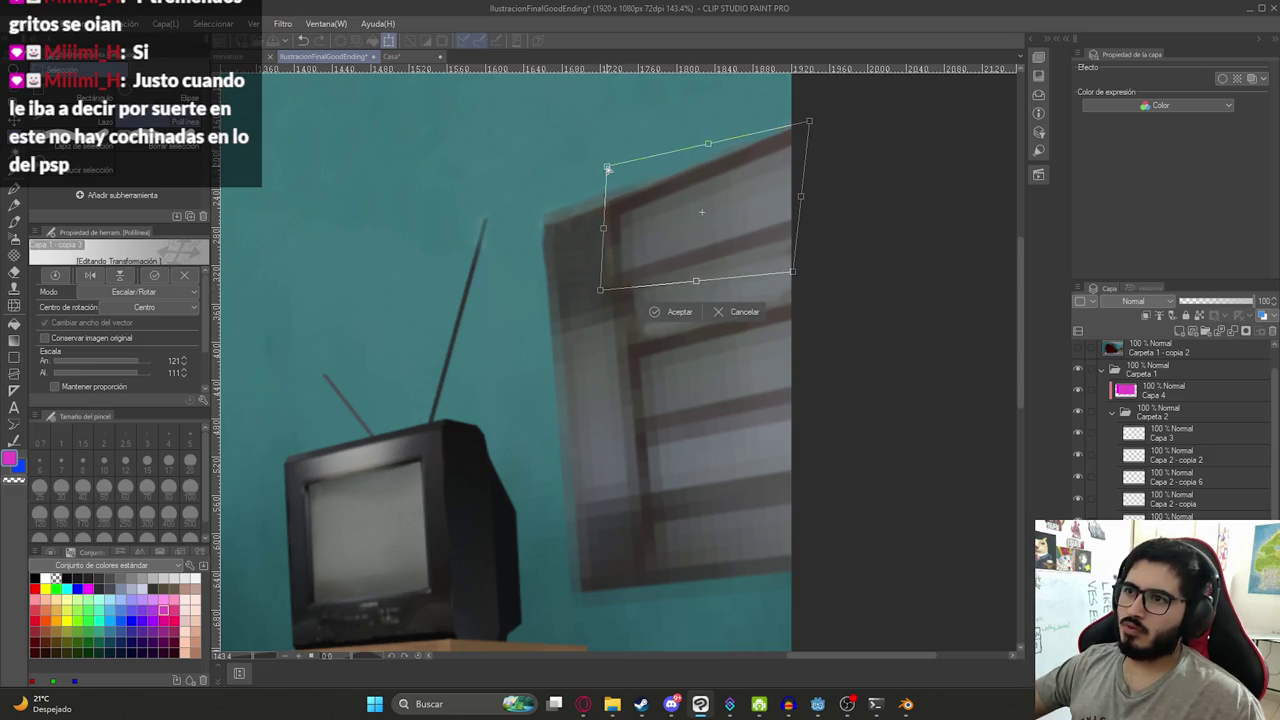
{"action": "left_click_drag", "start_coordinate": [812, 122], "coordinate": [811, 134], "text": "ctrl"}
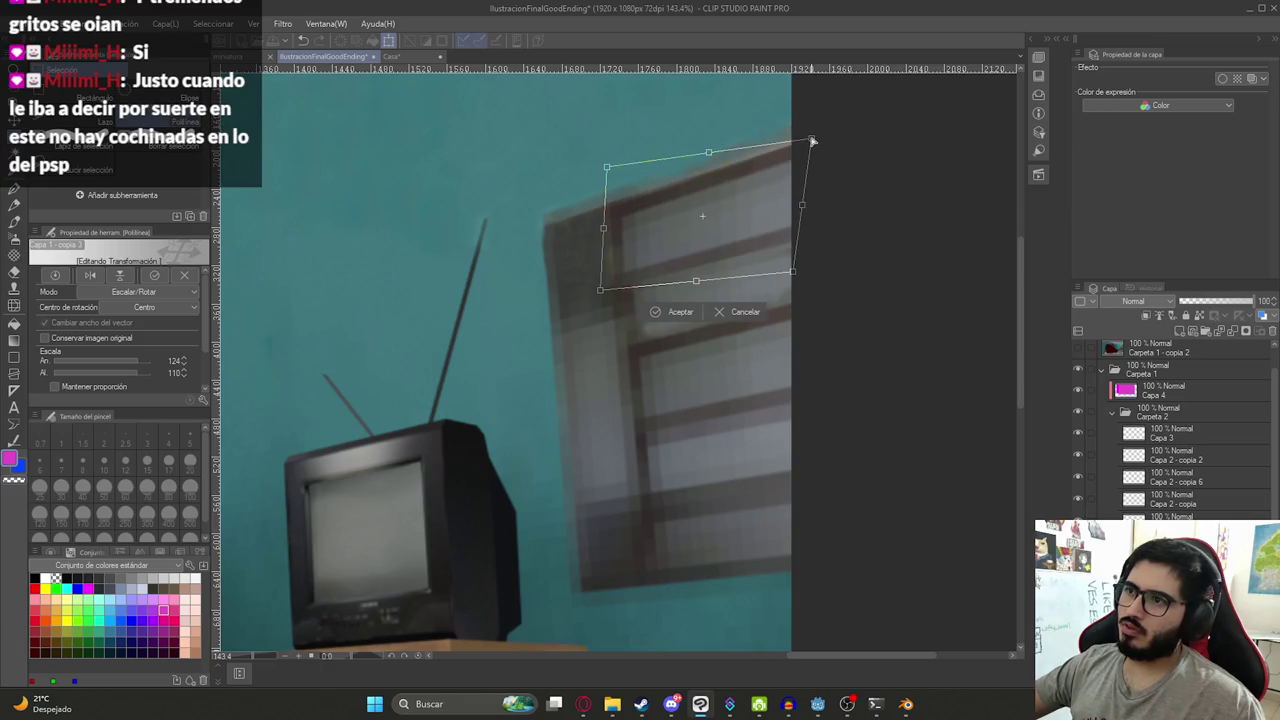
{"action": "key", "text": "Return"}
- Select the Carpeta 1 folder in the layer panel
{"action": "scroll", "coordinate": [701, 213], "scroll_direction": "down", "scroll_amount": 4}
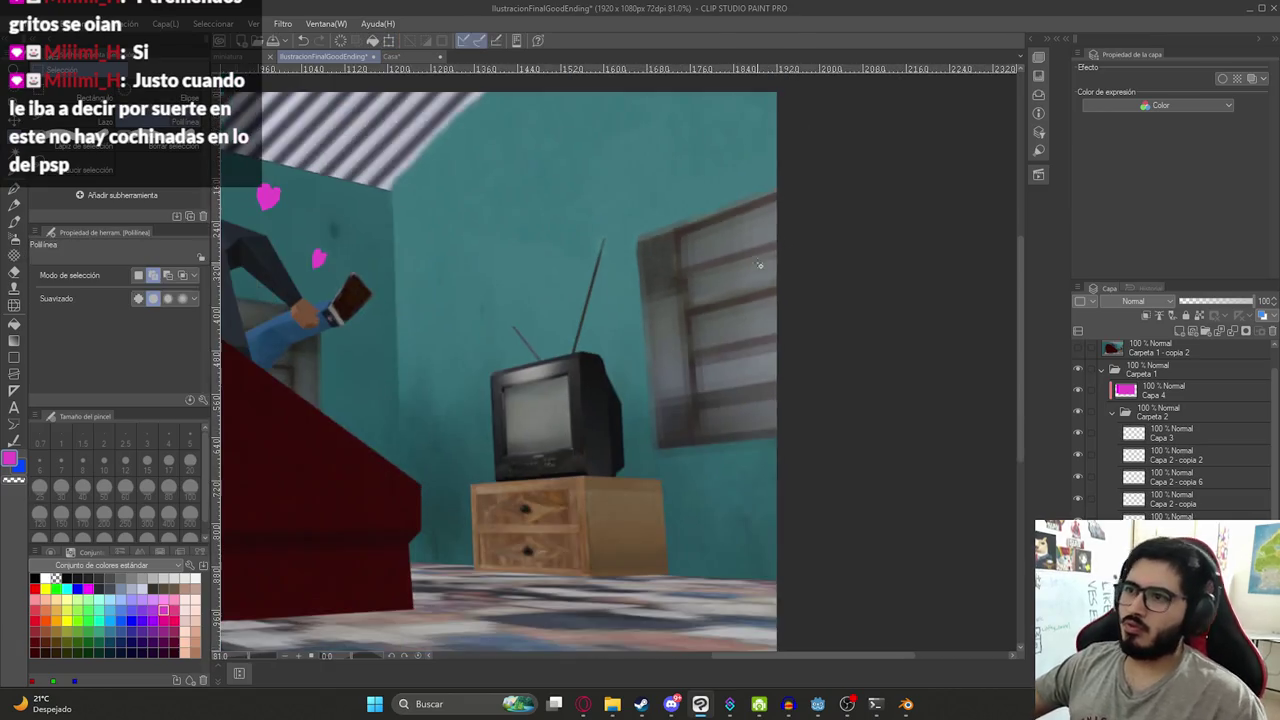
{"action": "scroll", "coordinate": [740, 330], "scroll_direction": "down", "scroll_amount": 2}
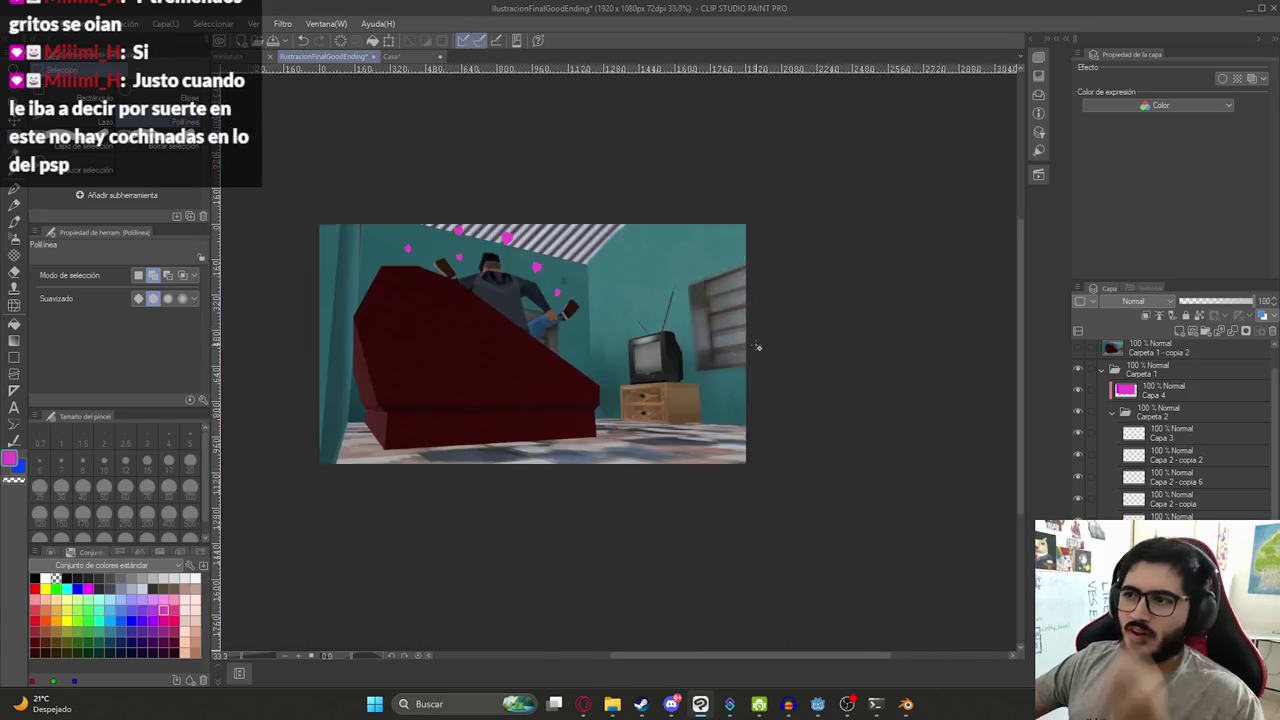
{"action": "scroll", "coordinate": [750, 343], "scroll_direction": "down", "scroll_amount": 2}
{"action": "scroll", "coordinate": [750, 345], "scroll_direction": "up", "scroll_amount": 2}
{"action": "scroll", "coordinate": [661, 403], "scroll_direction": "up", "scroll_amount": 2}
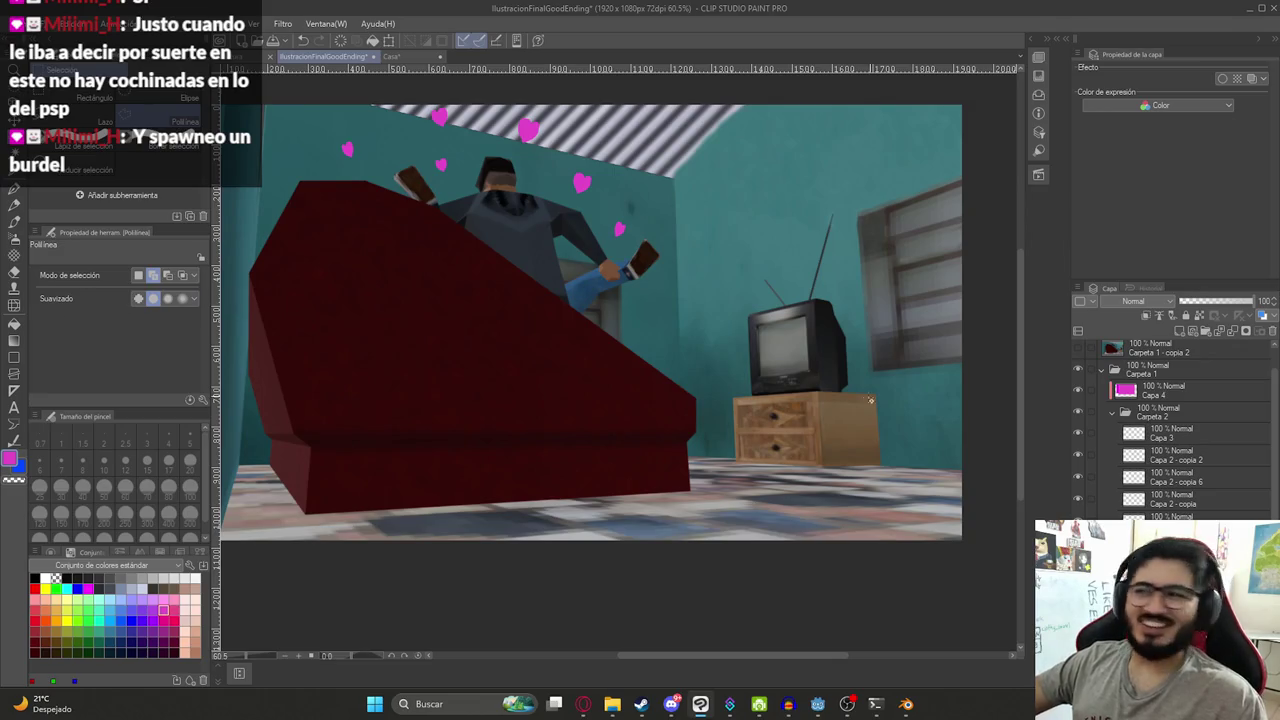
{"action": "scroll", "coordinate": [872, 397], "scroll_direction": "down", "scroll_amount": 3}
{"action": "left_click", "coordinate": [1150, 369]}
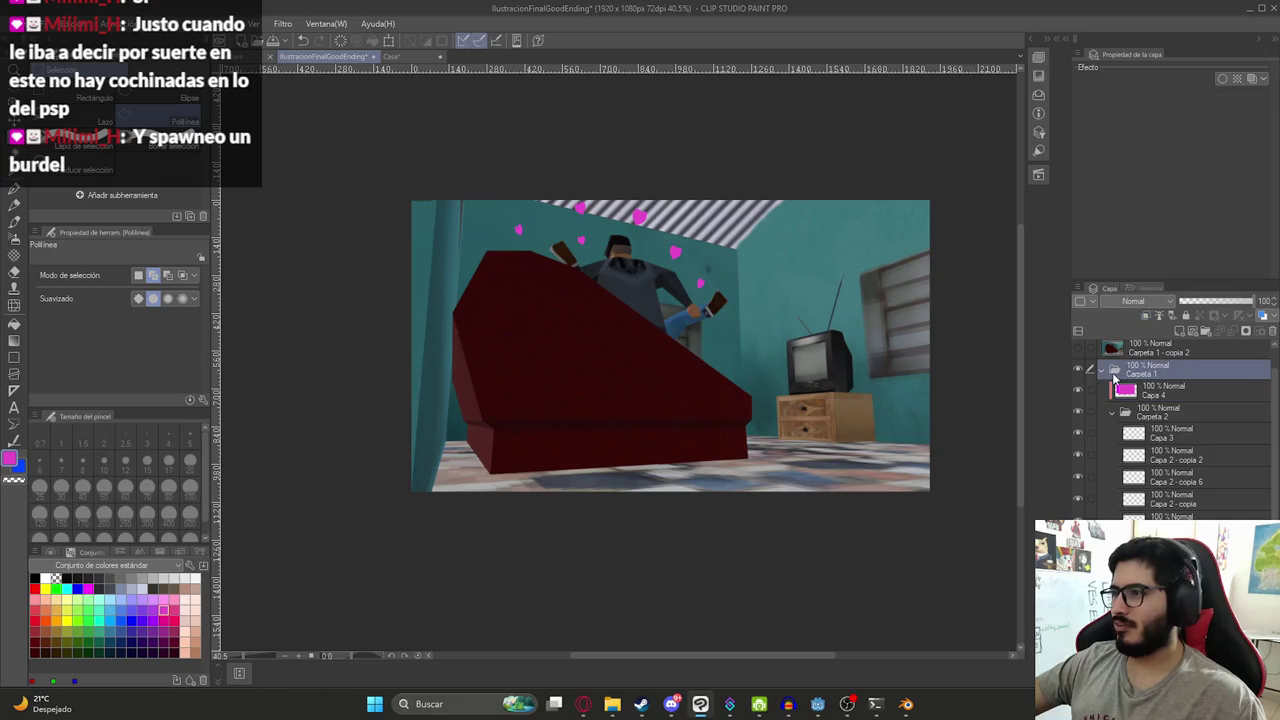
- Collapse Carpeta 1 and create a merged copy of the folder
{"action": "left_click", "coordinate": [1102, 369]}
{"action": "right_click", "coordinate": [1117, 397]}
{"action": "left_click", "coordinate": [1180, 337]}
{"action": "scroll", "coordinate": [711, 167], "scroll_direction": "up", "scroll_amount": 1}
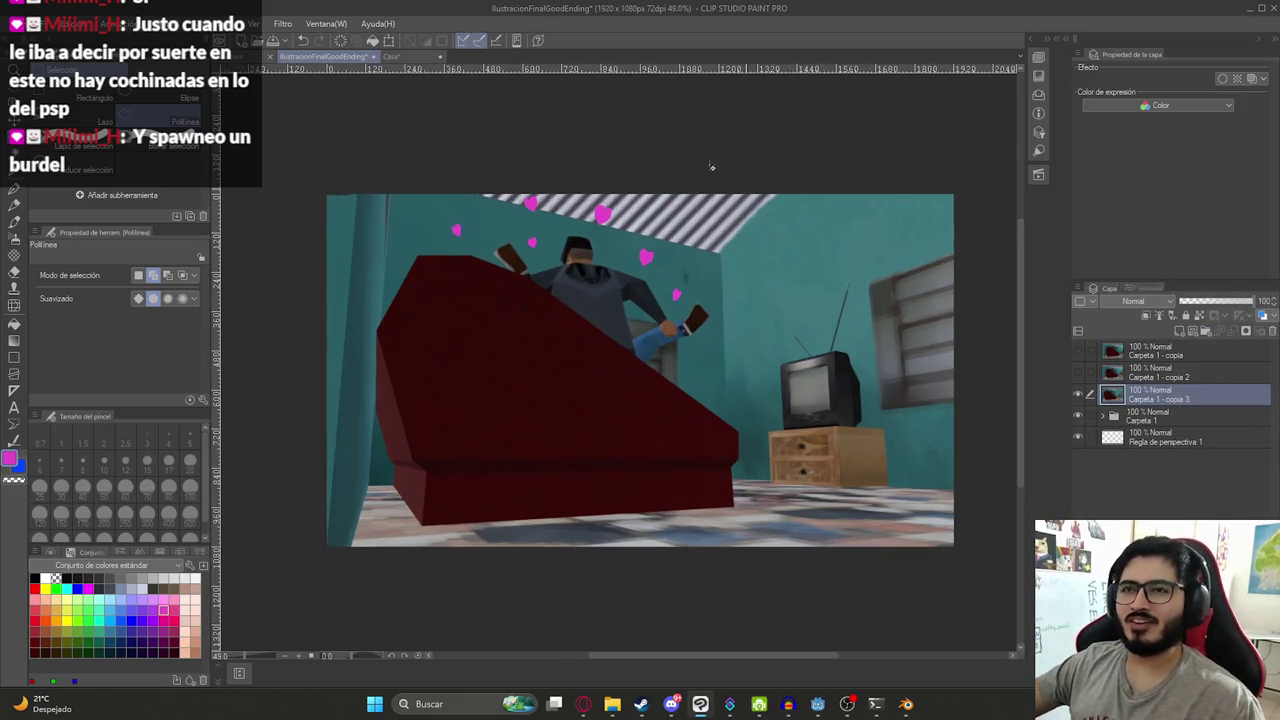
- Apply the Mosaic filter with cell size 1 to the merged copy and recentre the illustration
{"action": "left_click", "coordinate": [294, 23]}
{"action": "left_click", "coordinate": [414, 106]}
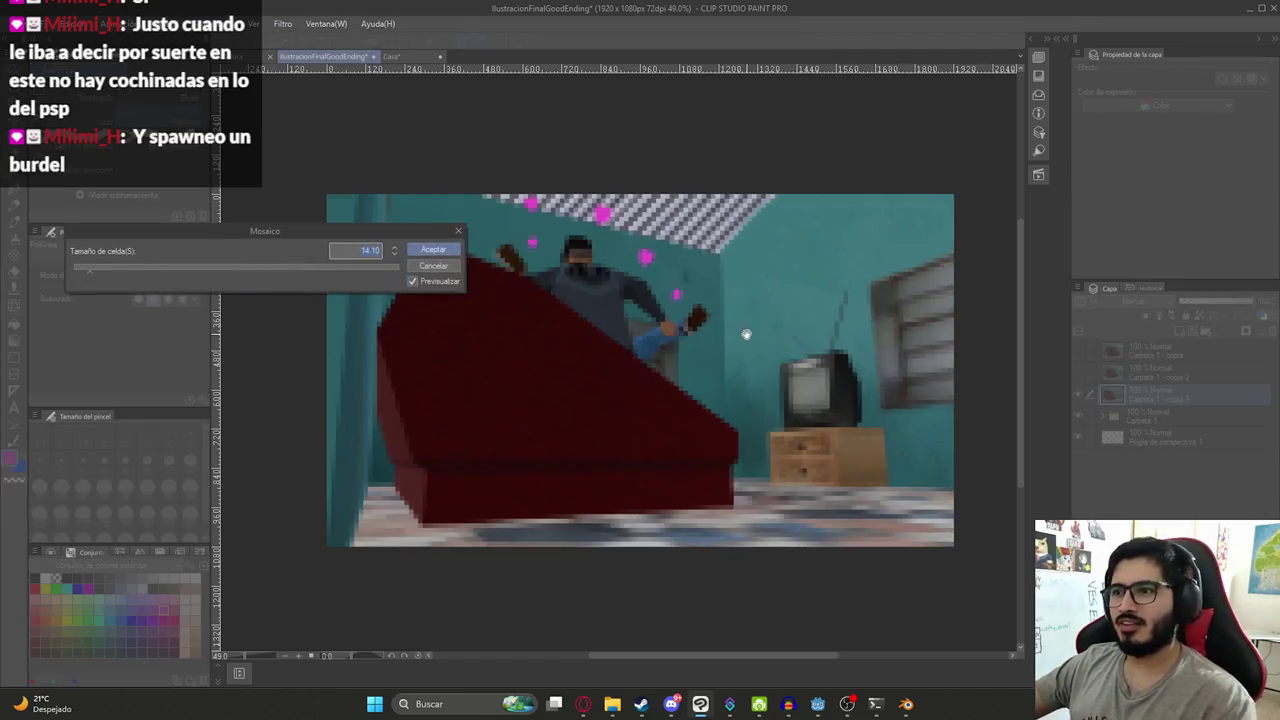
{"action": "scroll", "coordinate": [840, 418], "scroll_direction": "up", "scroll_amount": 1}
{"action": "type", "text": "1"}
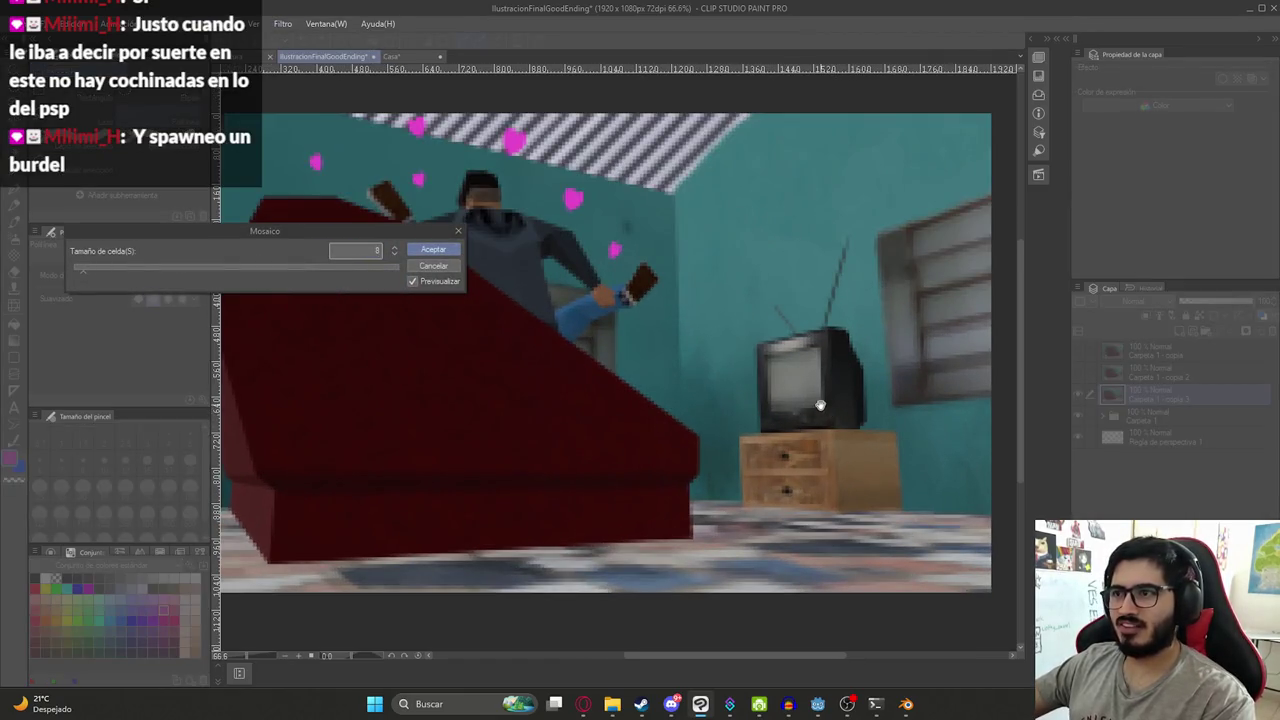
{"action": "key", "text": "Return"}
{"action": "scroll", "coordinate": [712, 352], "scroll_direction": "down", "scroll_amount": 2}
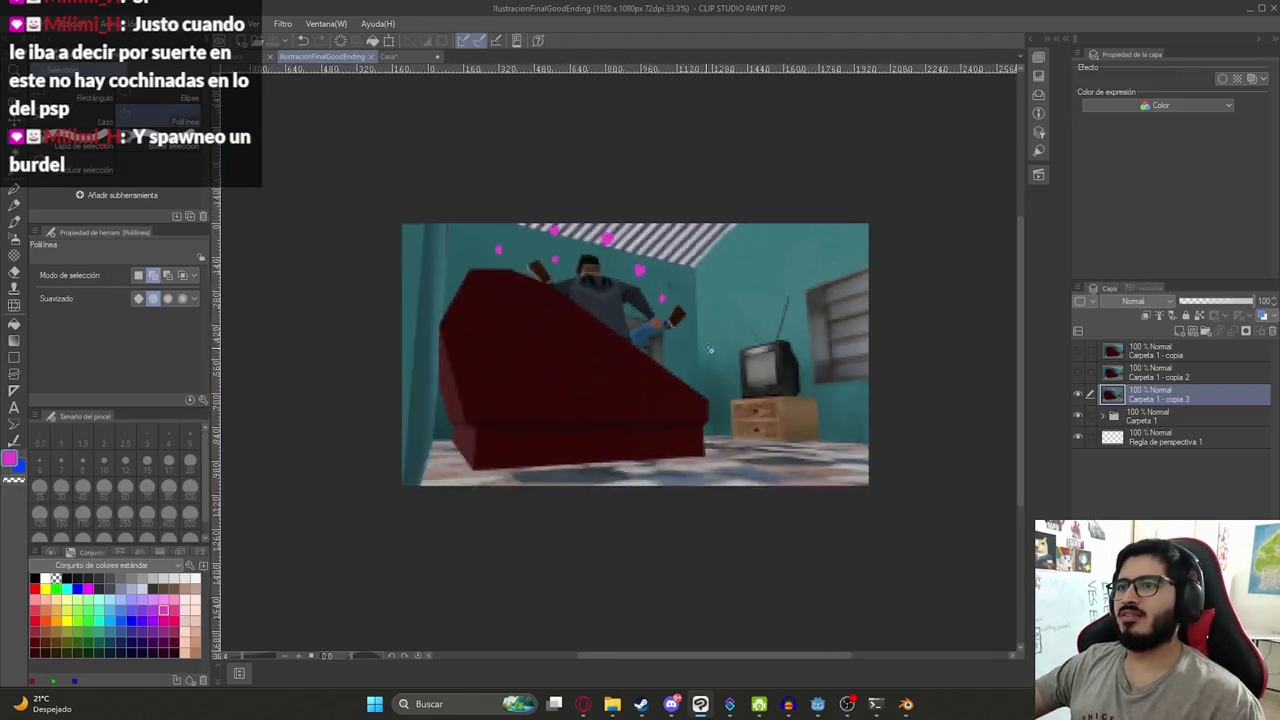
{"action": "scroll", "coordinate": [708, 350], "scroll_direction": "up", "scroll_amount": 1}
{"action": "scroll", "coordinate": [543, 326], "scroll_direction": "up", "scroll_amount": 1}
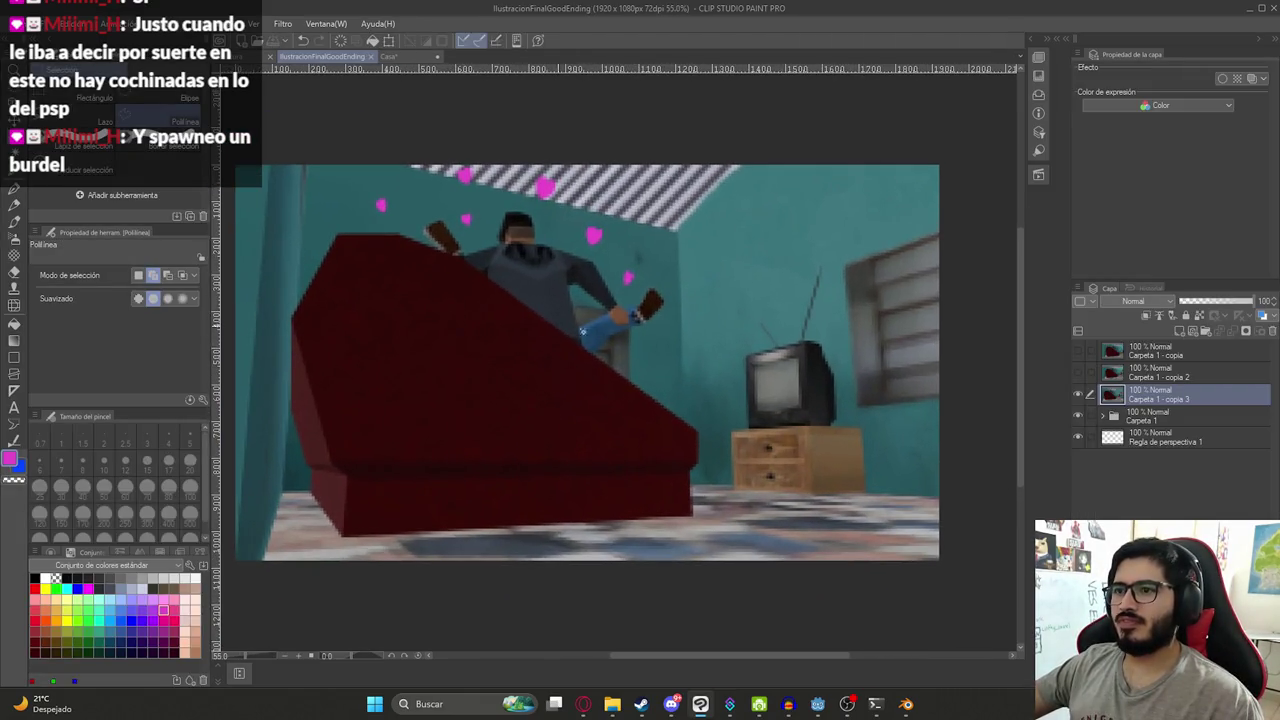
{"action": "left_click_drag", "start_coordinate": [525, 408], "coordinate": [593, 388]}
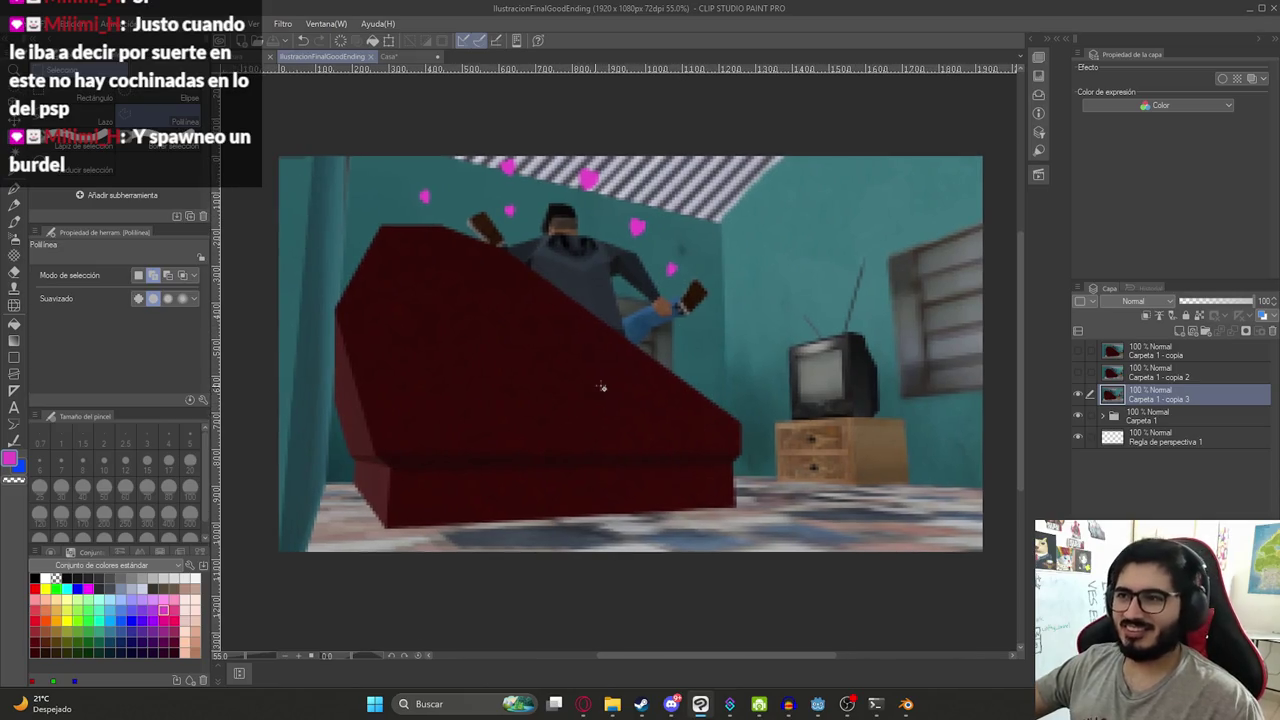
{"action": "left_click", "coordinate": [40, 23]}
{"action": "mouse_move", "coordinate": [65, 195]}
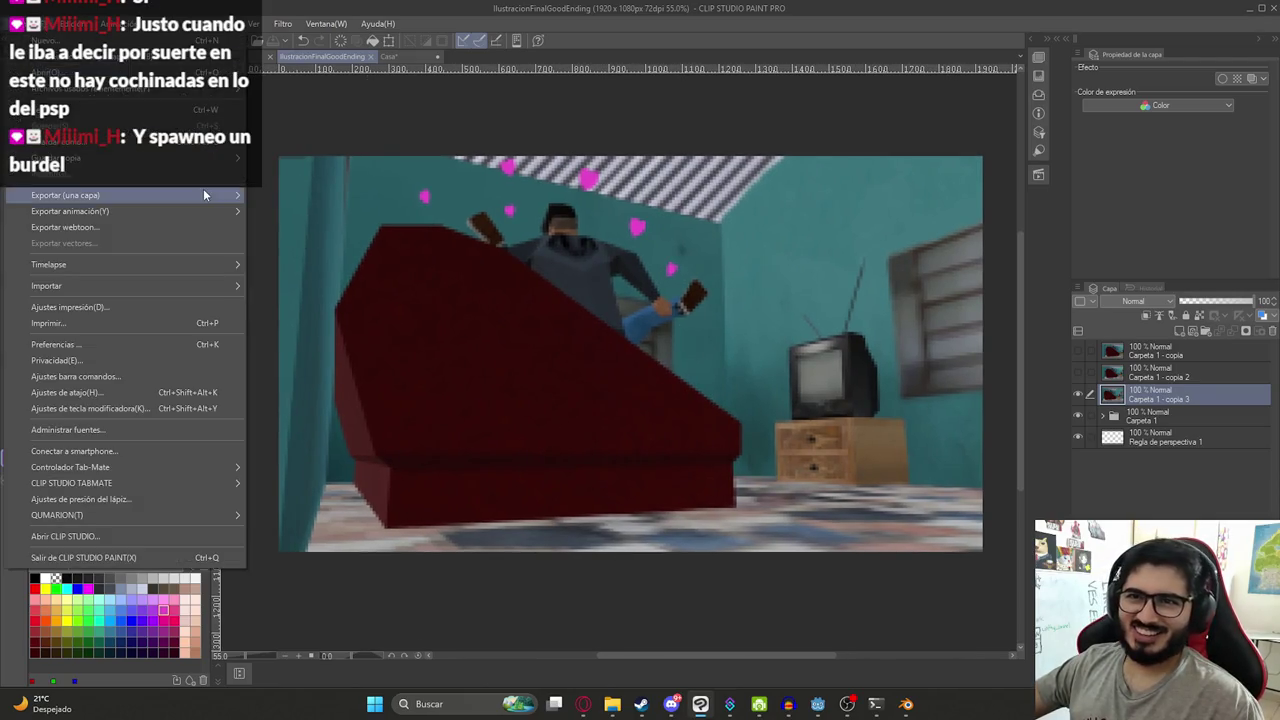
- Export as .png, replacing 'CanonV1' in the reused file name with 'Bueno', and save
{"action": "left_click", "coordinate": [270, 224]}
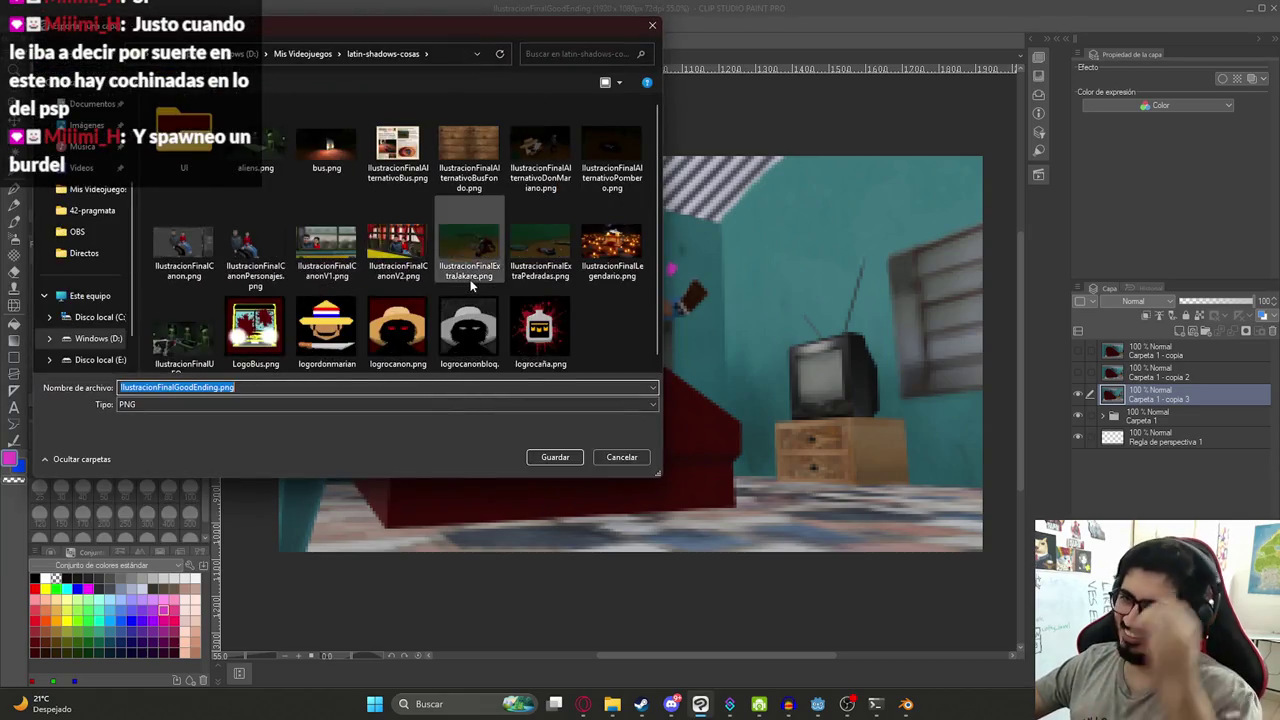
{"action": "left_click", "coordinate": [334, 262]}
{"action": "left_click", "coordinate": [204, 387]}
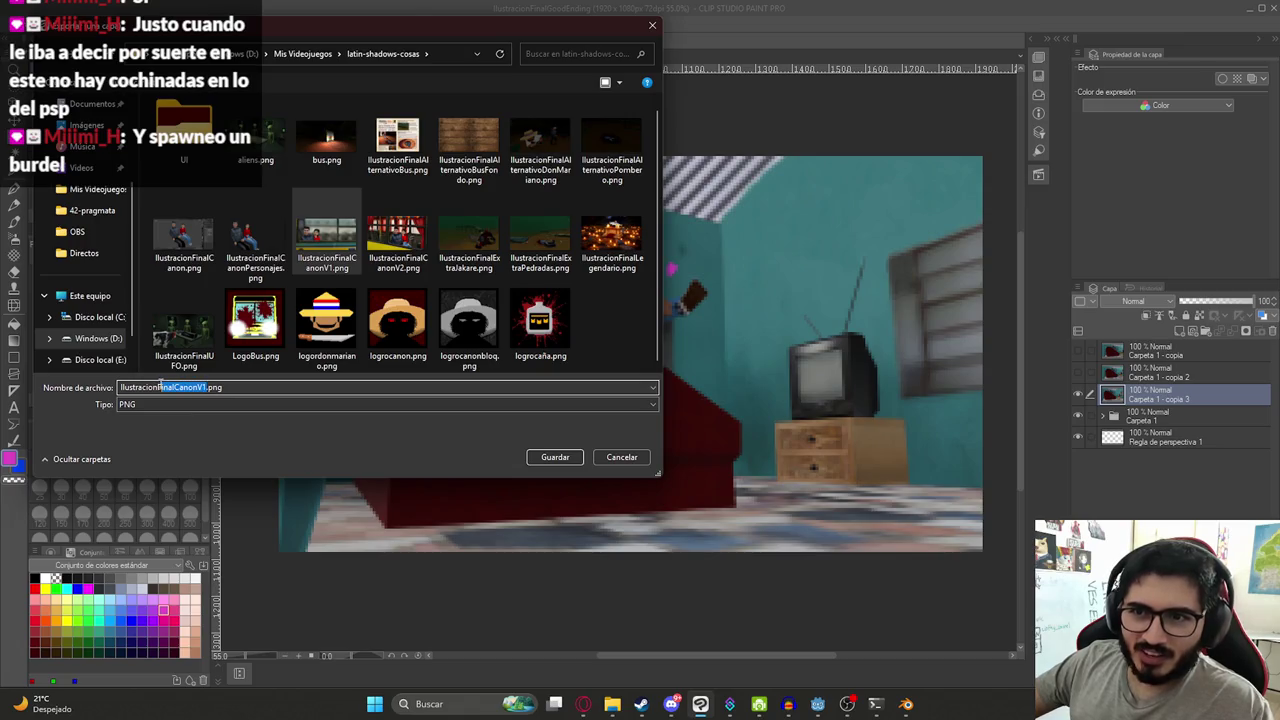
{"action": "left_click_drag", "start_coordinate": [160, 386], "coordinate": [178, 387]}
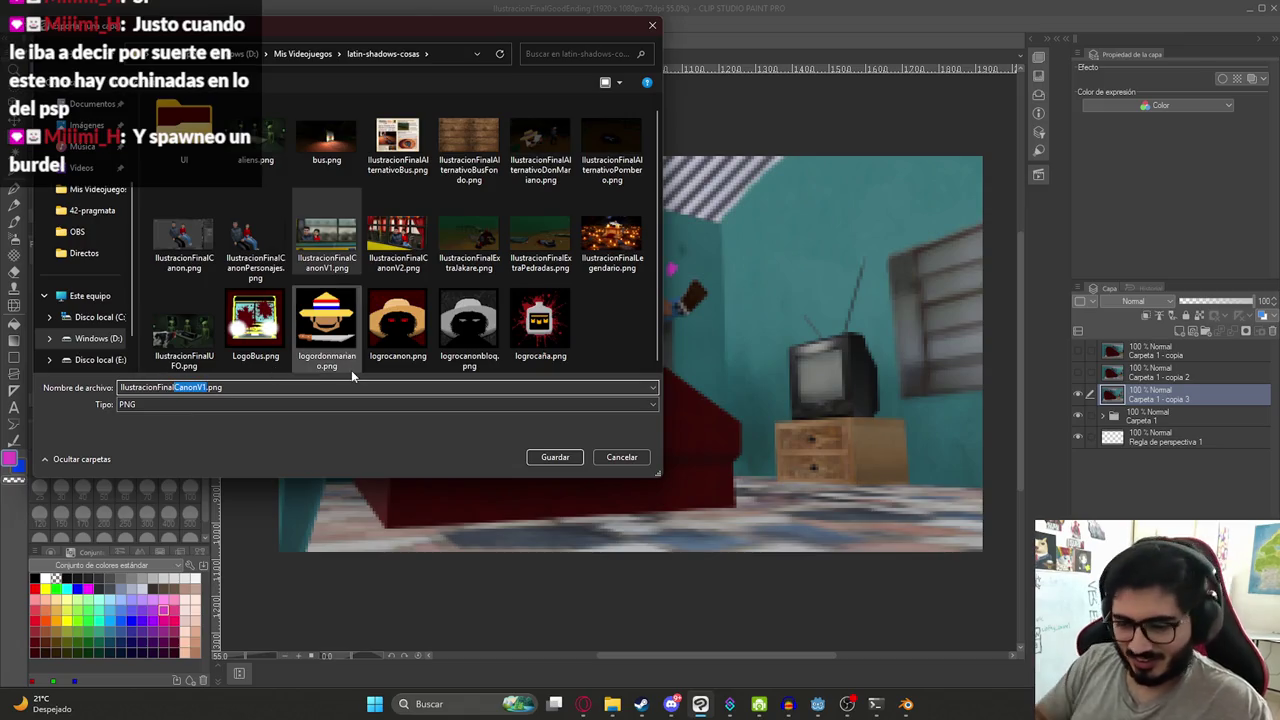
{"action": "type", "text": "Bueno"}
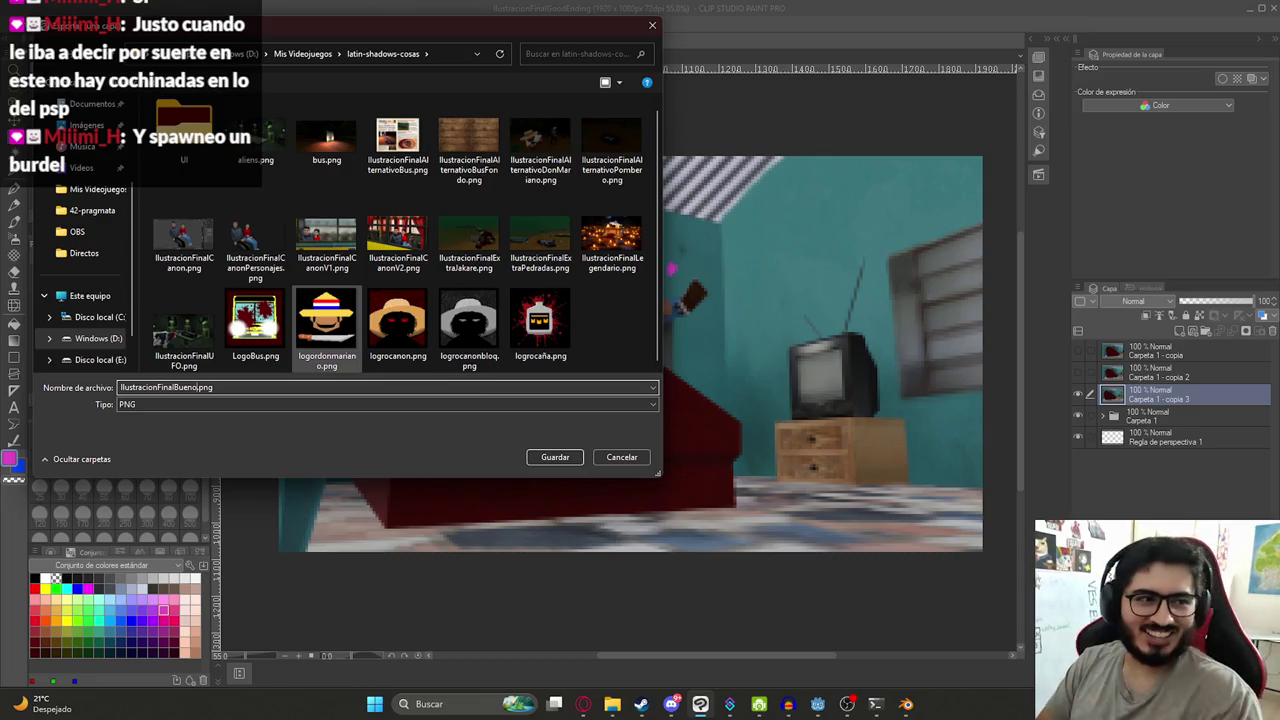
{"action": "key", "text": "Return"}
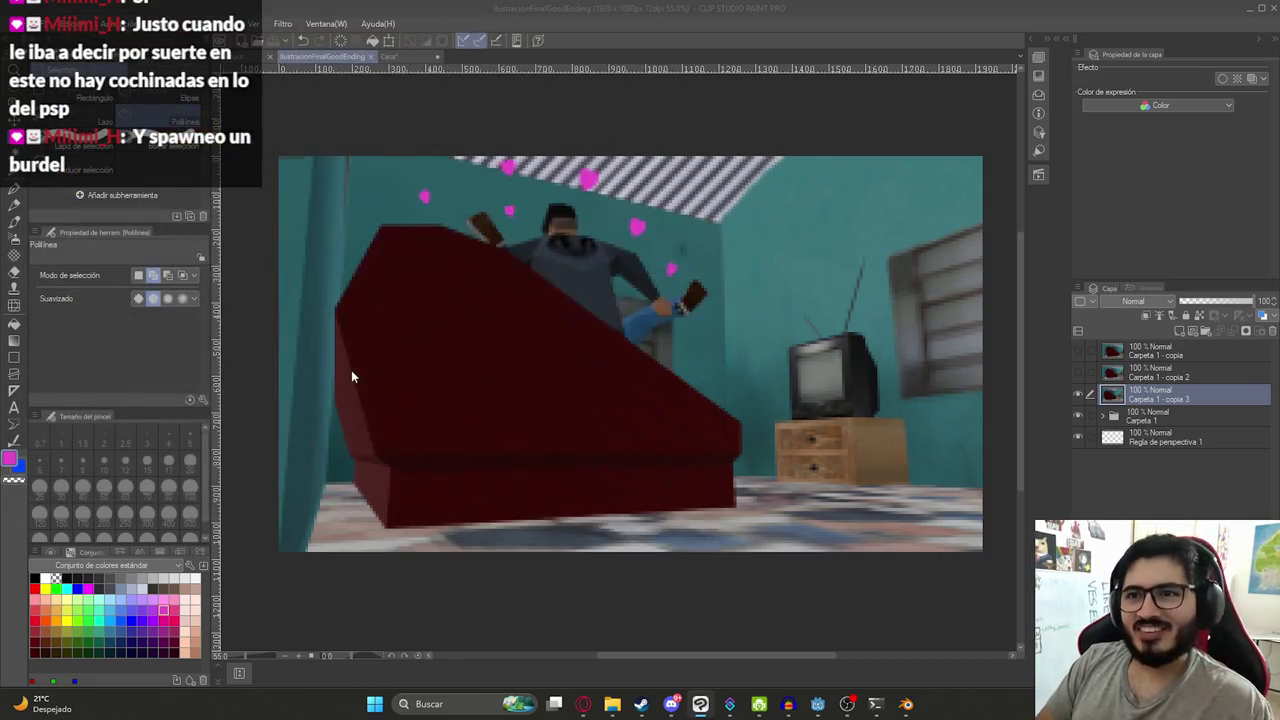
{"action": "scroll", "coordinate": [398, 385], "scroll_direction": "down", "scroll_amount": 2}
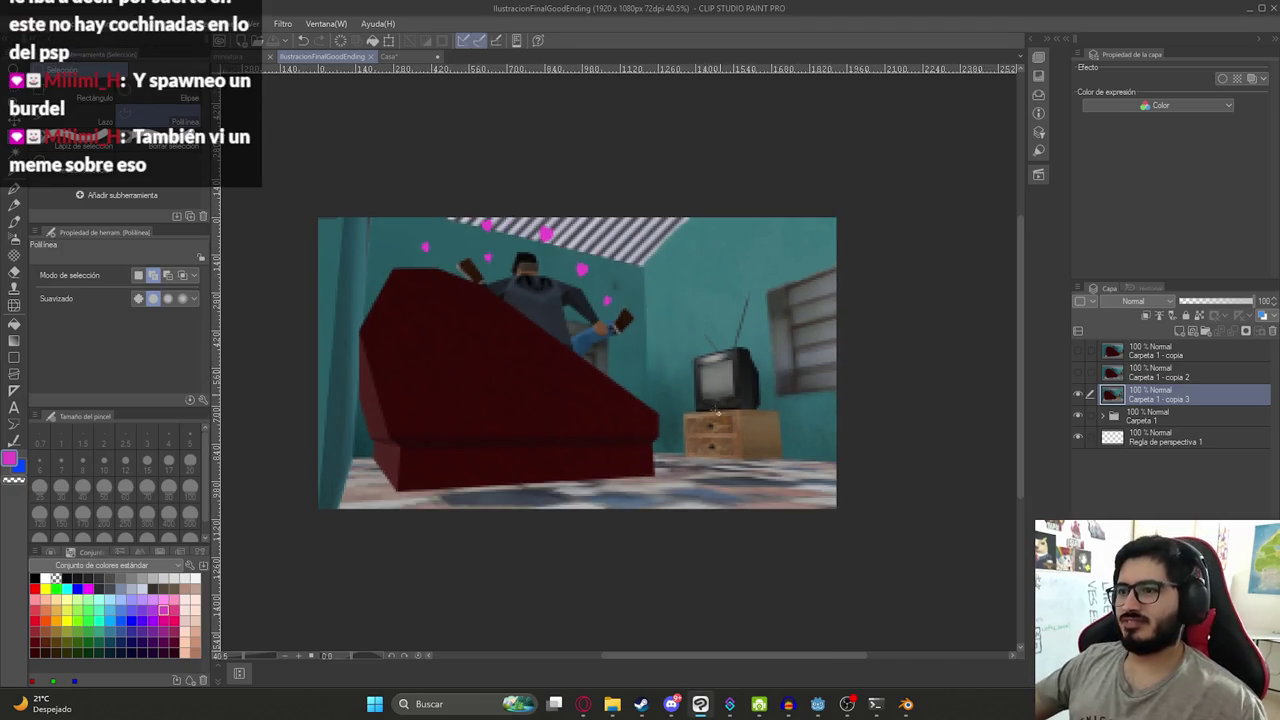
- In File Explorer, open latin-shadows-cosas and select IlustracionFinalBueno.png
{"action": "left_click", "coordinate": [612, 705]}
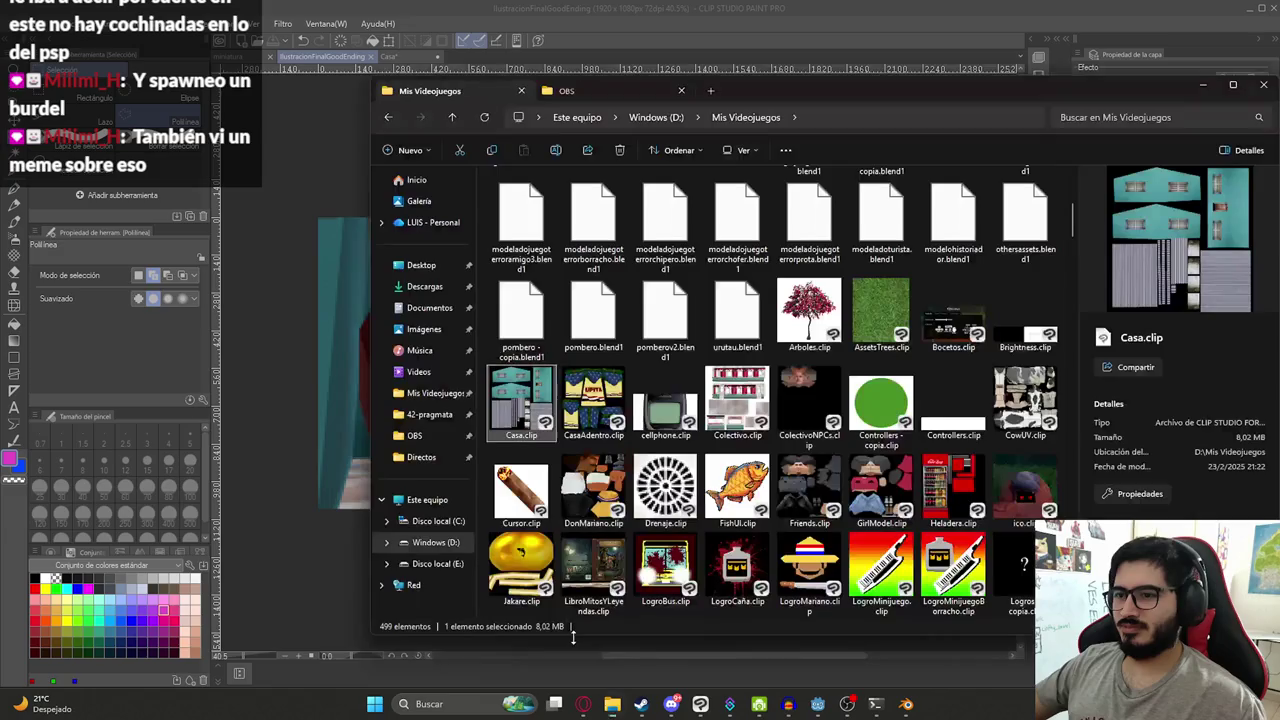
{"action": "left_click", "coordinate": [805, 310]}
{"action": "scroll", "coordinate": [790, 308], "scroll_direction": "up", "scroll_amount": 4}
{"action": "double_click", "coordinate": [612, 310]}
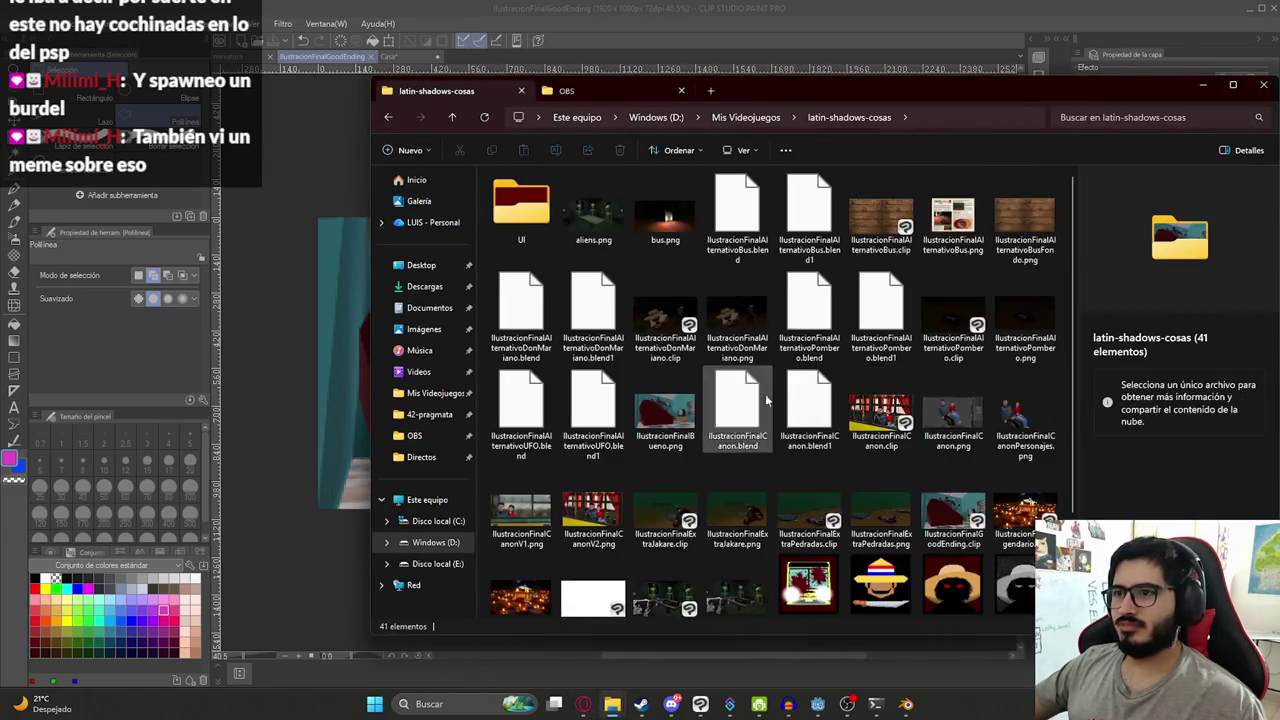
{"action": "scroll", "coordinate": [680, 415], "scroll_direction": "down", "scroll_amount": 1}
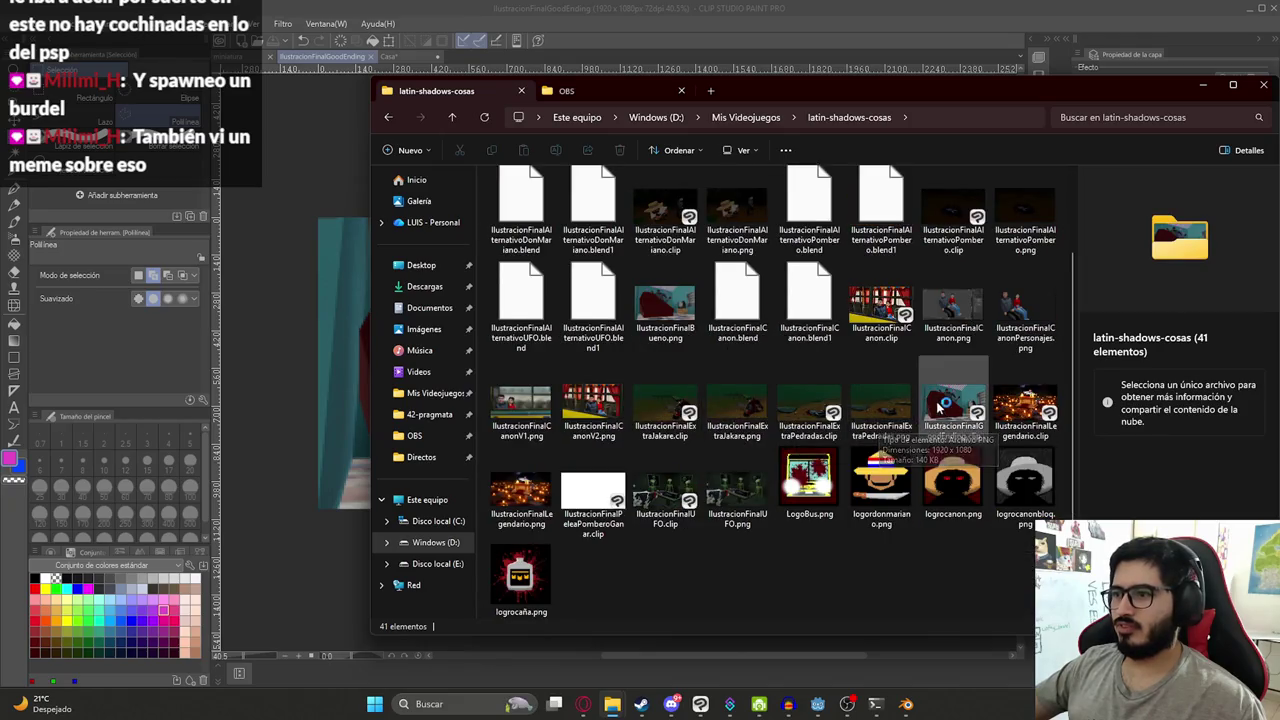
{"action": "left_click", "coordinate": [668, 302]}
- Place the image in juegoterror1 > assets > endings, then return to Godot
{"action": "left_click", "coordinate": [745, 117]}
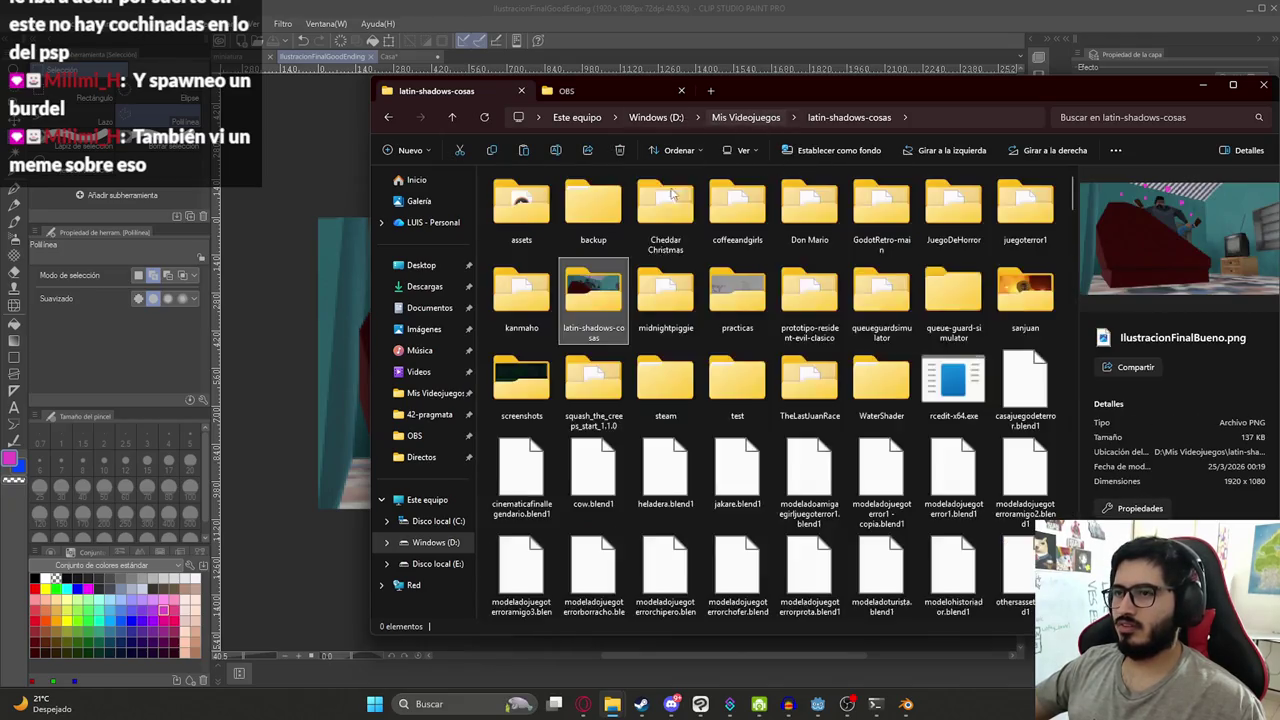
{"action": "double_click", "coordinate": [1018, 228]}
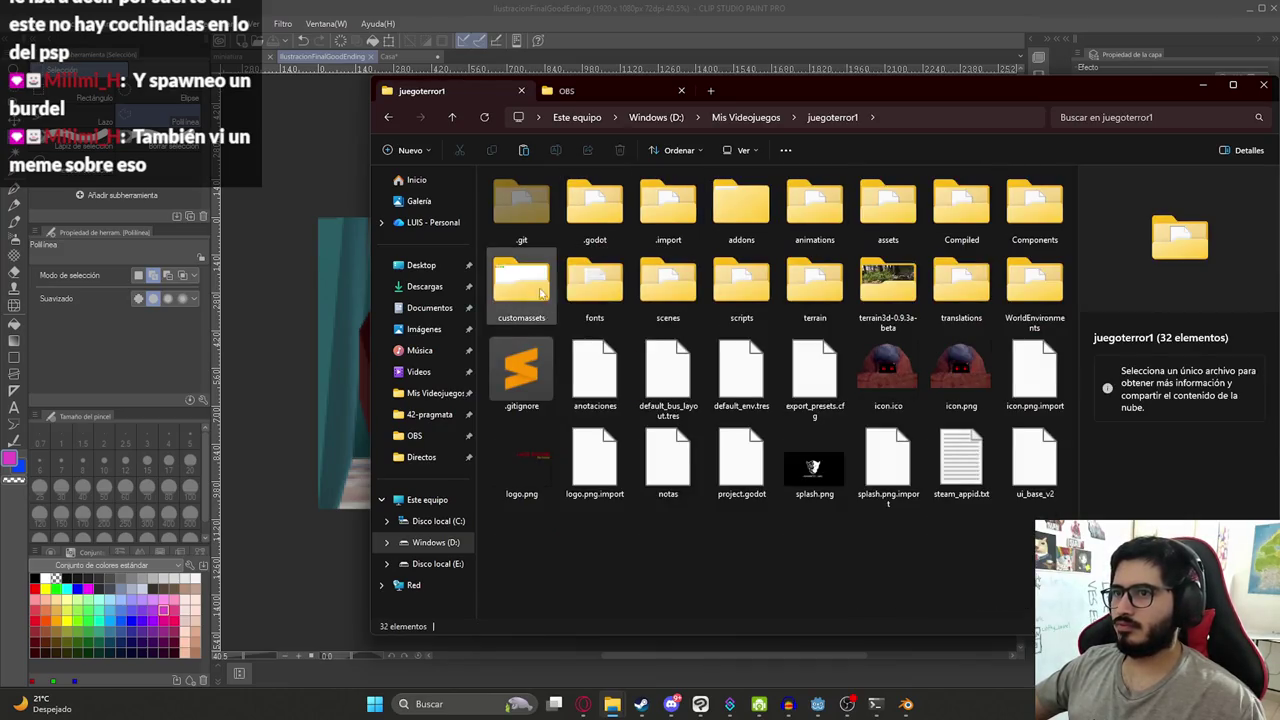
{"action": "double_click", "coordinate": [888, 208]}
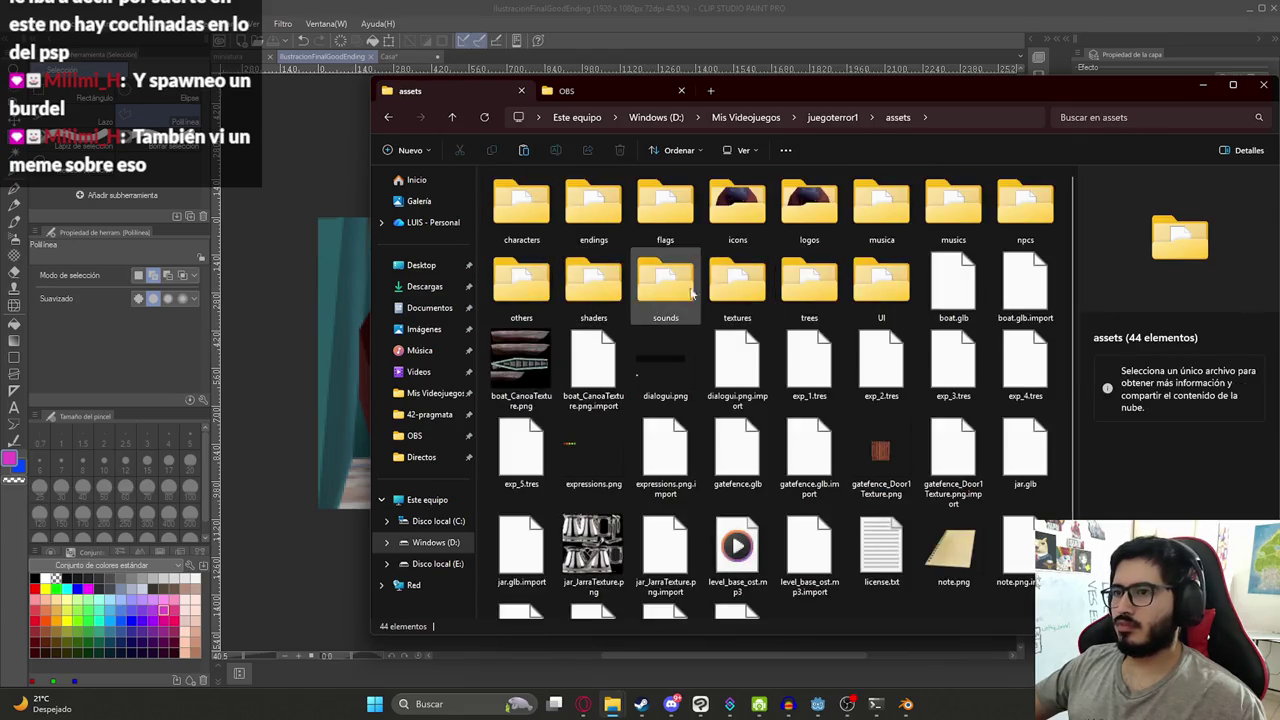
{"action": "left_click", "coordinate": [612, 230]}
{"action": "double_click", "coordinate": [615, 234]}
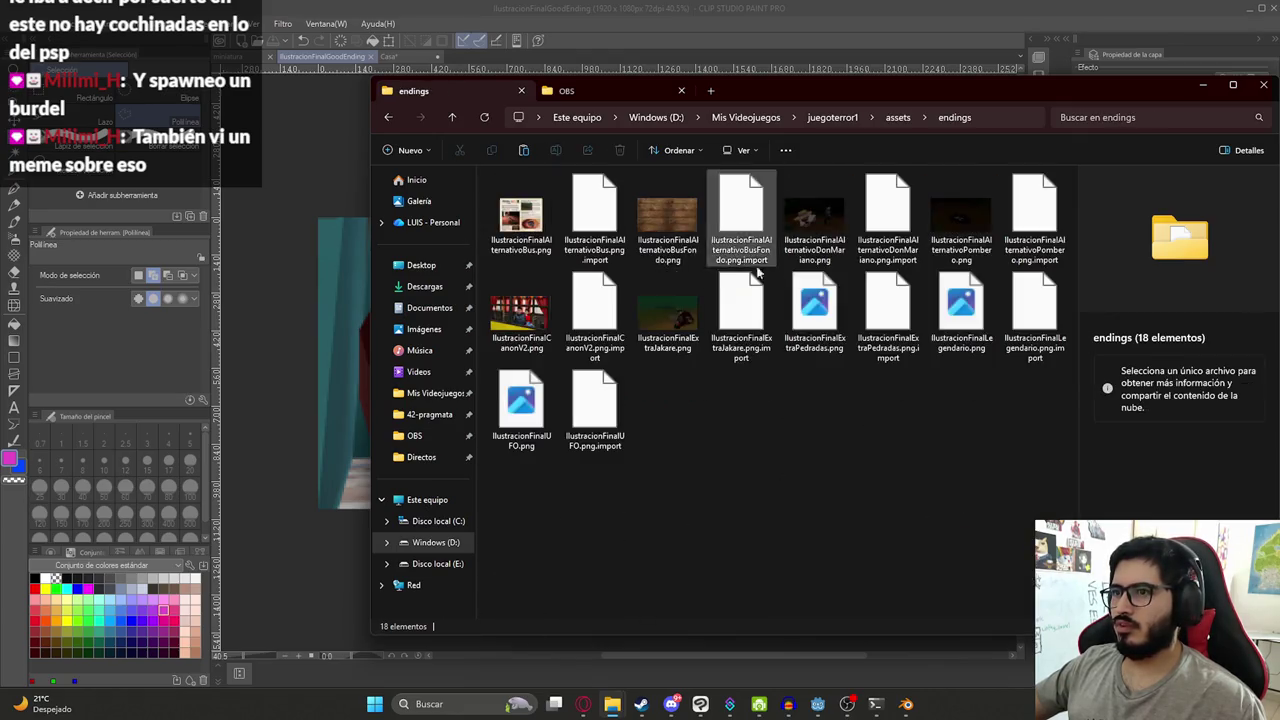
{"action": "left_click", "coordinate": [668, 415]}
{"action": "left_click", "coordinate": [700, 470]}
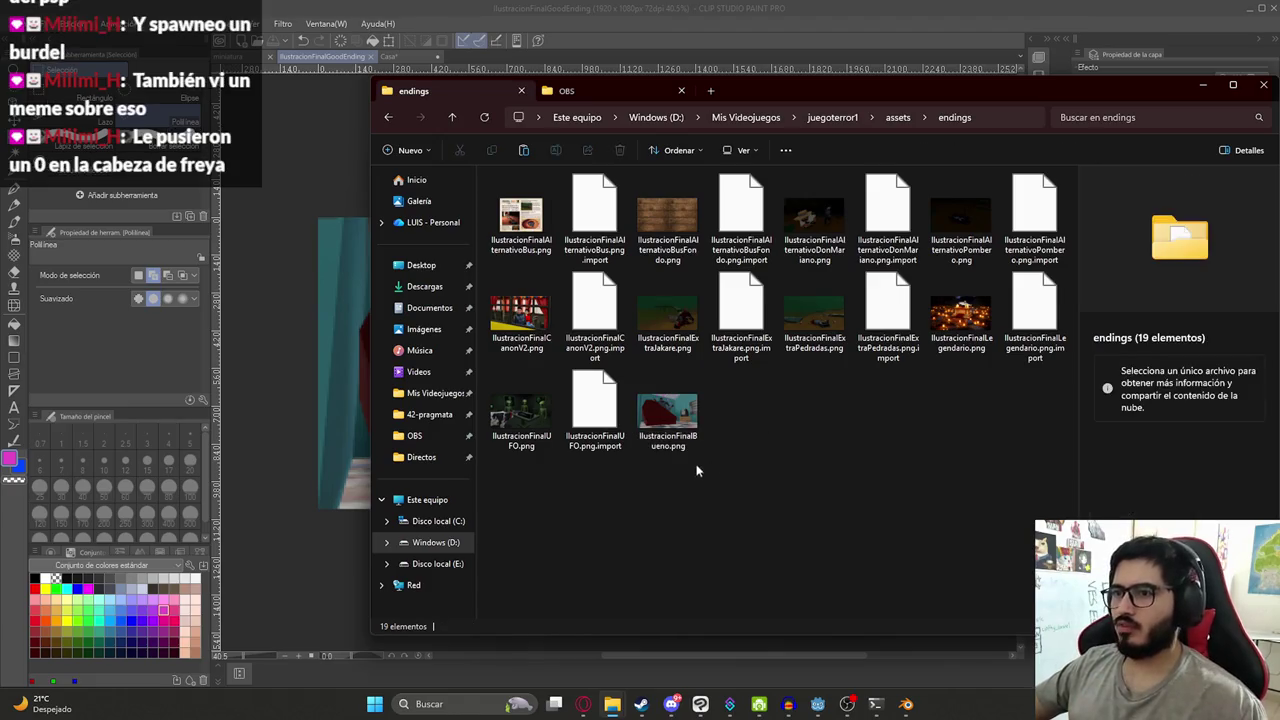
{"action": "left_click", "coordinate": [812, 704]}
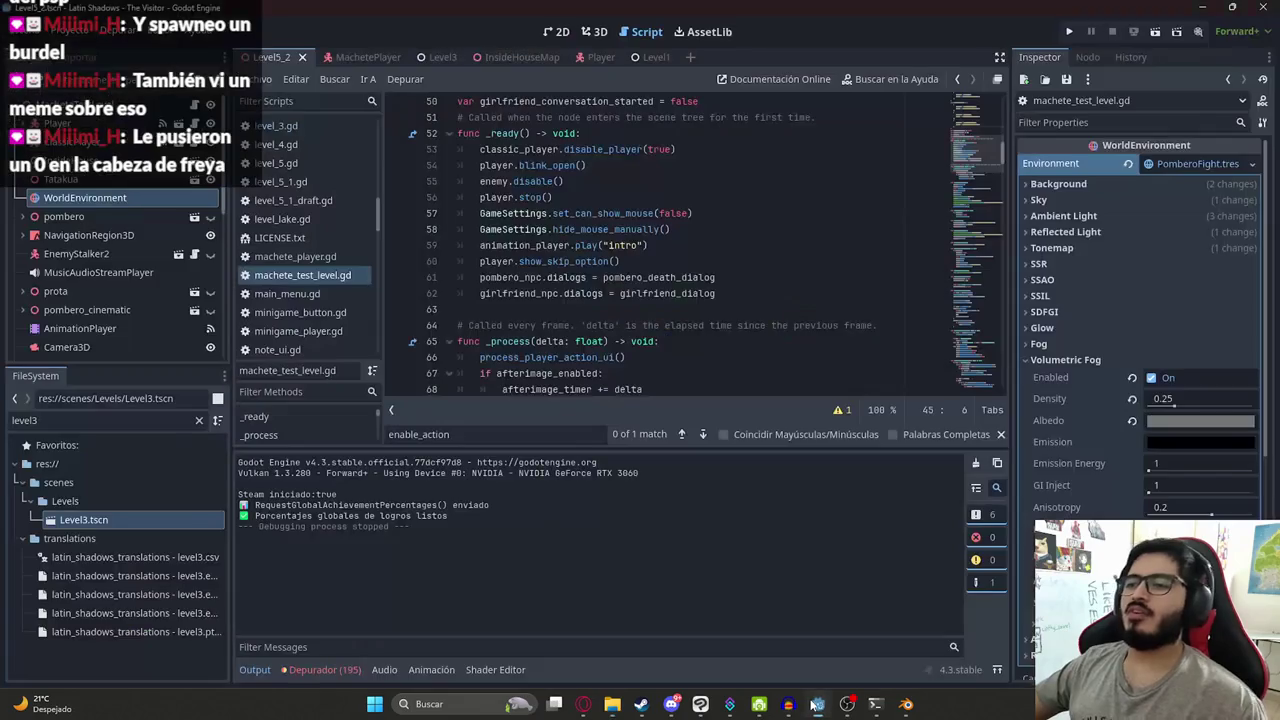
- Filter the FileSystem dock by 'ending', switch to the 3D tab and open Ending7.tscn
{"action": "double_click", "coordinate": [94, 420]}
{"action": "type", "text": "ending"}
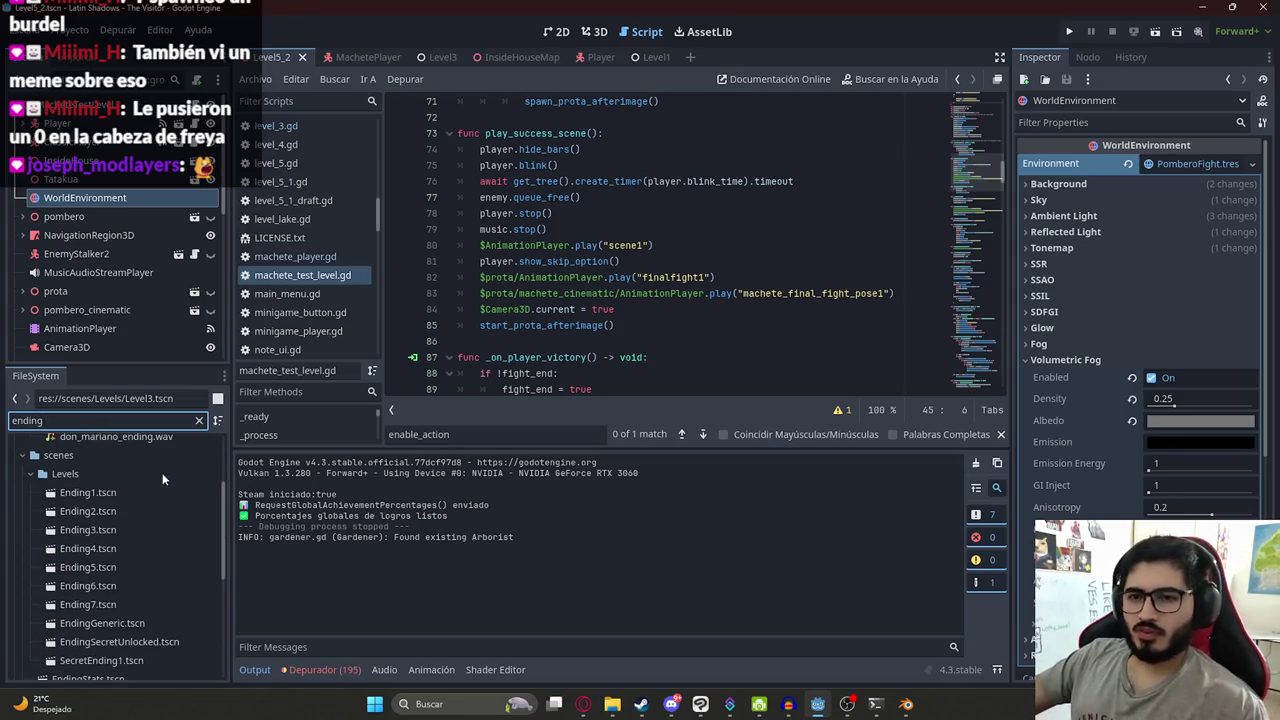
{"action": "left_click", "coordinate": [595, 31]}
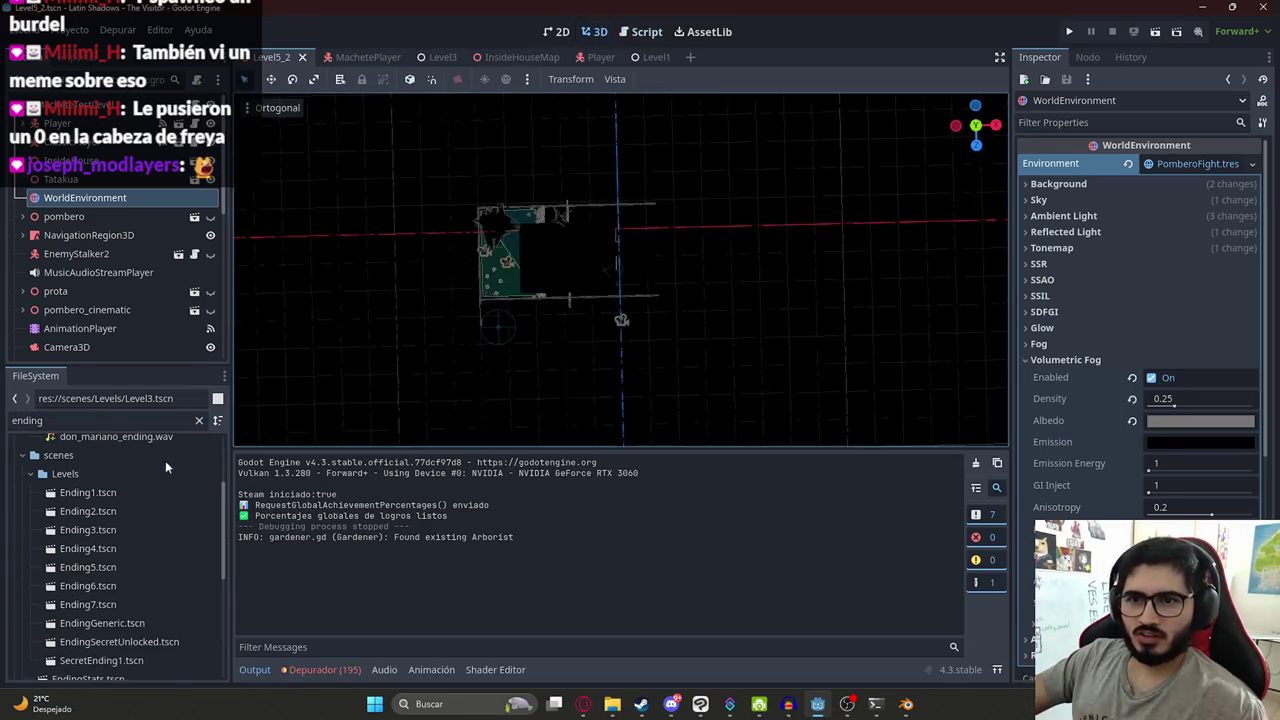
{"action": "double_click", "coordinate": [99, 604]}
- Pan and zoom the Ending7 canvas, selecting and then deselecting the illustration sprite
{"action": "scroll", "coordinate": [548, 283], "scroll_direction": "up", "scroll_amount": 2}
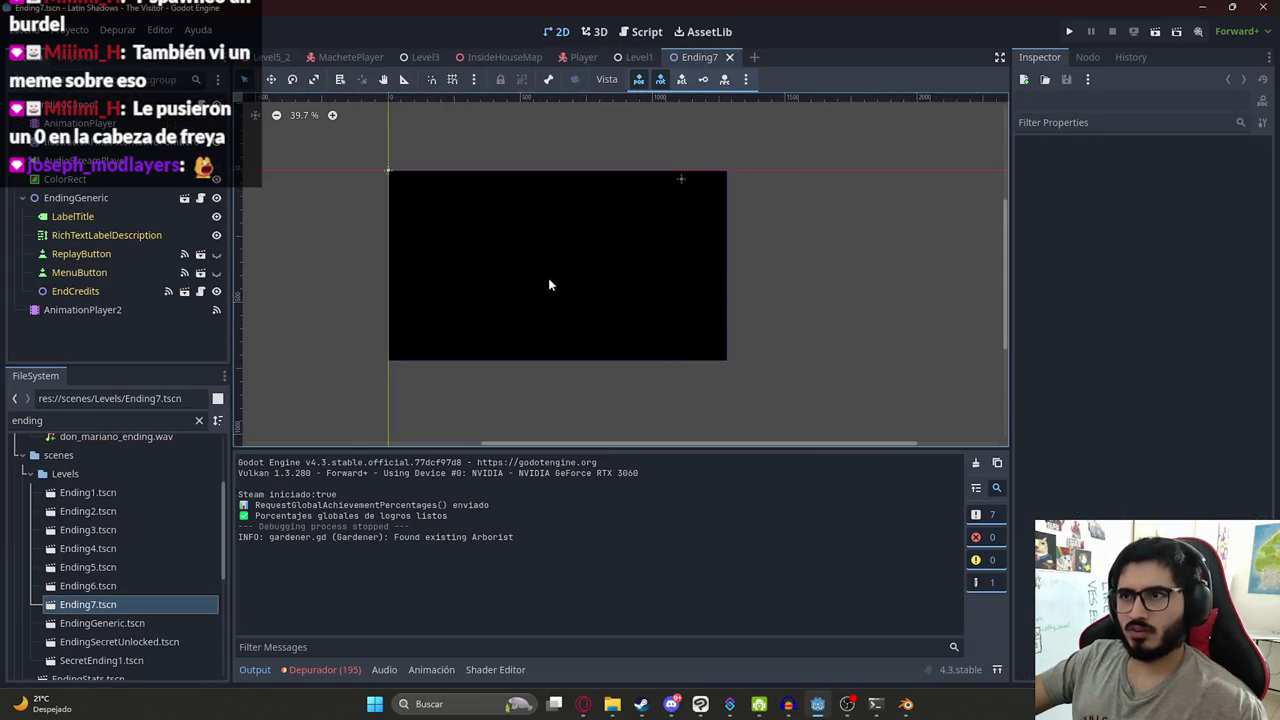
{"action": "middle_click_drag", "start_coordinate": [518, 263], "coordinate": [557, 287]}
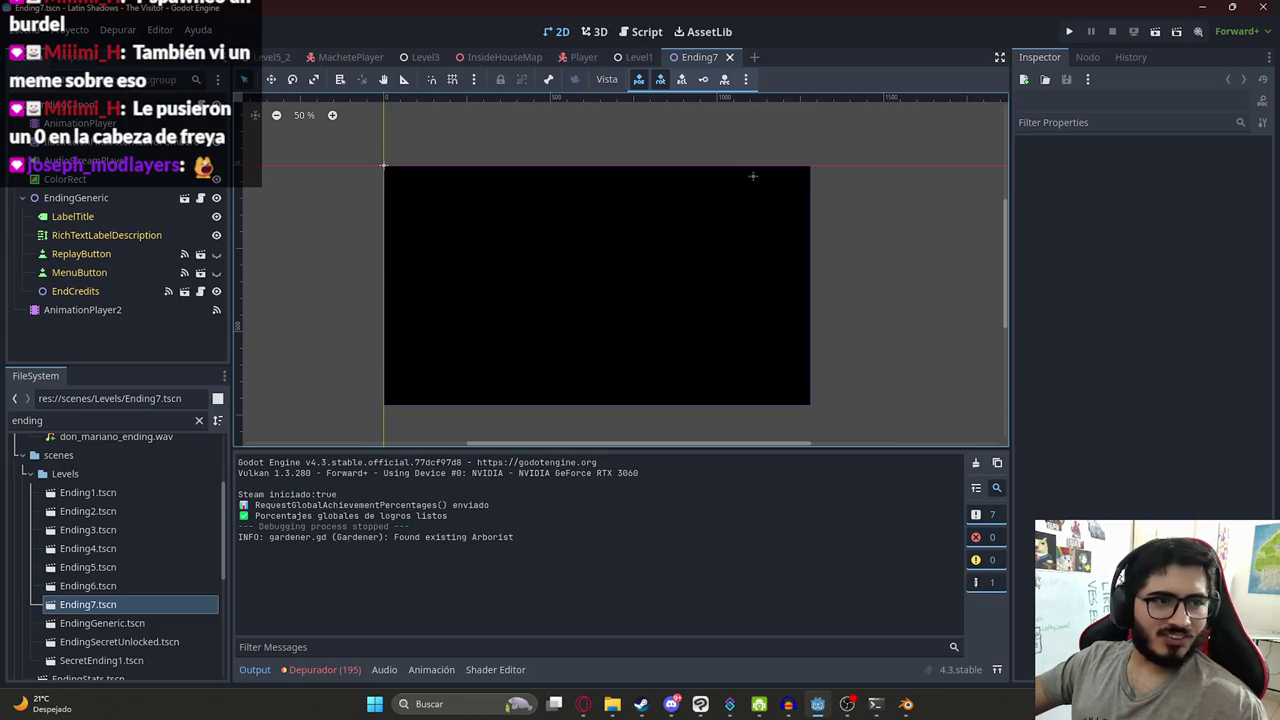
{"action": "scroll", "coordinate": [569, 270], "scroll_direction": "up", "scroll_amount": 1}
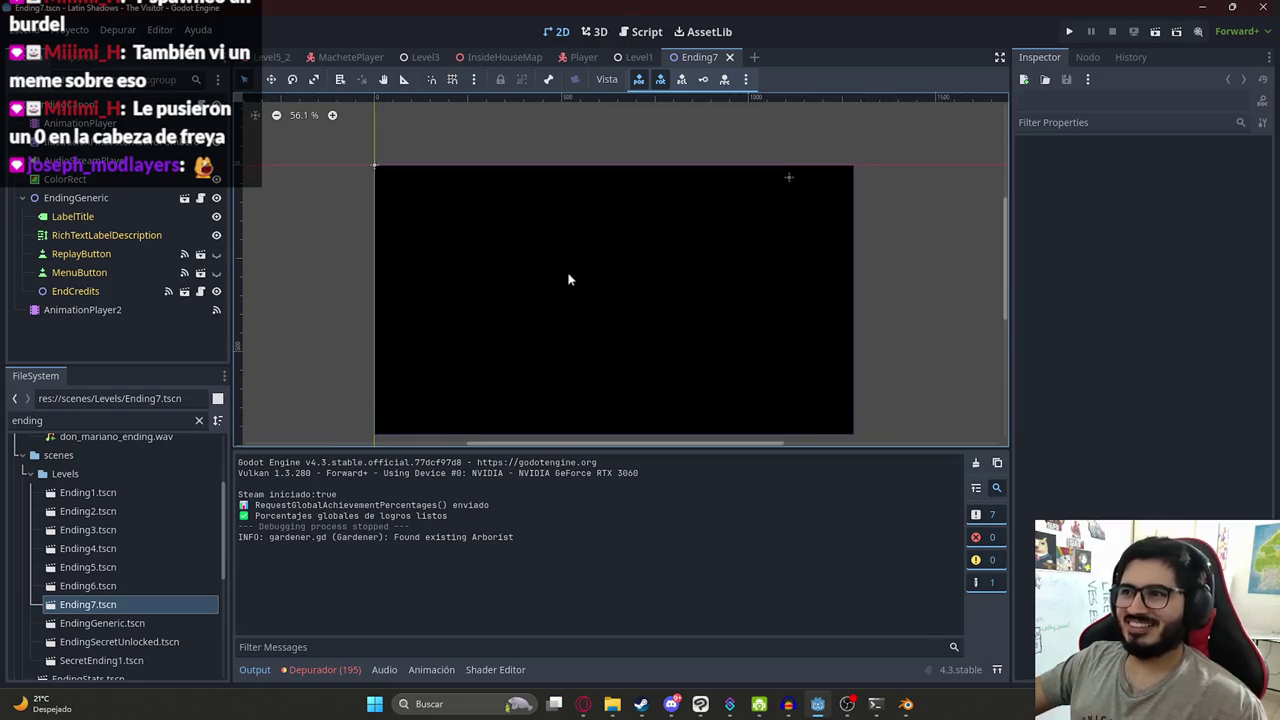
{"action": "middle_click_drag", "start_coordinate": [569, 270], "coordinate": [578, 219]}
{"action": "left_click", "coordinate": [855, 205]}
{"action": "scroll", "coordinate": [849, 216], "scroll_direction": "down", "scroll_amount": 2}
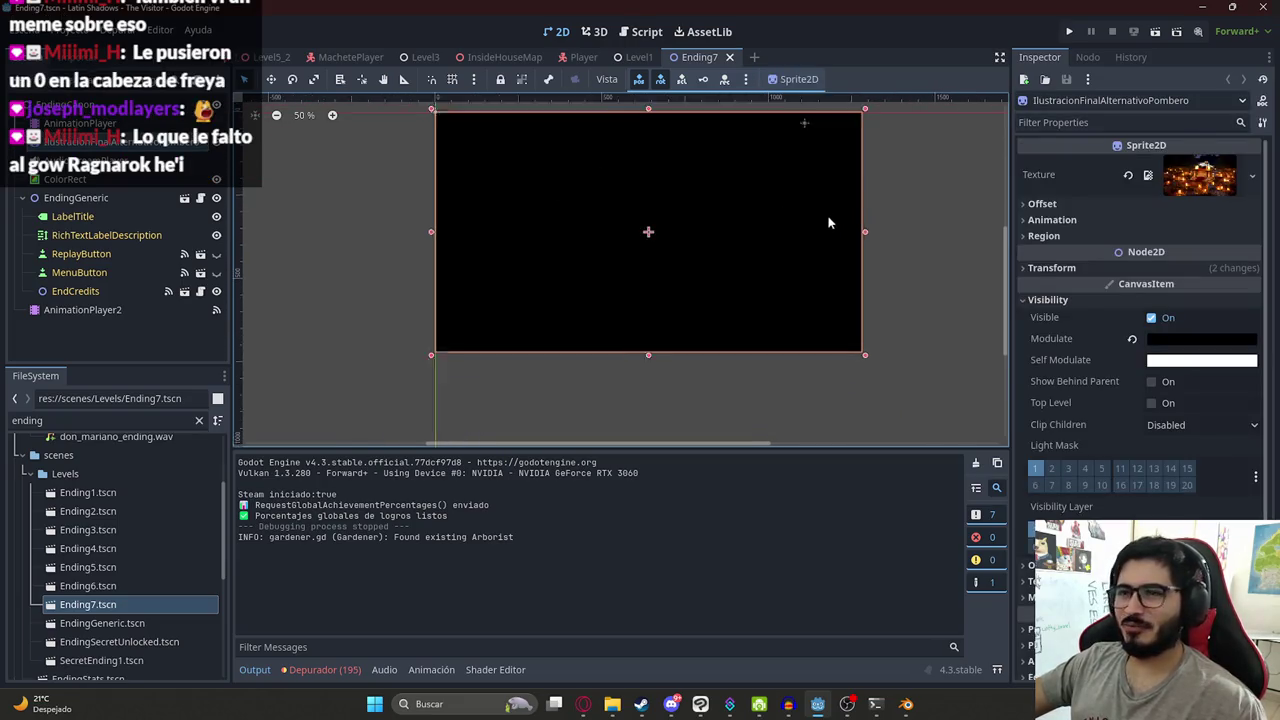
{"action": "middle_click_drag", "start_coordinate": [678, 213], "coordinate": [628, 258]}
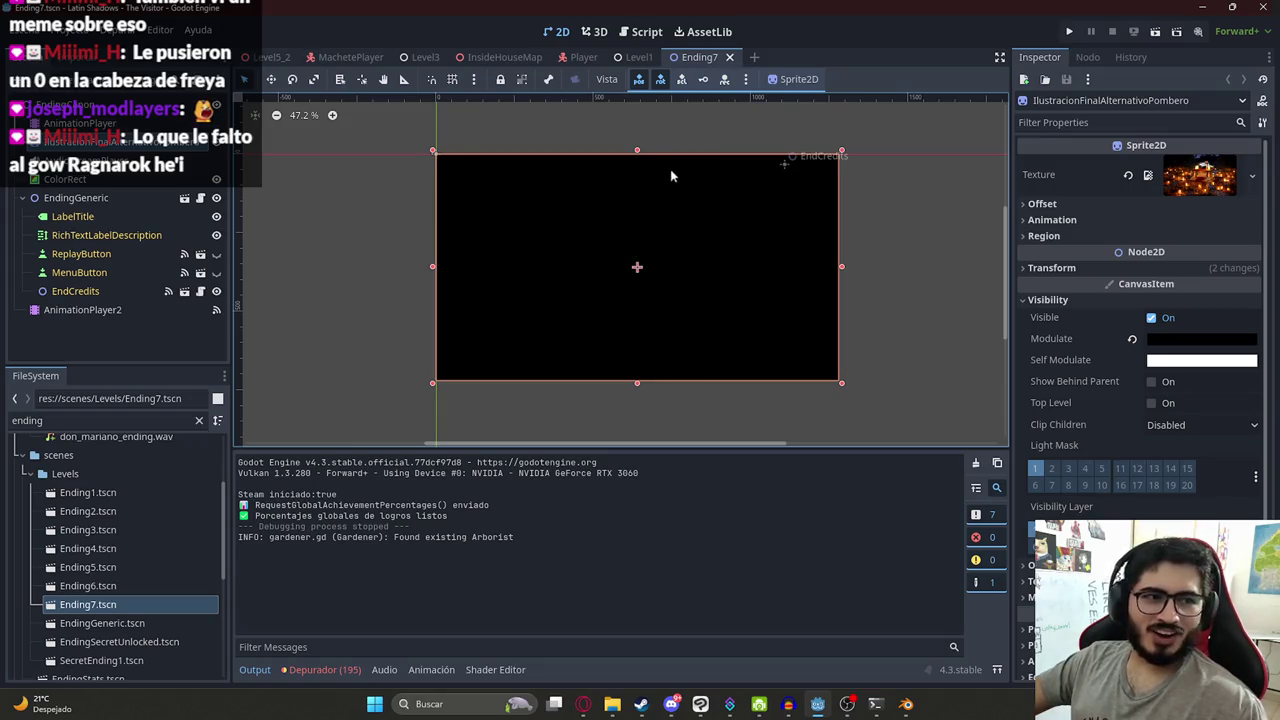
{"action": "scroll", "coordinate": [675, 168], "scroll_direction": "down", "scroll_amount": 1}
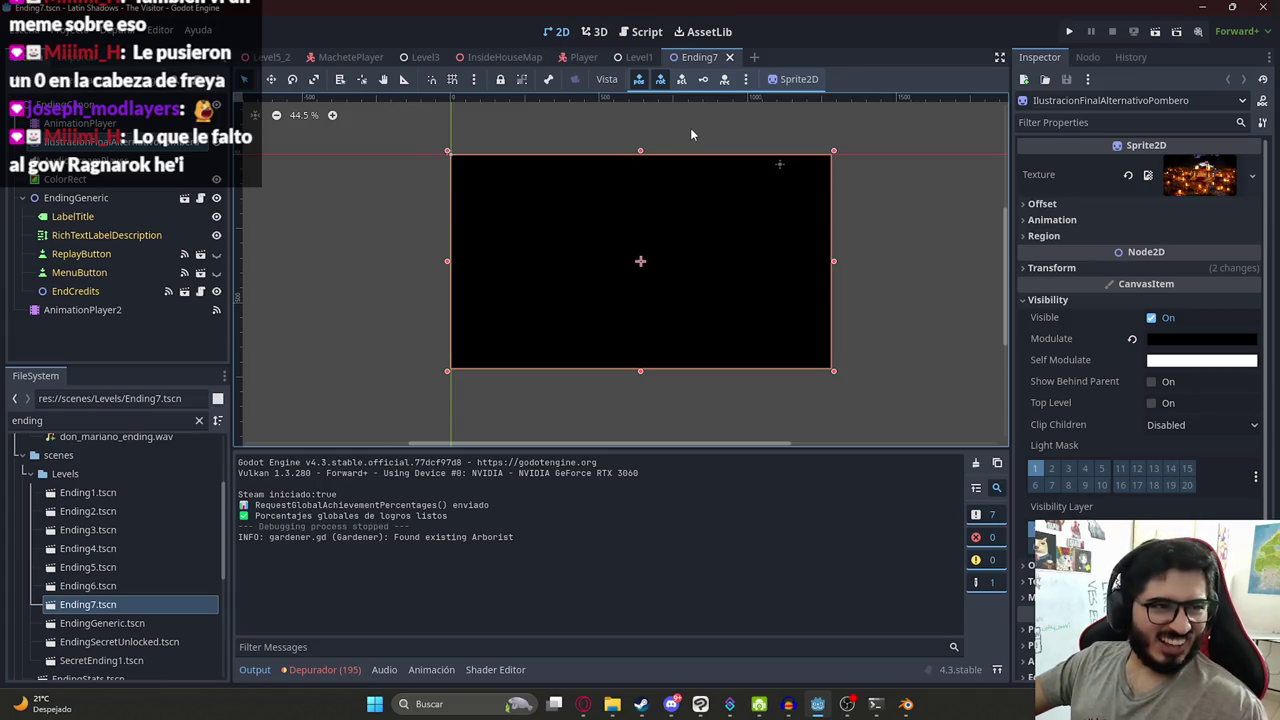
{"action": "left_click", "coordinate": [690, 130]}
- Collapse and select the EndingGeneric node, then focus Ending7.tscn in the file list
{"action": "scroll", "coordinate": [663, 171], "scroll_direction": "up", "scroll_amount": 1}
{"action": "middle_click_drag", "start_coordinate": [637, 211], "coordinate": [592, 234]}
{"action": "scroll", "coordinate": [663, 190], "scroll_direction": "up", "scroll_amount": 2}
{"action": "scroll", "coordinate": [594, 246], "scroll_direction": "down", "scroll_amount": 3}
{"action": "scroll", "coordinate": [516, 227], "scroll_direction": "up", "scroll_amount": 4}
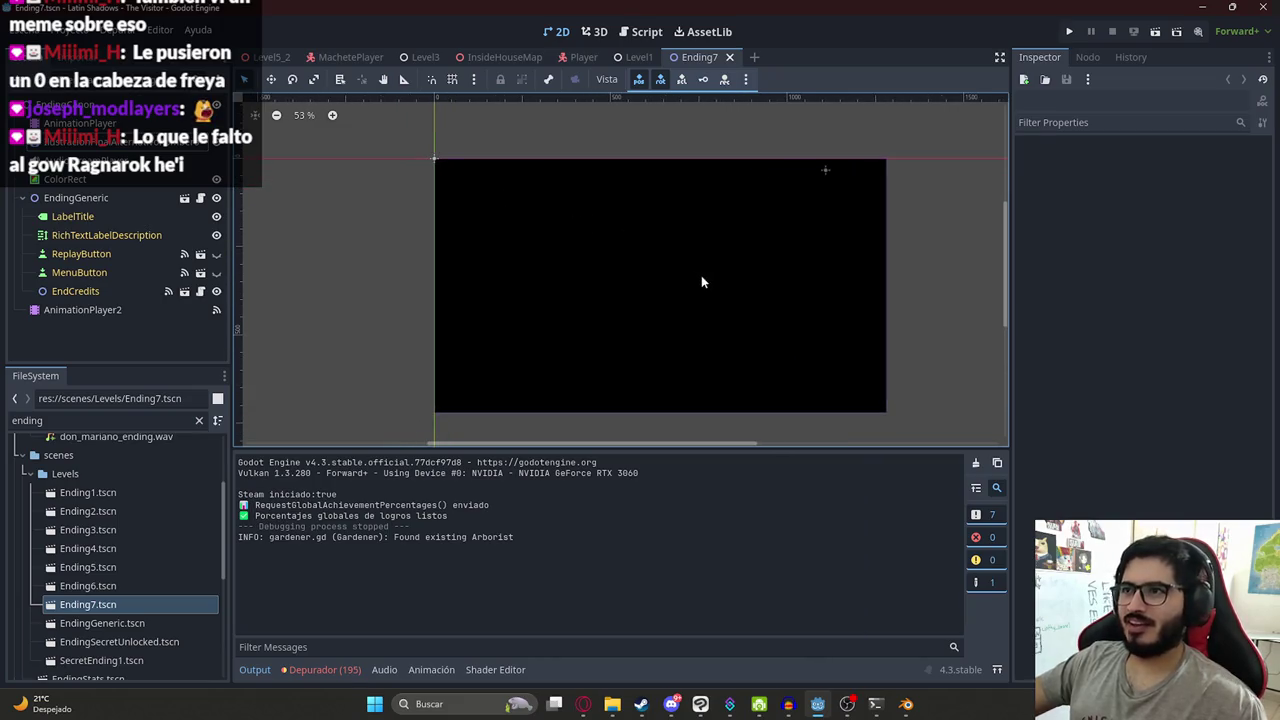
{"action": "left_click", "coordinate": [31, 198]}
{"action": "left_click", "coordinate": [22, 198]}
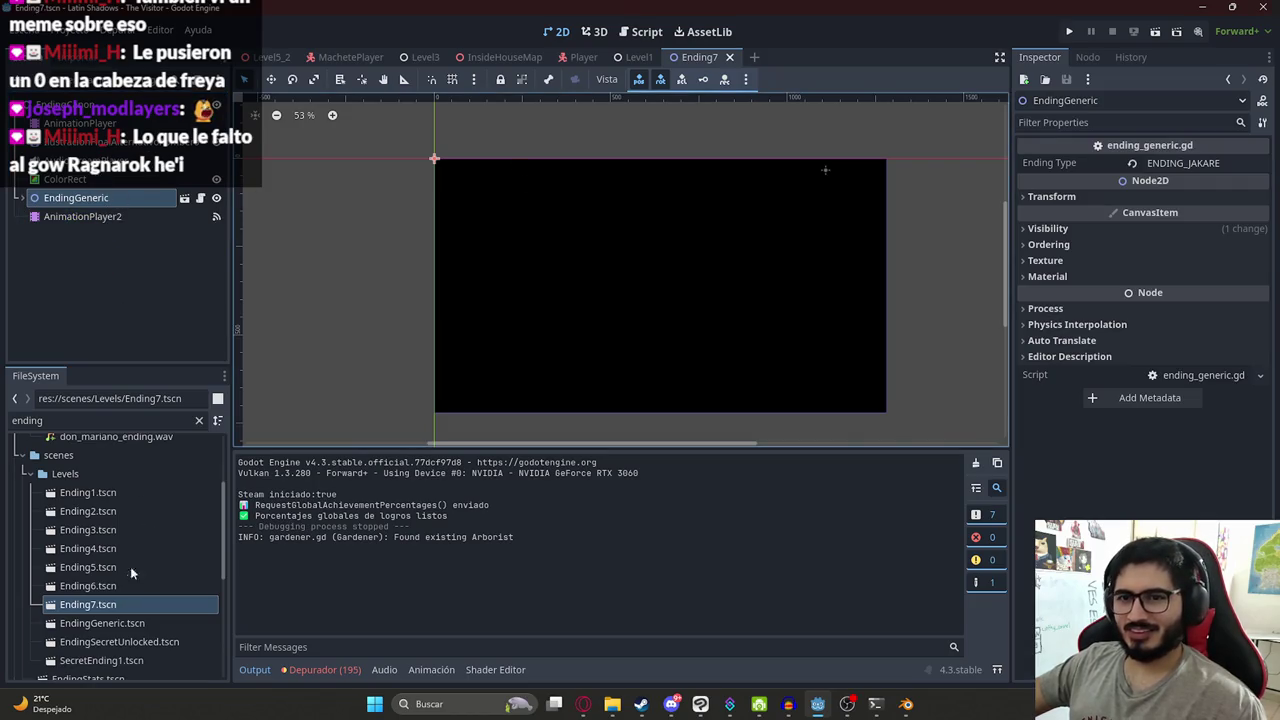
{"action": "left_click", "coordinate": [97, 611]}
- Duplicate Ending7.tscn as Ending8.tscn and open the new scene
{"action": "key", "text": "ctrl+d"}
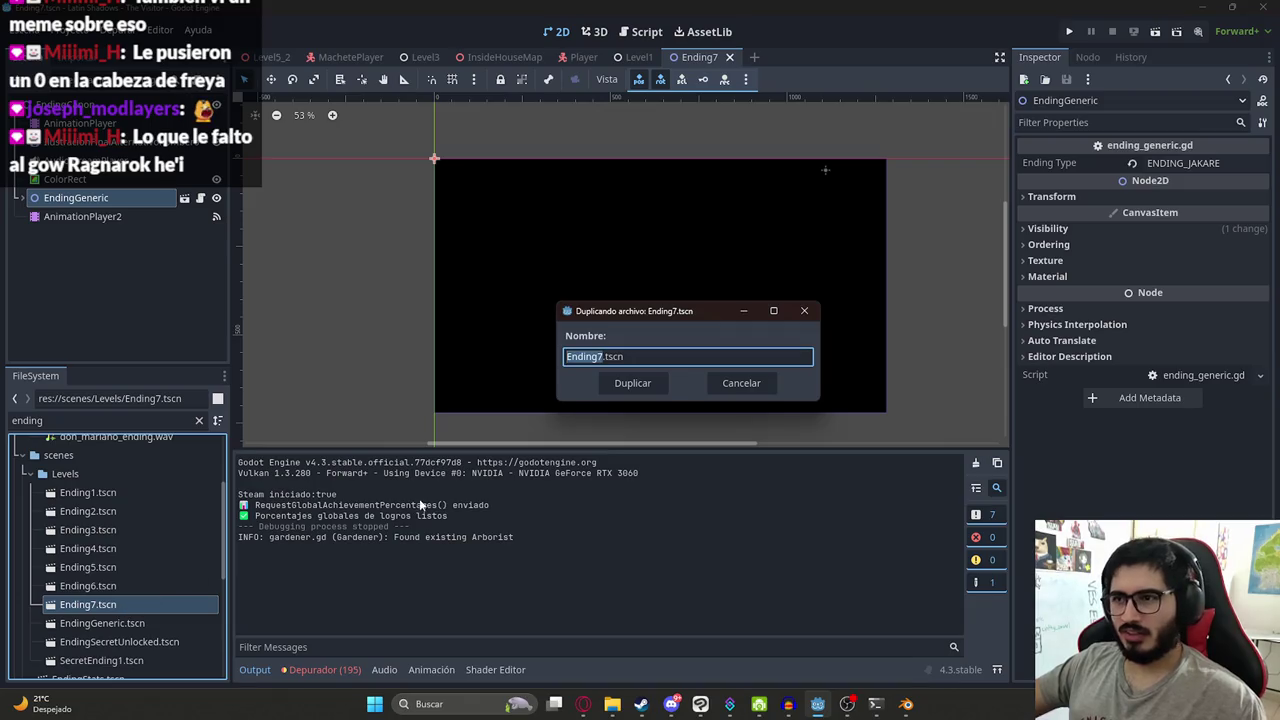
{"action": "type", "text": "Ending8"}
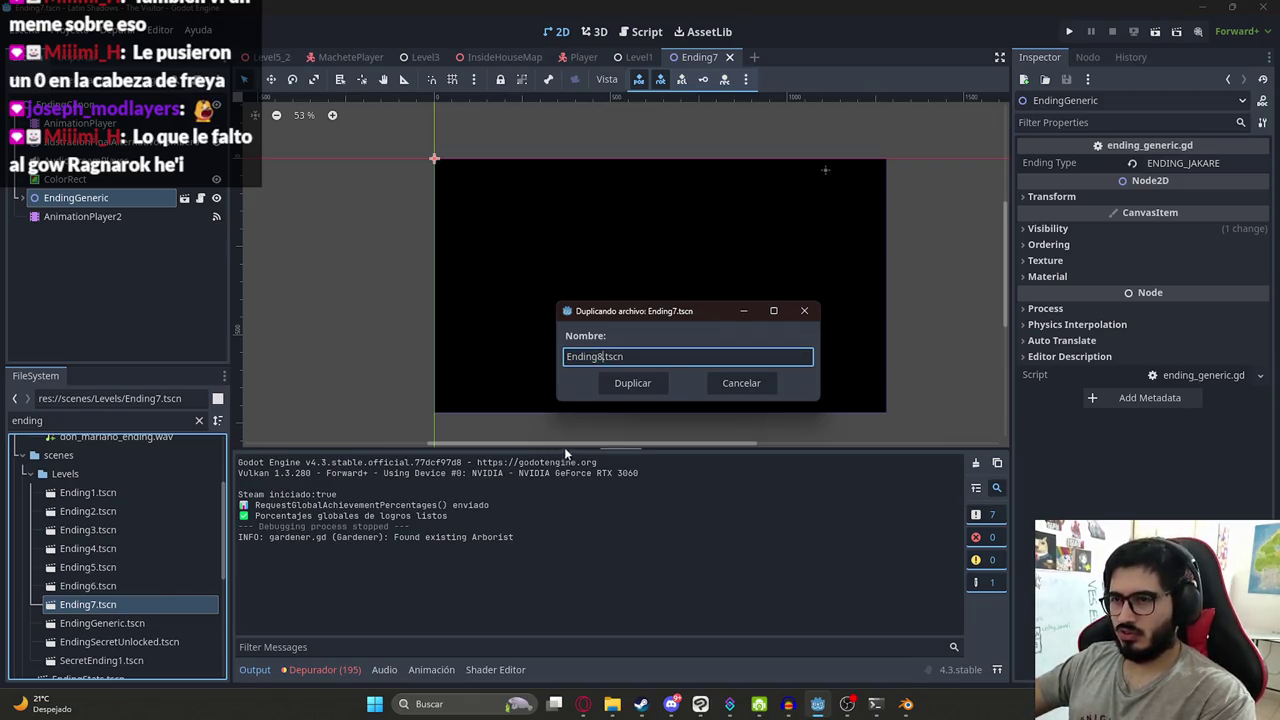
{"action": "left_click", "coordinate": [630, 383]}
{"action": "double_click", "coordinate": [88, 623]}
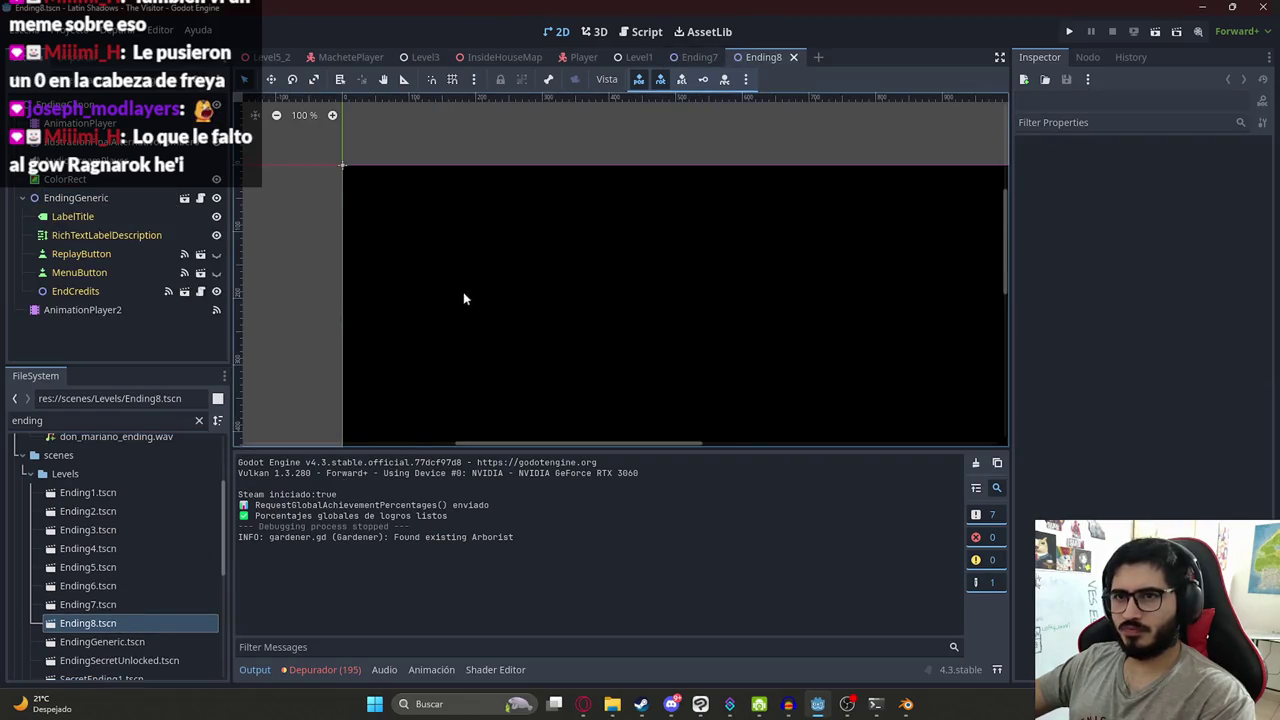
- Select the IlustracionFinalAlternativoPombero sprite and toggle the ColorRect node's visibility
{"action": "scroll", "coordinate": [497, 303], "scroll_direction": "down", "scroll_amount": 2}
{"action": "scroll", "coordinate": [537, 237], "scroll_direction": "down", "scroll_amount": 1}
{"action": "scroll", "coordinate": [501, 265], "scroll_direction": "down", "scroll_amount": 1}
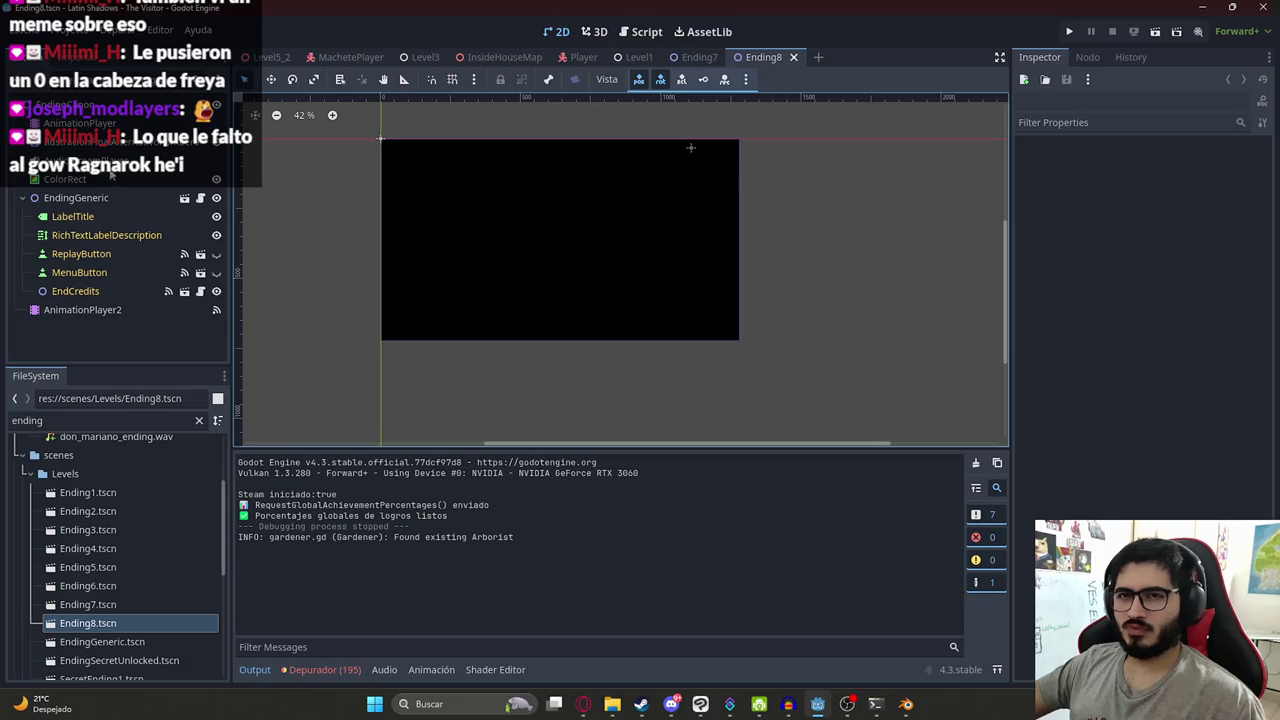
{"action": "left_click", "coordinate": [75, 143]}
{"action": "left_click", "coordinate": [216, 181]}
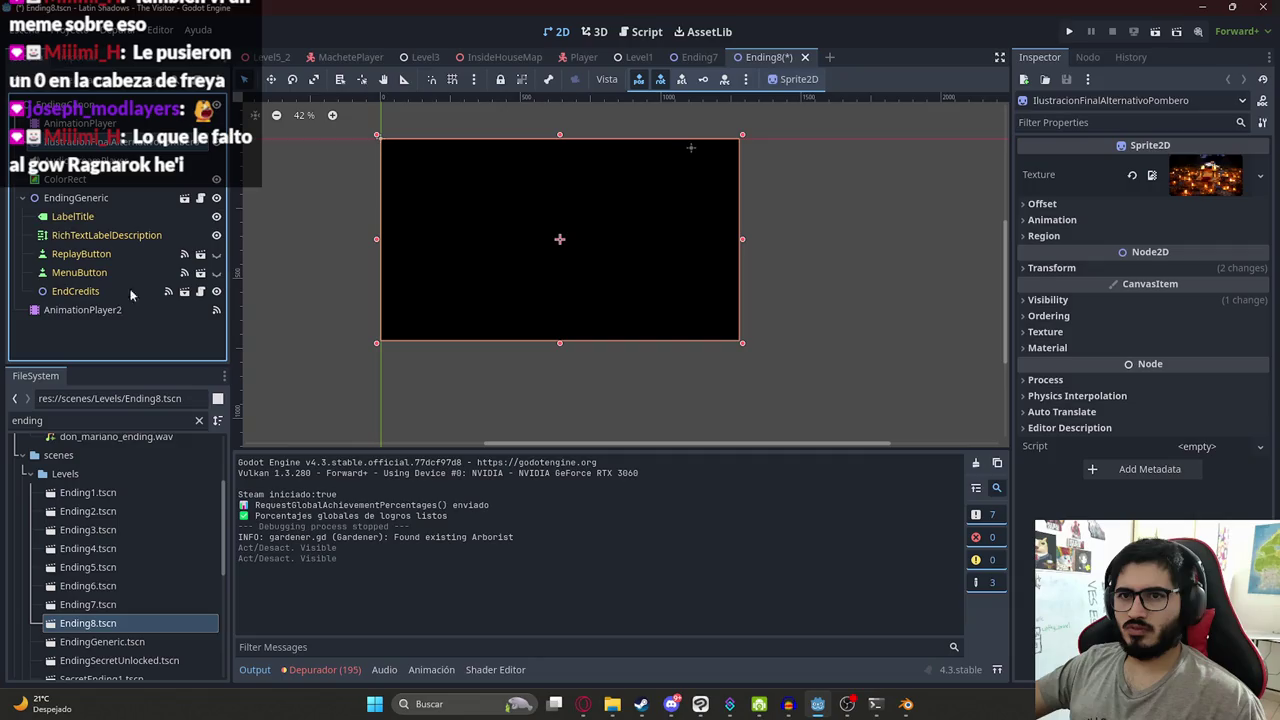
- Check AnimationPlayer2's animations, keep BlackBackground, and preview it to about 2 seconds
{"action": "left_click", "coordinate": [82, 310]}
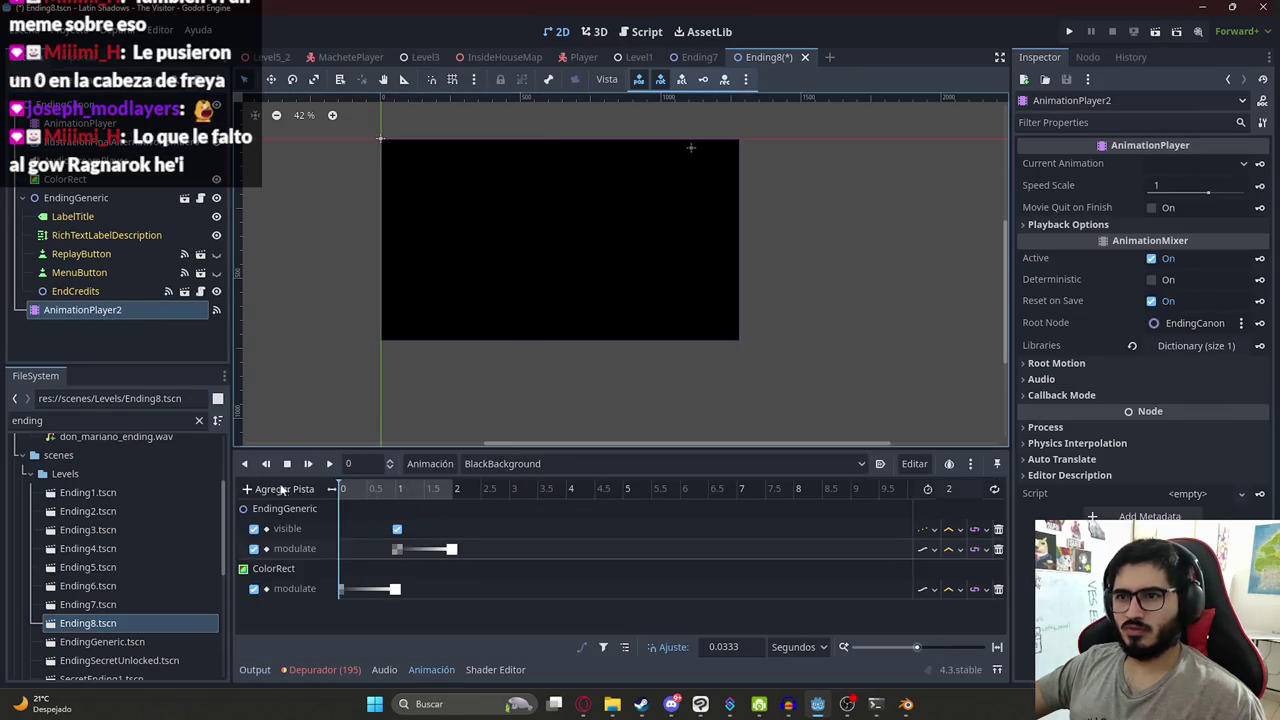
{"action": "left_click", "coordinate": [494, 463]}
{"action": "left_click", "coordinate": [512, 483]}
{"action": "left_click", "coordinate": [518, 466]}
{"action": "left_click", "coordinate": [528, 484]}
{"action": "left_click_drag", "start_coordinate": [396, 489], "coordinate": [216, 492]}
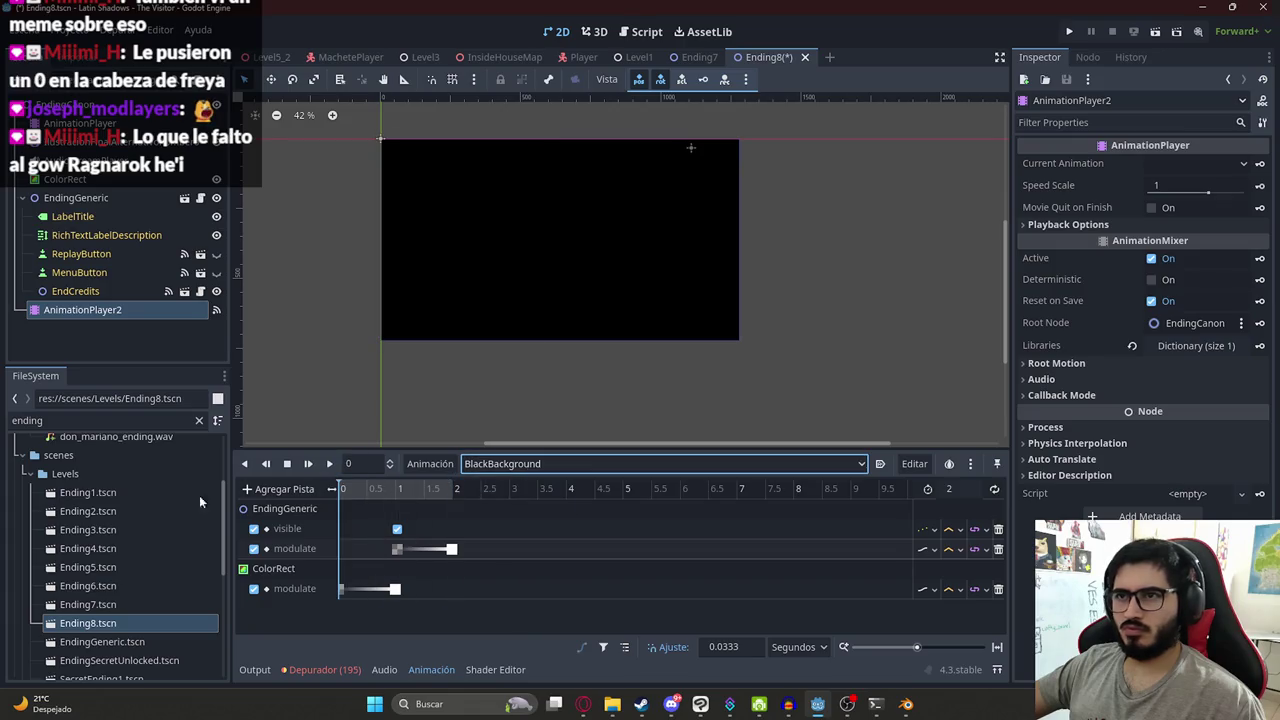
- Select the illustration sprite and revert its Visibility Modulate to white
{"action": "left_click", "coordinate": [592, 244]}
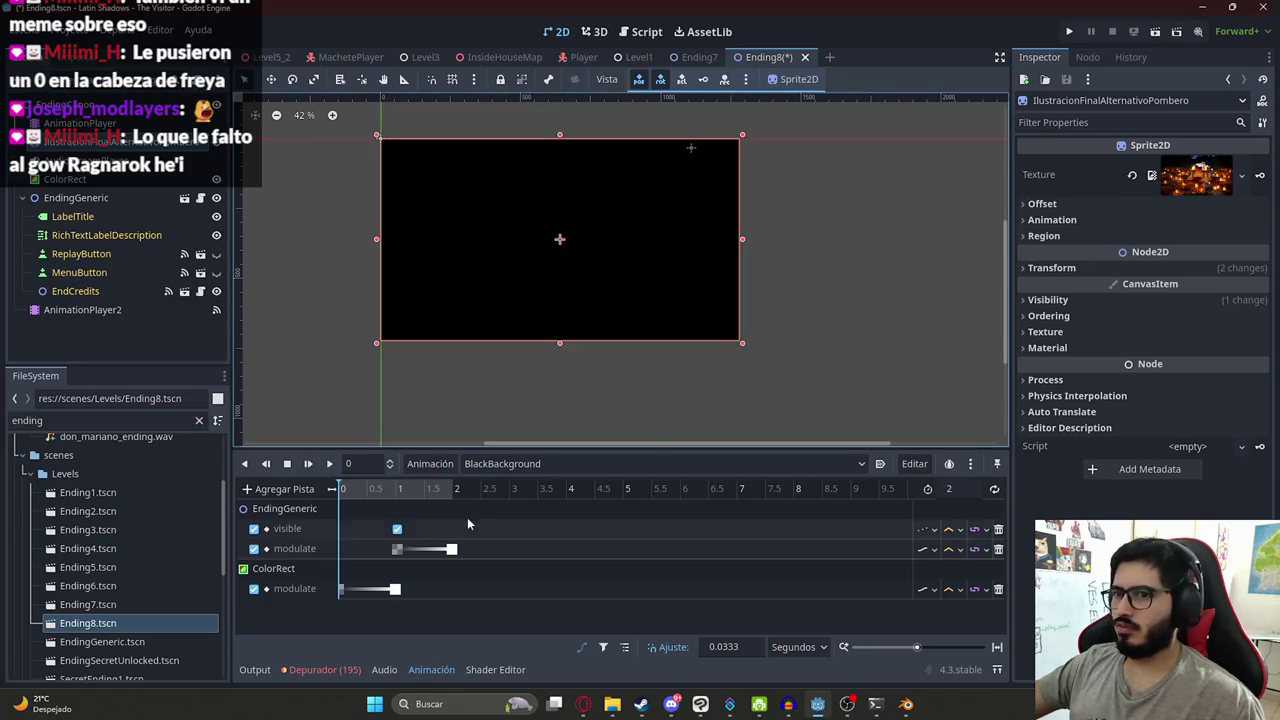
{"action": "left_click", "coordinate": [1095, 299]}
{"action": "left_click", "coordinate": [1133, 338]}
{"action": "scroll", "coordinate": [437, 350], "scroll_direction": "up", "scroll_amount": 2}
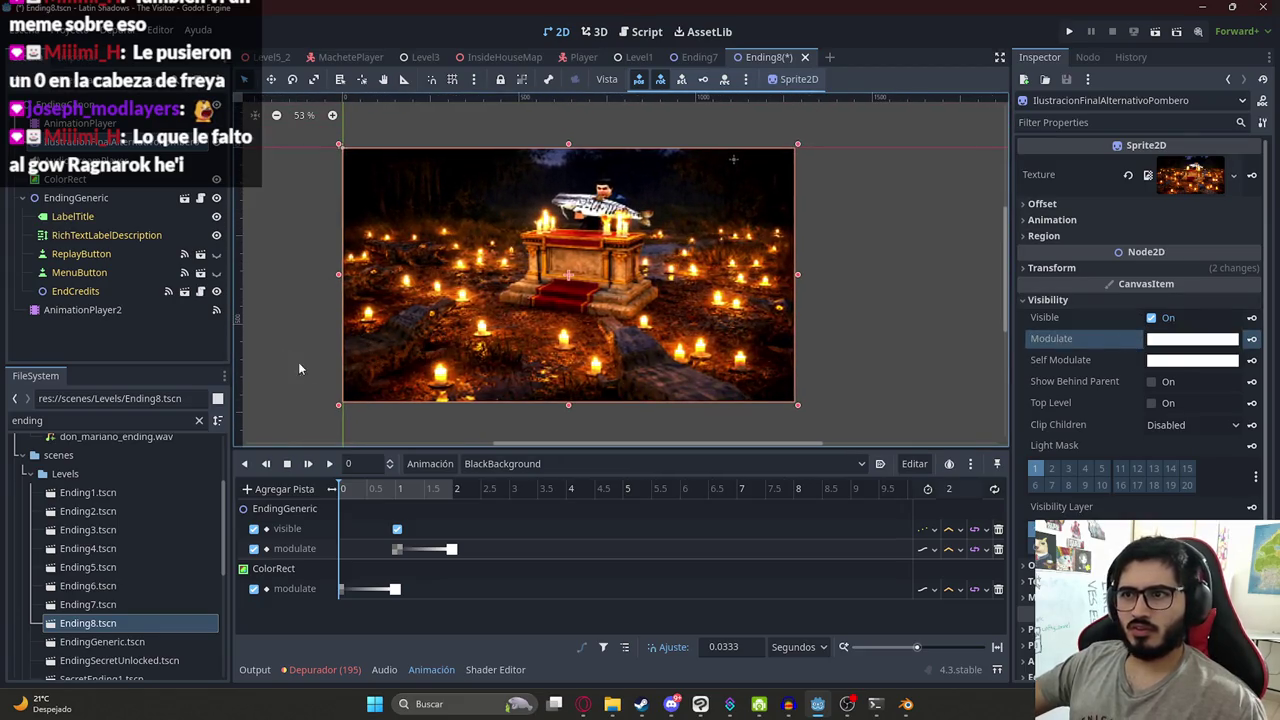
- Filter files by 'ilustracionfinalbu' and drop IlustracionFinalBueno.png onto the sprite's Texture slot
{"action": "left_click", "coordinate": [75, 420]}
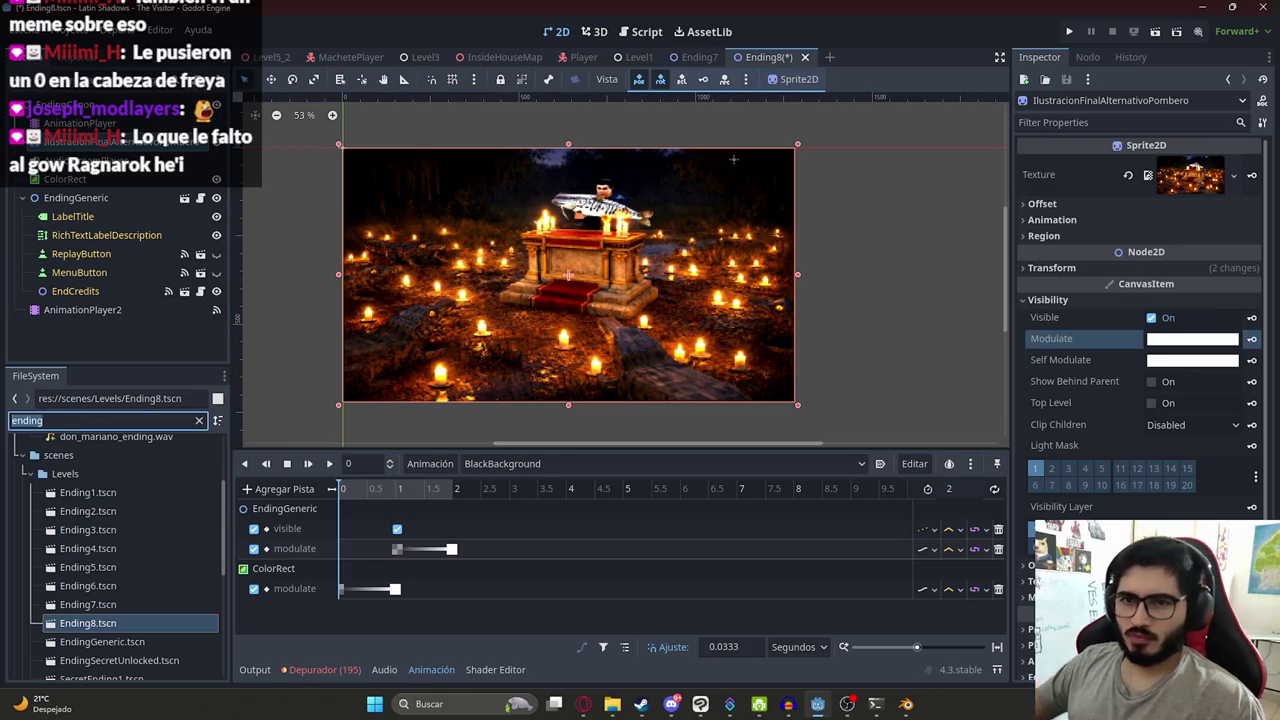
{"action": "type", "text": "il"}
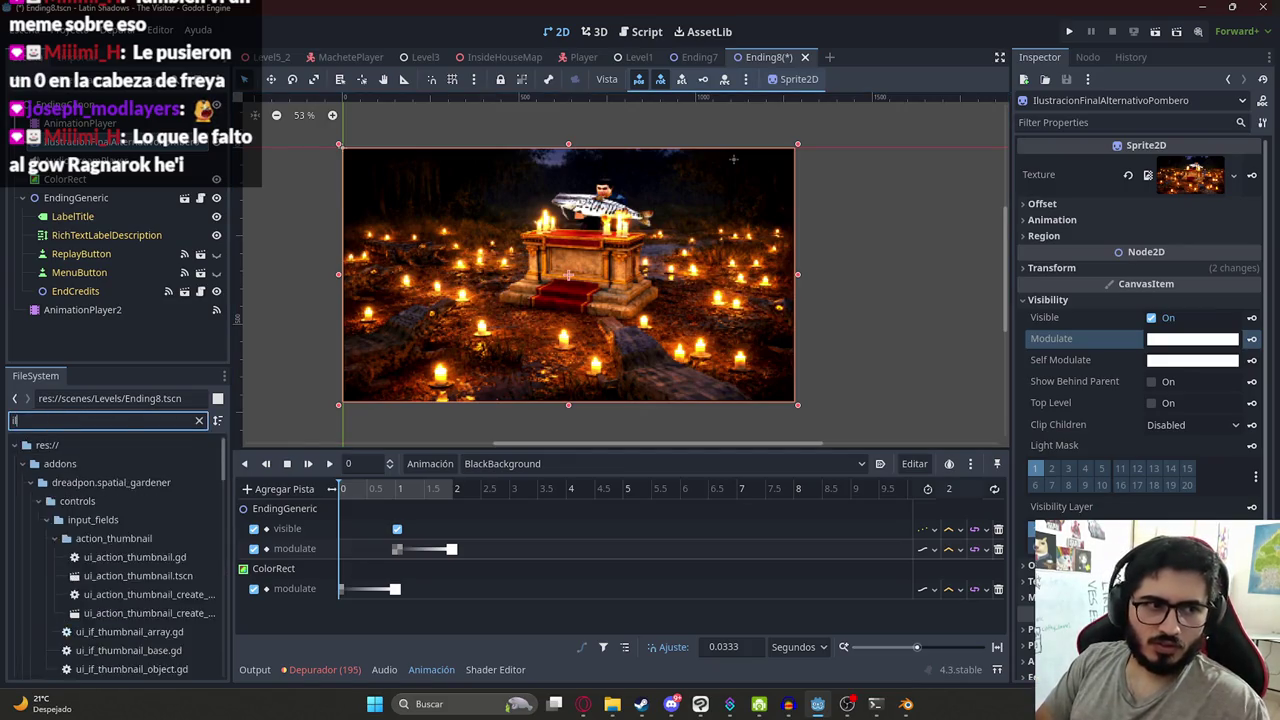
{"action": "type", "text": "ustracionfinalbu"}
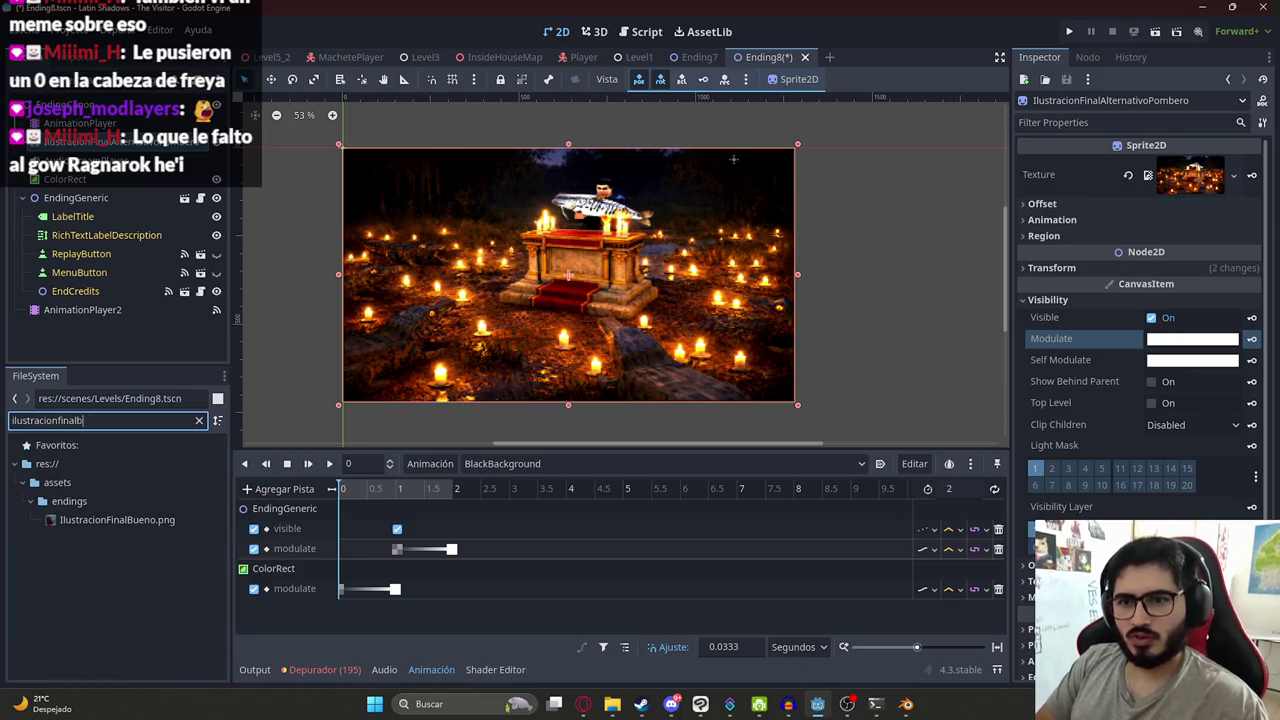
{"action": "left_click_drag", "start_coordinate": [134, 522], "coordinate": [1190, 175]}
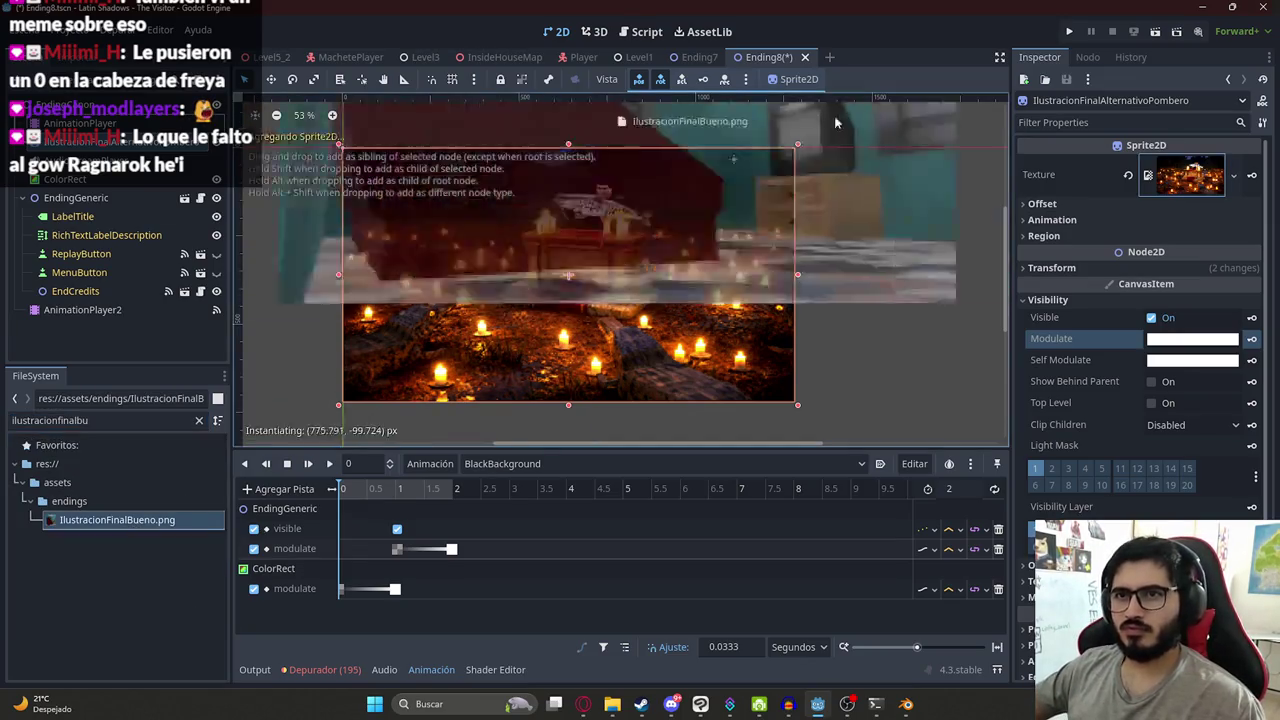
{"action": "left_click", "coordinate": [854, 275]}
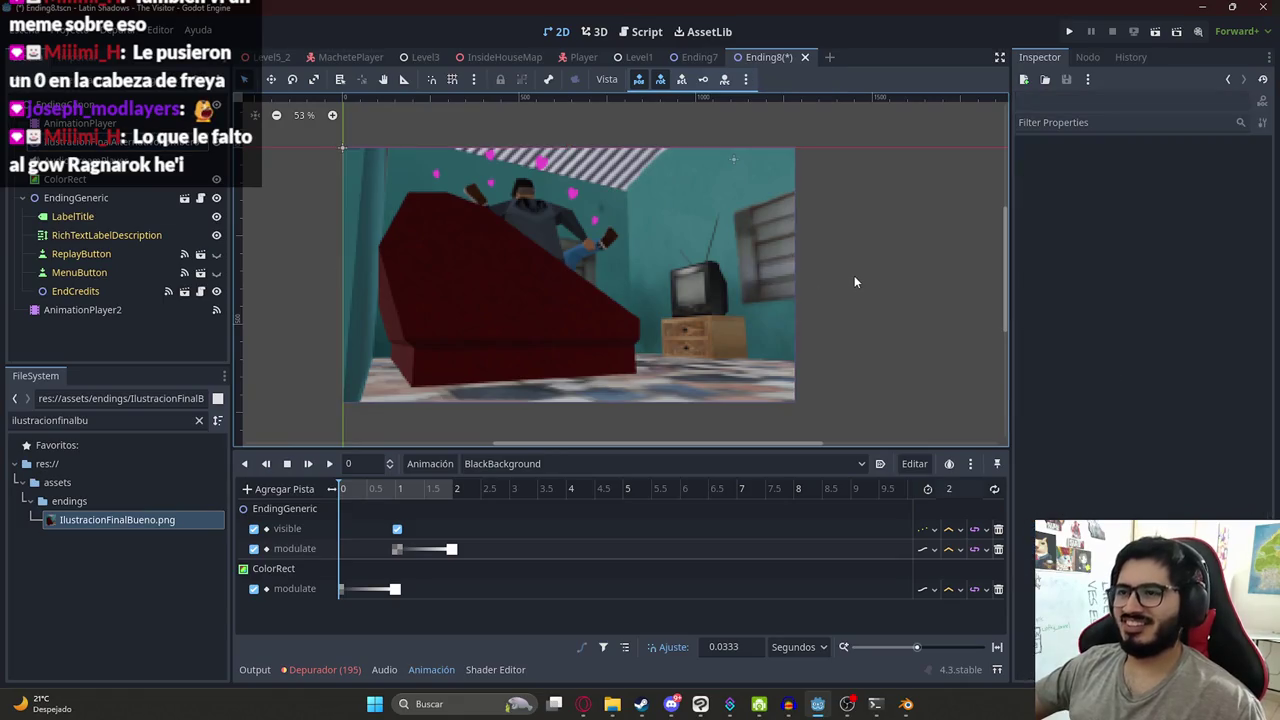
- Scrub the ending animation to 2 seconds and save the Ending8 scene
{"action": "left_click", "coordinate": [360, 492]}
{"action": "left_click_drag", "start_coordinate": [363, 500], "coordinate": [490, 492]}
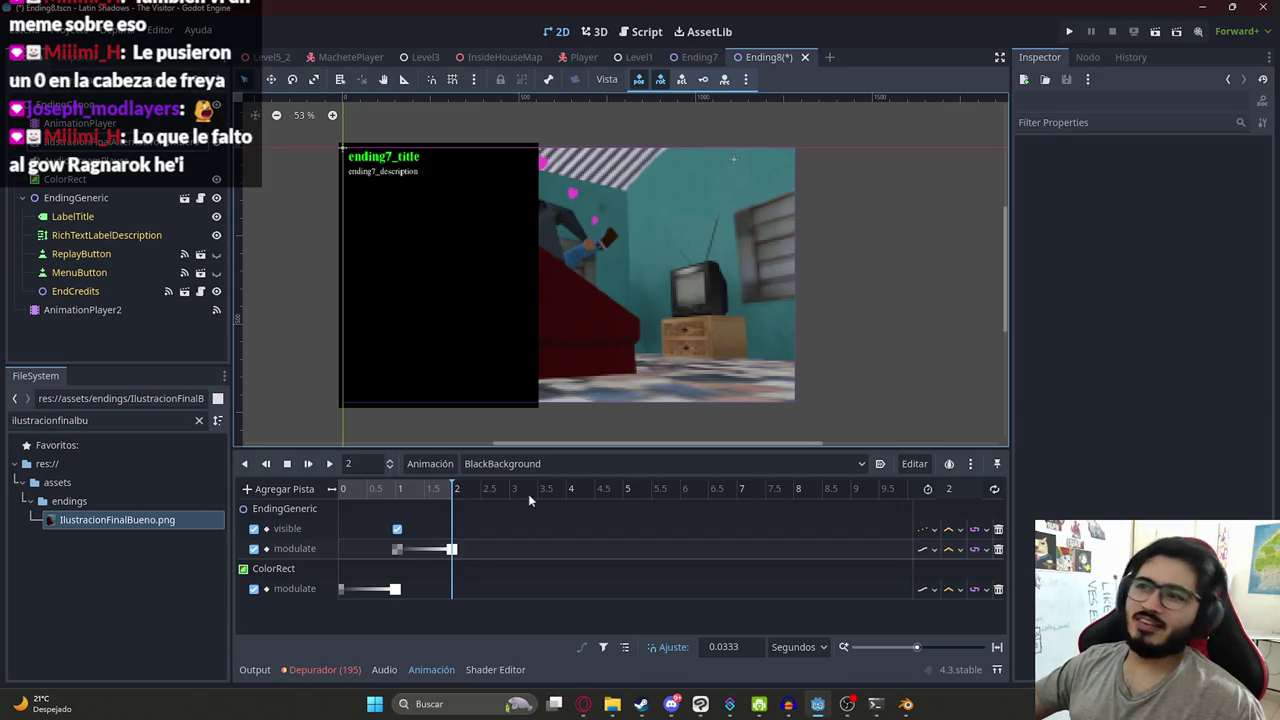
{"action": "key", "text": "ctrl+s"}
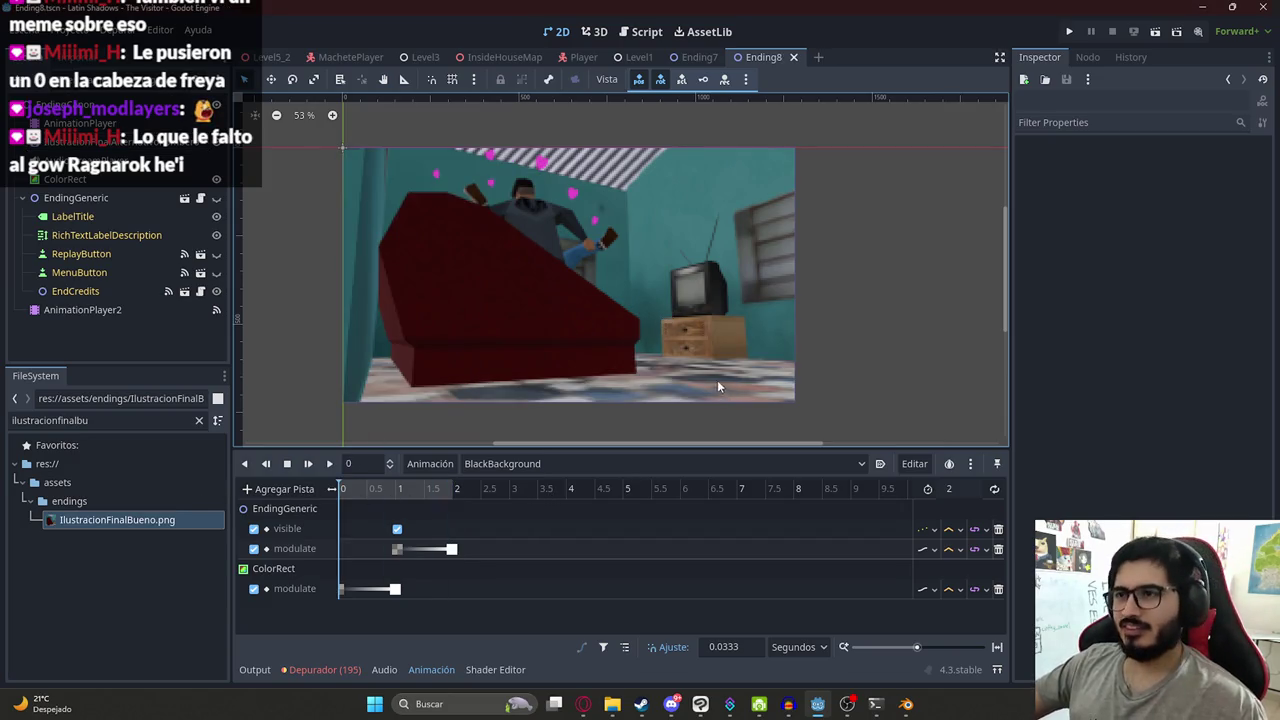
{"action": "mouse_move", "coordinate": [905, 704]}
{"action": "left_click", "coordinate": [760, 637]}
- Lower the view toward the bedroom floor and switch to Object Mode
{"action": "mouse_move", "coordinate": [490, 301]}
{"action": "middle_mouse_down"}
{"action": "mouse_move", "coordinate": [571, 323]}
{"action": "mouse_move", "coordinate": [539, 322]}
{"action": "mouse_move", "coordinate": [507, 350]}
{"action": "mouse_move", "coordinate": [134, 370]}
{"action": "middle_mouse_up"}
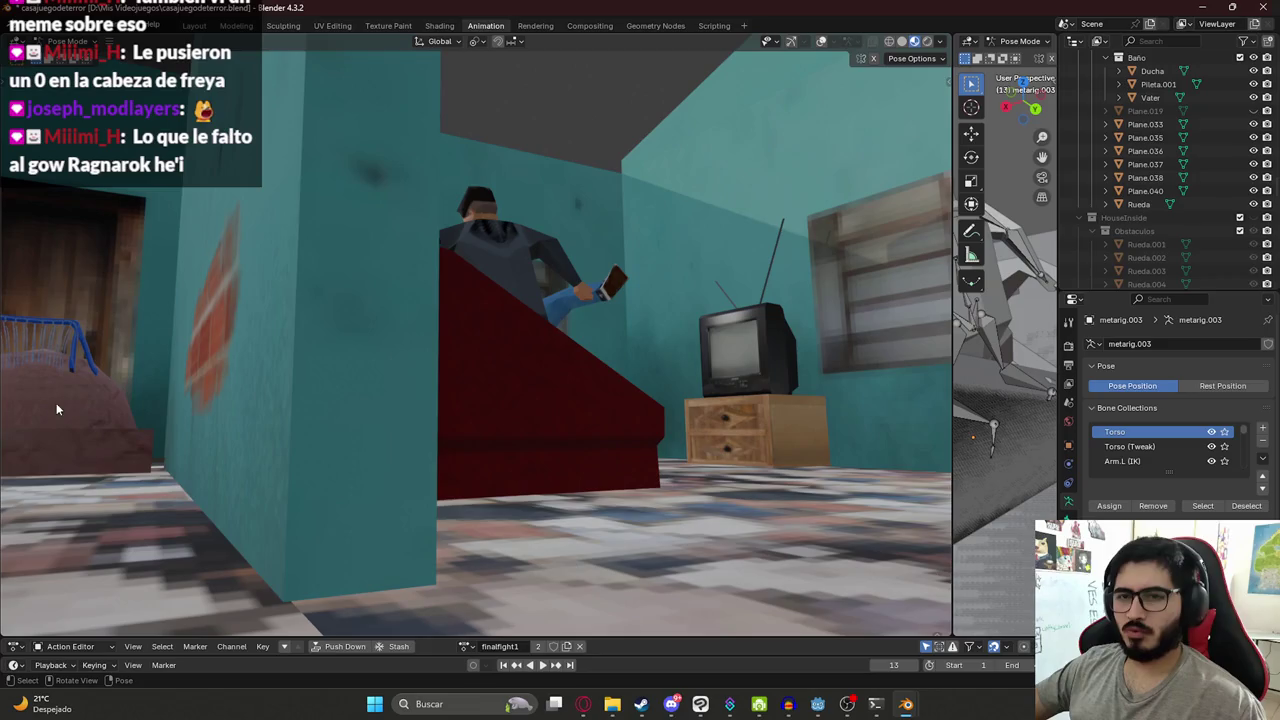
{"action": "scroll", "coordinate": [1005, 300], "scroll_direction": "down", "scroll_amount": 5}
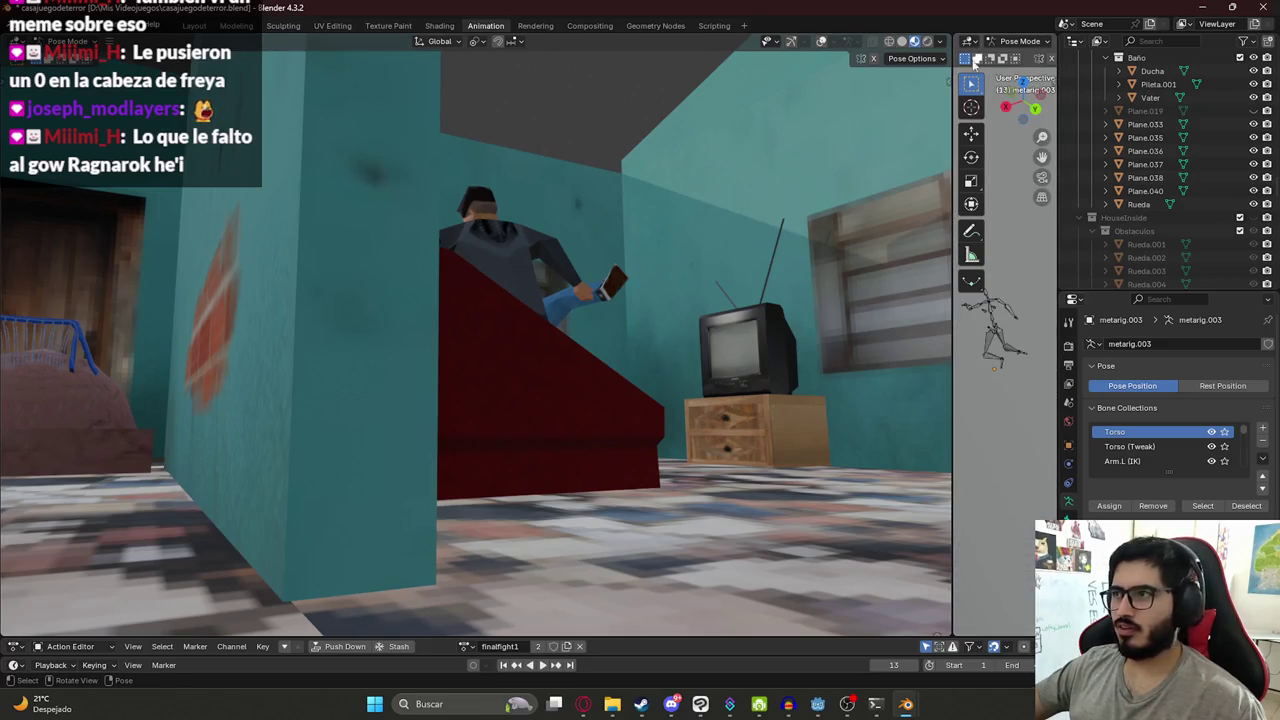
{"action": "left_click", "coordinate": [1017, 41]}
{"action": "left_click", "coordinate": [1020, 57]}
- Hide the crib, ledge, lamp, Fanta can and brazier at the lower left
{"action": "left_click", "coordinate": [66, 402]}
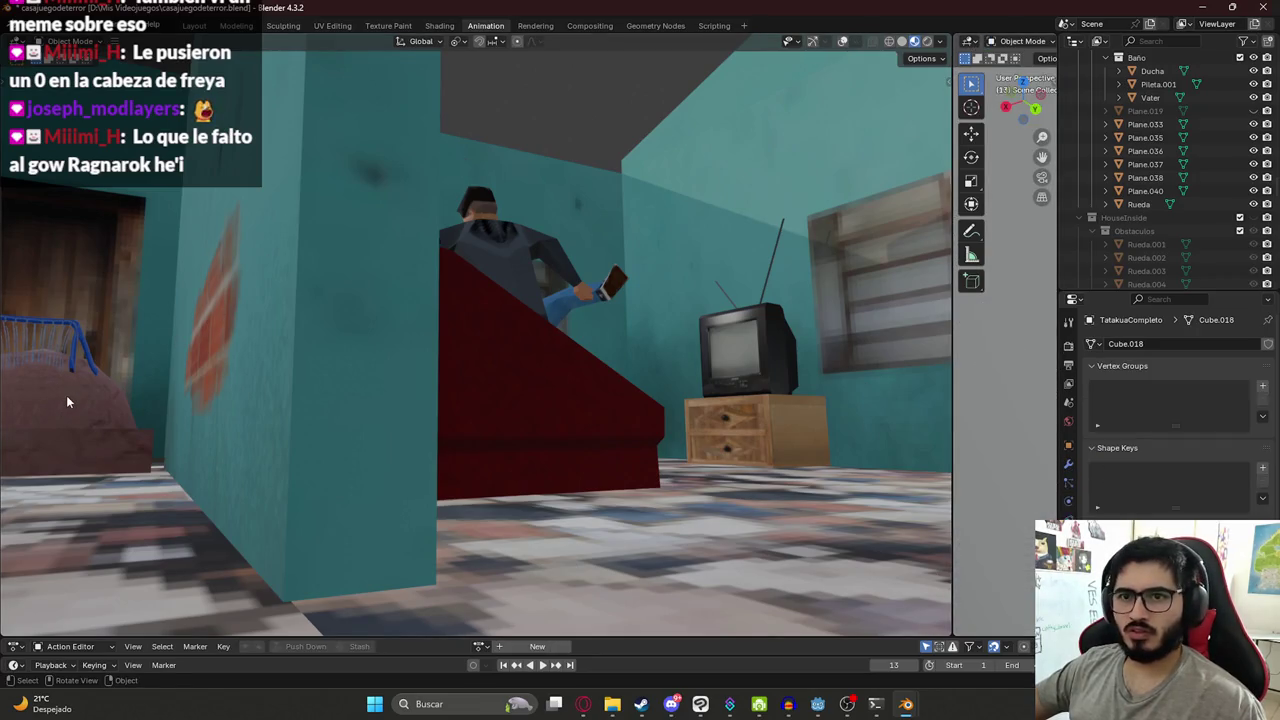
{"action": "left_click", "coordinate": [68, 355]}
{"action": "key", "text": "h"}
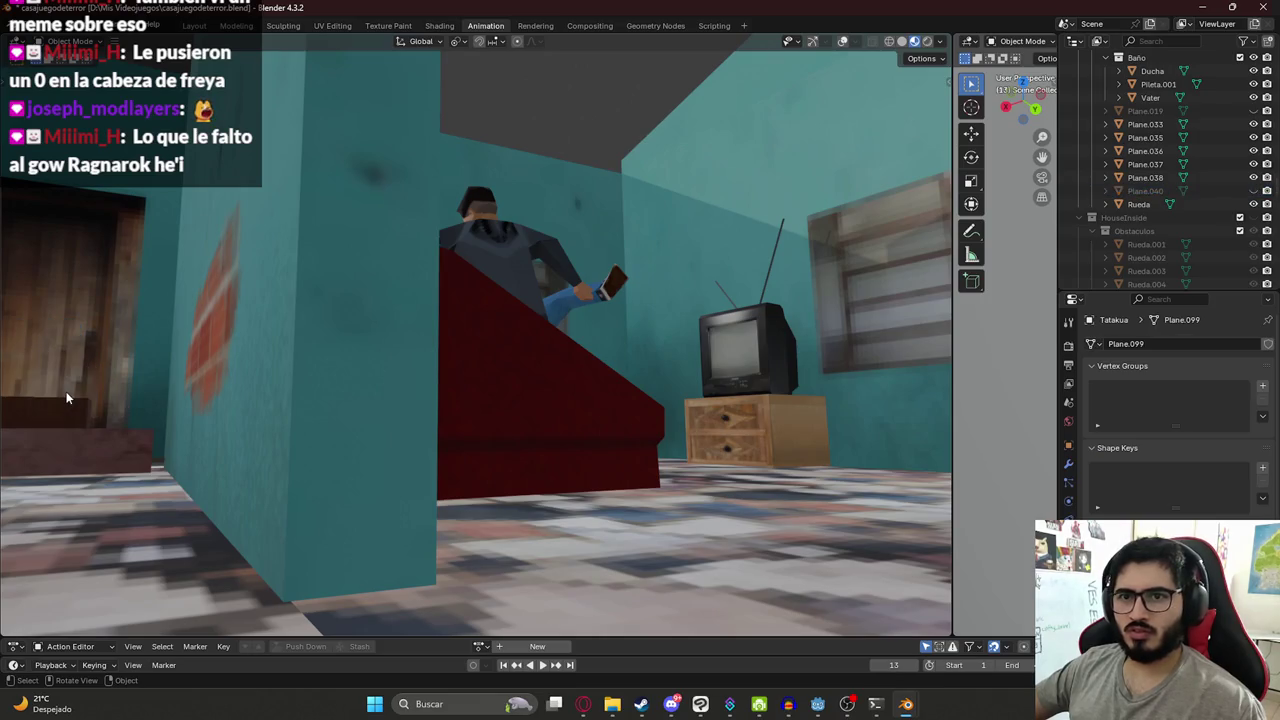
{"action": "left_click", "coordinate": [80, 433]}
{"action": "key", "text": "h"}
{"action": "left_click", "coordinate": [46, 446]}
{"action": "left_click", "coordinate": [37, 440]}
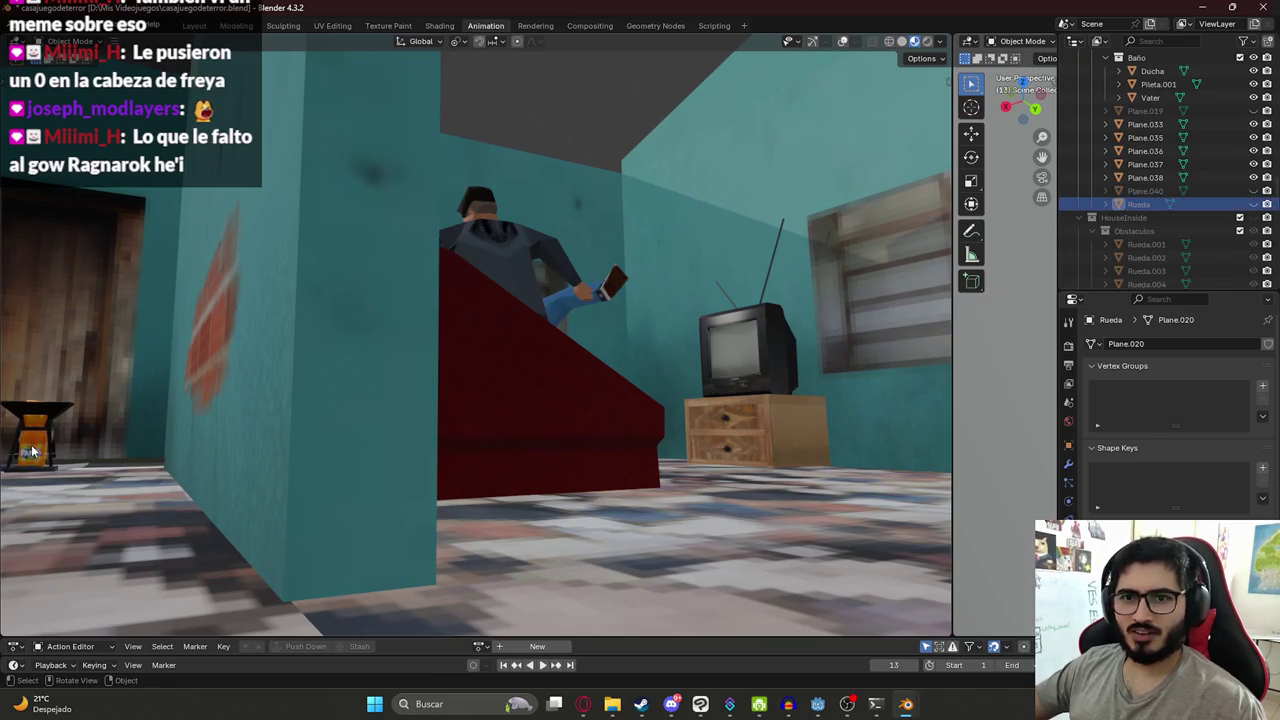
{"action": "key", "text": "h"}
{"action": "left_click", "coordinate": [32, 437]}
{"action": "key", "text": "h"}
{"action": "left_click", "coordinate": [34, 440]}
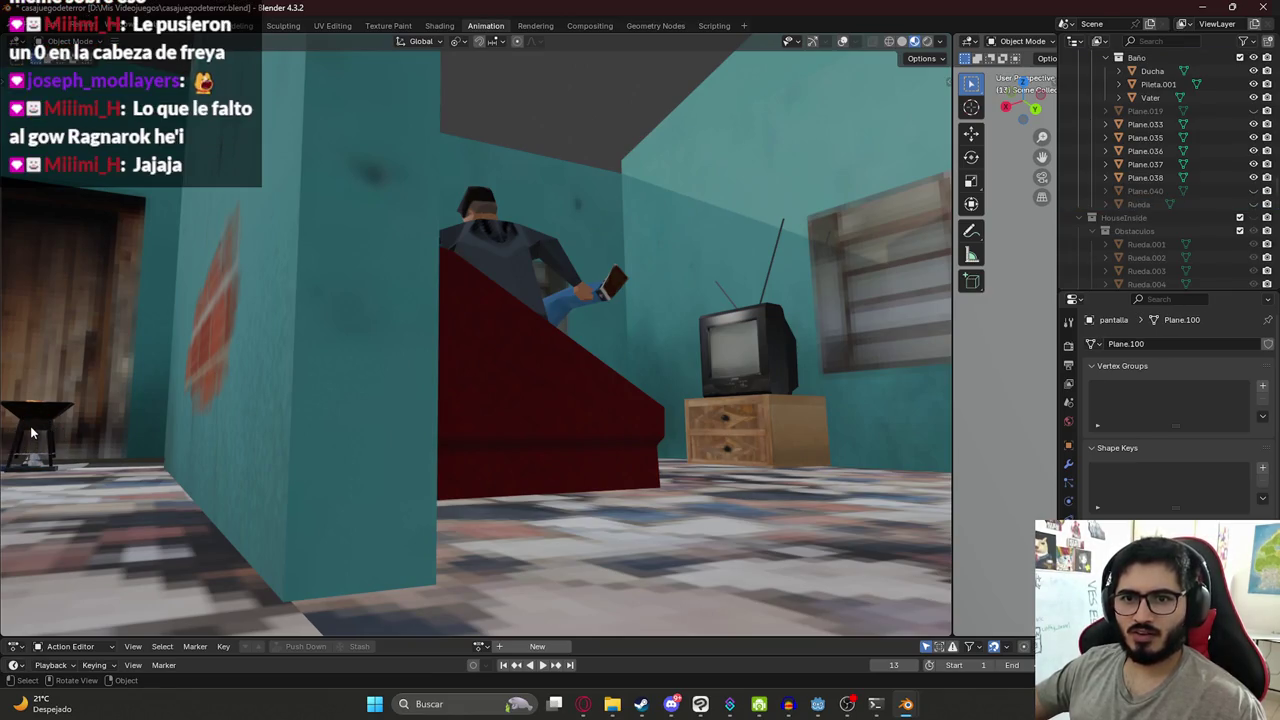
{"action": "key", "text": "h"}
- Select the small cone and GOW object, test isolating them twice with undo, then orbit
{"action": "left_click", "coordinate": [34, 466]}
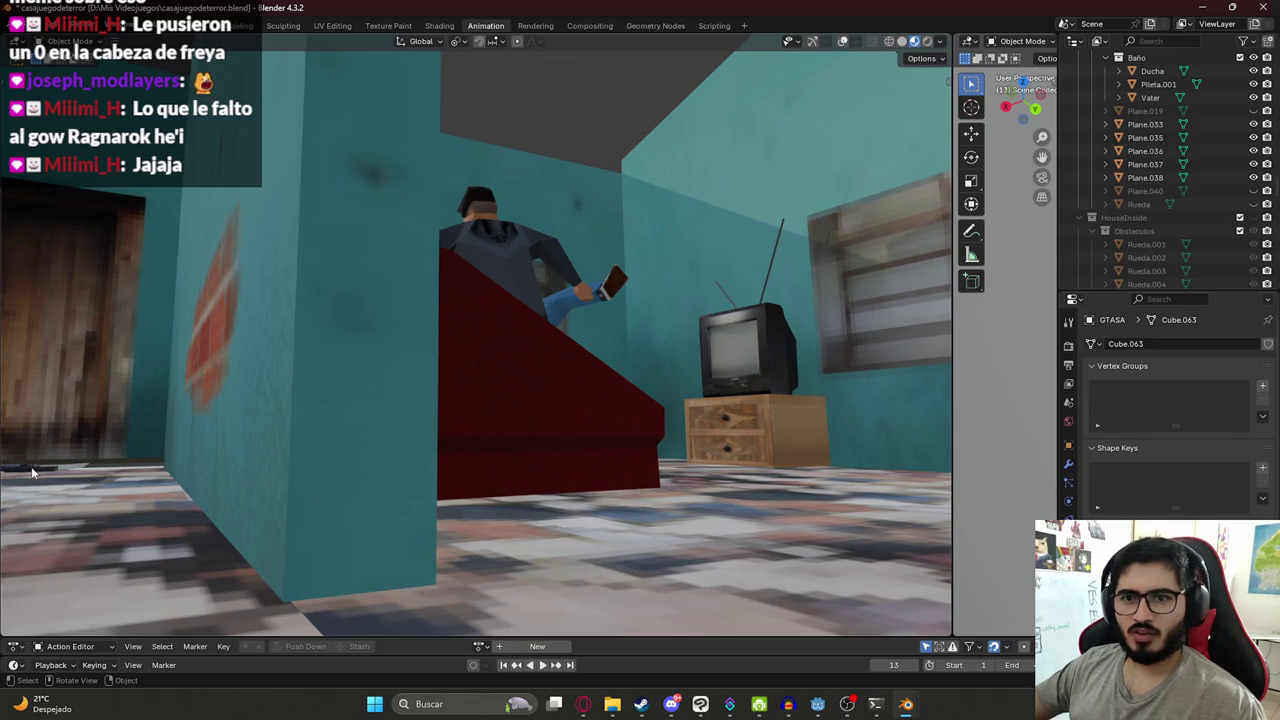
{"action": "left_click", "coordinate": [30, 473]}
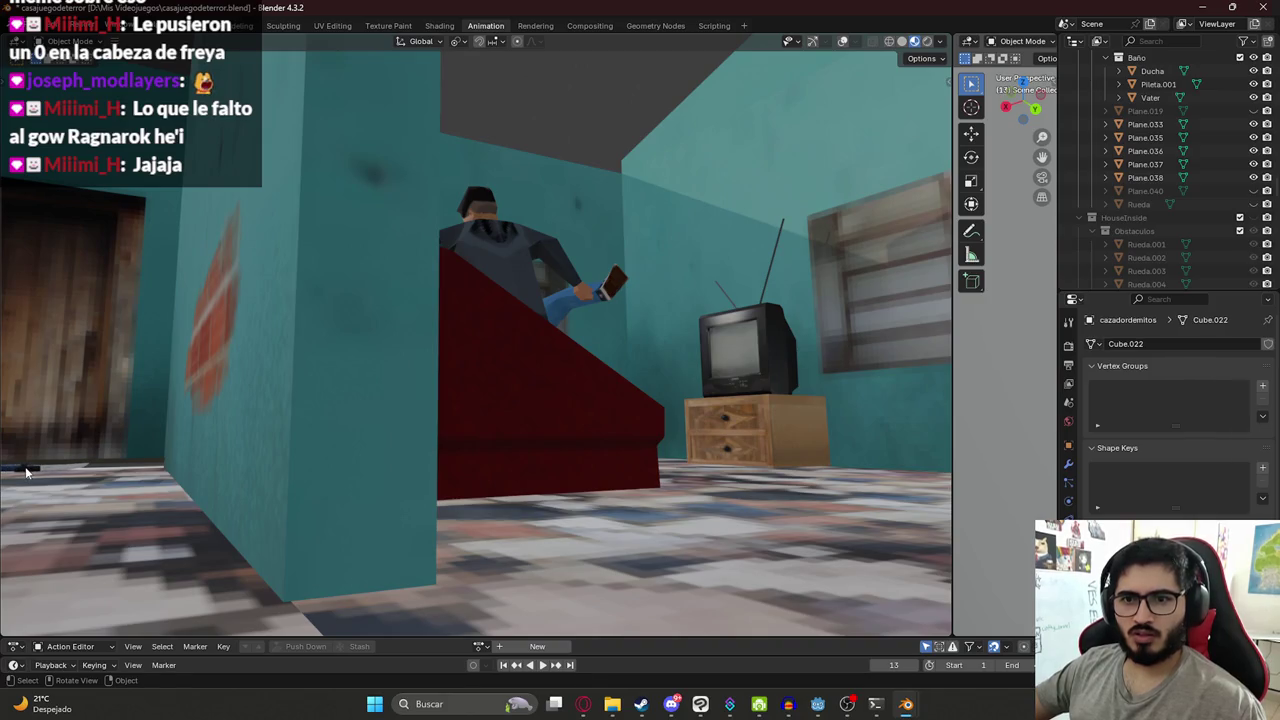
{"action": "key", "text": "h"}
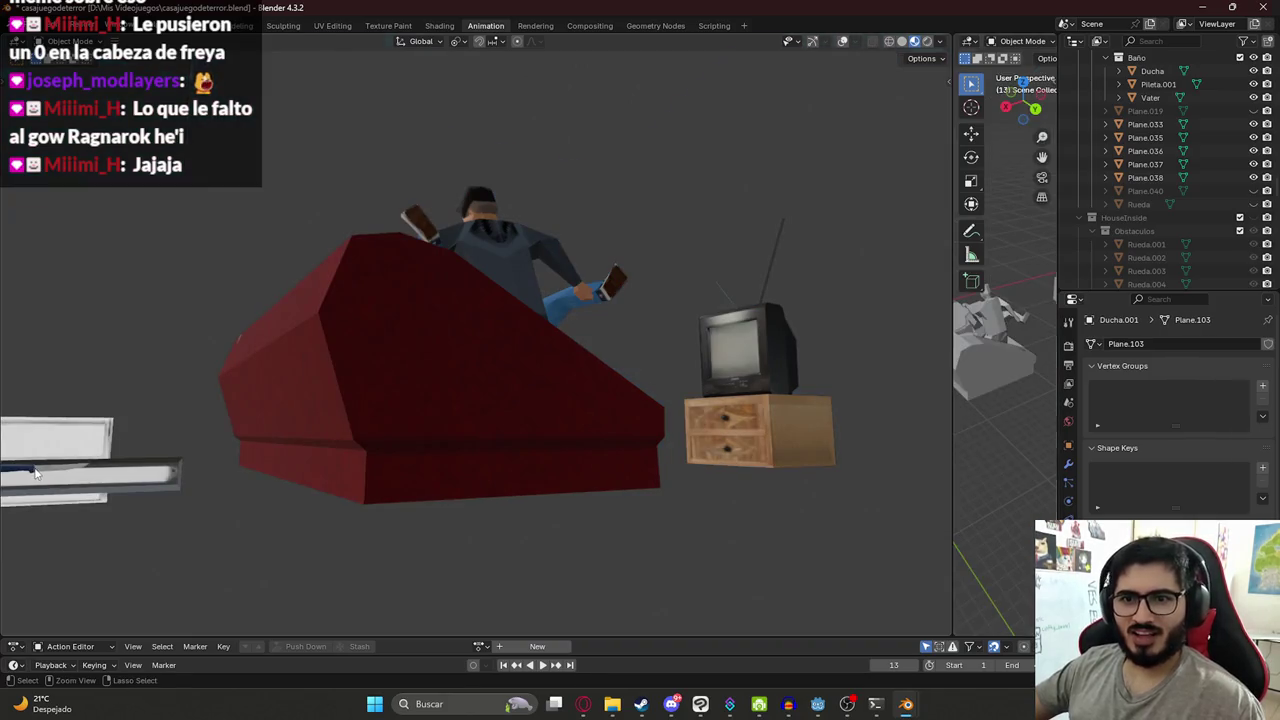
{"action": "key", "text": "ctrl+z"}
{"action": "key", "text": "h"}
{"action": "key", "text": "ctrl+z"}
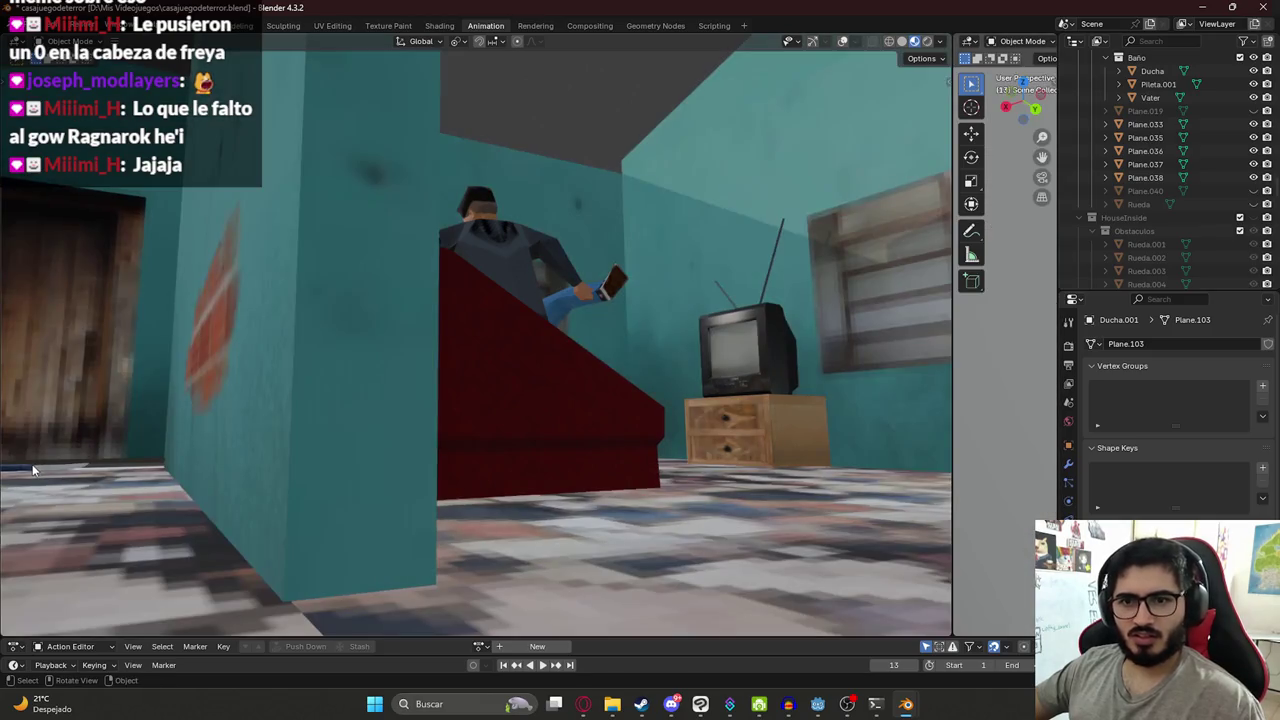
{"action": "mouse_move", "coordinate": [1022, 333]}
{"action": "middle_mouse_down"}
{"action": "mouse_move", "coordinate": [971, 467]}
{"action": "mouse_move", "coordinate": [973, 369]}
{"action": "mouse_move", "coordinate": [1024, 363]}
{"action": "mouse_move", "coordinate": [993, 448]}
{"action": "mouse_move", "coordinate": [1008, 243]}
{"action": "mouse_move", "coordinate": [1021, 399]}
{"action": "mouse_move", "coordinate": [1011, 426]}
{"action": "mouse_move", "coordinate": [1010, 364]}
{"action": "middle_mouse_up"}
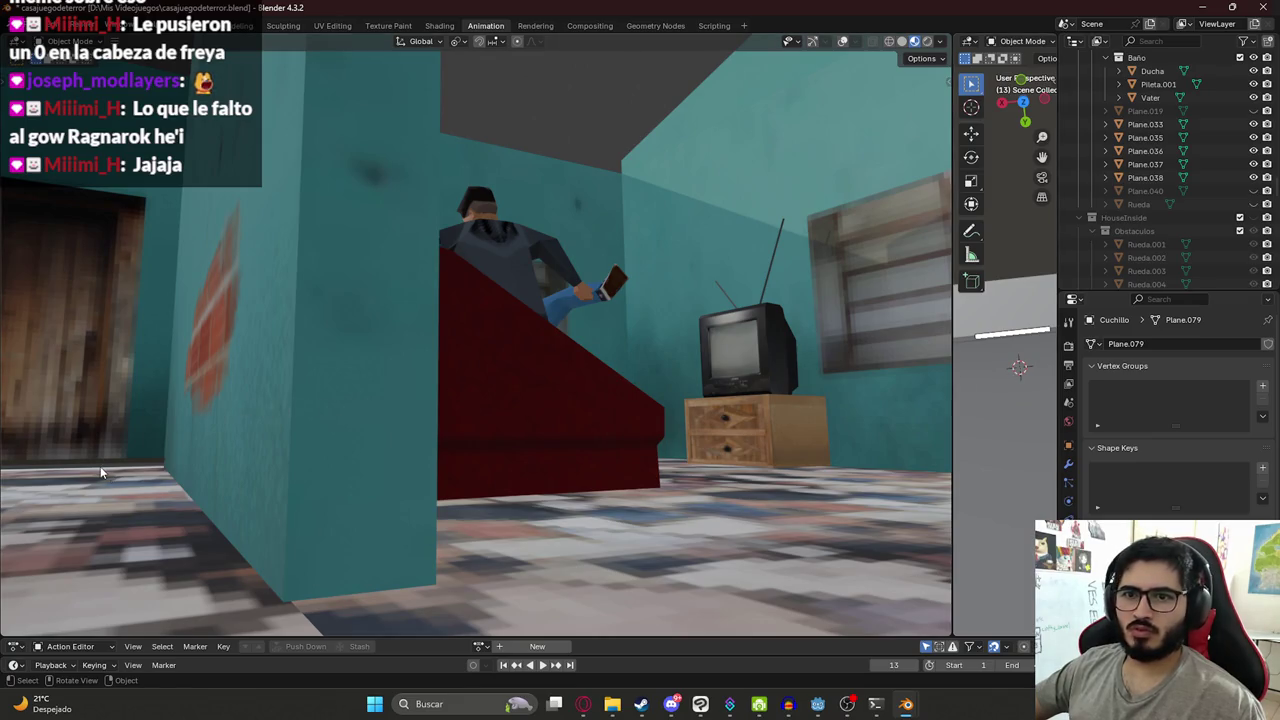
{"action": "mouse_move", "coordinate": [1012, 340]}
{"action": "middle_mouse_down"}
{"action": "mouse_move", "coordinate": [1016, 222]}
{"action": "mouse_move", "coordinate": [1022, 323]}
{"action": "middle_mouse_up"}
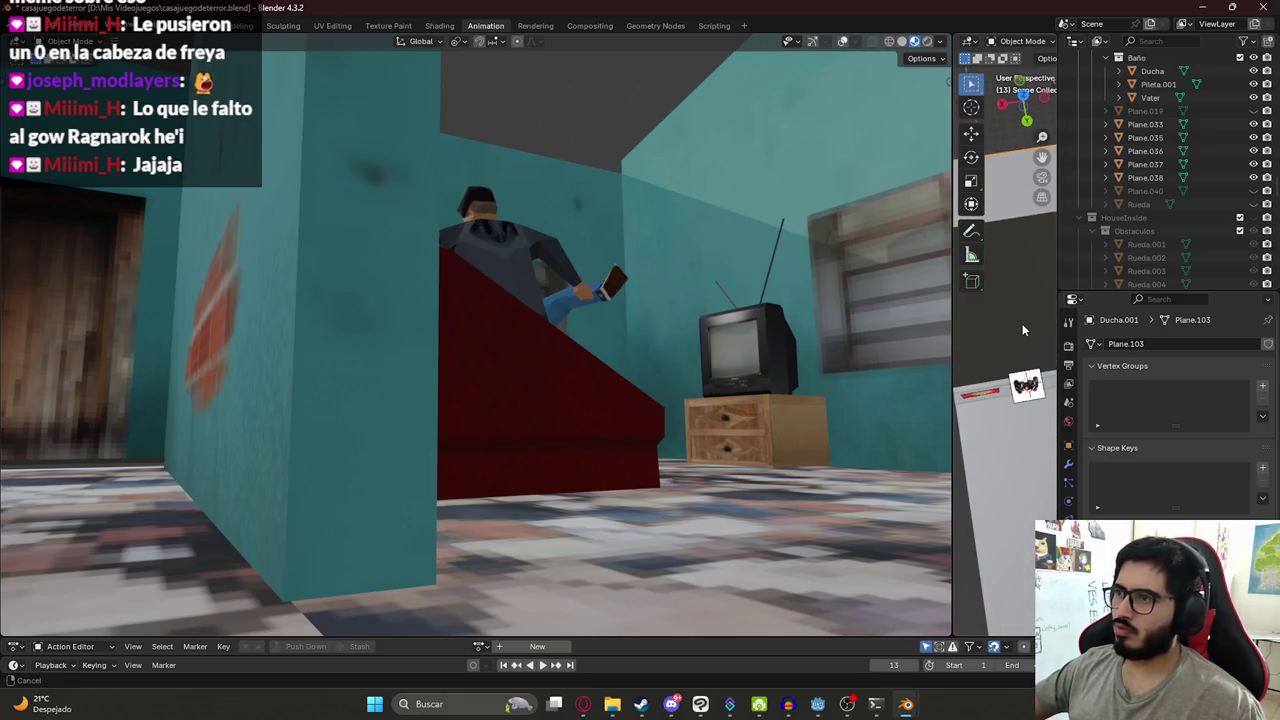
{"action": "left_click", "coordinate": [1030, 384]}
{"action": "left_click", "coordinate": [990, 396]}
{"action": "mouse_move", "coordinate": [1014, 395]}
{"action": "middle_mouse_down"}
{"action": "mouse_move", "coordinate": [1039, 396]}
{"action": "mouse_move", "coordinate": [1010, 355]}
{"action": "mouse_move", "coordinate": [1005, 316]}
{"action": "mouse_move", "coordinate": [998, 325]}
{"action": "middle_mouse_up"}
{"action": "scroll", "coordinate": [998, 319], "scroll_direction": "up", "scroll_amount": 3}
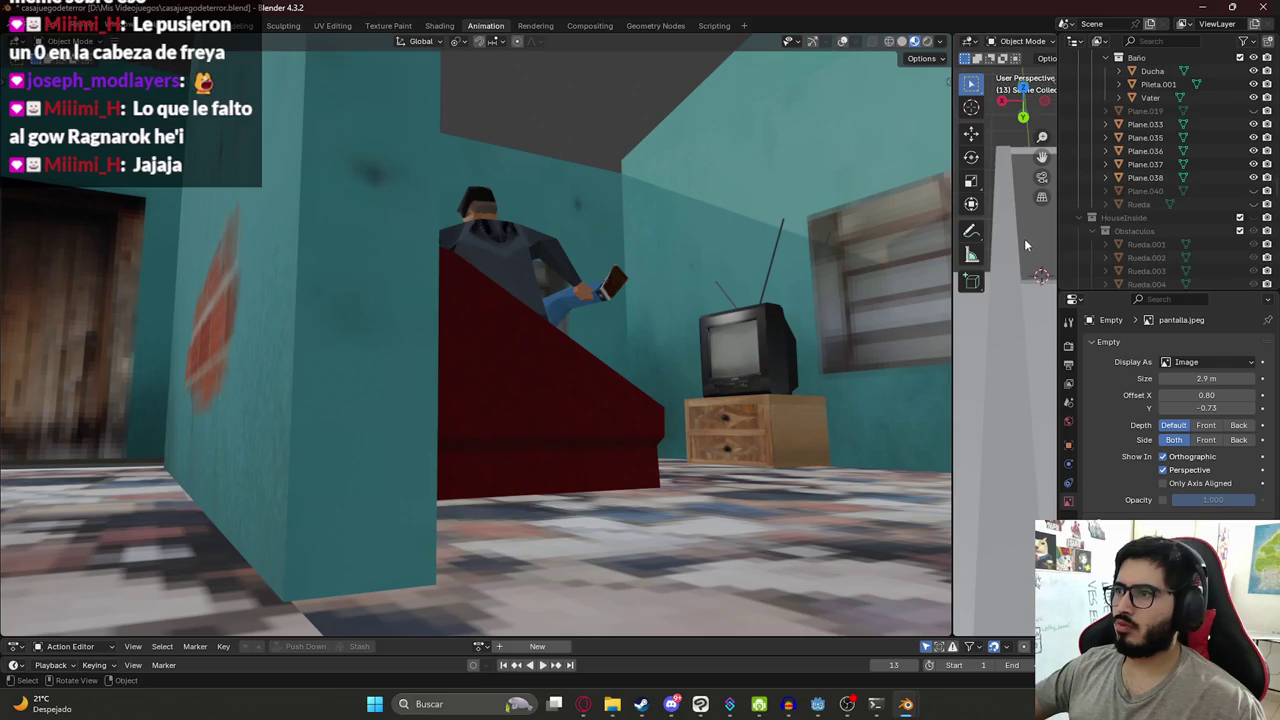
{"action": "left_click", "coordinate": [1040, 283]}
{"action": "key", "text": "alt+b"}
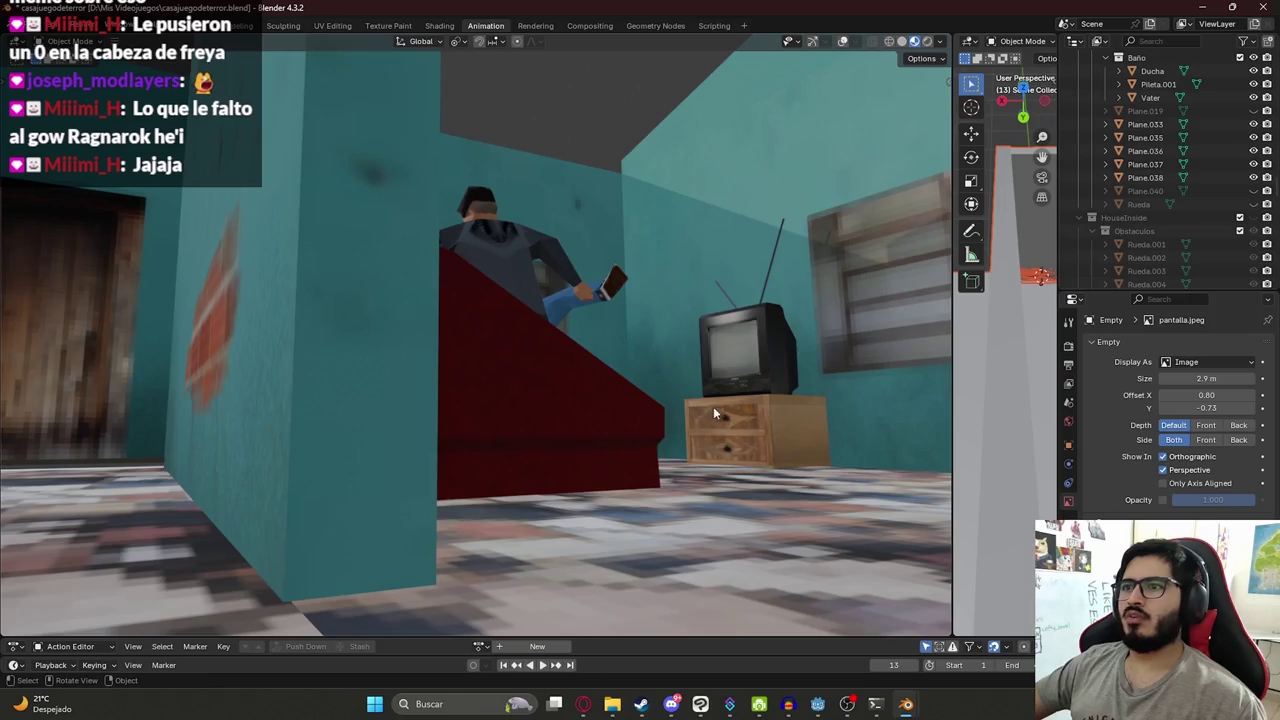
{"action": "middle_click_drag", "start_coordinate": [716, 406], "coordinate": [701, 404]}
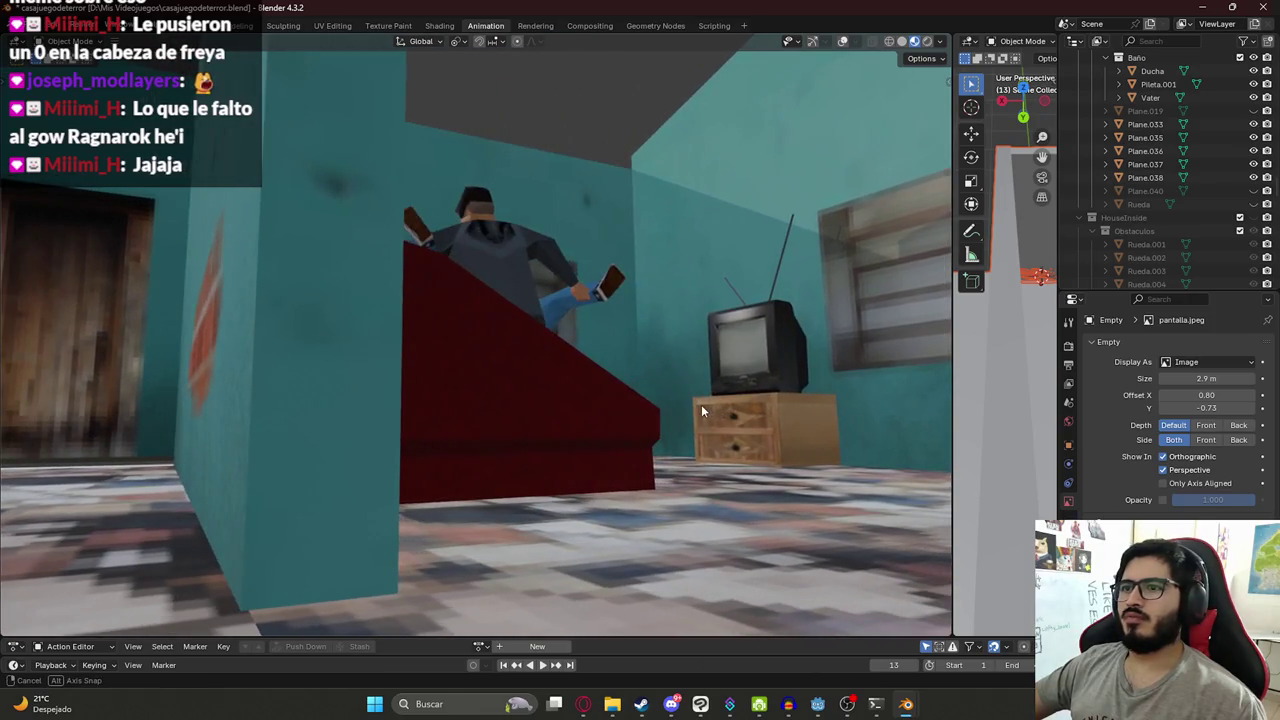
{"action": "middle_click_drag", "start_coordinate": [700, 408], "coordinate": [763, 400]}
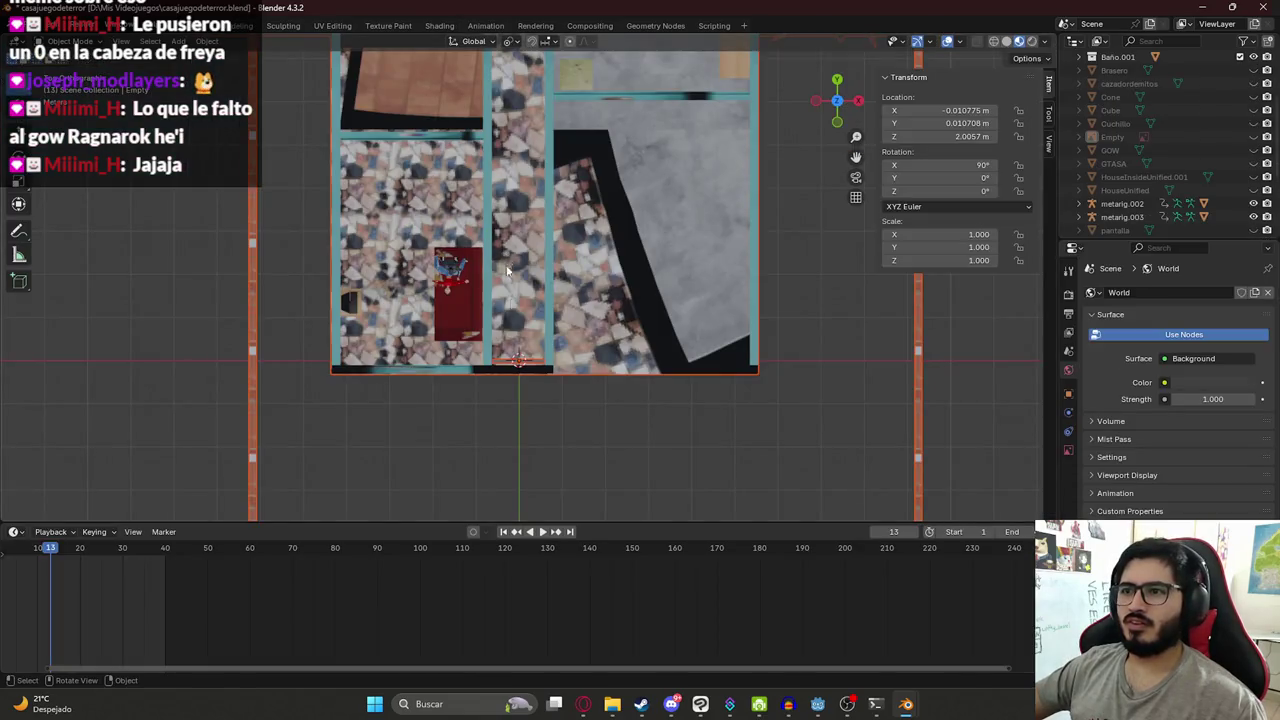
- Orbit over the house, search the Outliner for 'techo', then clear the search
{"action": "mouse_move", "coordinate": [507, 270]}
{"action": "middle_mouse_down"}
{"action": "mouse_move", "coordinate": [574, 250]}
{"action": "mouse_move", "coordinate": [515, 354]}
{"action": "mouse_move", "coordinate": [502, 356]}
{"action": "mouse_move", "coordinate": [490, 305]}
{"action": "mouse_move", "coordinate": [463, 300]}
{"action": "middle_mouse_up"}
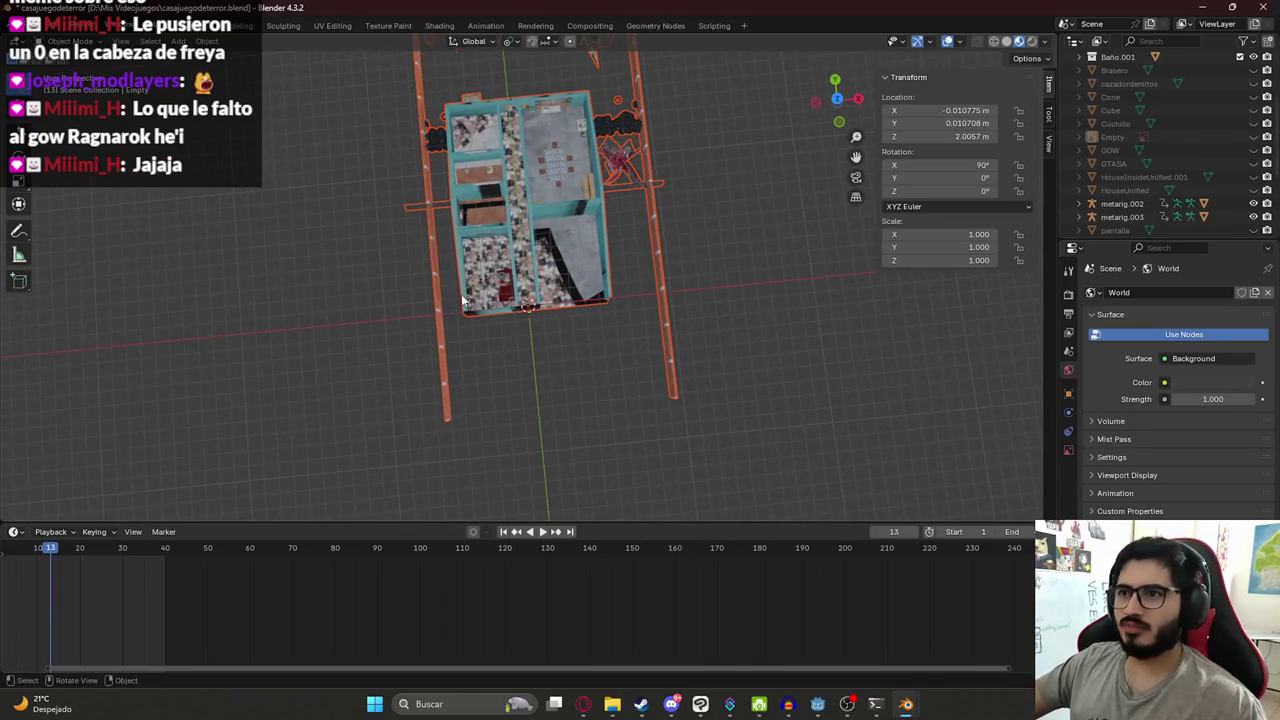
{"action": "mouse_move", "coordinate": [313, 268]}
{"action": "middle_mouse_down"}
{"action": "mouse_move", "coordinate": [278, 158]}
{"action": "mouse_move", "coordinate": [535, 104]}
{"action": "mouse_move", "coordinate": [576, 165]}
{"action": "mouse_move", "coordinate": [507, 203]}
{"action": "mouse_move", "coordinate": [540, 215]}
{"action": "middle_mouse_up"}
{"action": "scroll", "coordinate": [278, 158], "scroll_direction": "up", "scroll_amount": 3}
{"action": "left_click", "coordinate": [1160, 41]}
{"action": "type", "text": "techo"}
{"action": "key", "text": "ctrl+BackSpace"}
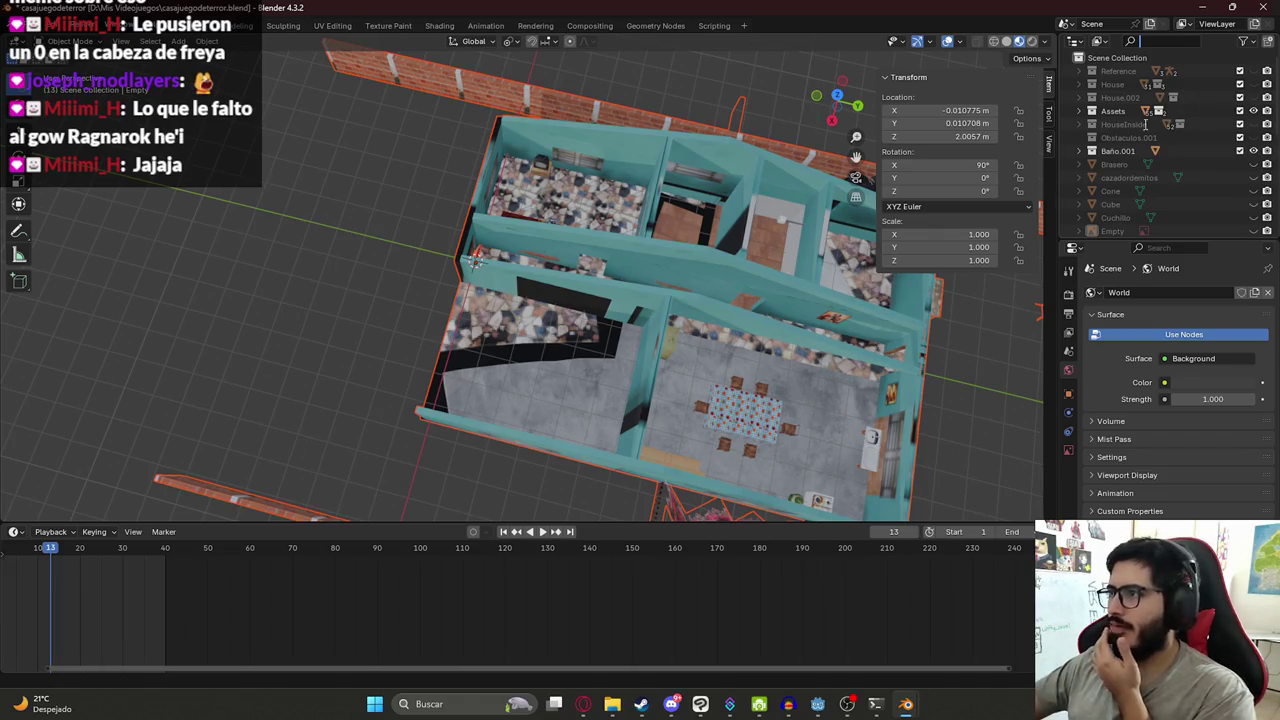
- Expand the HouseInside collection and unhide all hidden objects with Alt+H, restoring the roof
{"action": "left_click", "coordinate": [1087, 124]}
{"action": "scroll", "coordinate": [1088, 135], "scroll_direction": "down", "scroll_amount": 5}
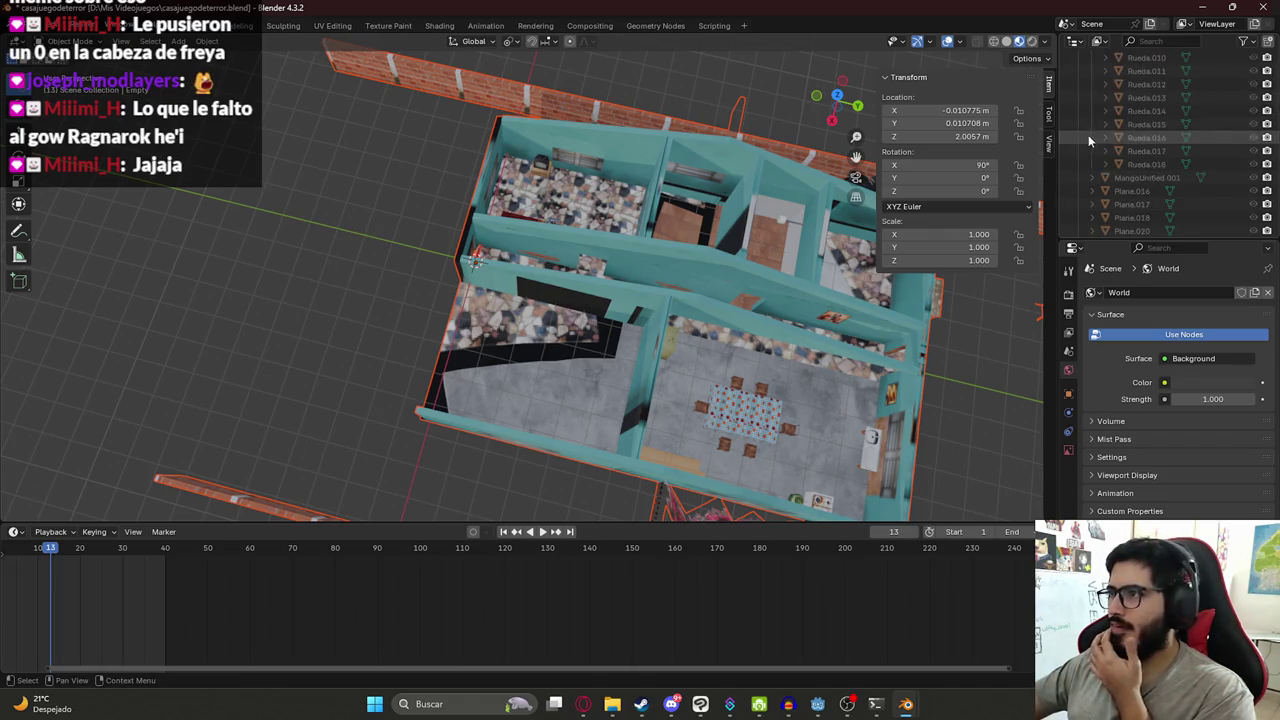
{"action": "left_click", "coordinate": [1098, 135]}
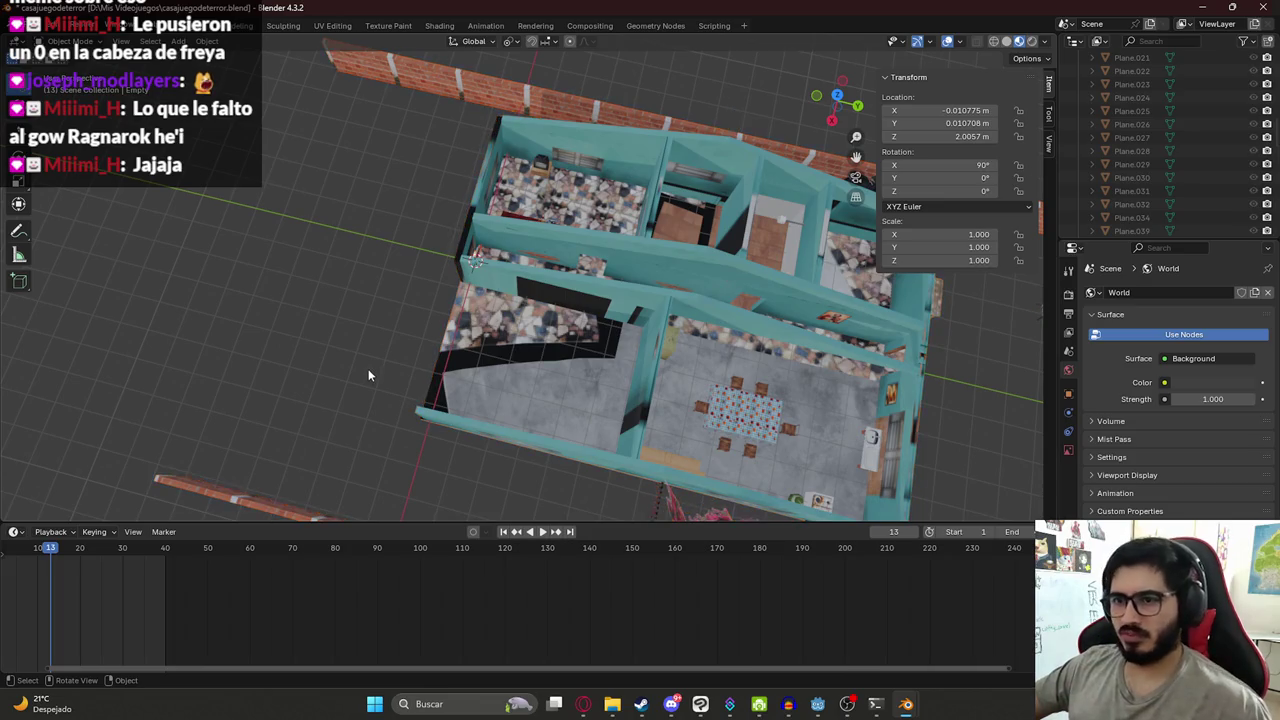
{"action": "key", "text": "super"}
{"action": "key", "text": "super"}
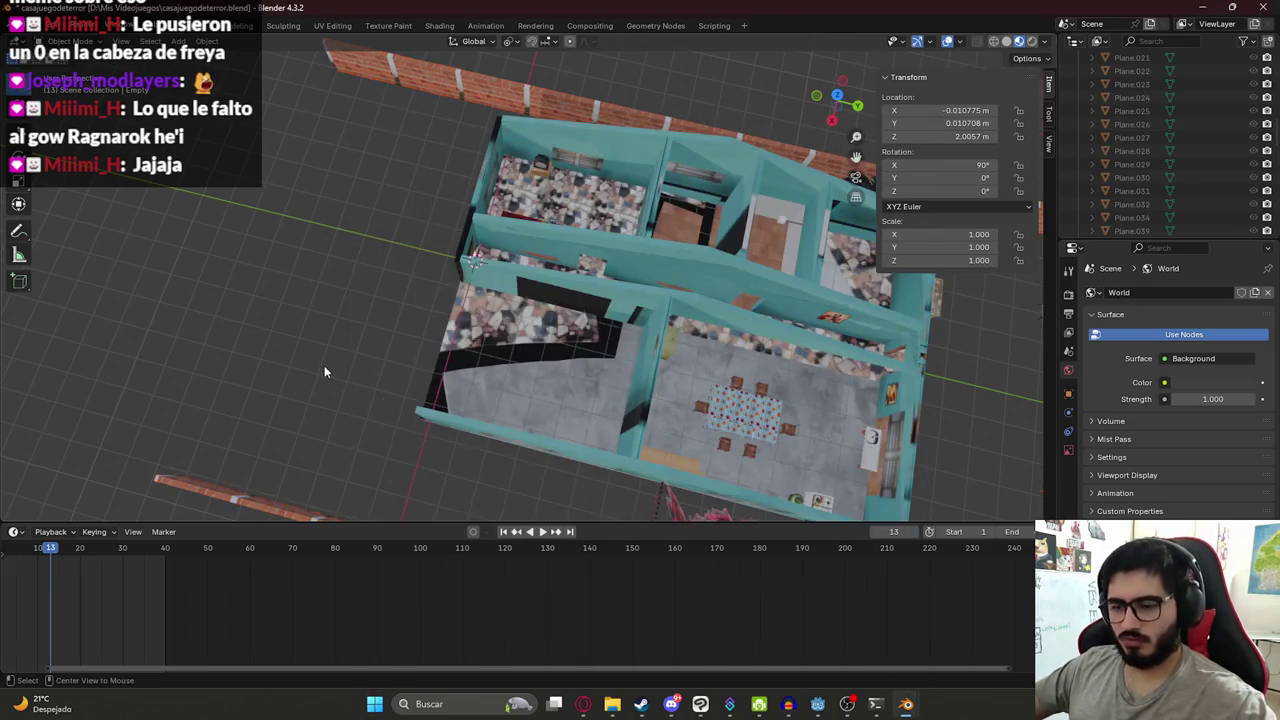
{"action": "key", "text": "alt+h"}
{"action": "scroll", "coordinate": [578, 324], "scroll_direction": "down", "scroll_amount": 3}
- Look over the whole house model, then return to the Animation workspace
{"action": "mouse_move", "coordinate": [456, 327]}
{"action": "middle_mouse_down"}
{"action": "mouse_move", "coordinate": [449, 290]}
{"action": "mouse_move", "coordinate": [540, 275]}
{"action": "mouse_move", "coordinate": [535, 288]}
{"action": "mouse_move", "coordinate": [288, 223]}
{"action": "mouse_move", "coordinate": [236, 196]}
{"action": "mouse_move", "coordinate": [263, 297]}
{"action": "mouse_move", "coordinate": [514, 277]}
{"action": "mouse_move", "coordinate": [543, 251]}
{"action": "mouse_move", "coordinate": [507, 295]}
{"action": "mouse_move", "coordinate": [743, 330]}
{"action": "mouse_move", "coordinate": [663, 294]}
{"action": "mouse_move", "coordinate": [688, 297]}
{"action": "mouse_move", "coordinate": [510, 343]}
{"action": "mouse_move", "coordinate": [348, 305]}
{"action": "middle_mouse_up"}
{"action": "scroll", "coordinate": [500, 285], "scroll_direction": "up", "scroll_amount": 3}
{"action": "scroll", "coordinate": [547, 270], "scroll_direction": "up", "scroll_amount": 3}
{"action": "scroll", "coordinate": [548, 262], "scroll_direction": "down", "scroll_amount": 3}
{"action": "scroll", "coordinate": [651, 258], "scroll_direction": "up", "scroll_amount": 5}
{"action": "mouse_move", "coordinate": [651, 258]}
{"action": "middle_mouse_down"}
{"action": "mouse_move", "coordinate": [593, 207]}
{"action": "mouse_move", "coordinate": [600, 269]}
{"action": "mouse_move", "coordinate": [697, 306]}
{"action": "mouse_move", "coordinate": [579, 303]}
{"action": "mouse_move", "coordinate": [700, 218]}
{"action": "middle_mouse_up"}
{"action": "scroll", "coordinate": [593, 210], "scroll_direction": "down", "scroll_amount": 5}
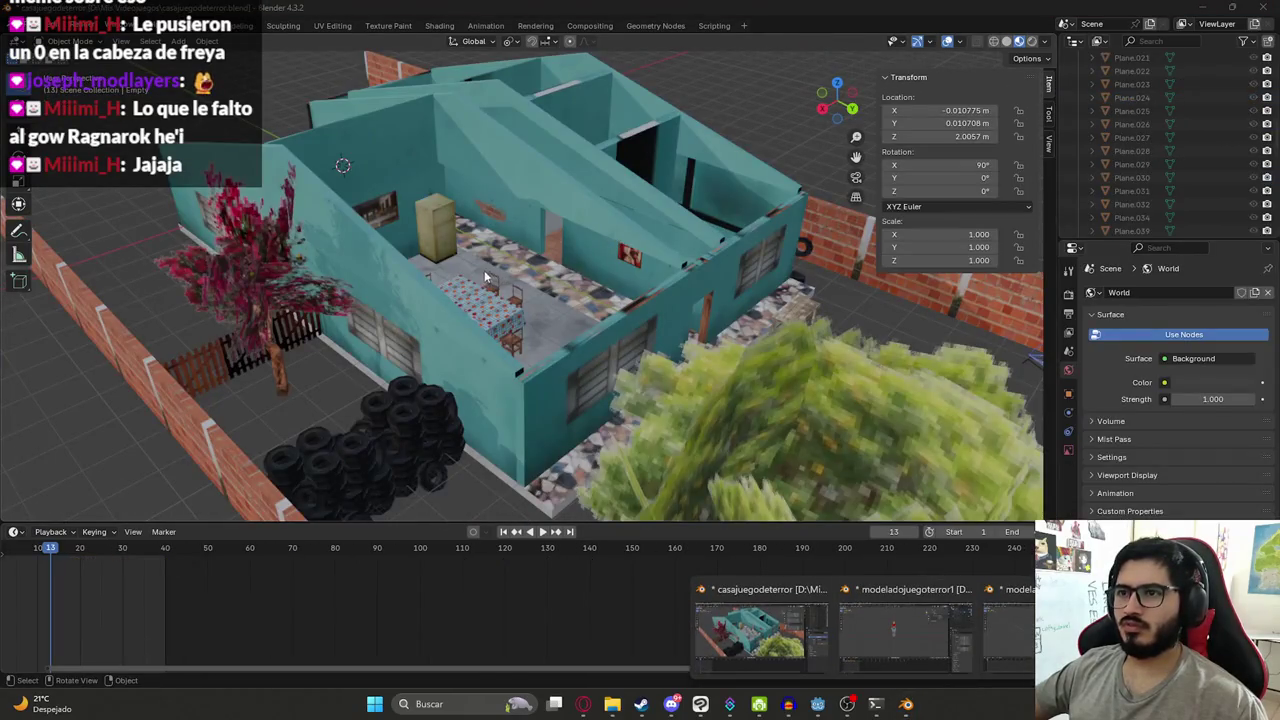
{"action": "left_click", "coordinate": [490, 26]}
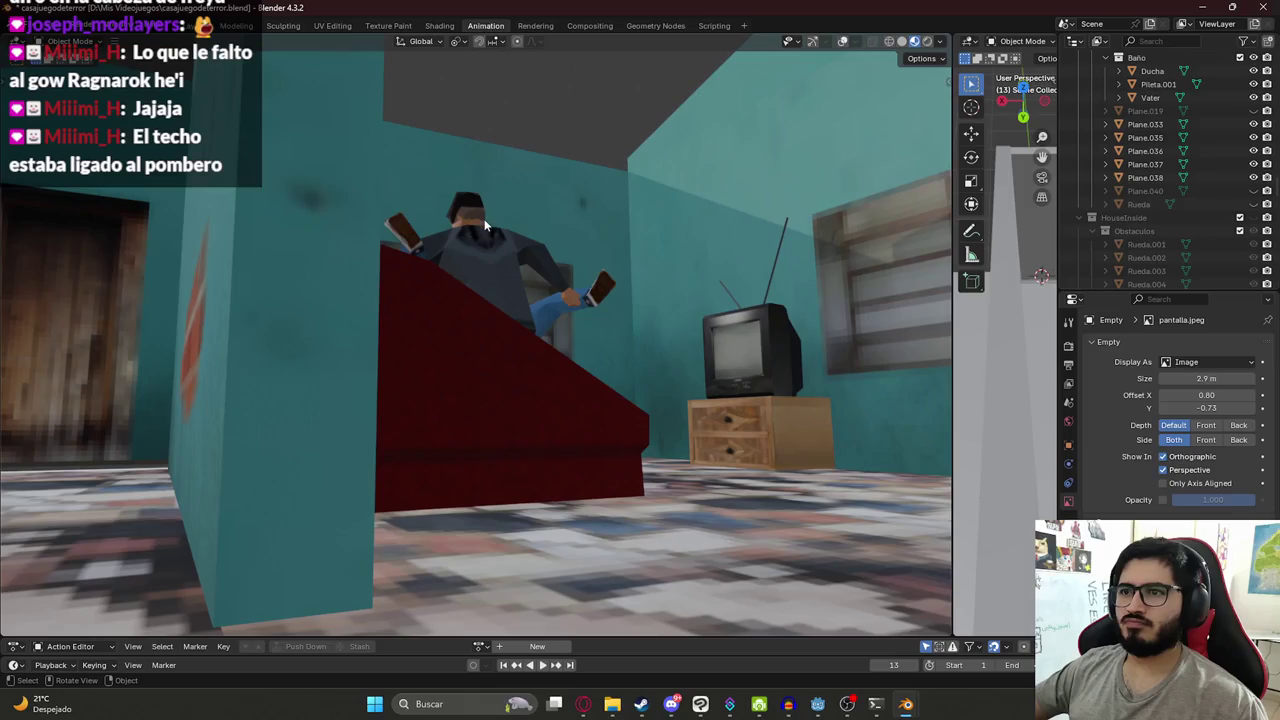
- Widen the 3D view and nudge the bedroom shot; a screen capture is started and cancelled
{"action": "mouse_move", "coordinate": [577, 258]}
{"action": "middle_mouse_down", "text": "shift"}
{"action": "mouse_move", "coordinate": [616, 250]}
{"action": "mouse_move", "coordinate": [667, 266]}
{"action": "mouse_move", "coordinate": [590, 268]}
{"action": "middle_mouse_up", "text": "shift"}
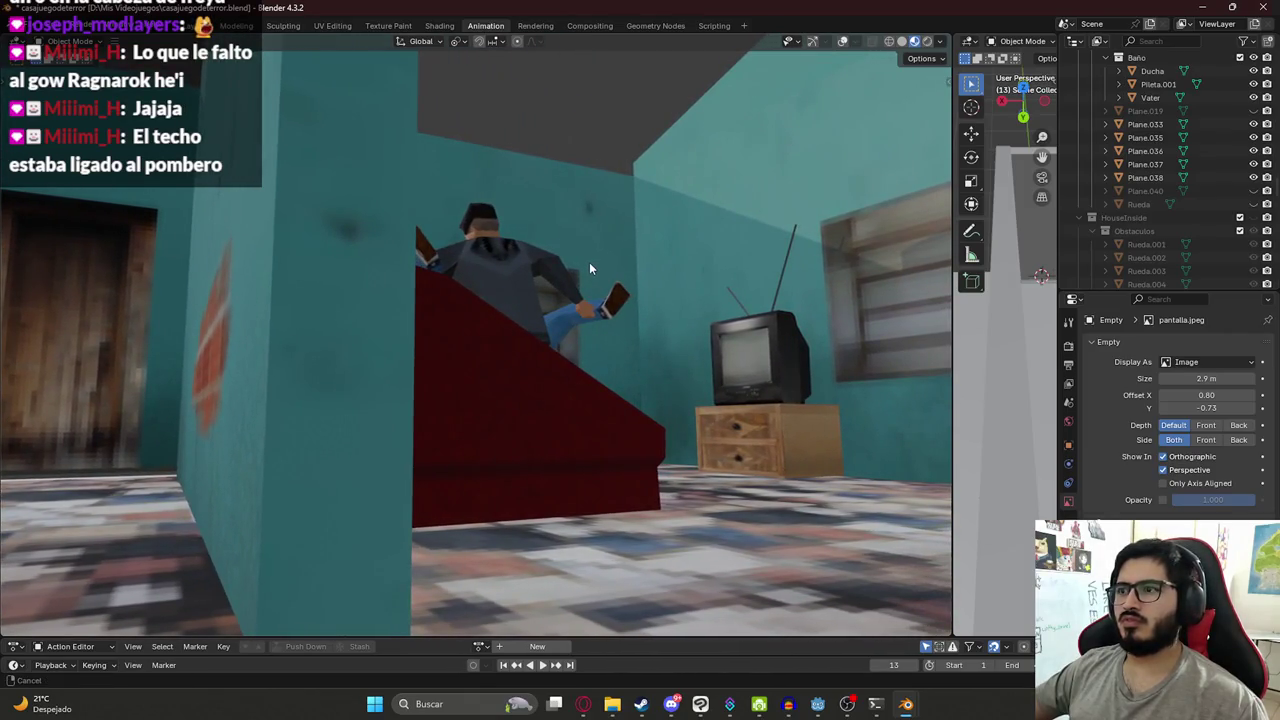
{"action": "left_click_drag", "start_coordinate": [950, 343], "coordinate": [993, 351]}
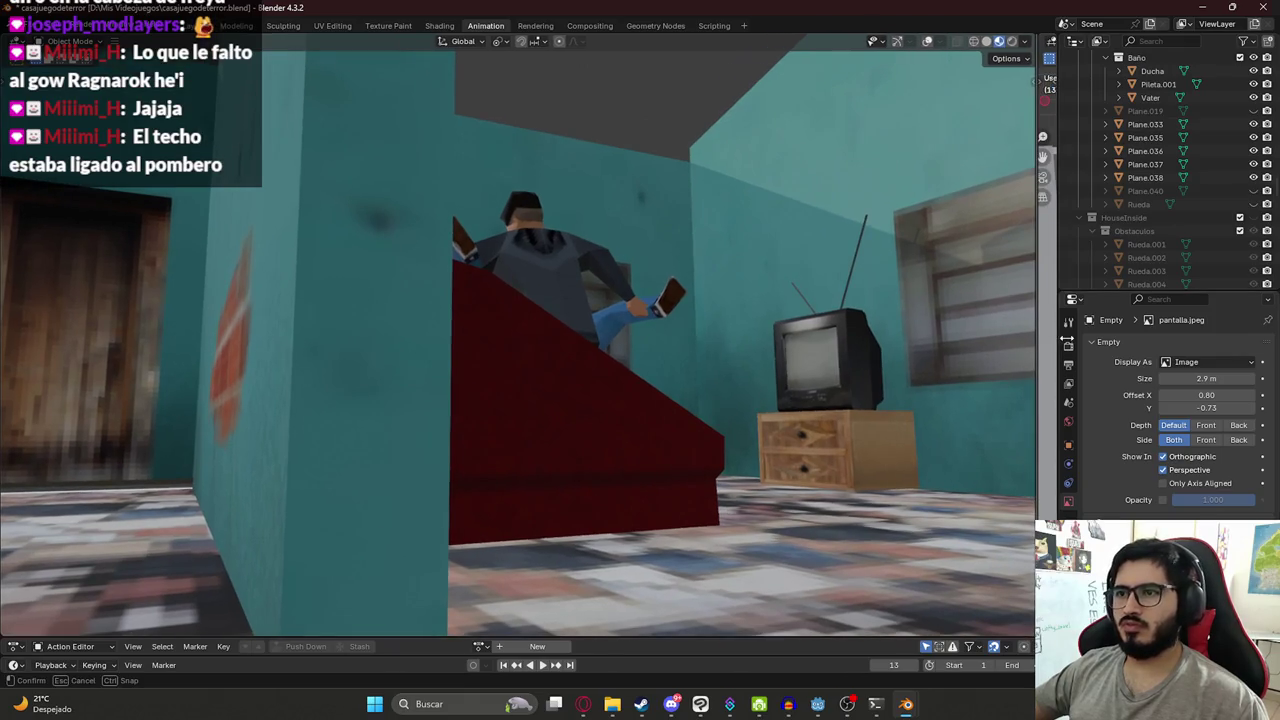
{"action": "mouse_move", "coordinate": [600, 337]}
{"action": "middle_mouse_down", "text": "shift"}
{"action": "mouse_move", "coordinate": [505, 357]}
{"action": "mouse_move", "coordinate": [614, 346]}
{"action": "middle_mouse_up", "text": "shift"}
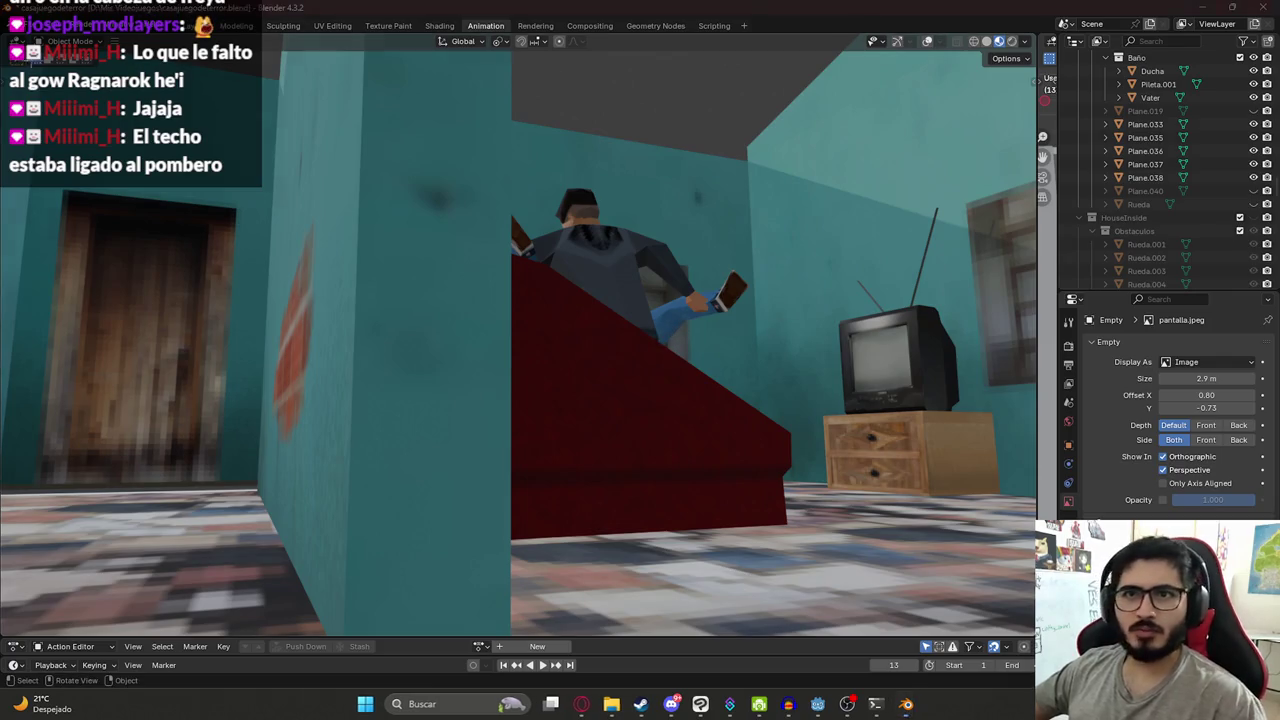
{"action": "key", "text": "super+shift+s"}
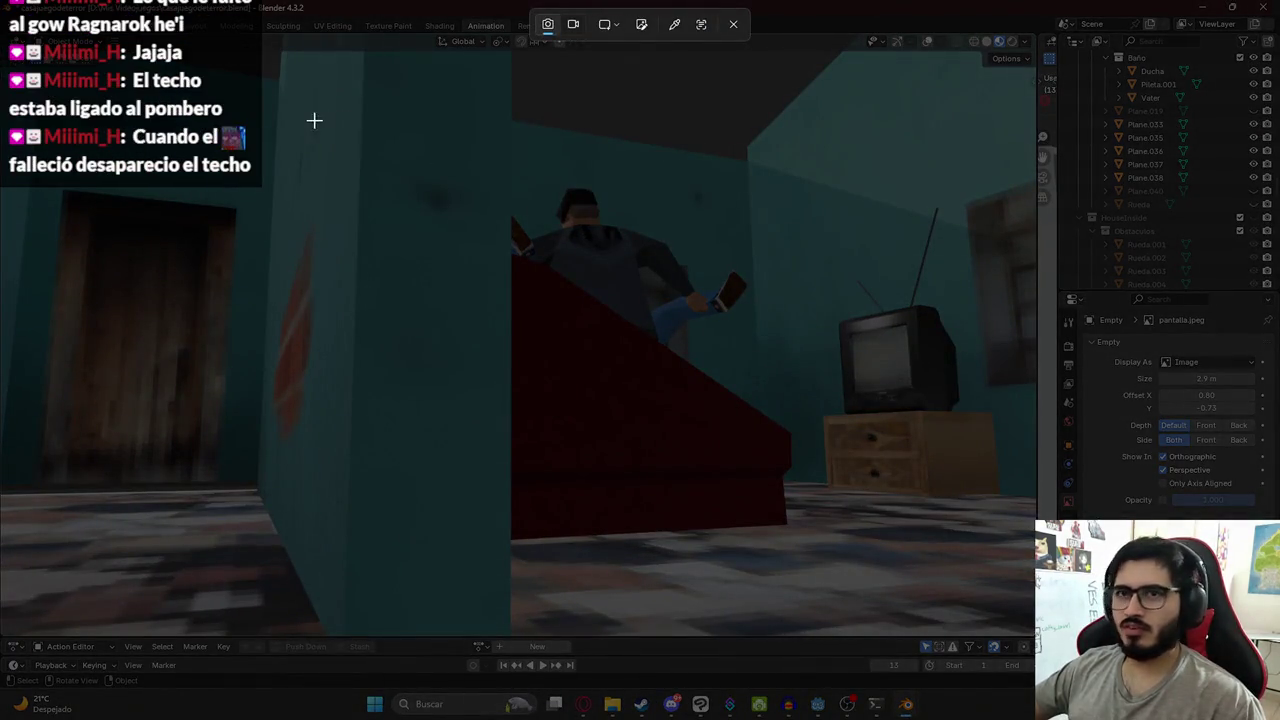
{"action": "key", "text": "Escape"}
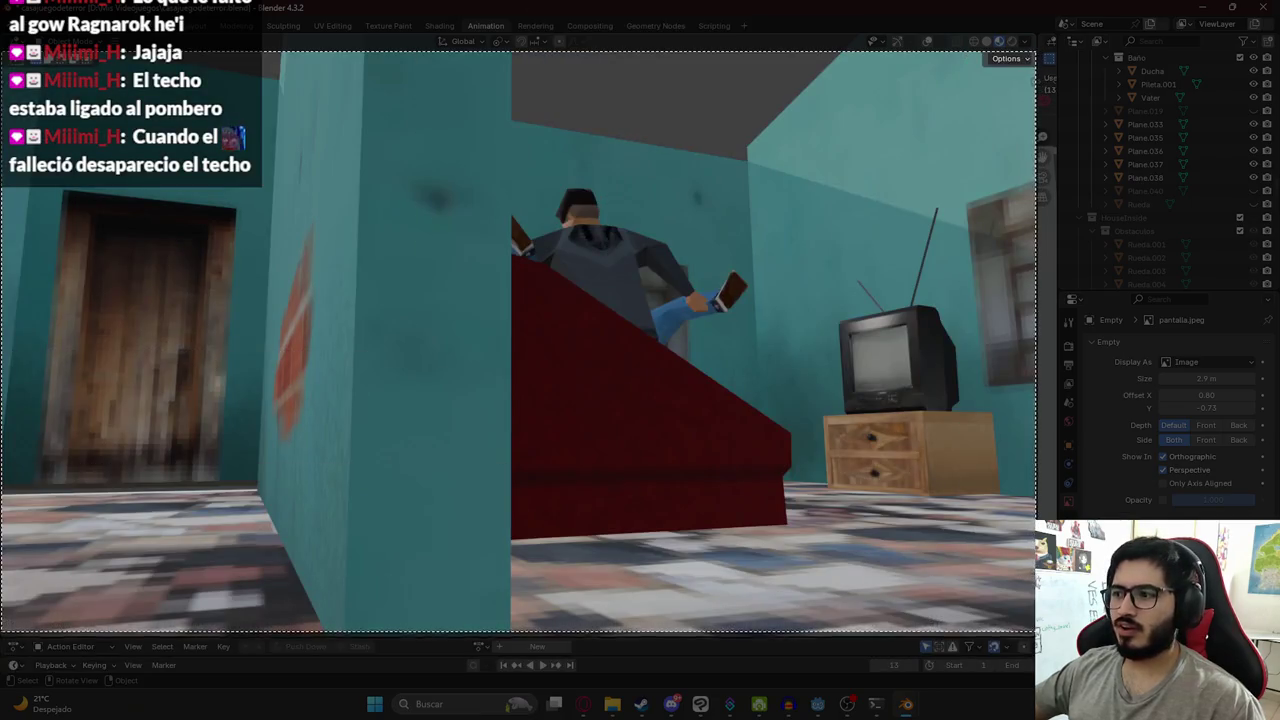
{"action": "left_click", "coordinate": [1023, 620]}
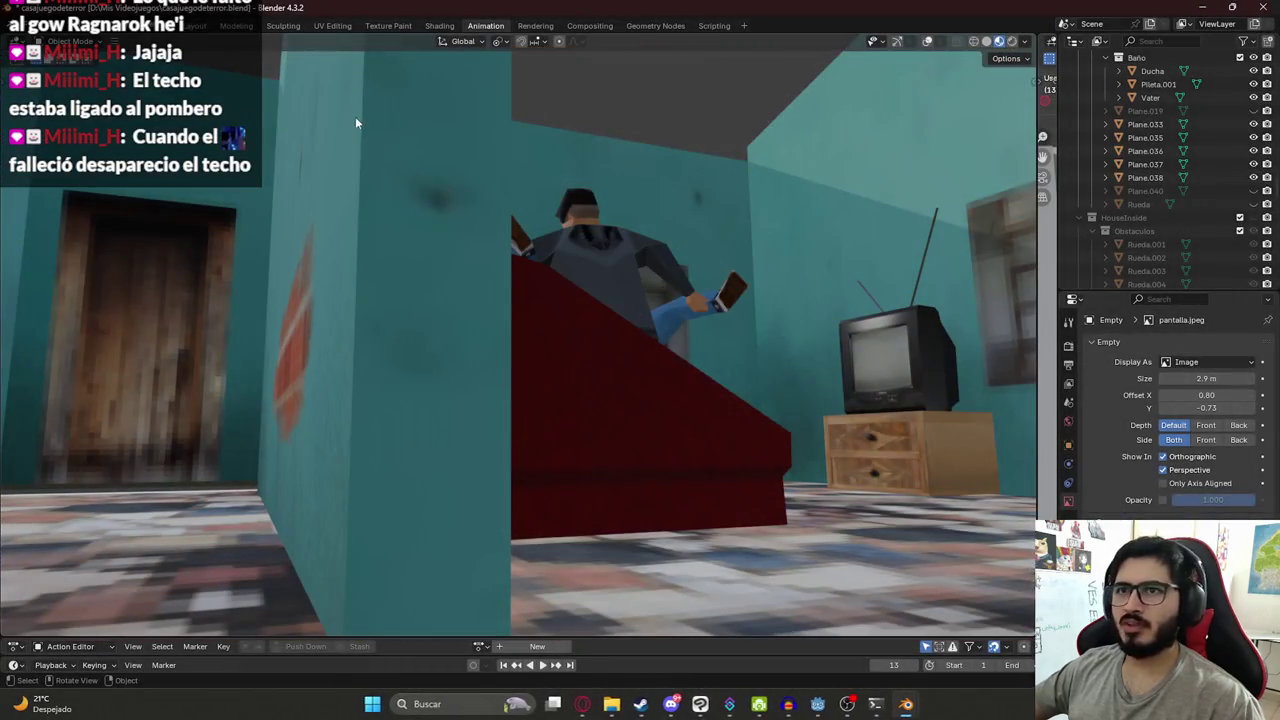
- Try Solid, Wireframe, Rendered and Material Preview shading, end in Rendered, then view the house from above in Layout
{"action": "key", "text": "z"}
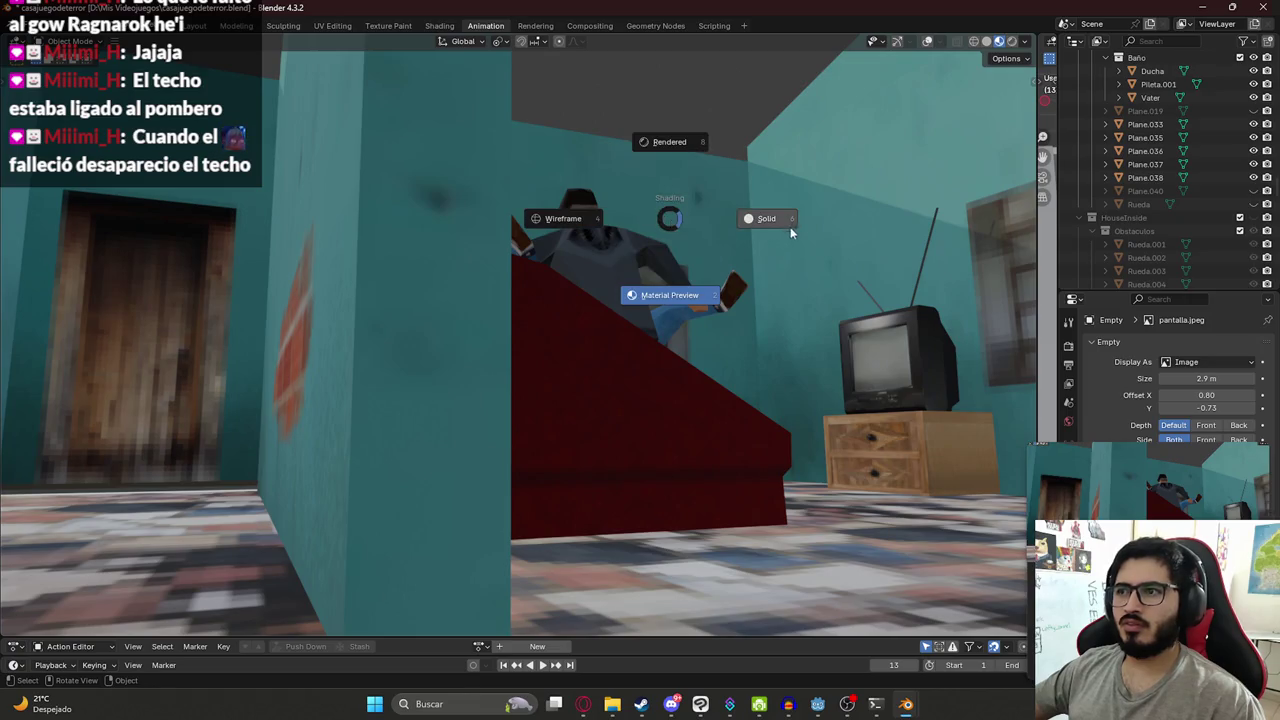
{"action": "left_click", "coordinate": [789, 227]}
{"action": "key", "text": "z"}
{"action": "left_click", "coordinate": [682, 207]}
{"action": "key", "text": "z"}
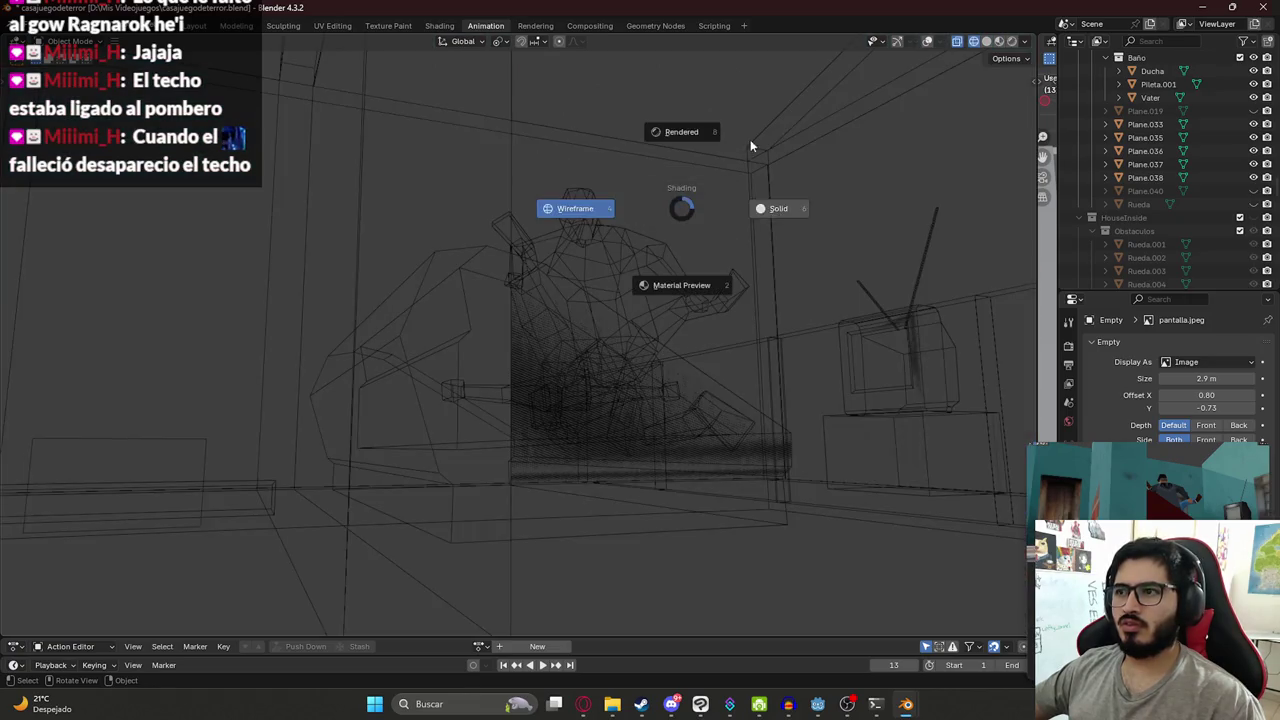
{"action": "left_click", "coordinate": [687, 119]}
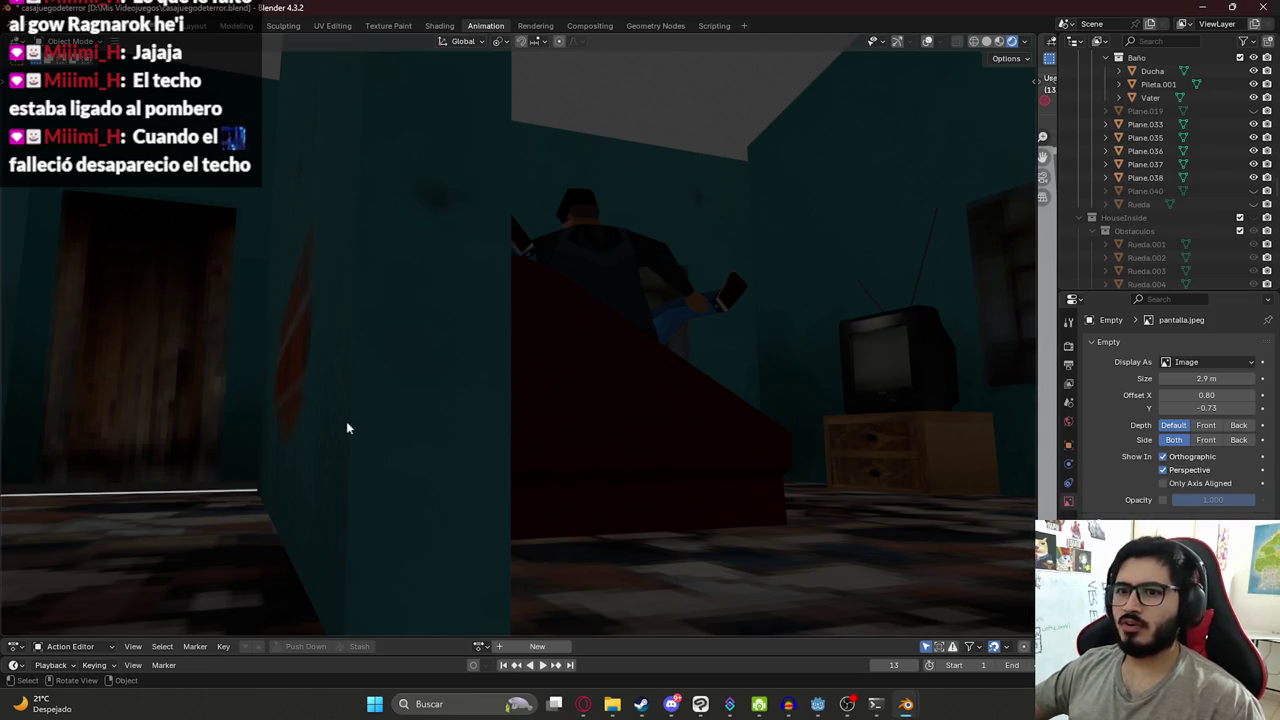
{"action": "key", "text": "z"}
{"action": "left_click", "coordinate": [642, 400]}
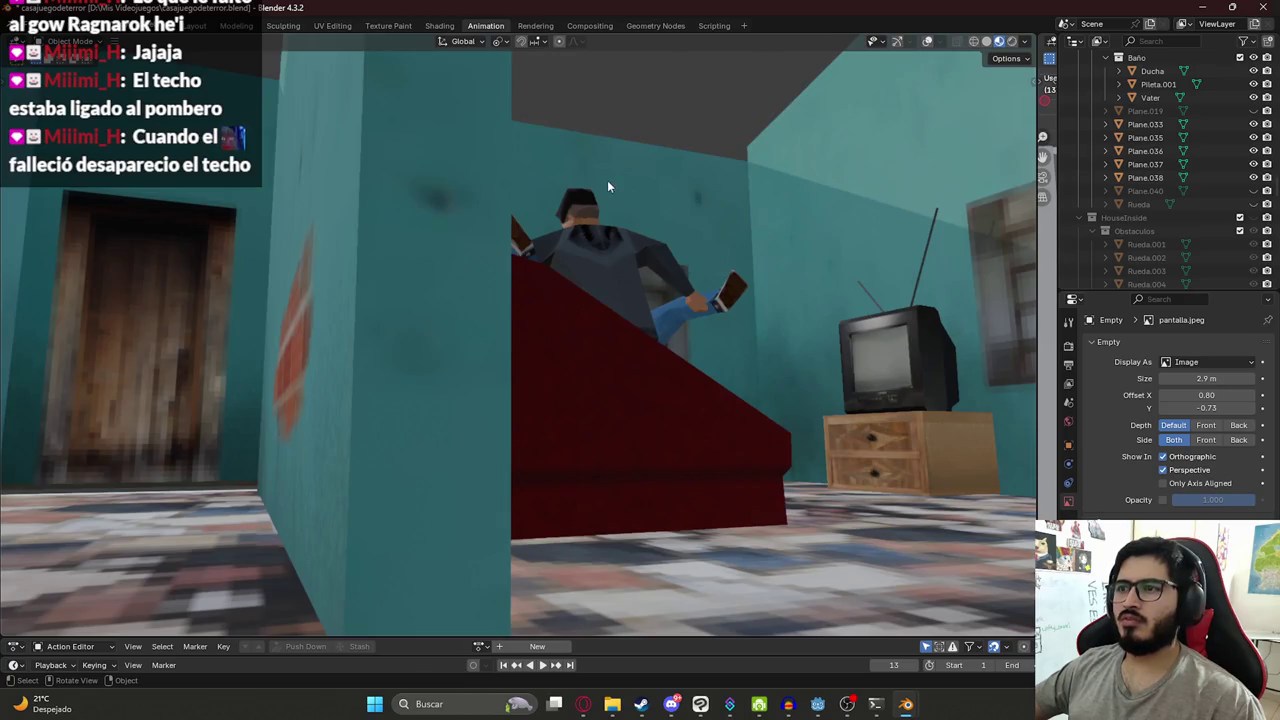
{"action": "key", "text": "z"}
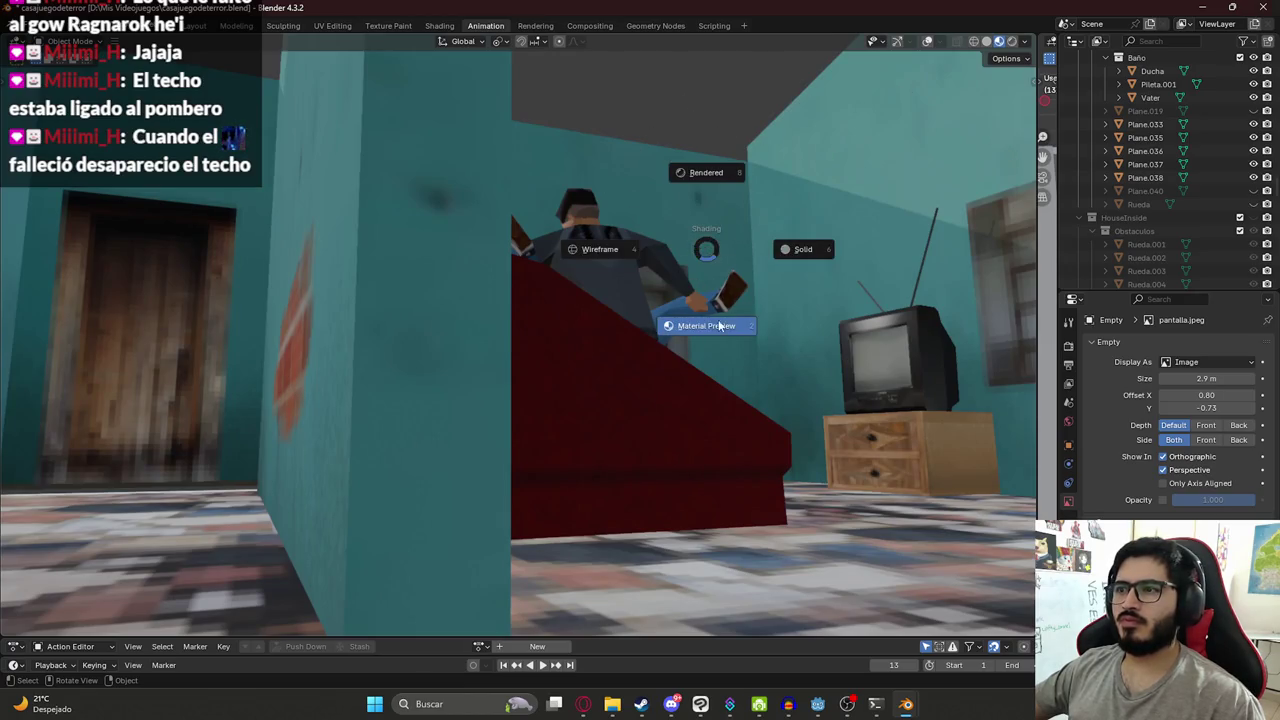
{"action": "left_click", "coordinate": [720, 168]}
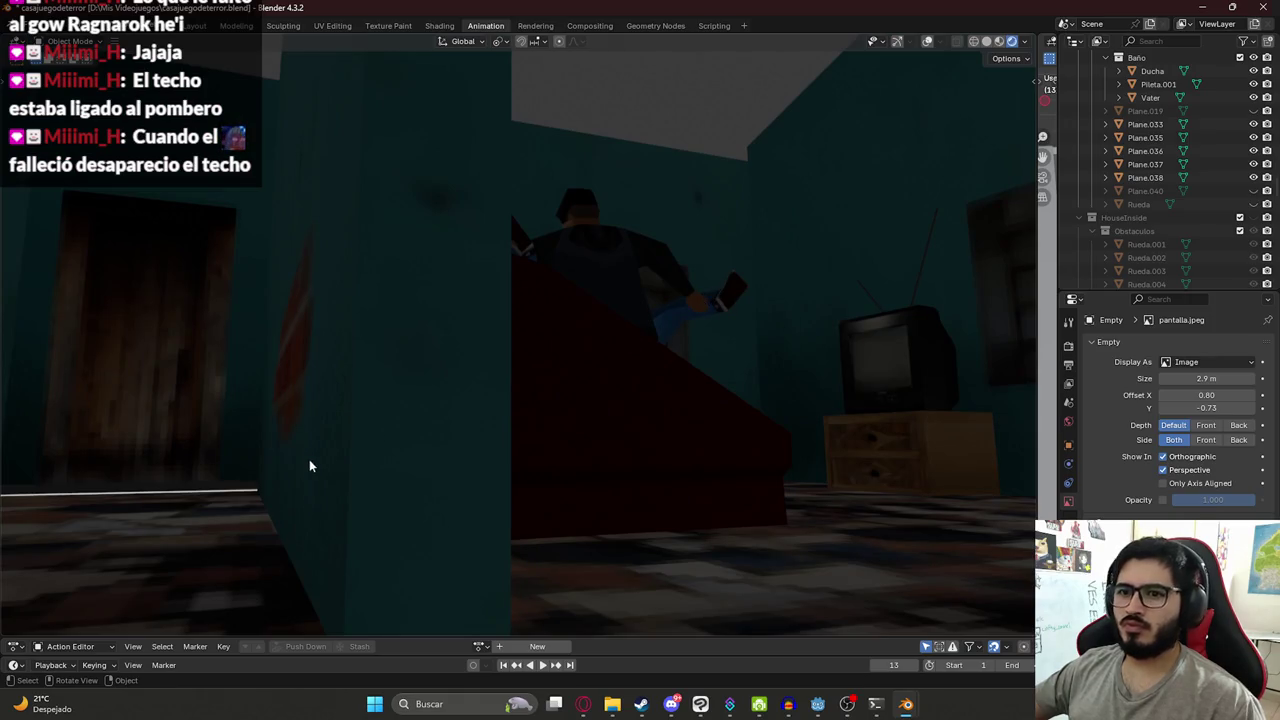
{"action": "left_click", "coordinate": [200, 25]}
{"action": "mouse_move", "coordinate": [450, 260]}
{"action": "middle_mouse_down"}
{"action": "mouse_move", "coordinate": [708, 387]}
{"action": "mouse_move", "coordinate": [512, 302]}
{"action": "mouse_move", "coordinate": [788, 282]}
{"action": "mouse_move", "coordinate": [508, 164]}
{"action": "middle_mouse_up"}
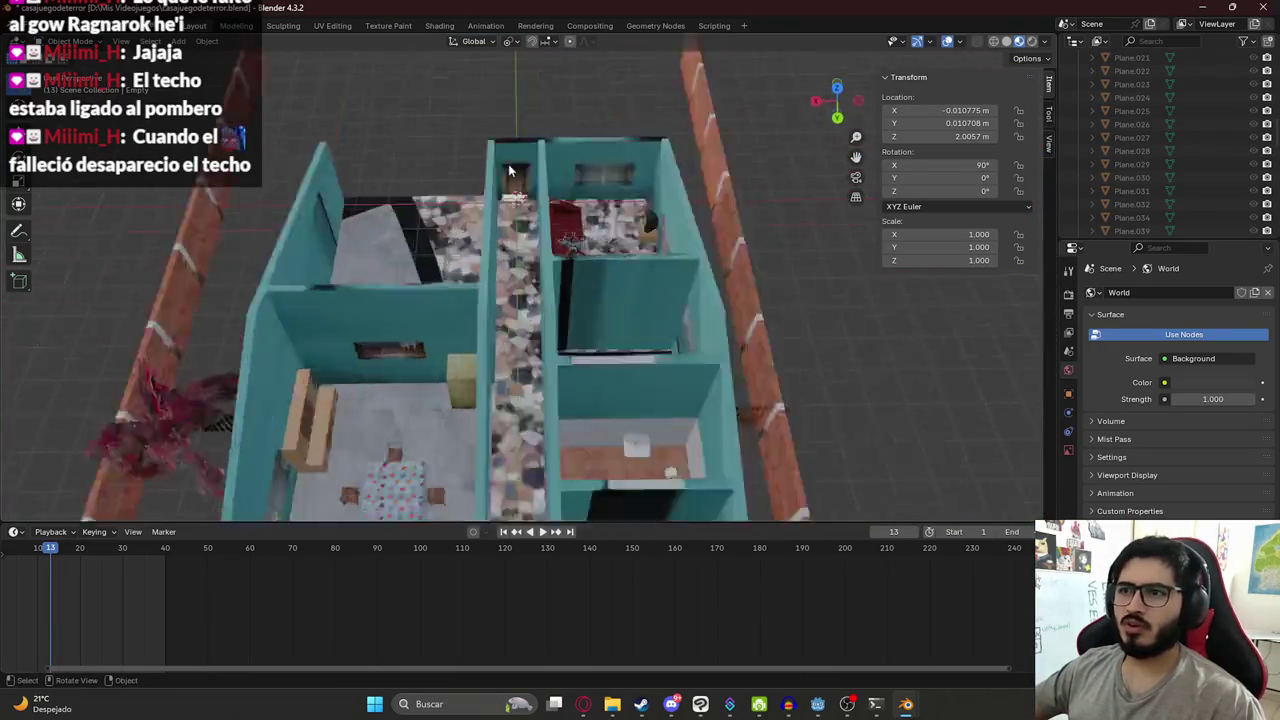
- Select the Ventana object and hide it with H
{"action": "scroll", "coordinate": [558, 93], "scroll_direction": "down", "scroll_amount": 3}
{"action": "scroll", "coordinate": [504, 252], "scroll_direction": "down", "scroll_amount": 3}
{"action": "scroll", "coordinate": [519, 316], "scroll_direction": "down", "scroll_amount": 2}
{"action": "left_click", "coordinate": [496, 357]}
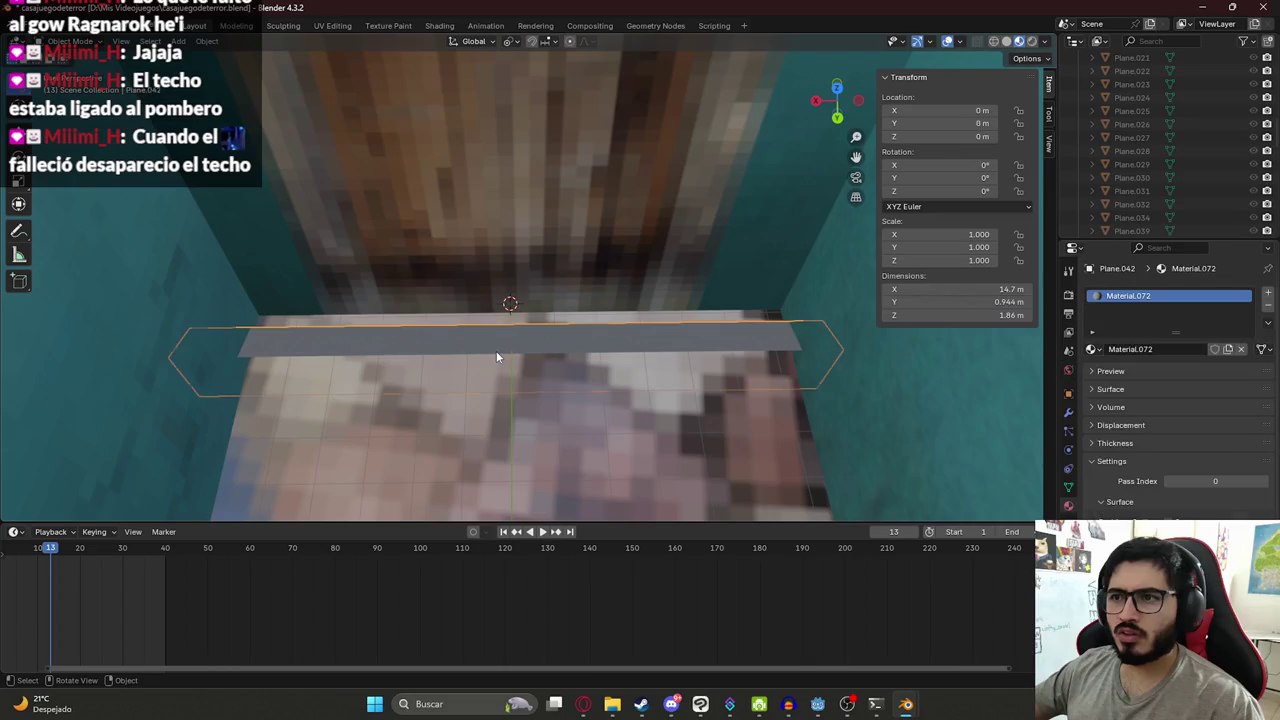
{"action": "scroll", "coordinate": [510, 340], "scroll_direction": "down", "scroll_amount": 3}
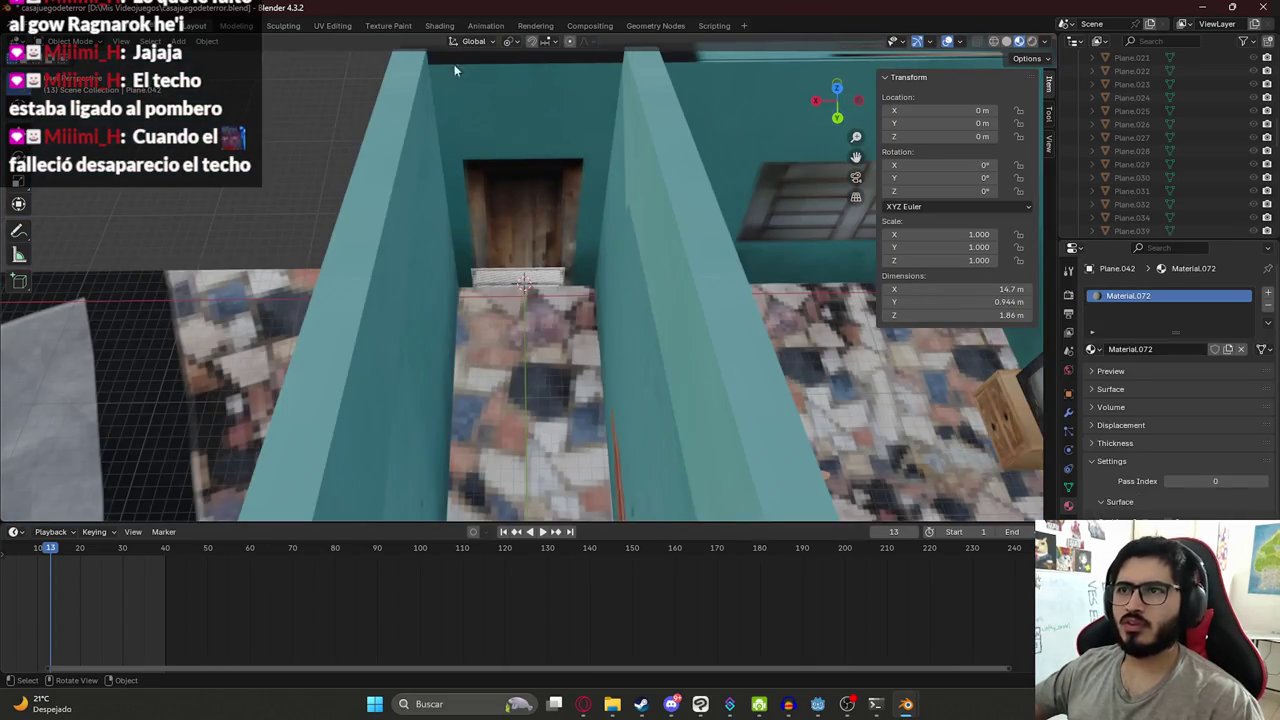
{"action": "scroll", "coordinate": [510, 279], "scroll_direction": "up", "scroll_amount": 3}
{"action": "scroll", "coordinate": [504, 306], "scroll_direction": "down", "scroll_amount": 1}
{"action": "scroll", "coordinate": [500, 303], "scroll_direction": "down", "scroll_amount": 2}
{"action": "scroll", "coordinate": [496, 288], "scroll_direction": "down", "scroll_amount": 2}
{"action": "left_click", "coordinate": [497, 284]}
{"action": "key", "text": "h"}
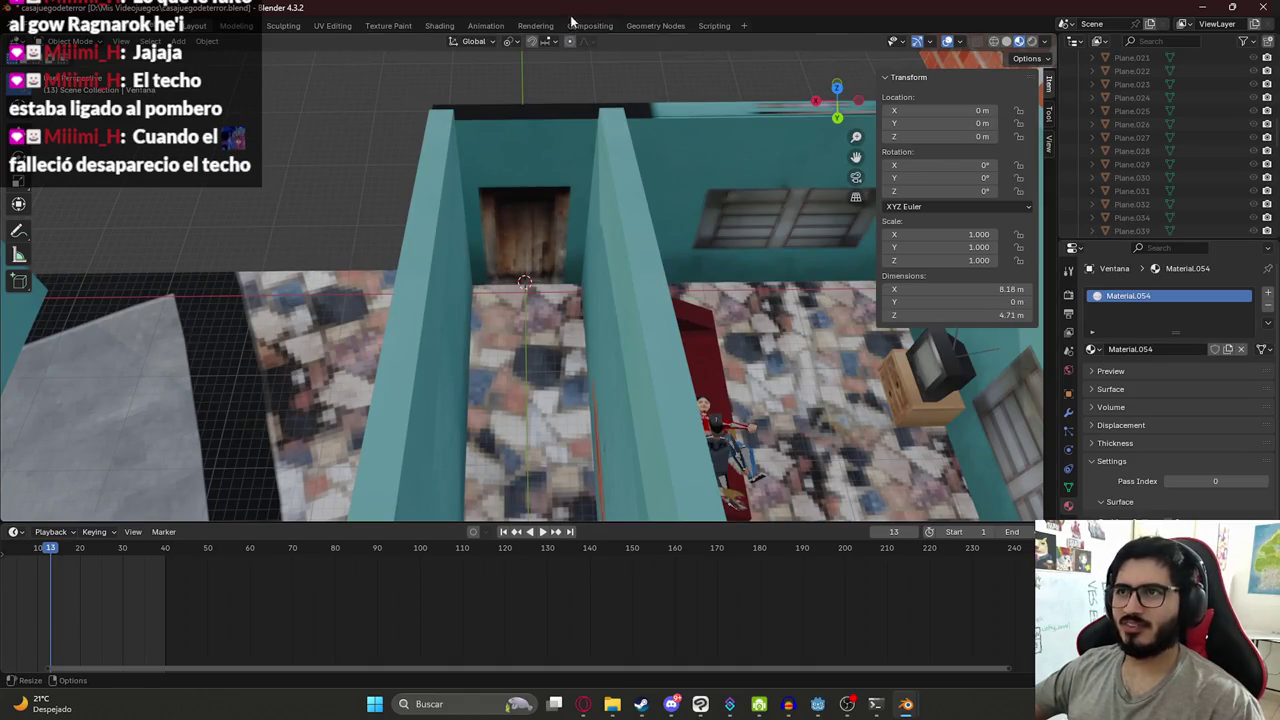
- Screenshot the dark bedroom camera view from the Animation workspace with Snipping Tool
{"action": "left_click", "coordinate": [487, 26]}
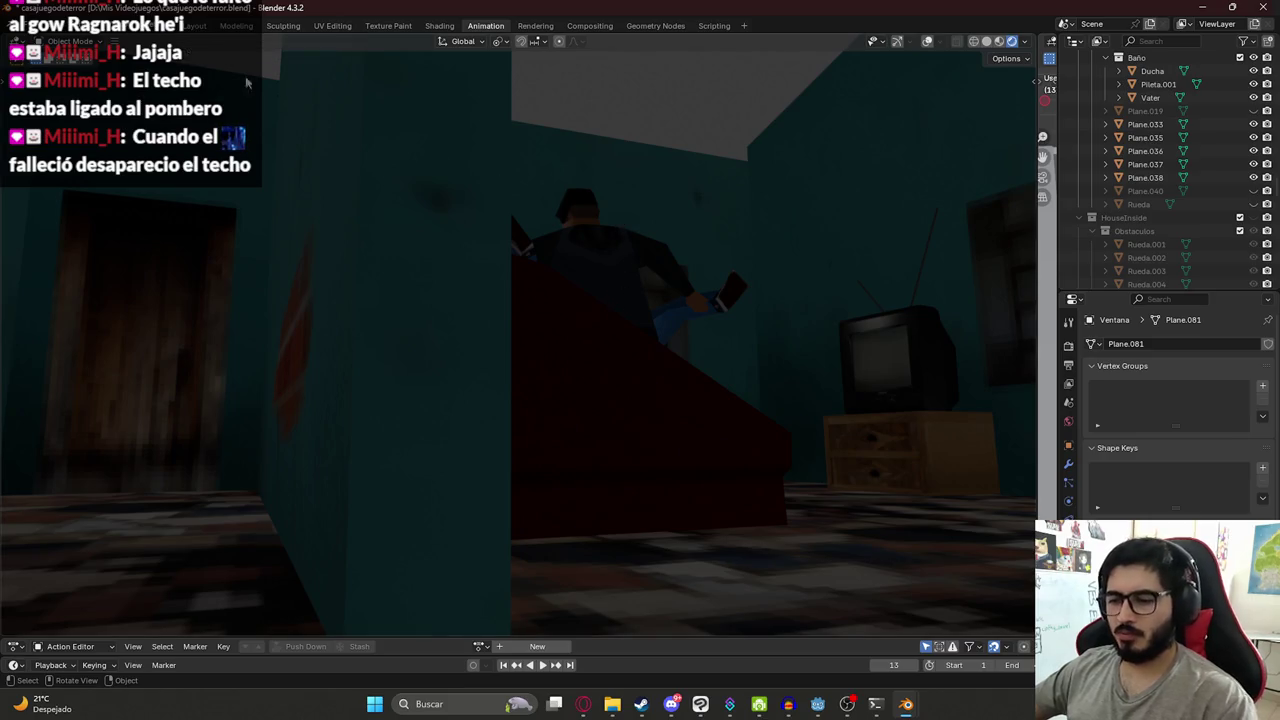
{"action": "key", "text": "super+shift+s"}
{"action": "left_click_drag", "start_coordinate": [3, 49], "coordinate": [1032, 632]}
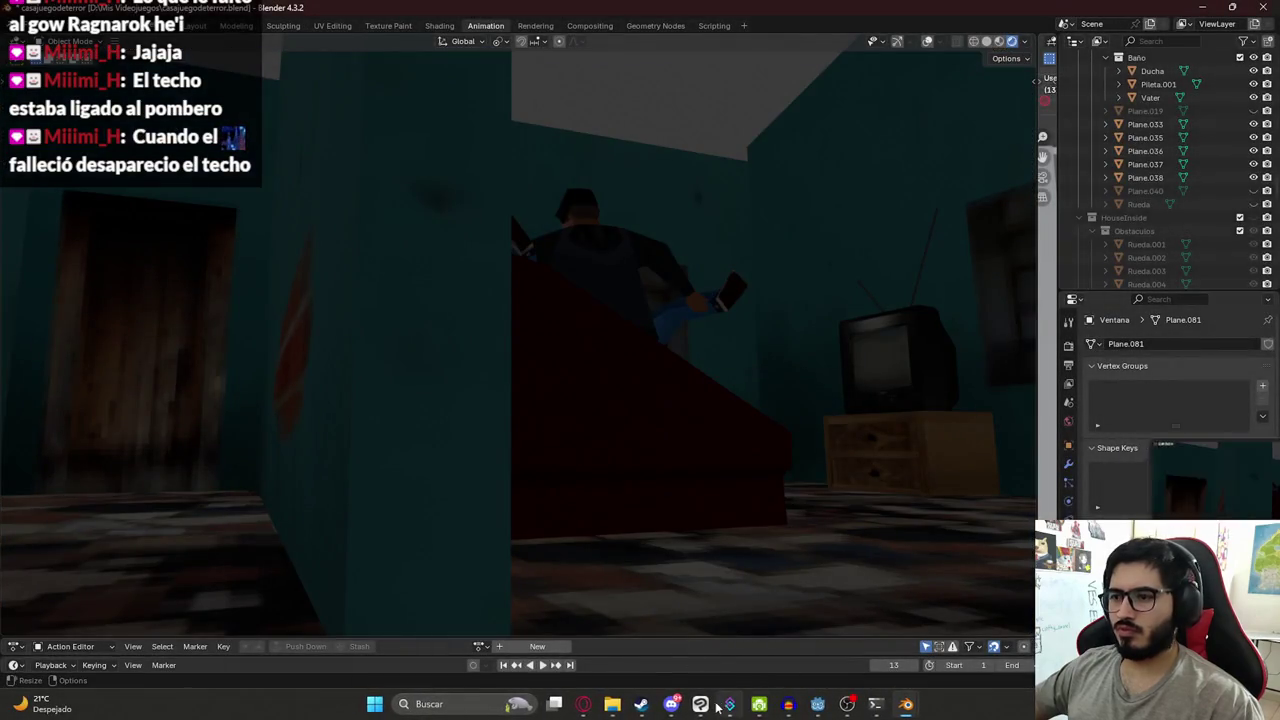
{"action": "left_click", "coordinate": [700, 704]}
- Paste the bedroom screenshot as Capa 5 in a new folder and hide Carpeta 1 - copia 3
{"action": "left_click", "coordinate": [1155, 351]}
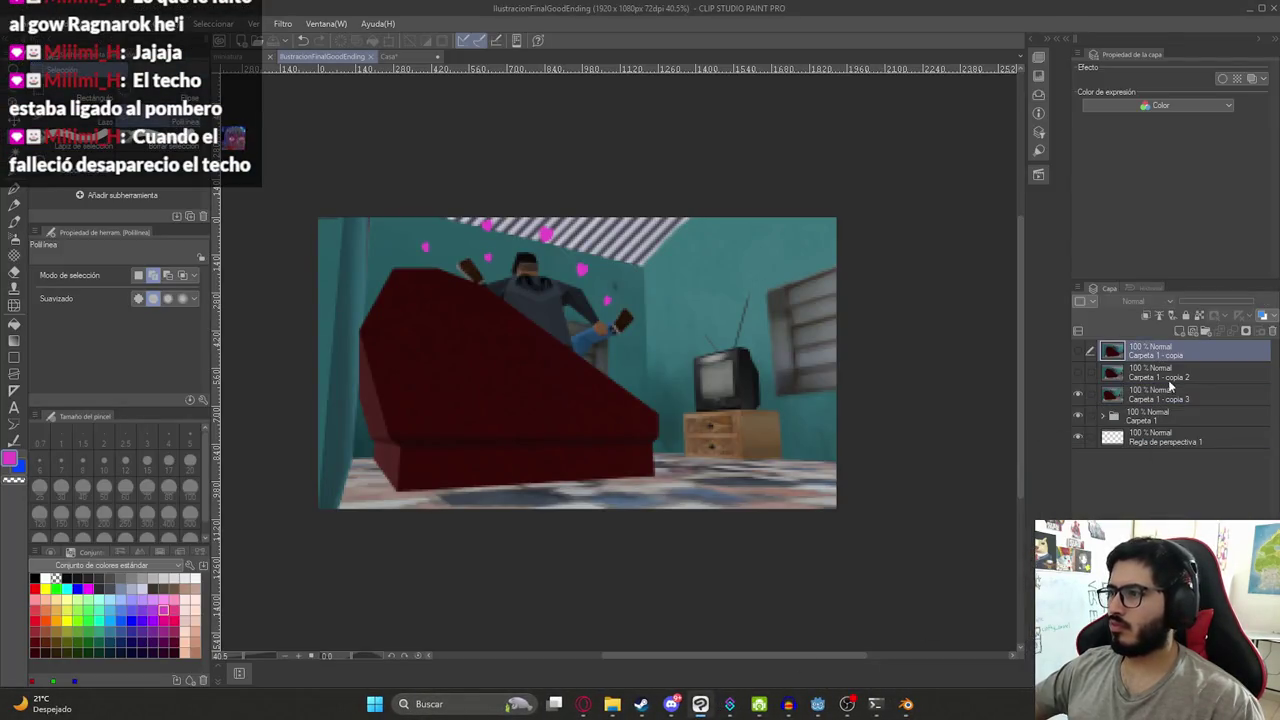
{"action": "left_click", "coordinate": [1161, 420]}
{"action": "left_click", "coordinate": [1202, 332]}
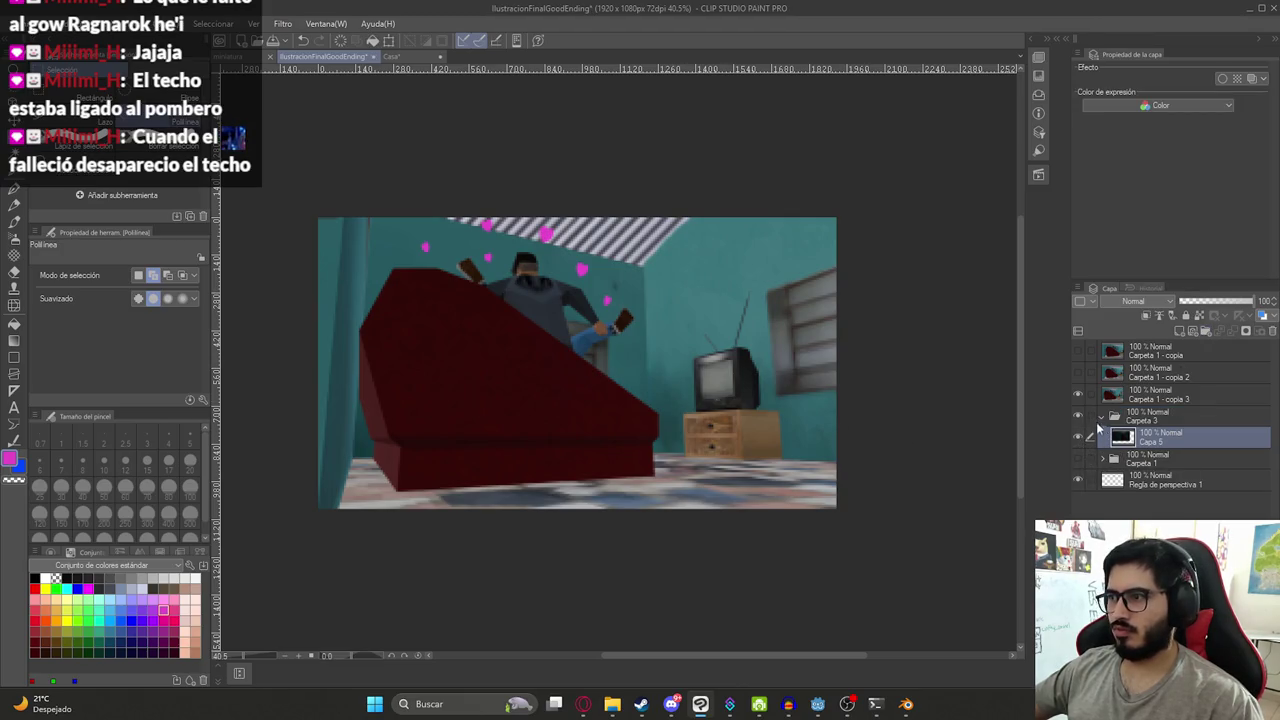
{"action": "left_click", "coordinate": [1078, 394]}
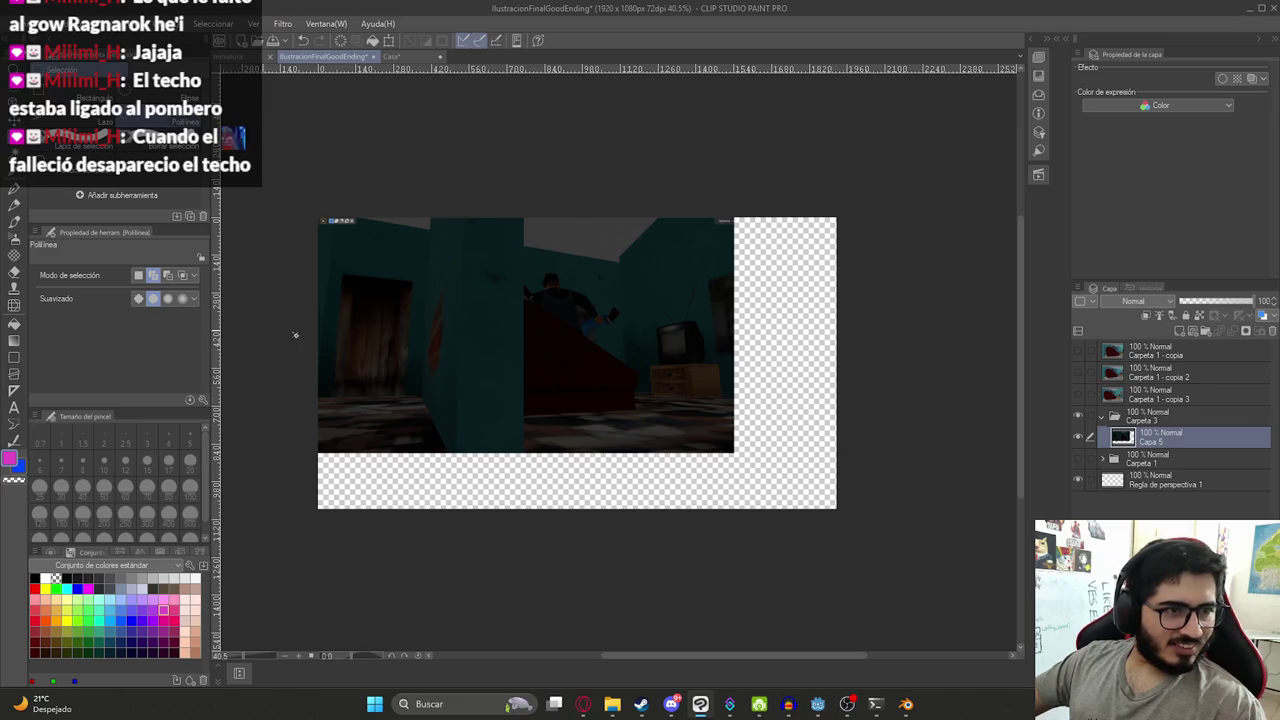
- Scale the screenshot to 135% to fill the canvas, shifted slightly right
{"action": "key", "text": "ctrl+t"}
{"action": "left_click_drag", "start_coordinate": [733, 453], "coordinate": [840, 533]}
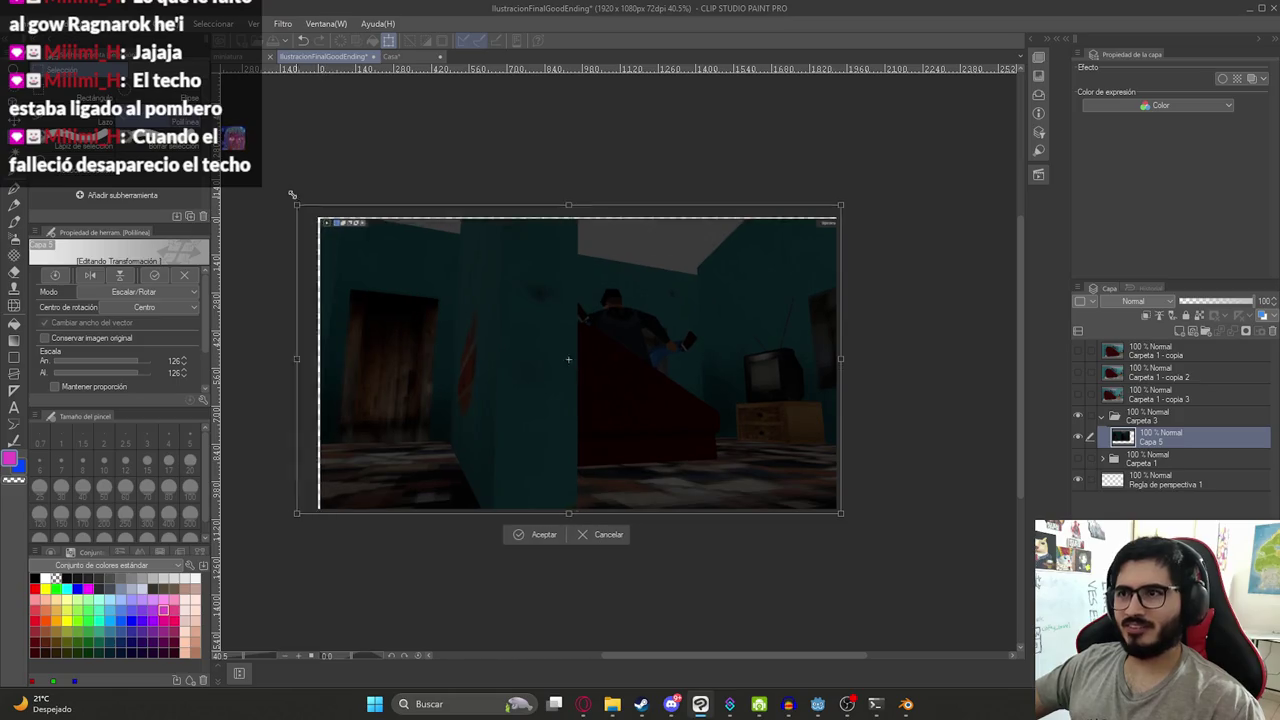
{"action": "left_click_drag", "start_coordinate": [320, 219], "coordinate": [278, 187]}
{"action": "left_click_drag", "start_coordinate": [329, 231], "coordinate": [368, 233]}
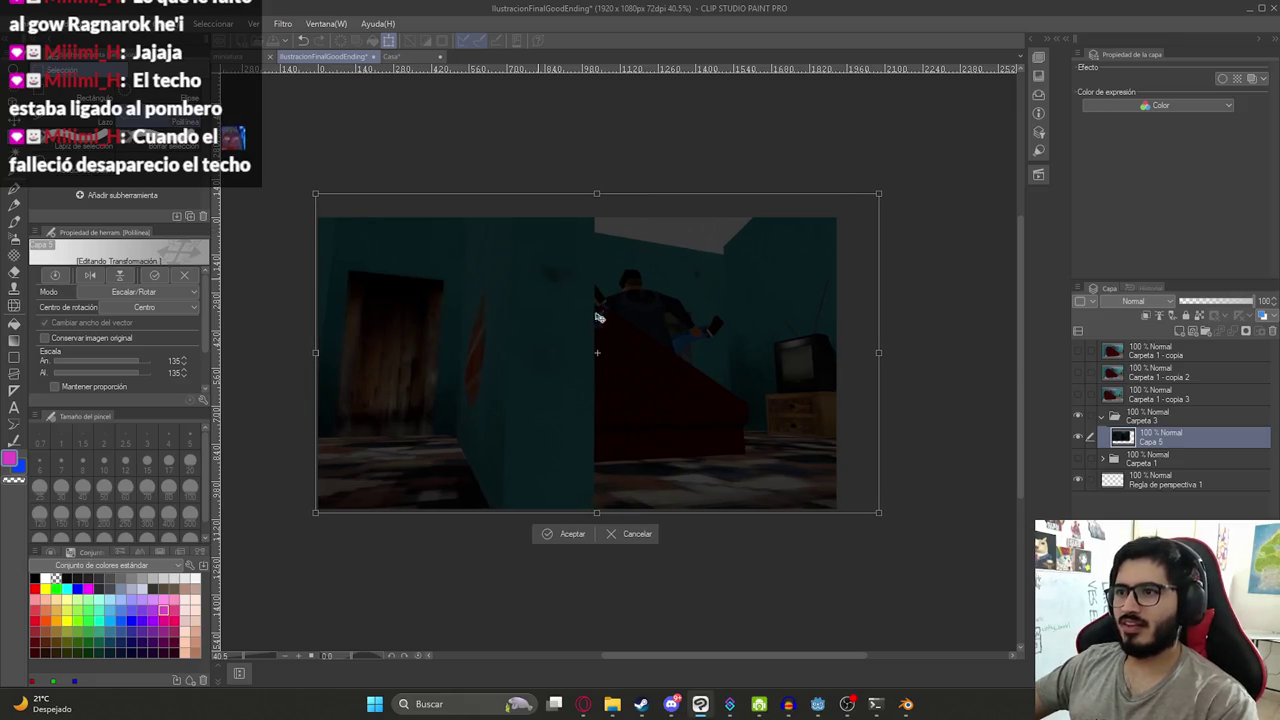
{"action": "key", "text": "Return"}
{"action": "scroll", "coordinate": [590, 312], "scroll_direction": "up", "scroll_amount": 2}
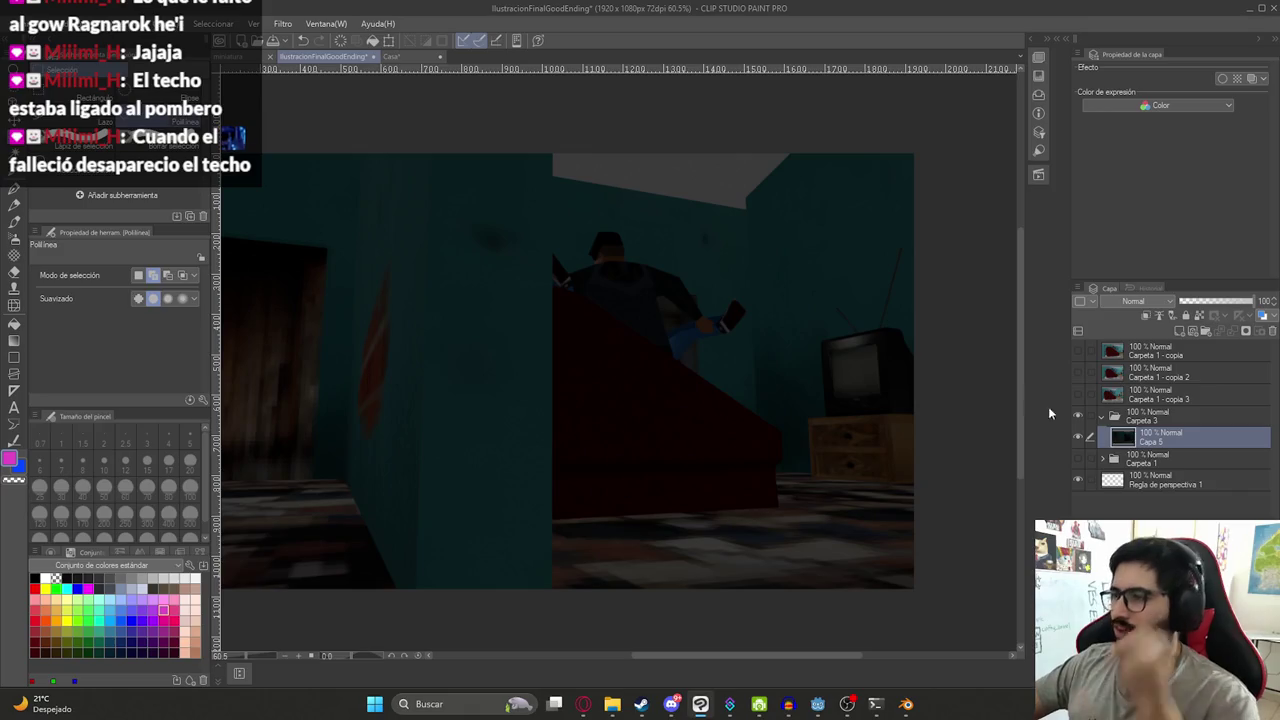
- Delete the pale ceiling area of the screenshot using Auto Select
{"action": "key", "text": "w"}
{"action": "left_click", "coordinate": [686, 166]}
{"action": "key", "text": "Delete"}
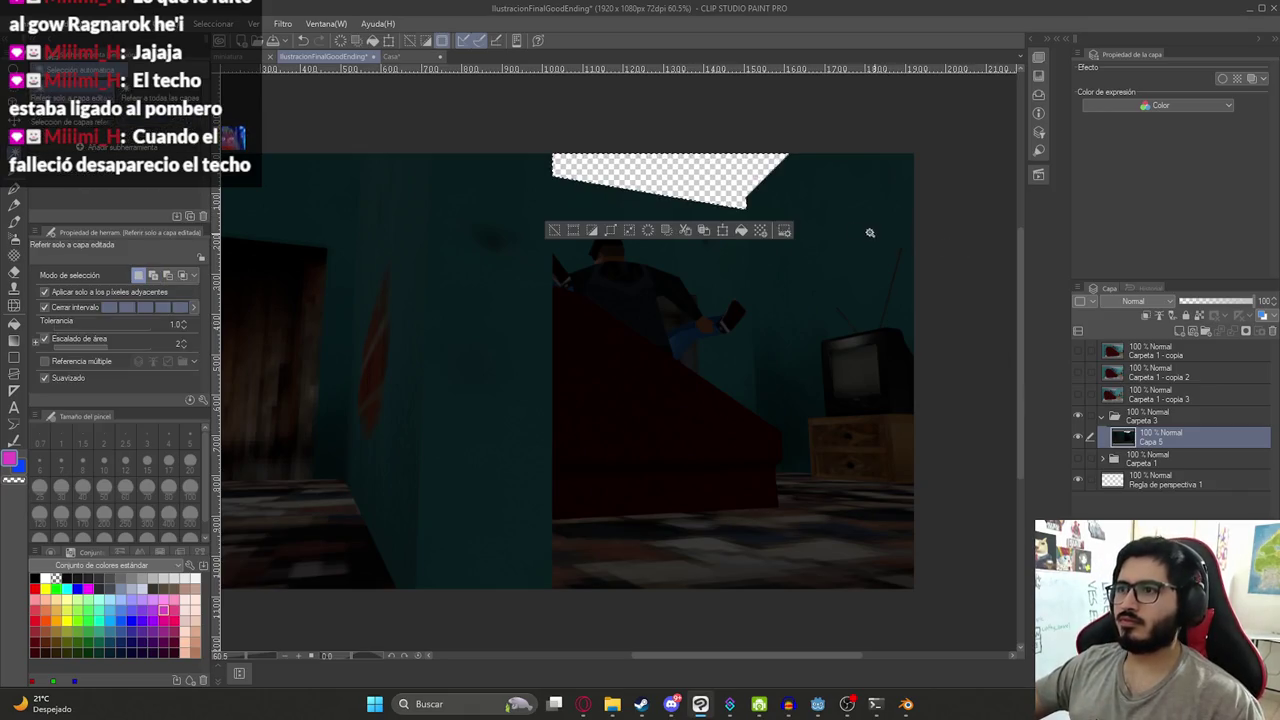
{"action": "key", "text": "ctrl+d"}
{"action": "scroll", "coordinate": [823, 177], "scroll_direction": "up", "scroll_amount": 1}
- Erase the leftover ceiling corner pixels with a Polyline selection
{"action": "key", "text": "m"}
{"action": "scroll", "coordinate": [769, 199], "scroll_direction": "up", "scroll_amount": 3}
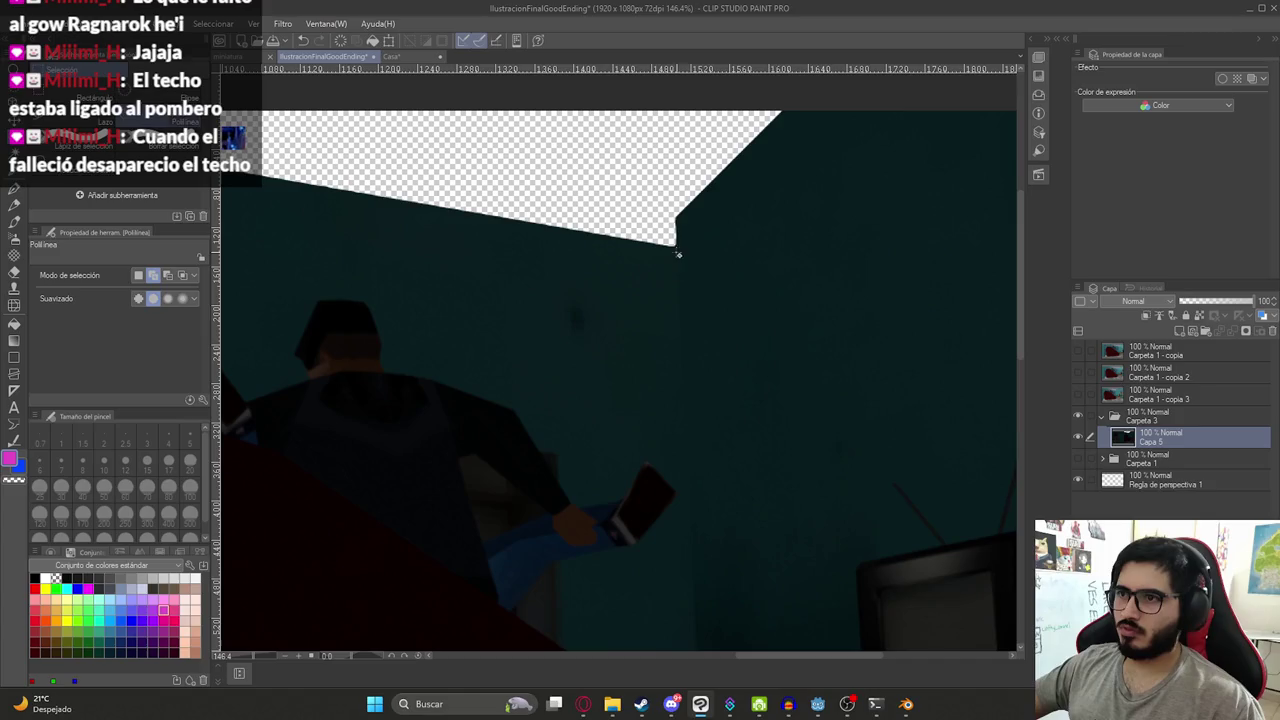
{"action": "left_click", "coordinate": [678, 248]}
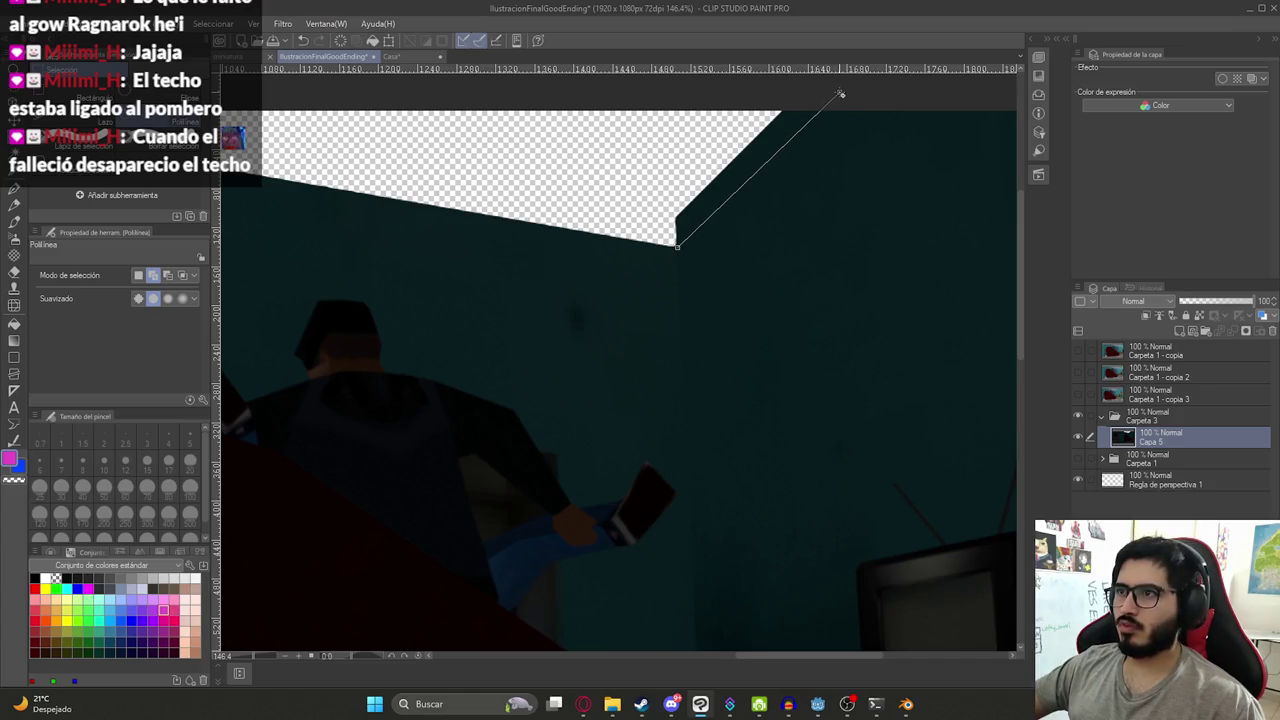
{"action": "key", "text": "Escape"}
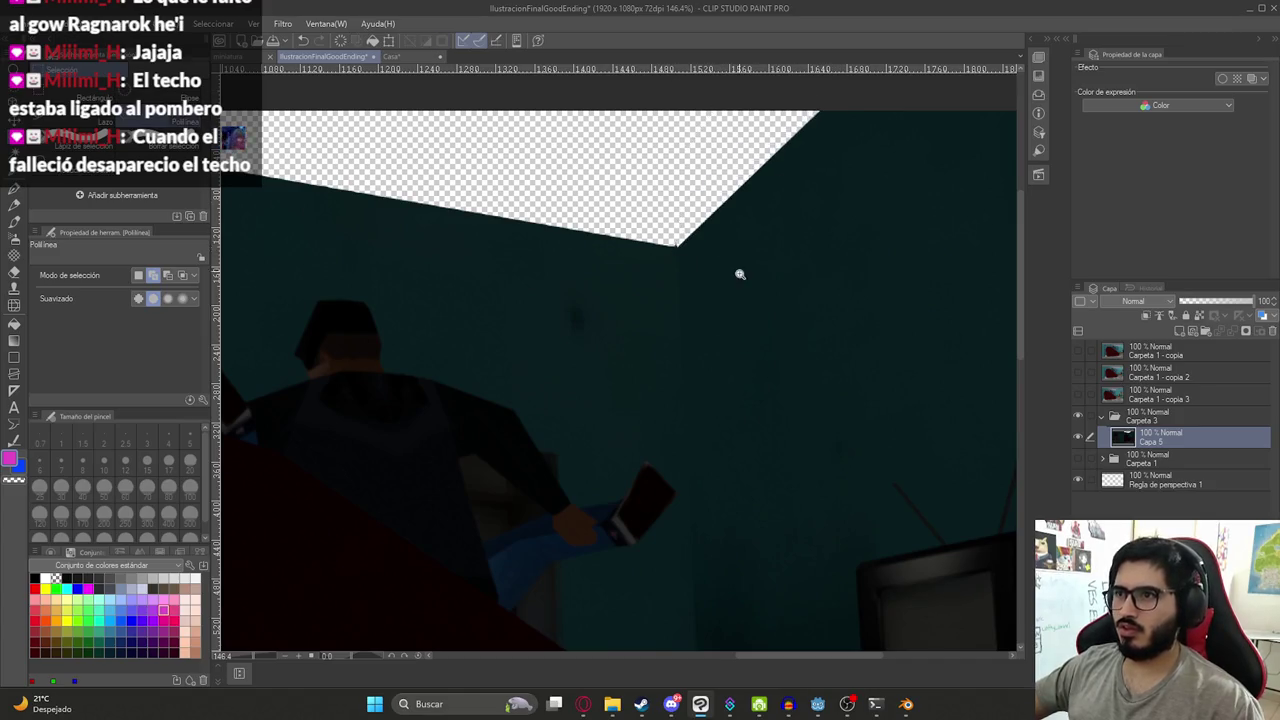
{"action": "scroll", "coordinate": [737, 266], "scroll_direction": "down", "scroll_amount": 2}
{"action": "scroll", "coordinate": [760, 294], "scroll_direction": "up", "scroll_amount": 4}
{"action": "scroll", "coordinate": [636, 208], "scroll_direction": "up", "scroll_amount": 5}
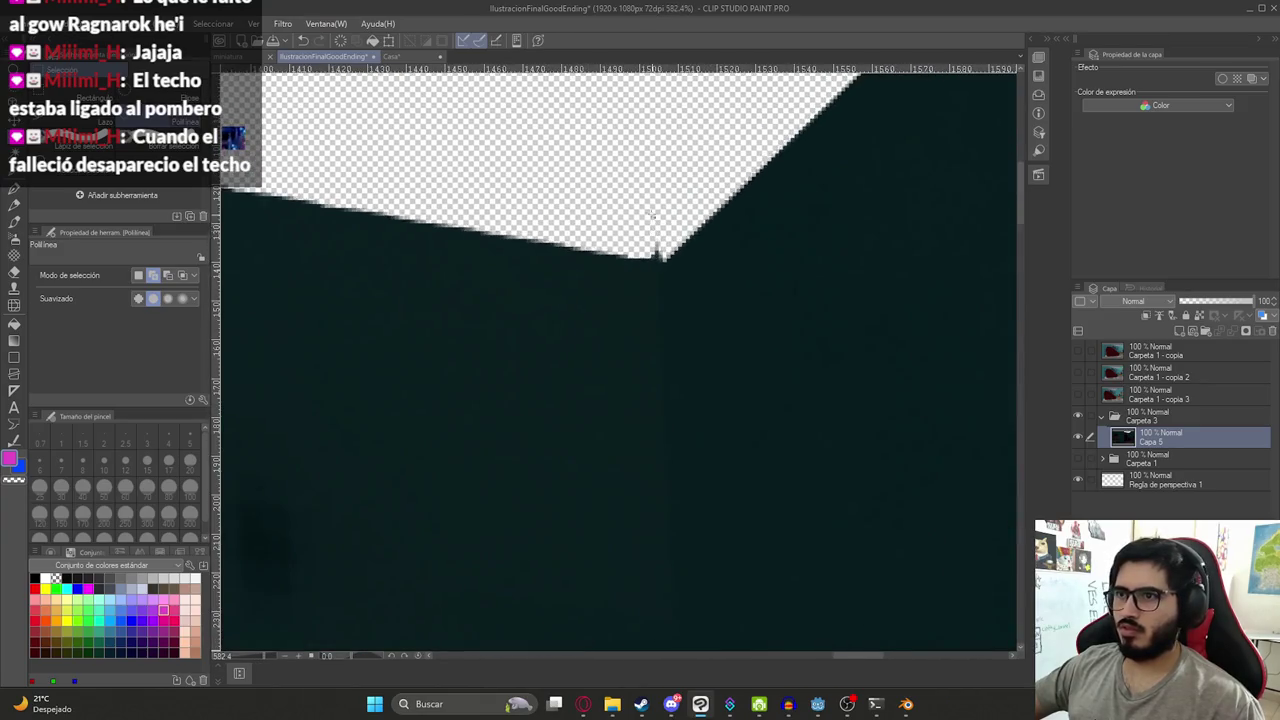
{"action": "double_click", "coordinate": [658, 258]}
{"action": "key", "text": "Delete"}
{"action": "key", "text": "ctrl+d"}
- Paste a copy of the striped ceiling layer from Carpeta 1 into the screenshot folder
{"action": "left_click", "coordinate": [1103, 458]}
{"action": "scroll", "coordinate": [1165, 480], "scroll_direction": "down", "scroll_amount": 3}
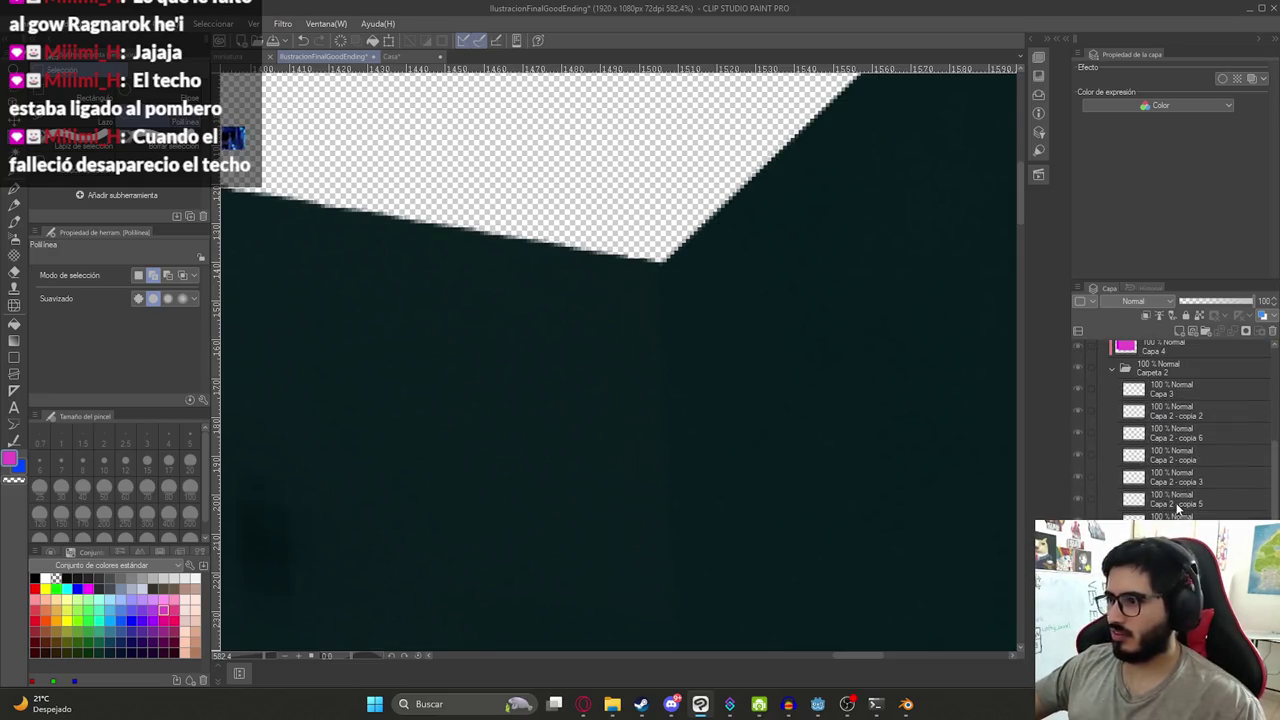
{"action": "key", "text": "k"}
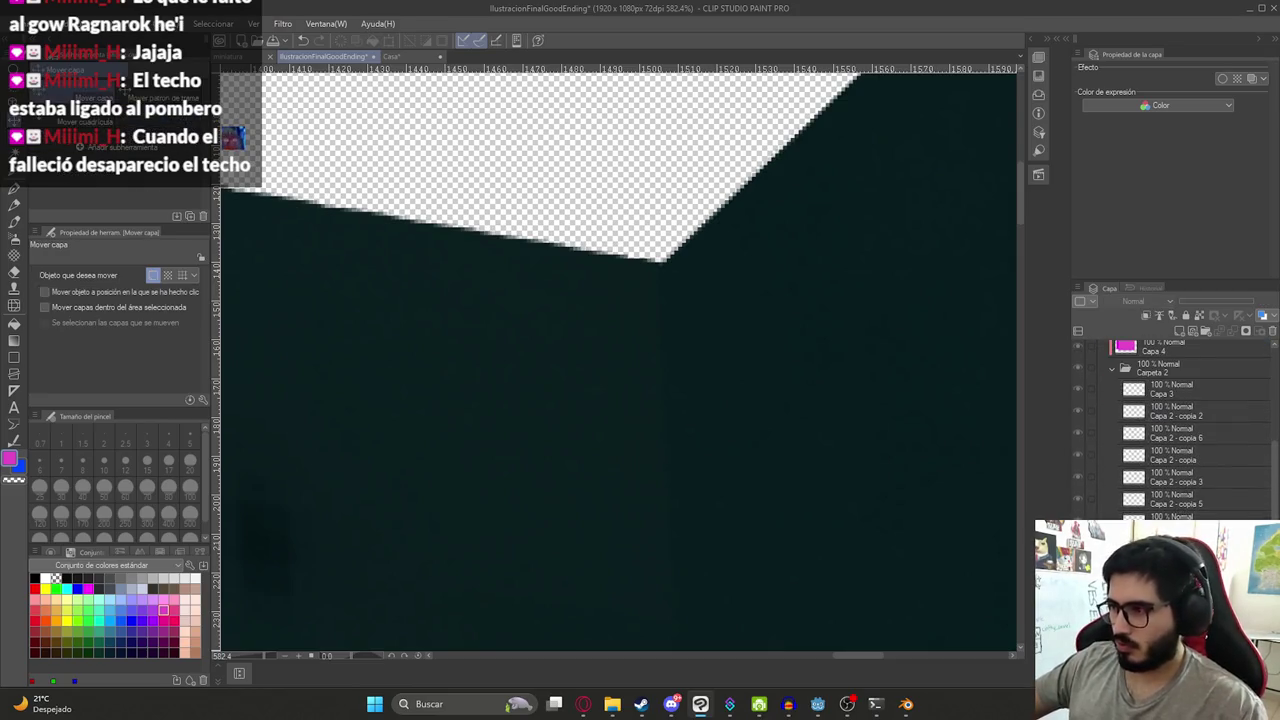
{"action": "scroll", "coordinate": [1165, 495], "scroll_direction": "up", "scroll_amount": 3}
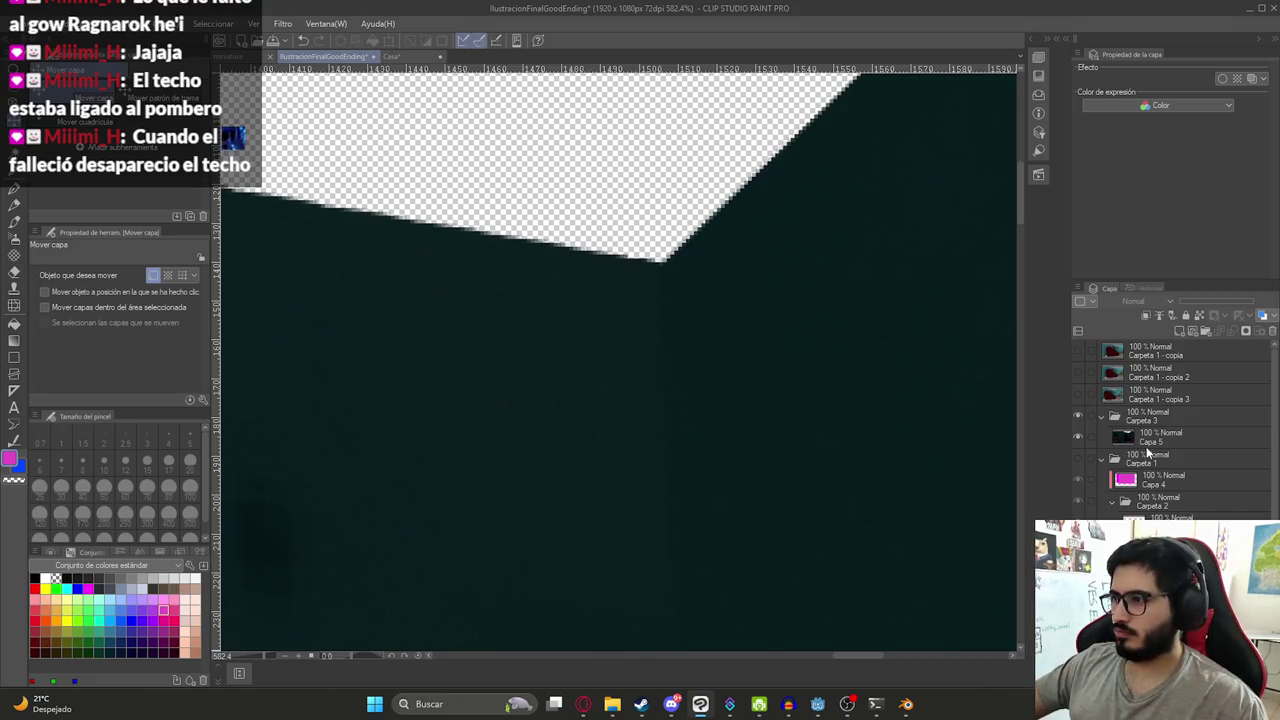
{"action": "key", "text": "ctrl+v"}
{"action": "scroll", "coordinate": [700, 420], "scroll_direction": "down", "scroll_amount": 3}
{"action": "scroll", "coordinate": [654, 400], "scroll_direction": "down", "scroll_amount": 5}
{"action": "scroll", "coordinate": [694, 397], "scroll_direction": "down", "scroll_amount": 4}
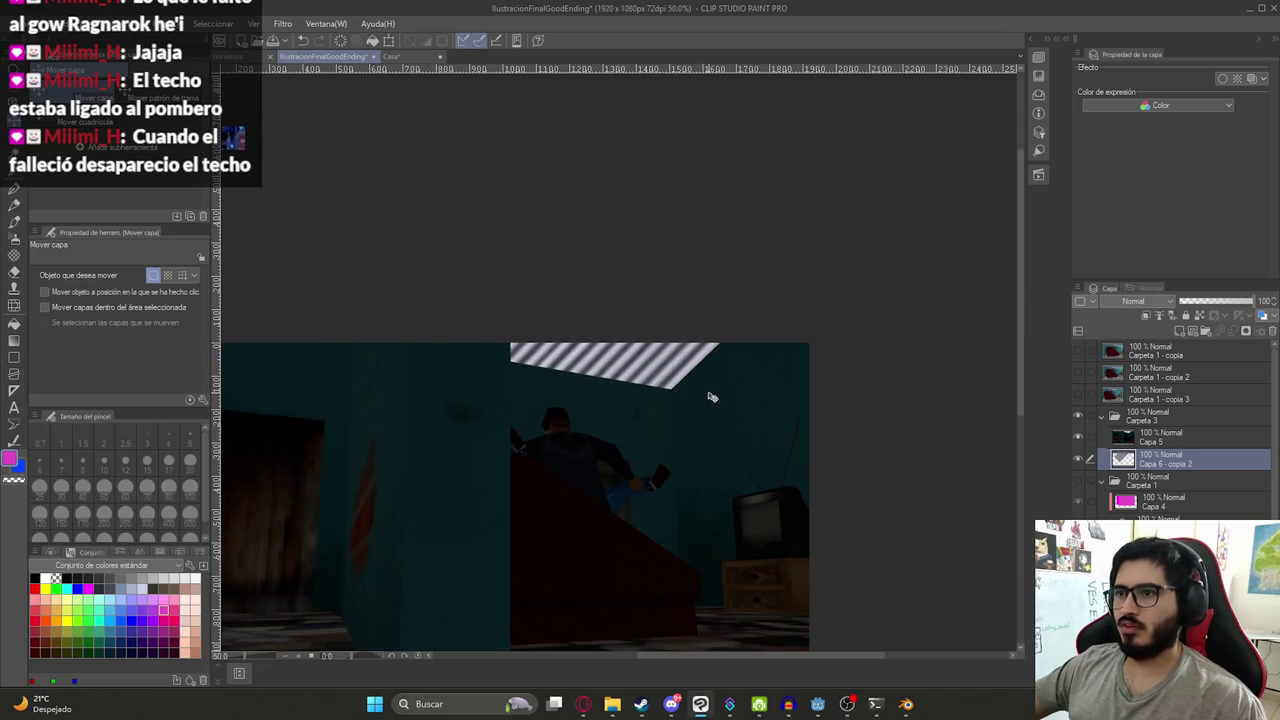
{"action": "left_click", "coordinate": [65, 23]}
{"action": "mouse_move", "coordinate": [134, 243]}
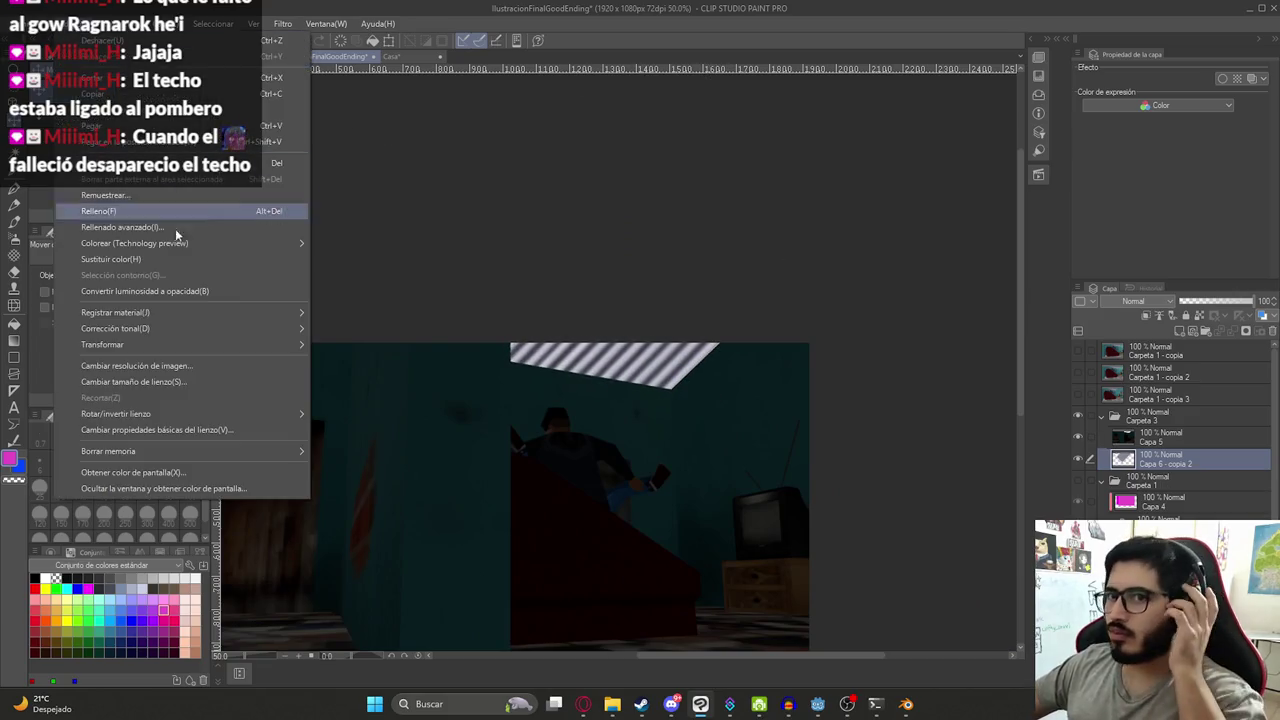
- Darken the striped layer with Brightness/Contrast: brightness -100, contrast -55
{"action": "left_click", "coordinate": [343, 329]}
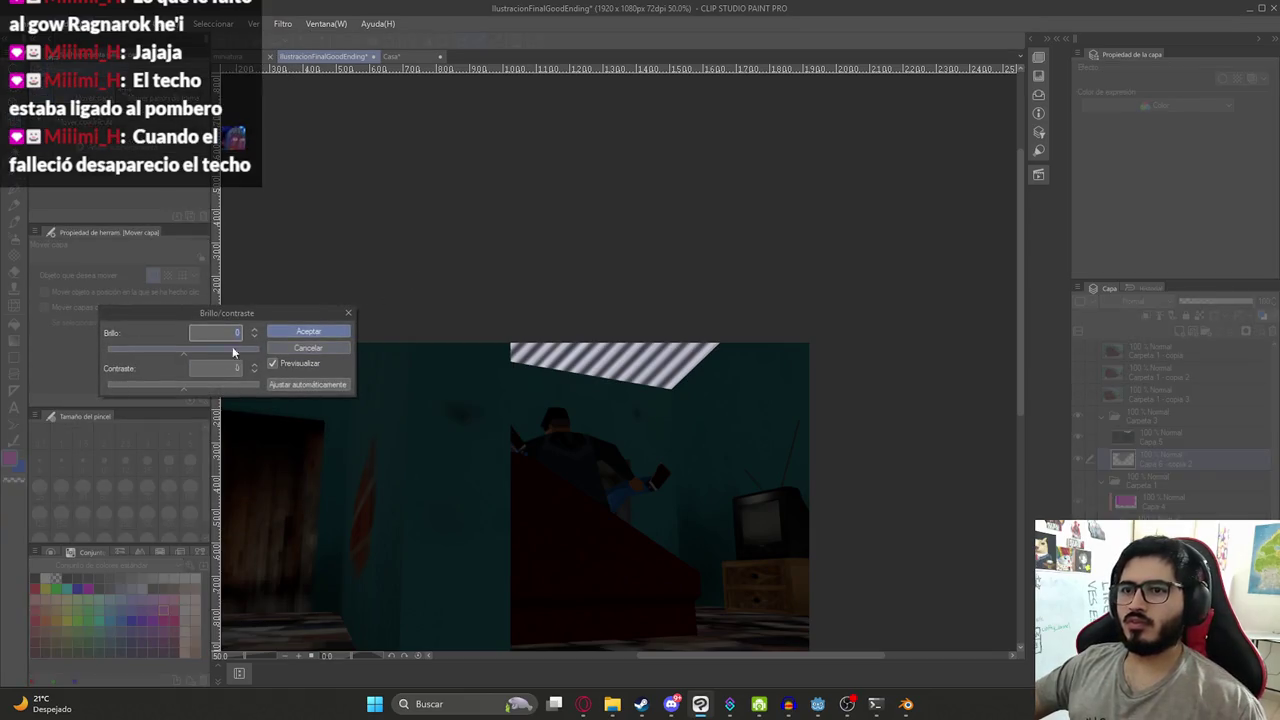
{"action": "mouse_move", "coordinate": [132, 345]}
{"action": "left_mouse_down"}
{"action": "mouse_move", "coordinate": [141, 384]}
{"action": "mouse_move", "coordinate": [107, 358]}
{"action": "left_mouse_up"}
{"action": "left_click", "coordinate": [166, 384]}
{"action": "left_click", "coordinate": [116, 351]}
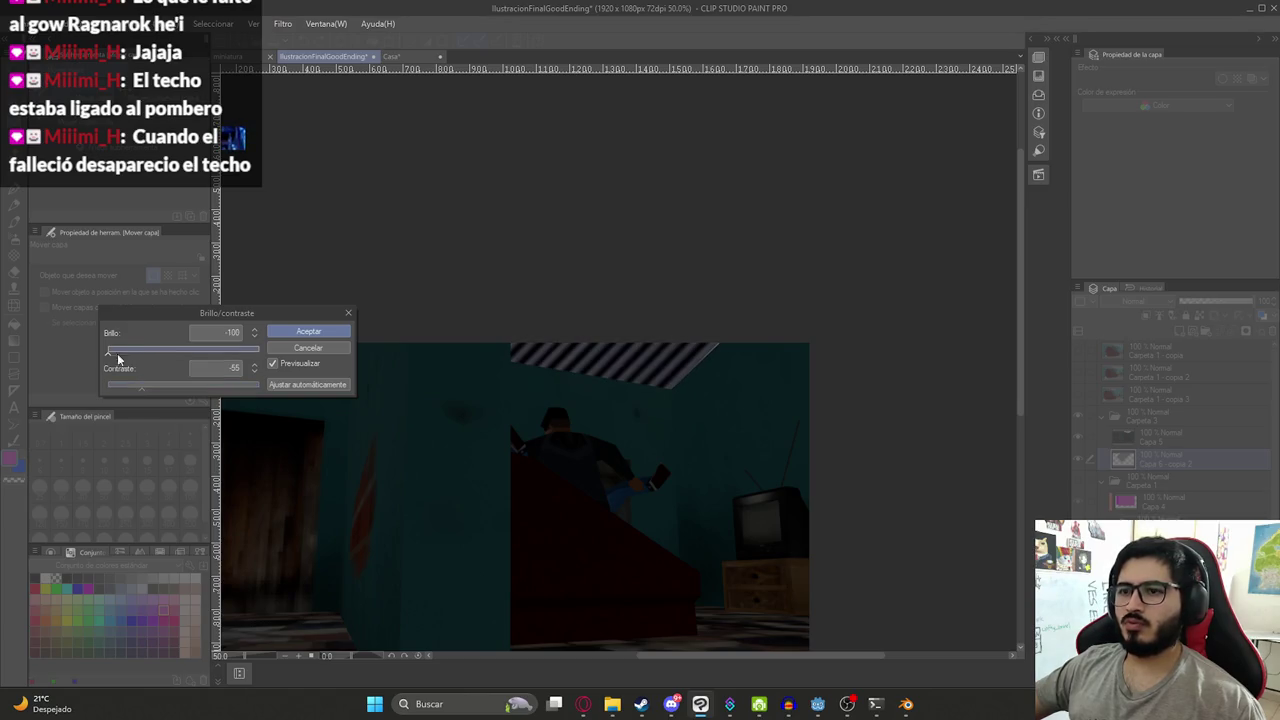
{"action": "left_click", "coordinate": [330, 331]}
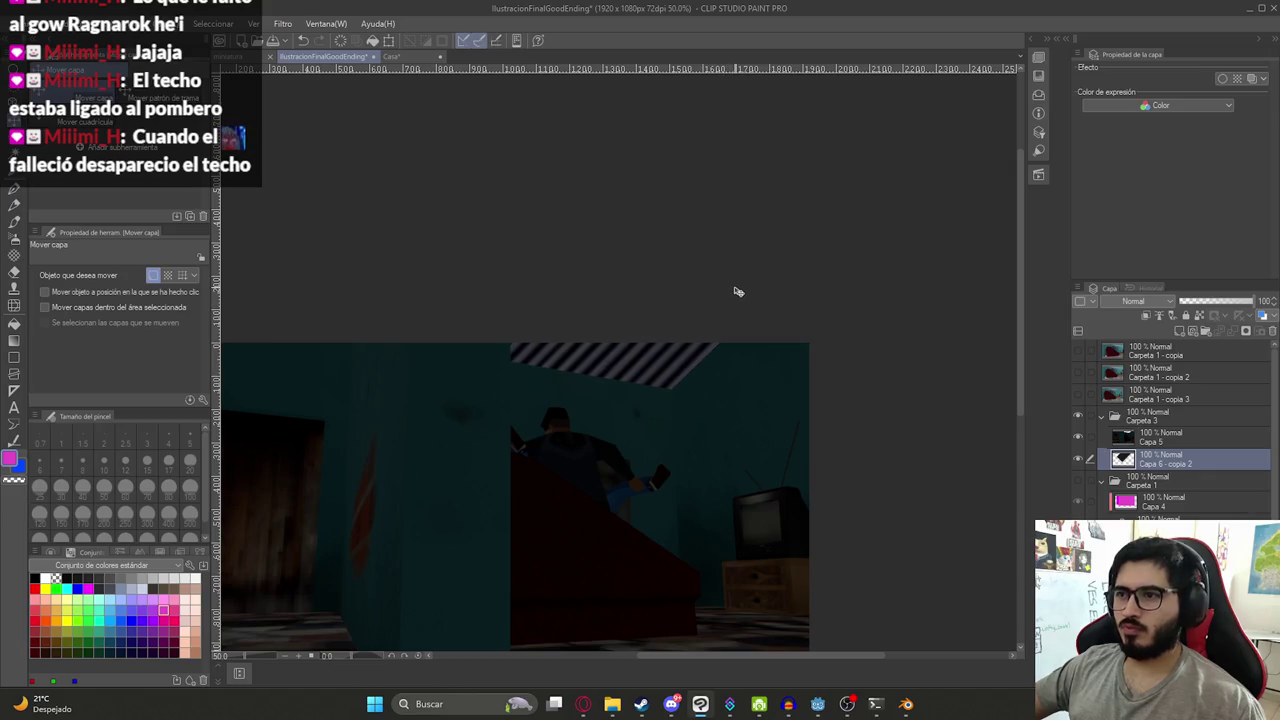
- Scale the darkened layer to 80% and shift it slightly upward
{"action": "key", "text": "ctrl+t"}
{"action": "key", "text": "ctrl+minus"}
{"action": "key", "text": "ctrl+minus"}
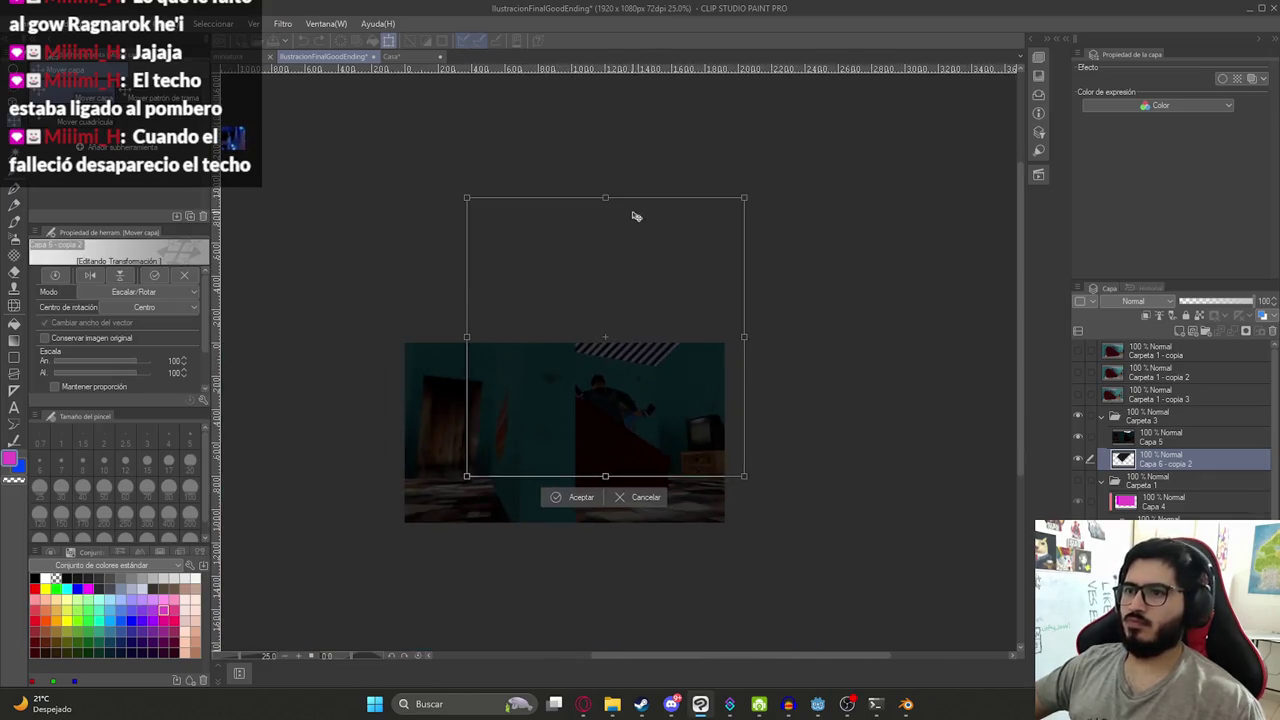
{"action": "left_click_drag", "start_coordinate": [613, 230], "coordinate": [636, 272]}
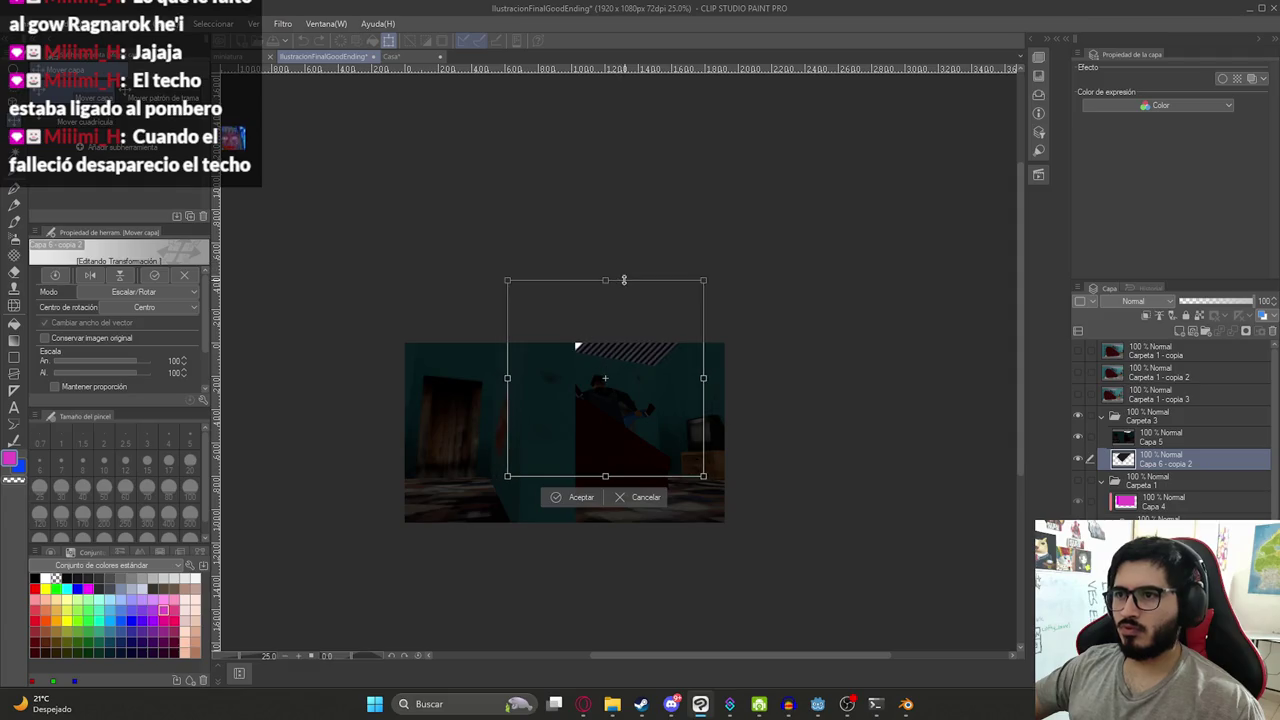
{"action": "scroll", "coordinate": [640, 290], "scroll_direction": "up", "scroll_amount": 2}
{"action": "left_click_drag", "start_coordinate": [656, 320], "coordinate": [656, 299]}
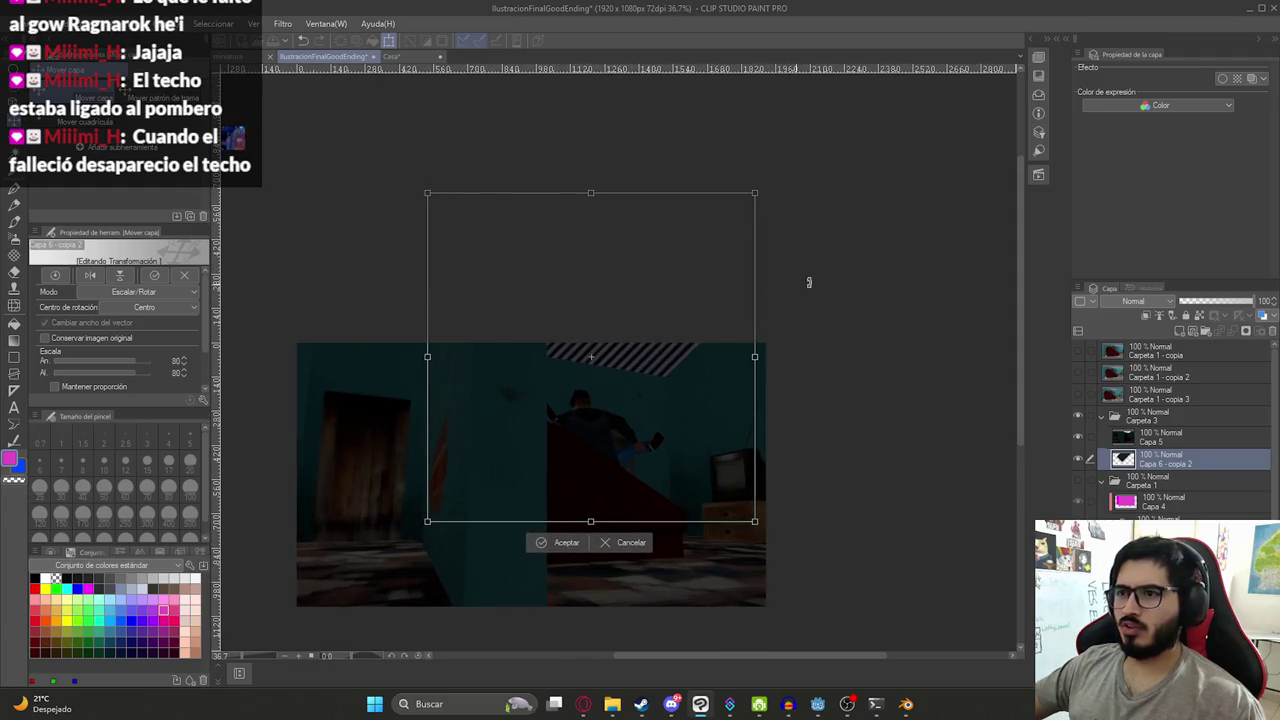
{"action": "key", "text": "Return"}
{"action": "scroll", "coordinate": [614, 417], "scroll_direction": "down", "scroll_amount": 1}
{"action": "scroll", "coordinate": [618, 364], "scroll_direction": "up", "scroll_amount": 2}
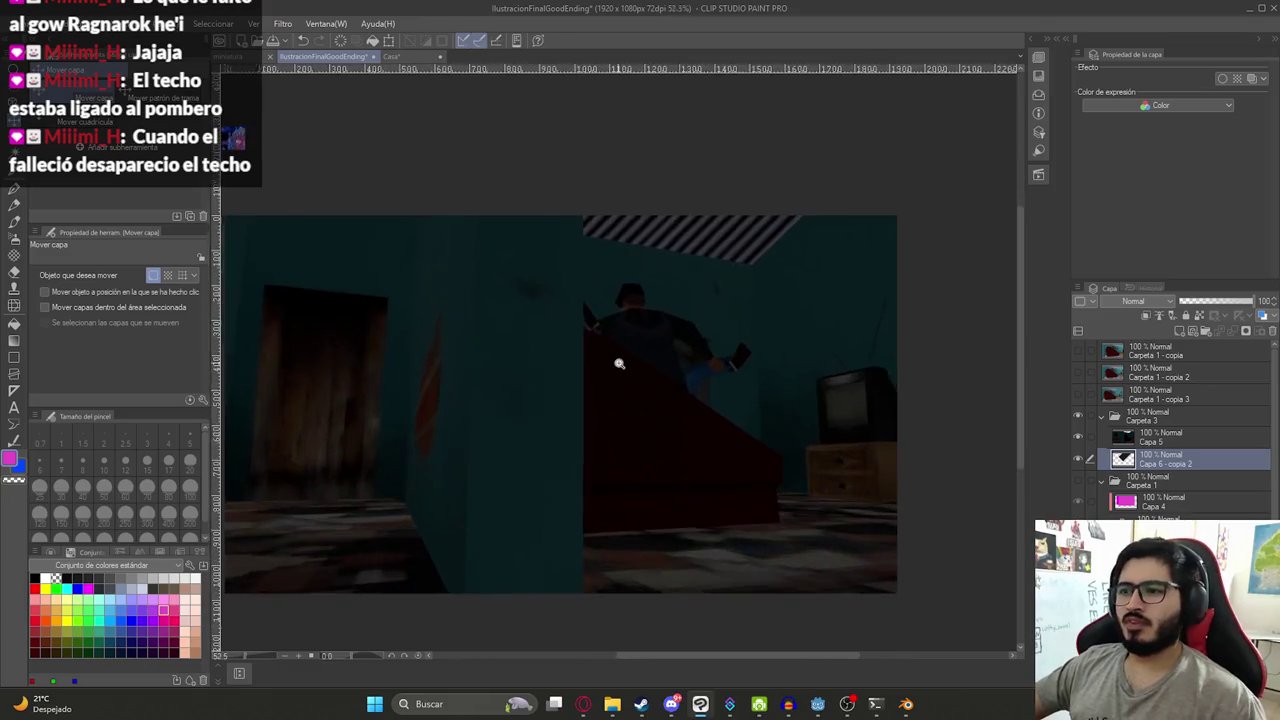
{"action": "scroll", "coordinate": [780, 440], "scroll_direction": "down", "scroll_amount": 1}
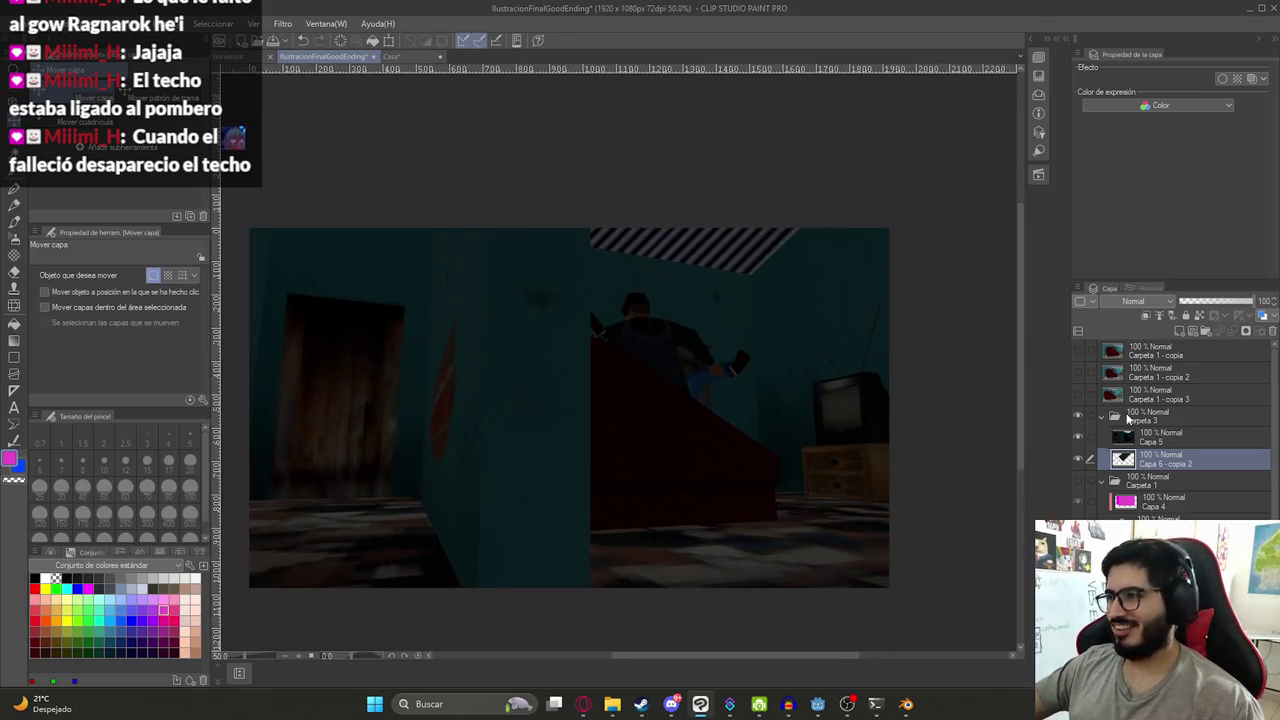
- Group Capa 5 and Capa 6 - copia 2 into Carpeta 4, duplicate it, and rasterize the copy
{"action": "left_click", "coordinate": [1128, 420]}
{"action": "left_click", "coordinate": [1150, 437]}
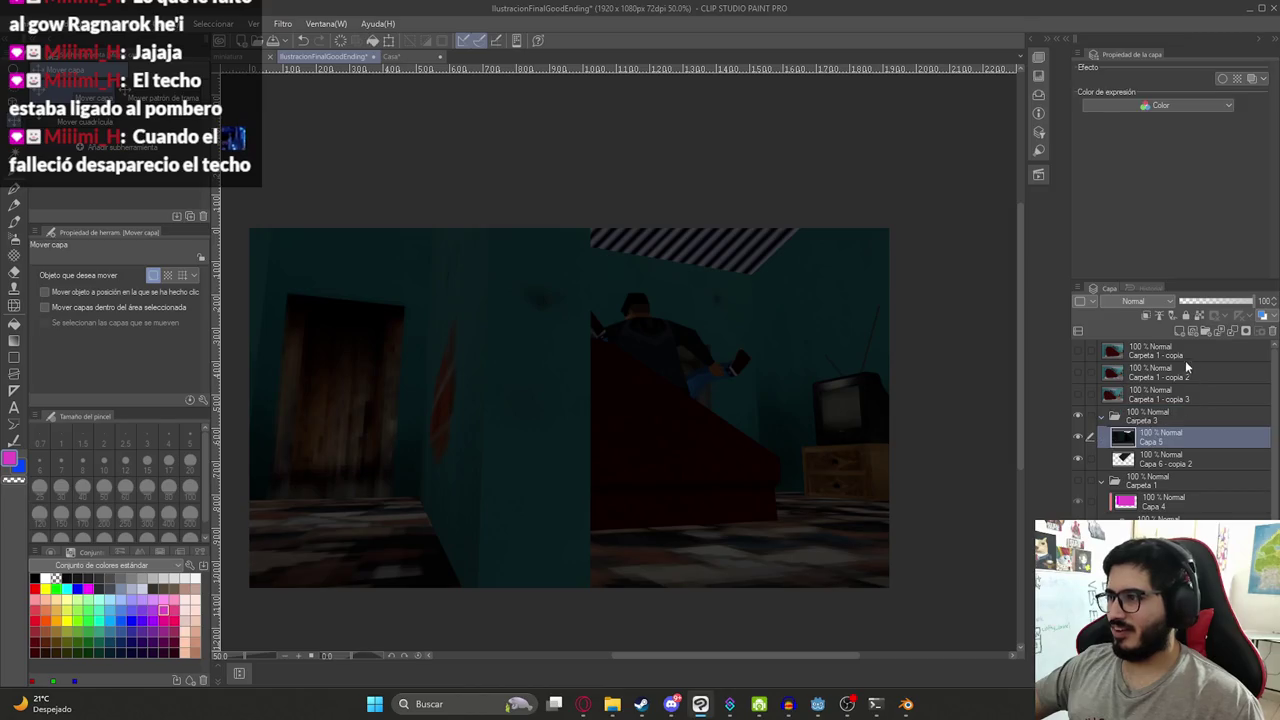
{"action": "left_click", "coordinate": [1206, 333]}
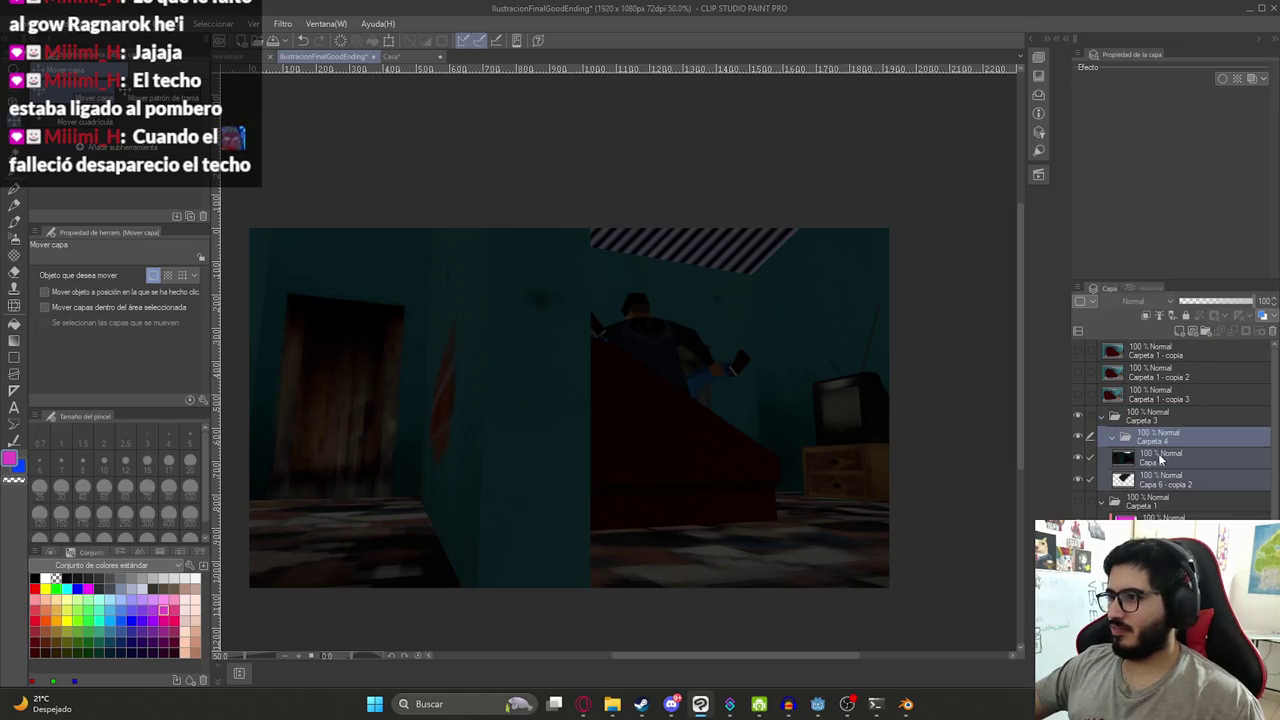
{"action": "left_click_drag", "start_coordinate": [1153, 486], "coordinate": [1150, 447]}
{"action": "left_click", "coordinate": [1115, 437]}
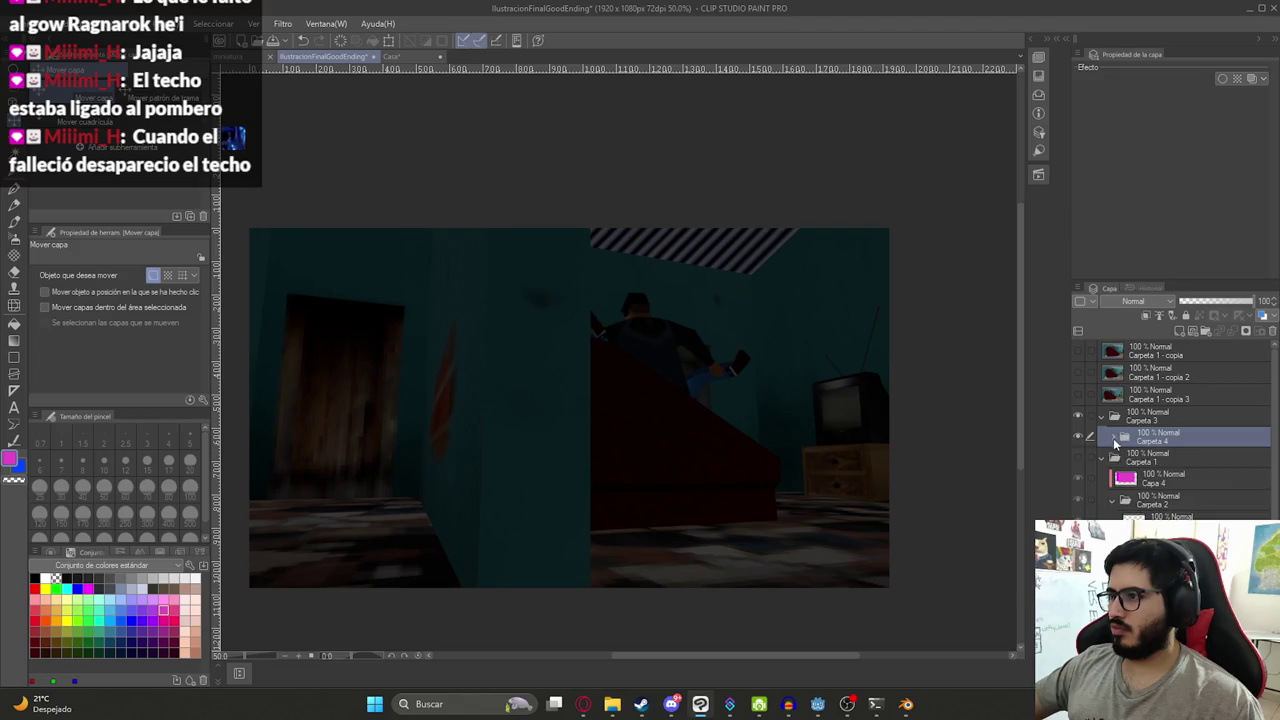
{"action": "right_click", "coordinate": [1155, 440]}
{"action": "left_click", "coordinate": [1195, 386]}
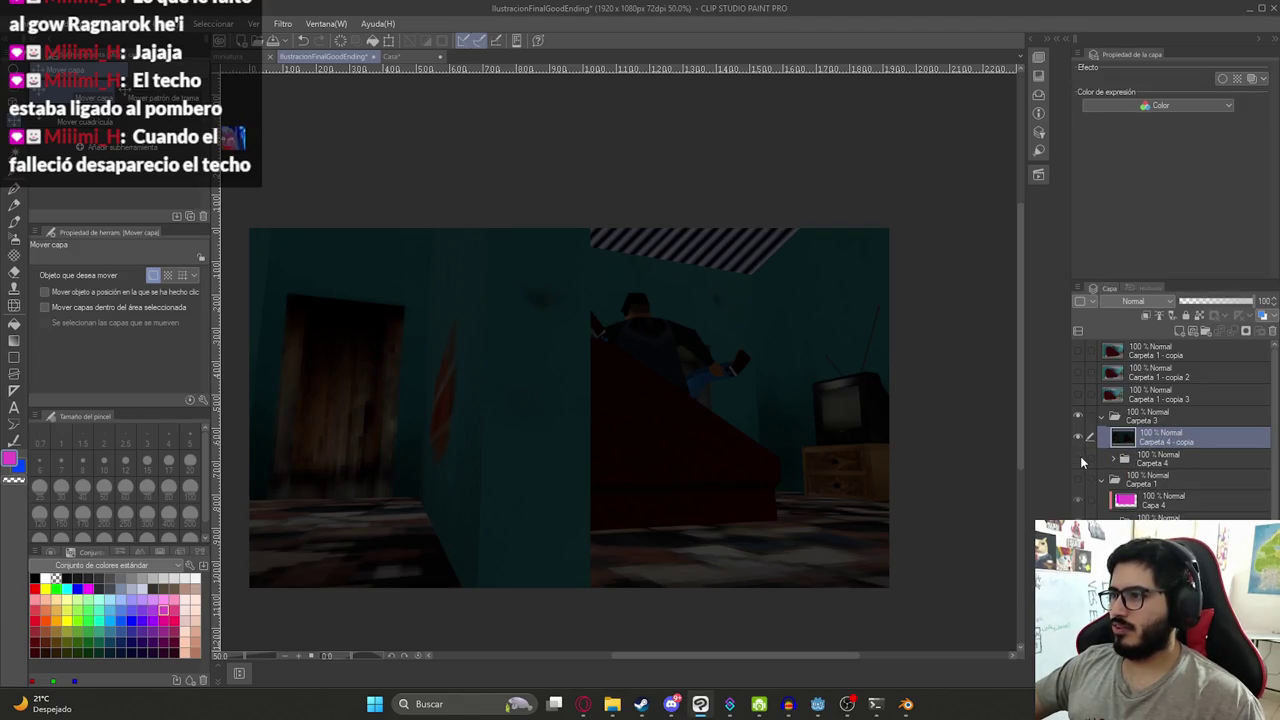
- Preview a brighter, higher-contrast Brightness/Contrast on the copy, then cancel to keep it dark
{"action": "left_click", "coordinate": [90, 23]}
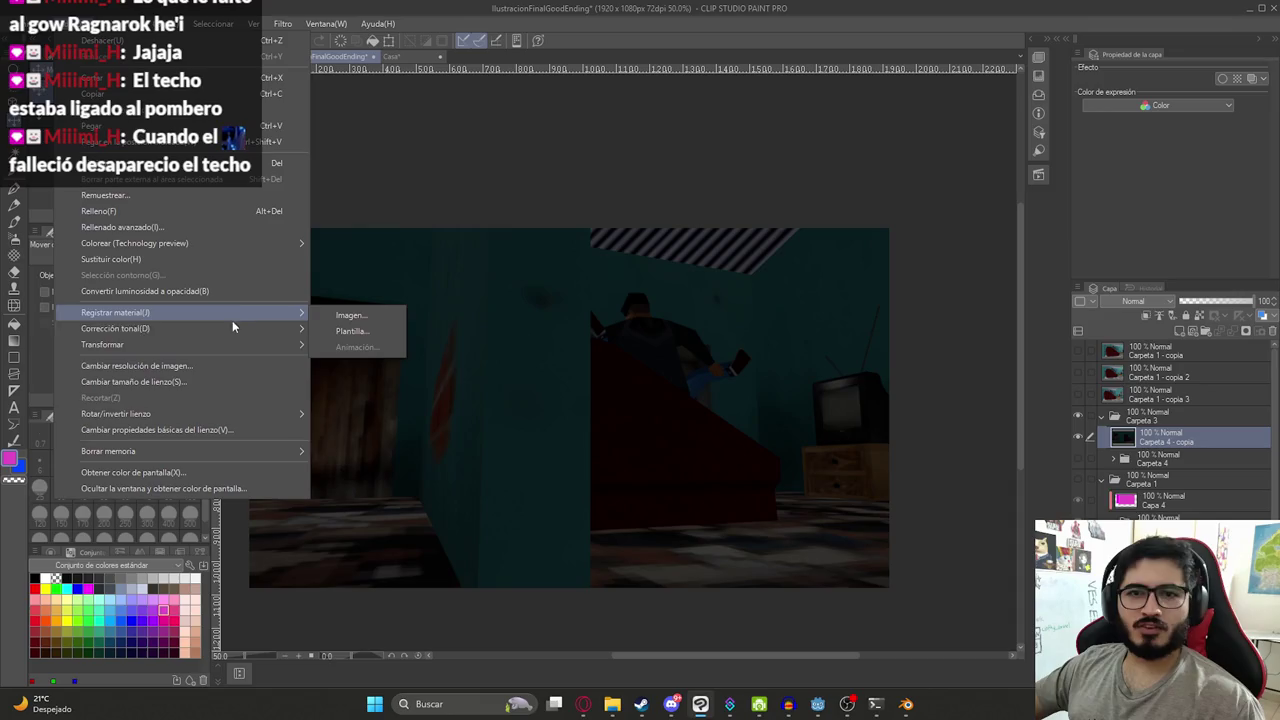
{"action": "mouse_move", "coordinate": [116, 328]}
{"action": "left_click", "coordinate": [350, 331]}
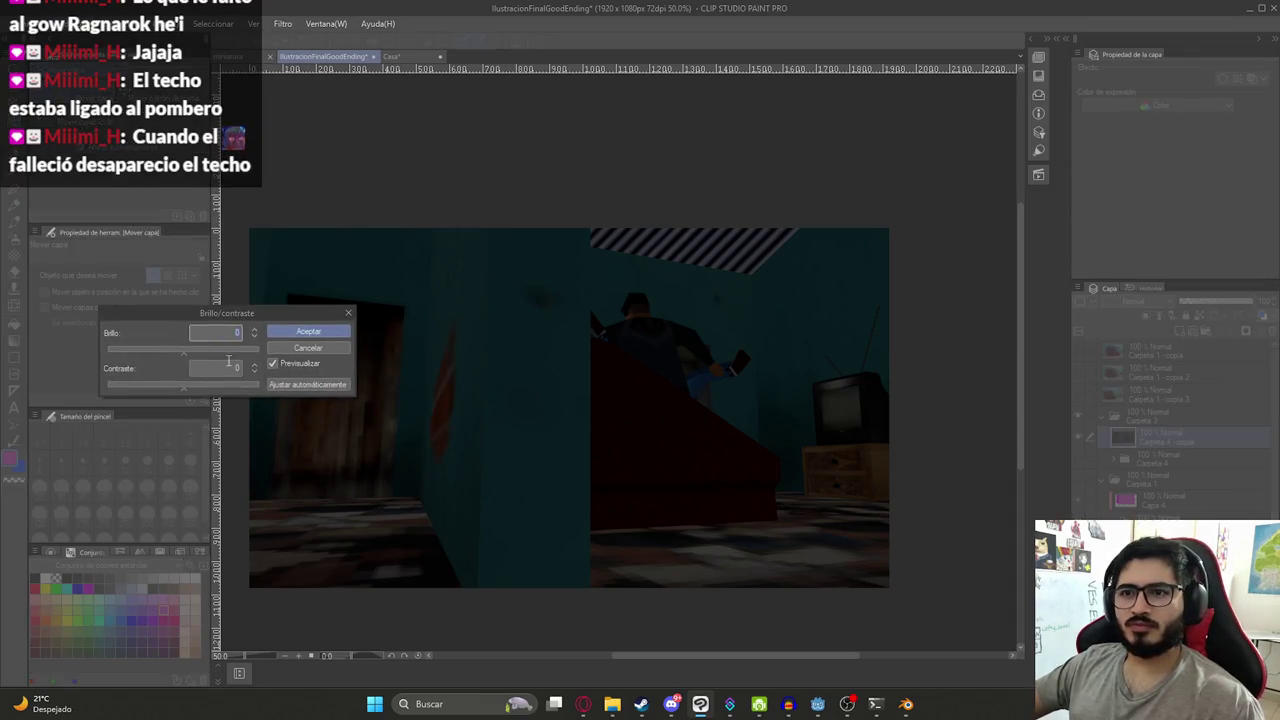
{"action": "left_click", "coordinate": [214, 350]}
{"action": "left_click_drag", "start_coordinate": [206, 385], "coordinate": [214, 388]}
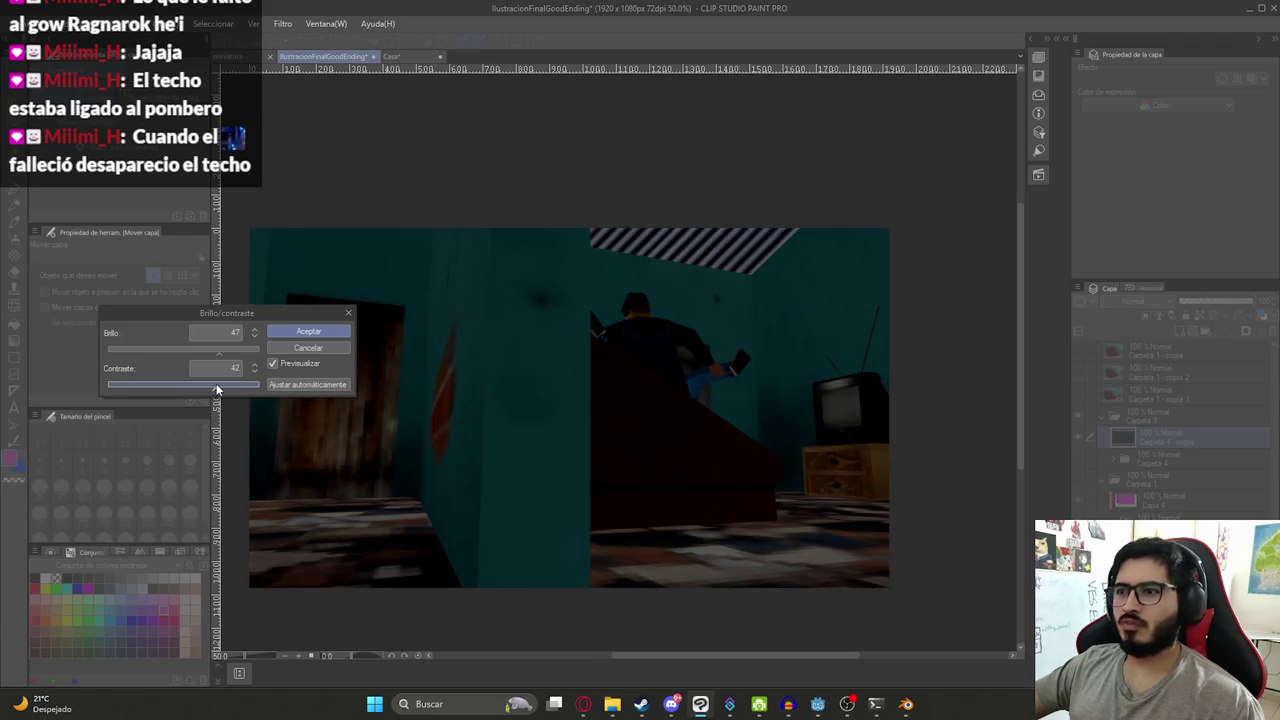
{"action": "left_click_drag", "start_coordinate": [226, 352], "coordinate": [232, 390]}
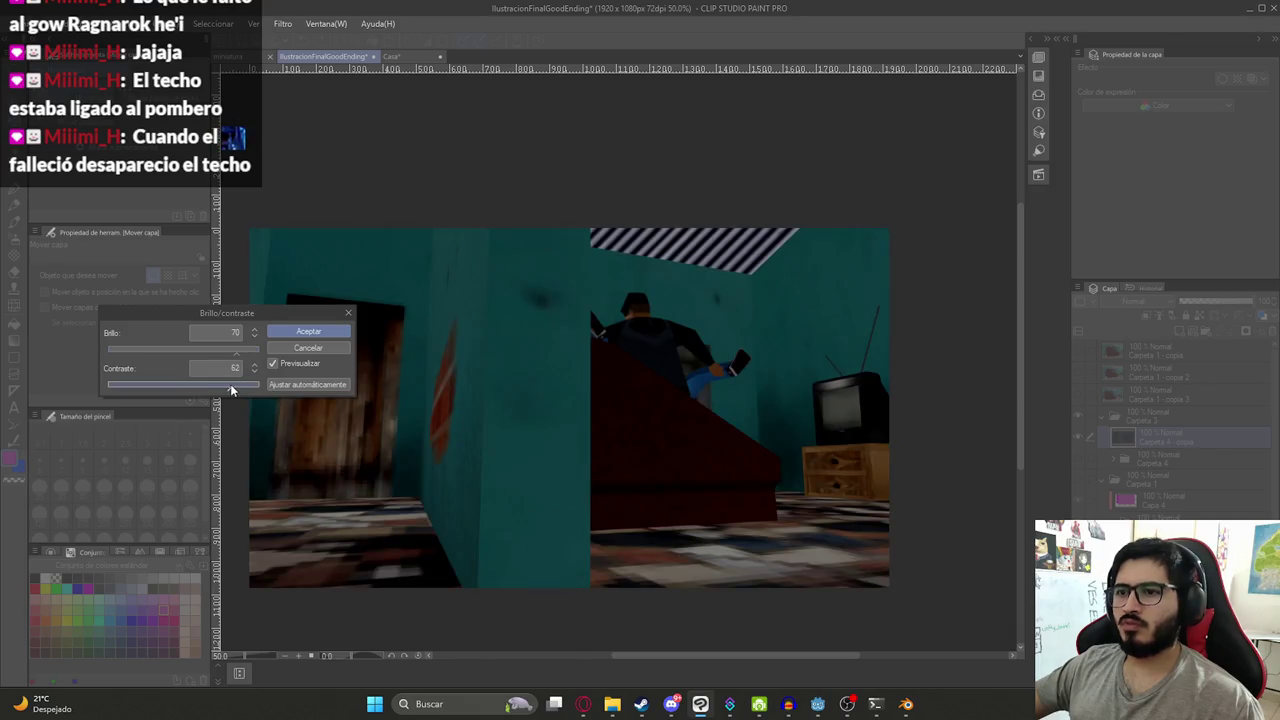
{"action": "left_click_drag", "start_coordinate": [230, 390], "coordinate": [223, 389]}
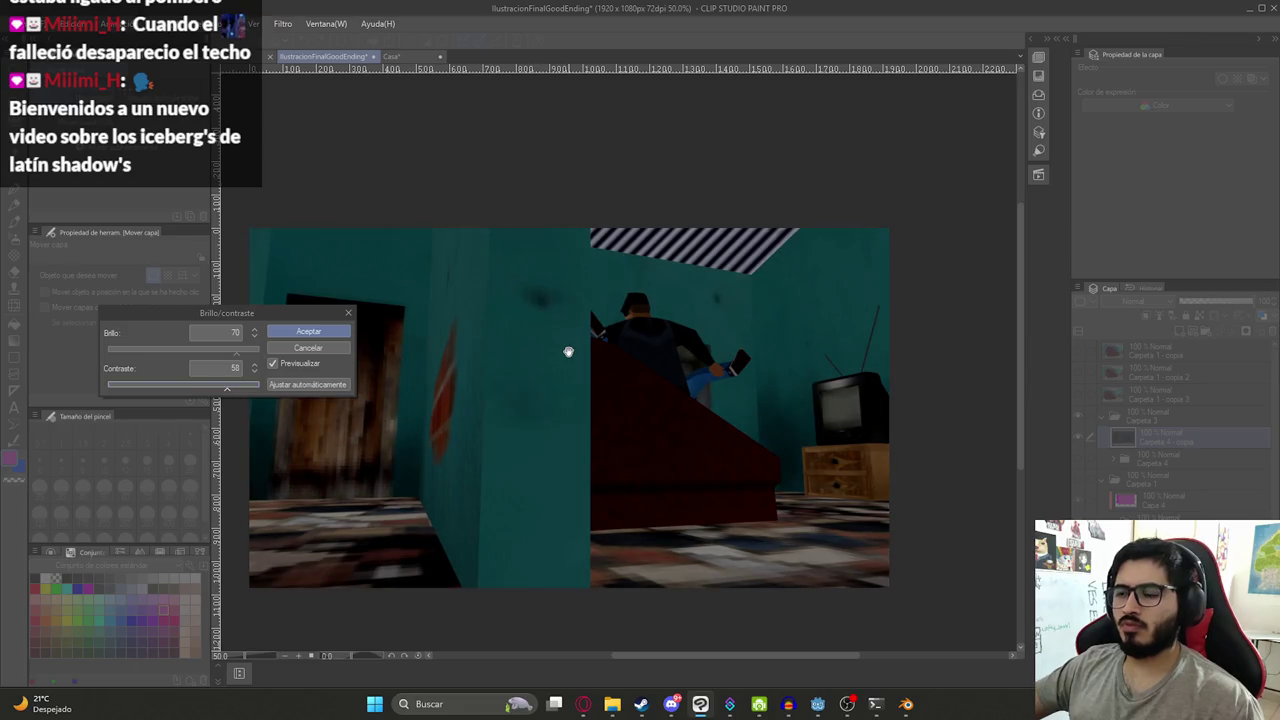
{"action": "left_click_drag", "start_coordinate": [568, 352], "coordinate": [648, 292]}
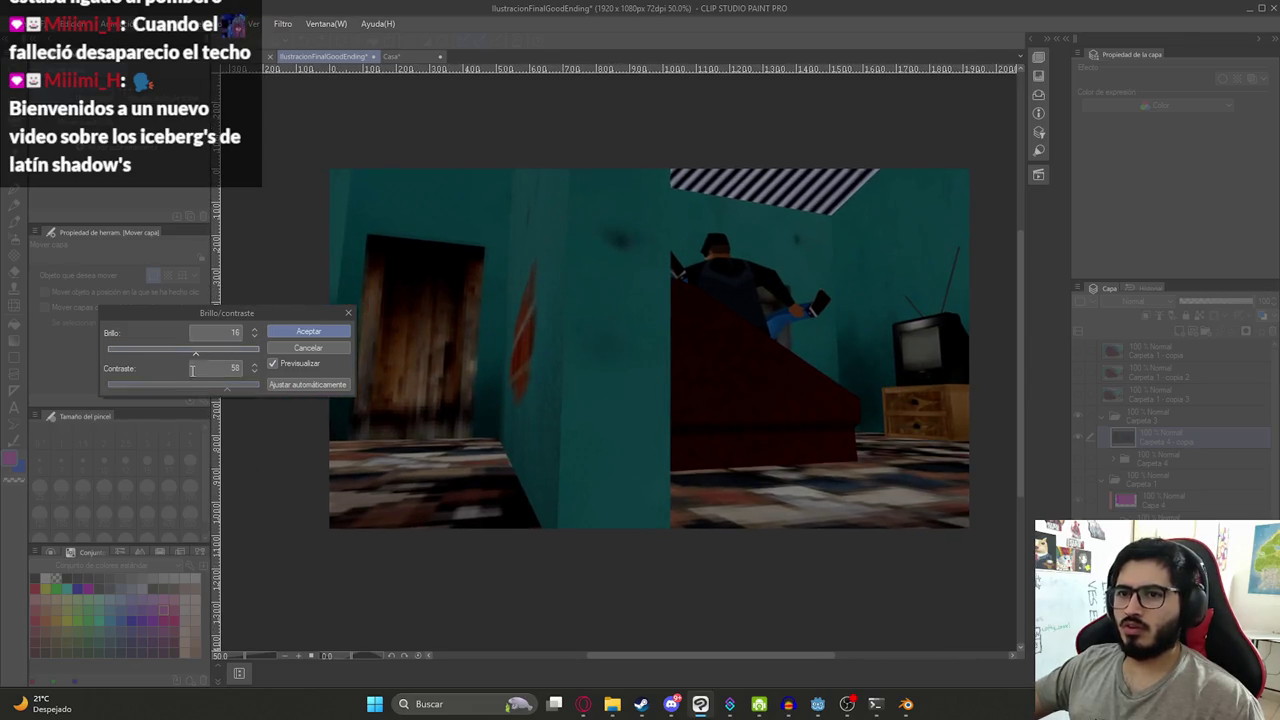
{"action": "left_click", "coordinate": [330, 348]}
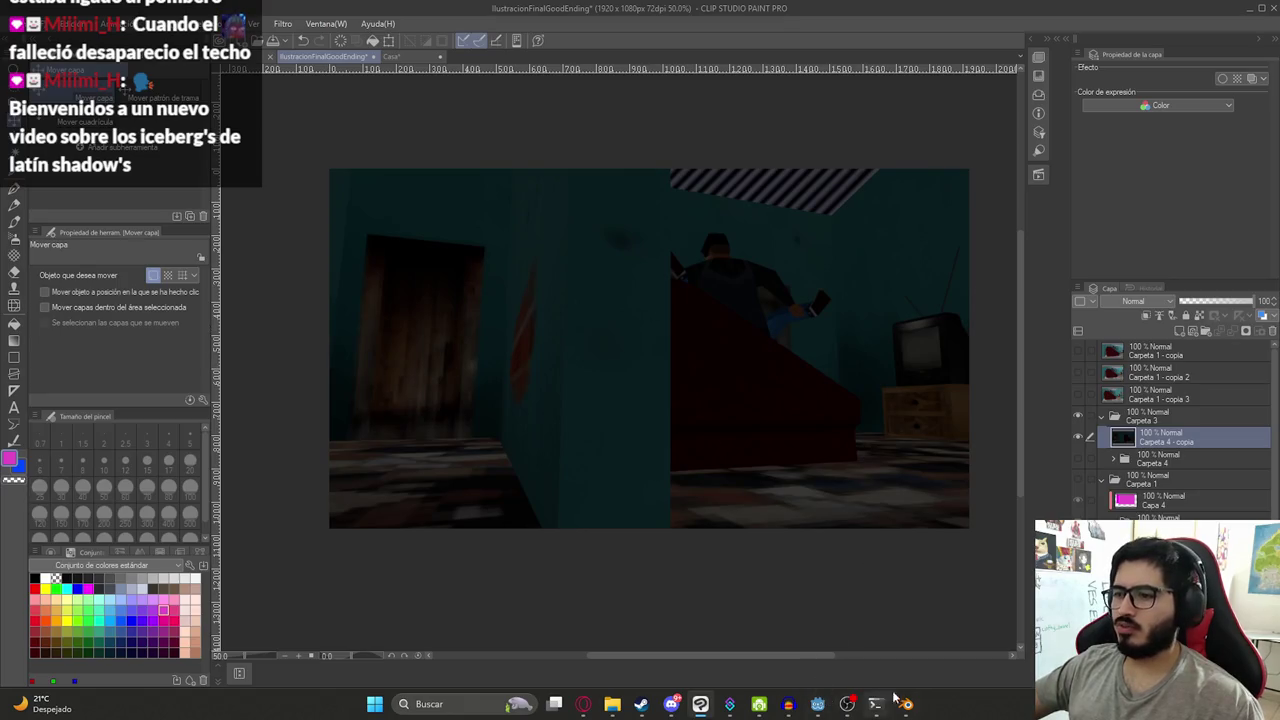
- Return to the house scene's Blender window in the bedroom camera view and split the viewport
{"action": "left_click", "coordinate": [890, 705]}
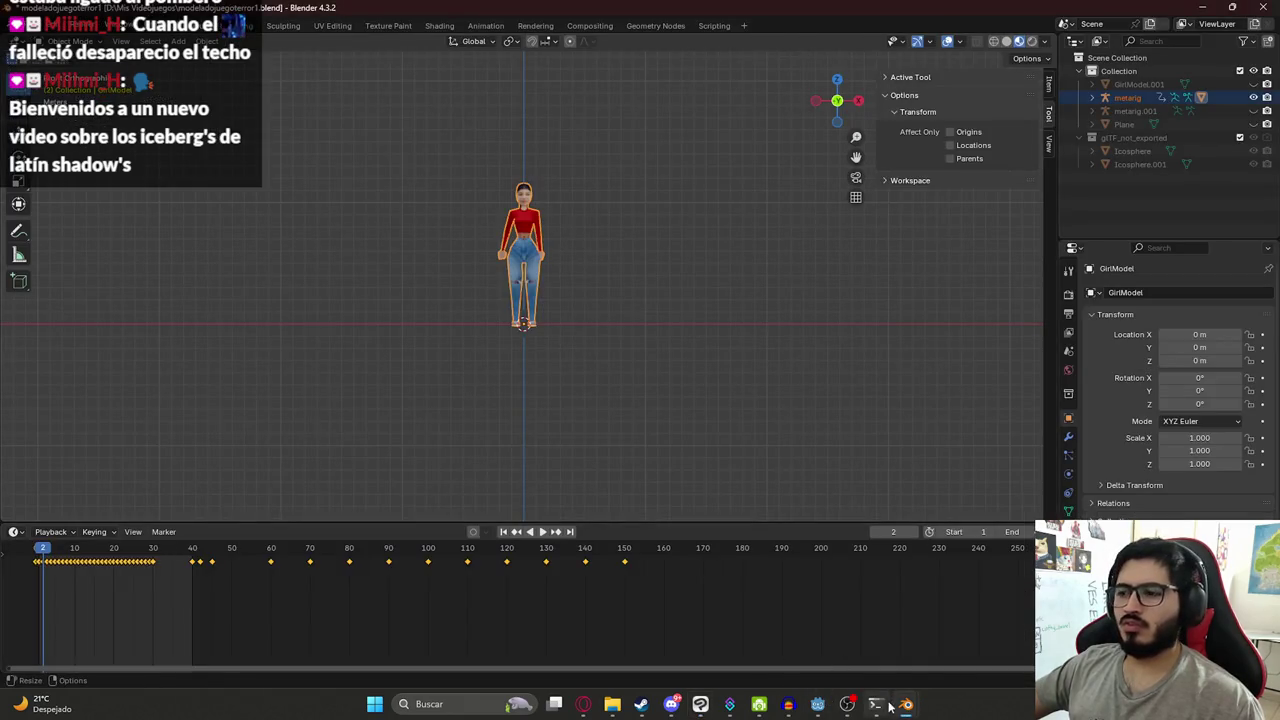
{"action": "mouse_move", "coordinate": [905, 704]}
{"action": "left_click", "coordinate": [737, 626]}
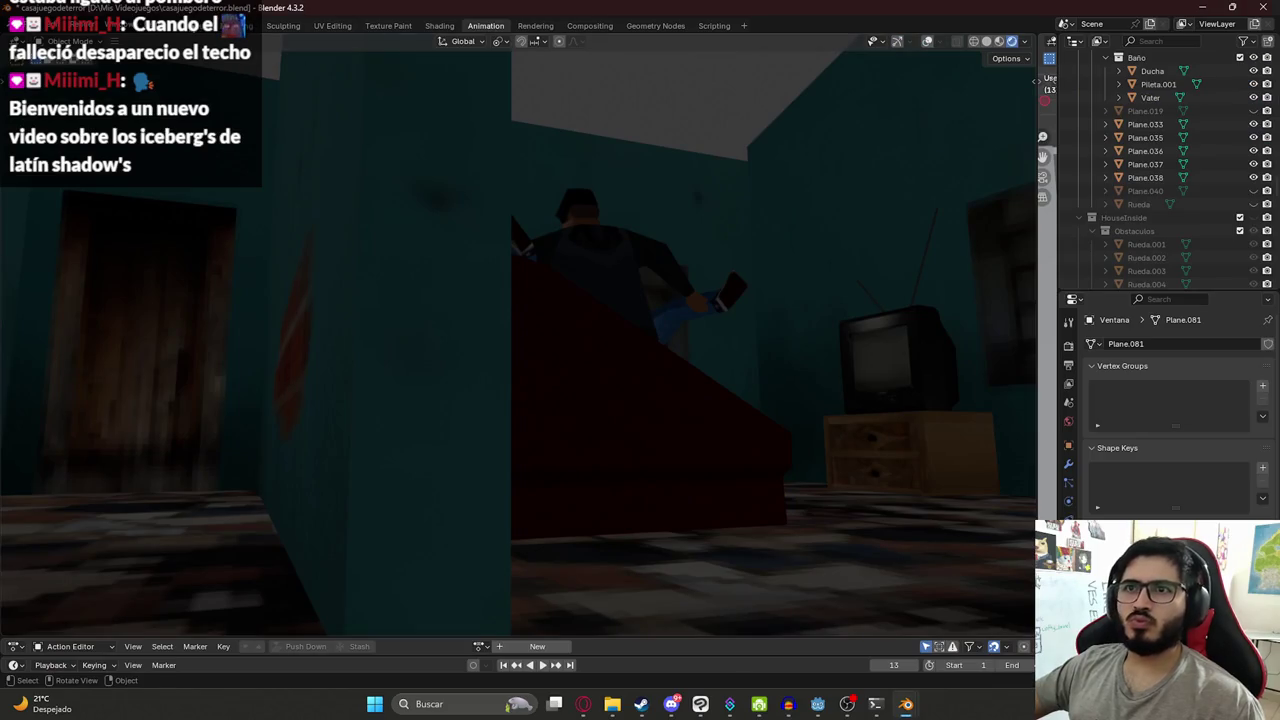
{"action": "left_click", "coordinate": [200, 25]}
{"action": "scroll", "coordinate": [600, 295], "scroll_direction": "down", "scroll_amount": 3}
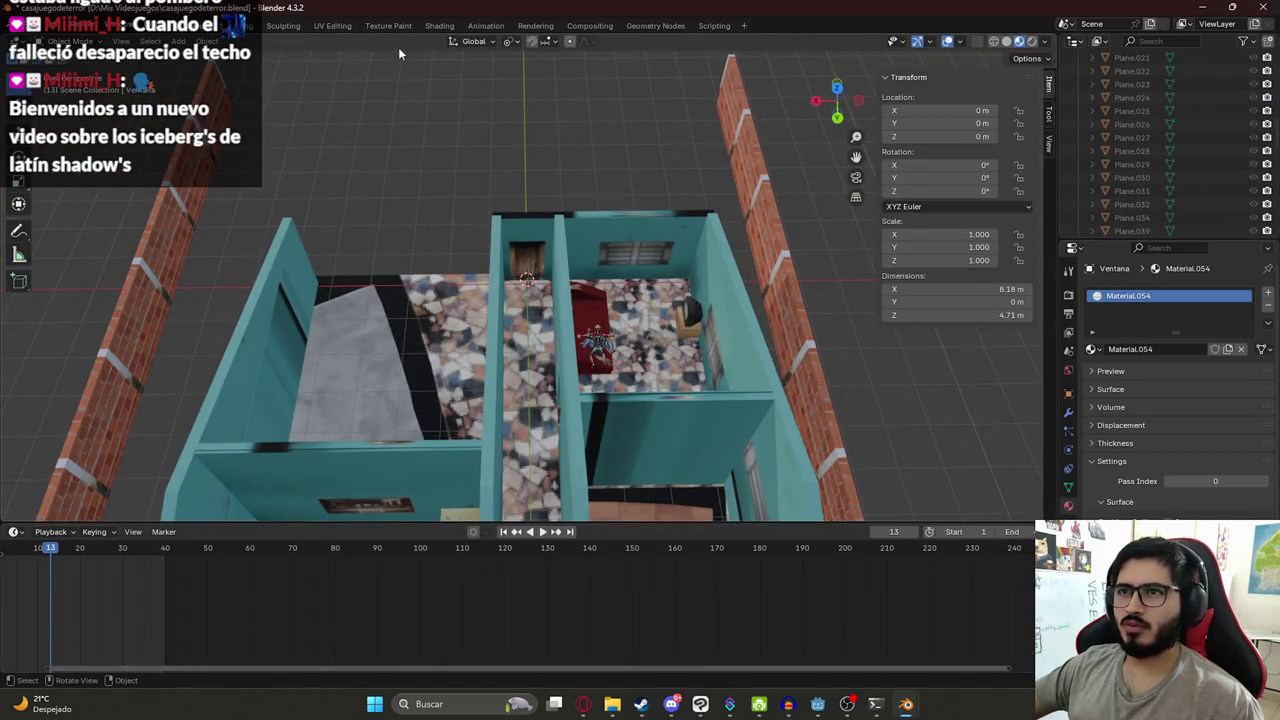
{"action": "left_click", "coordinate": [484, 25]}
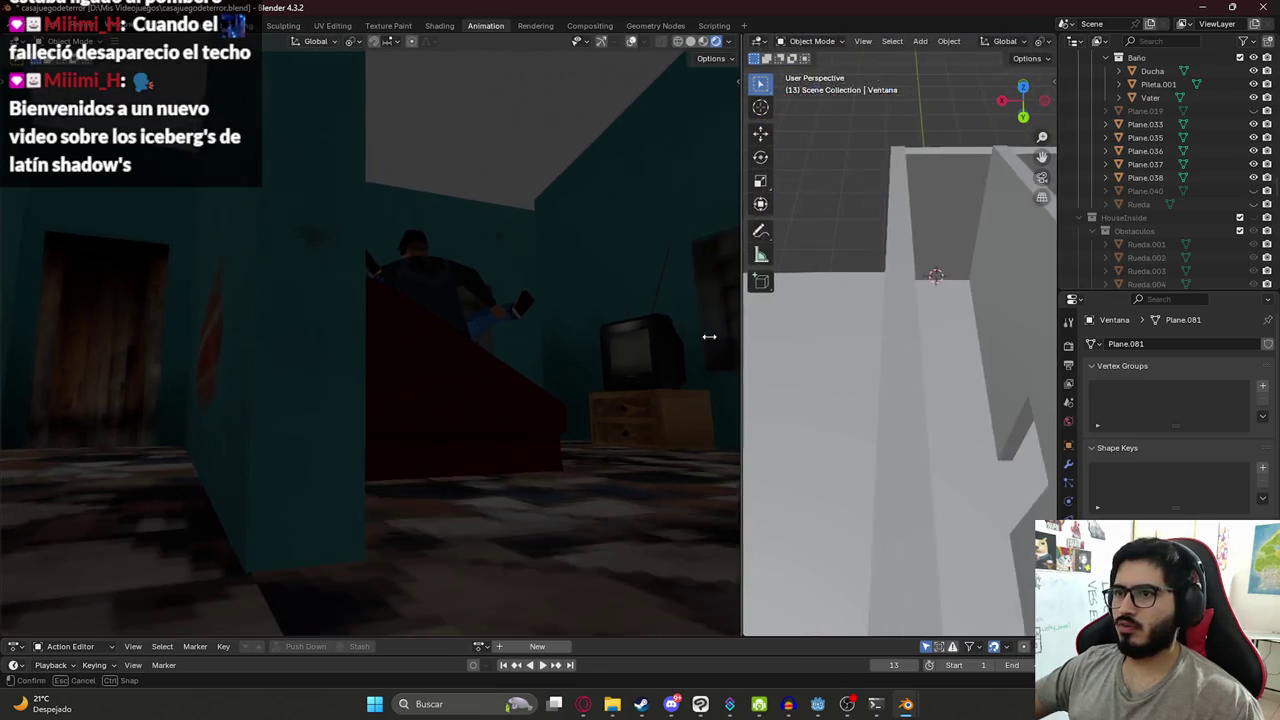
{"action": "left_click_drag", "start_coordinate": [1038, 38], "coordinate": [600, 216]}
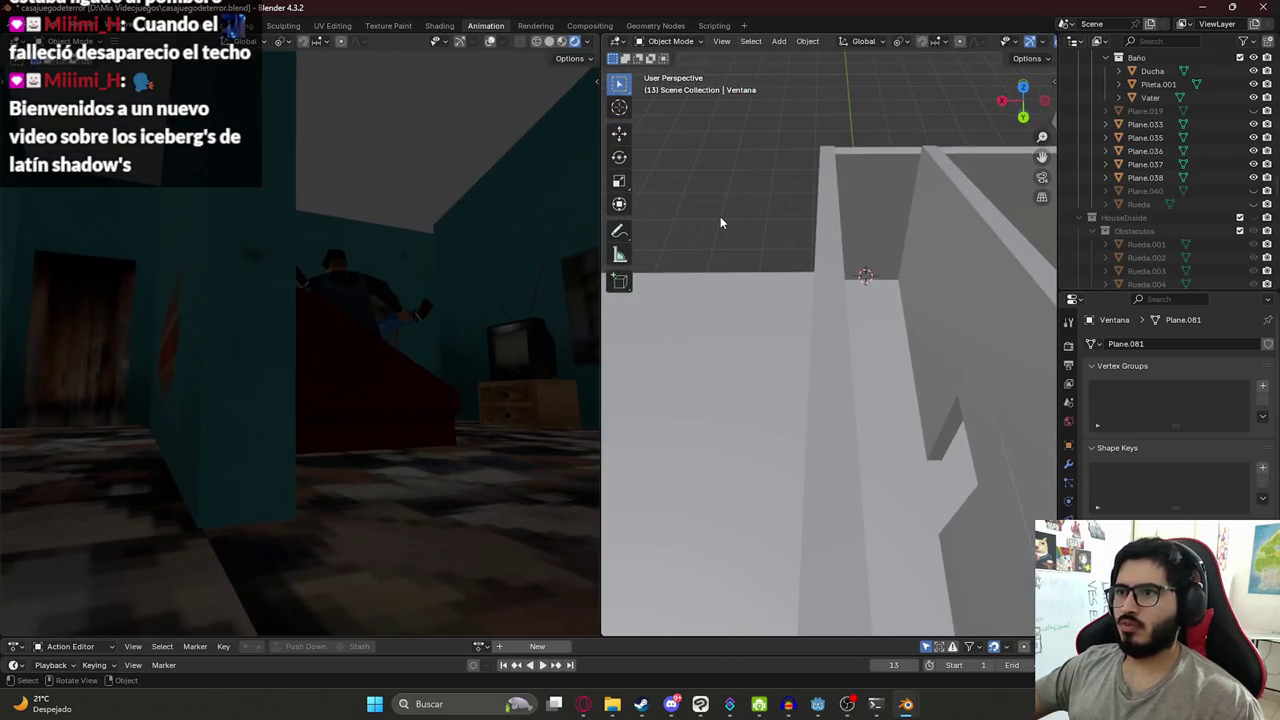
- Add a Sun light and raise it vertically along Z
{"action": "key", "text": "shift+a"}
{"action": "type", "text": "li"}
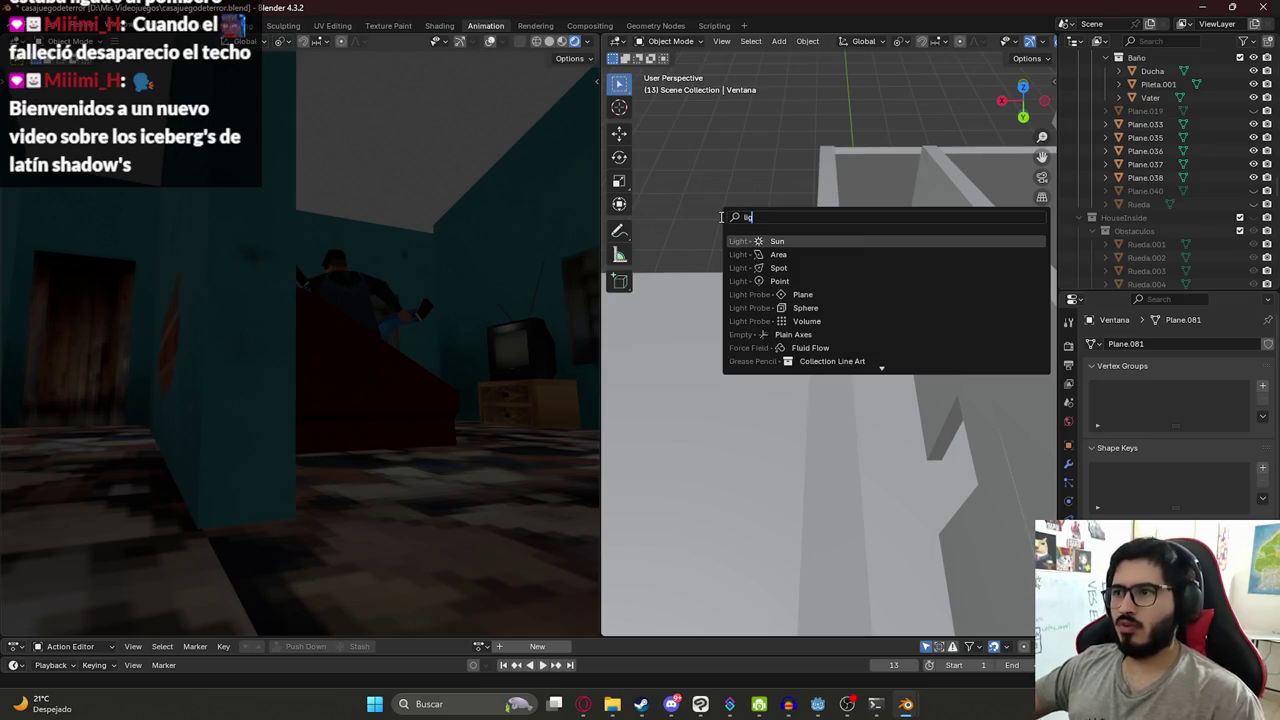
{"action": "left_click", "coordinate": [783, 244]}
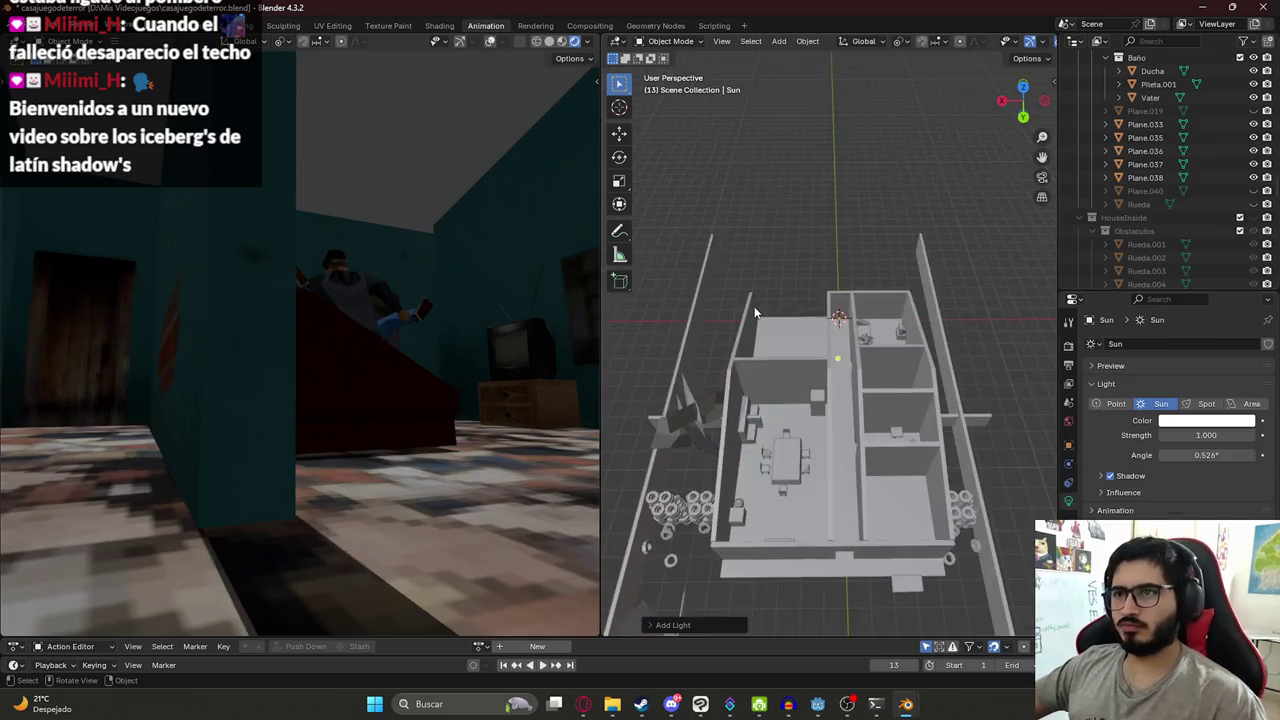
{"action": "scroll", "coordinate": [755, 311], "scroll_direction": "down", "scroll_amount": 5}
{"action": "middle_click_drag", "start_coordinate": [755, 311], "coordinate": [698, 300]}
{"action": "scroll", "coordinate": [836, 283], "scroll_direction": "up", "scroll_amount": 5}
{"action": "key", "text": "g"}
{"action": "key", "text": "z"}
{"action": "left_click", "coordinate": [782, 321]}
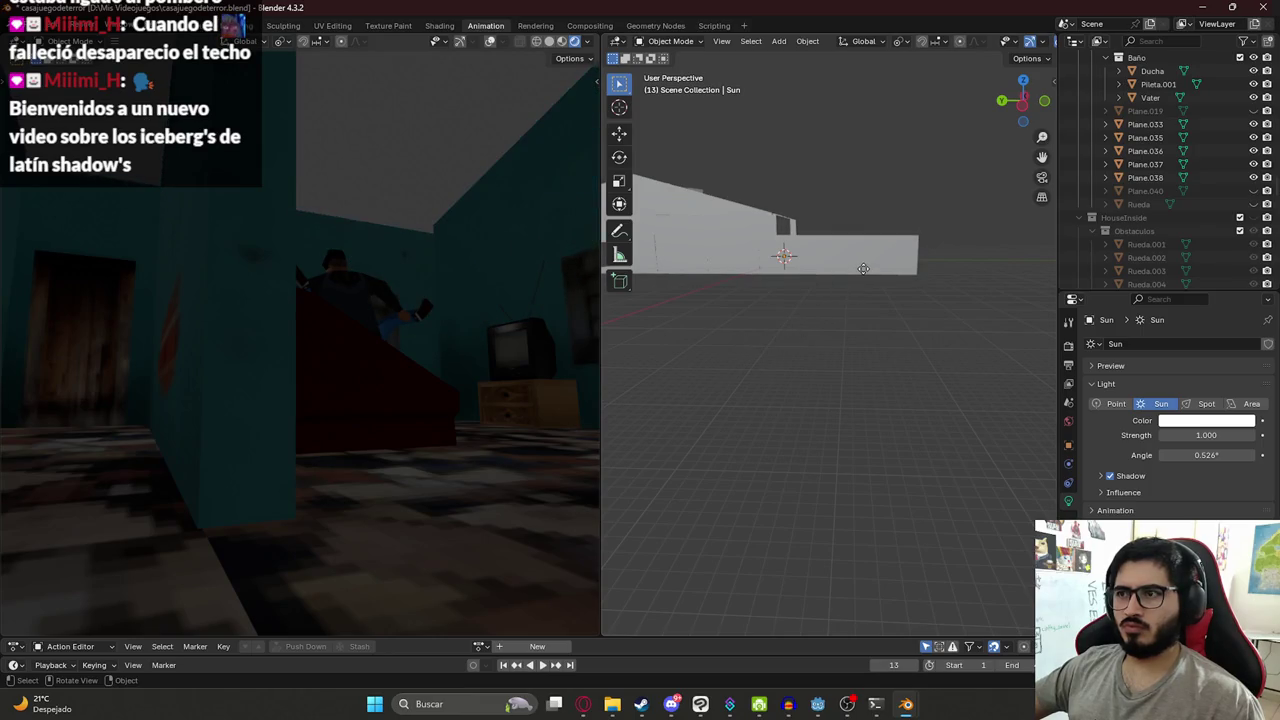
- Undo back to the lit scene with the Sun, keeping the Ventana plane active
{"action": "left_click", "coordinate": [838, 342]}
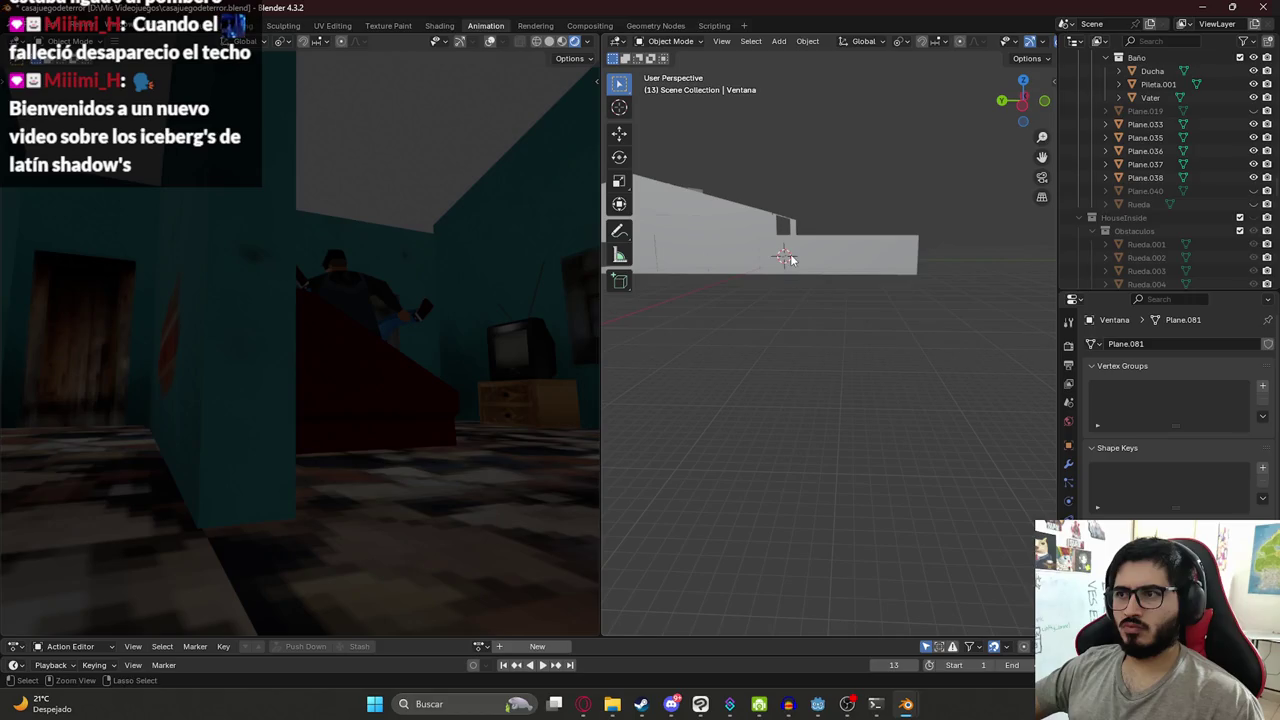
{"action": "key", "text": "ctrl+z"}
{"action": "key", "text": "ctrl+shift+z"}
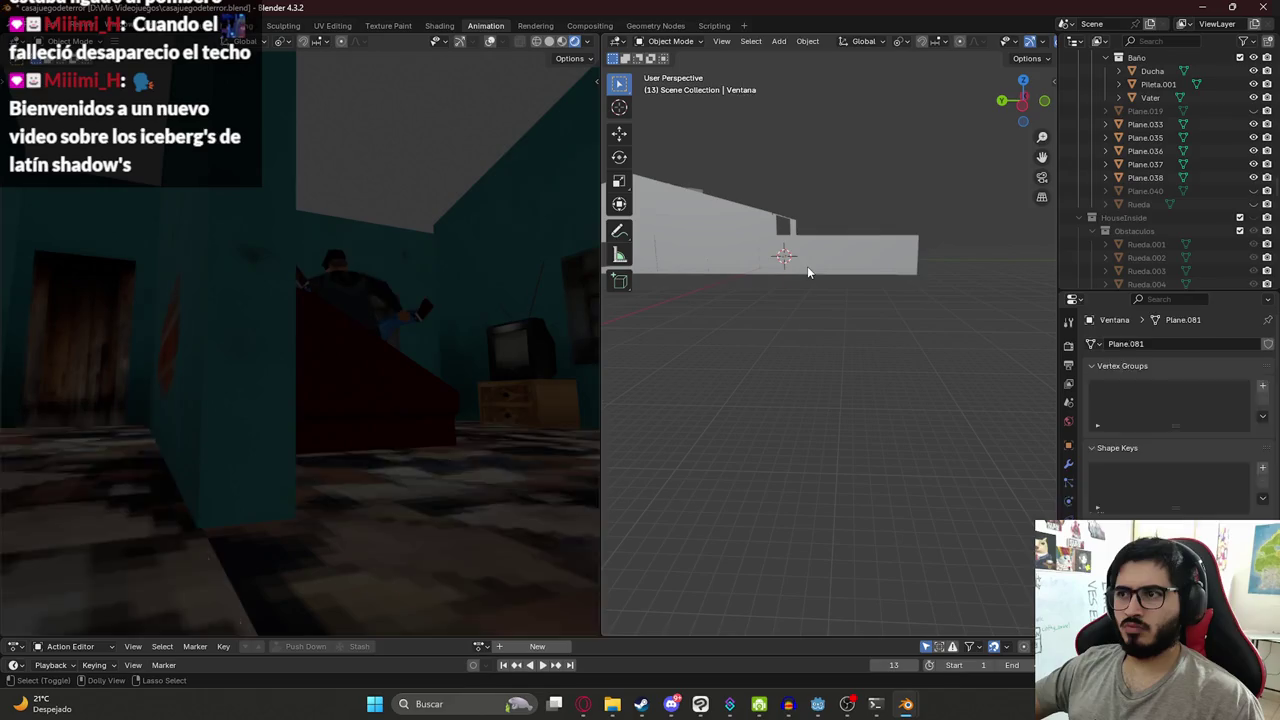
{"action": "key", "text": "ctrl+z"}
{"action": "left_click", "coordinate": [792, 314]}
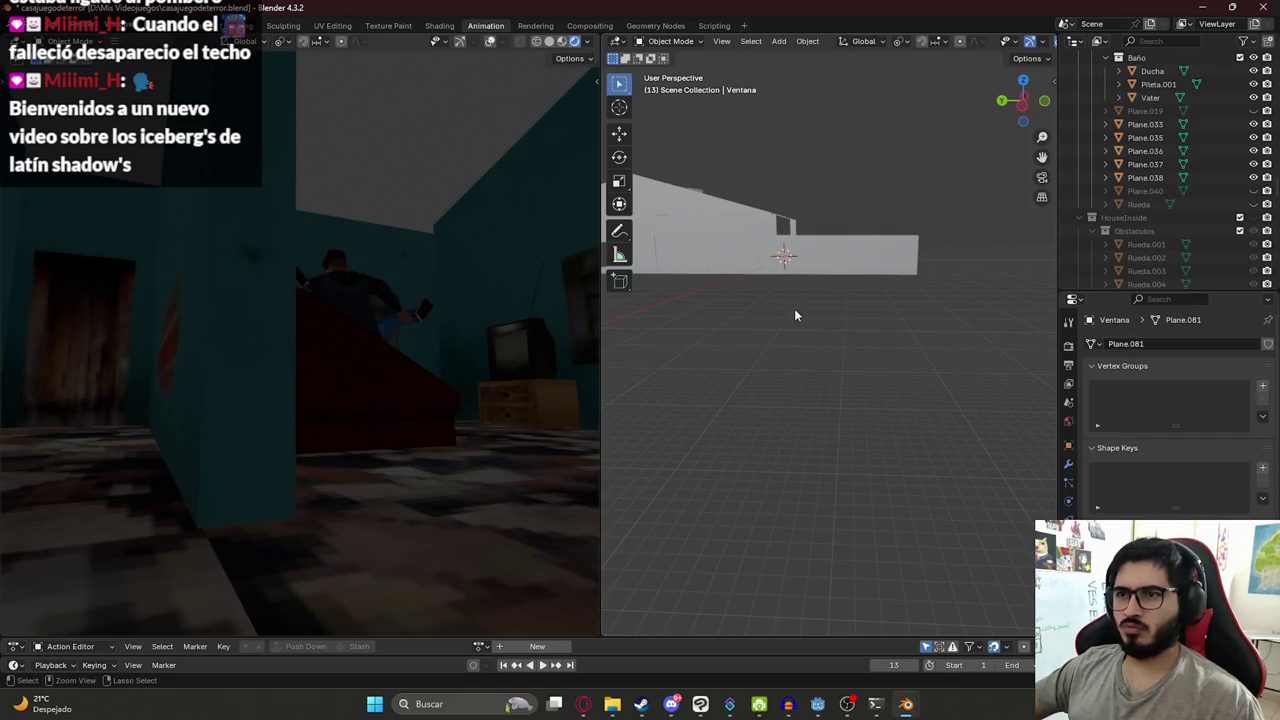
{"action": "key", "text": "ctrl+z"}
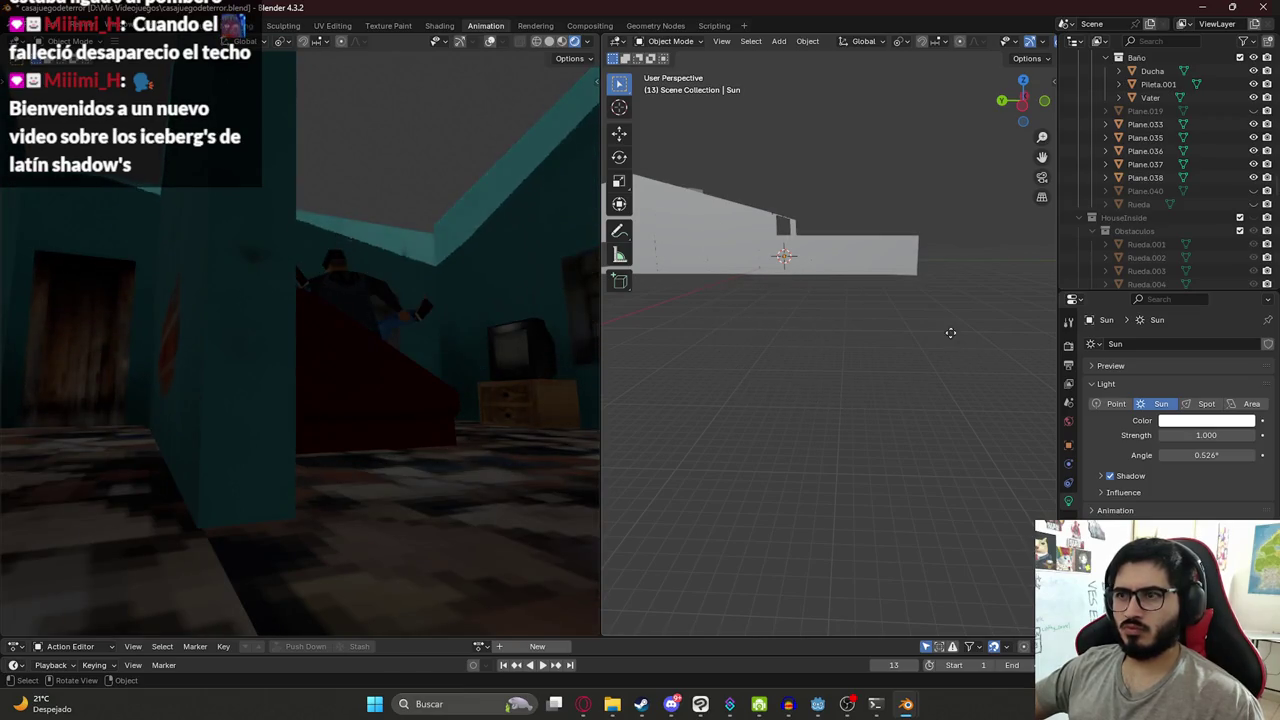
{"action": "left_click", "coordinate": [752, 270]}
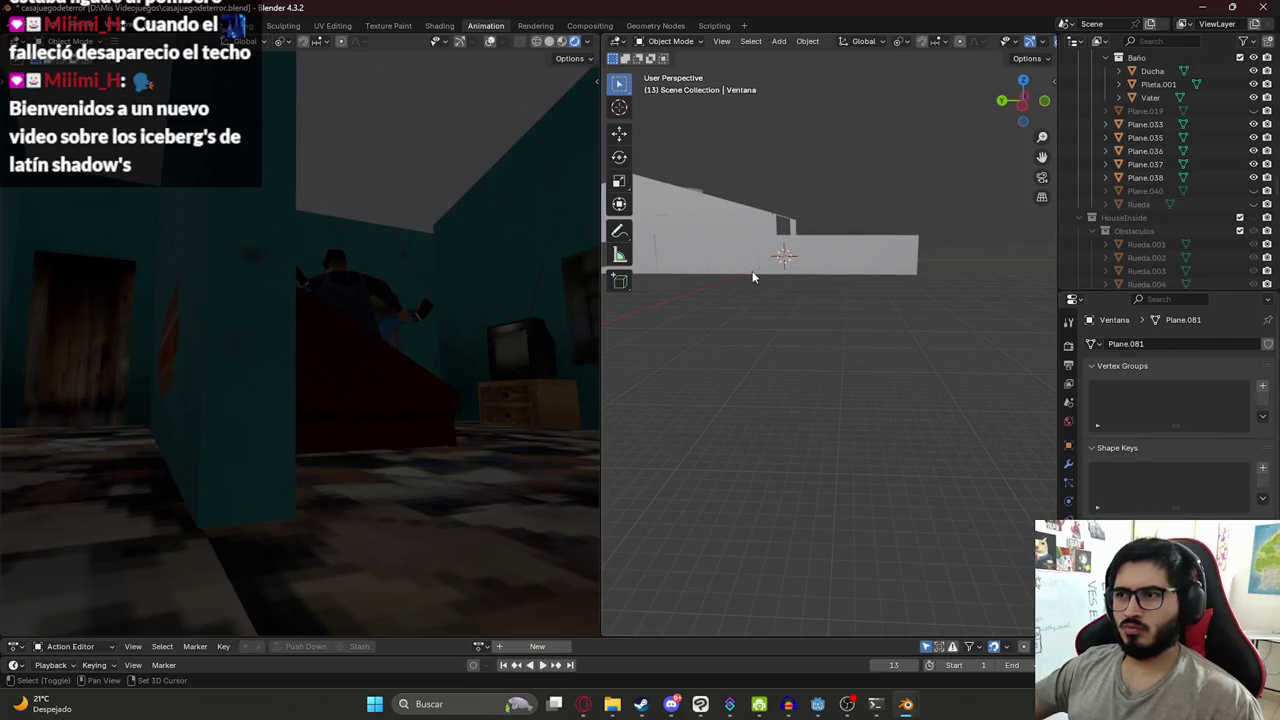
{"action": "key", "text": "shift+a"}
{"action": "type", "text": "ligt"}
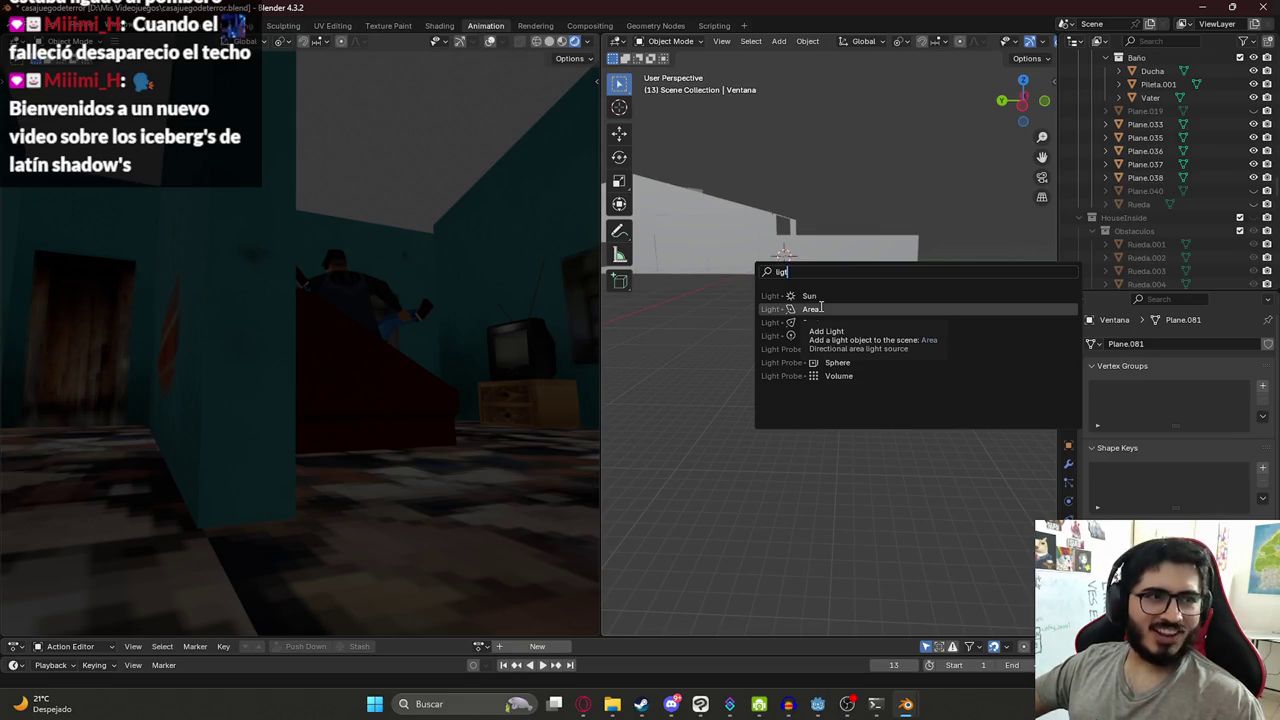
{"action": "left_click", "coordinate": [820, 309]}
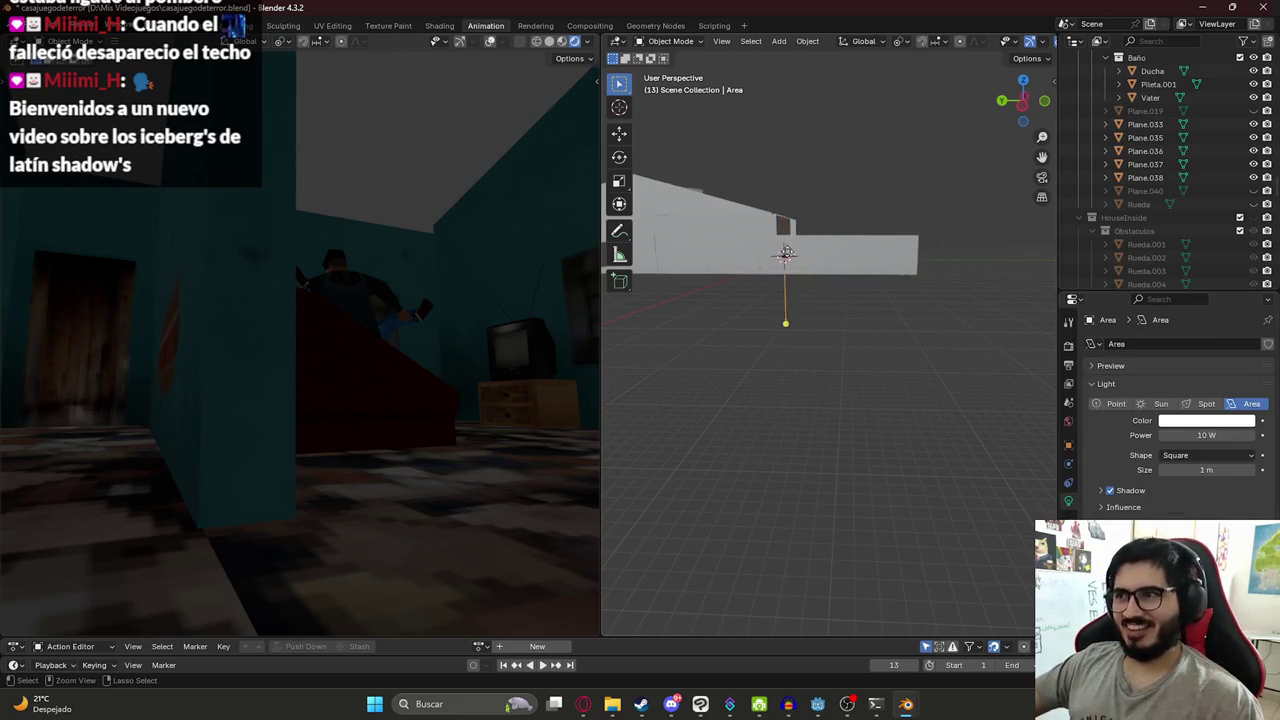
{"action": "key", "text": "ctrl+z"}
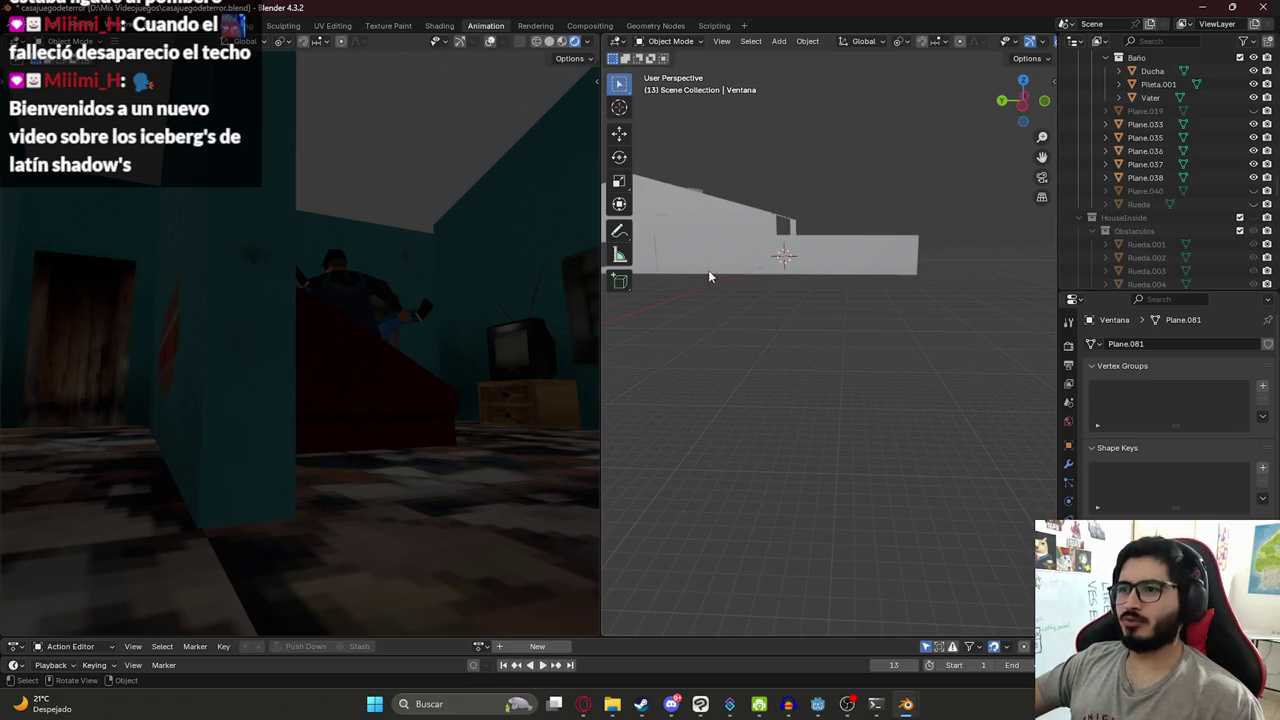
{"action": "mouse_move", "coordinate": [708, 277]}
{"action": "middle_mouse_down"}
{"action": "mouse_move", "coordinate": [780, 295]}
{"action": "mouse_move", "coordinate": [734, 258]}
{"action": "middle_mouse_up"}
{"action": "key", "text": "shift+a"}
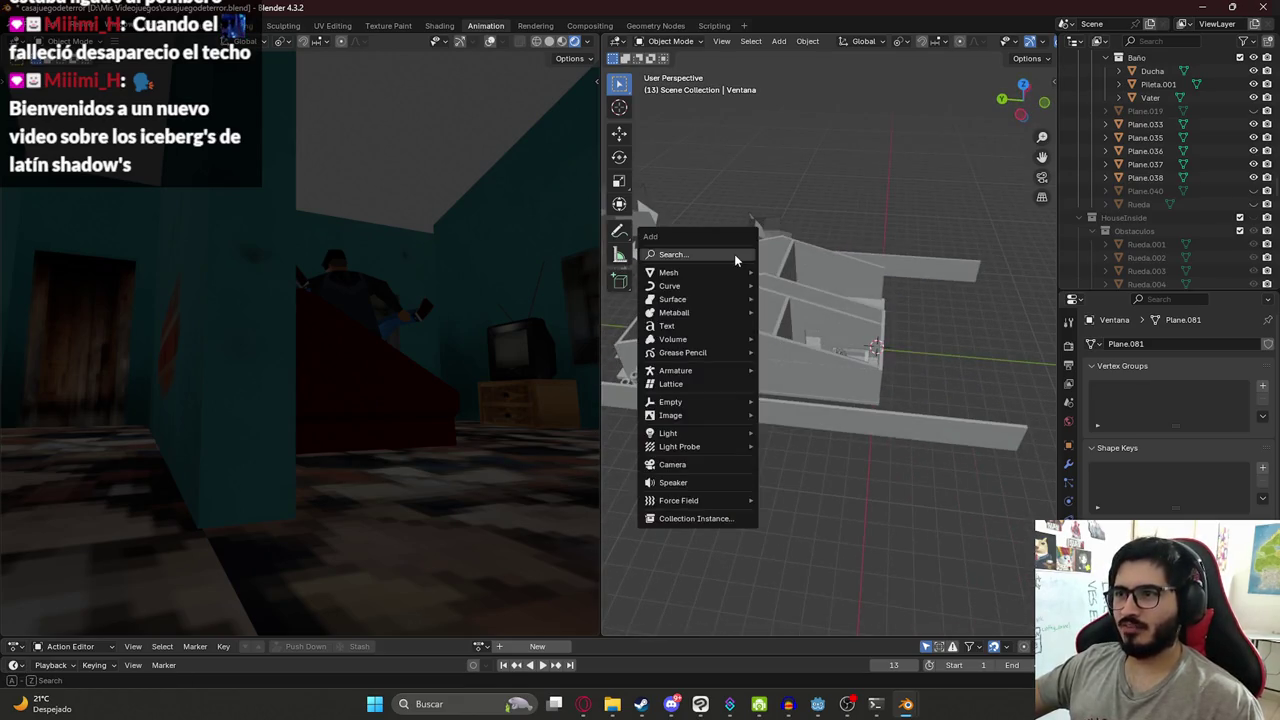
{"action": "type", "text": "lig"}
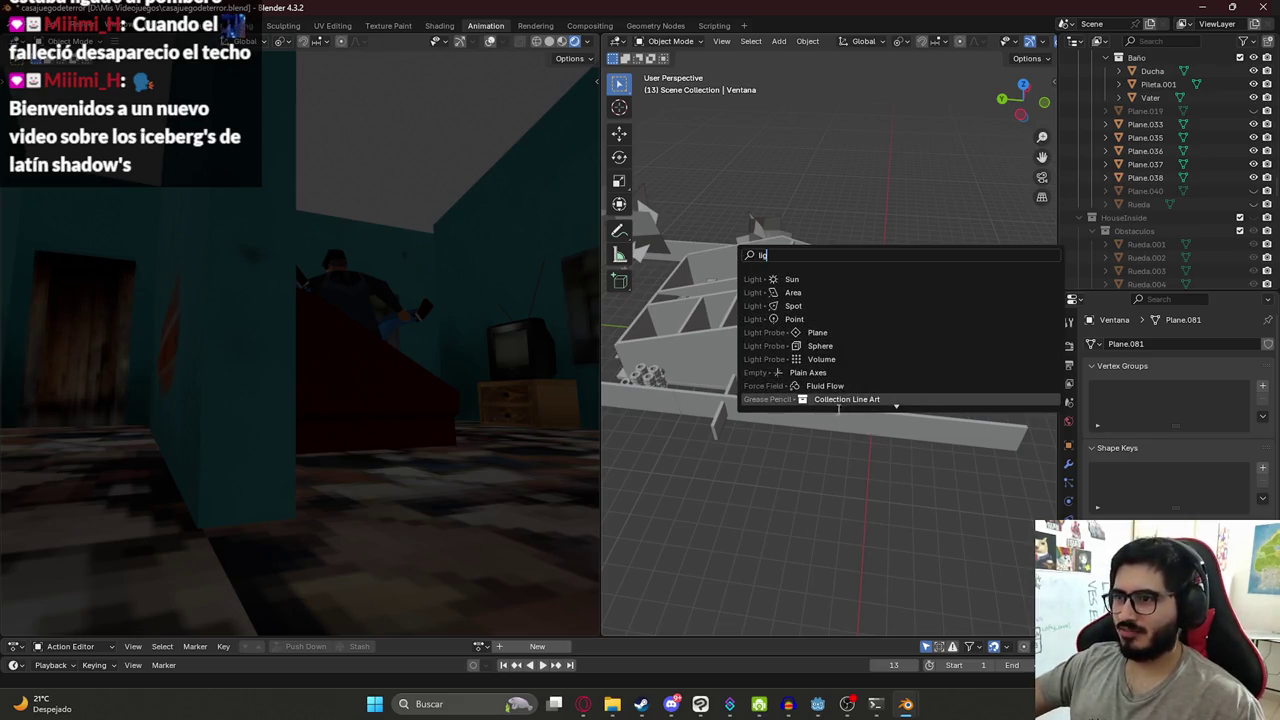
{"action": "scroll", "coordinate": [850, 345], "scroll_direction": "down", "scroll_amount": 3}
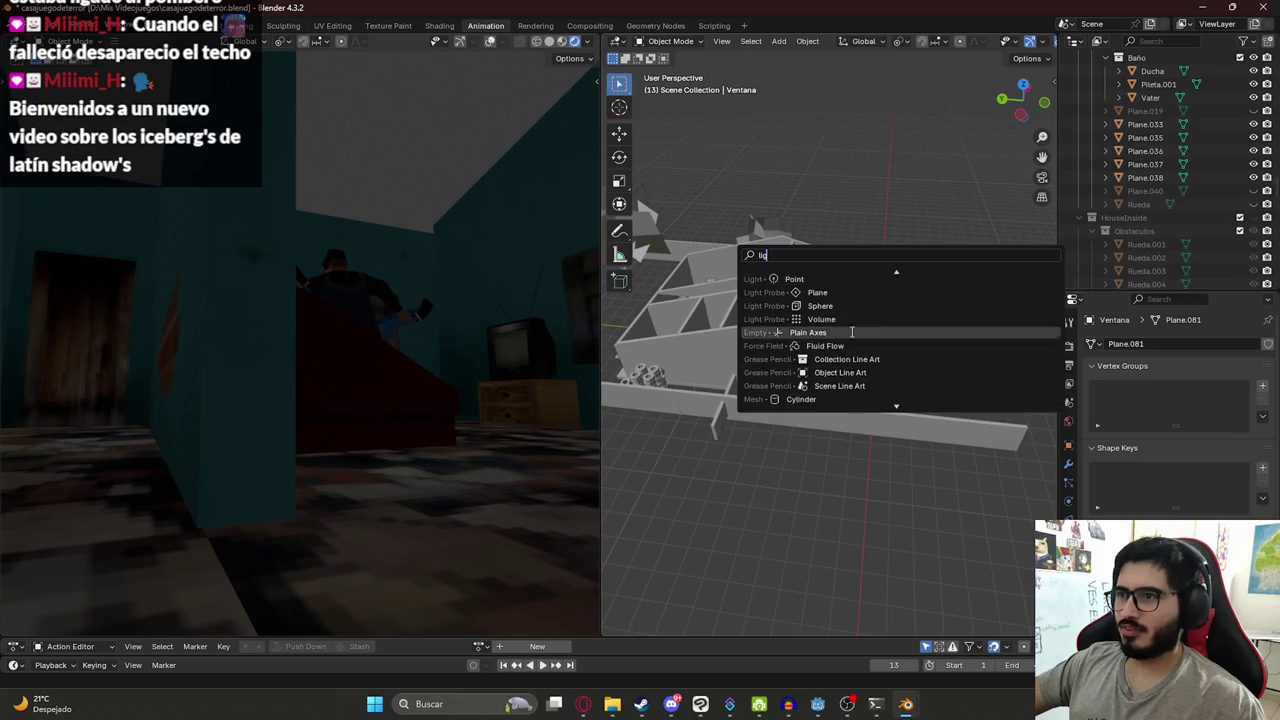
{"action": "scroll", "coordinate": [805, 288], "scroll_direction": "up", "scroll_amount": 3}
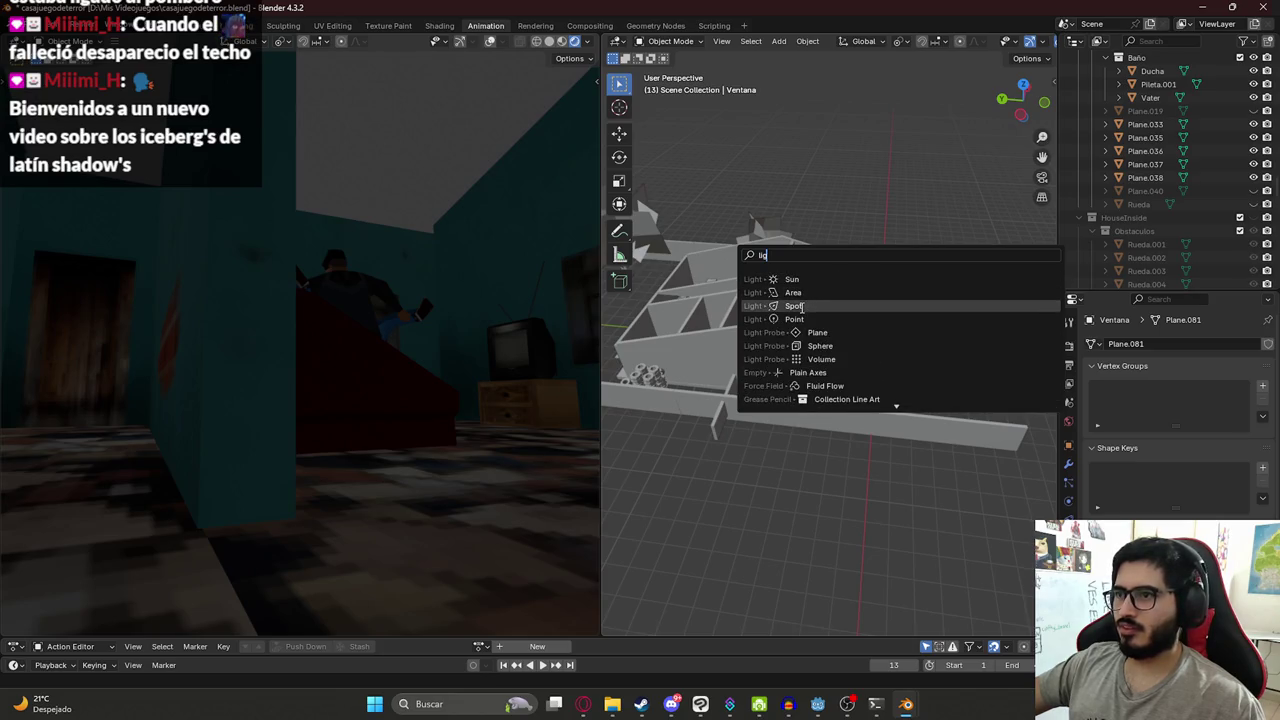
{"action": "left_click", "coordinate": [797, 305]}
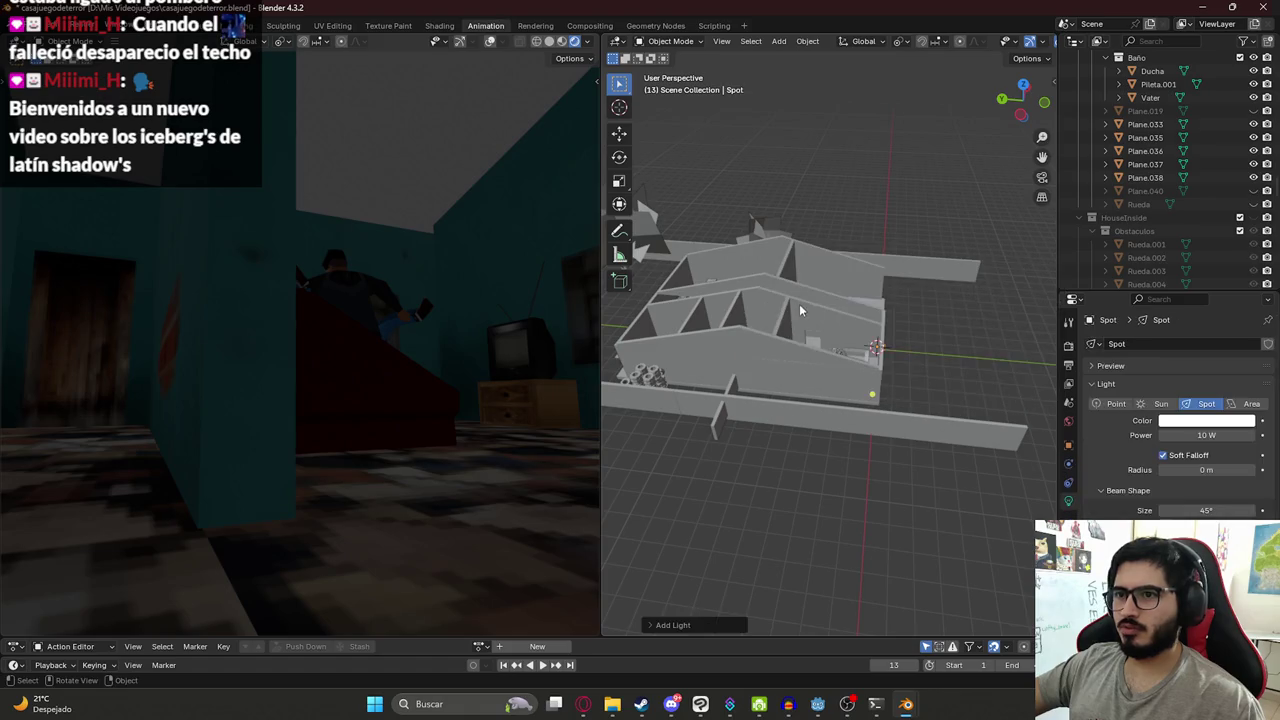
{"action": "scroll", "coordinate": [778, 305], "scroll_direction": "down", "scroll_amount": 3}
{"action": "key", "text": "g"}
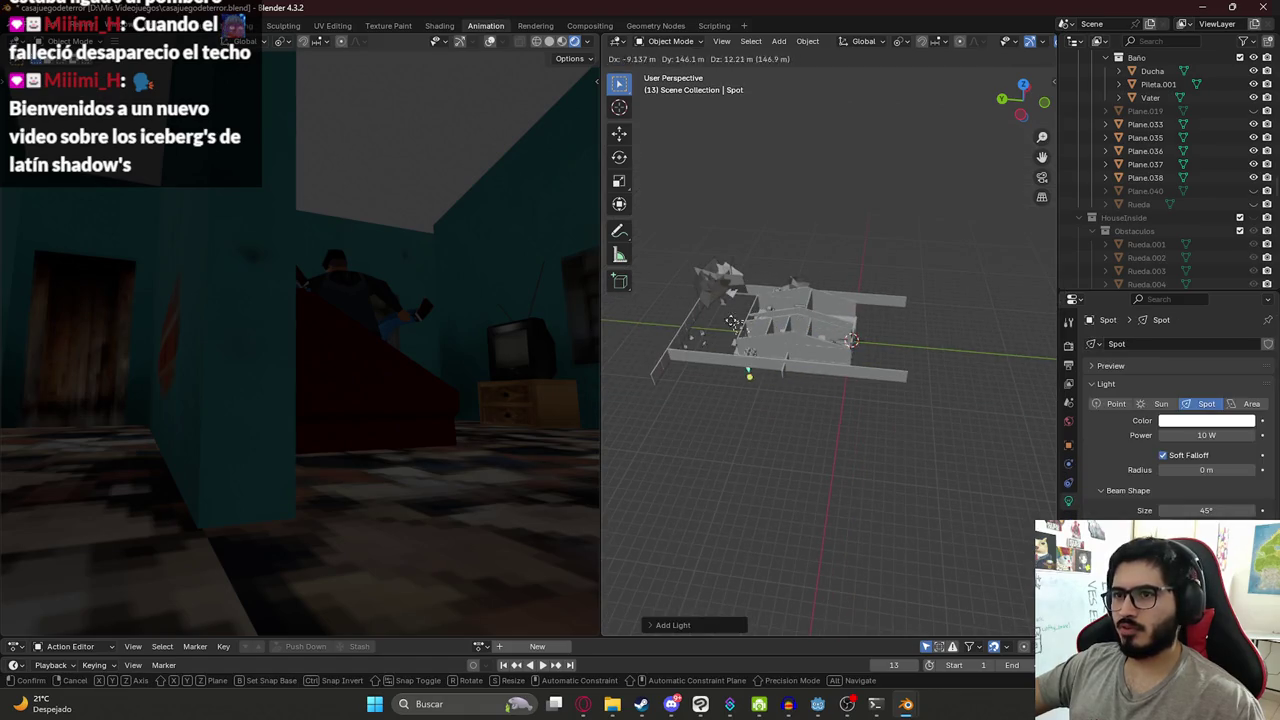
{"action": "left_click", "coordinate": [763, 300]}
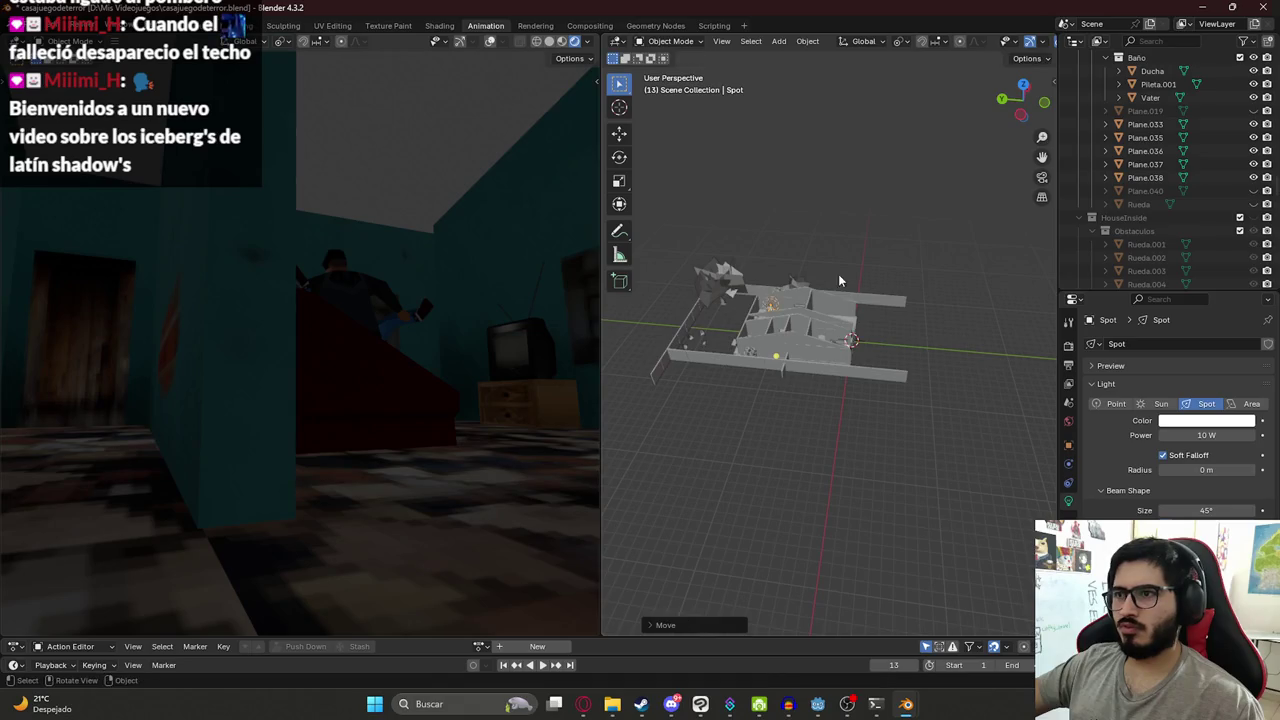
{"action": "middle_click_drag", "start_coordinate": [763, 300], "coordinate": [686, 323]}
{"action": "scroll", "coordinate": [848, 340], "scroll_direction": "up", "scroll_amount": 5}
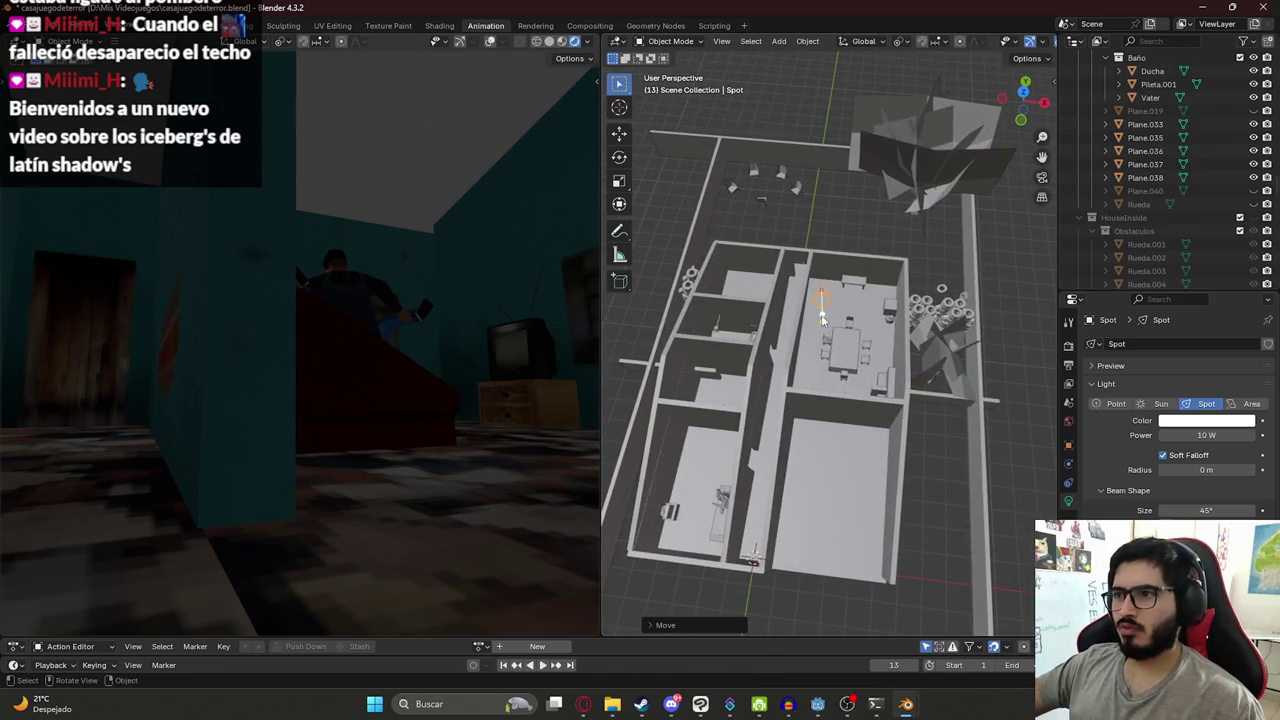
{"action": "key", "text": "g"}
{"action": "left_click", "coordinate": [691, 548]}
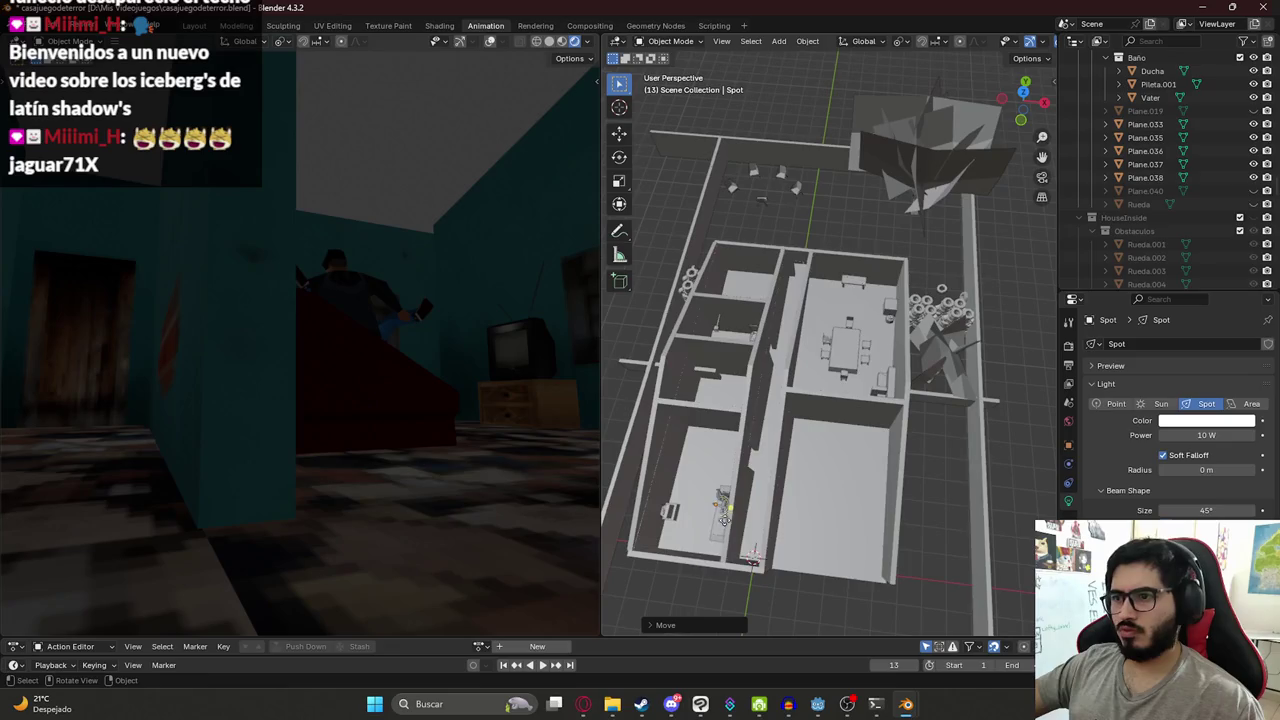
{"action": "key", "text": "x"}
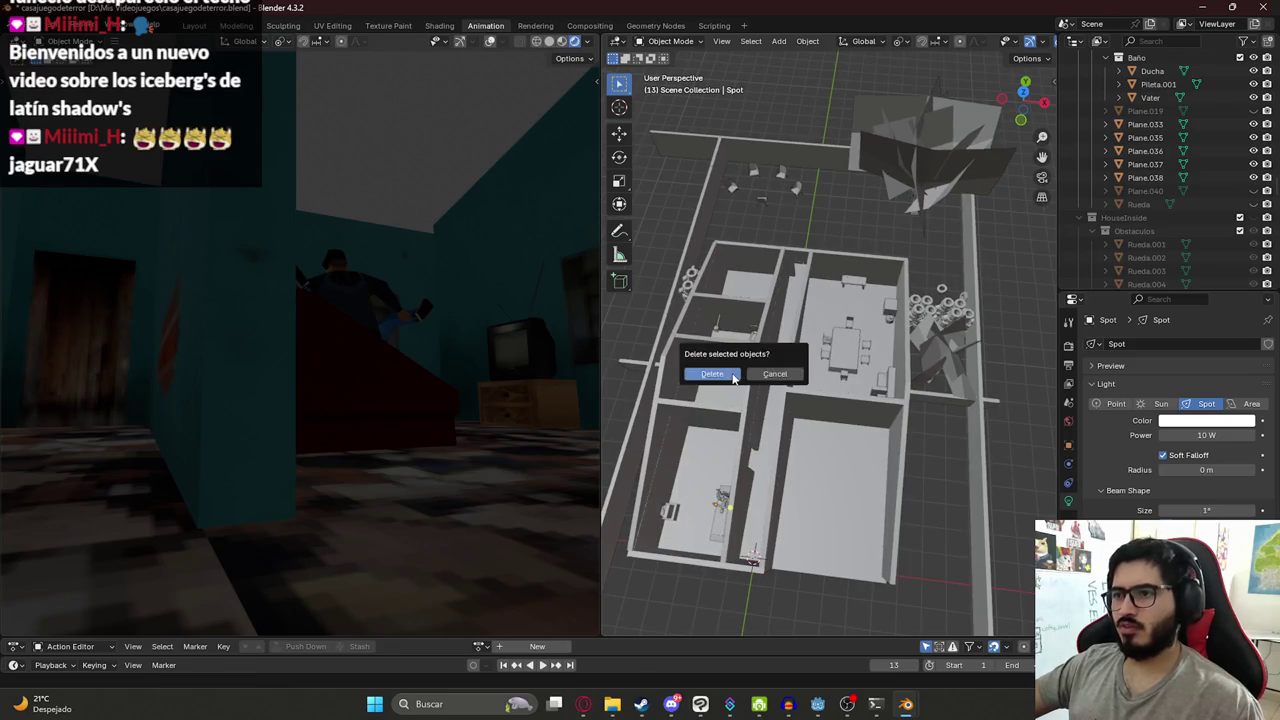
{"action": "left_click", "coordinate": [752, 370]}
{"action": "key", "text": "shift+a"}
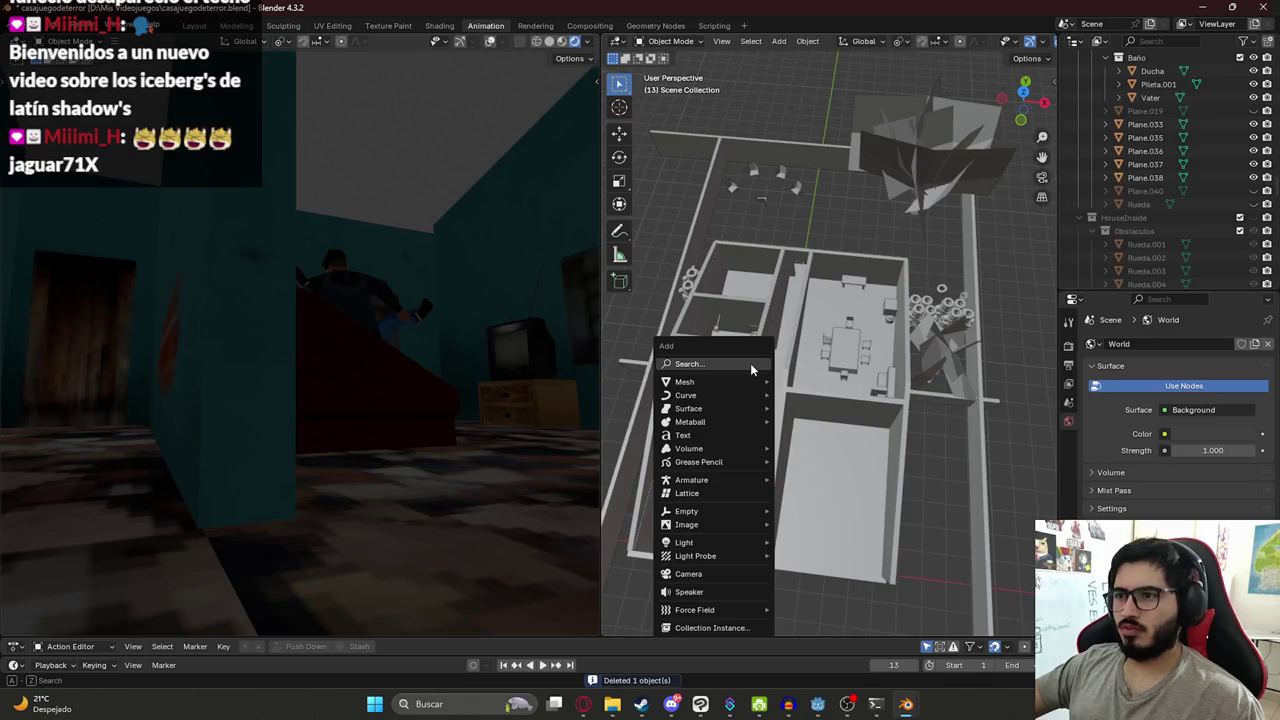
{"action": "type", "text": "lig"}
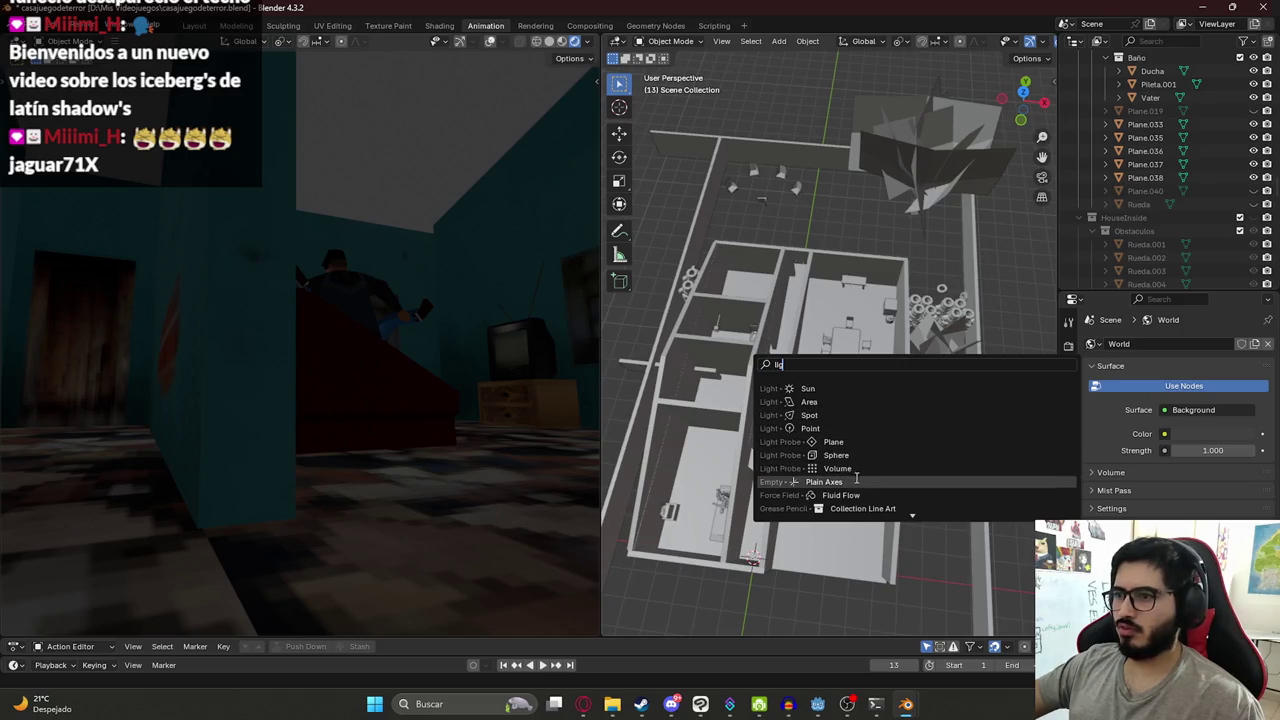
{"action": "left_click", "coordinate": [867, 389]}
{"action": "scroll", "coordinate": [1028, 417], "scroll_direction": "down", "scroll_amount": 3}
{"action": "mouse_move", "coordinate": [953, 326]}
{"action": "middle_mouse_down"}
{"action": "mouse_move", "coordinate": [891, 223]}
{"action": "mouse_move", "coordinate": [835, 417]}
{"action": "middle_mouse_up"}
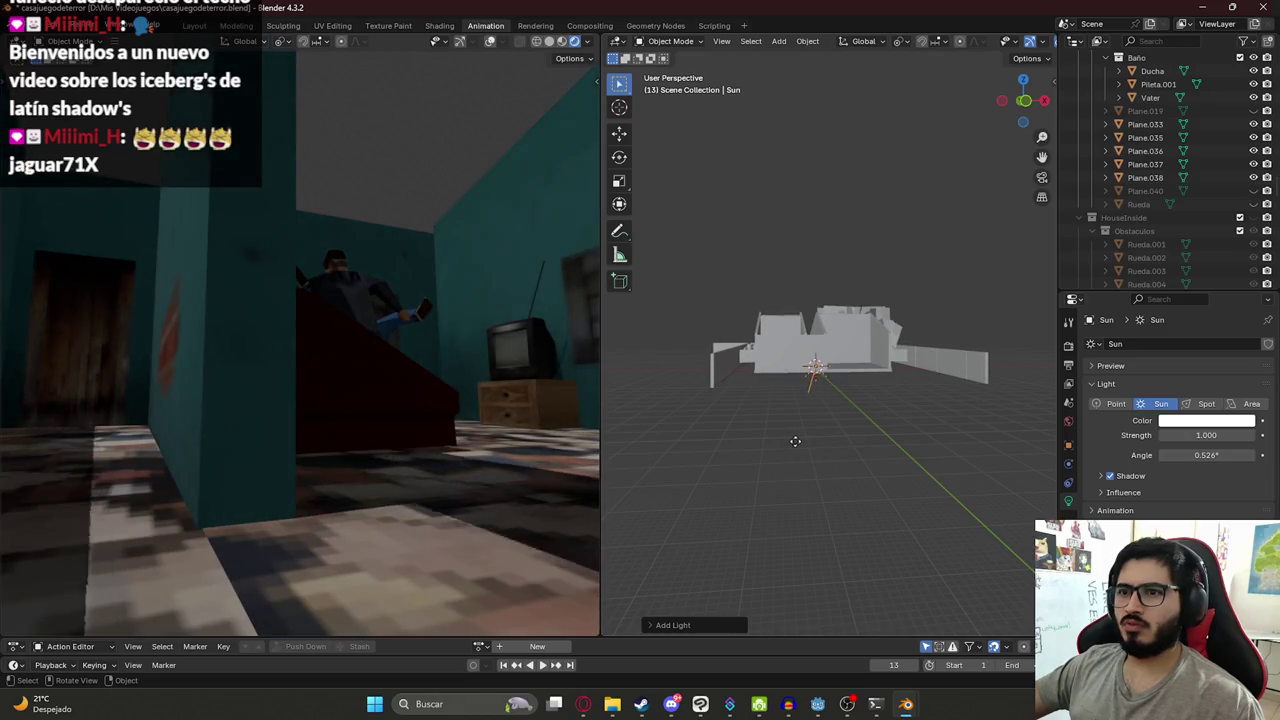
{"action": "key", "text": "x"}
{"action": "left_click", "coordinate": [768, 397]}
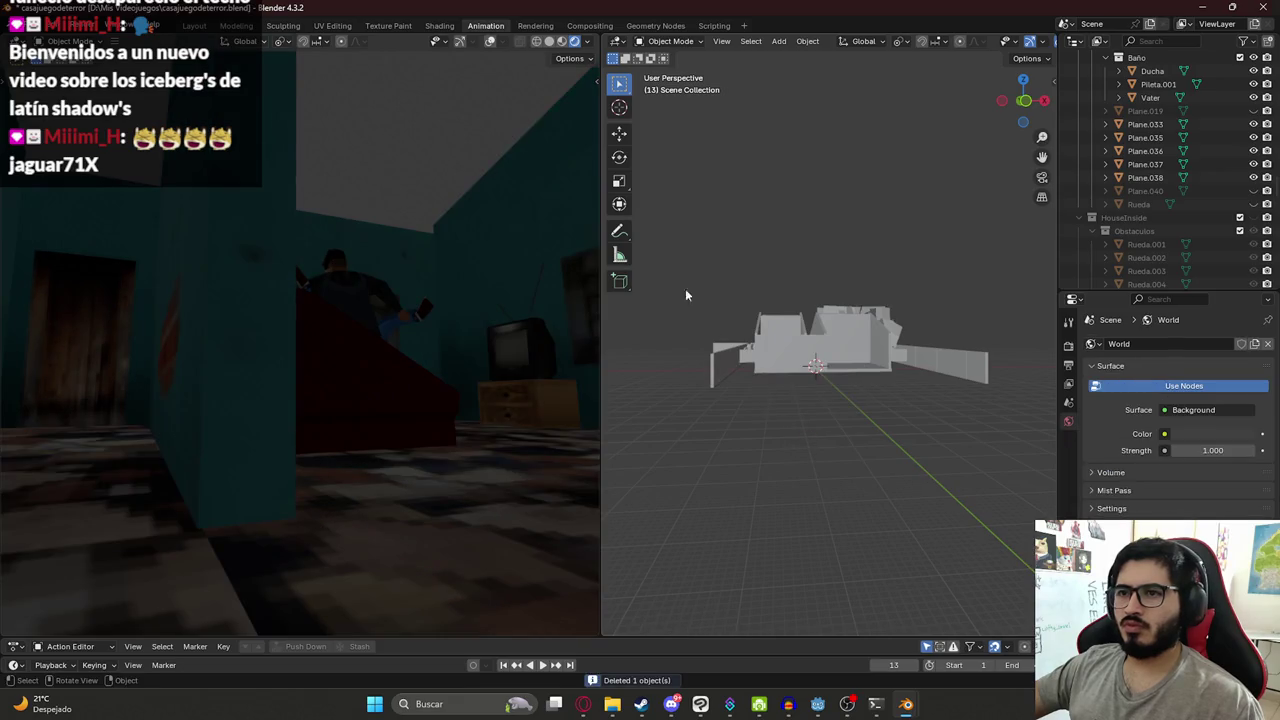
- Add a new plane above the house in top view and scale it larger
{"action": "left_click", "coordinate": [445, 335]}
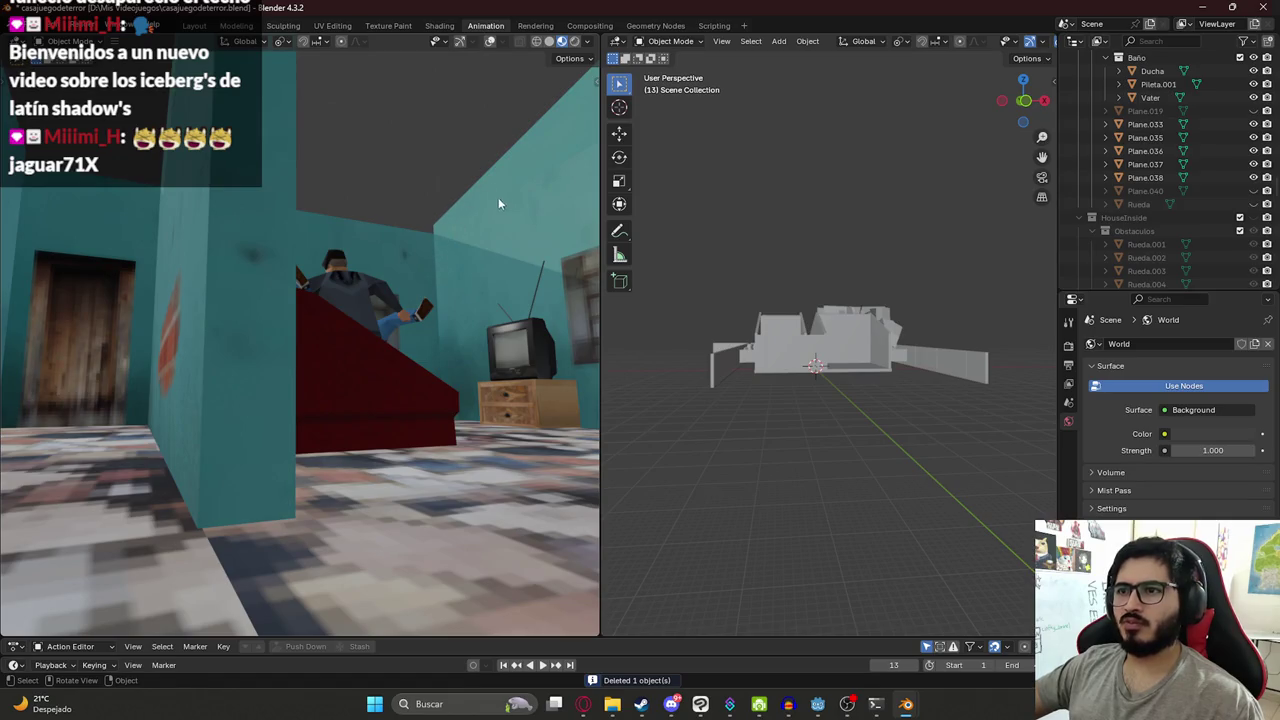
{"action": "middle_click_drag", "start_coordinate": [824, 263], "coordinate": [818, 400]}
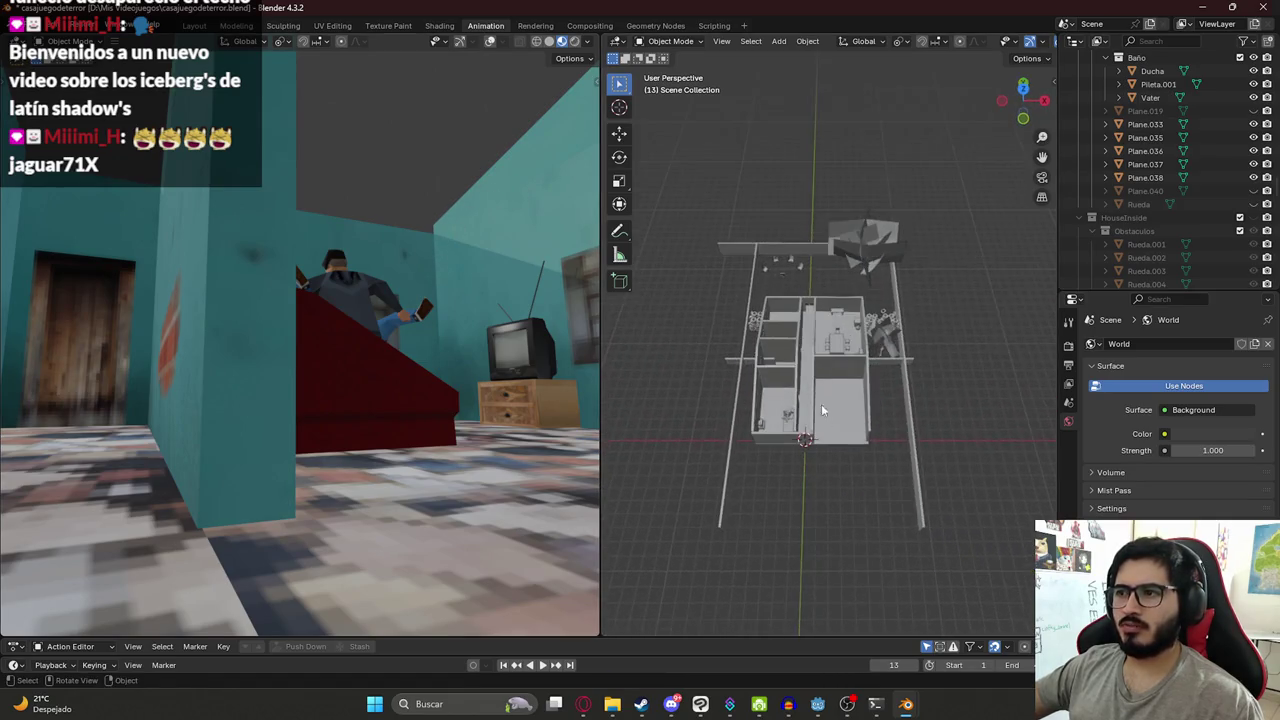
{"action": "key", "text": "shift+a"}
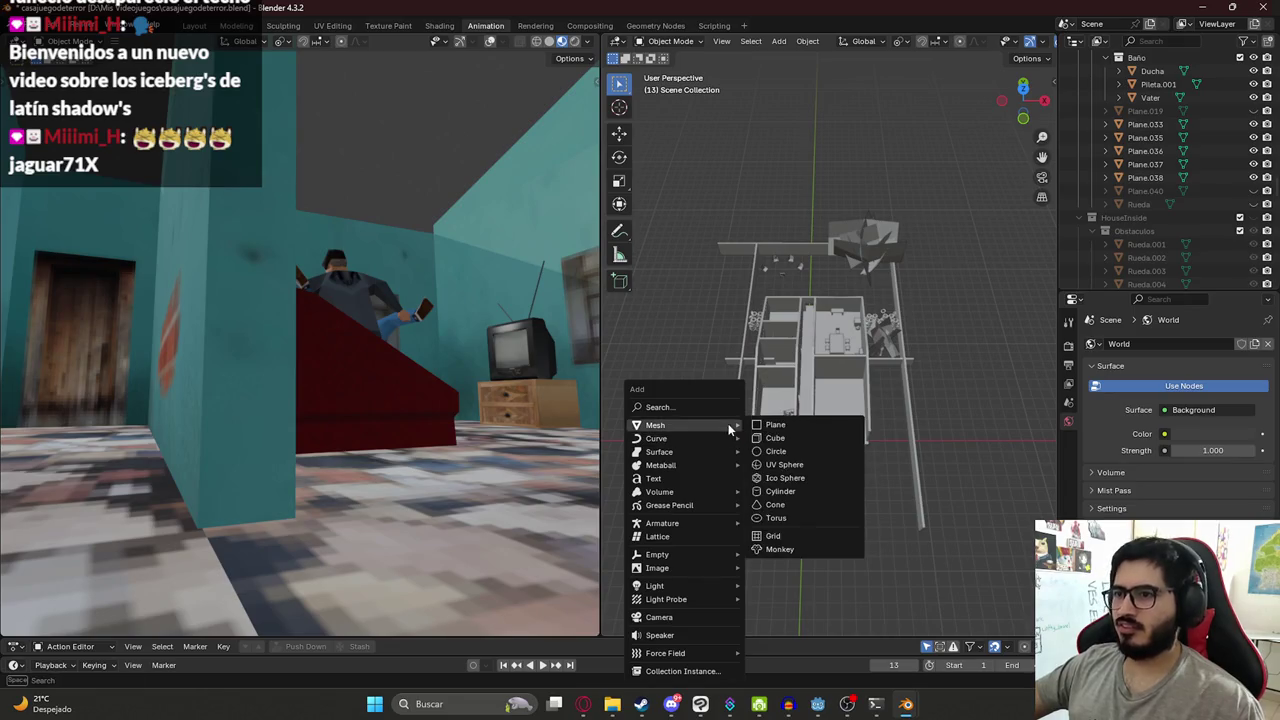
{"action": "left_click", "coordinate": [755, 428]}
{"action": "key", "text": "KP_7"}
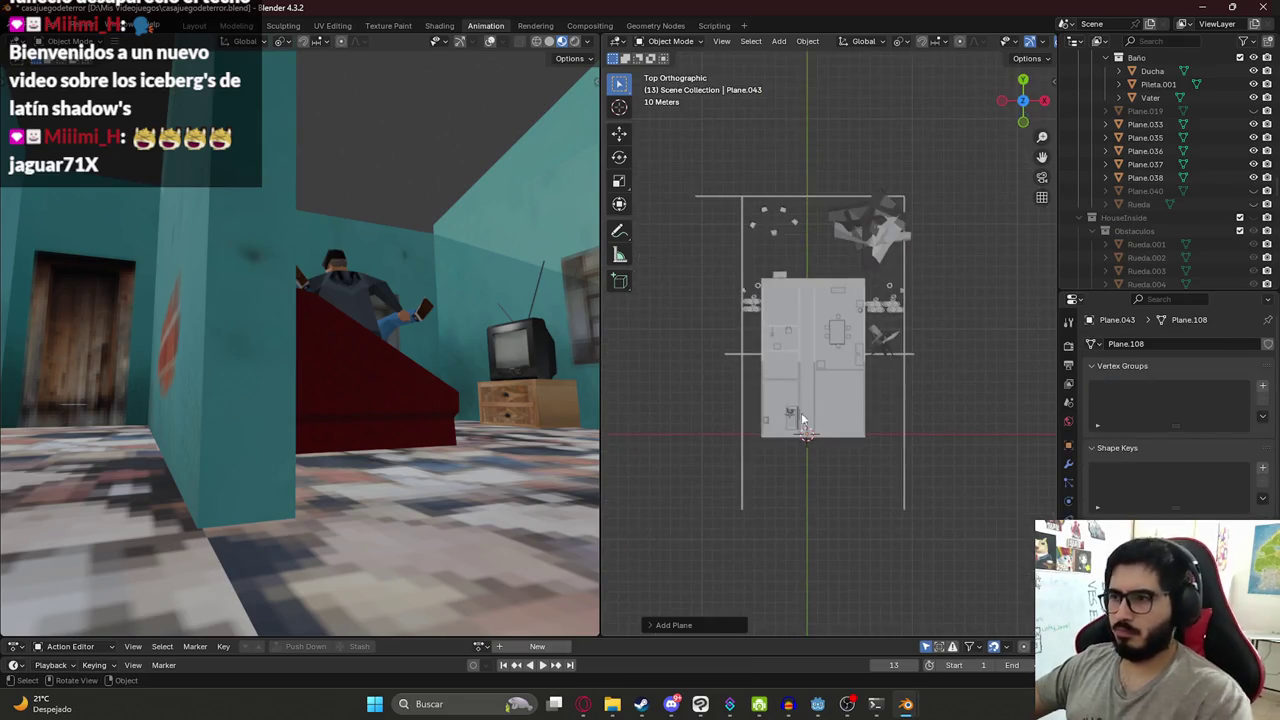
{"action": "key", "text": "s"}
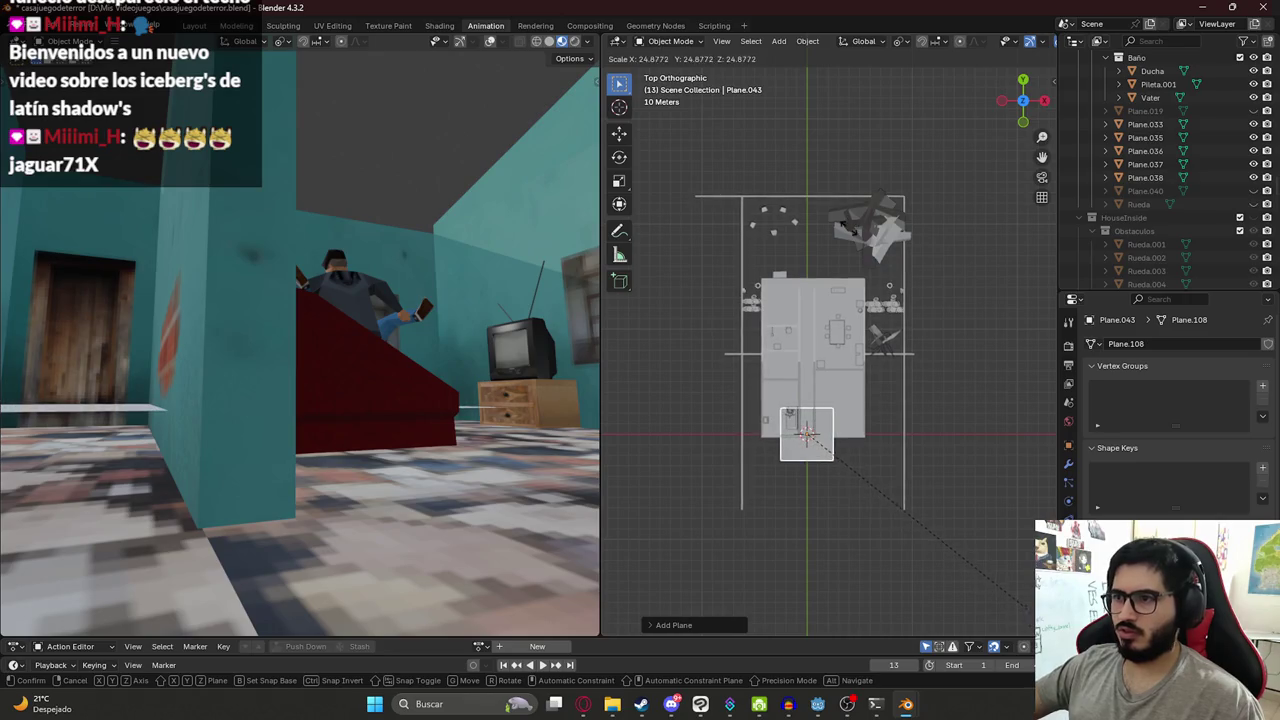
{"action": "left_click", "coordinate": [1030, 615]}
- Move the plane vertically, tilt it 90° about X with rx90, and readjust its height
{"action": "key", "text": "g"}
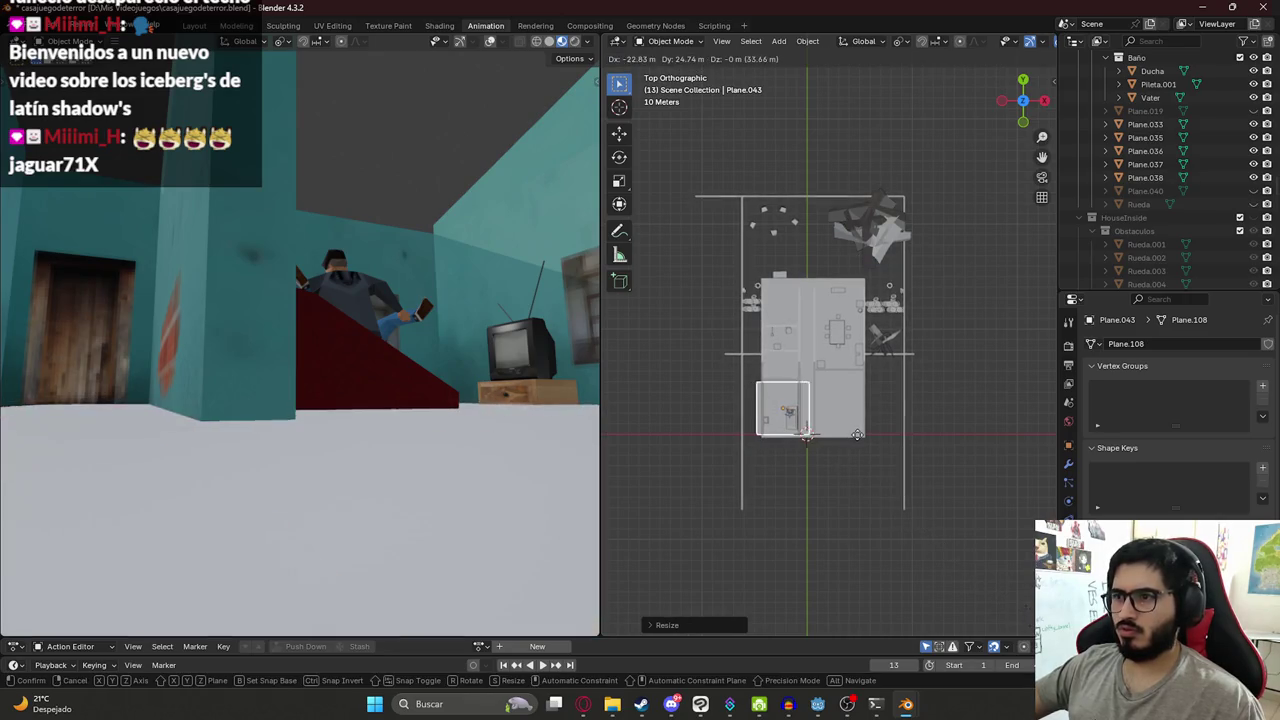
{"action": "key", "text": "z"}
{"action": "middle_click_drag", "start_coordinate": [831, 429], "coordinate": [772, 384]}
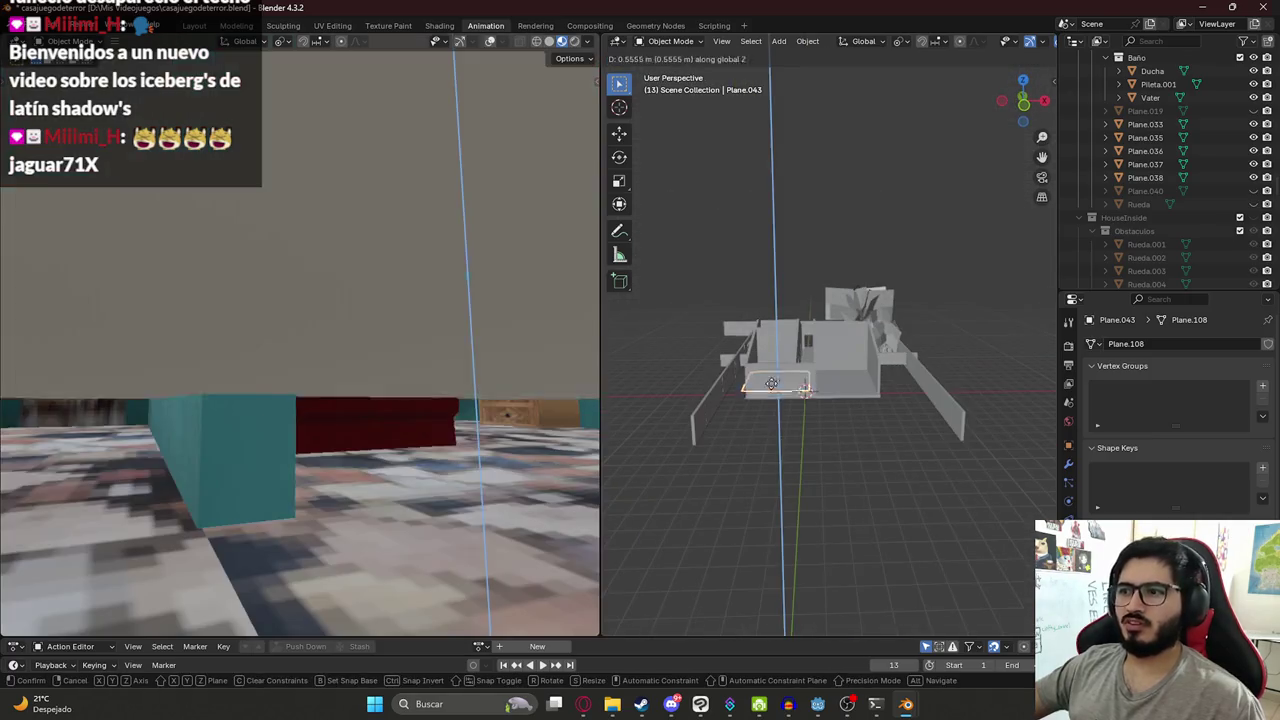
{"action": "left_click", "coordinate": [772, 384]}
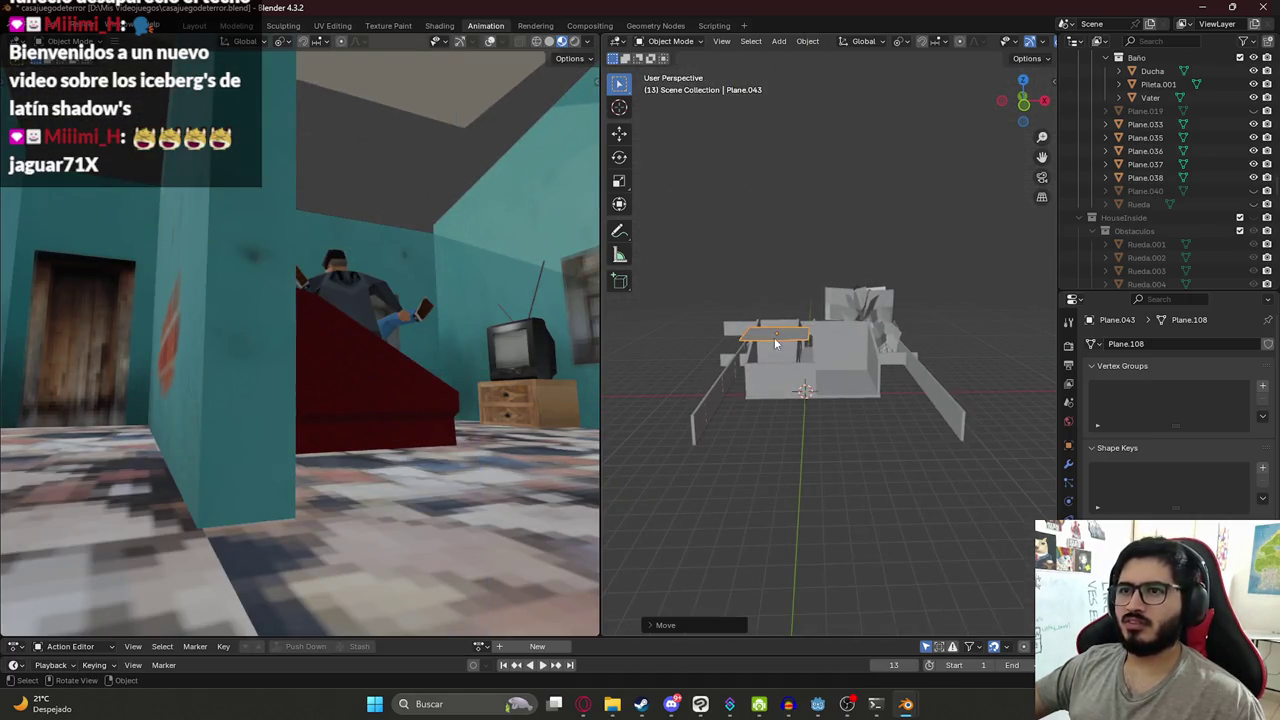
{"action": "scroll", "coordinate": [775, 352], "scroll_direction": "up", "scroll_amount": 3}
{"action": "middle_click_drag", "start_coordinate": [753, 352], "coordinate": [813, 310]}
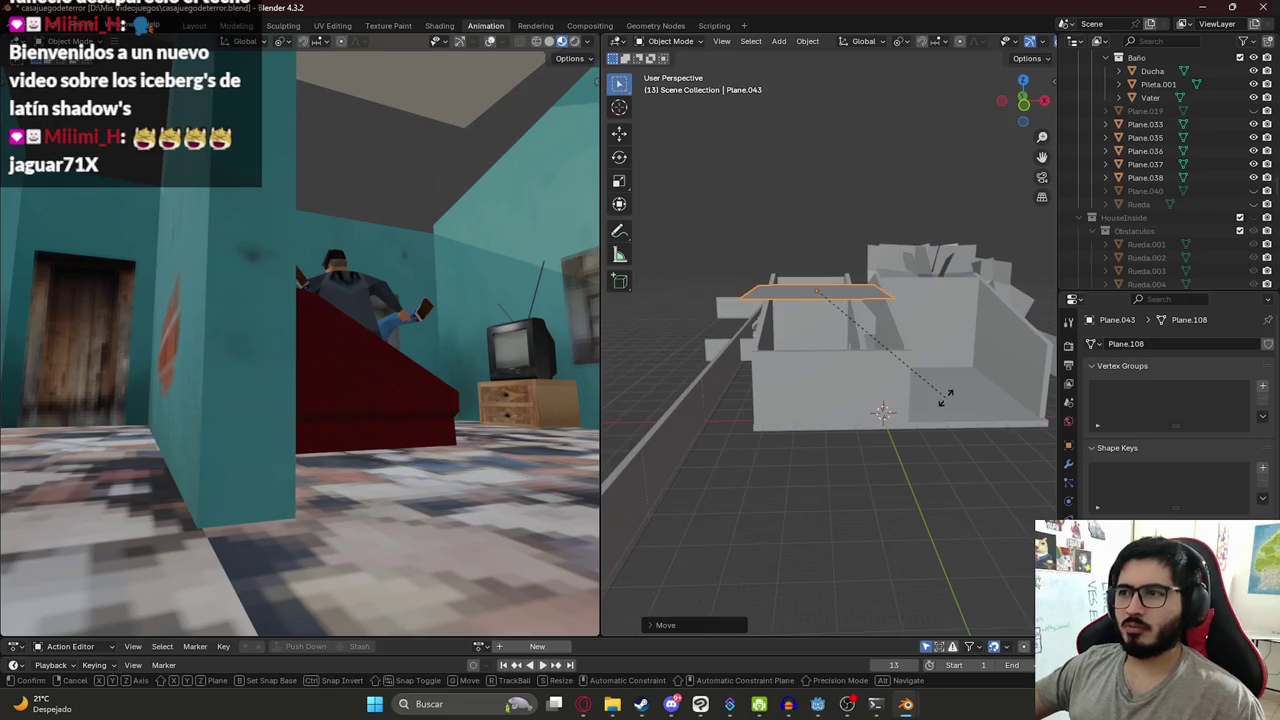
{"action": "type", "text": "rx90"}
{"action": "key", "text": "Return"}
{"action": "key", "text": "g"}
{"action": "key", "text": "z"}
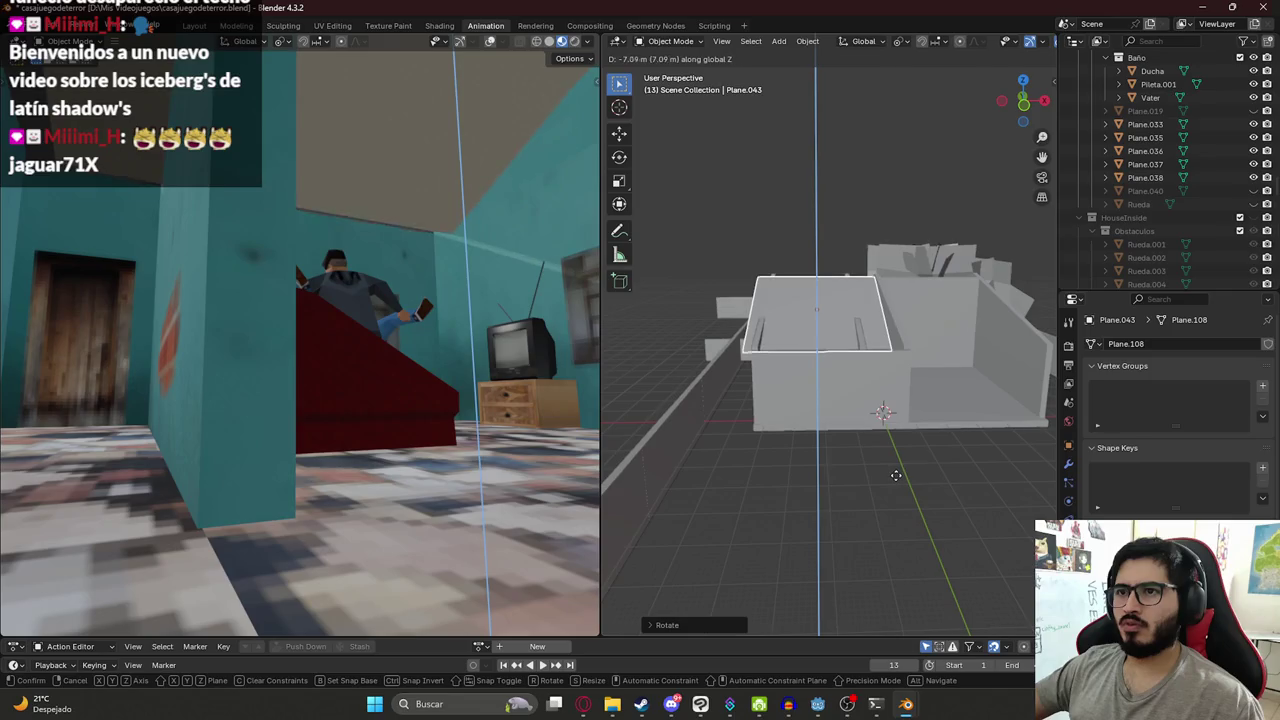
{"action": "left_click", "coordinate": [895, 475]}
- Tilt Plane.043 about X and reposition it vertically as the ceiling over the house
{"action": "mouse_move", "coordinate": [835, 419]}
{"action": "middle_mouse_down"}
{"action": "mouse_move", "coordinate": [827, 357]}
{"action": "mouse_move", "coordinate": [950, 355]}
{"action": "middle_mouse_up"}
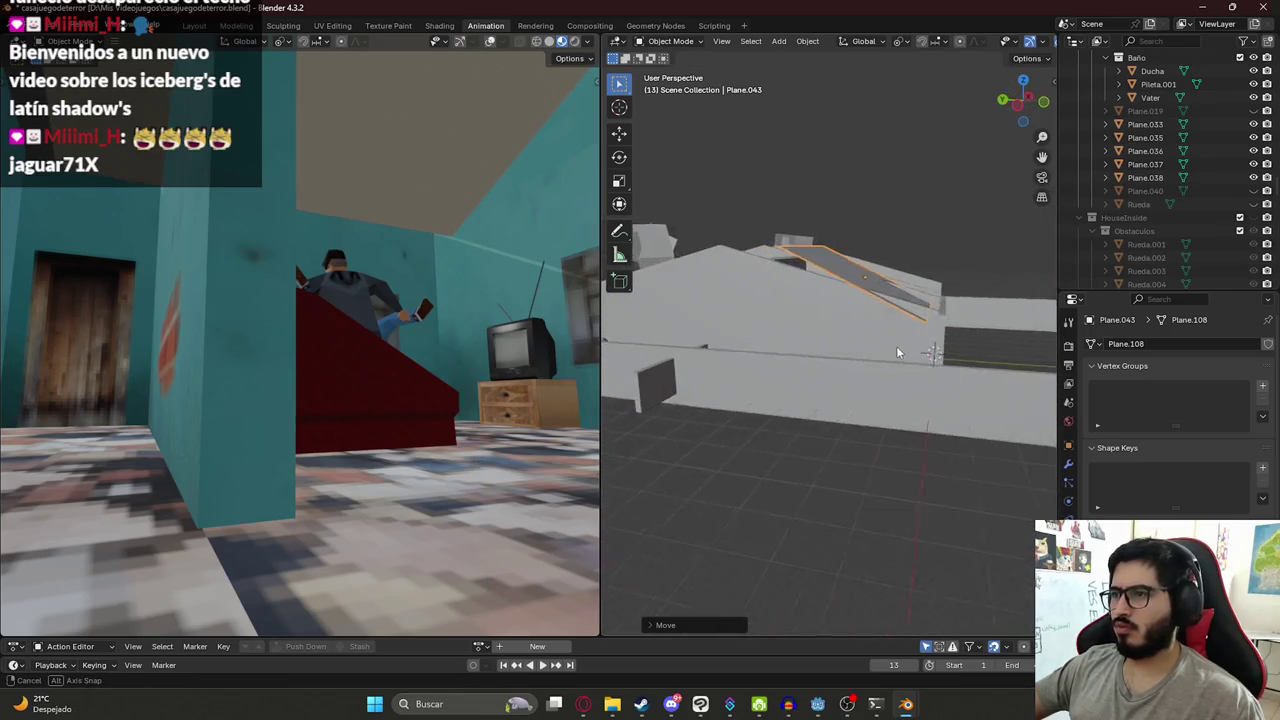
{"action": "key", "text": "r"}
{"action": "key", "text": "x"}
{"action": "left_click", "coordinate": [963, 342]}
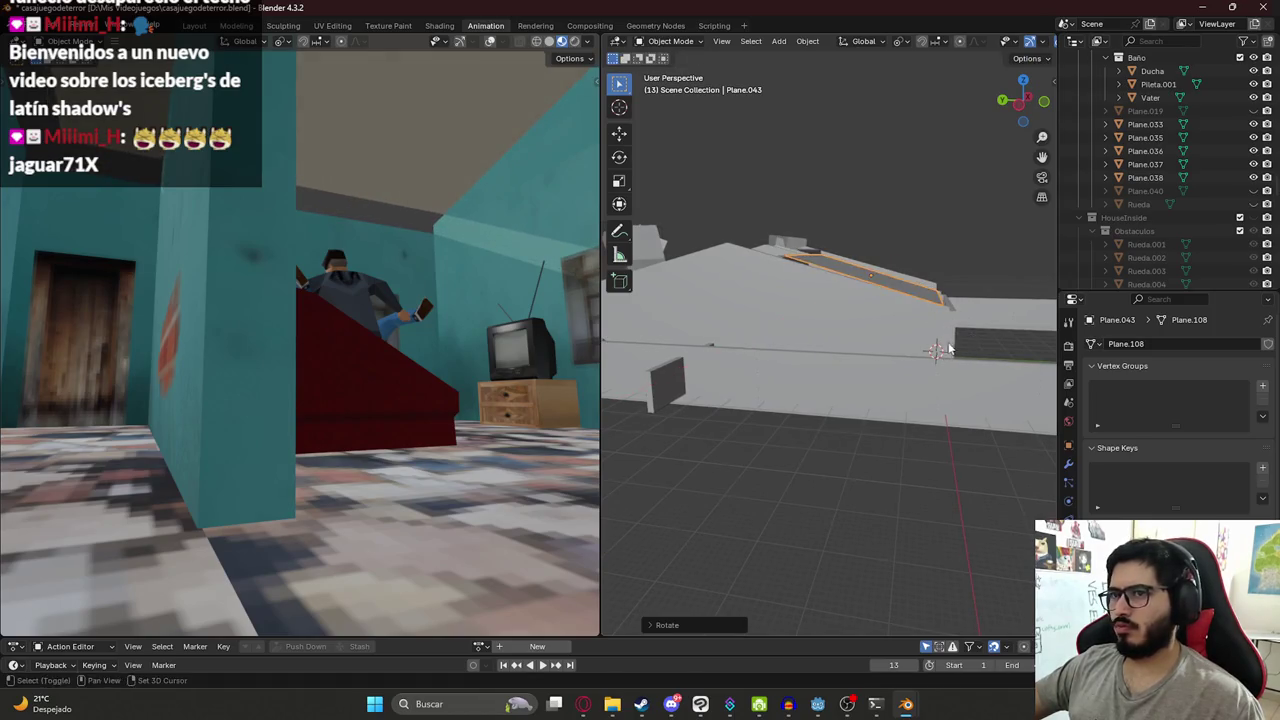
{"action": "middle_click_drag", "start_coordinate": [963, 342], "coordinate": [839, 310]}
{"action": "key", "text": "g"}
{"action": "key", "text": "z"}
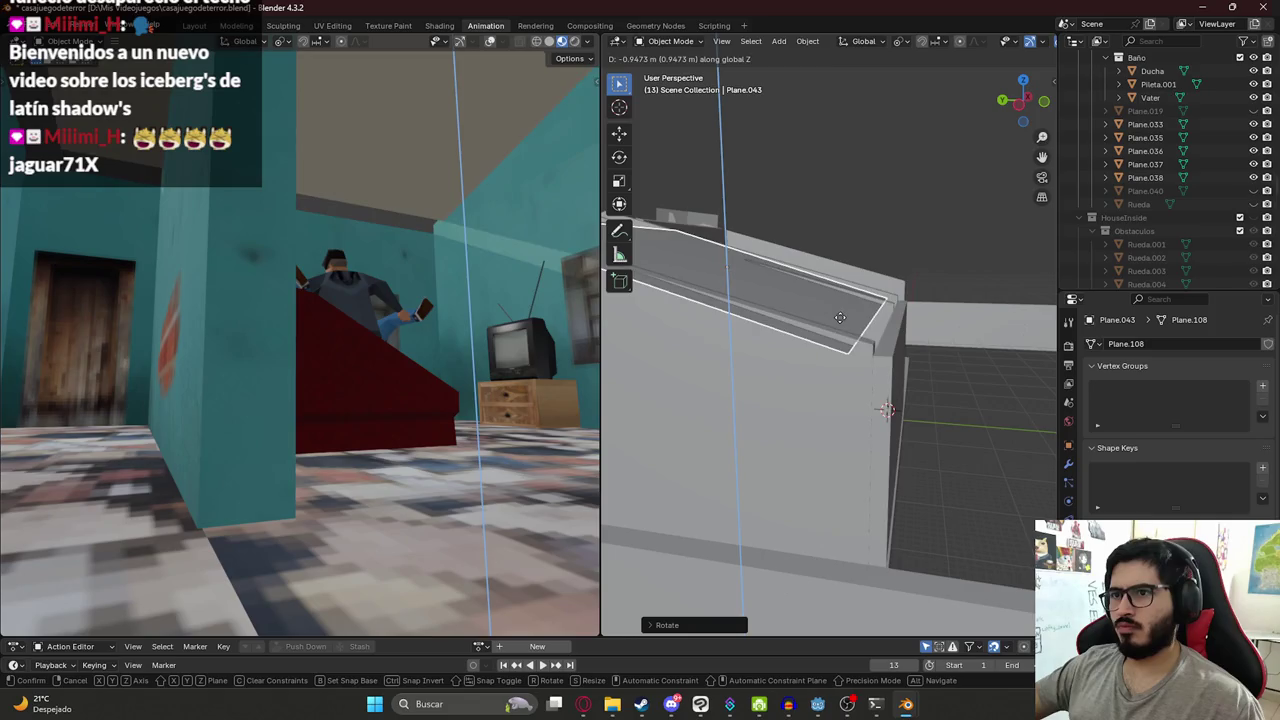
{"action": "left_click", "coordinate": [844, 315]}
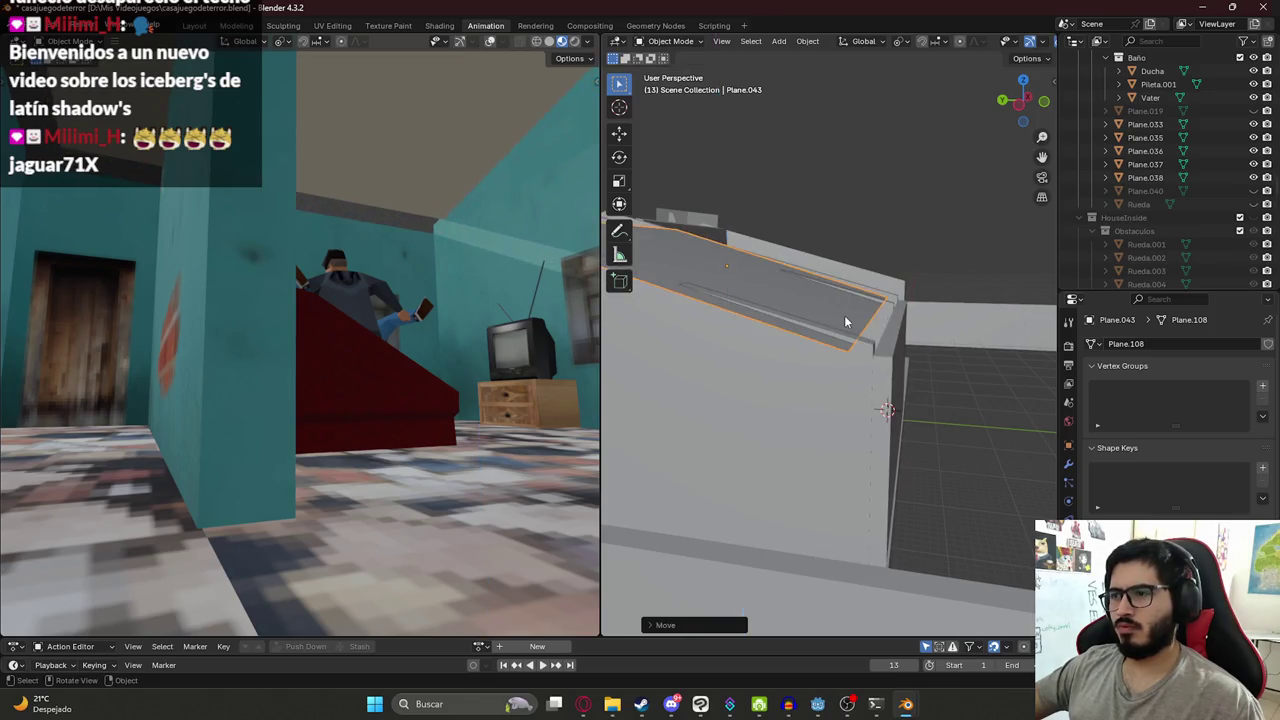
- Scale the ceiling plane up about 1.11× and widen the rendered bedroom view
{"action": "scroll", "coordinate": [844, 315], "scroll_direction": "down", "scroll_amount": 5}
{"action": "middle_click_drag", "start_coordinate": [844, 315], "coordinate": [859, 459]}
{"action": "key", "text": "s"}
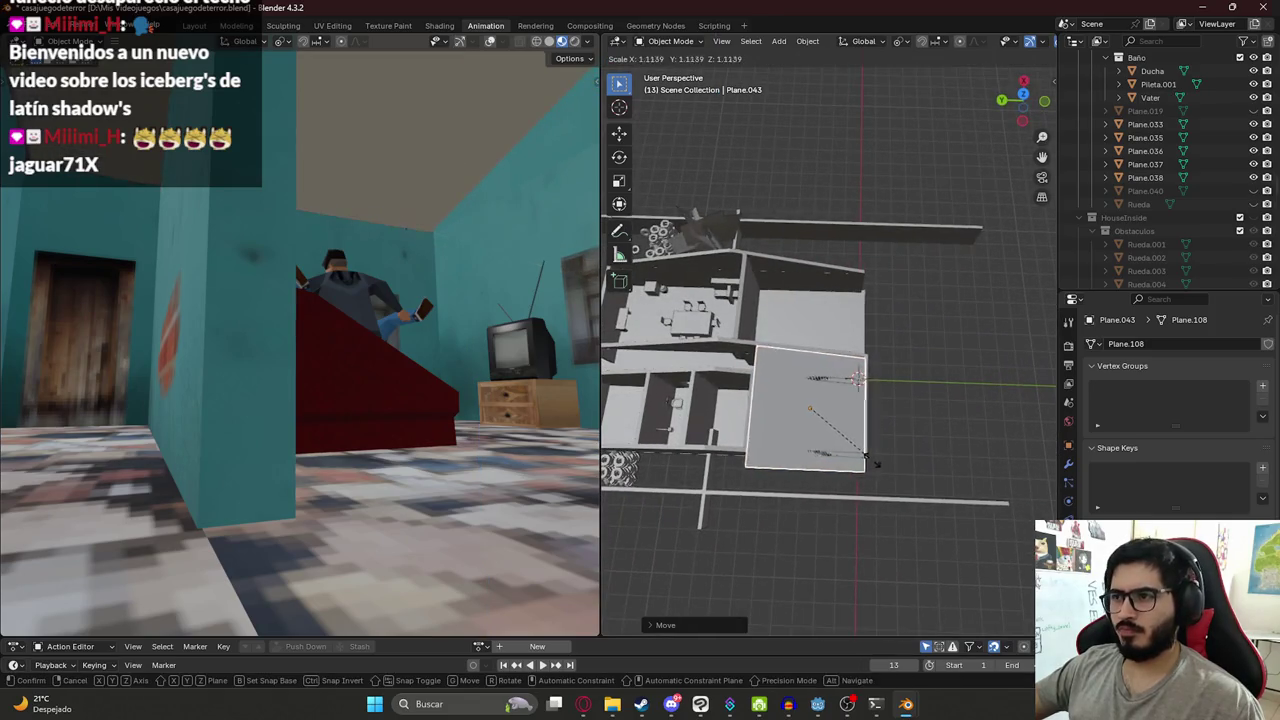
{"action": "left_click", "coordinate": [882, 466]}
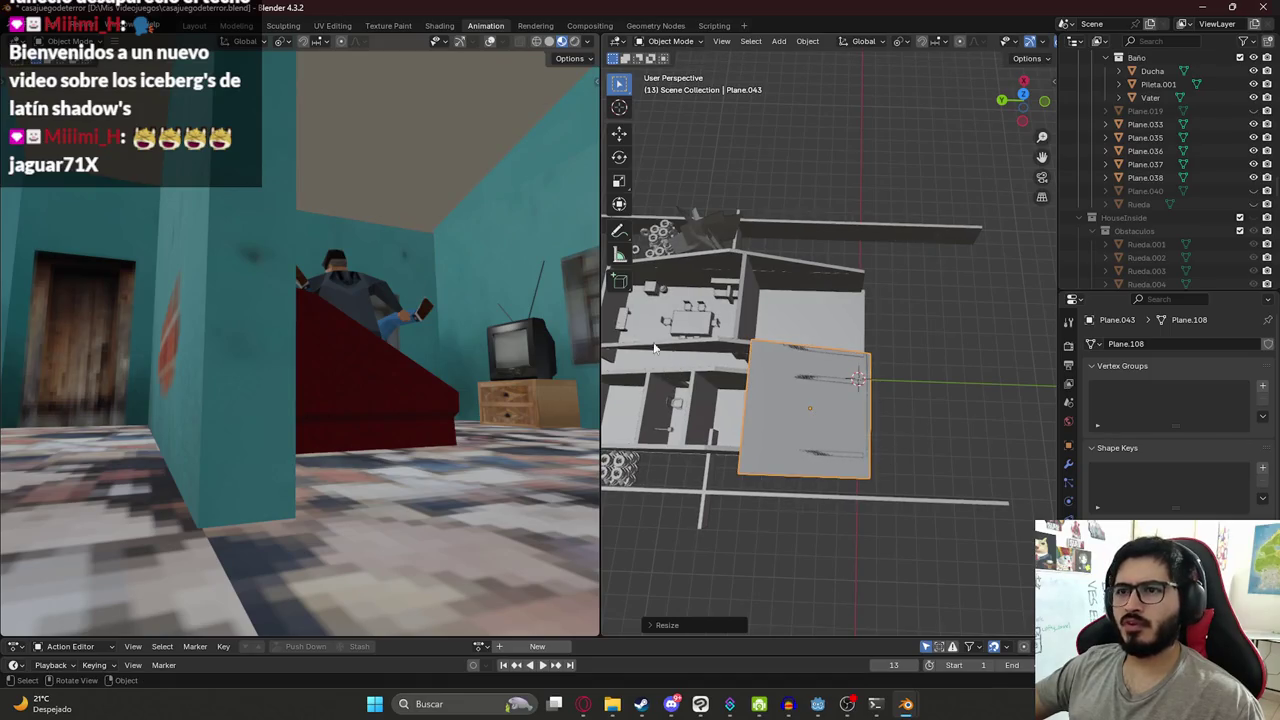
{"action": "mouse_move", "coordinate": [600, 393]}
{"action": "left_mouse_down"}
{"action": "mouse_move", "coordinate": [1090, 392]}
{"action": "mouse_move", "coordinate": [1038, 391]}
{"action": "left_mouse_up"}
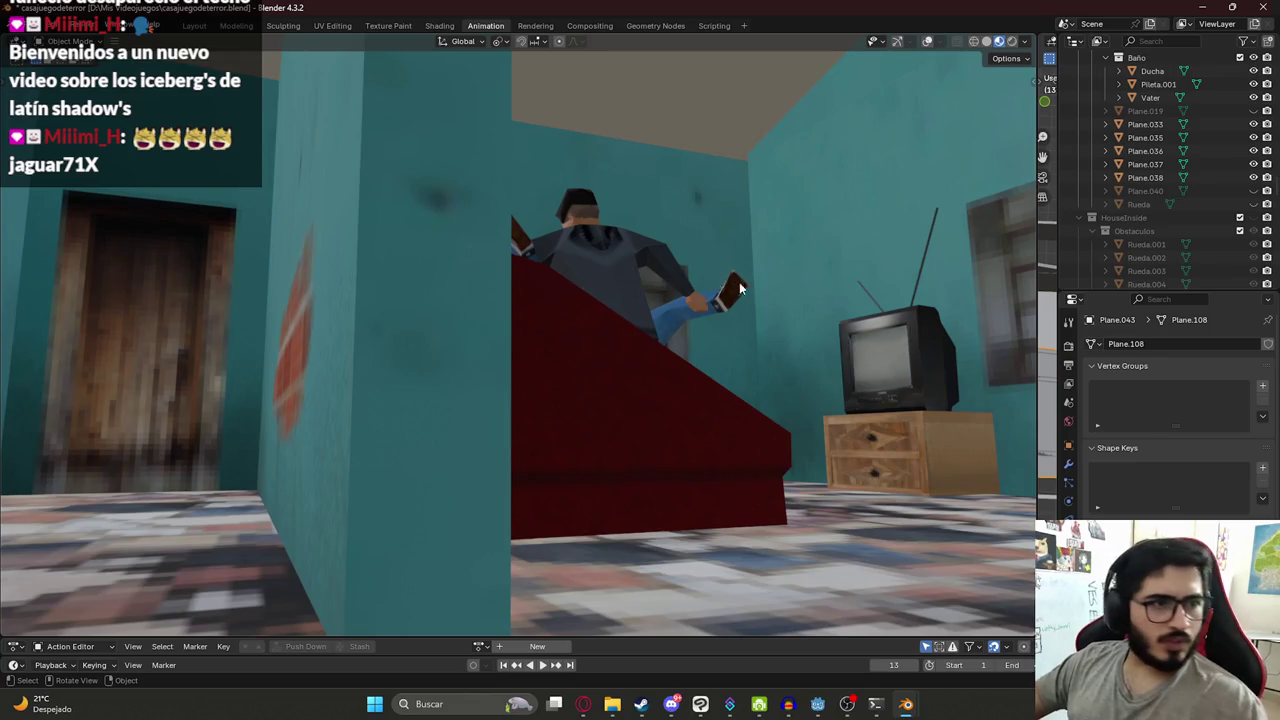
- Screenshot the bedroom view region and switch to Clip Studio Paint
{"action": "key", "text": "super+shift+s"}
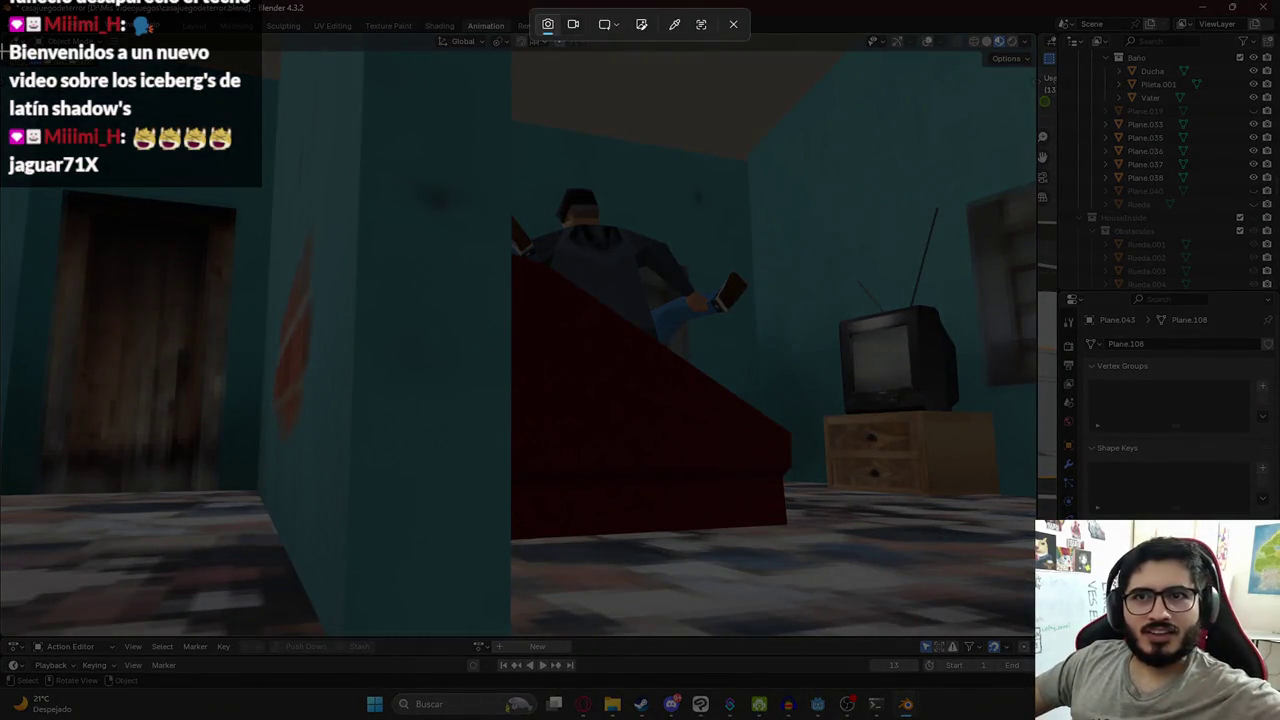
{"action": "left_click_drag", "start_coordinate": [3, 50], "coordinate": [1034, 635]}
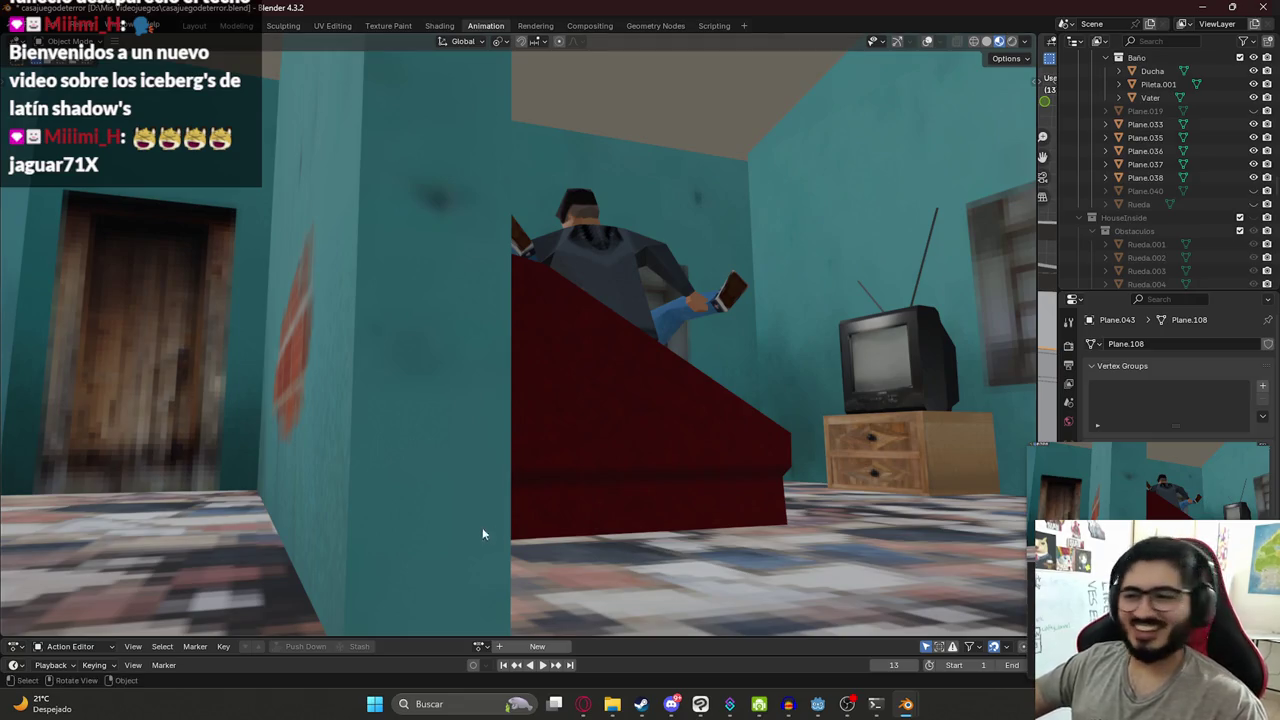
{"action": "left_click", "coordinate": [700, 704]}
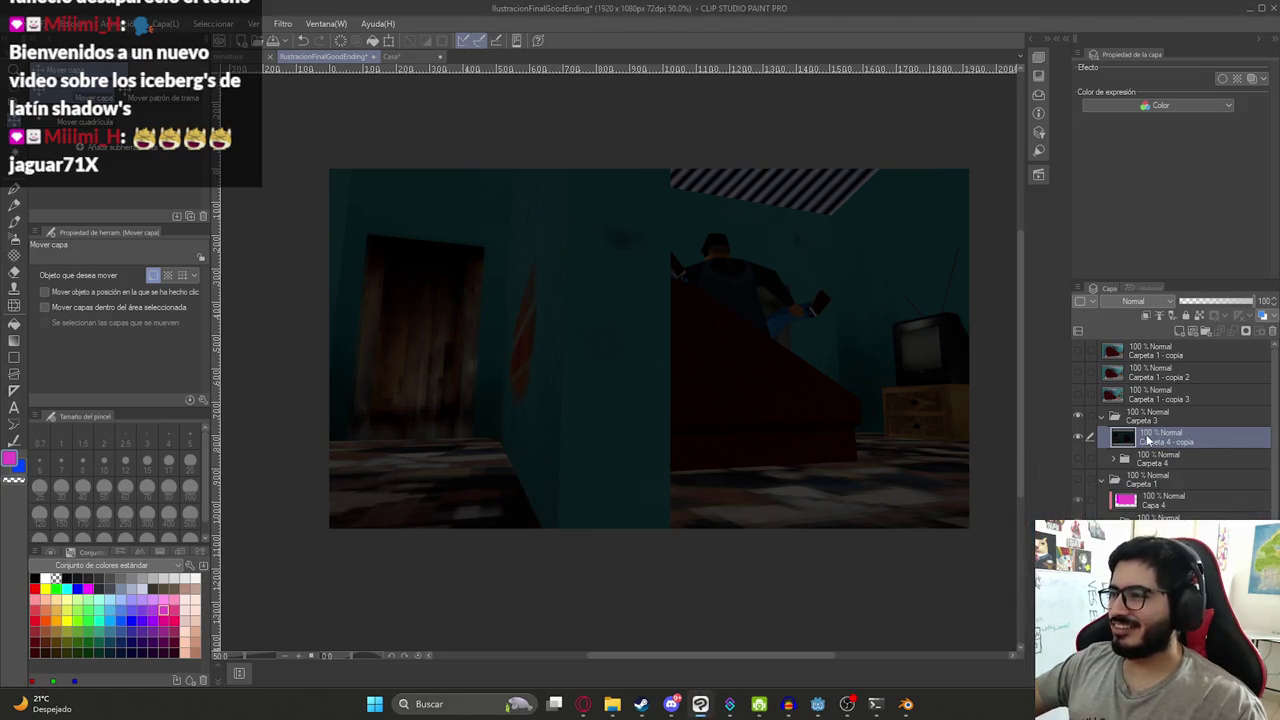
- Paste the screenshot, hide the dark Carpeta 4 - copia layer, and place Capa 6 above the striped layer
{"action": "key", "text": "ctrl+v"}
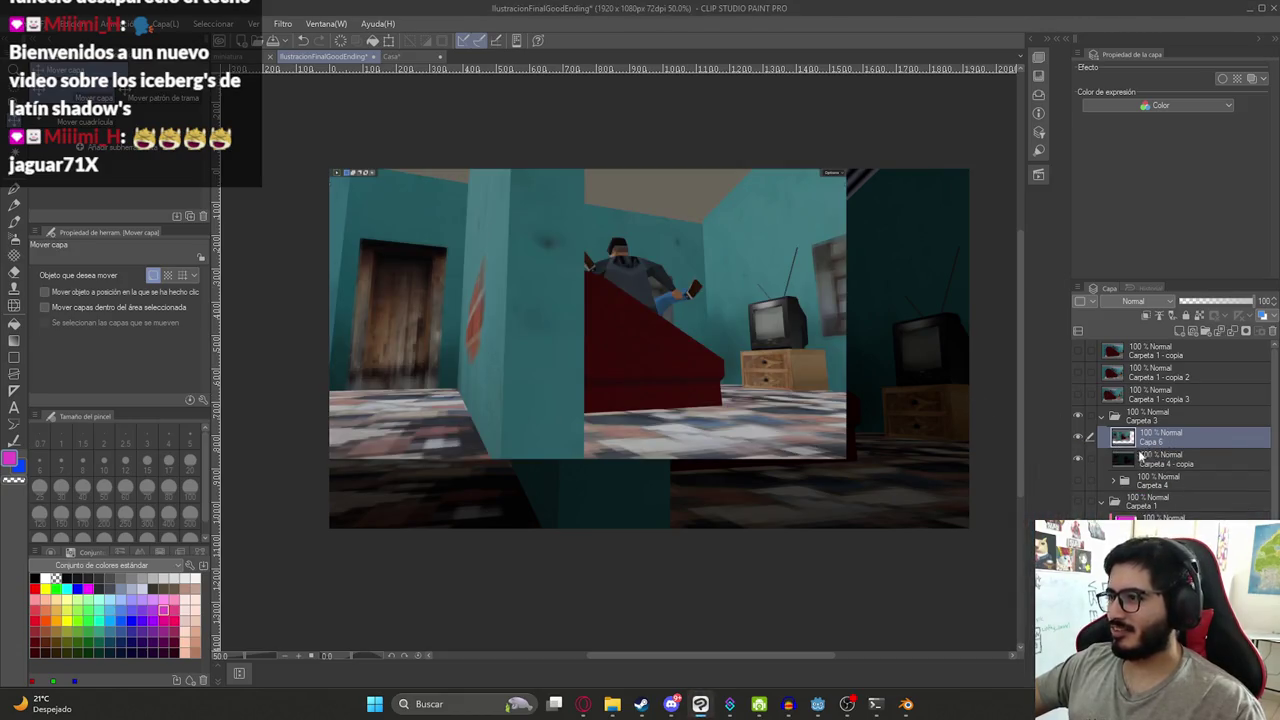
{"action": "left_click", "coordinate": [1140, 461]}
{"action": "left_click", "coordinate": [1078, 459]}
{"action": "scroll", "coordinate": [1150, 450], "scroll_direction": "down", "scroll_amount": 2}
{"action": "scroll", "coordinate": [1150, 450], "scroll_direction": "down", "scroll_amount": 2}
{"action": "scroll", "coordinate": [1150, 450], "scroll_direction": "down", "scroll_amount": 2}
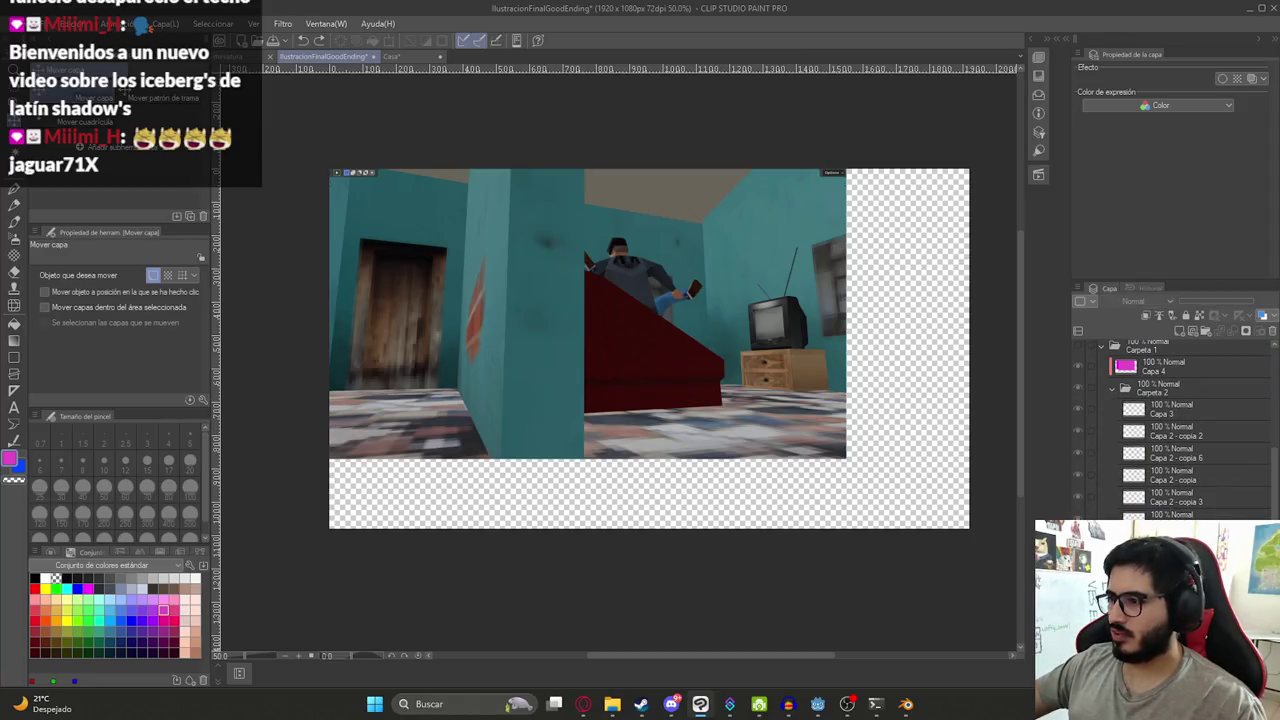
{"action": "scroll", "coordinate": [1165, 495], "scroll_direction": "down", "scroll_amount": 2}
{"action": "left_click", "coordinate": [1168, 438]}
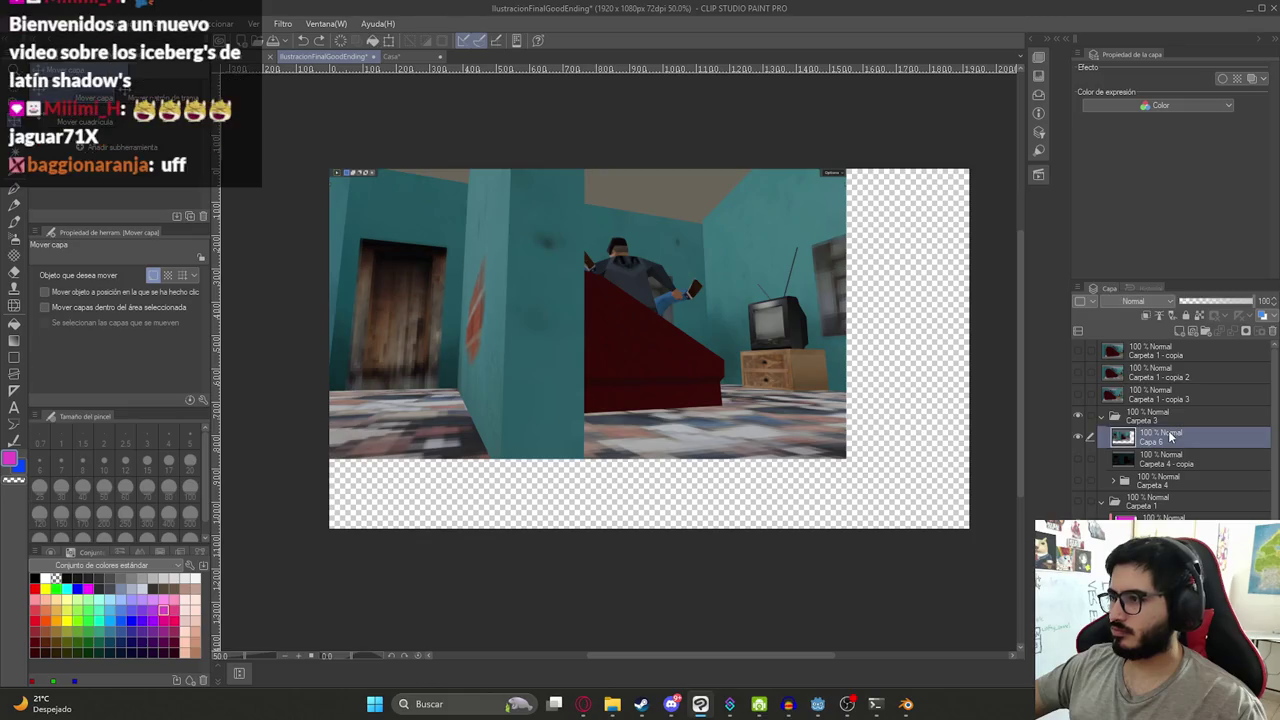
{"action": "left_click", "coordinate": [1162, 459]}
{"action": "left_click_drag", "start_coordinate": [1190, 447], "coordinate": [1165, 432]}
- Clear the screenshot's beige ceiling and fit the striped ceiling at 71% over it
{"action": "key", "text": "w"}
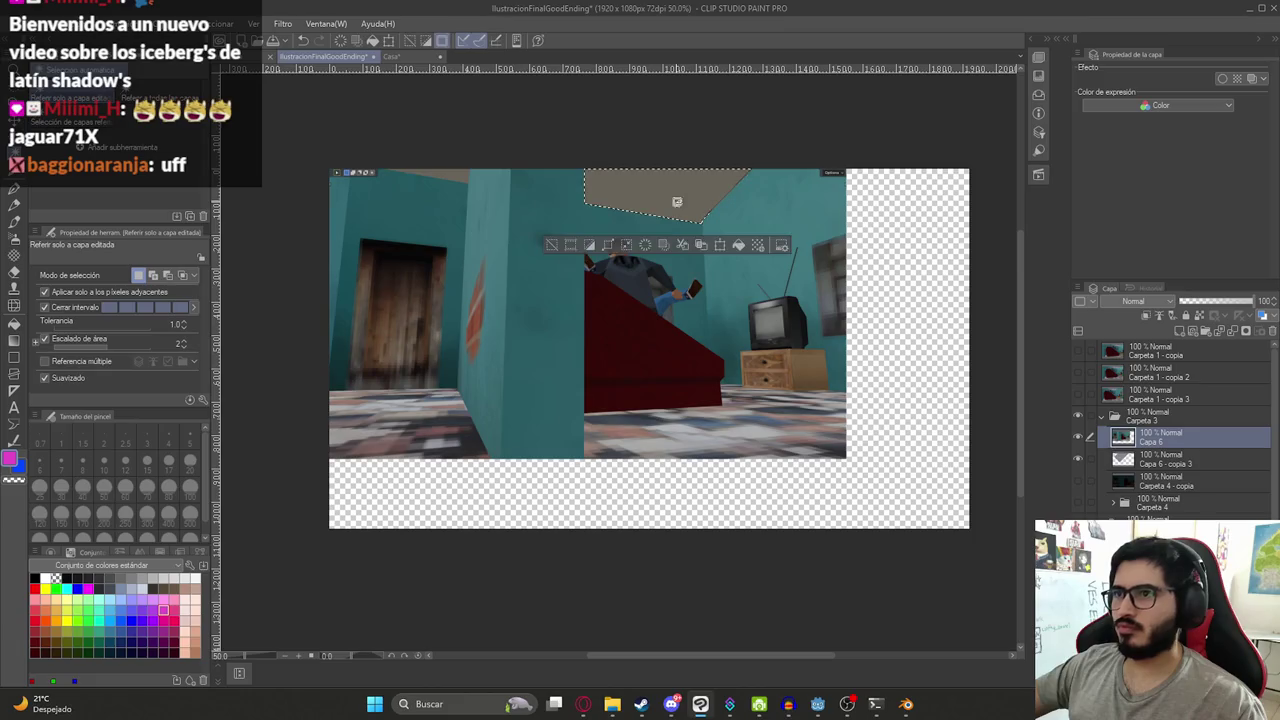
{"action": "left_click", "coordinate": [677, 201]}
{"action": "left_click", "coordinate": [458, 174]}
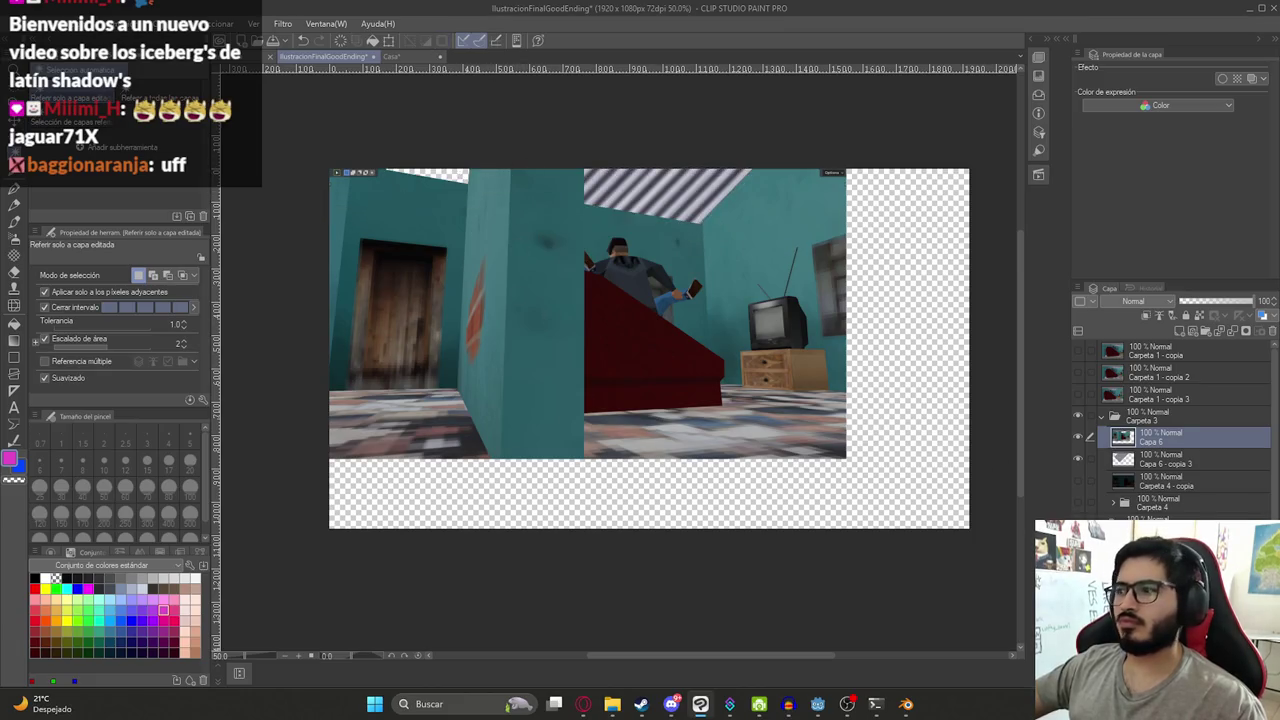
{"action": "left_click", "coordinate": [1165, 461]}
{"action": "key", "text": "ctrl+t"}
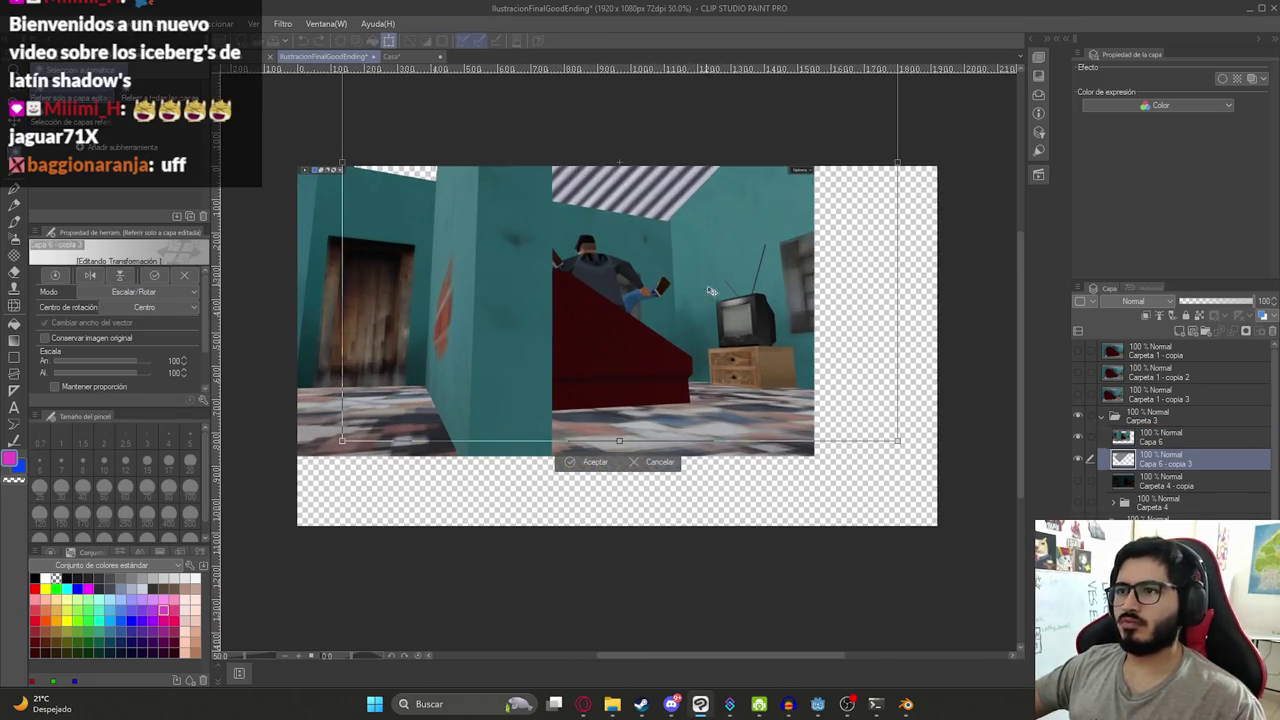
{"action": "left_click_drag", "start_coordinate": [899, 438], "coordinate": [740, 290]}
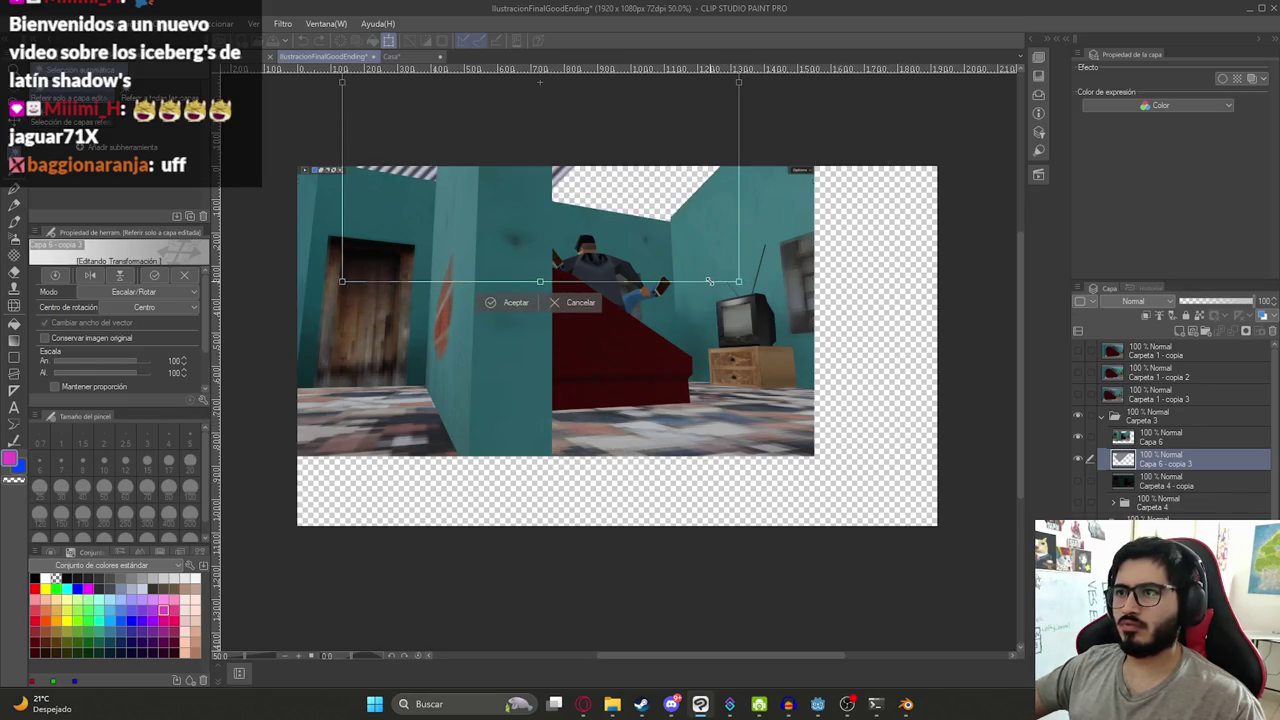
{"action": "left_click_drag", "start_coordinate": [565, 218], "coordinate": [707, 223]}
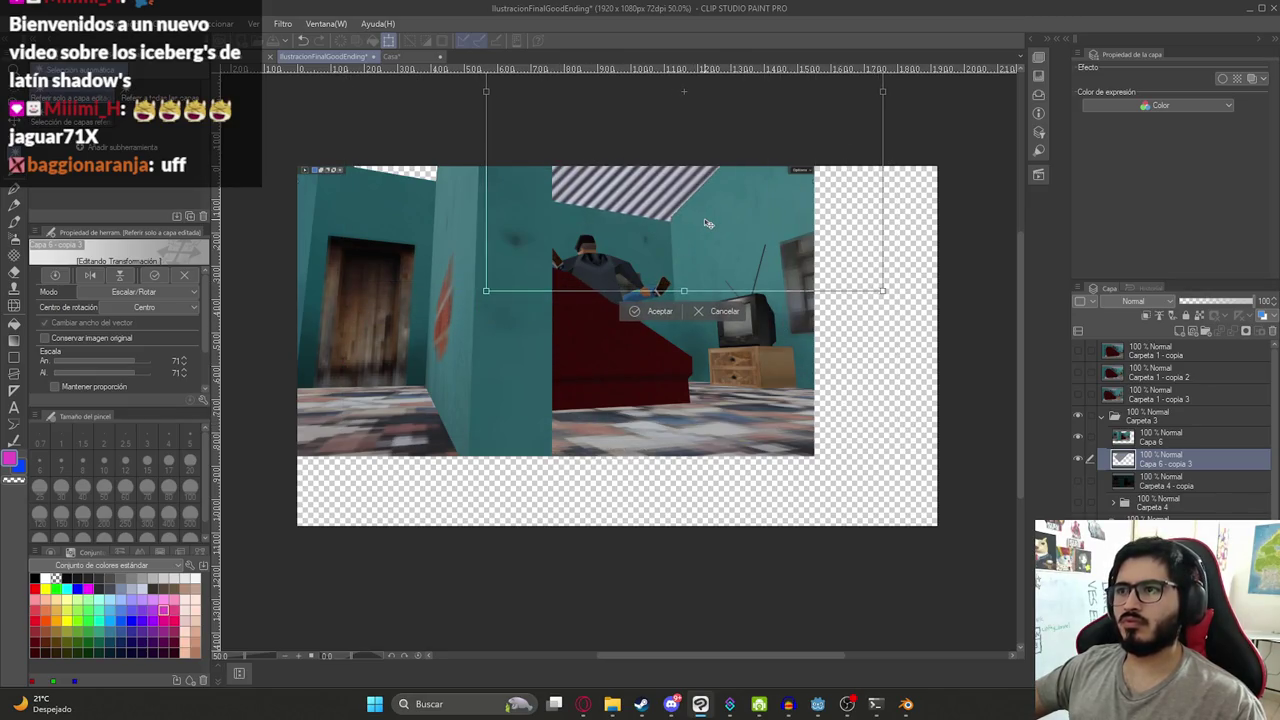
{"action": "key", "text": "Return"}
- Delete the extra Capa 6 - copia 3 layer
{"action": "key", "text": "ctrl+minus"}
{"action": "key", "text": "ctrl+c"}
{"action": "key", "text": "ctrl+v"}
{"action": "key", "text": "k"}
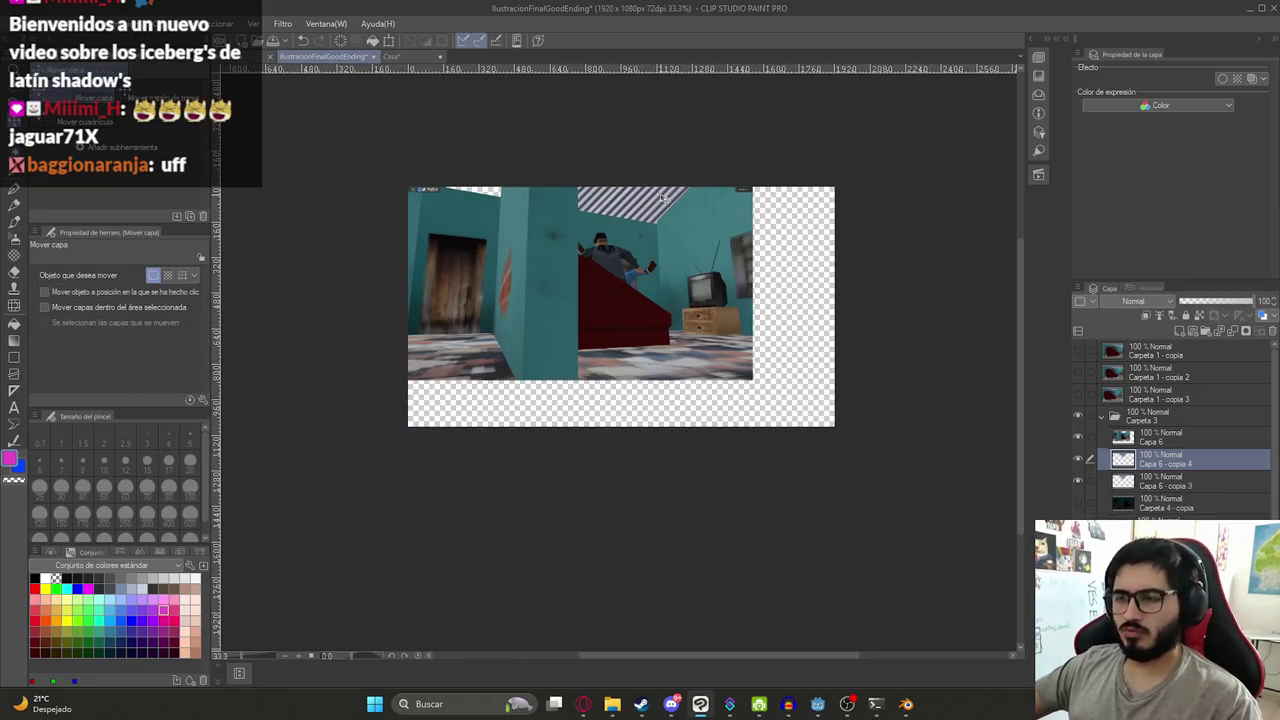
{"action": "key", "text": "ctrl+plus"}
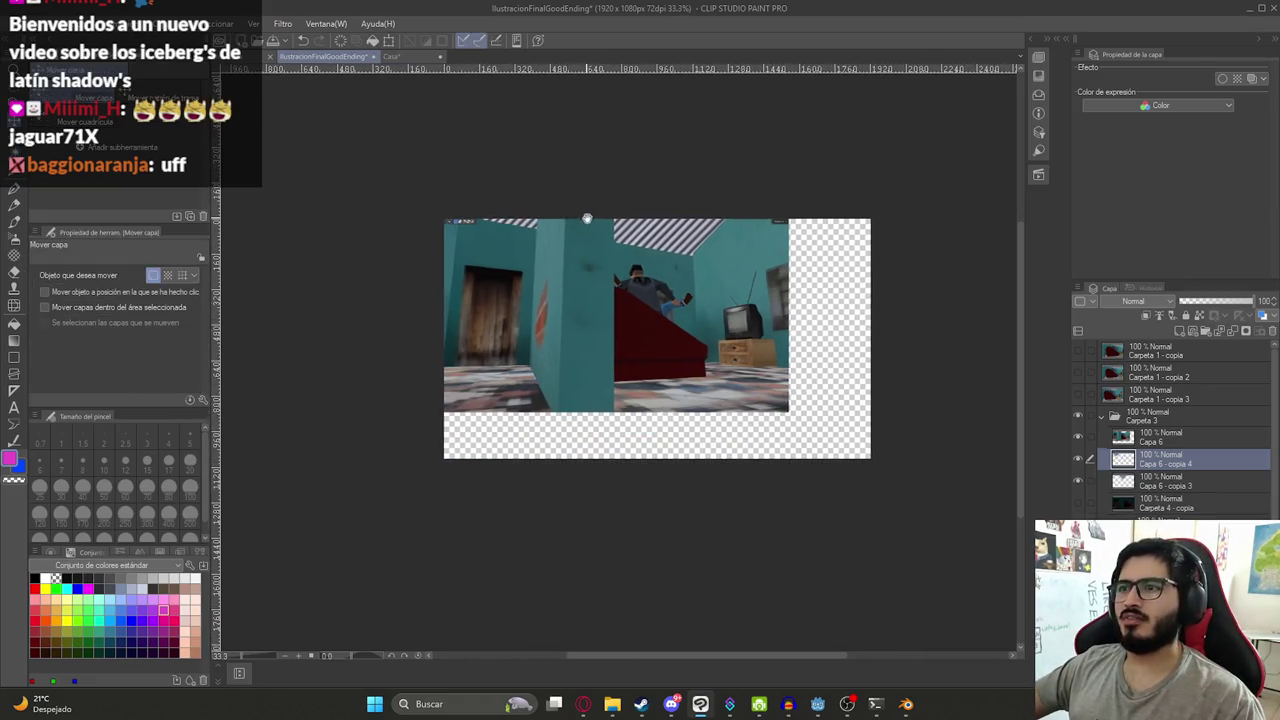
{"action": "right_click", "coordinate": [1157, 468]}
{"action": "left_click", "coordinate": [1186, 423]}
- Select the Capa 6 screenshot layer
{"action": "middle_click_drag", "start_coordinate": [752, 375], "coordinate": [721, 369]}
{"action": "scroll", "coordinate": [620, 283], "scroll_direction": "up", "scroll_amount": 1}
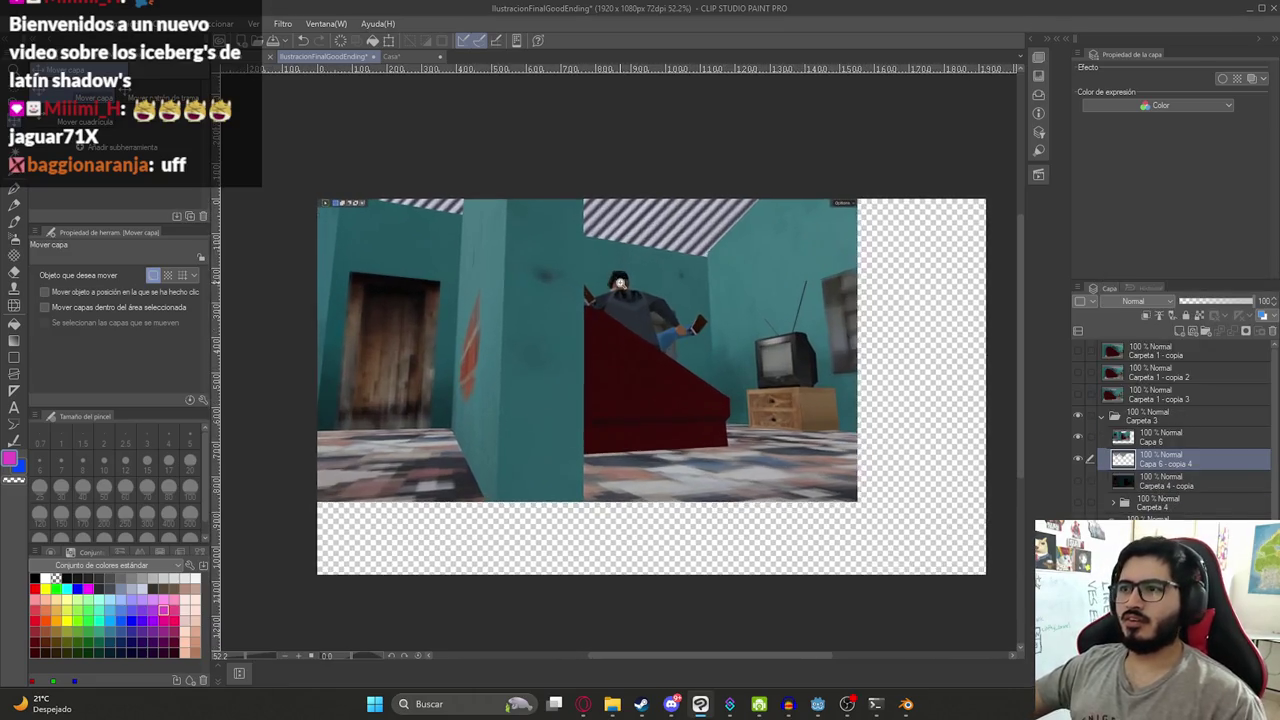
{"action": "left_click", "coordinate": [1177, 438]}
{"action": "scroll", "coordinate": [785, 210], "scroll_direction": "up", "scroll_amount": 3}
{"action": "scroll", "coordinate": [760, 240], "scroll_direction": "up", "scroll_amount": 1}
- Polyline-select the ceiling corner along the ceiling edge and down the wall corner
{"action": "key", "text": "m"}
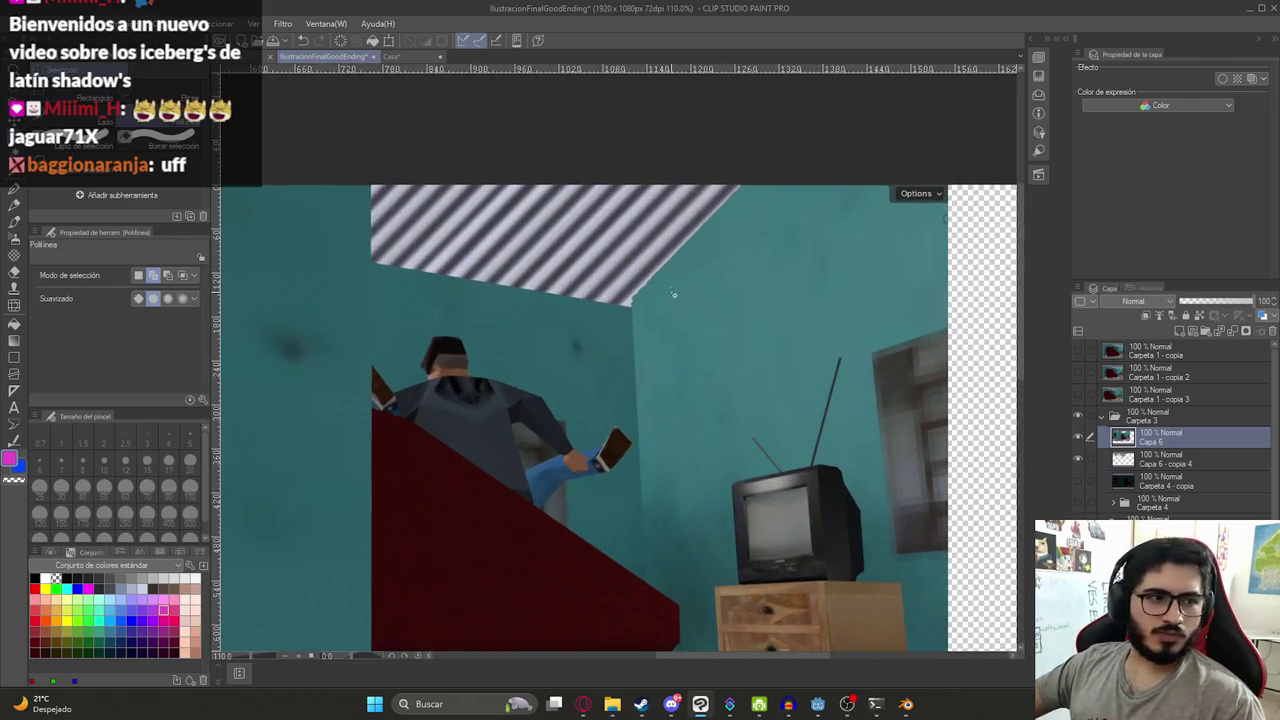
{"action": "middle_click_drag", "start_coordinate": [679, 322], "coordinate": [690, 356]}
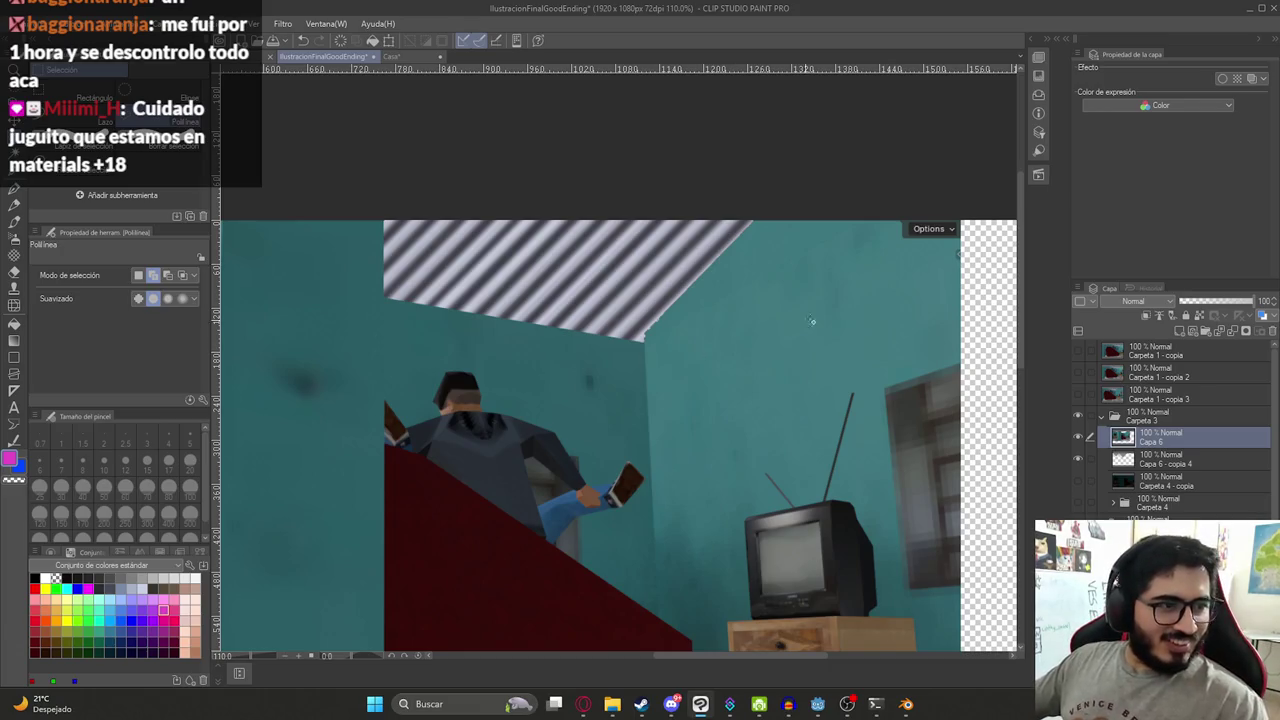
{"action": "scroll", "coordinate": [786, 449], "scroll_direction": "down", "scroll_amount": 2}
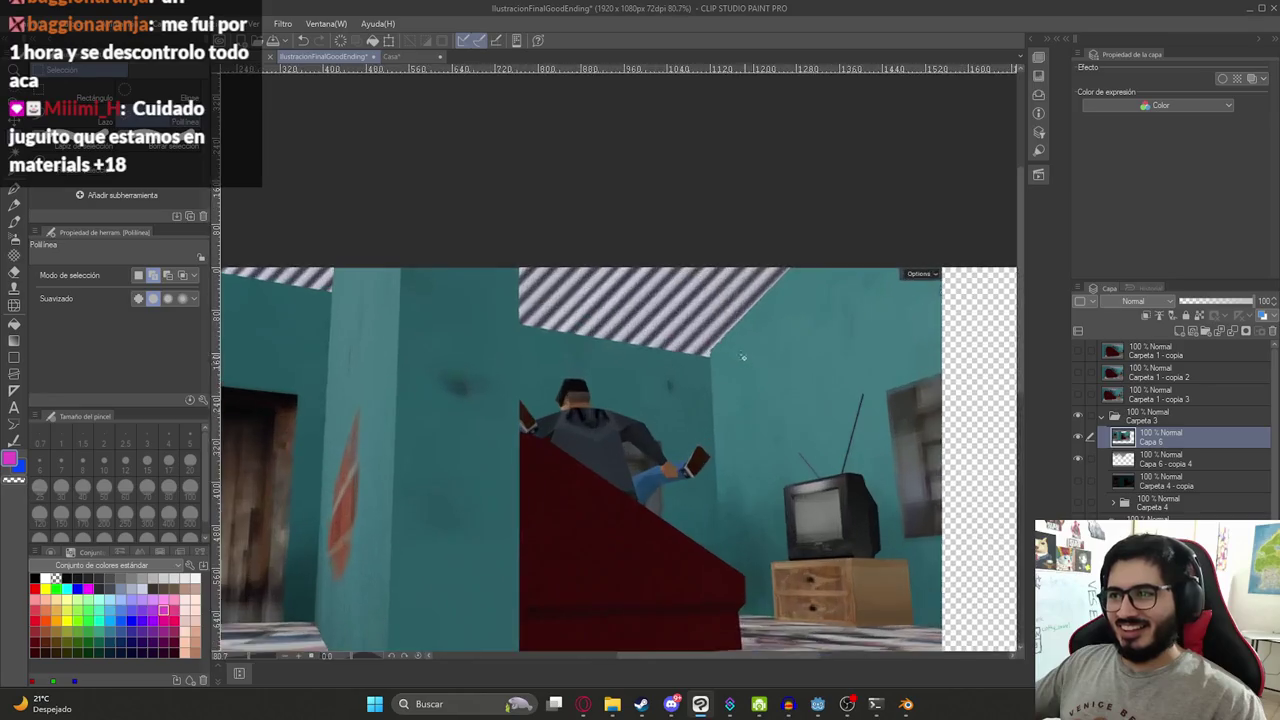
{"action": "scroll", "coordinate": [720, 350], "scroll_direction": "up", "scroll_amount": 4}
{"action": "scroll", "coordinate": [605, 413], "scroll_direction": "up", "scroll_amount": 2}
{"action": "left_click", "coordinate": [607, 410]}
{"action": "left_click", "coordinate": [877, 142]}
{"action": "left_click", "coordinate": [762, 150]}
{"action": "left_click", "coordinate": [624, 222]}
{"action": "left_click", "coordinate": [594, 302]}
{"action": "left_click", "coordinate": [605, 410]}
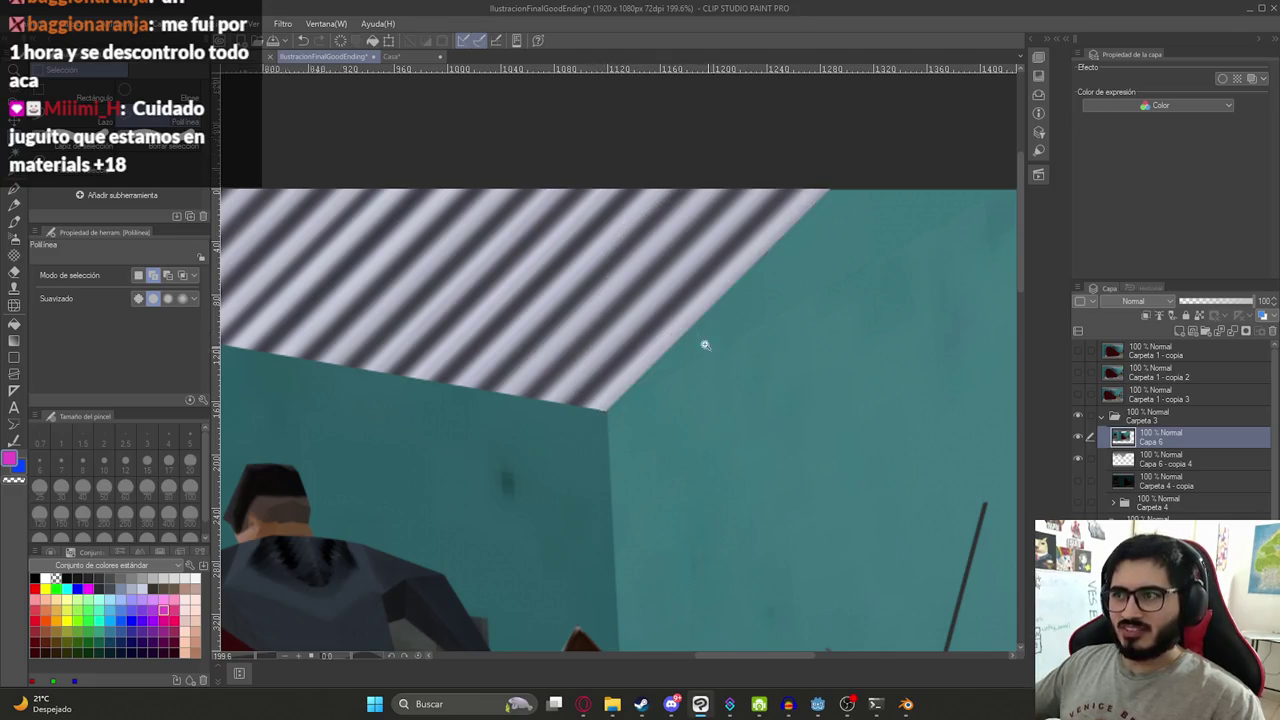
{"action": "scroll", "coordinate": [706, 346], "scroll_direction": "down", "scroll_amount": 9}
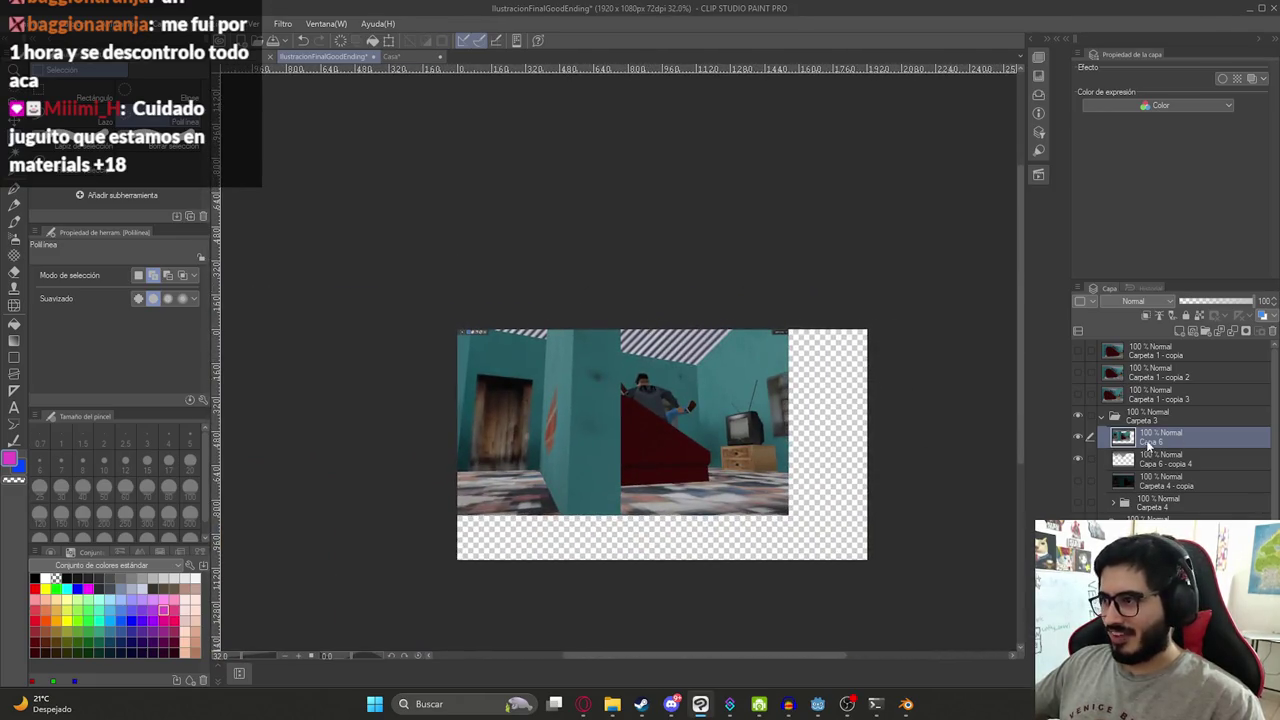
- Combine the visible layers into a new layer and shift it right and down
{"action": "key", "text": "k"}
{"action": "left_click_drag", "start_coordinate": [740, 430], "coordinate": [752, 437]}
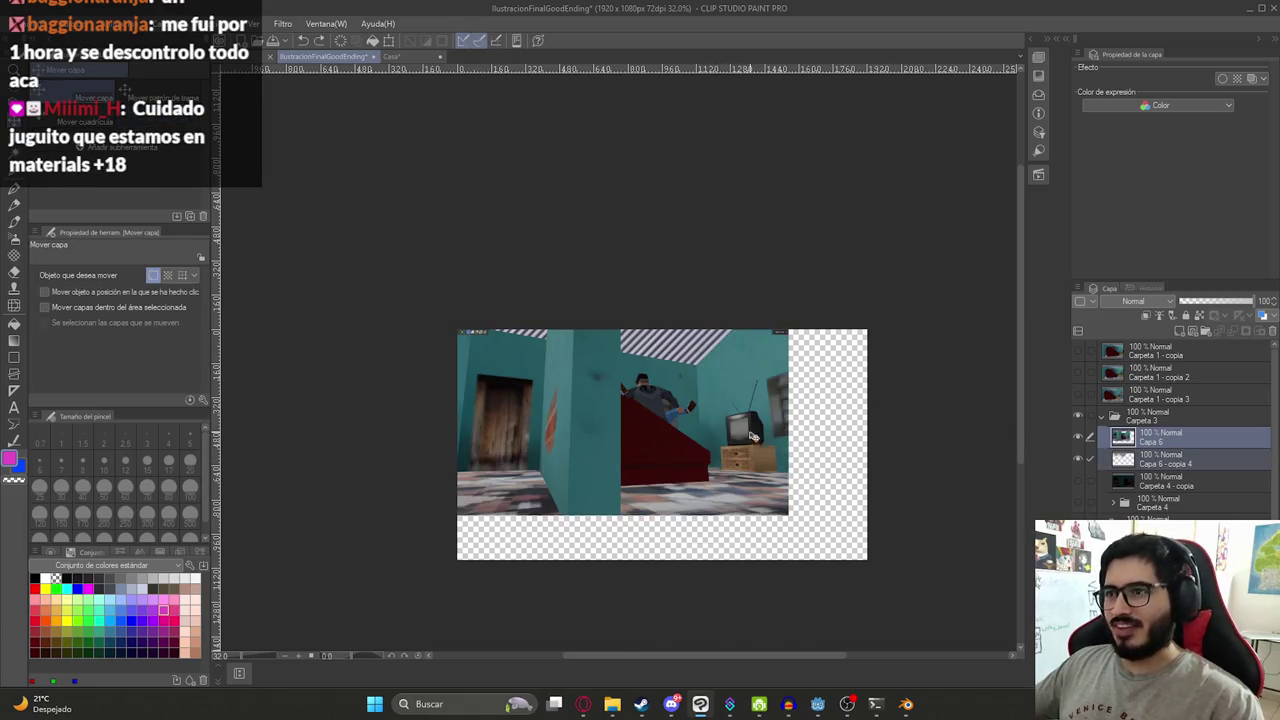
{"action": "right_click", "coordinate": [1158, 441]}
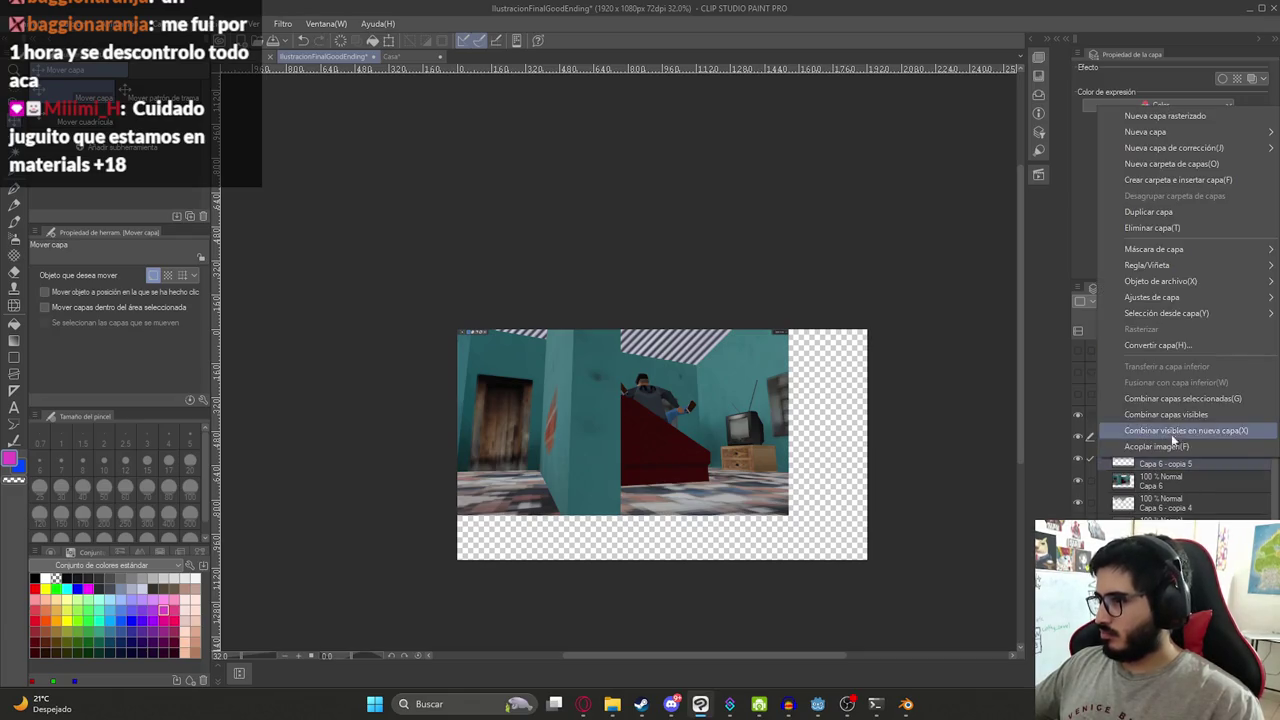
{"action": "left_click", "coordinate": [1190, 400]}
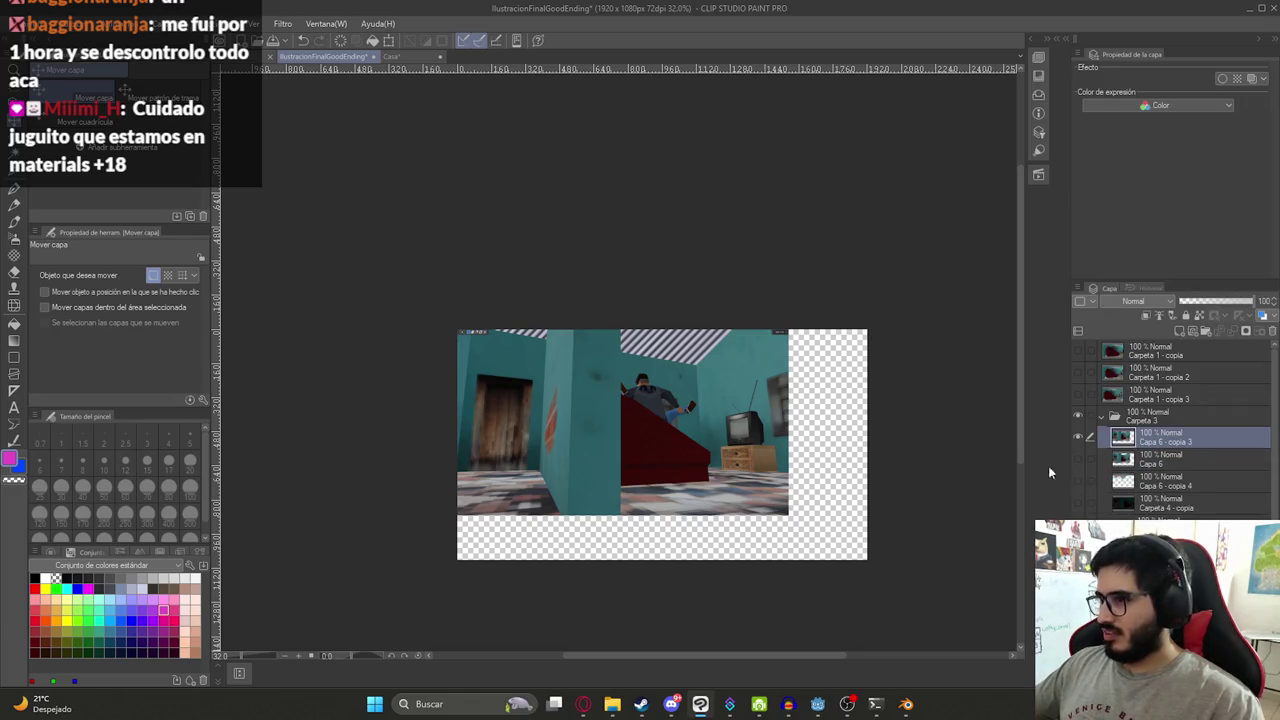
{"action": "left_click_drag", "start_coordinate": [766, 404], "coordinate": [848, 453]}
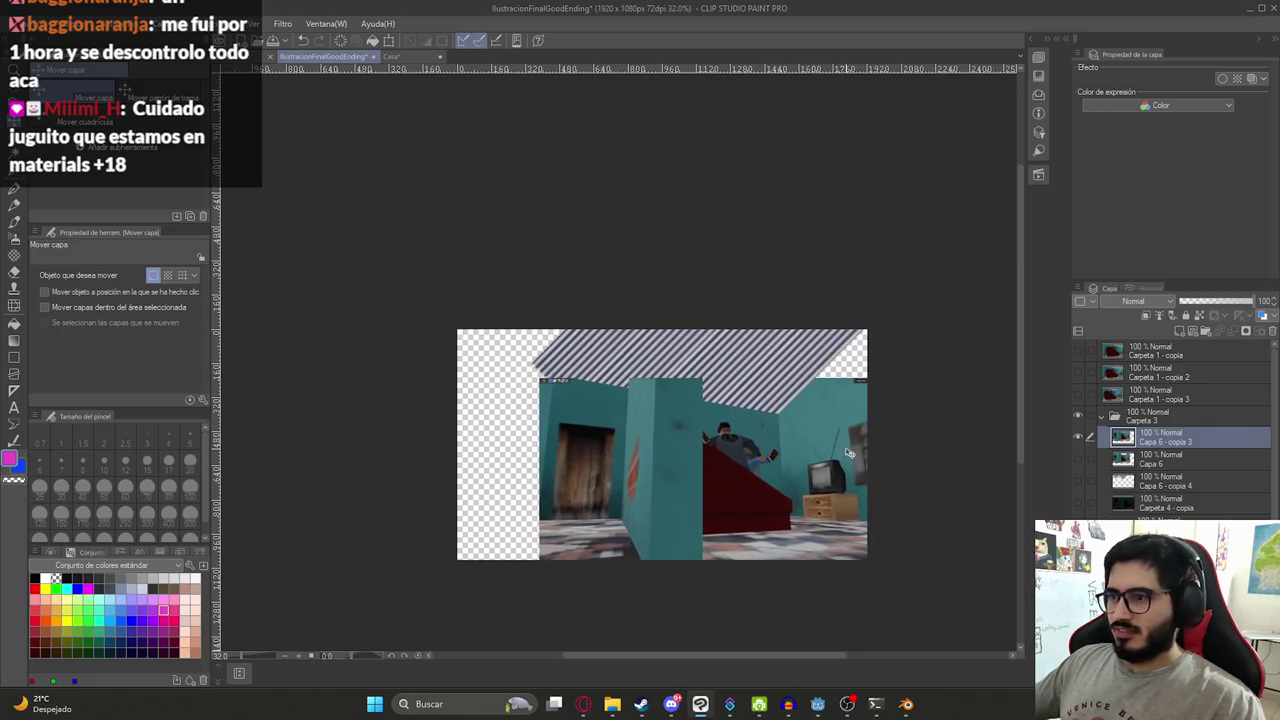
- Scale the combined bedroom layer to about 135% and position it to fill the canvas
{"action": "key", "text": "ctrl+t"}
{"action": "left_click_drag", "start_coordinate": [538, 192], "coordinate": [414, 149]}
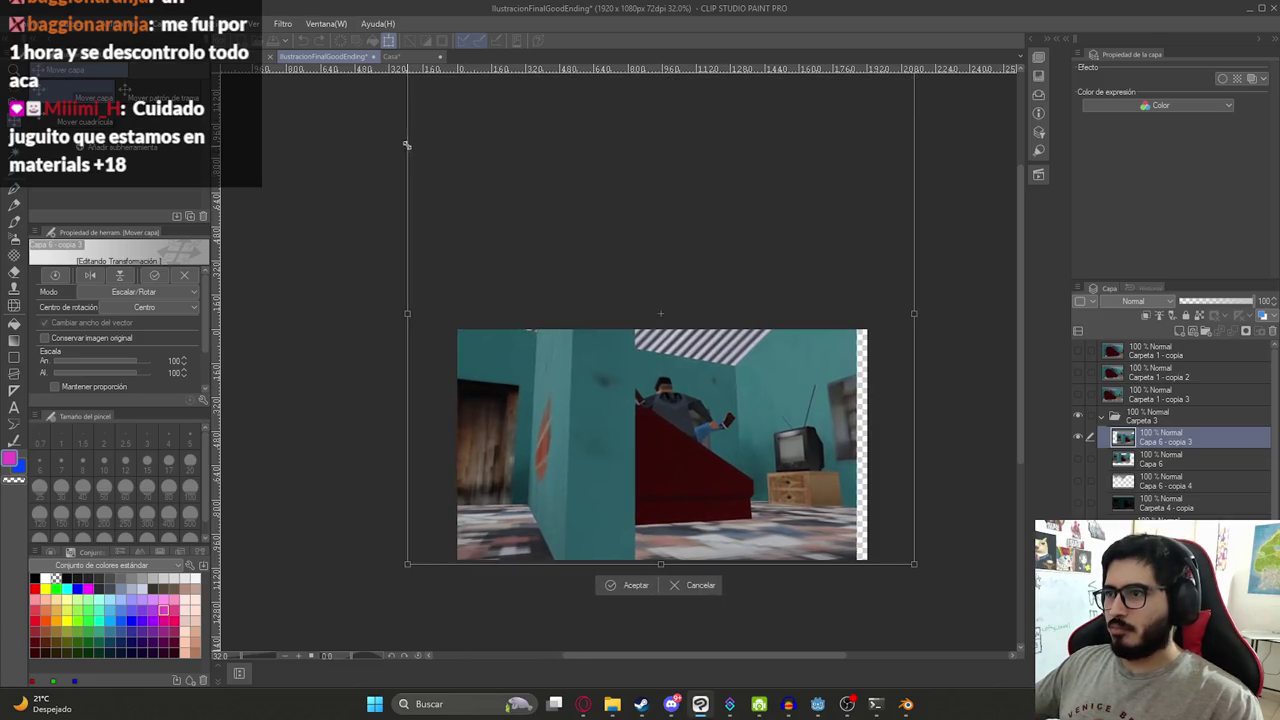
{"action": "scroll", "coordinate": [768, 404], "scroll_direction": "down", "scroll_amount": 3}
{"action": "scroll", "coordinate": [768, 404], "scroll_direction": "right", "scroll_amount": 3}
{"action": "left_click_drag", "start_coordinate": [772, 424], "coordinate": [794, 439]}
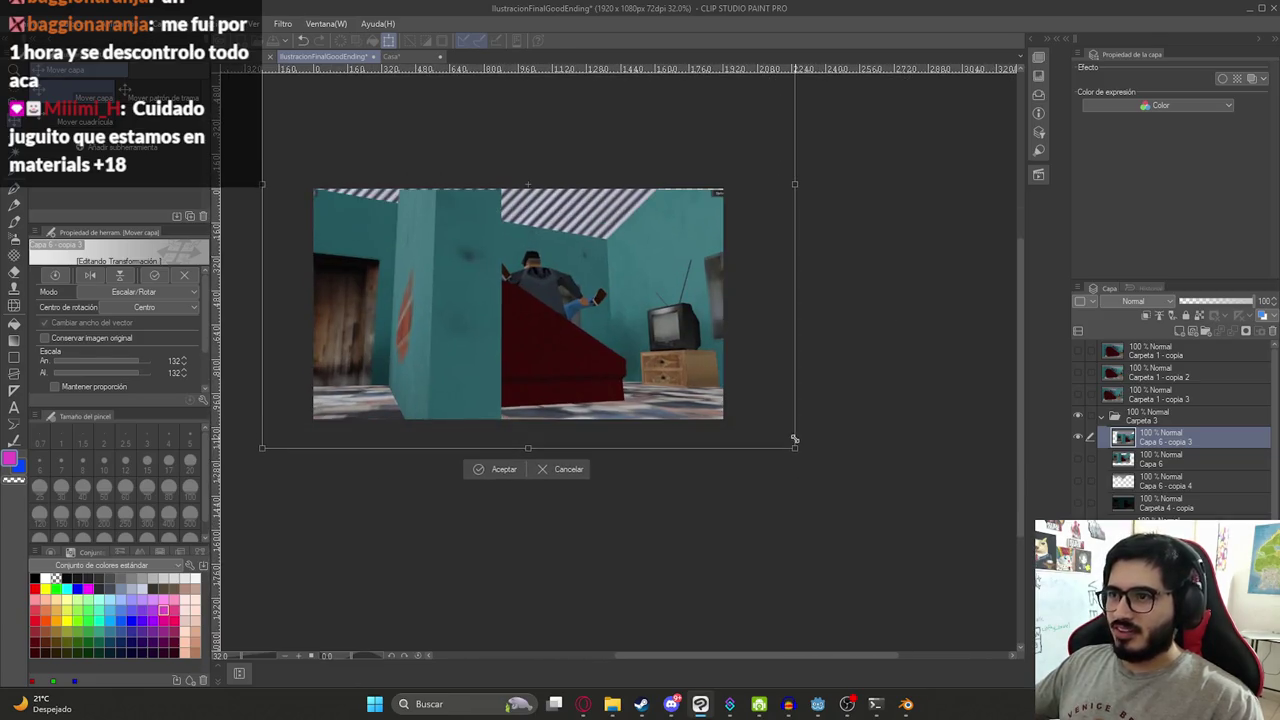
{"action": "mouse_move", "coordinate": [679, 384]}
{"action": "left_mouse_down"}
{"action": "mouse_move", "coordinate": [659, 357]}
{"action": "mouse_move", "coordinate": [698, 357]}
{"action": "left_mouse_up"}
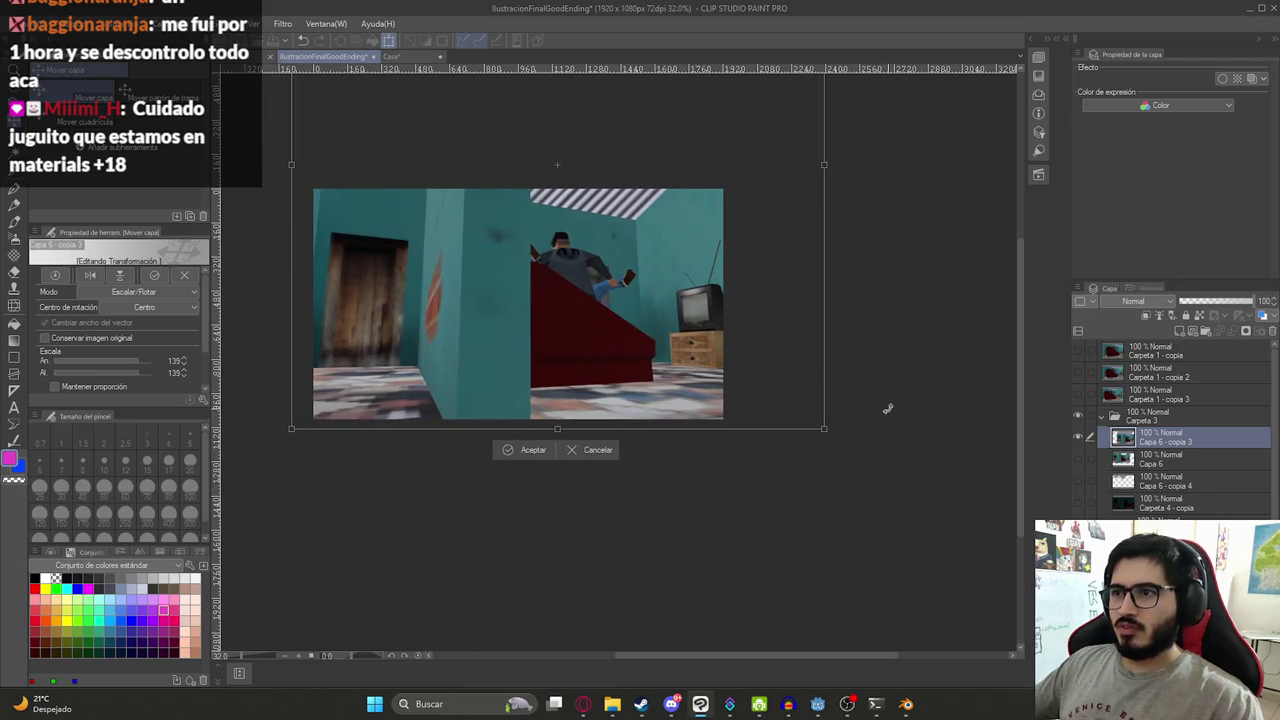
{"action": "key", "text": "Return"}
{"action": "left_click_drag", "start_coordinate": [599, 323], "coordinate": [628, 320]}
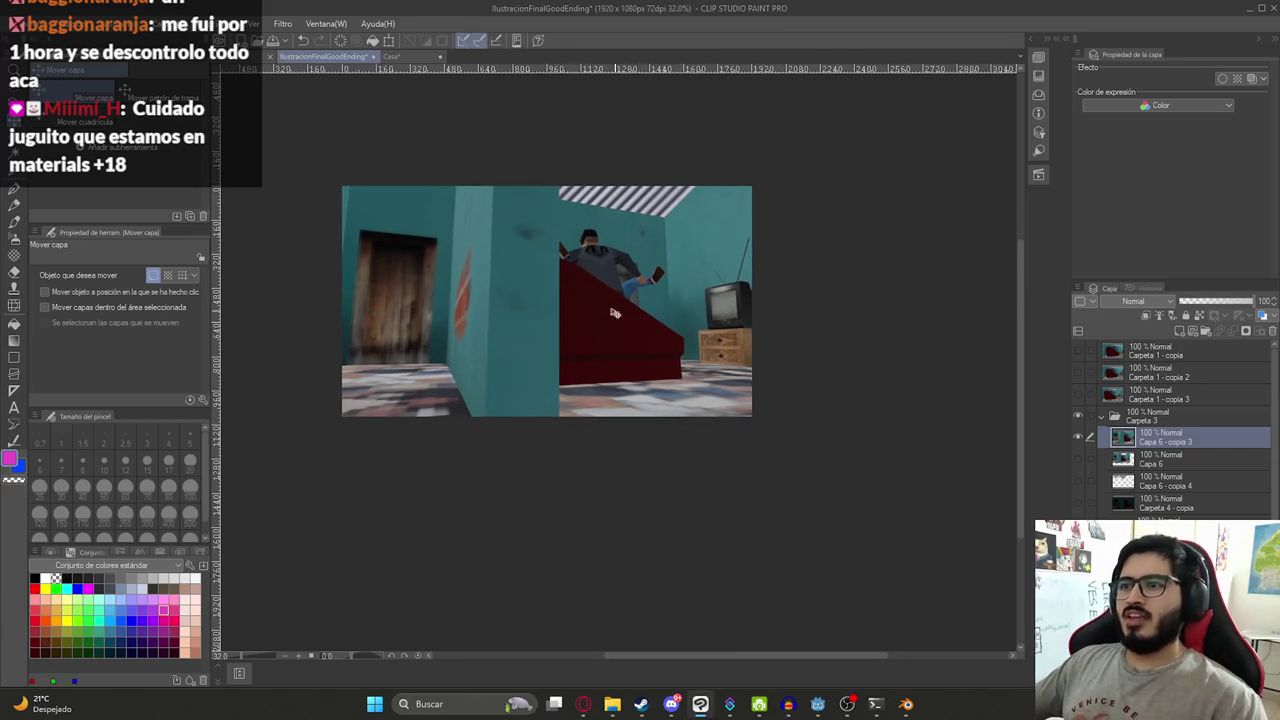
{"action": "scroll", "coordinate": [505, 287], "scroll_direction": "up", "scroll_amount": 1}
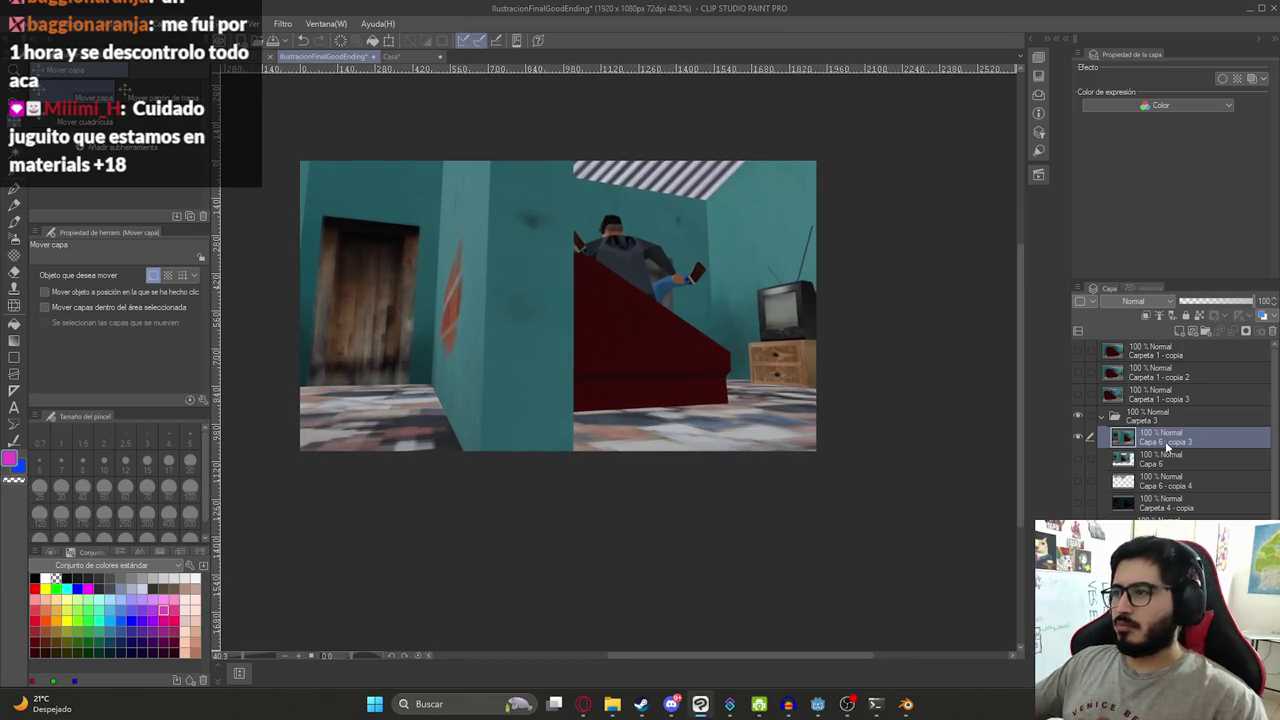
- Merge the Carpeta 3 - copia folder into one layer and apply the Mosaico filter
{"action": "left_click", "coordinate": [1147, 416]}
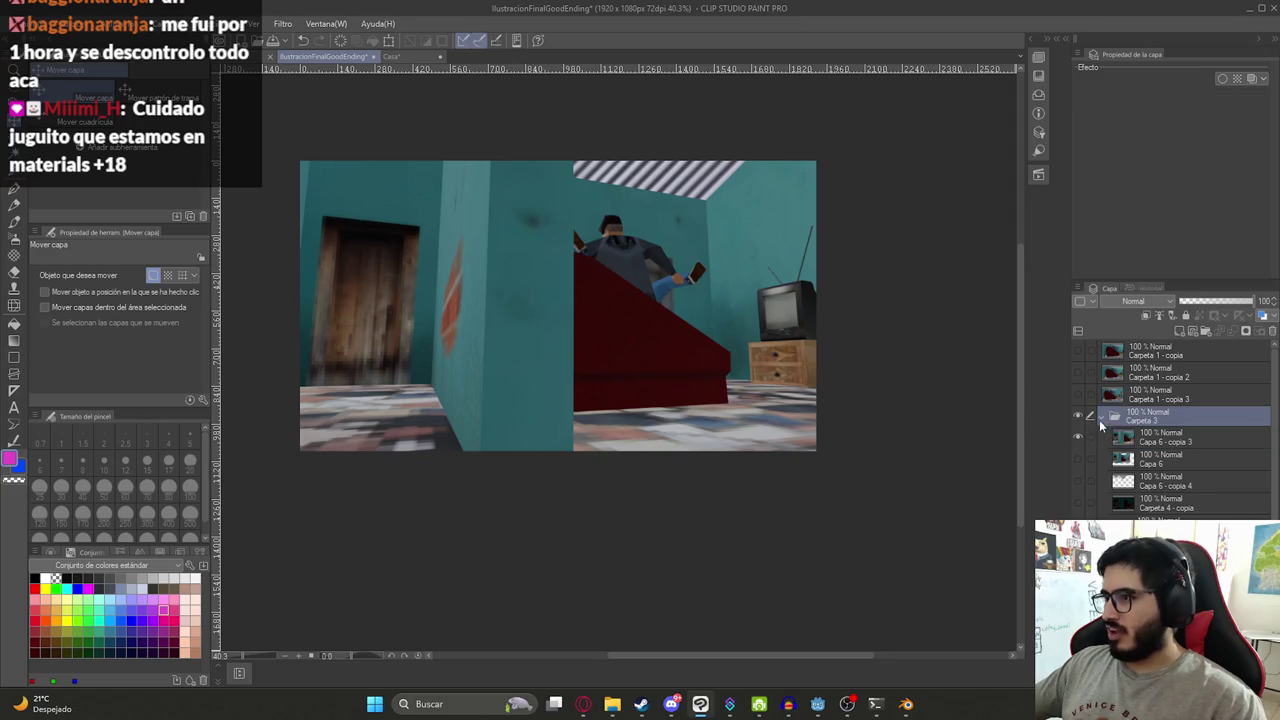
{"action": "right_click", "coordinate": [1150, 416]}
{"action": "left_click", "coordinate": [1185, 355]}
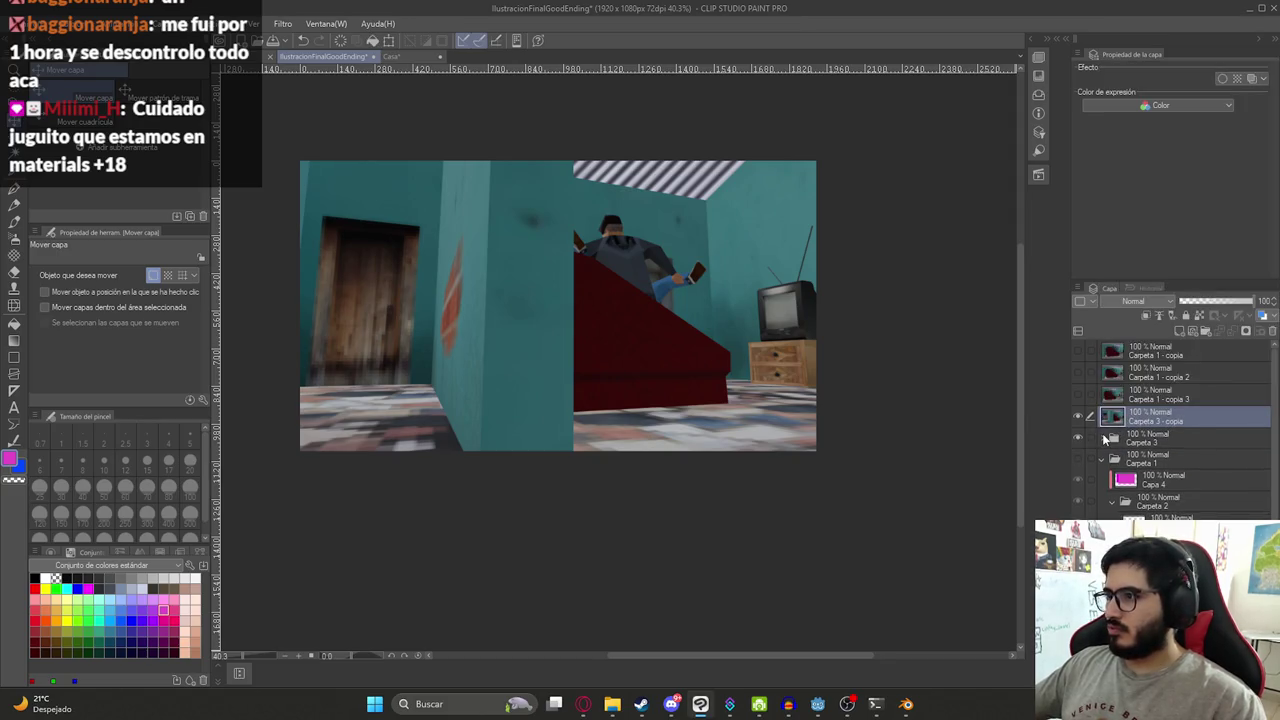
{"action": "left_click", "coordinate": [283, 23]}
{"action": "mouse_move", "coordinate": [318, 40]}
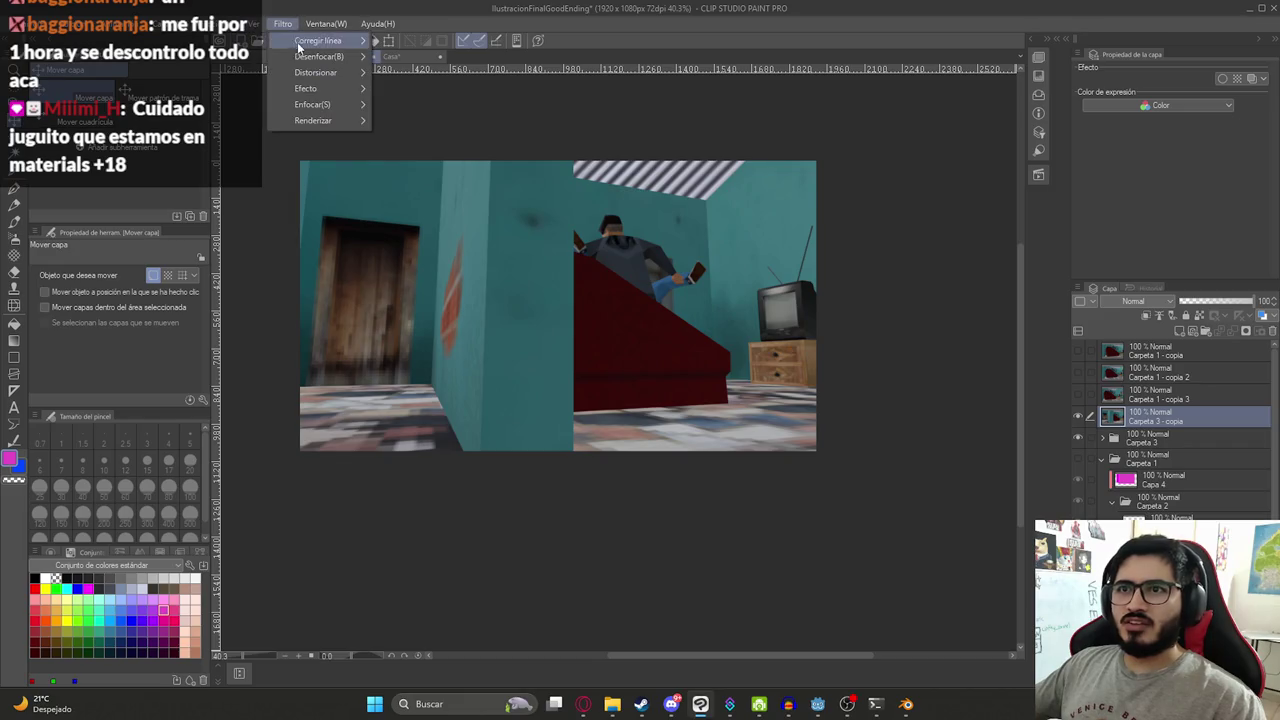
{"action": "left_click", "coordinate": [420, 107]}
{"action": "scroll", "coordinate": [885, 255], "scroll_direction": "up", "scroll_amount": 2}
{"action": "scroll", "coordinate": [760, 251], "scroll_direction": "up", "scroll_amount": 1}
{"action": "key", "text": "Return"}
- Preview a darker Brightness/Contrast adjustment, then cancel it
{"action": "scroll", "coordinate": [775, 294], "scroll_direction": "up", "scroll_amount": 1}
{"action": "scroll", "coordinate": [775, 294], "scroll_direction": "down", "scroll_amount": 1}
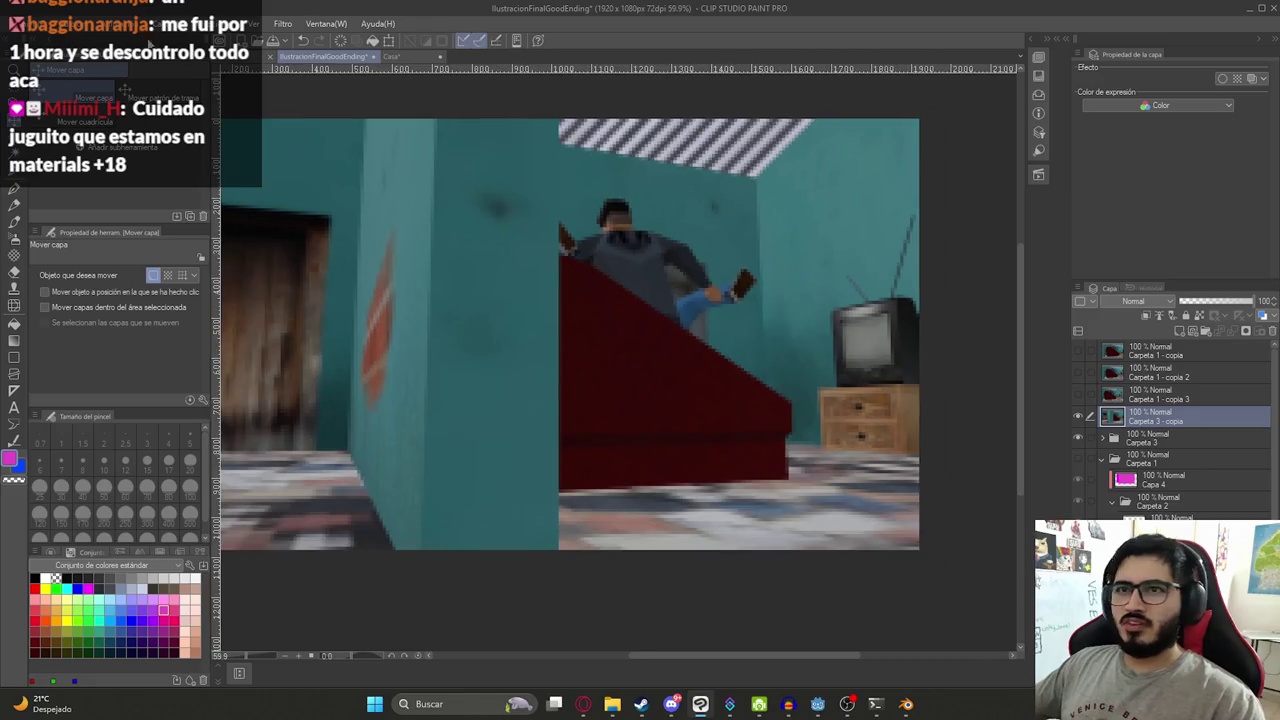
{"action": "left_click", "coordinate": [78, 23]}
{"action": "mouse_move", "coordinate": [115, 328]}
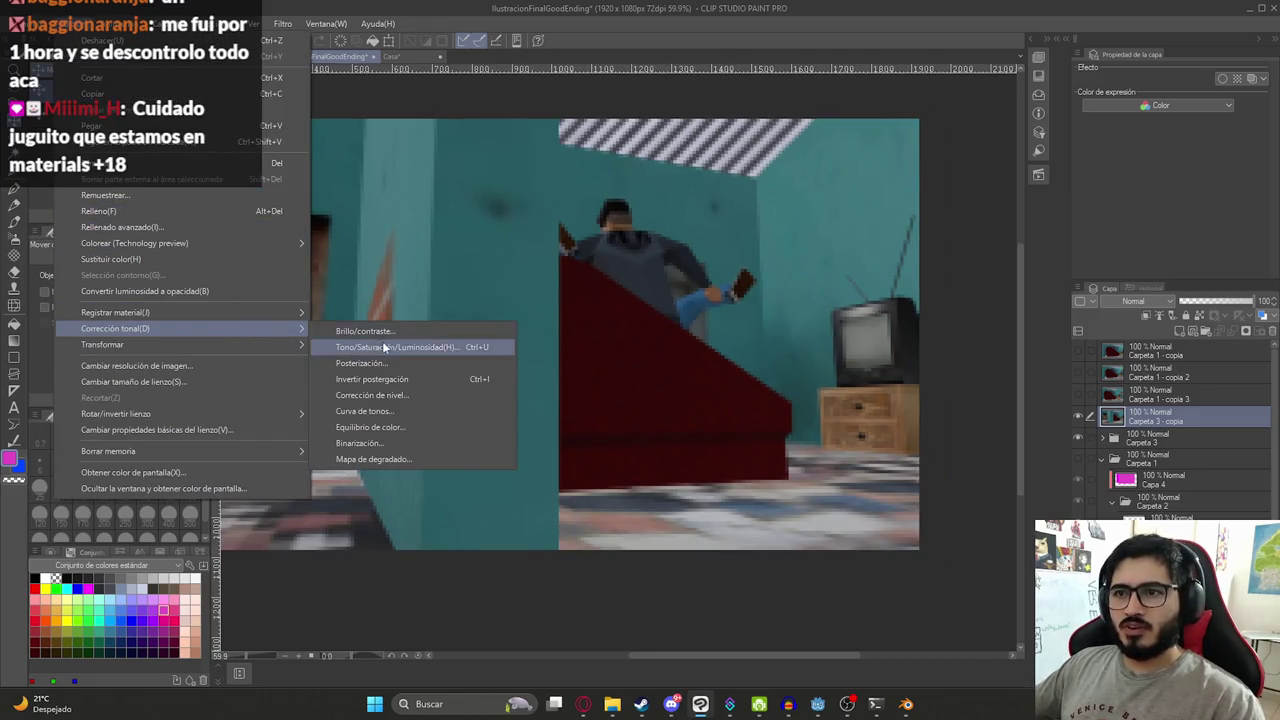
{"action": "left_click", "coordinate": [375, 331]}
{"action": "left_click_drag", "start_coordinate": [160, 355], "coordinate": [155, 349]}
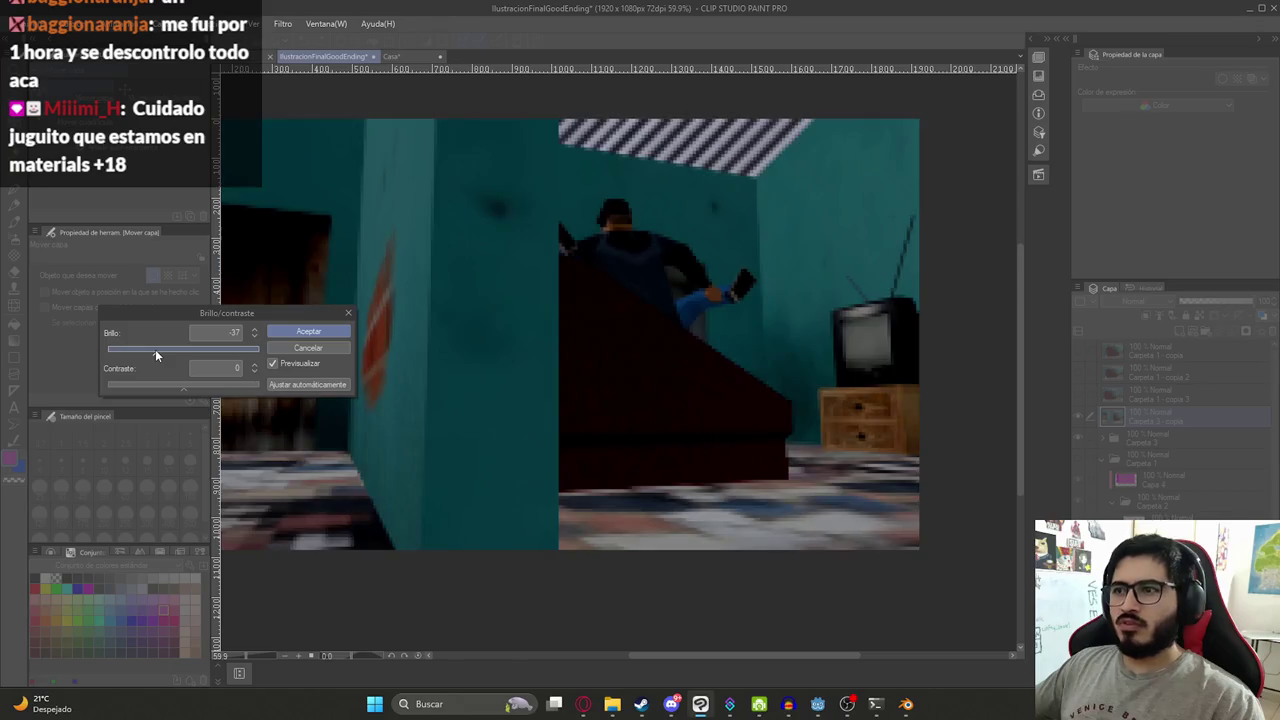
{"action": "left_click", "coordinate": [290, 348]}
- Lower Luminosidad to about -34 in Tono/Saturación/Luminosidad and accept
{"action": "left_click", "coordinate": [78, 23]}
{"action": "mouse_move", "coordinate": [115, 328]}
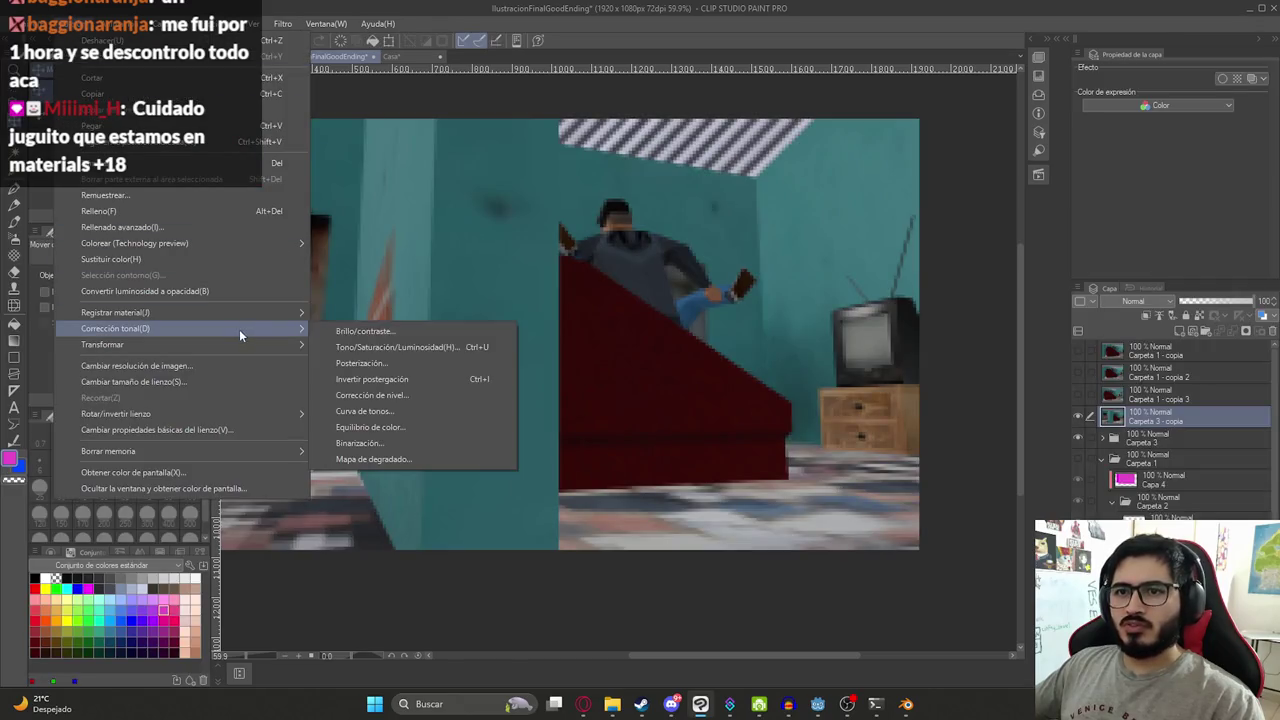
{"action": "left_click", "coordinate": [358, 345]}
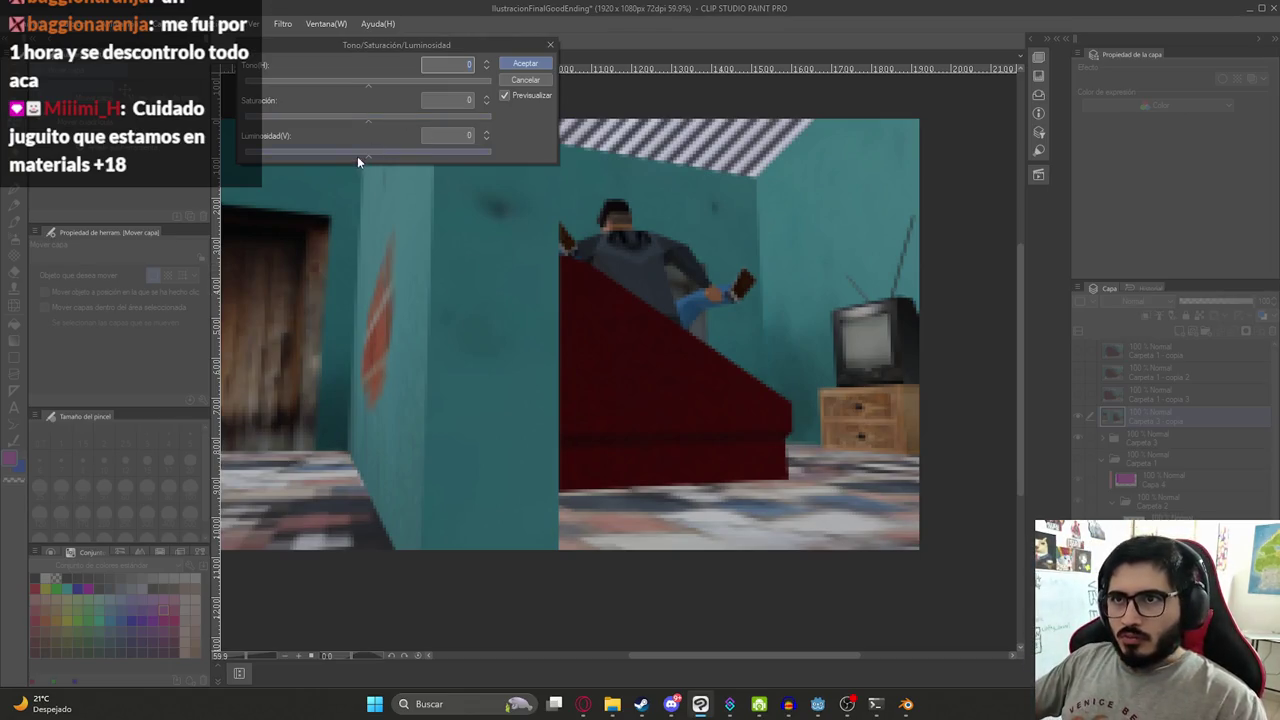
{"action": "left_click_drag", "start_coordinate": [358, 157], "coordinate": [322, 157]}
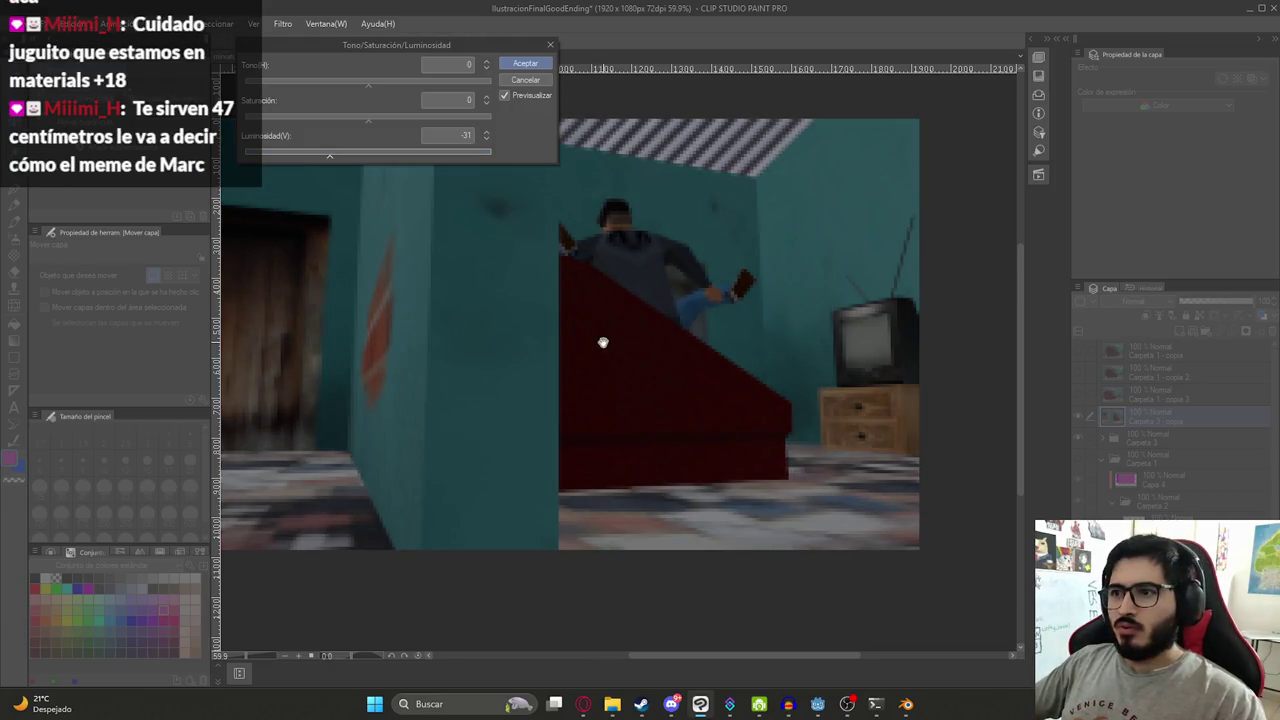
{"action": "scroll", "coordinate": [603, 343], "scroll_direction": "down", "scroll_amount": 1}
{"action": "left_click_drag", "start_coordinate": [714, 366], "coordinate": [725, 340]}
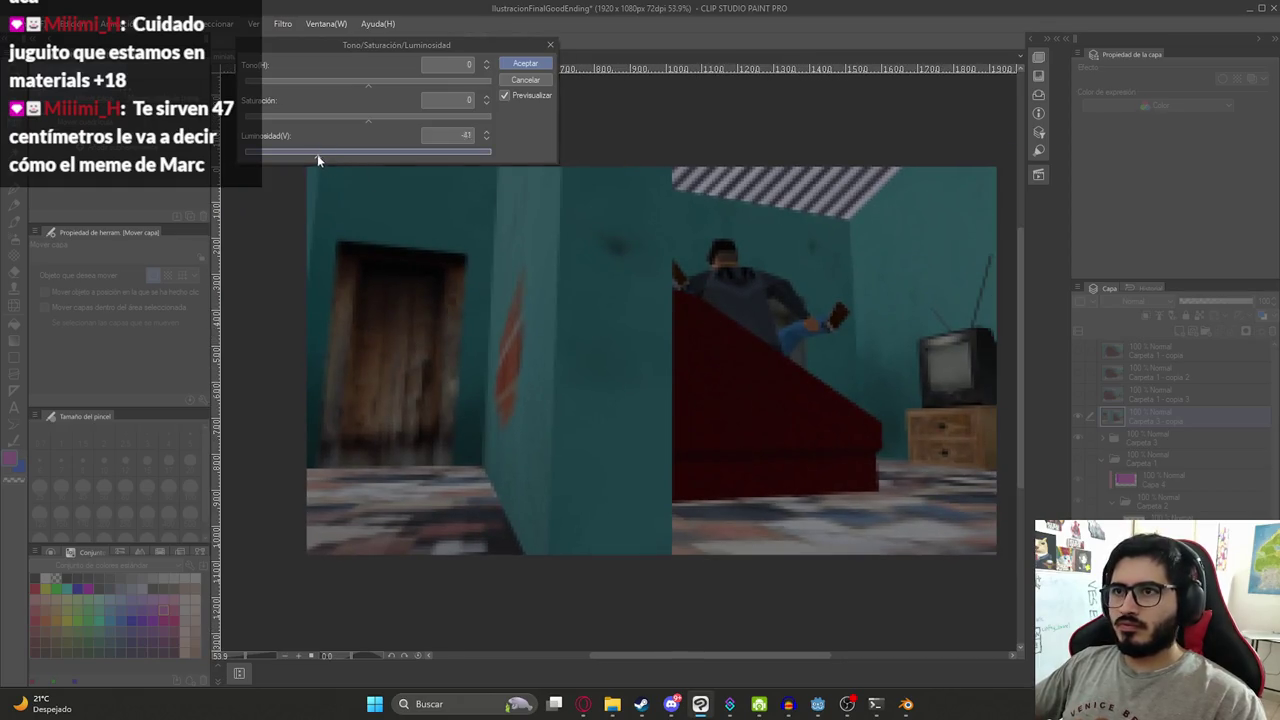
{"action": "left_click_drag", "start_coordinate": [317, 157], "coordinate": [312, 157]}
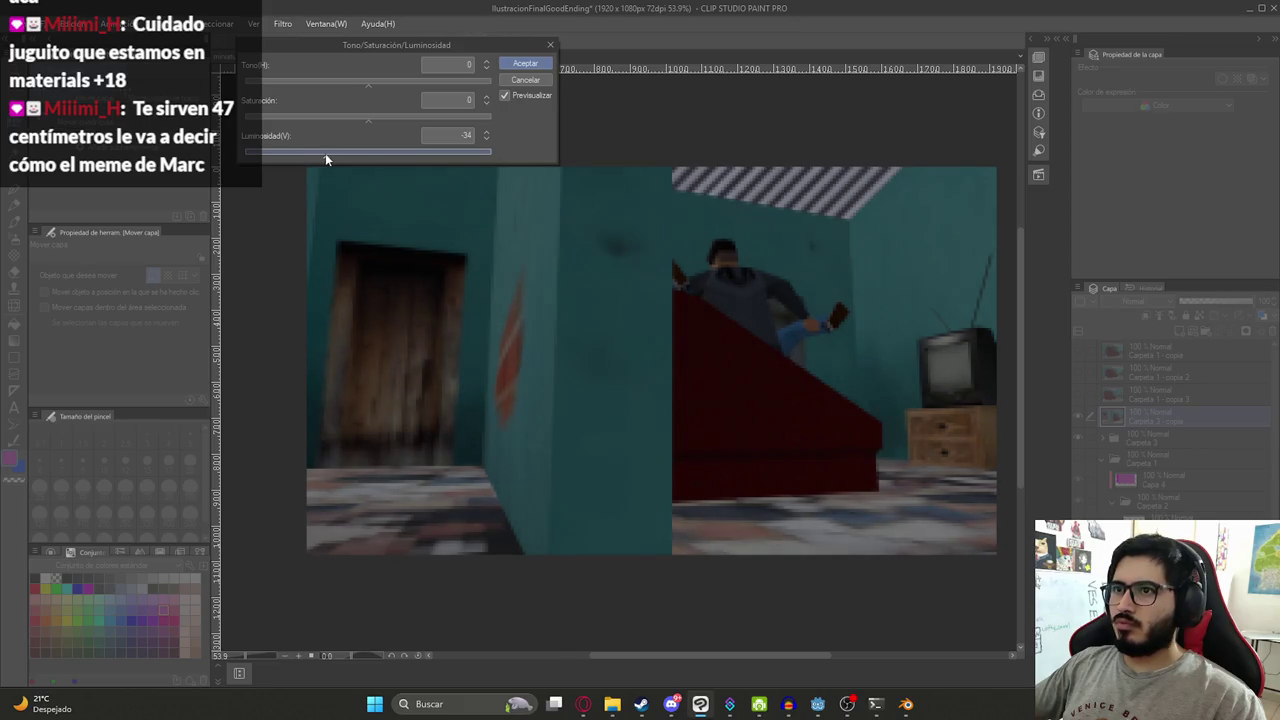
{"action": "left_click", "coordinate": [522, 63]}
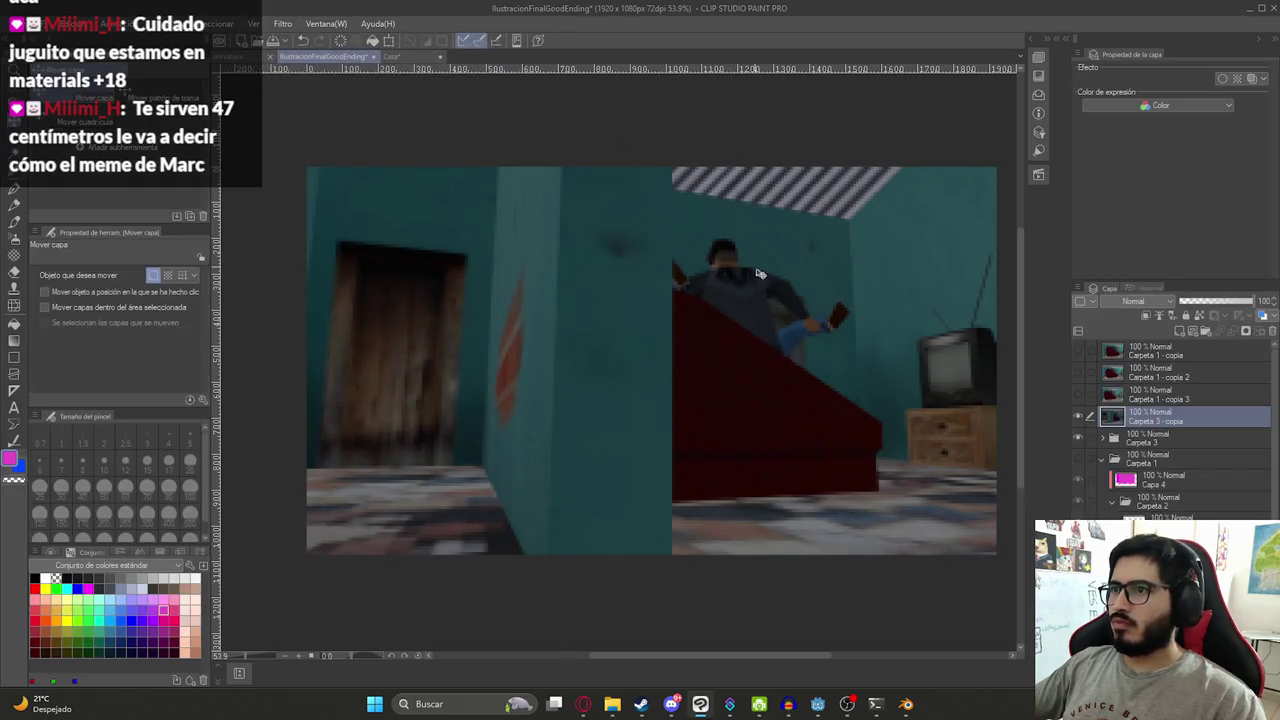
- Export the single layer as PNG, overwriting IlustracionFinalBueno.png in latin-shadows-cosas
{"action": "scroll", "coordinate": [683, 309], "scroll_direction": "down", "scroll_amount": 1}
{"action": "scroll", "coordinate": [683, 309], "scroll_direction": "up", "scroll_amount": 2}
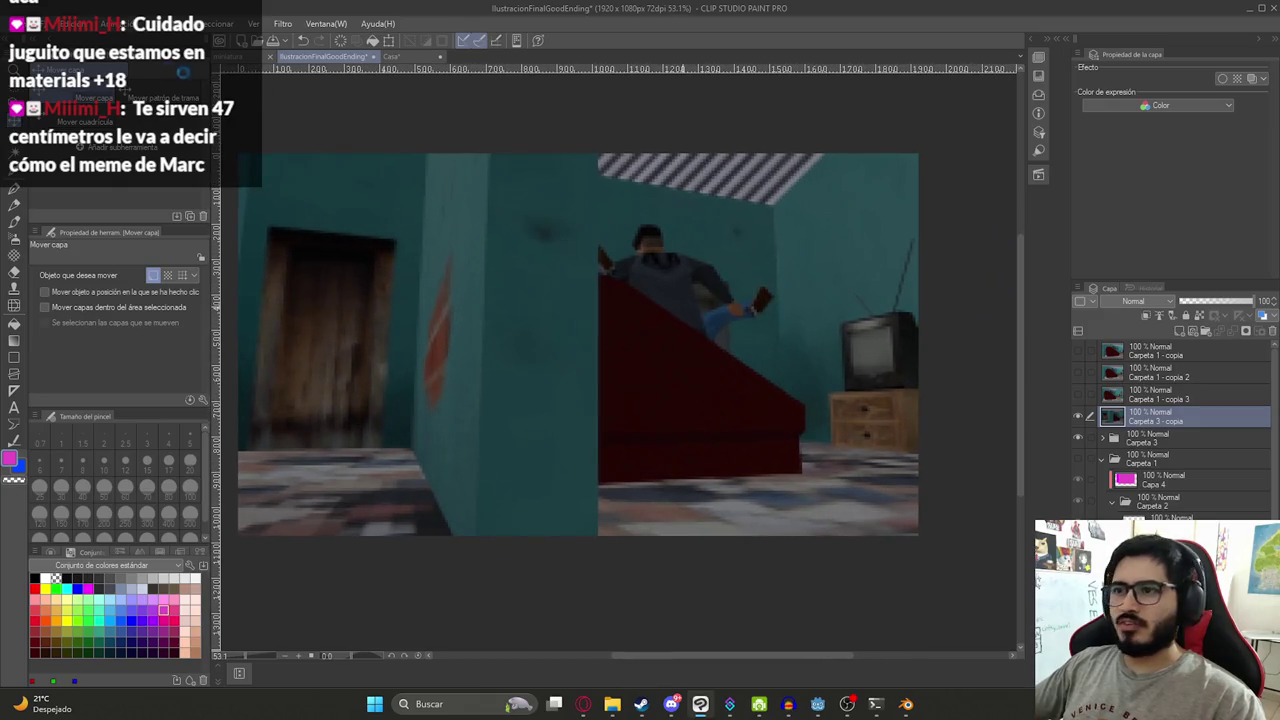
{"action": "left_click", "coordinate": [20, 23]}
{"action": "mouse_move", "coordinate": [65, 195]}
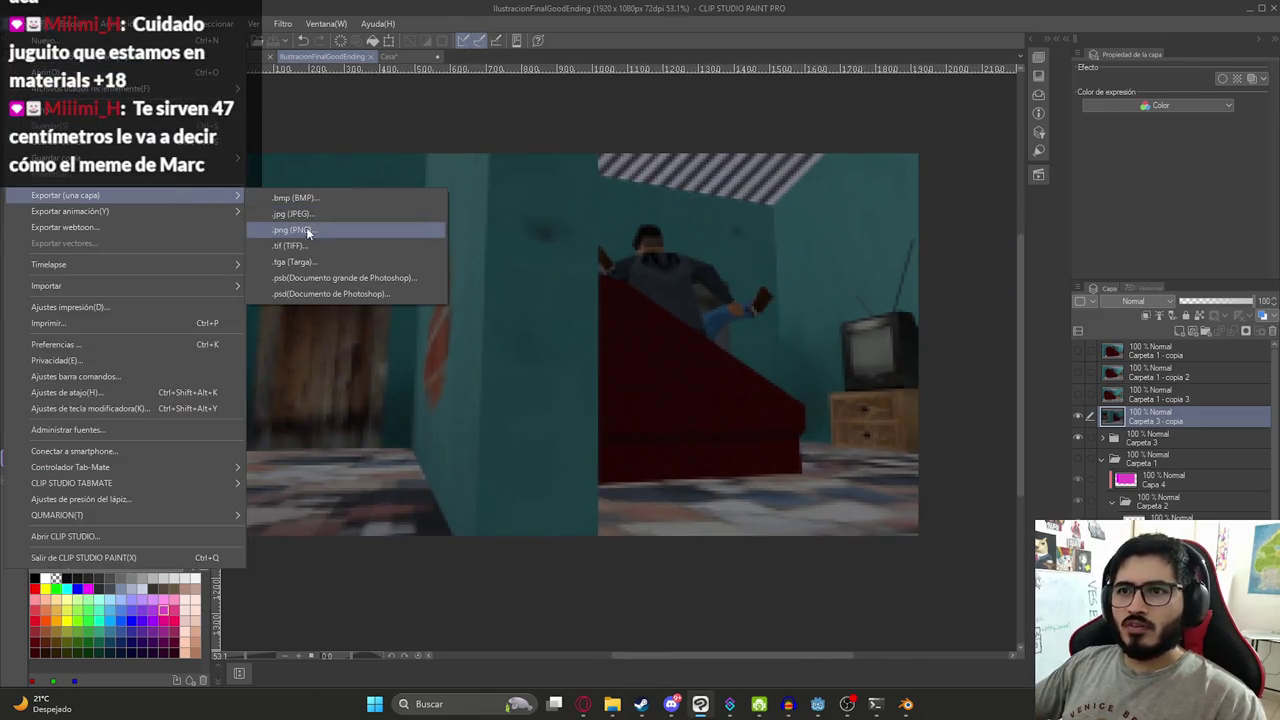
{"action": "left_click", "coordinate": [308, 231]}
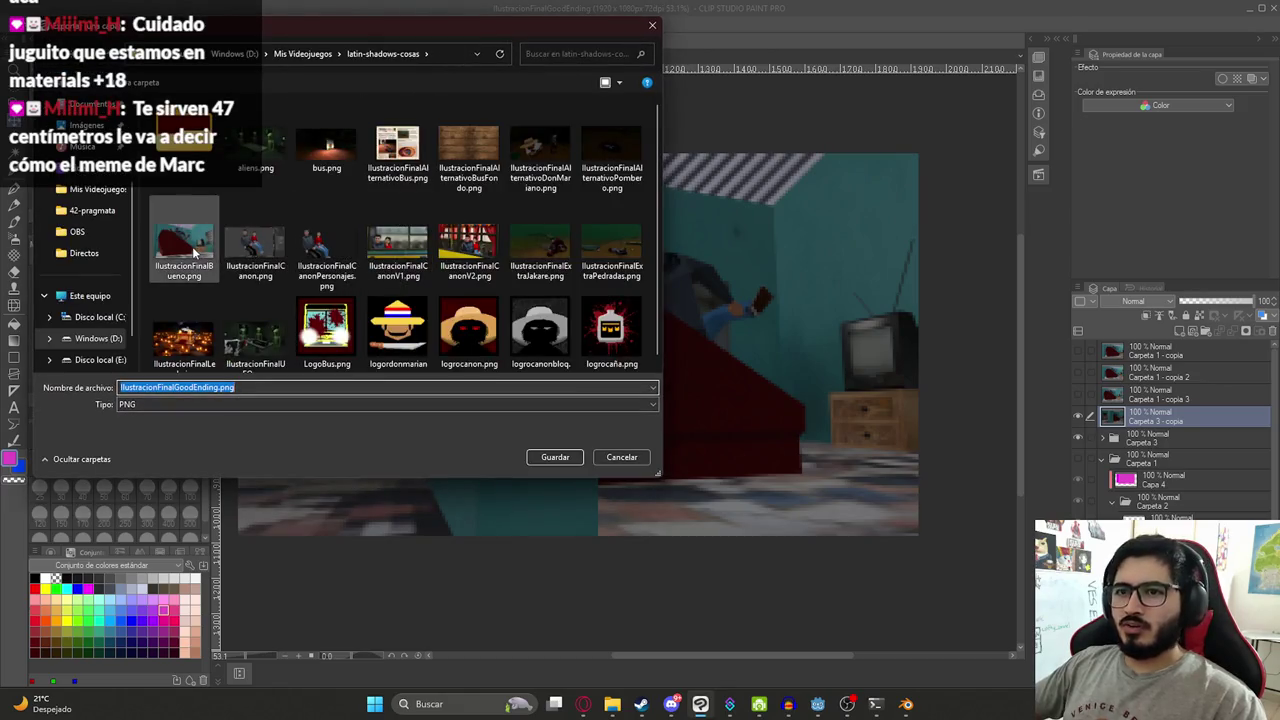
{"action": "left_click", "coordinate": [555, 457]}
{"action": "left_click", "coordinate": [663, 349]}
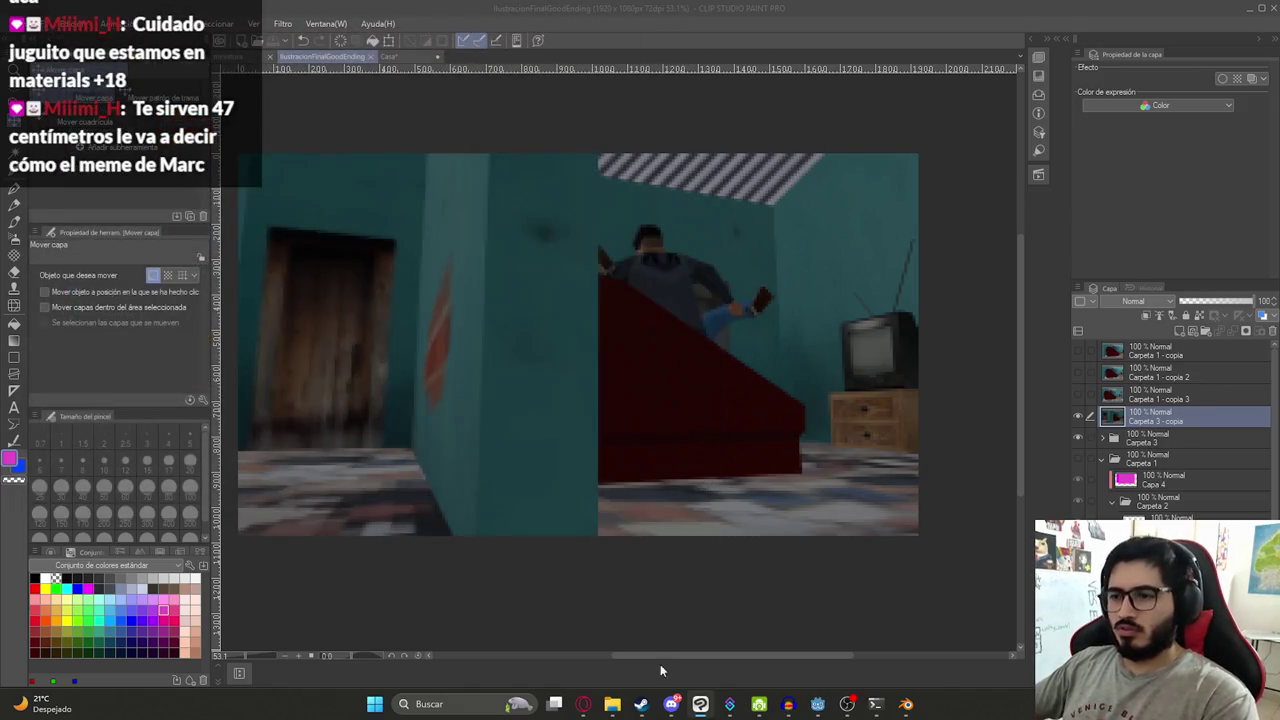
- Paste the updated IlustracionFinalBueno.png into juegoterror1\assets\endings, replacing the old file
{"action": "mouse_move", "coordinate": [612, 704]}
{"action": "left_click", "coordinate": [545, 635]}
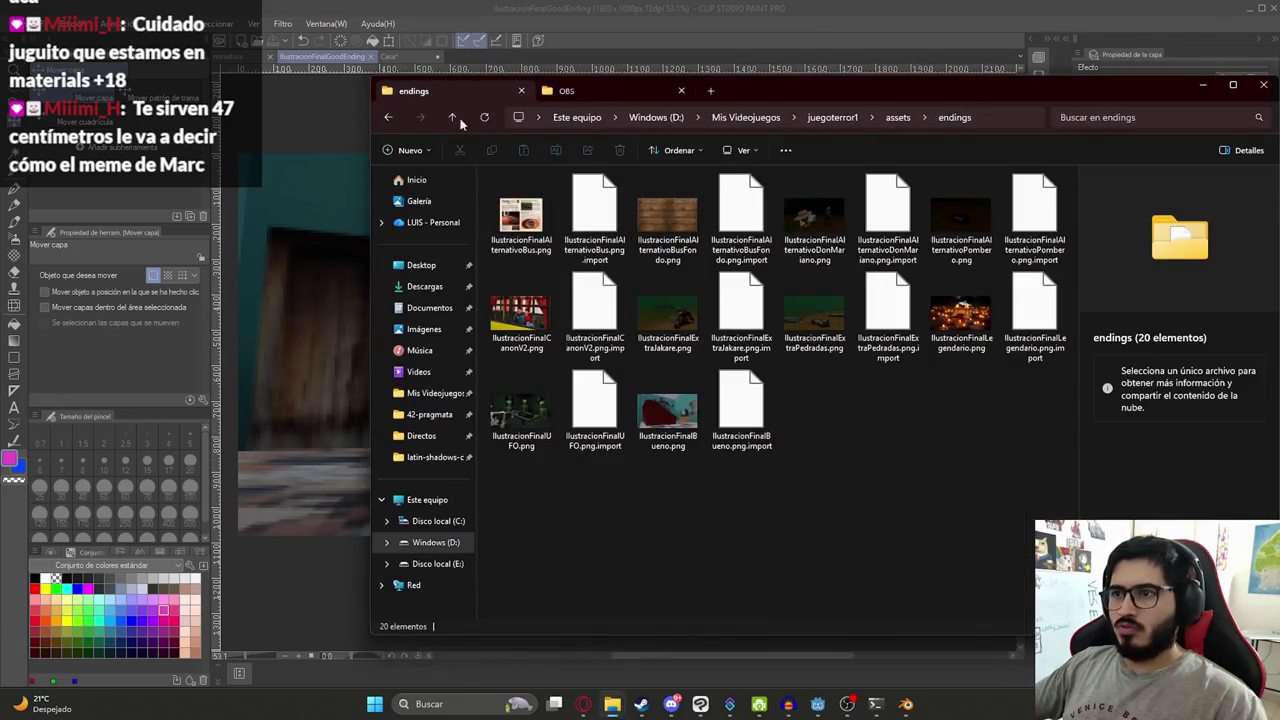
{"action": "left_click", "coordinate": [389, 117]}
{"action": "left_click", "coordinate": [389, 117]}
{"action": "left_click", "coordinate": [389, 117]}
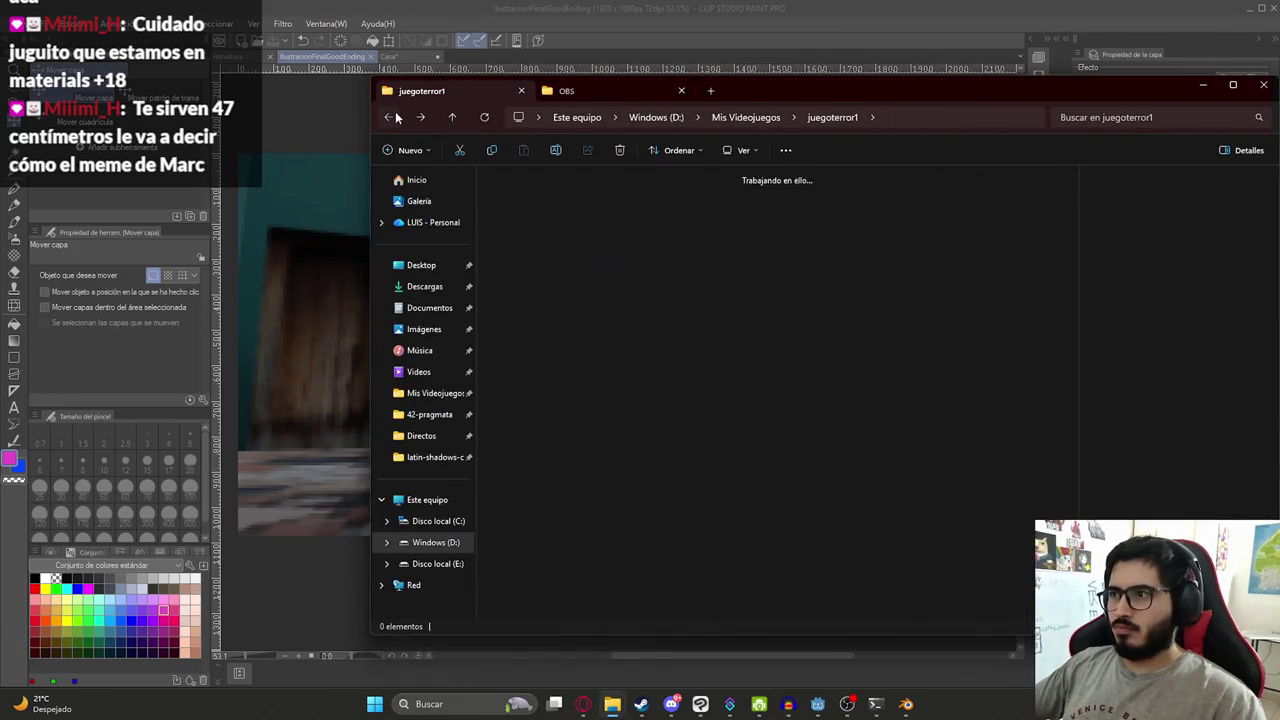
{"action": "left_click", "coordinate": [396, 117]}
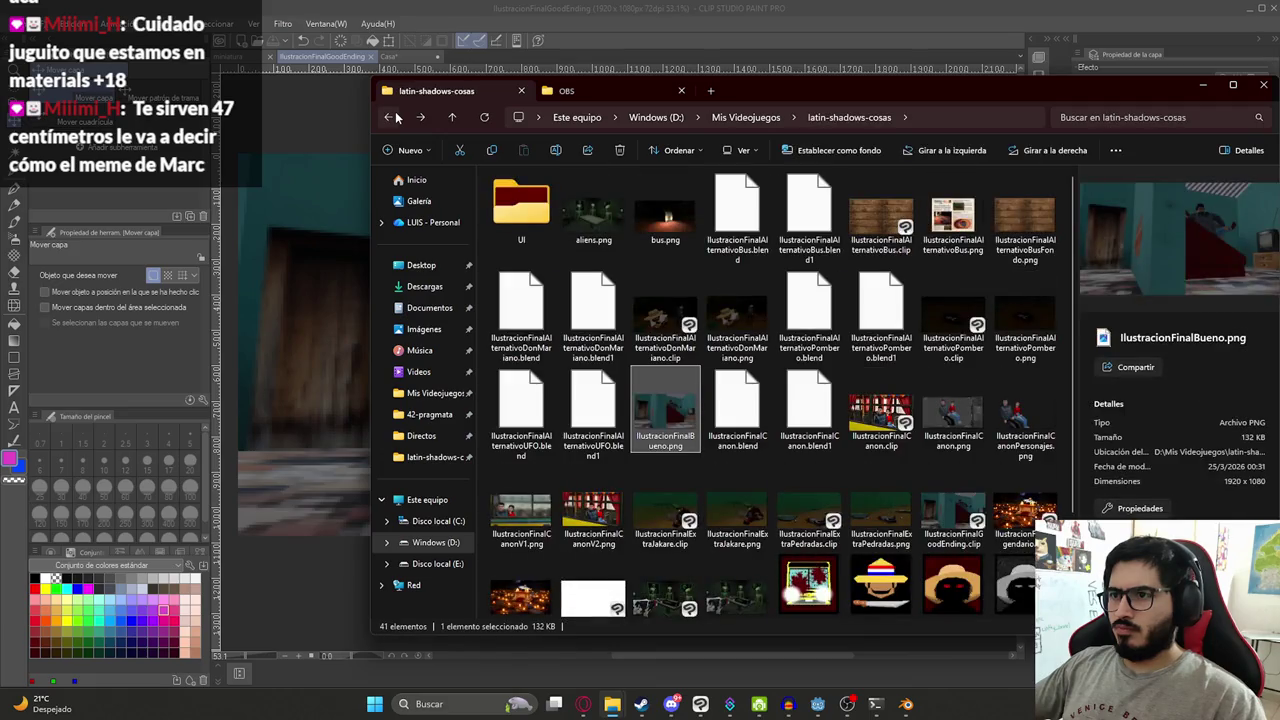
{"action": "left_click", "coordinate": [418, 117]}
{"action": "left_click", "coordinate": [418, 117]}
{"action": "left_click", "coordinate": [418, 117]}
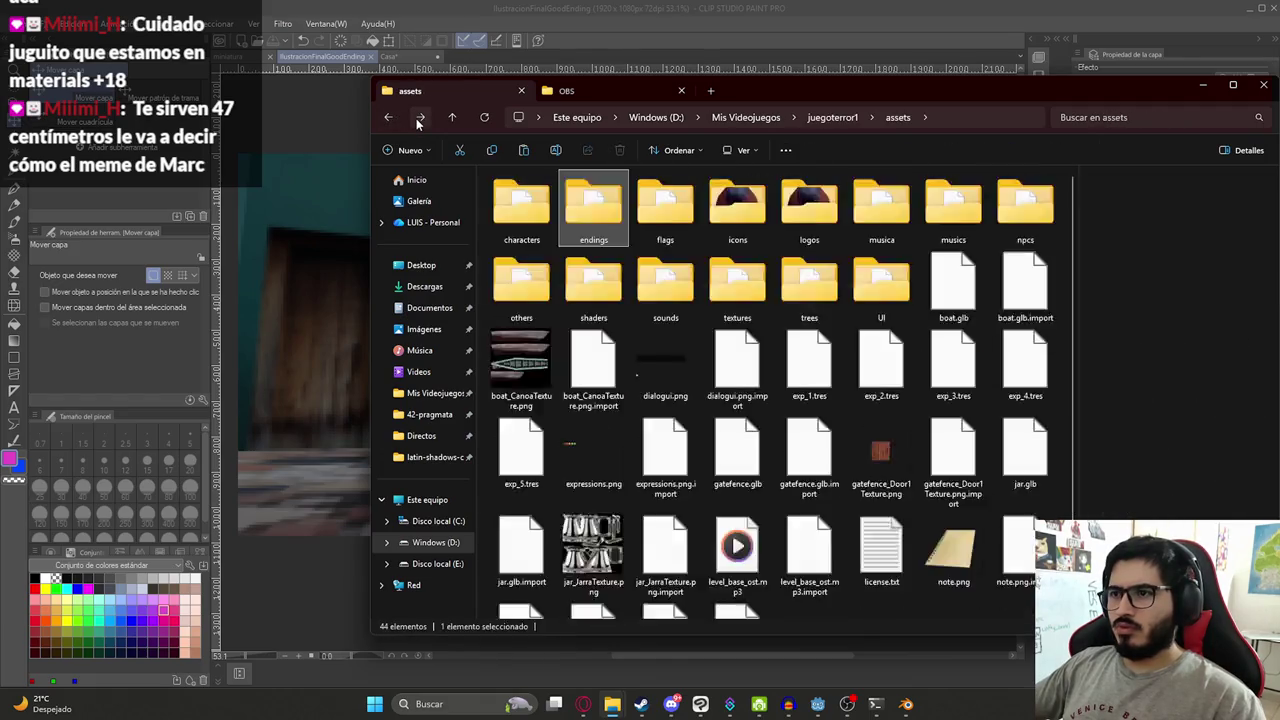
{"action": "left_click", "coordinate": [418, 117]}
{"action": "key", "text": "ctrl+v"}
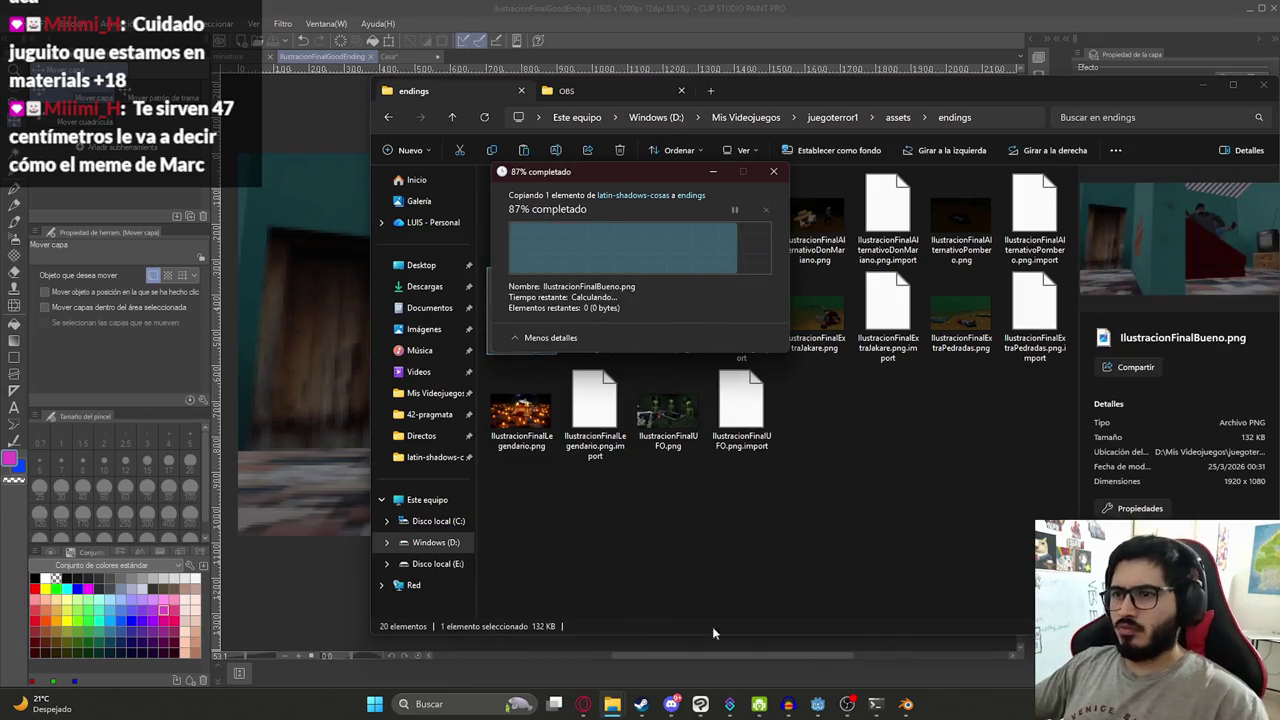
{"action": "left_click", "coordinate": [817, 704]}
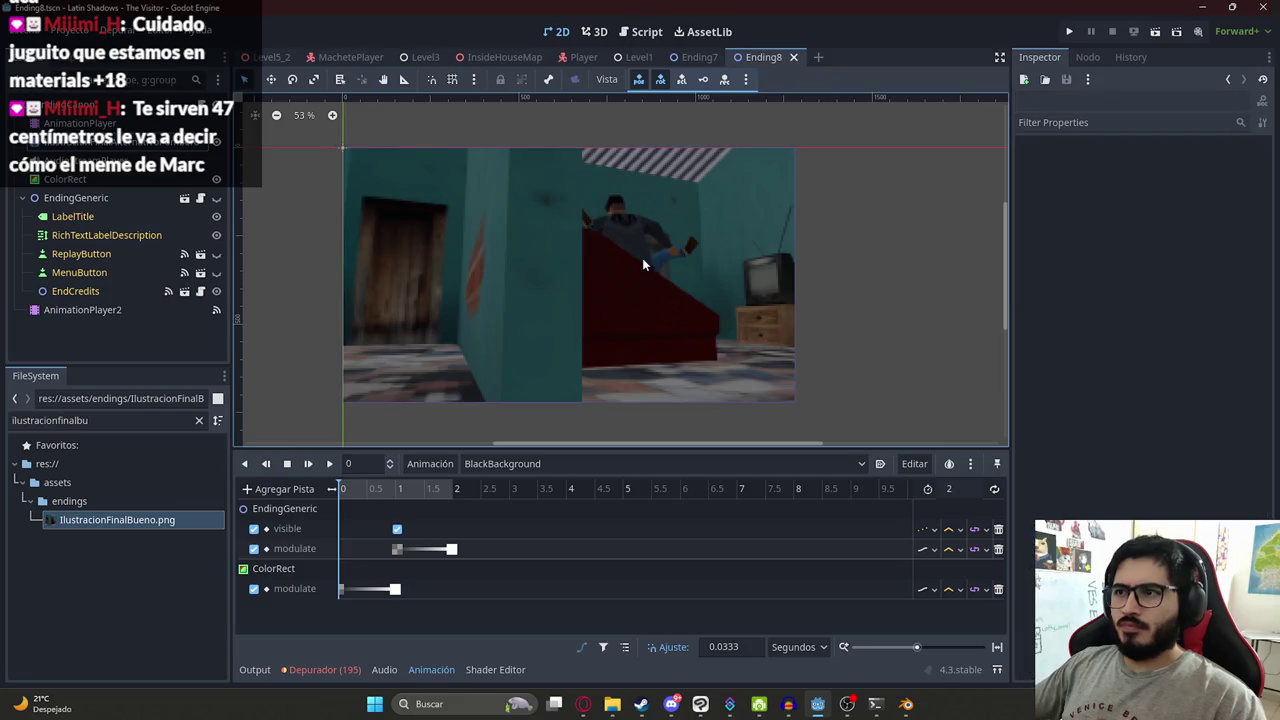
- Zoom the Ending8 2D view to inspect the darker, pixelated bedroom illustration
{"action": "scroll", "coordinate": [634, 282], "scroll_direction": "up", "scroll_amount": 1}
{"action": "scroll", "coordinate": [560, 250], "scroll_direction": "up", "scroll_amount": 1}
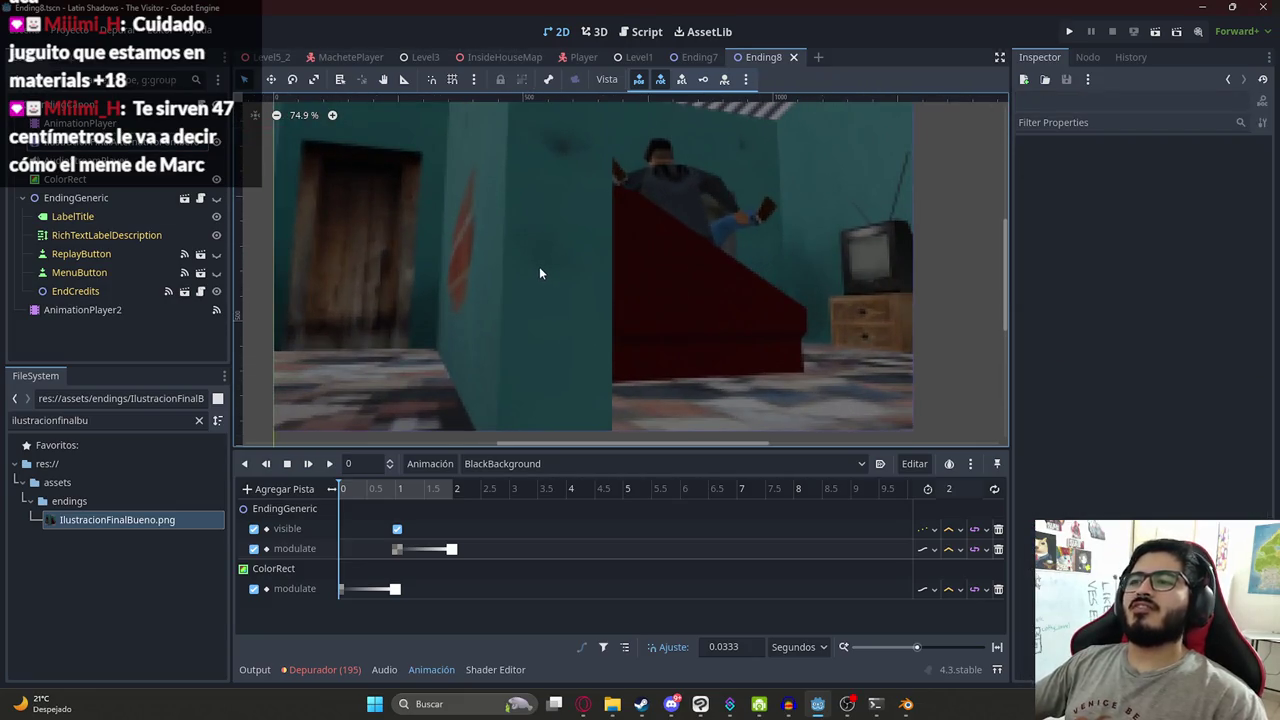
{"action": "scroll", "coordinate": [539, 273], "scroll_direction": "down", "scroll_amount": 1}
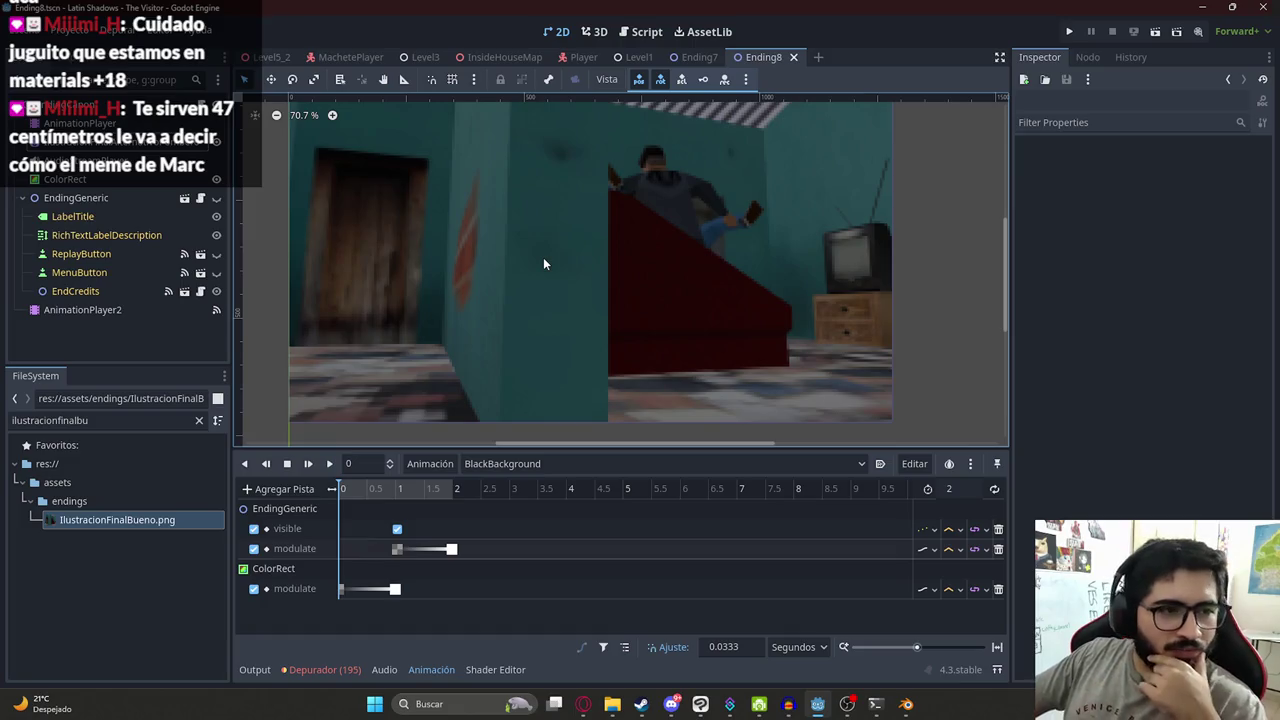
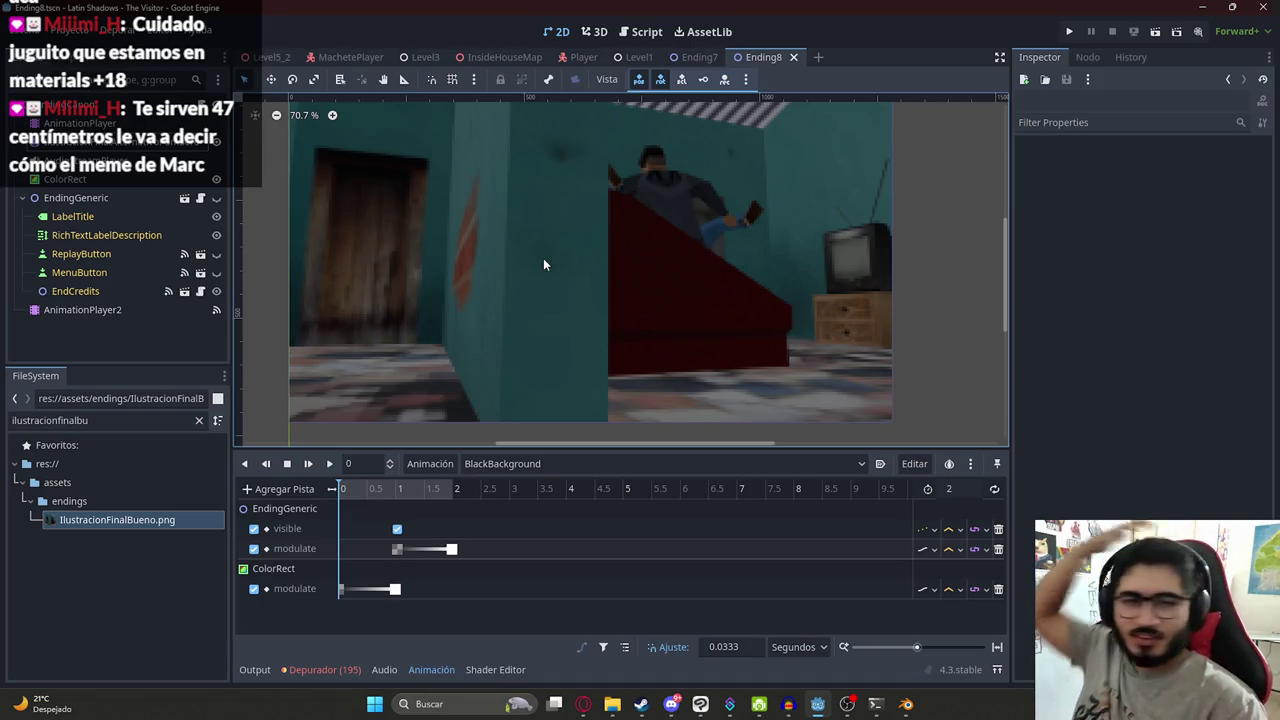
- Frame the ending scene and scrub its animation to about 2 seconds
{"action": "scroll", "coordinate": [770, 317], "scroll_direction": "down", "scroll_amount": 2}
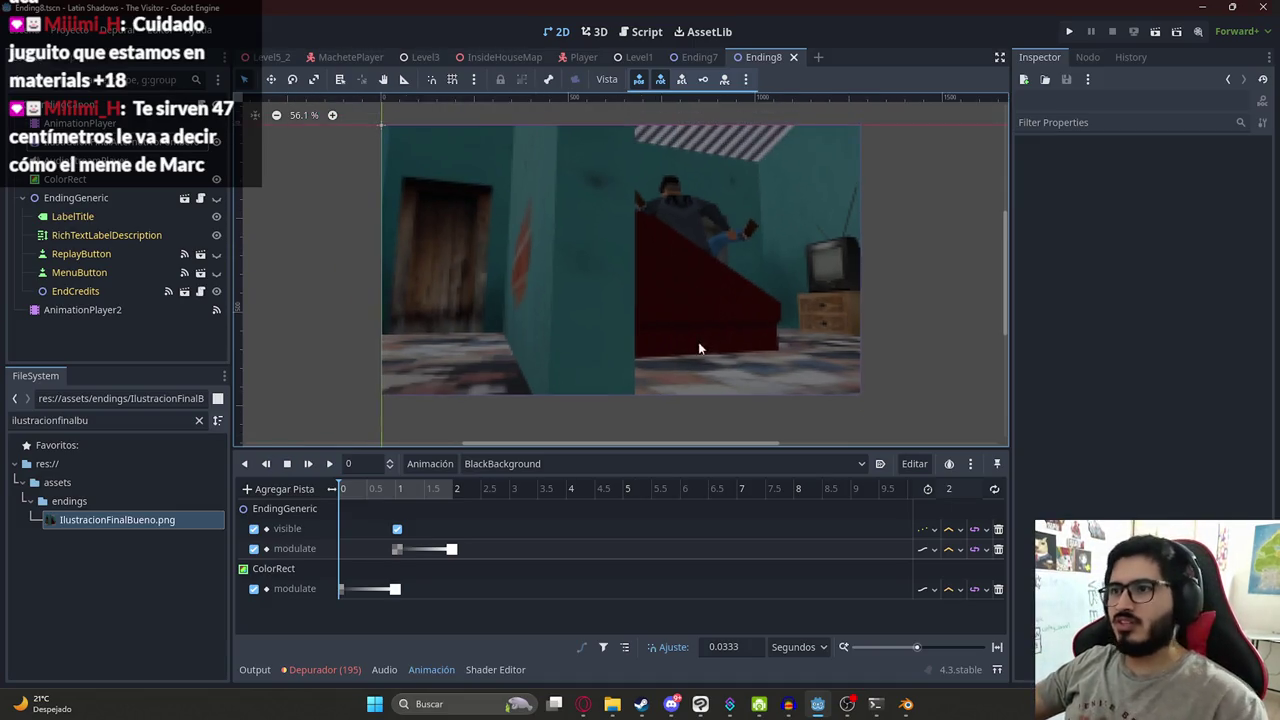
{"action": "middle_click_drag", "start_coordinate": [481, 186], "coordinate": [513, 220]}
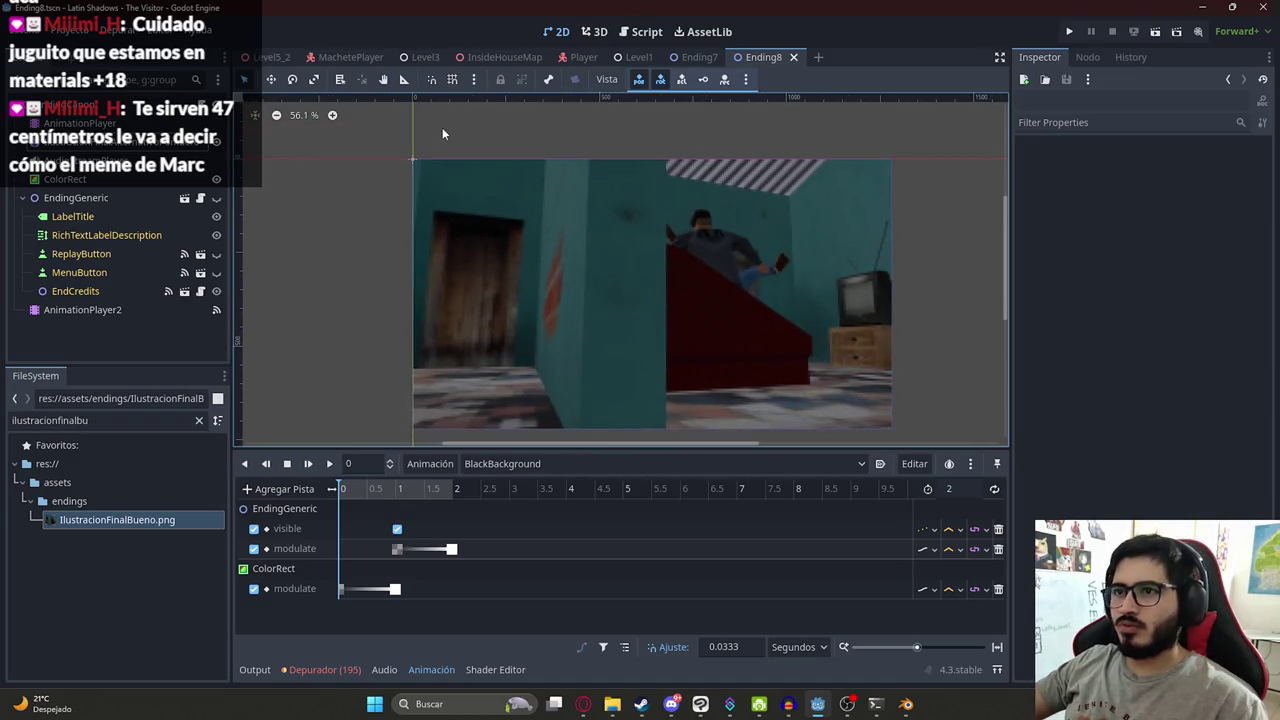
{"action": "scroll", "coordinate": [768, 315], "scroll_direction": "down", "scroll_amount": 1}
{"action": "middle_click_drag", "start_coordinate": [625, 345], "coordinate": [566, 291]}
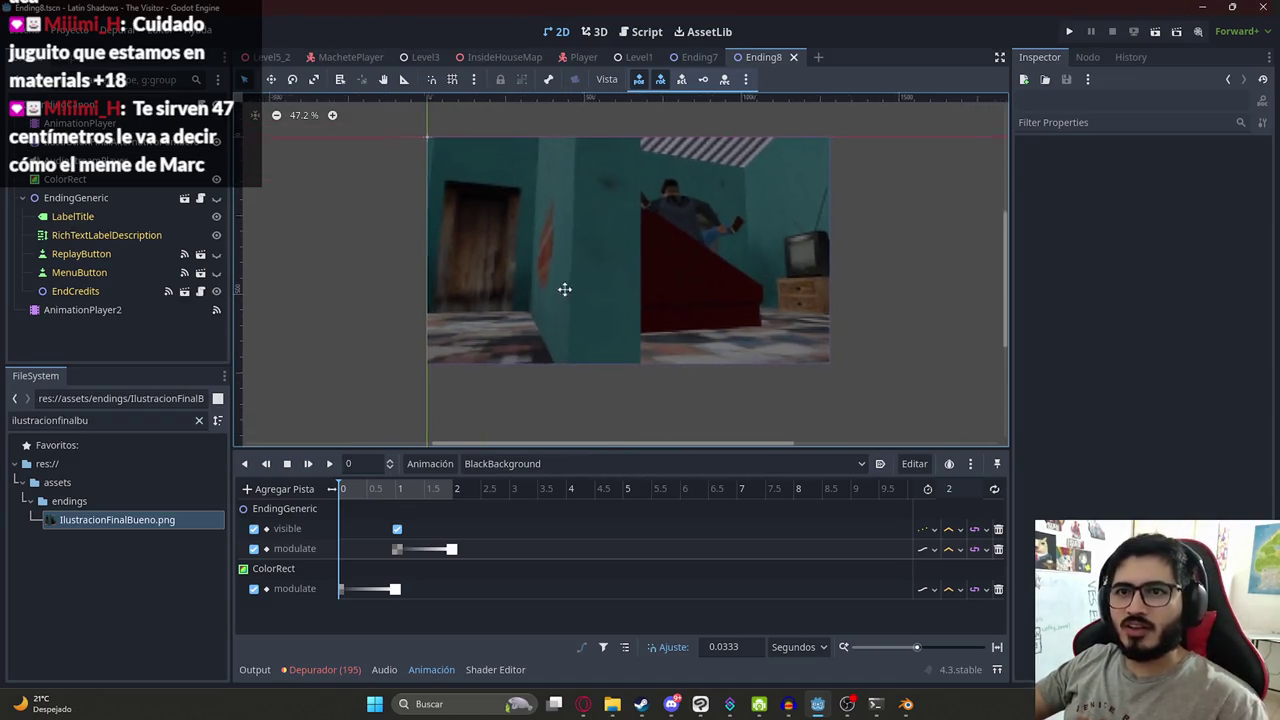
{"action": "left_click_drag", "start_coordinate": [374, 489], "coordinate": [587, 495]}
{"action": "left_click", "coordinate": [359, 488]}
{"action": "left_click_drag", "start_coordinate": [406, 488], "coordinate": [458, 488]}
- Change the LabelTitle text from ending7_title to ending8_title
{"action": "left_click", "coordinate": [141, 200]}
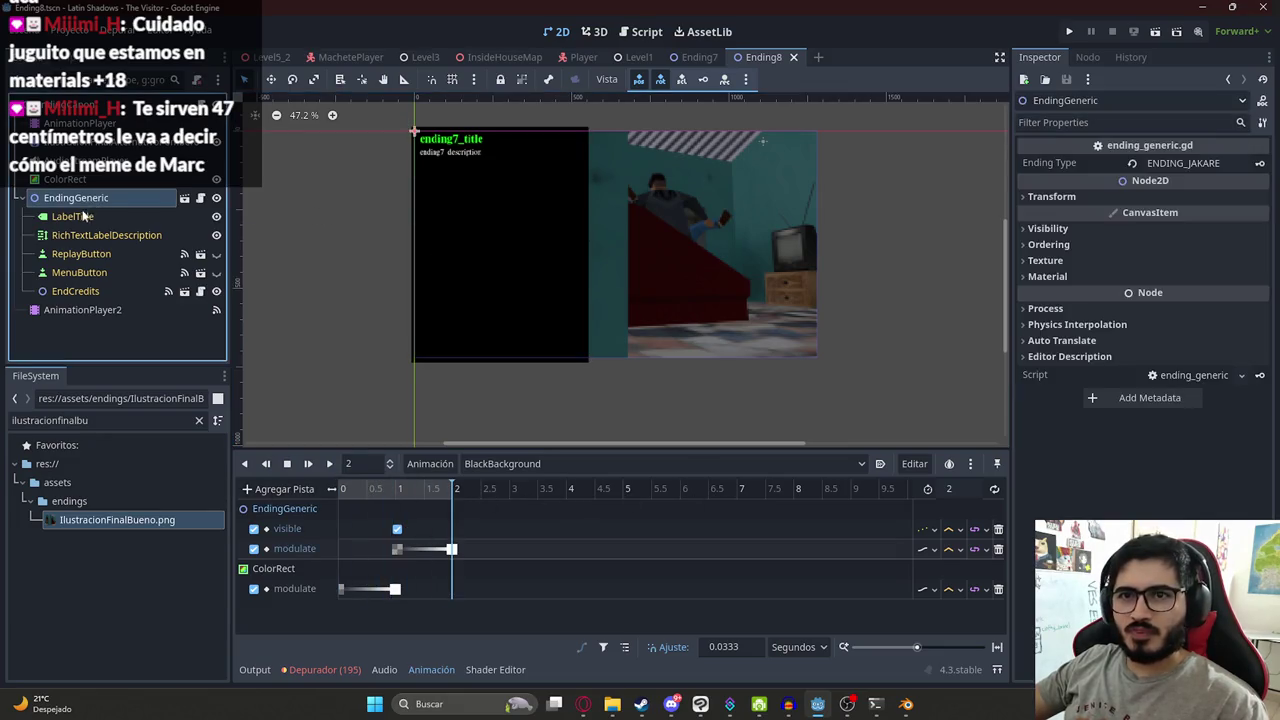
{"action": "left_click", "coordinate": [80, 217]}
{"action": "left_click", "coordinate": [1126, 189]}
{"action": "key", "text": "ctrl+a"}
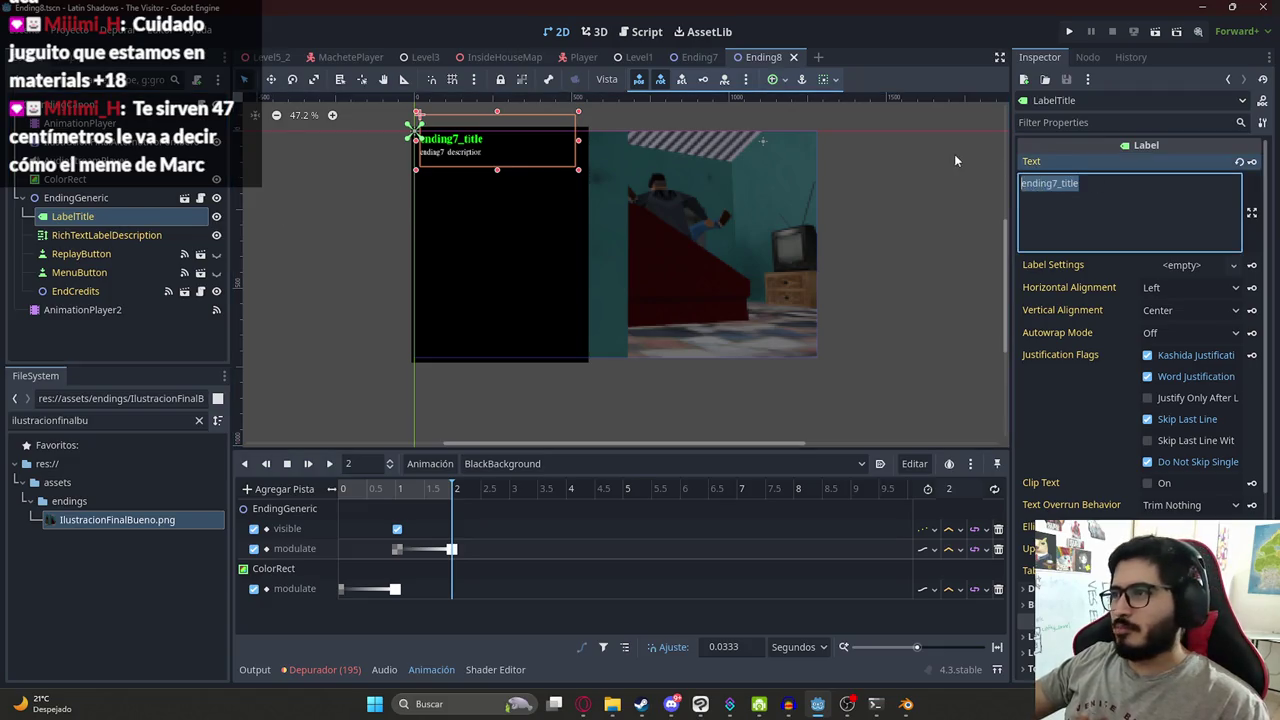
{"action": "left_click", "coordinate": [1055, 183]}
{"action": "key", "text": "BackSpace"}
{"action": "type", "text": "8"}
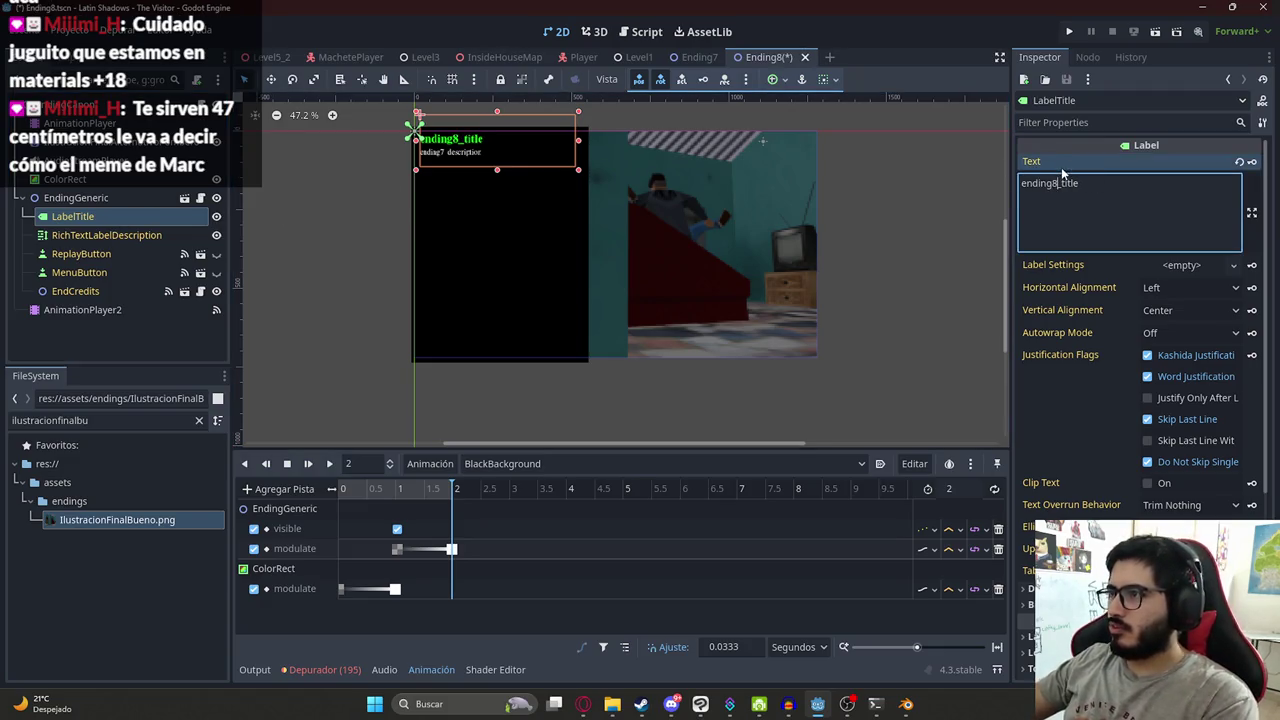
- Set the description text to ending8_description and save the Ending8 scene
{"action": "left_click", "coordinate": [100, 236]}
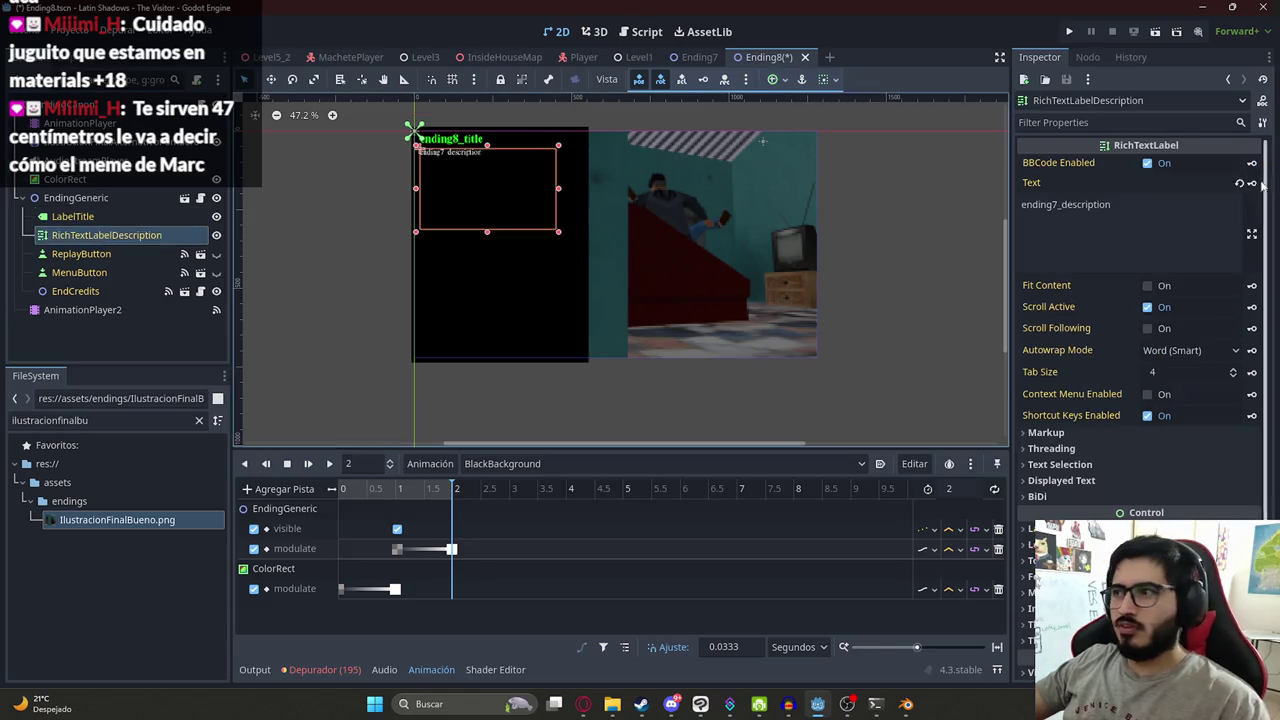
{"action": "left_click", "coordinate": [1056, 206]}
{"action": "left_click", "coordinate": [842, 224]}
{"action": "key", "text": "ctrl+s"}
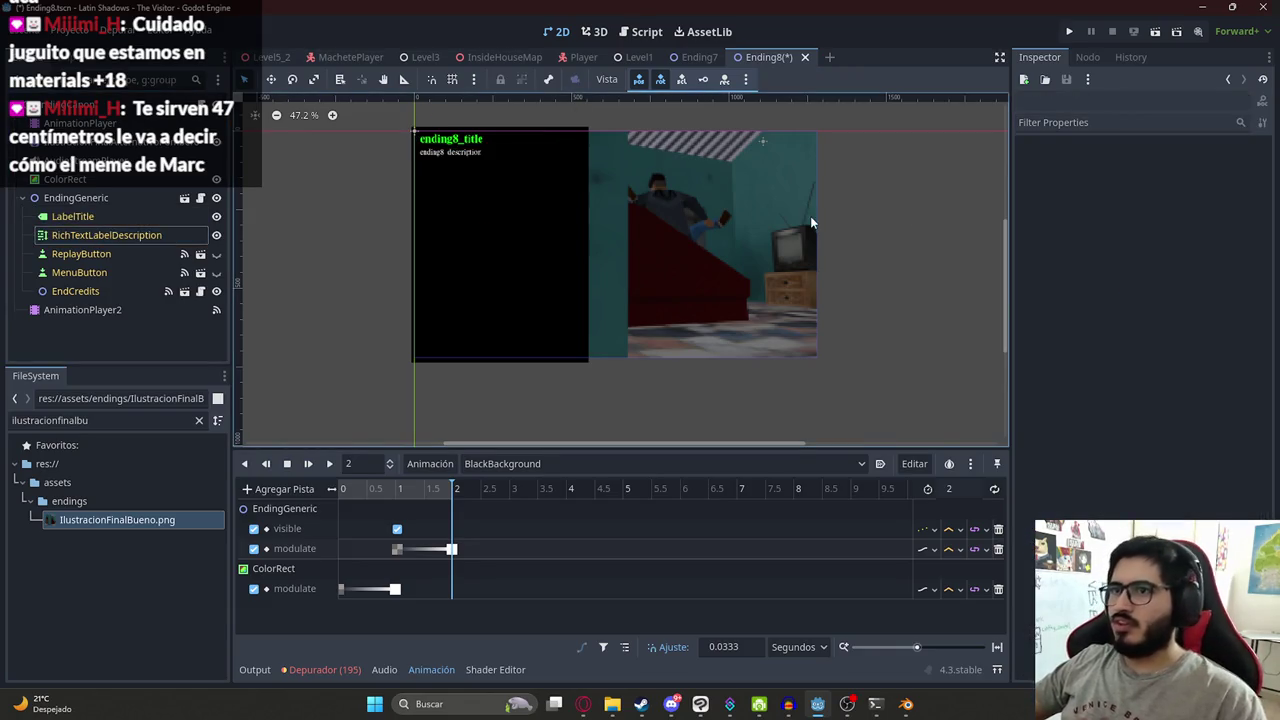
- Filter the FileSystem dock for level5 files
{"action": "scroll", "coordinate": [687, 232], "scroll_direction": "up", "scroll_amount": 1}
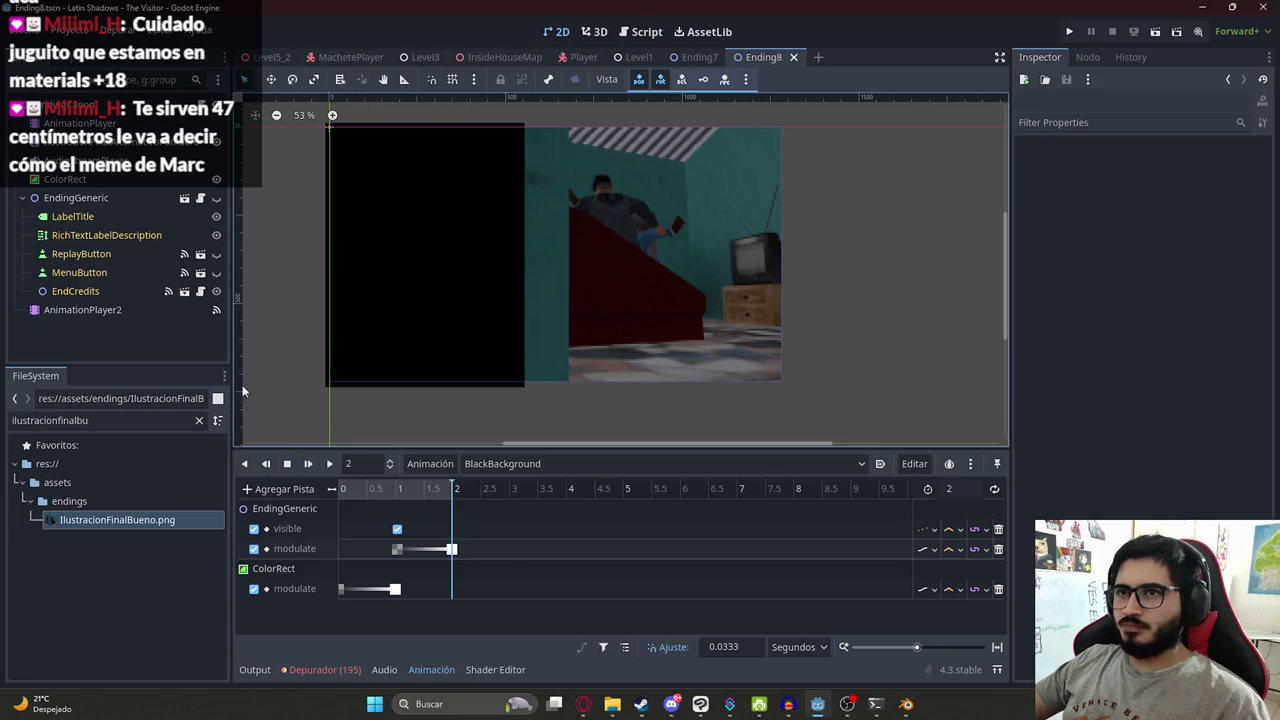
{"action": "double_click", "coordinate": [134, 418]}
{"action": "type", "text": "level5"}
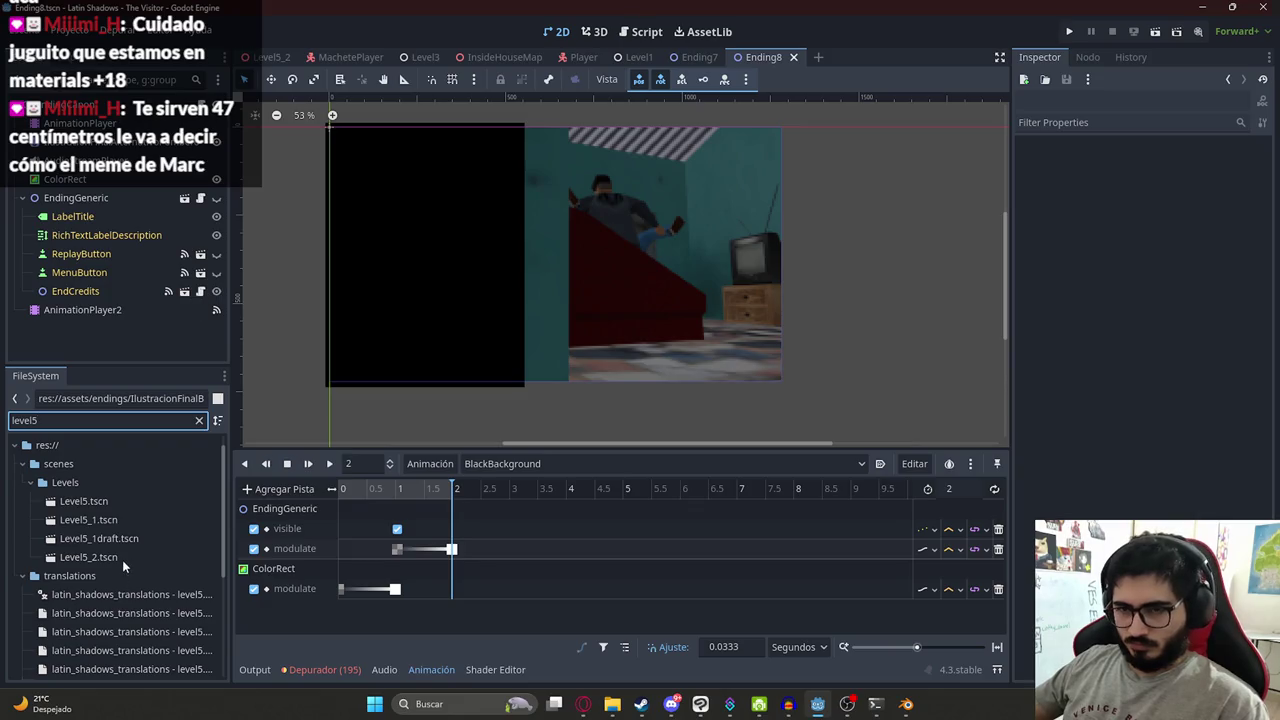
- Open the Level5_1 scene's script and search it for 'ending' and '.tsc'
{"action": "double_click", "coordinate": [95, 520]}
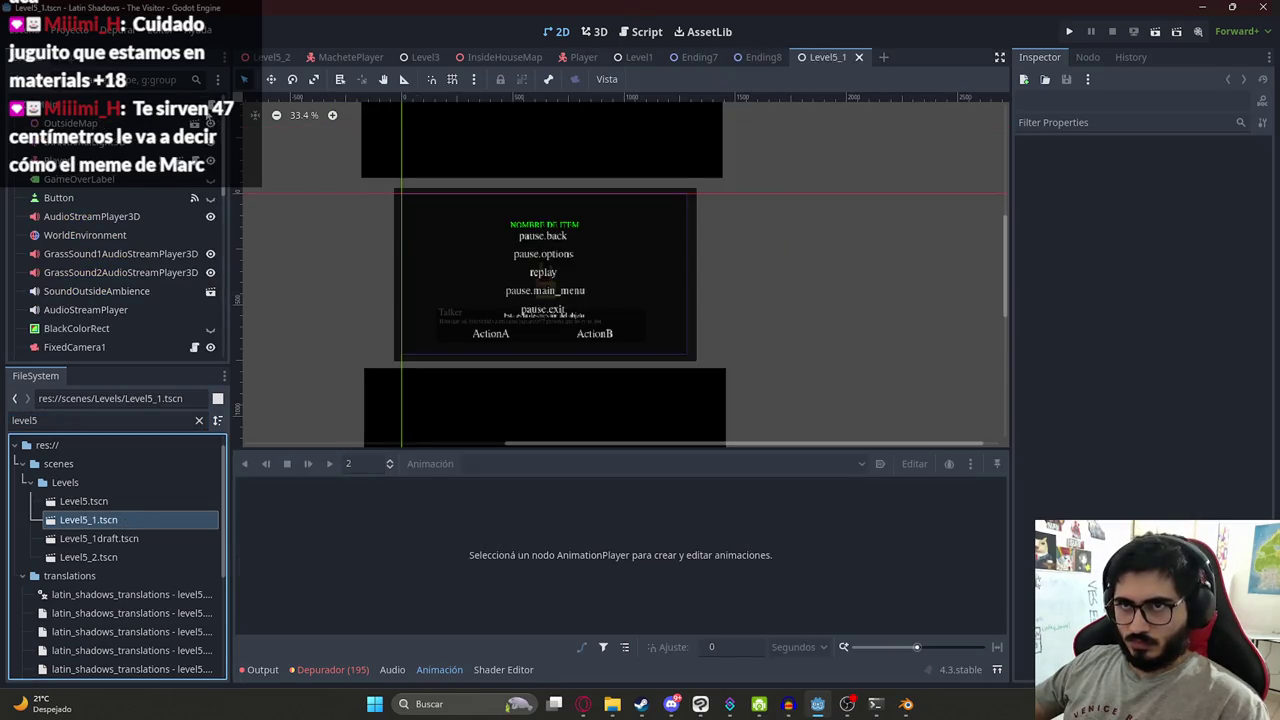
{"action": "key", "text": "ctrl+F3"}
{"action": "key", "text": "ctrl+f"}
{"action": "type", "text": "ending"}
{"action": "key", "text": "ctrl+a"}
{"action": "type", "text": ".tsc"}
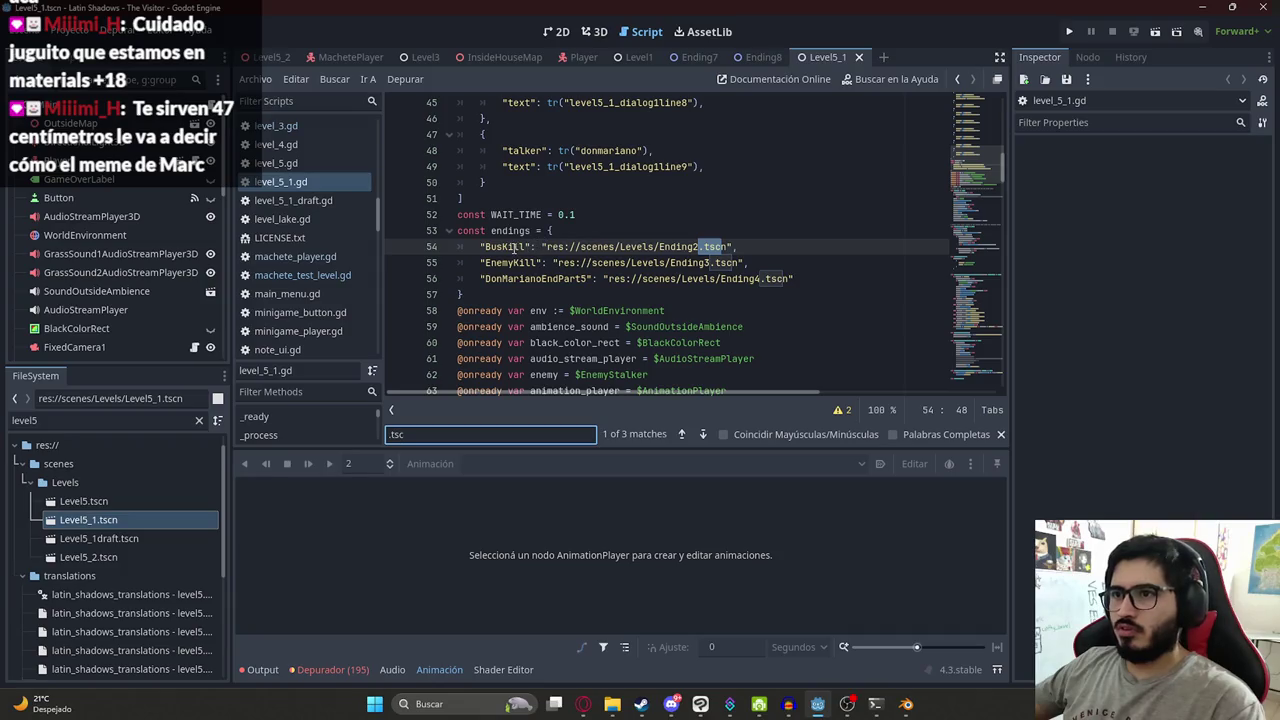
- Locate the endings dictionary and the load_ending scene-change call on line 221
{"action": "double_click", "coordinate": [505, 246]}
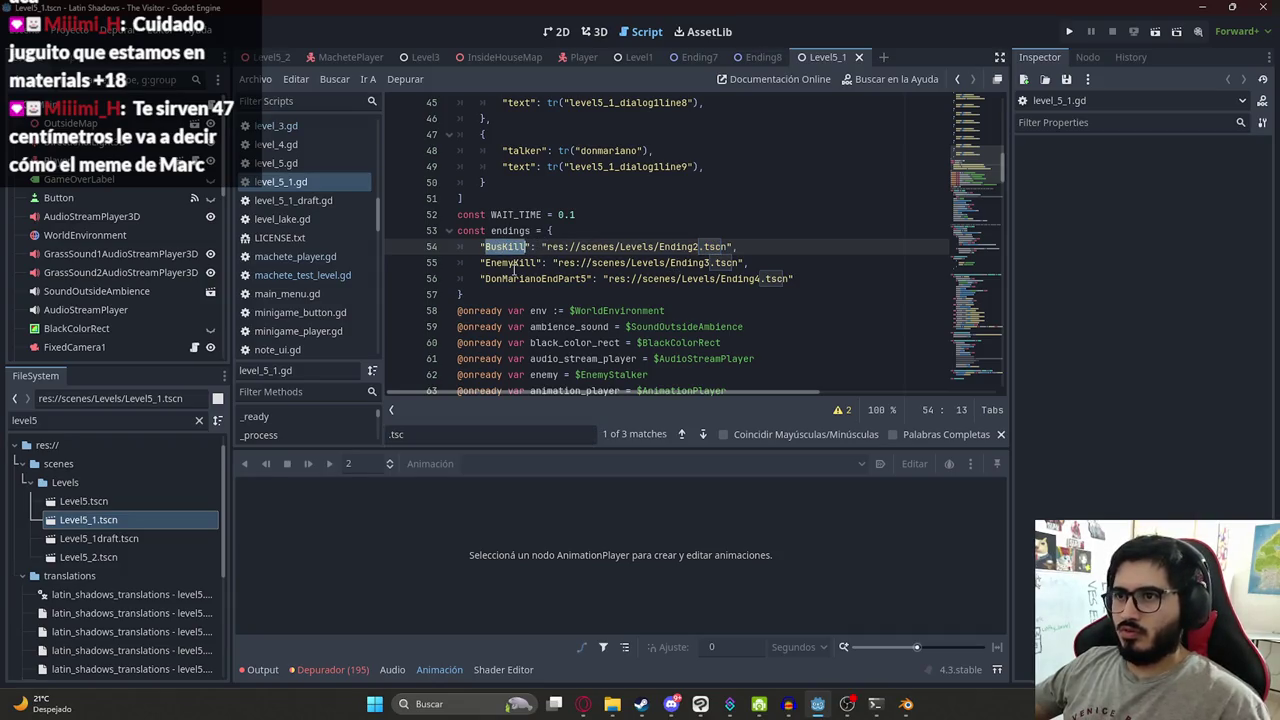
{"action": "left_click_drag", "start_coordinate": [546, 298], "coordinate": [413, 236]}
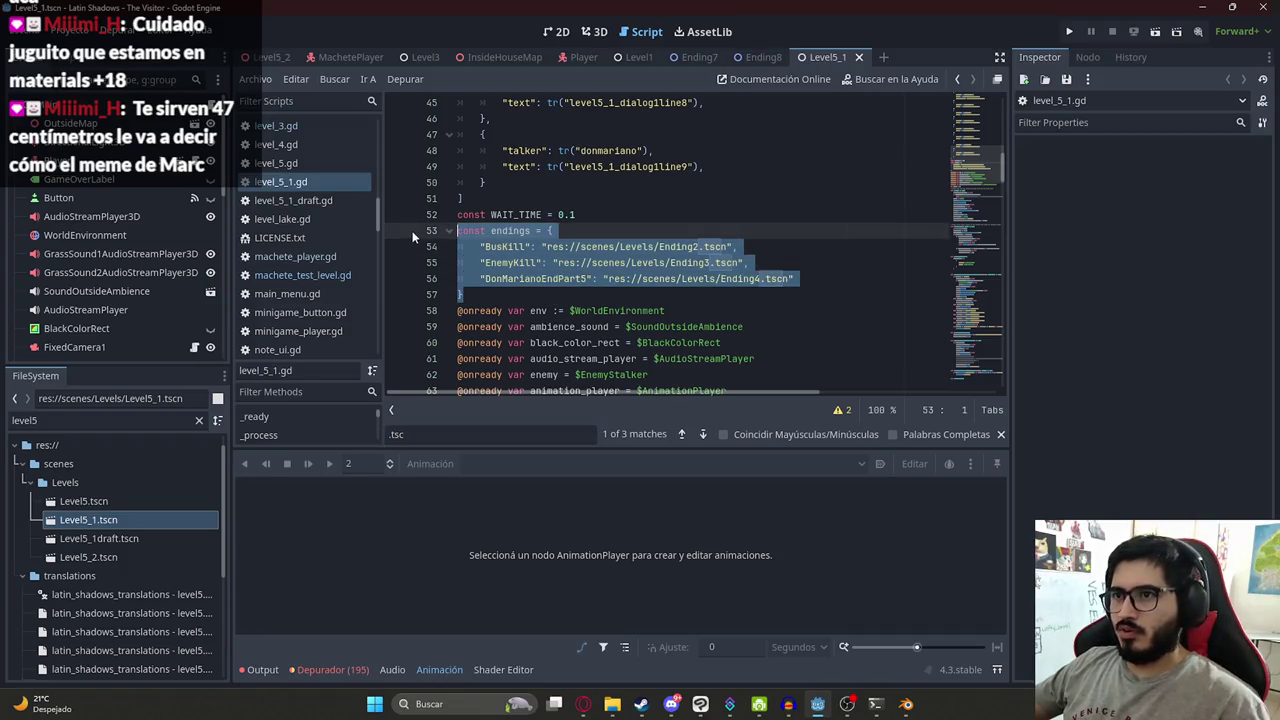
{"action": "double_click", "coordinate": [513, 231]}
{"action": "key", "text": "ctrl+f"}
{"action": "key", "text": "Return"}
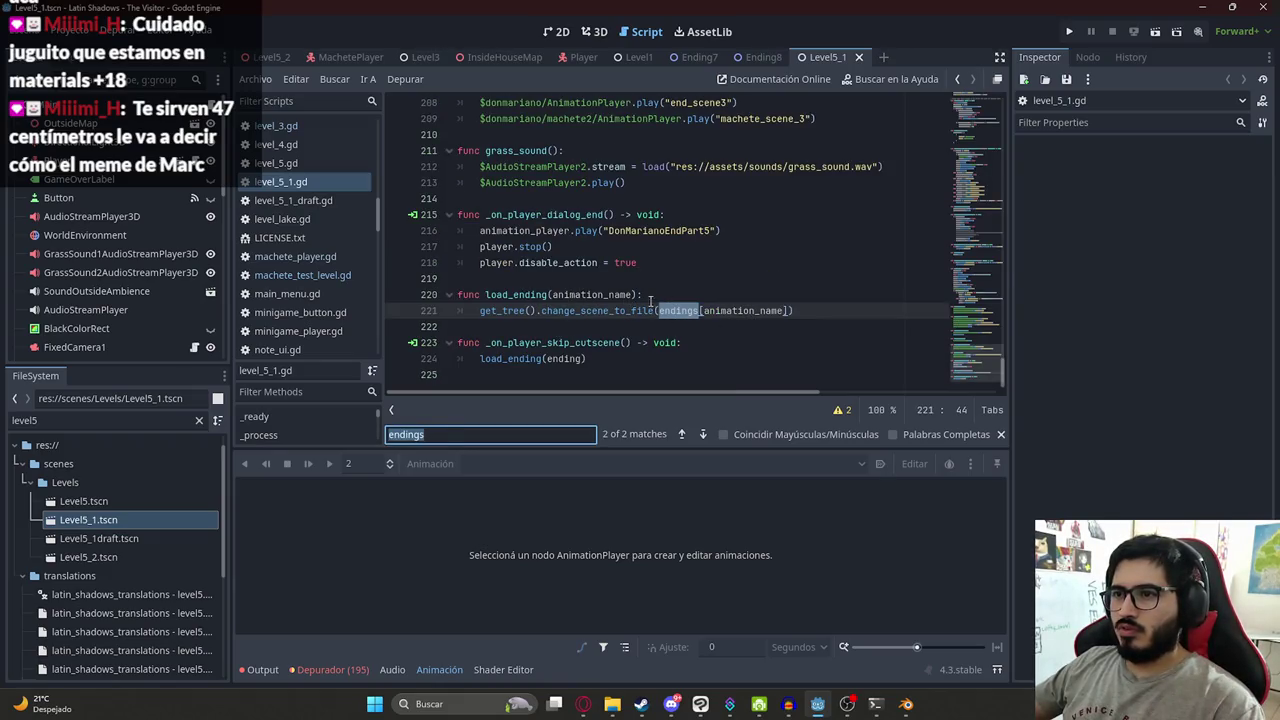
{"action": "left_click", "coordinate": [646, 299]}
{"action": "left_click_drag", "start_coordinate": [655, 311], "coordinate": [480, 311]}
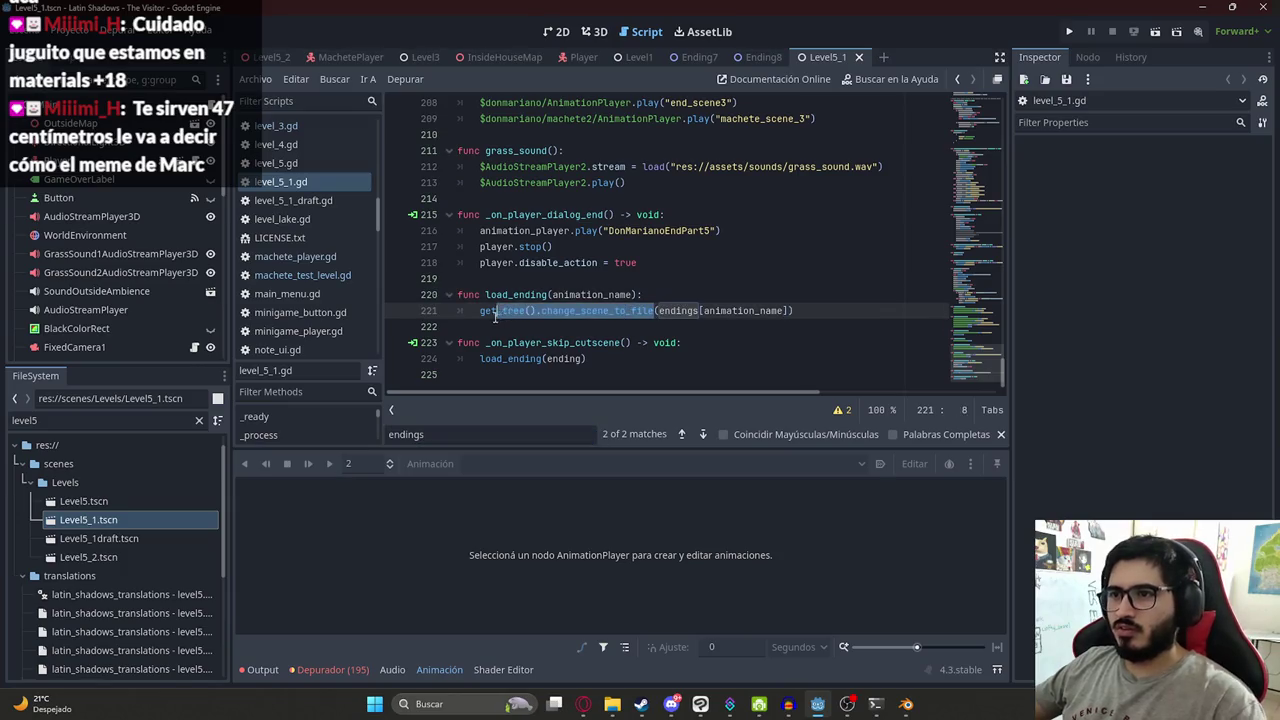
- Jump to the Level5_2 AnimationPlayer's animation_finished handler in the script
{"action": "left_click", "coordinate": [278, 58]}
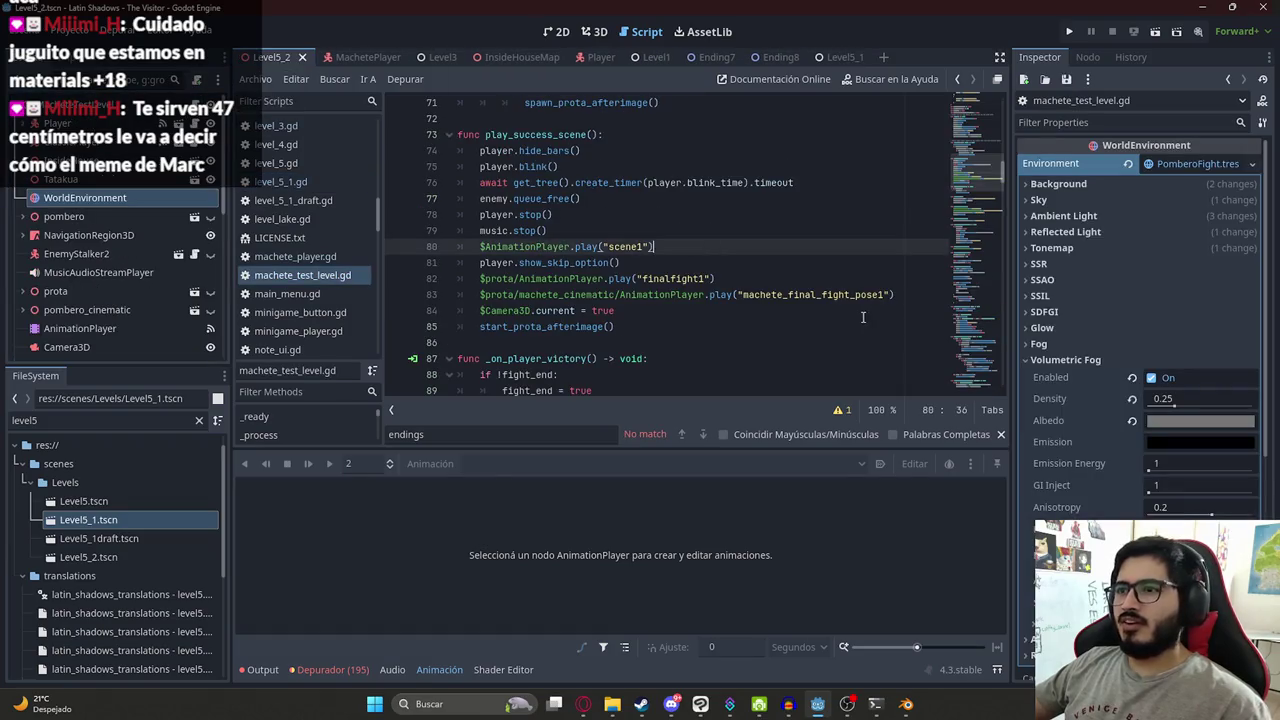
{"action": "left_click_drag", "start_coordinate": [978, 214], "coordinate": [981, 176]}
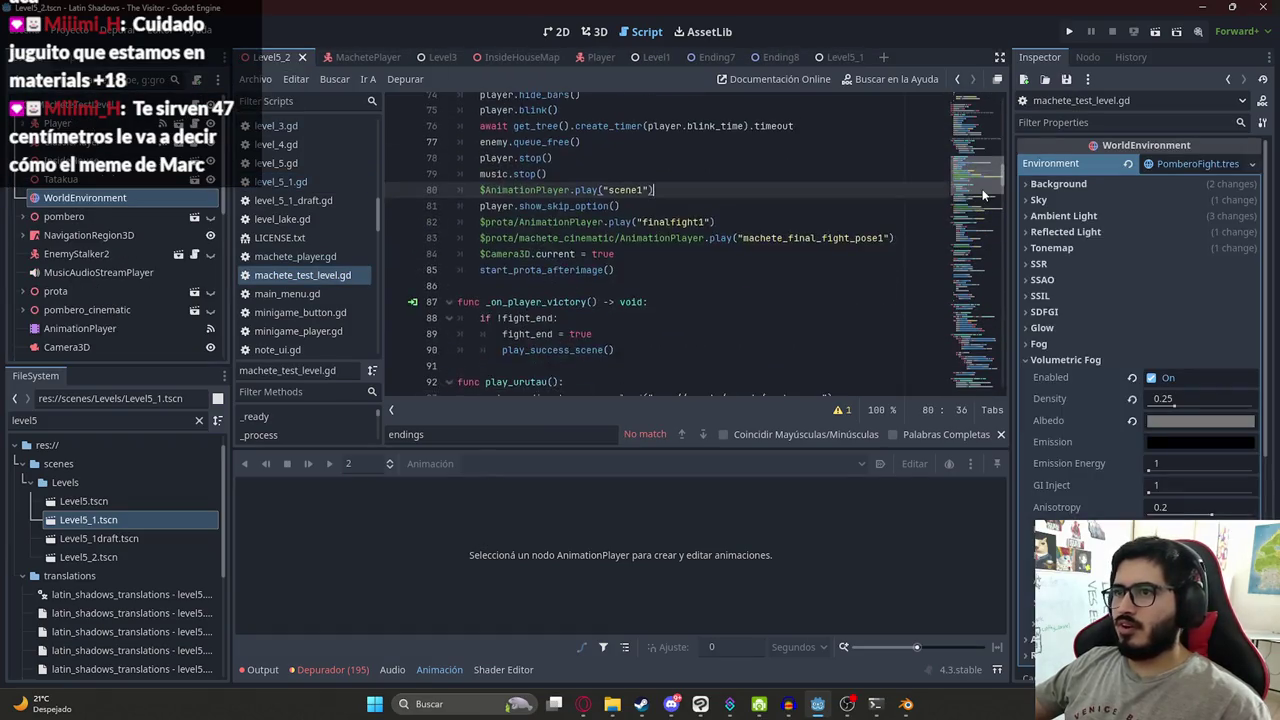
{"action": "left_click", "coordinate": [80, 328]}
{"action": "left_click", "coordinate": [1087, 57]}
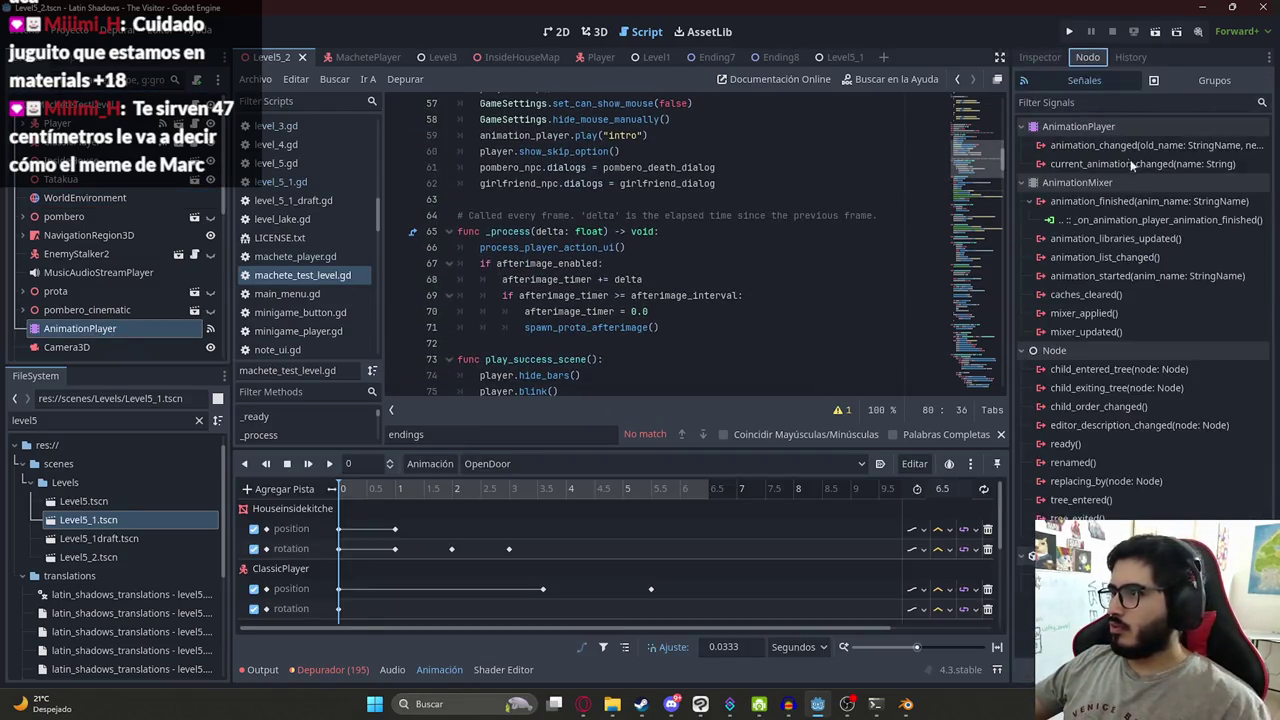
{"action": "double_click", "coordinate": [1118, 220]}
- Add an elif anim_name == "kiss": branch calling get_tree().change_scene_to_file
{"action": "scroll", "coordinate": [662, 289], "scroll_direction": "down", "scroll_amount": 6}
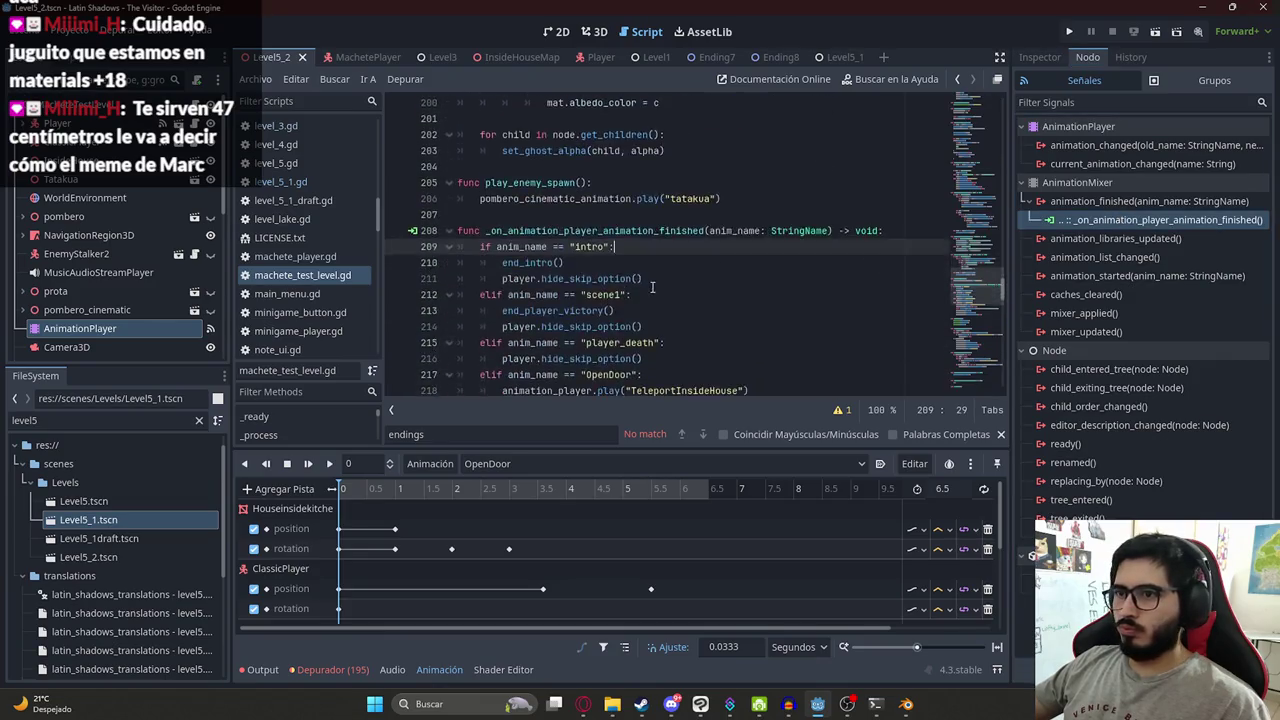
{"action": "left_click", "coordinate": [786, 328]}
{"action": "key", "text": "Return"}
{"action": "key", "text": "BackSpace"}
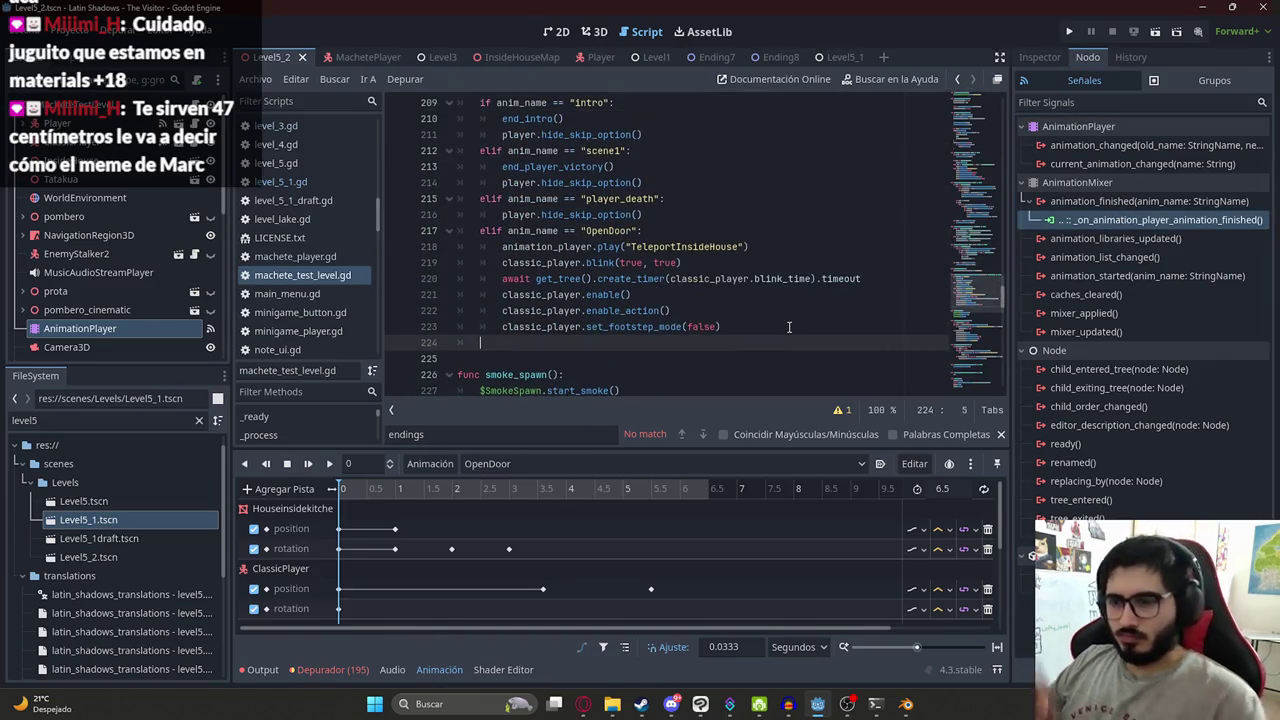
{"action": "type", "text": "elif anim_name == "}
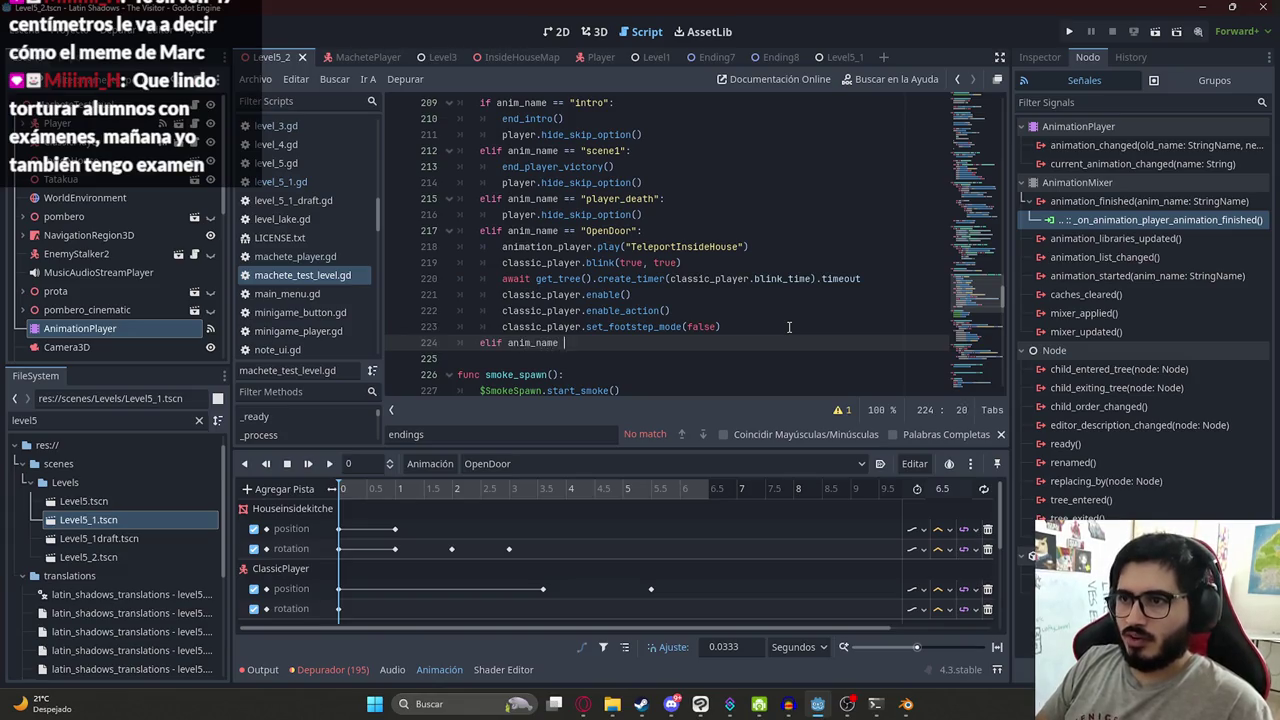
{"action": "type", "text": "\""}
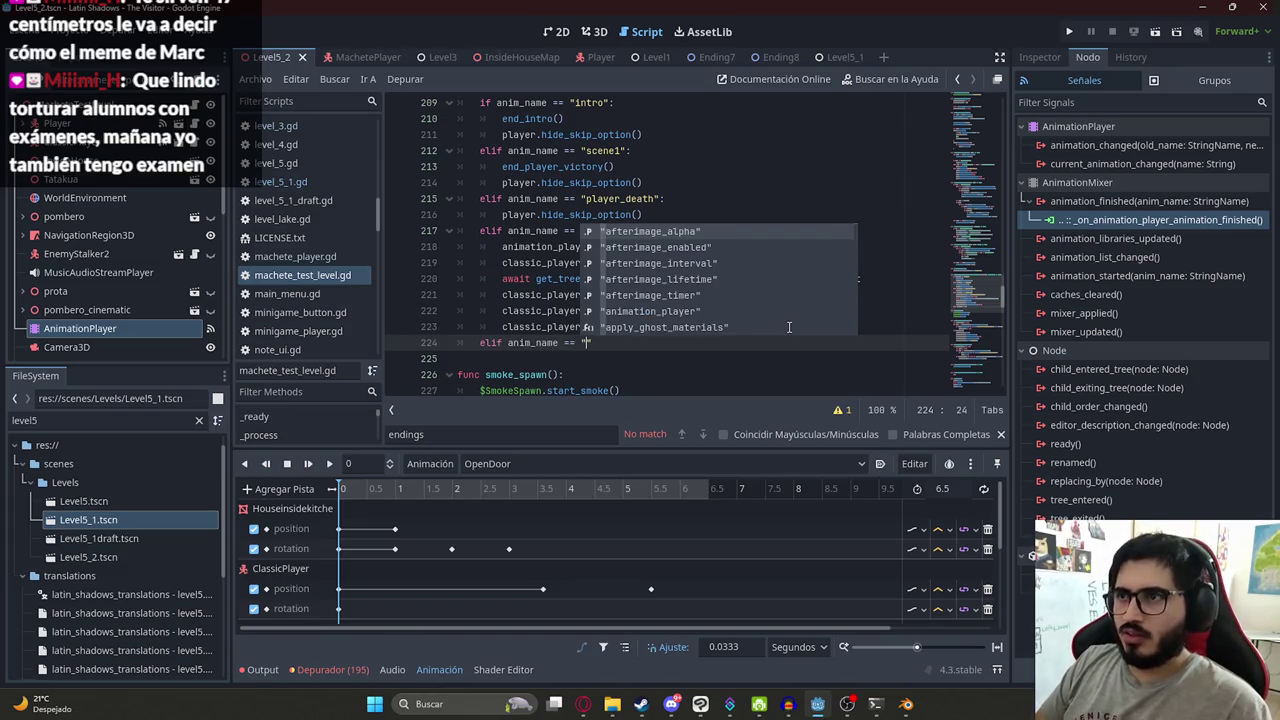
{"action": "type", "text": "kiss\":"}
{"action": "key", "text": "Return"}
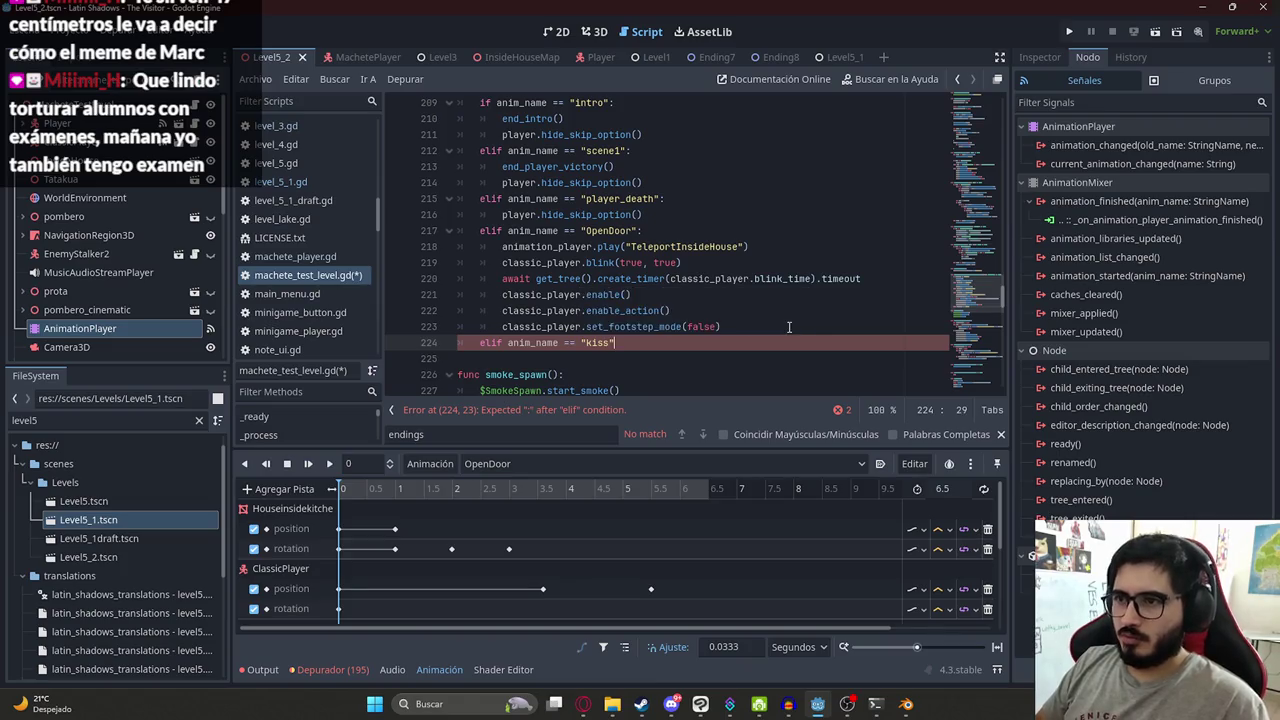
{"action": "type", "text": "get_tree().change_scene_to_file"}
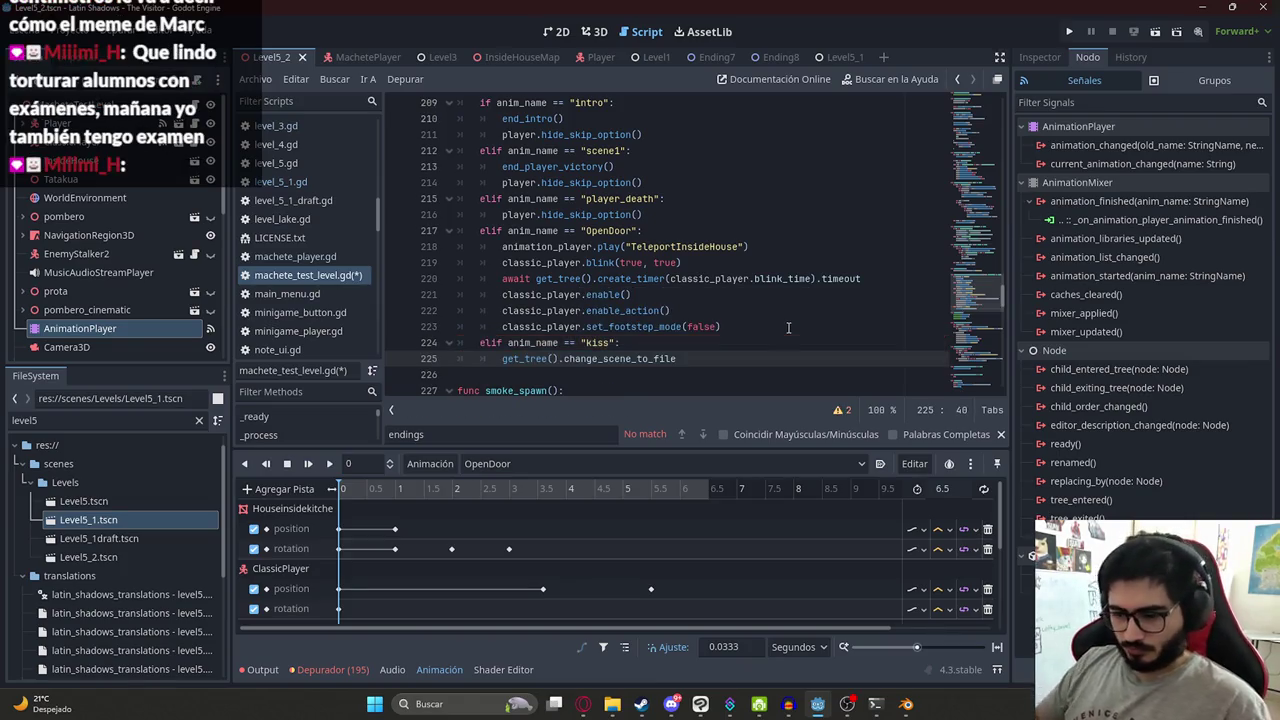
{"action": "key", "text": "alt+Tab"}
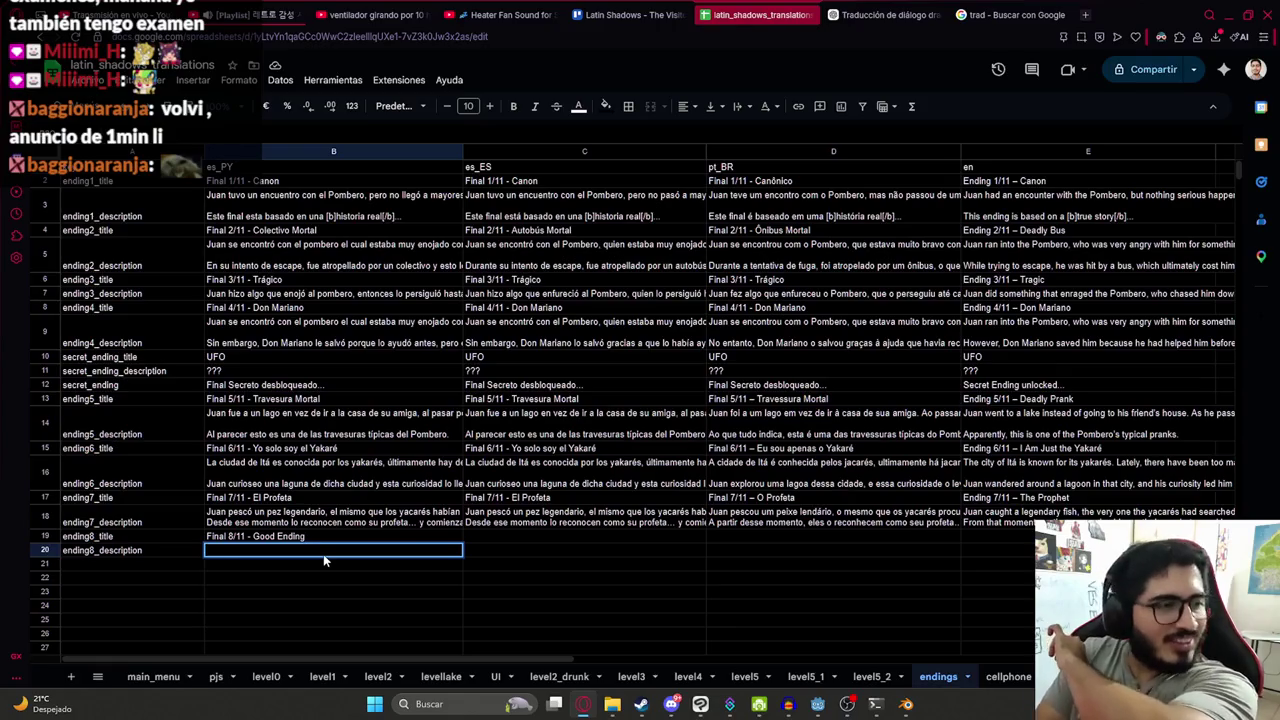
- Begin the es_PY ending8 description in B20: 'Juan se enfrentó amb Pombero y salió victorioso'
{"action": "double_click", "coordinate": [323, 557]}
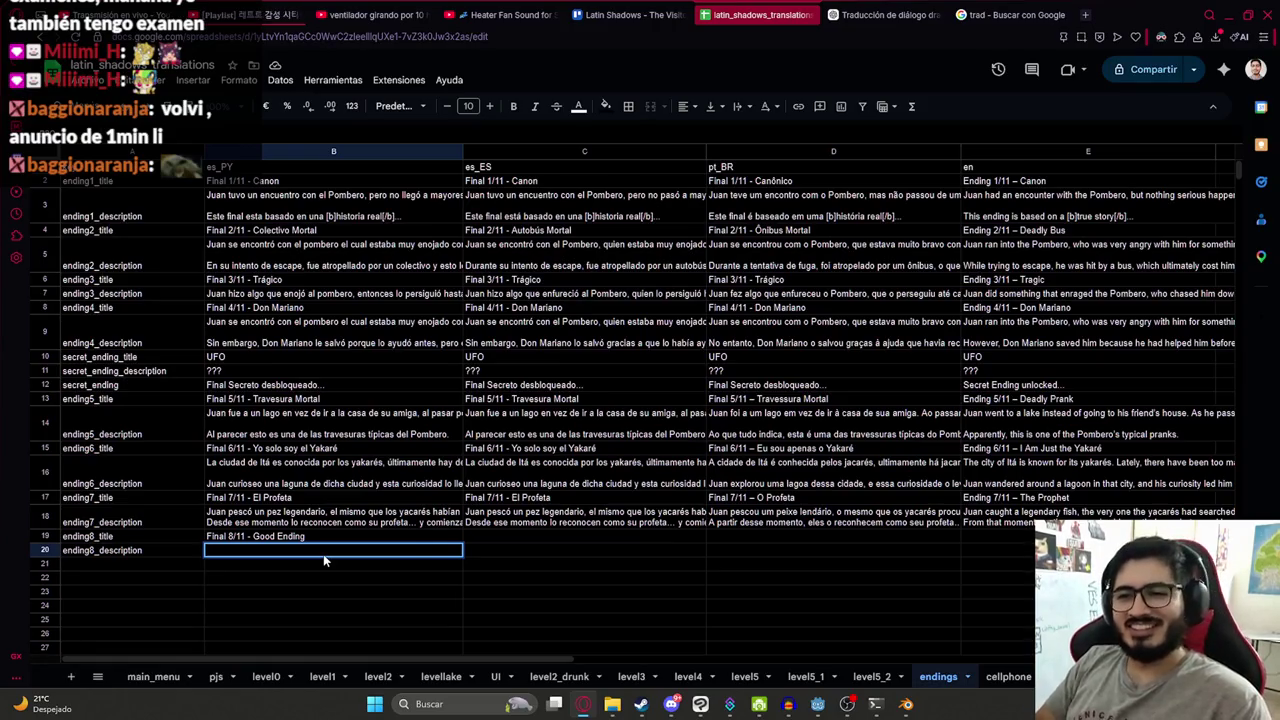
{"action": "key", "text": "Return"}
{"action": "key", "text": "Up"}
{"action": "key", "text": "Return"}
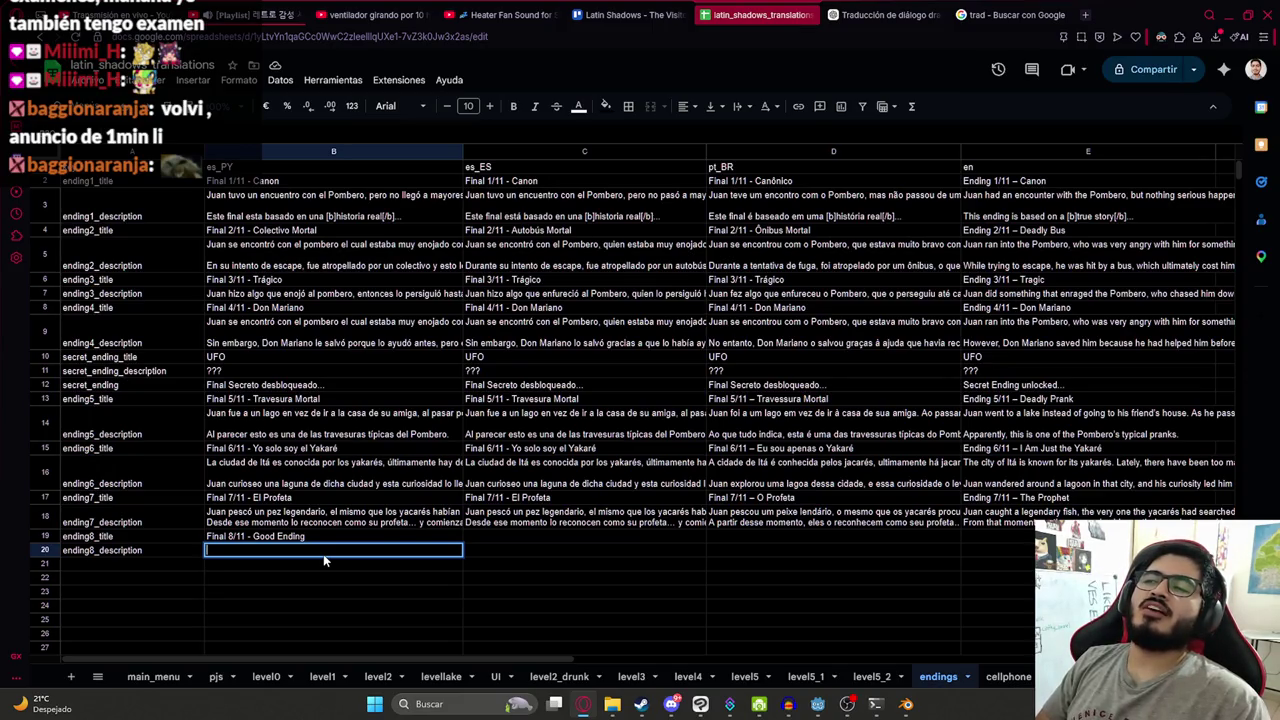
{"action": "type", "text": "Juan se enfrent"}
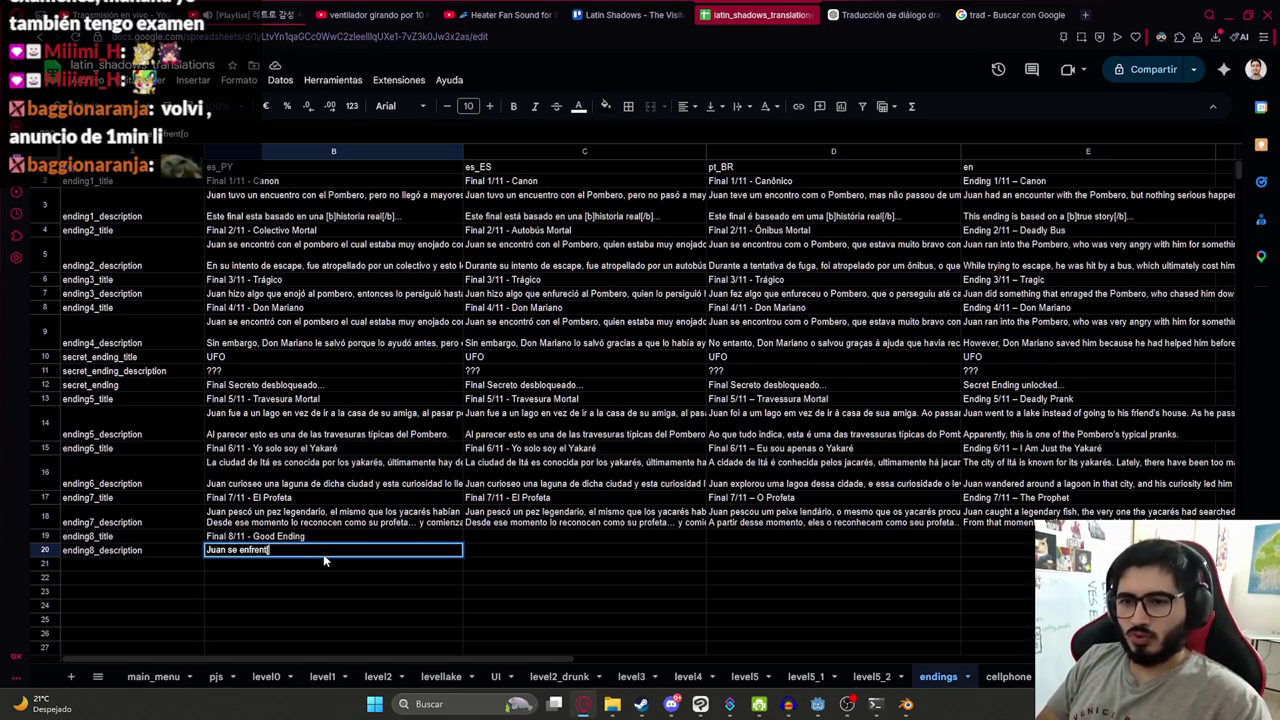
{"action": "type", "text": "ó a"}
{"action": "type", "text": "mb"}
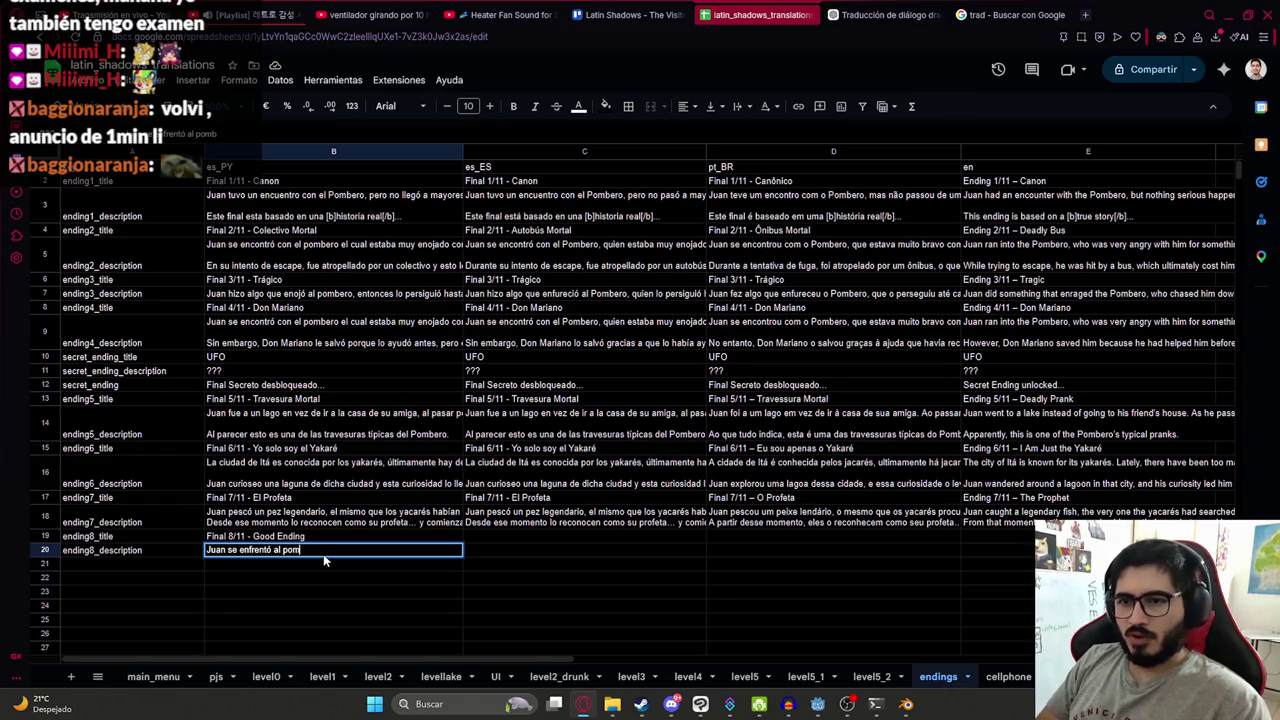
{"action": "type", "text": " Pombero y salió victorios"}
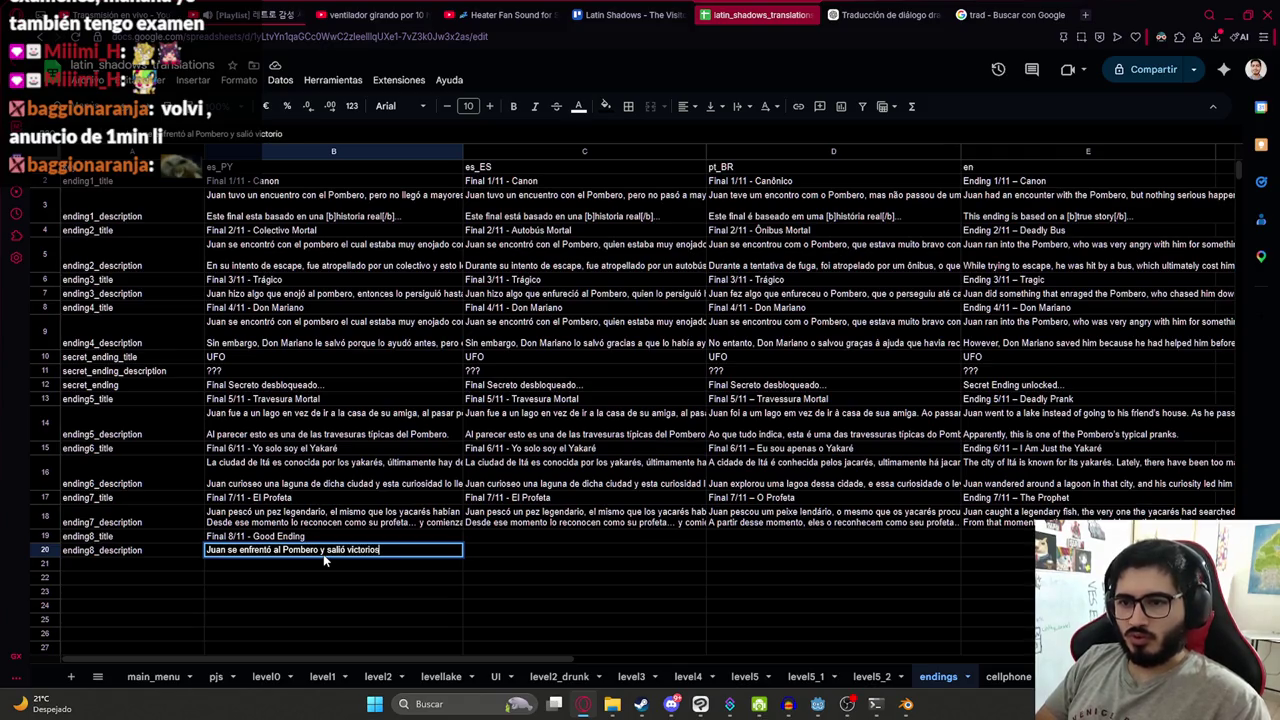
{"action": "type", "text": "o"}
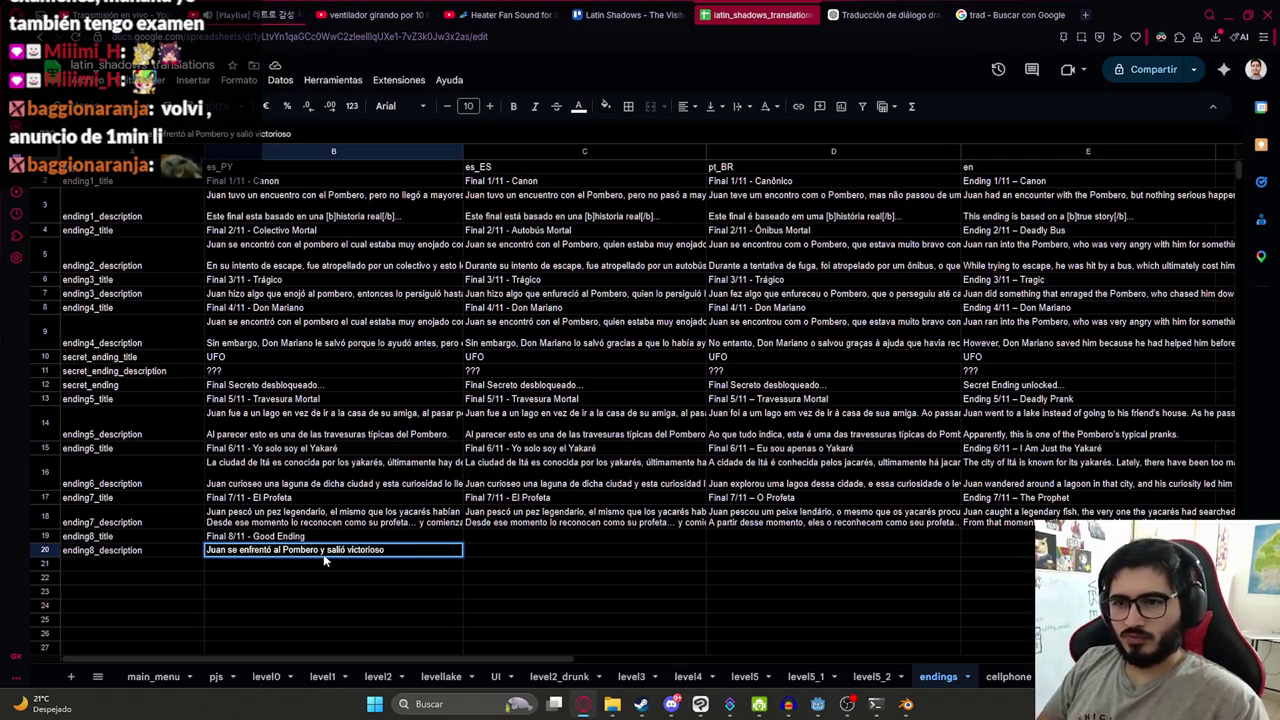
- Add a second description line: 'Fue a reclamar su recompensa ante tal hazaña'
{"action": "key", "text": "Return"}
{"action": "double_click", "coordinate": [403, 521]}
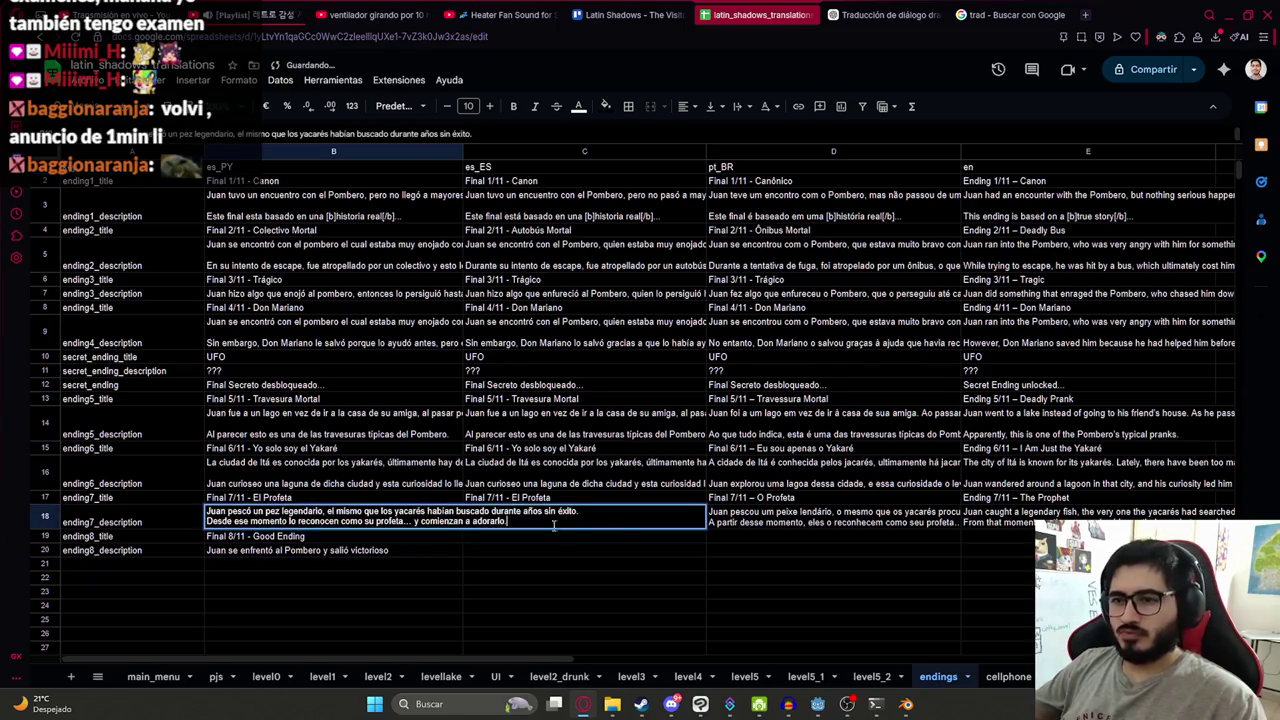
{"action": "left_click_drag", "start_coordinate": [581, 511], "coordinate": [234, 522]}
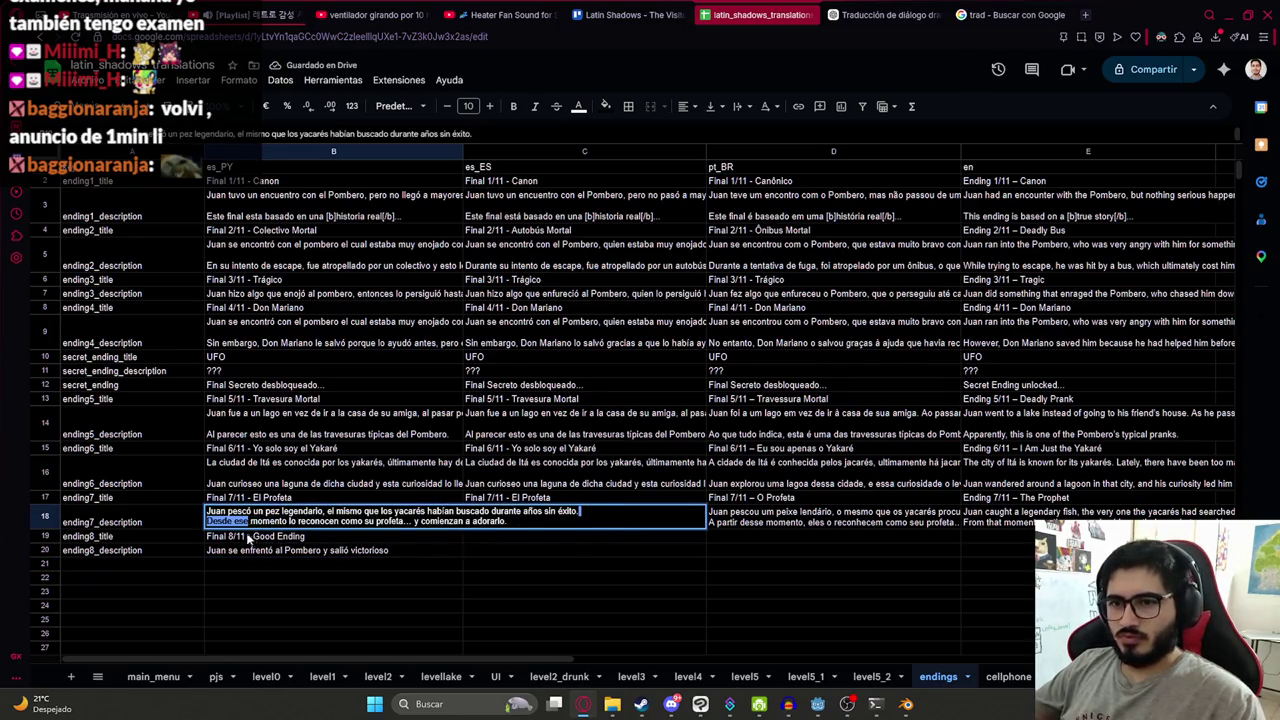
{"action": "key", "text": "ctrl+c"}
{"action": "double_click", "coordinate": [384, 552]}
{"action": "key", "text": "ctrl+v"}
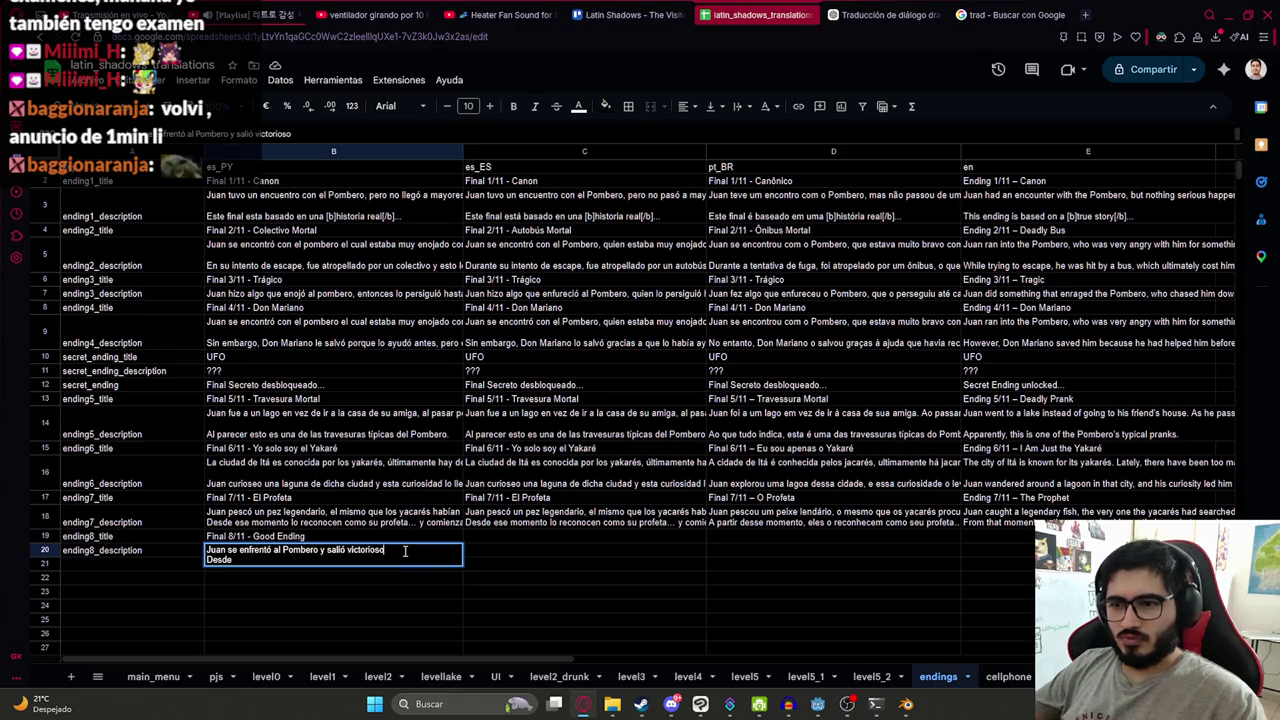
{"action": "key", "text": "BackSpace"}
{"action": "key", "text": "BackSpace"}
{"action": "key", "text": "BackSpace"}
{"action": "key", "text": "BackSpace"}
{"action": "key", "text": "BackSpace"}
{"action": "type", "text": "Su"}
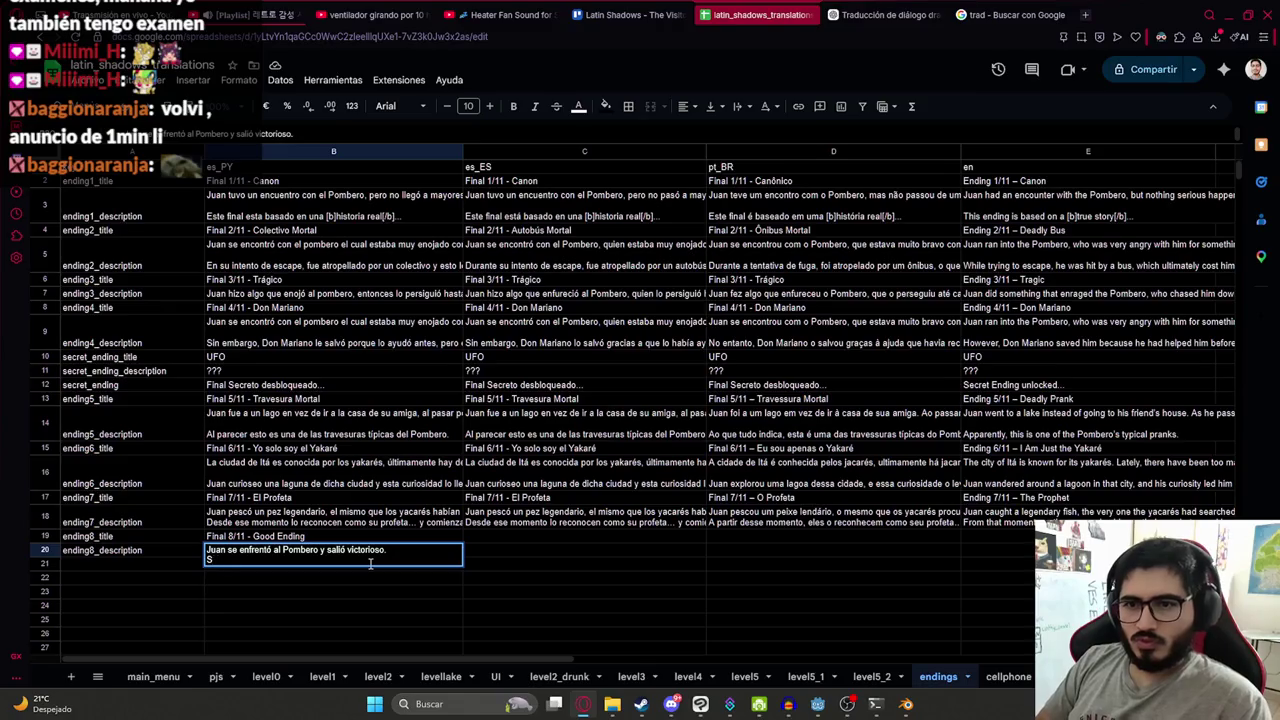
{"action": "key", "text": "BackSpace"}
{"action": "key", "text": "BackSpace"}
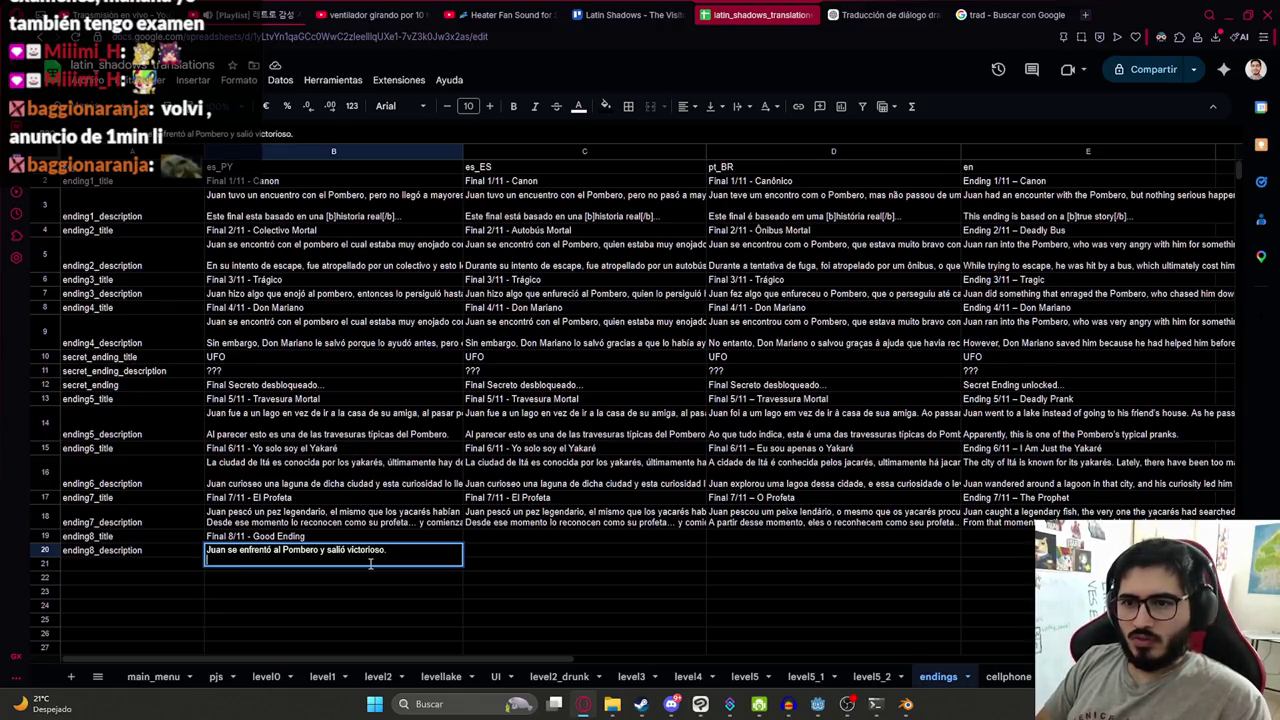
{"action": "type", "text": "Fue a"}
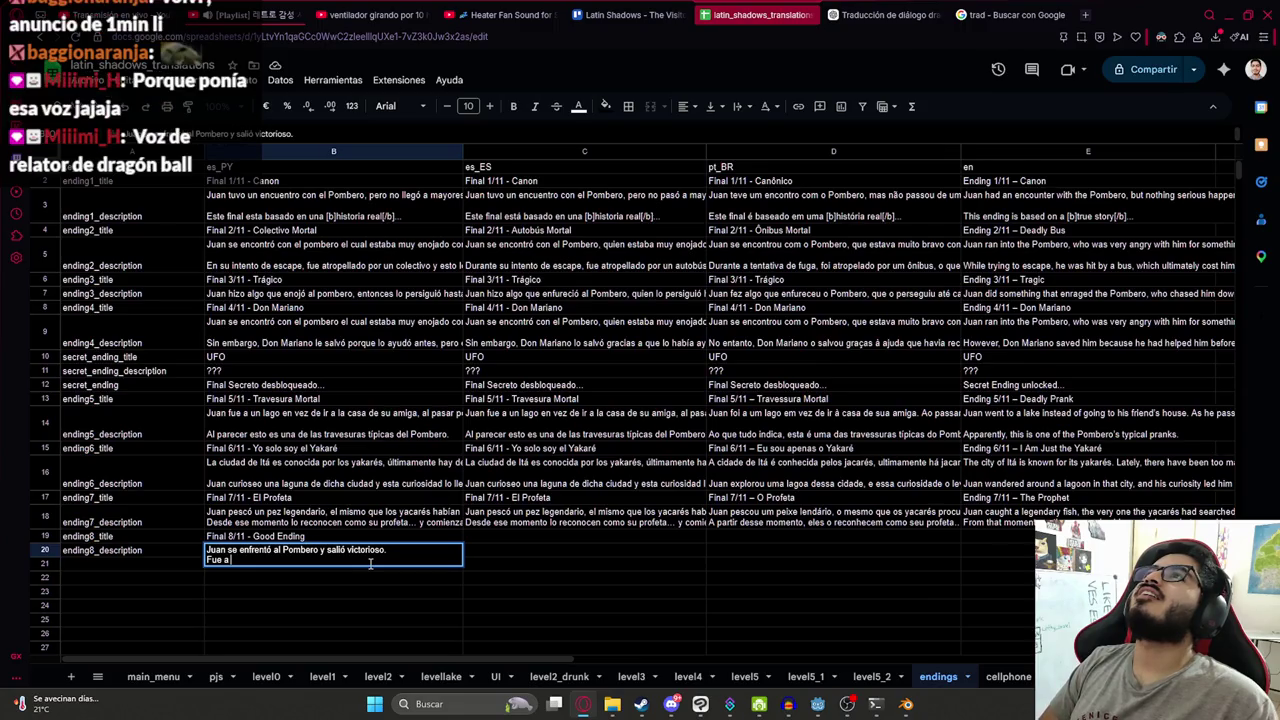
{"action": "type", "text": "reclamar su recompensa ante tal hazaña."}
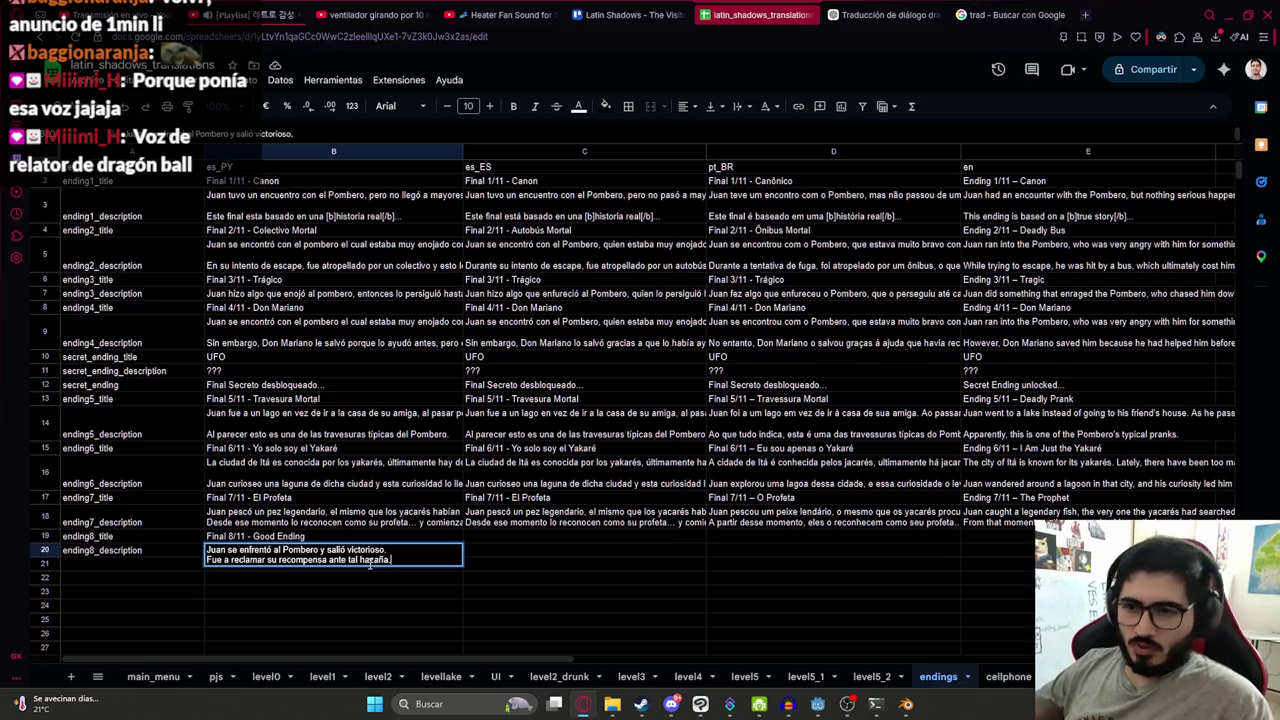
- Add a third description line ending in 'tuvo un Good Ending' and confirm it
{"action": "left_click", "coordinate": [325, 560]}
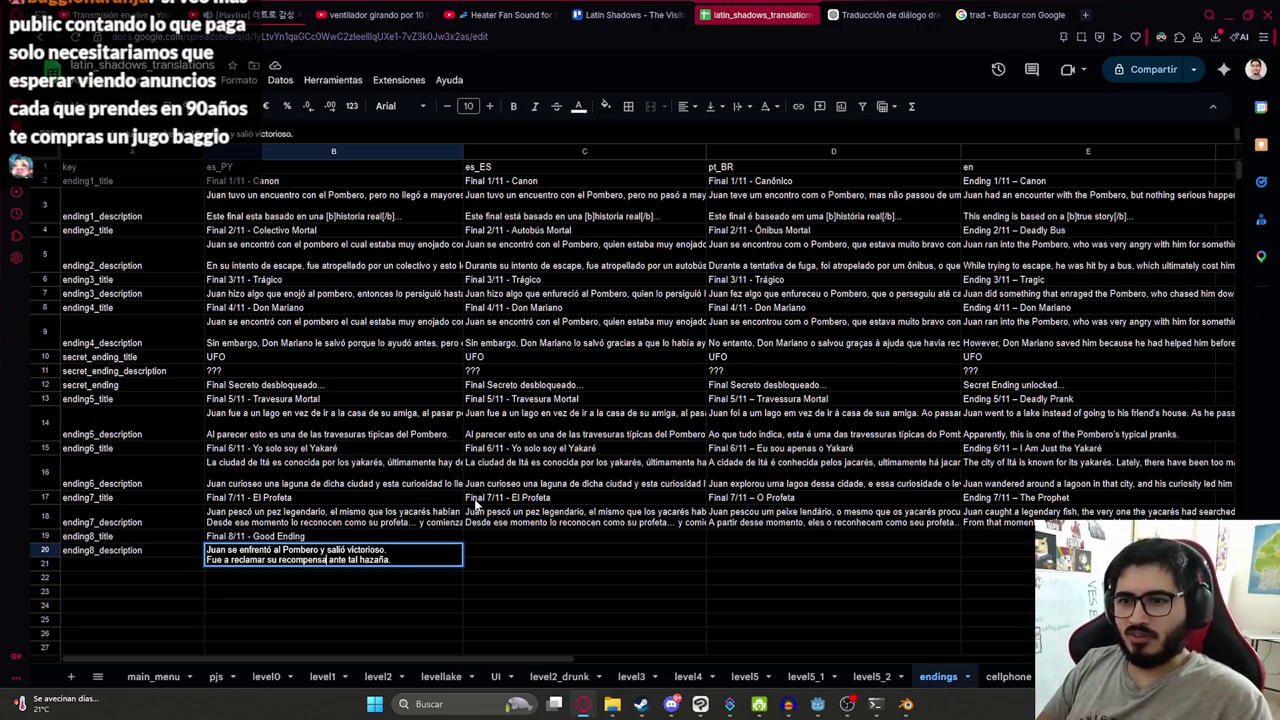
{"action": "key", "text": "Right"}
{"action": "key", "text": "Right"}
{"action": "key", "text": "Right"}
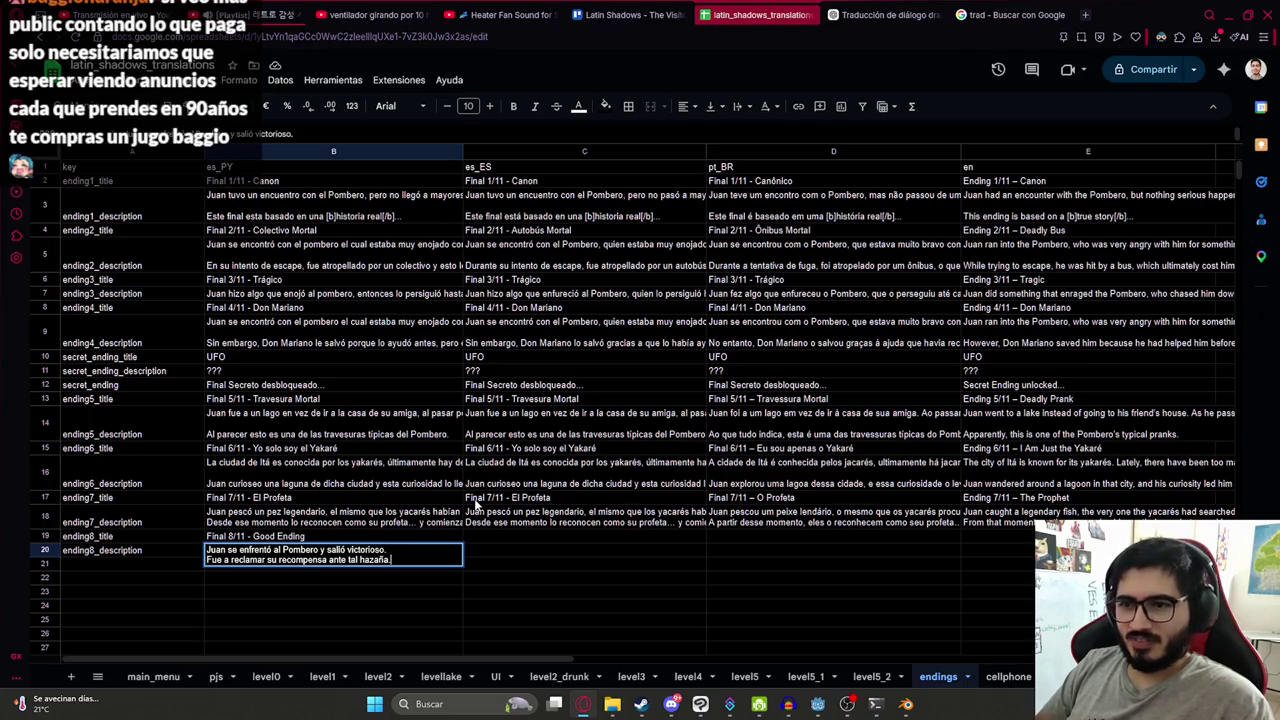
{"action": "key", "text": "alt+Return"}
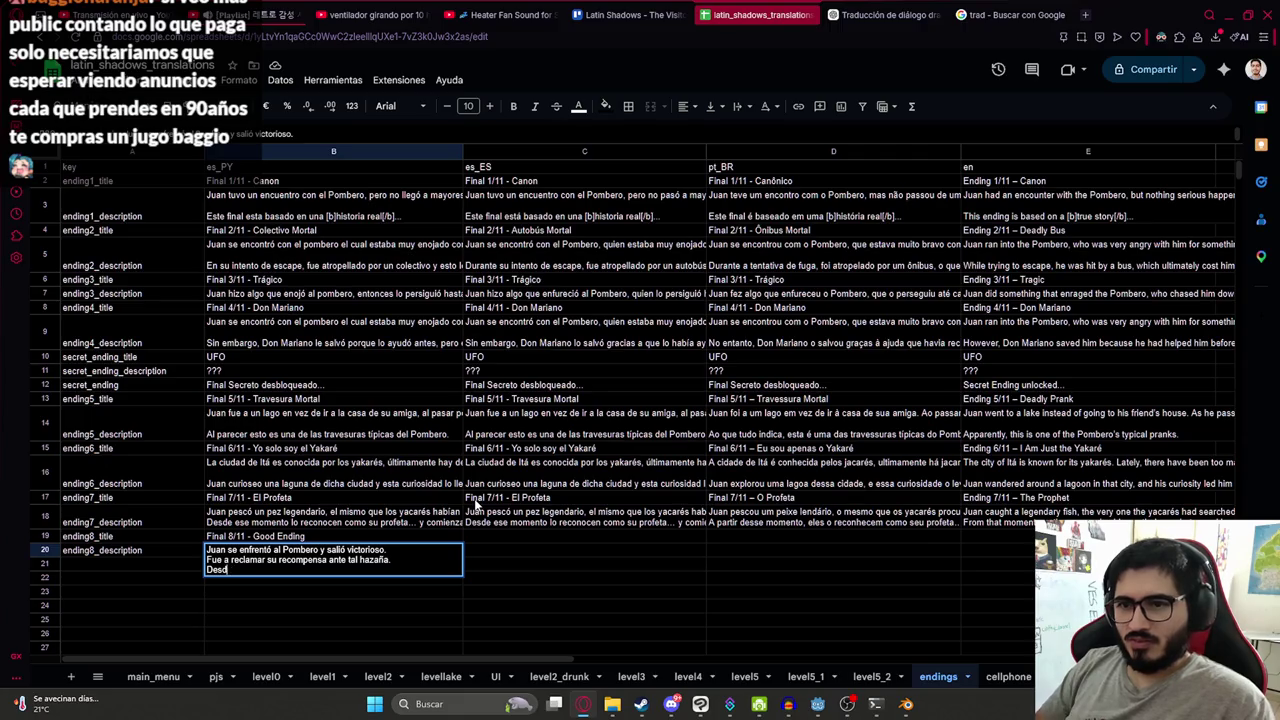
{"action": "type", "text": "Fo"}
{"action": "key", "text": "BackSpace"}
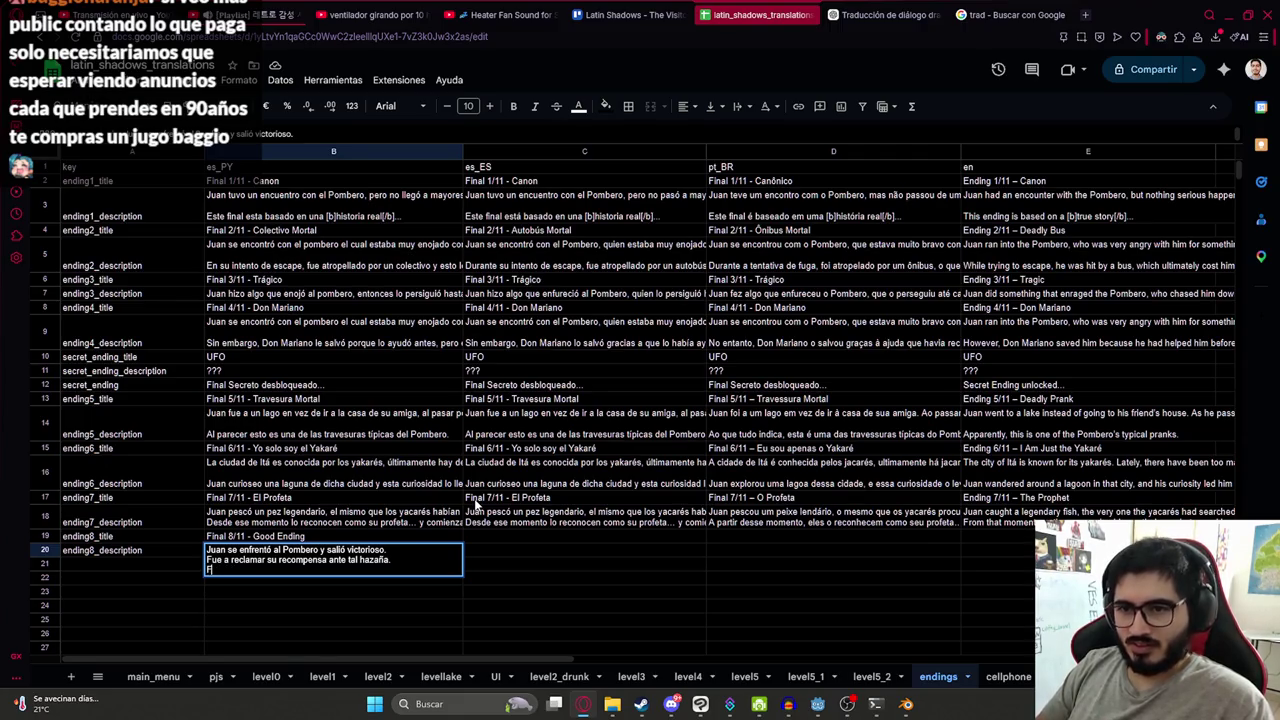
{"action": "type", "text": "inalmente "}
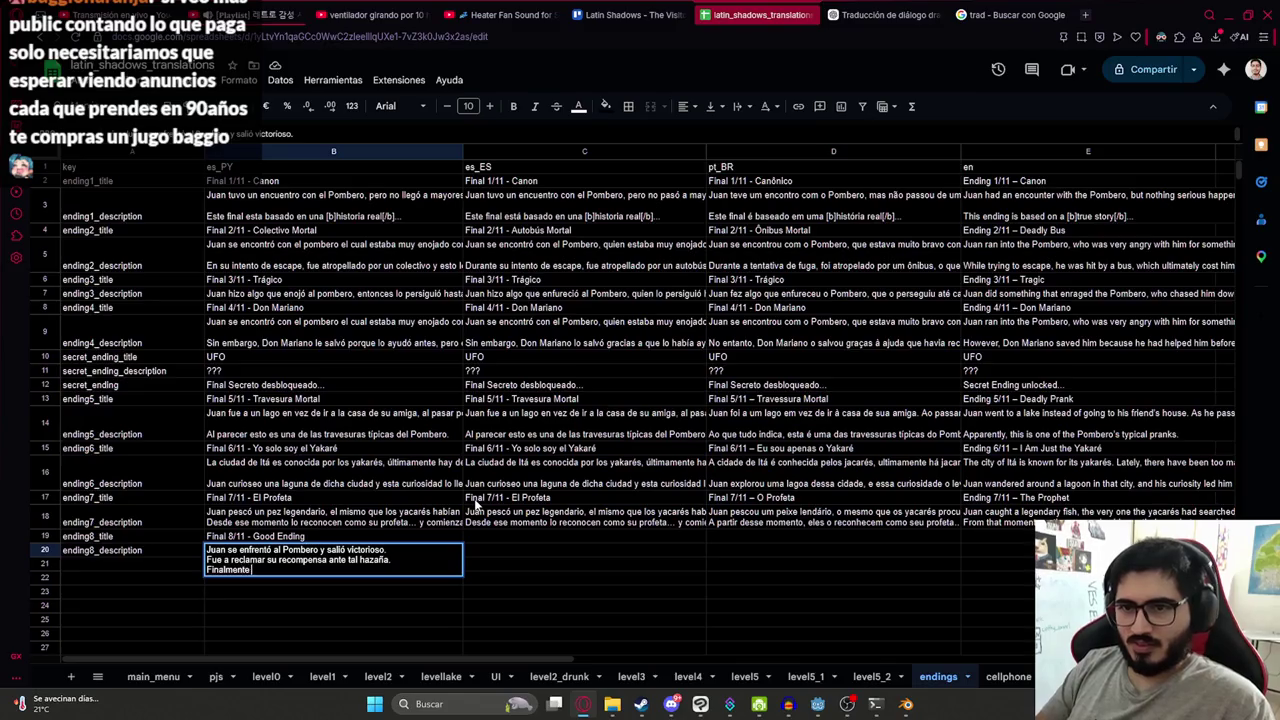
{"action": "type", "text": "tuvo un Good End"}
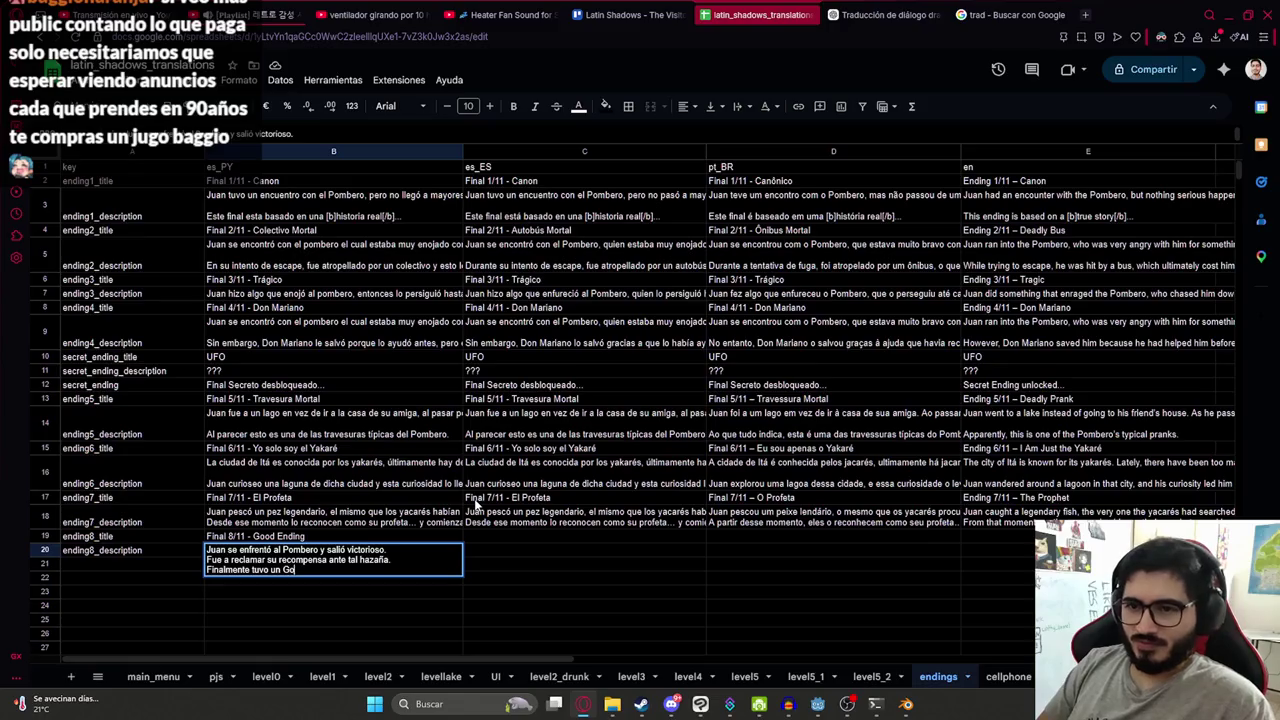
{"action": "type", "text": "ing"}
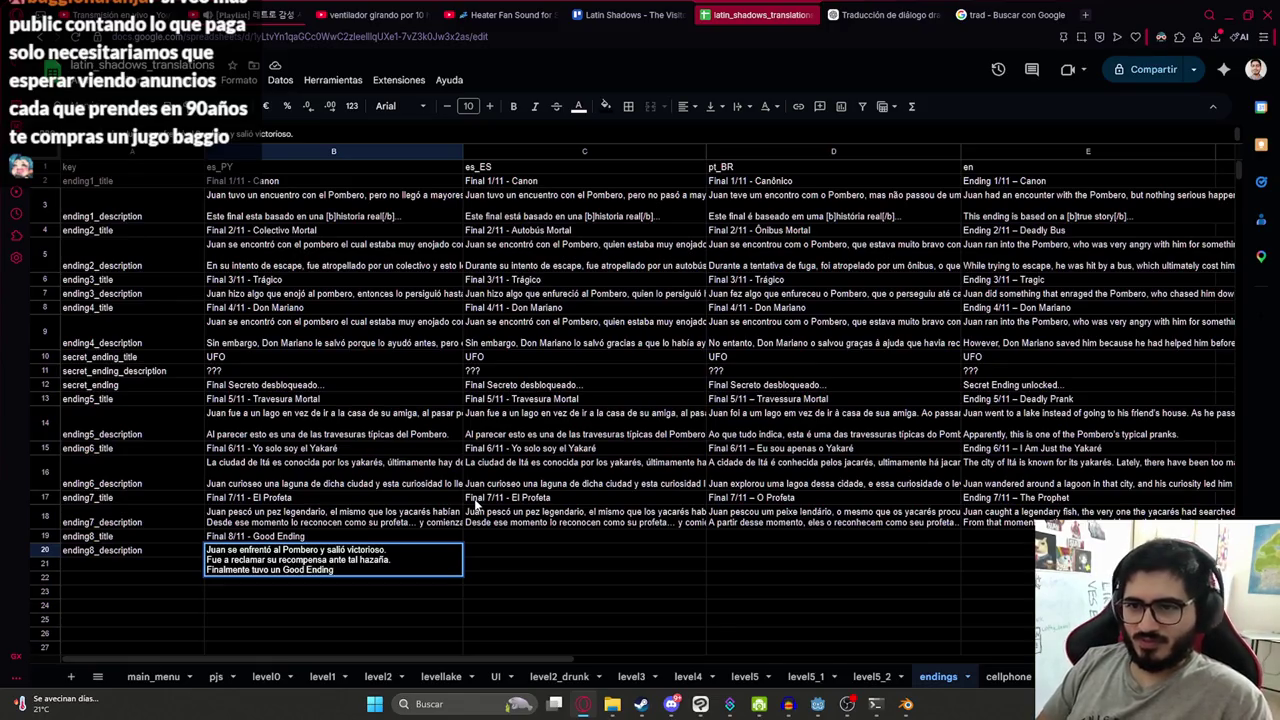
{"action": "key", "text": "Return"}
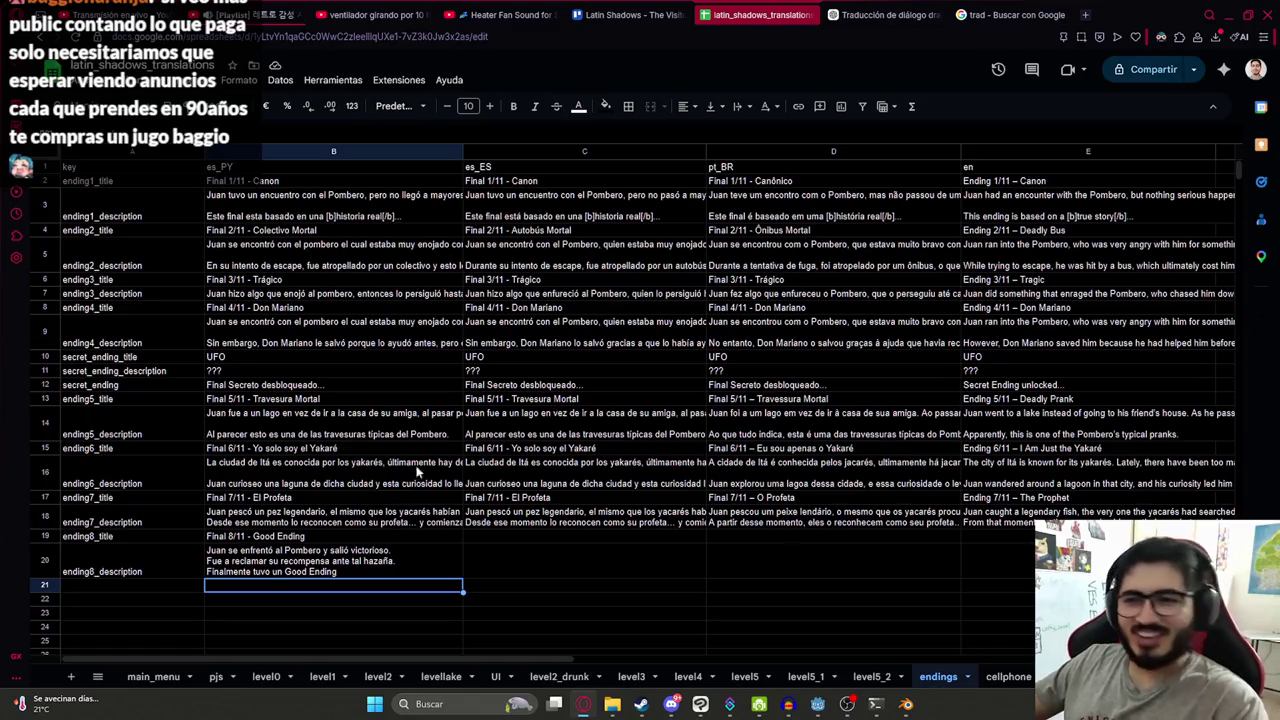
- Replace 'Good Ending' with 'Final' in the ending8 description
{"action": "left_click", "coordinate": [346, 570]}
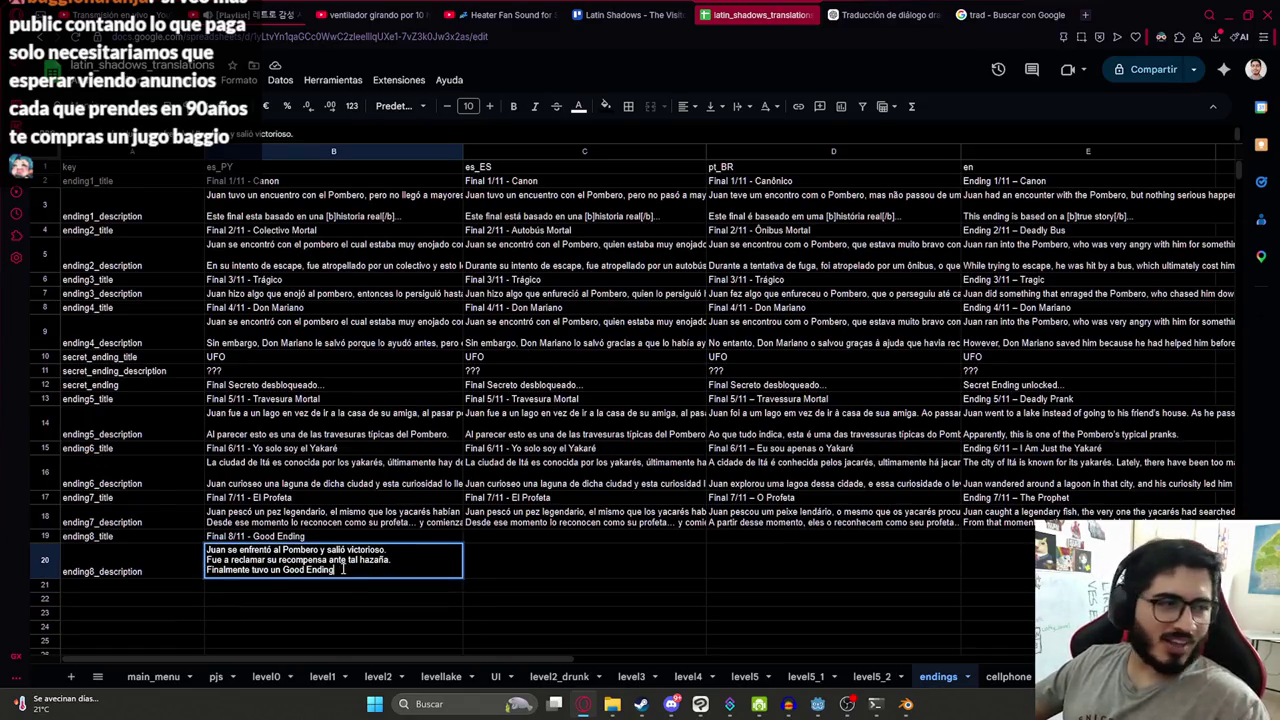
{"action": "left_click", "coordinate": [358, 481]}
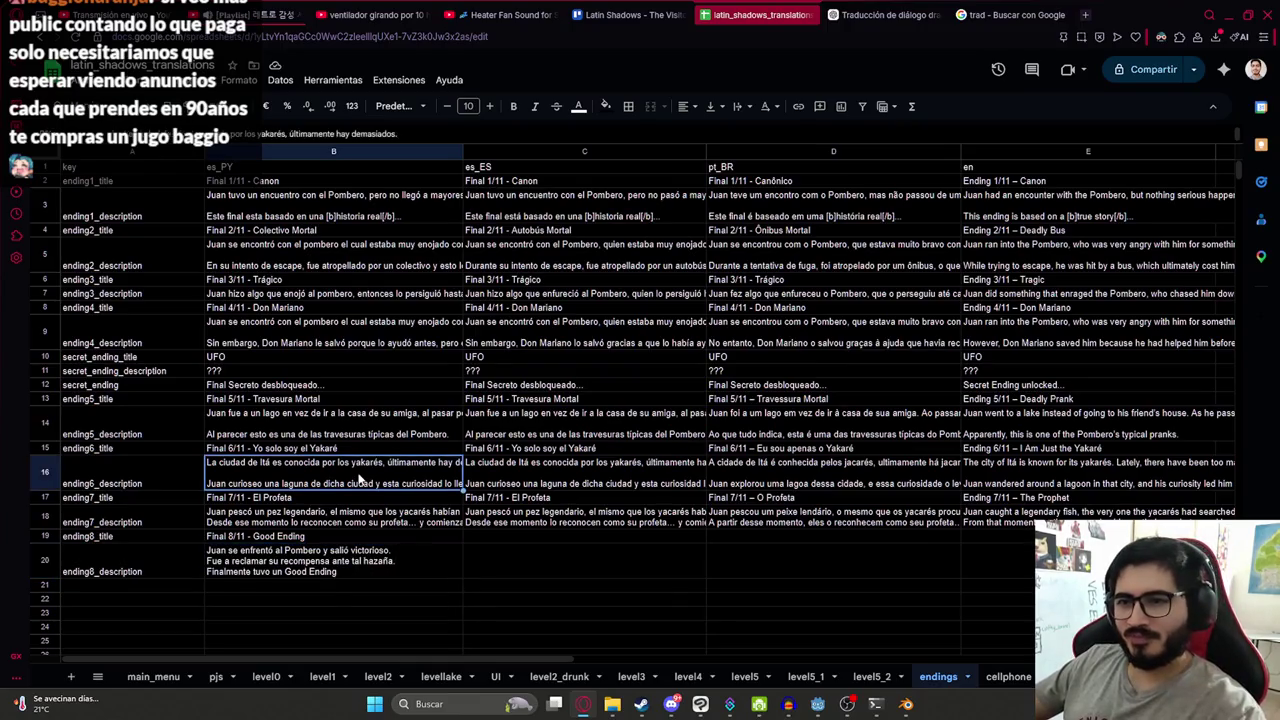
{"action": "left_click", "coordinate": [355, 573]}
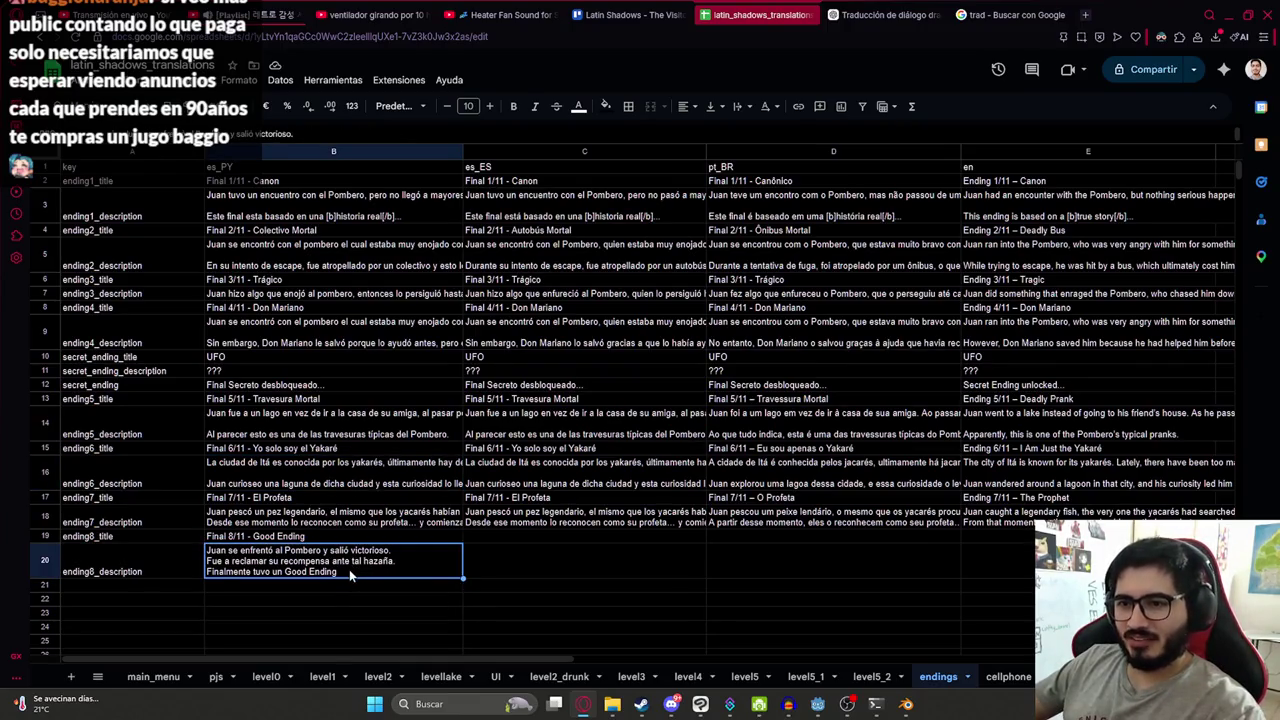
{"action": "key", "text": "ctrl+b"}
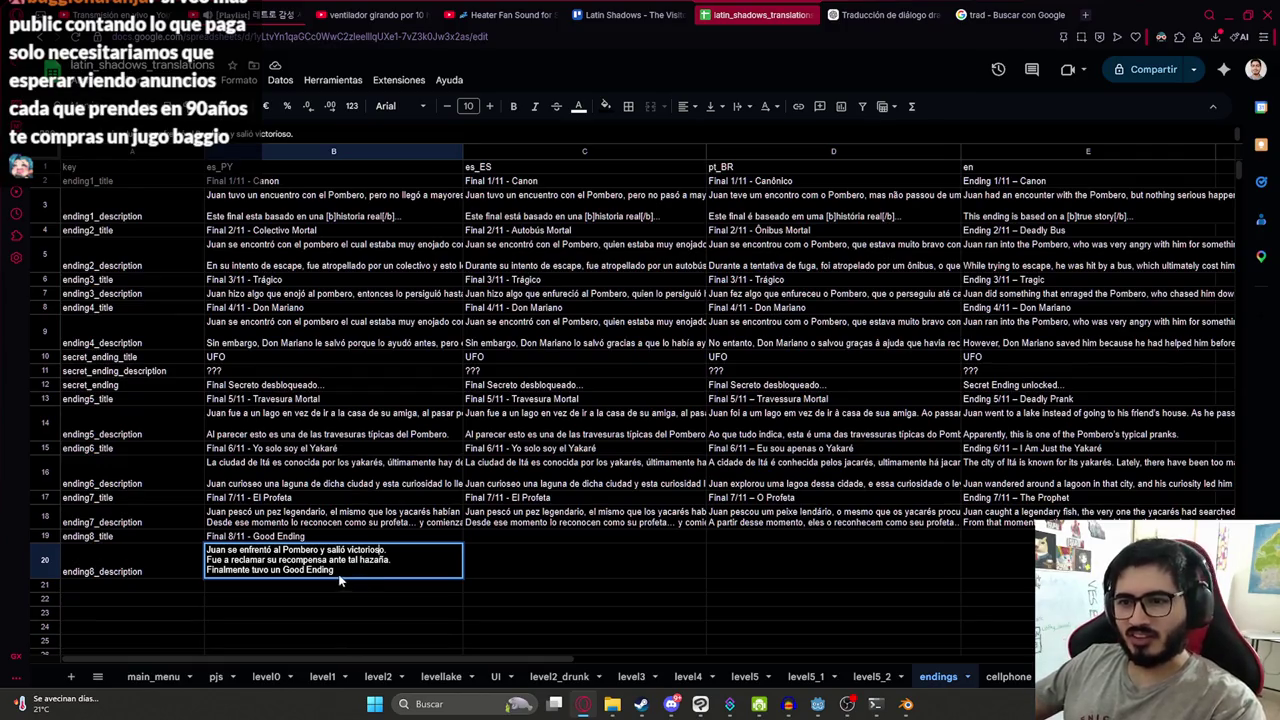
{"action": "left_click", "coordinate": [281, 571]}
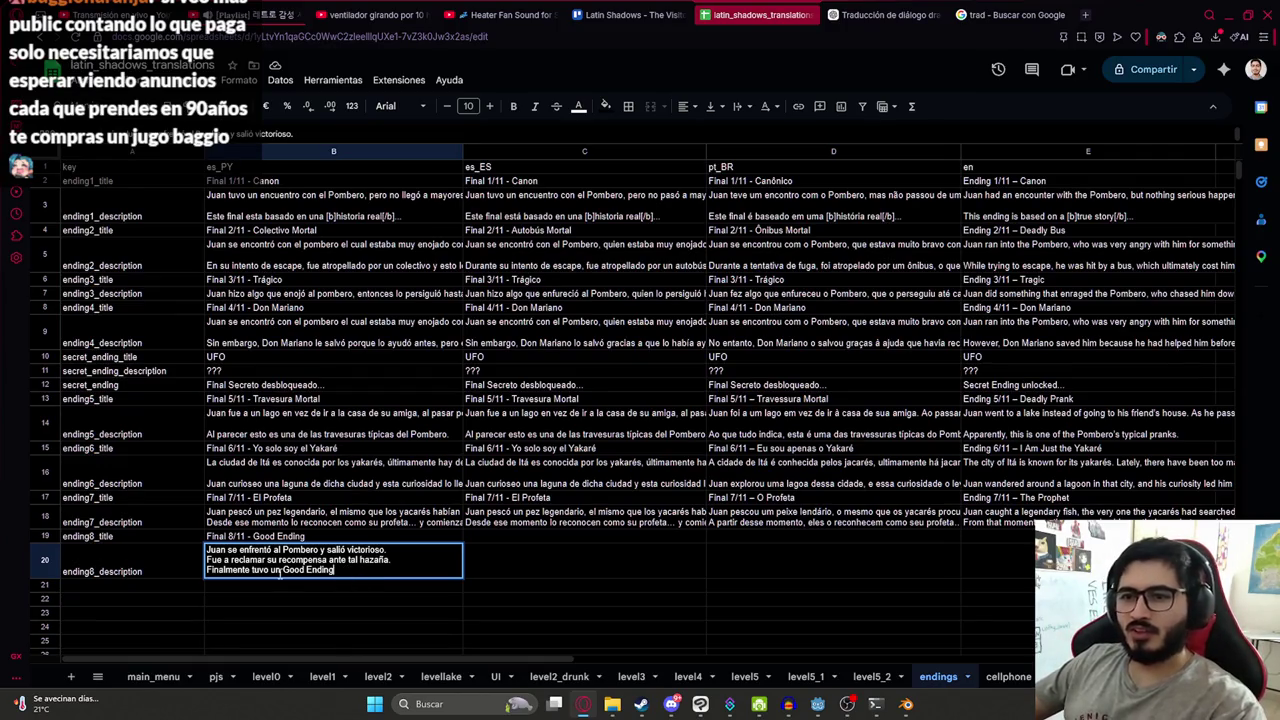
{"action": "key", "text": "BackSpace"}
{"action": "left_click_drag", "start_coordinate": [283, 571], "coordinate": [396, 569]}
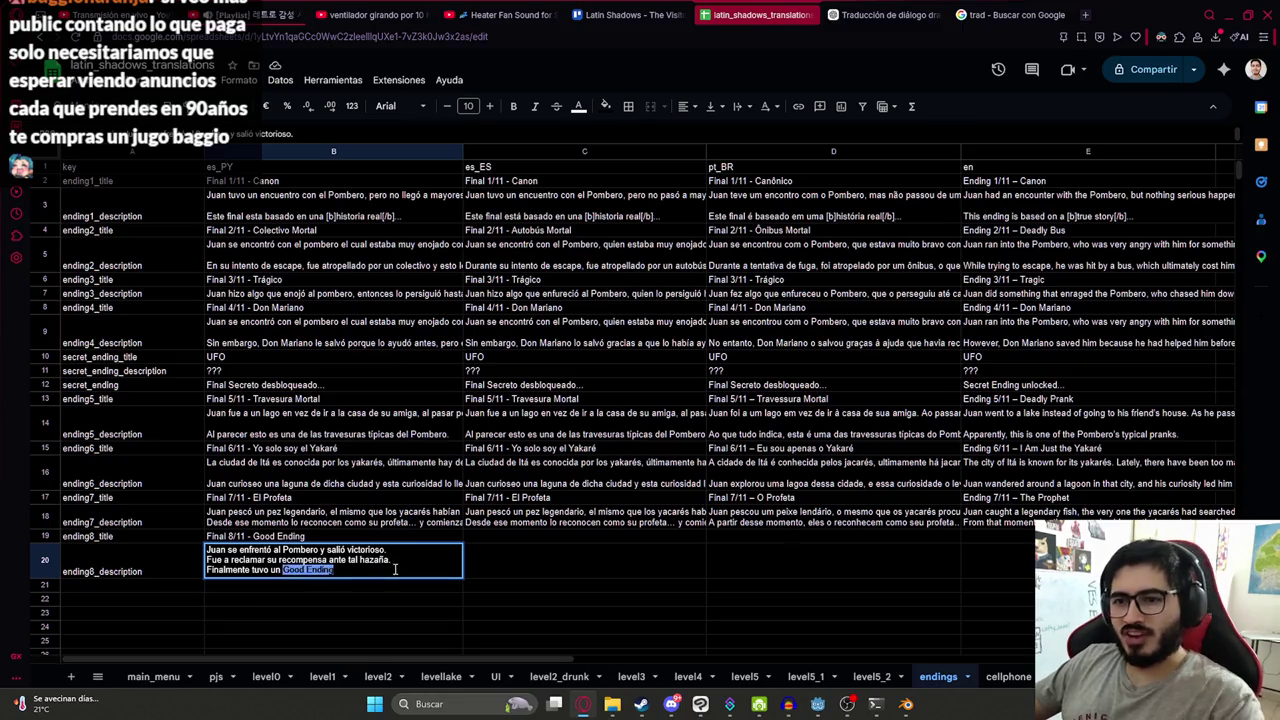
{"action": "type", "text": "Final Feliz..."}
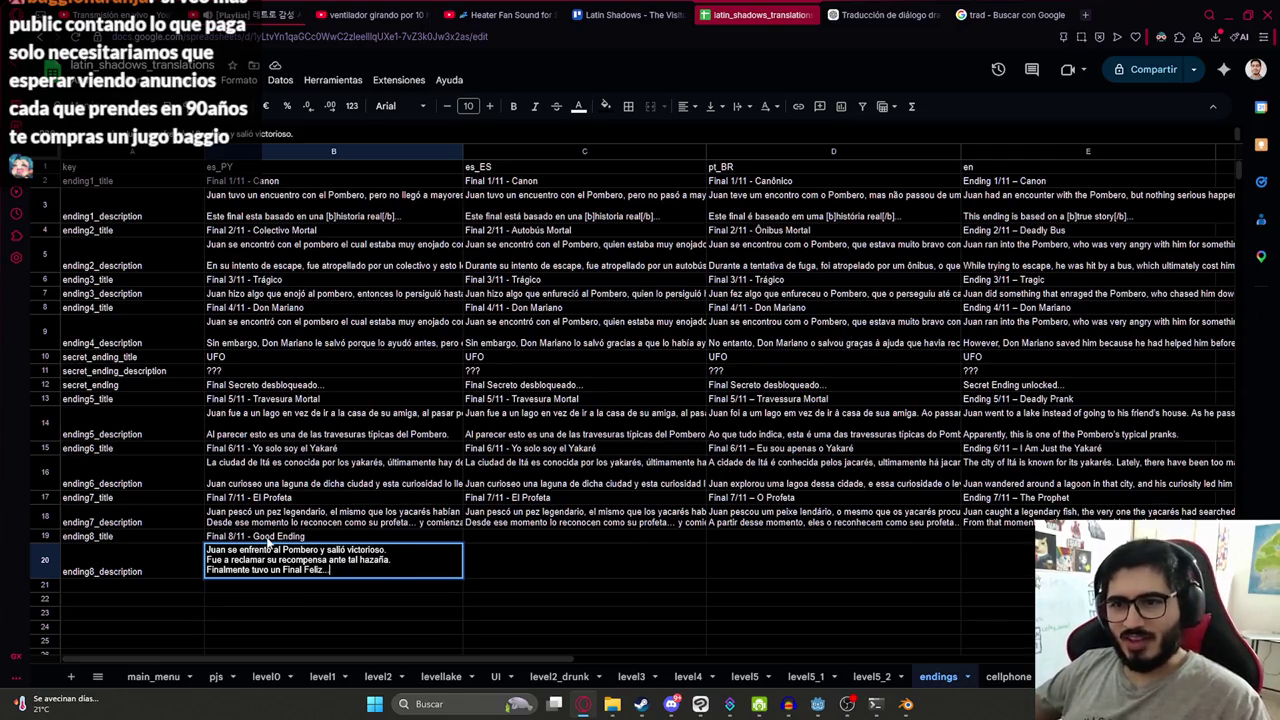
- Change the ending8 title to 'Final 8/11 - Final Feliz'
{"action": "double_click", "coordinate": [253, 537]}
{"action": "left_click_drag", "start_coordinate": [253, 537], "coordinate": [343, 537]}
{"action": "type", "text": "F"}
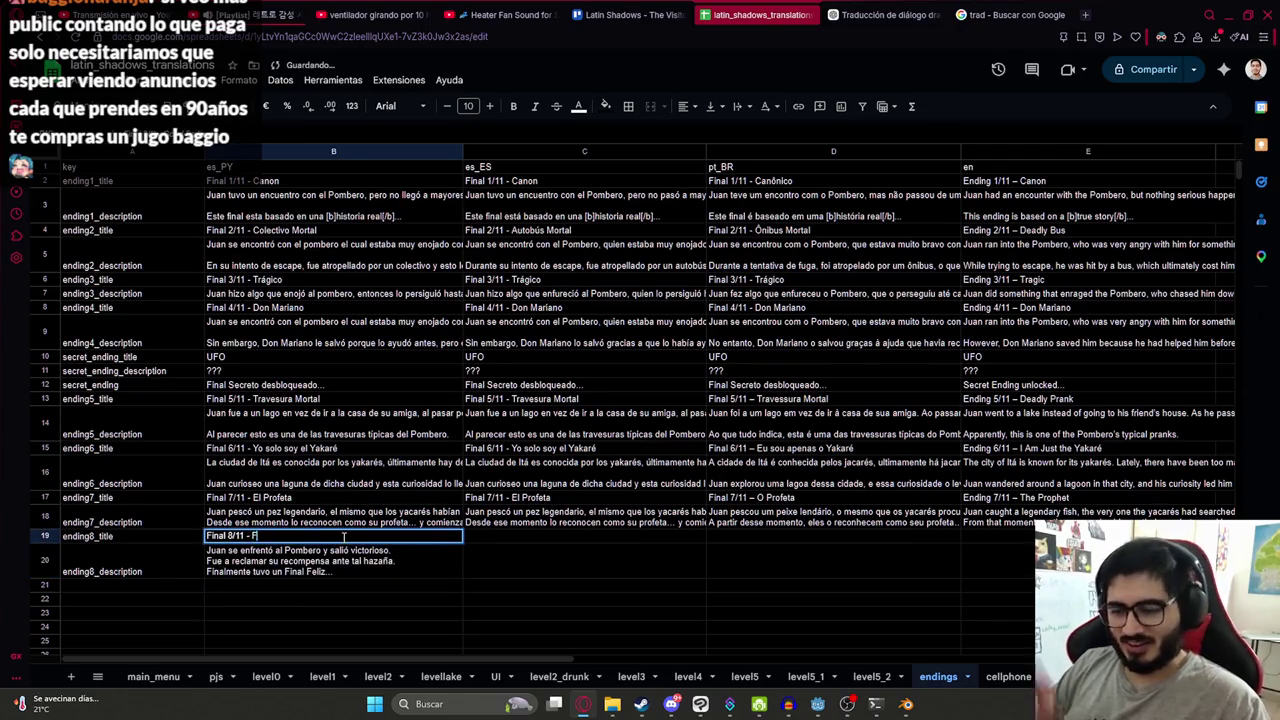
{"action": "type", "text": "inal Feliz"}
{"action": "key", "text": "Return"}
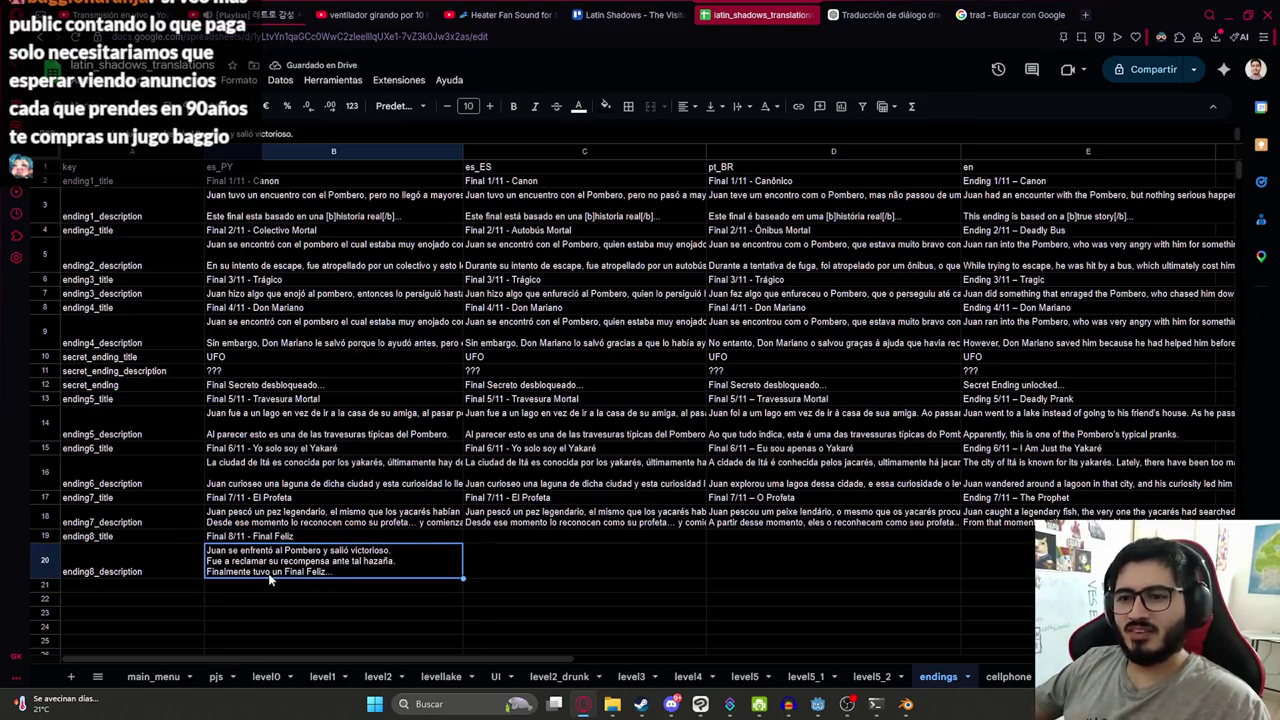
- Copy the es_PY ending8 description into es_ES cell C20
{"action": "key", "text": "ctrl+c"}
{"action": "left_click", "coordinate": [516, 560]}
{"action": "key", "text": "ctrl+v"}
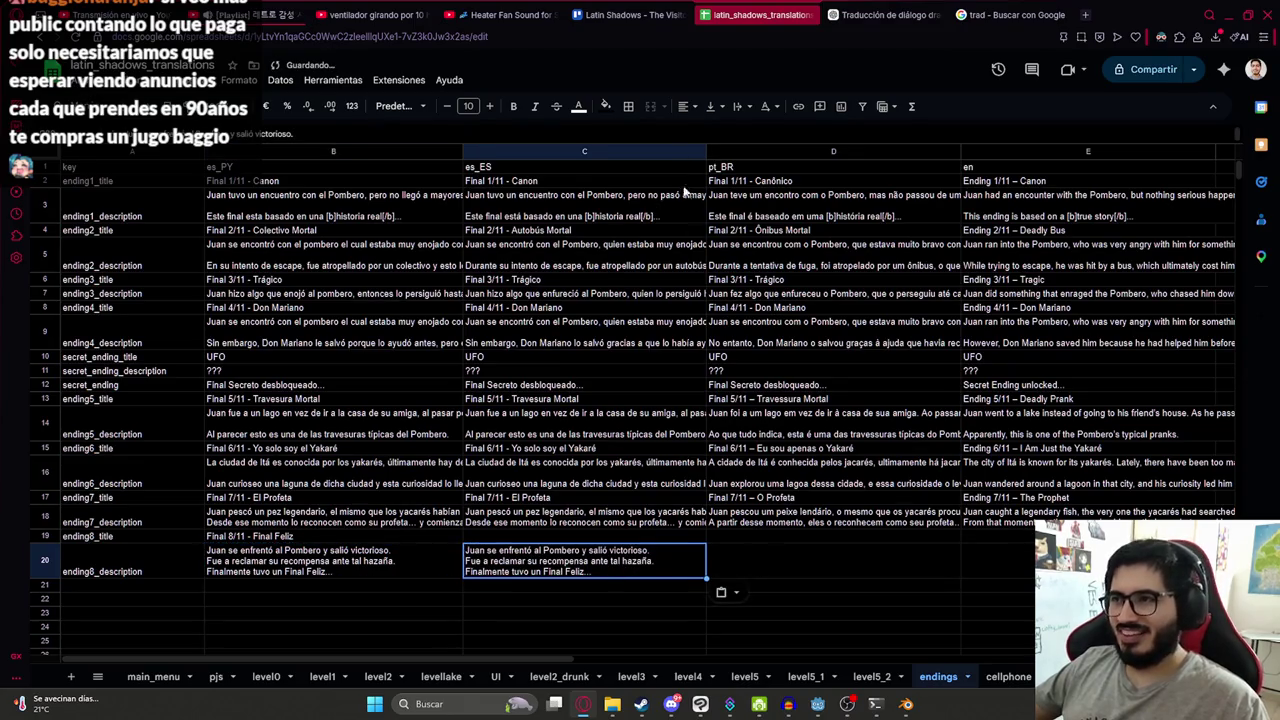
- Translate the ending8 description in ChatGPT and paste the Portuguese version into D20
{"action": "left_click", "coordinate": [885, 14]}
{"action": "left_click", "coordinate": [635, 646]}
{"action": "key", "text": "ctrl+v"}
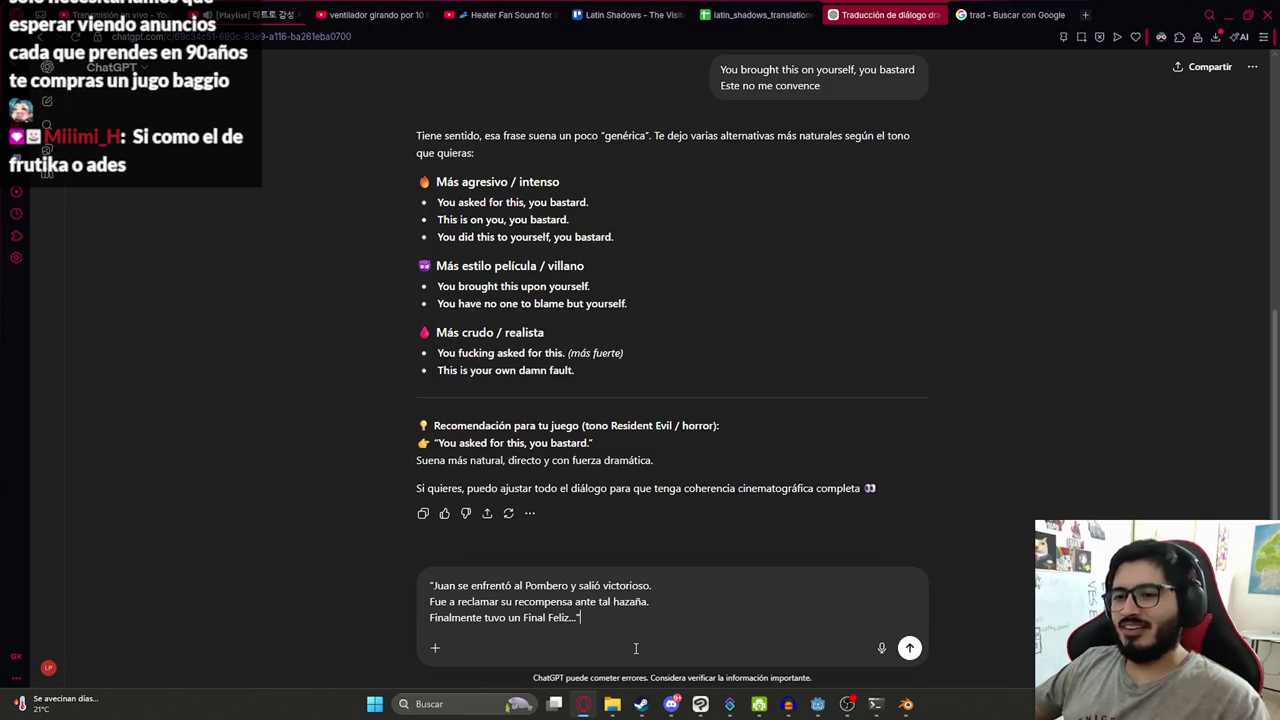
{"action": "key", "text": "Return"}
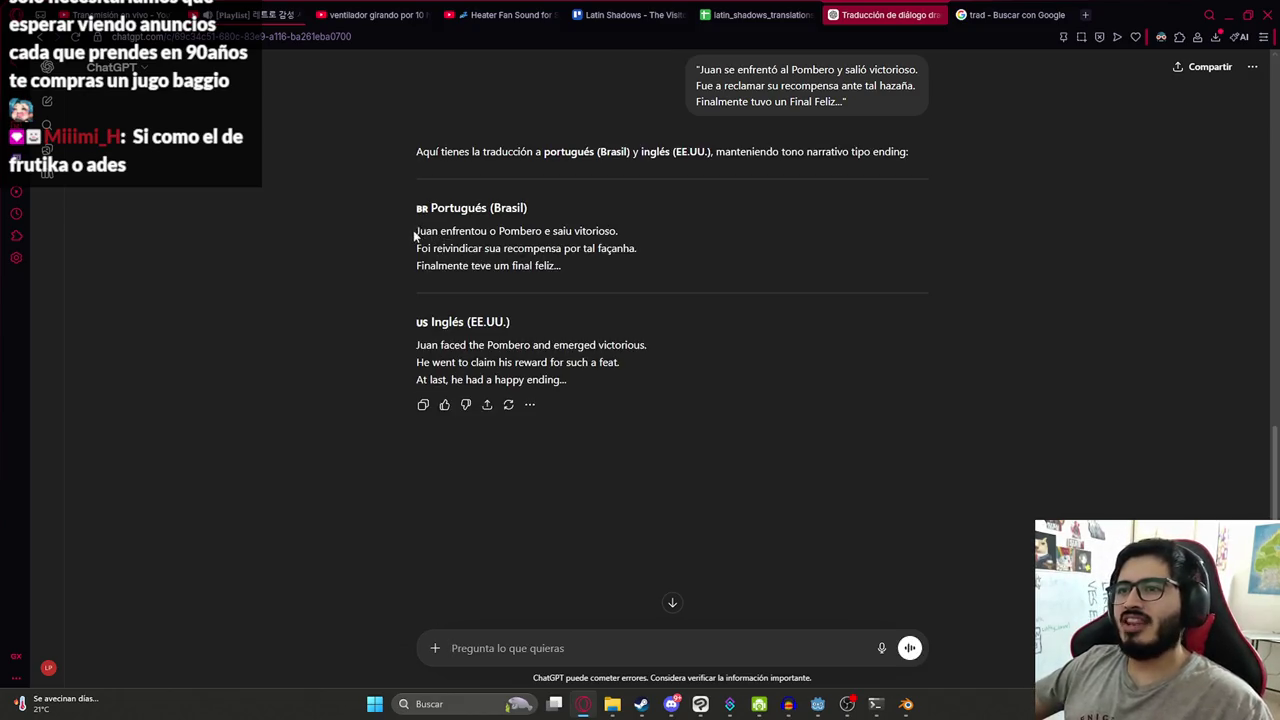
{"action": "left_click_drag", "start_coordinate": [414, 236], "coordinate": [560, 266]}
{"action": "left_click", "coordinate": [757, 14]}
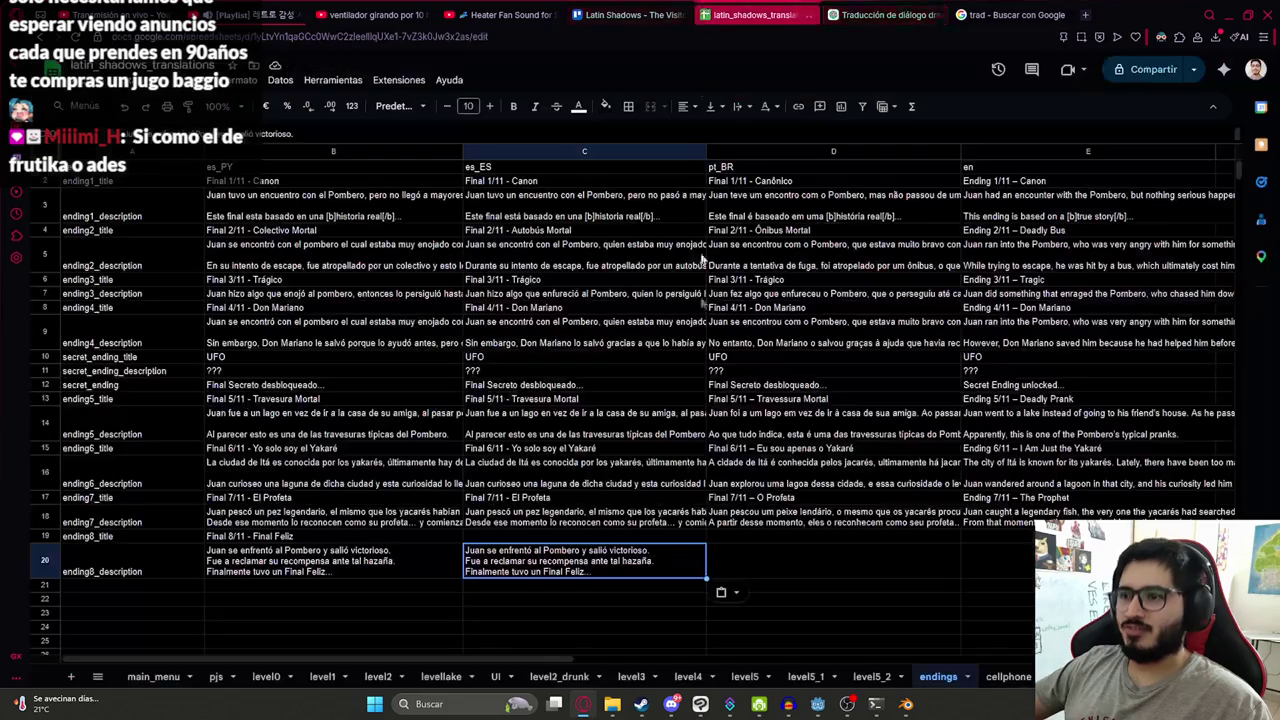
{"action": "double_click", "coordinate": [772, 562]}
{"action": "key", "text": "ctrl+v"}
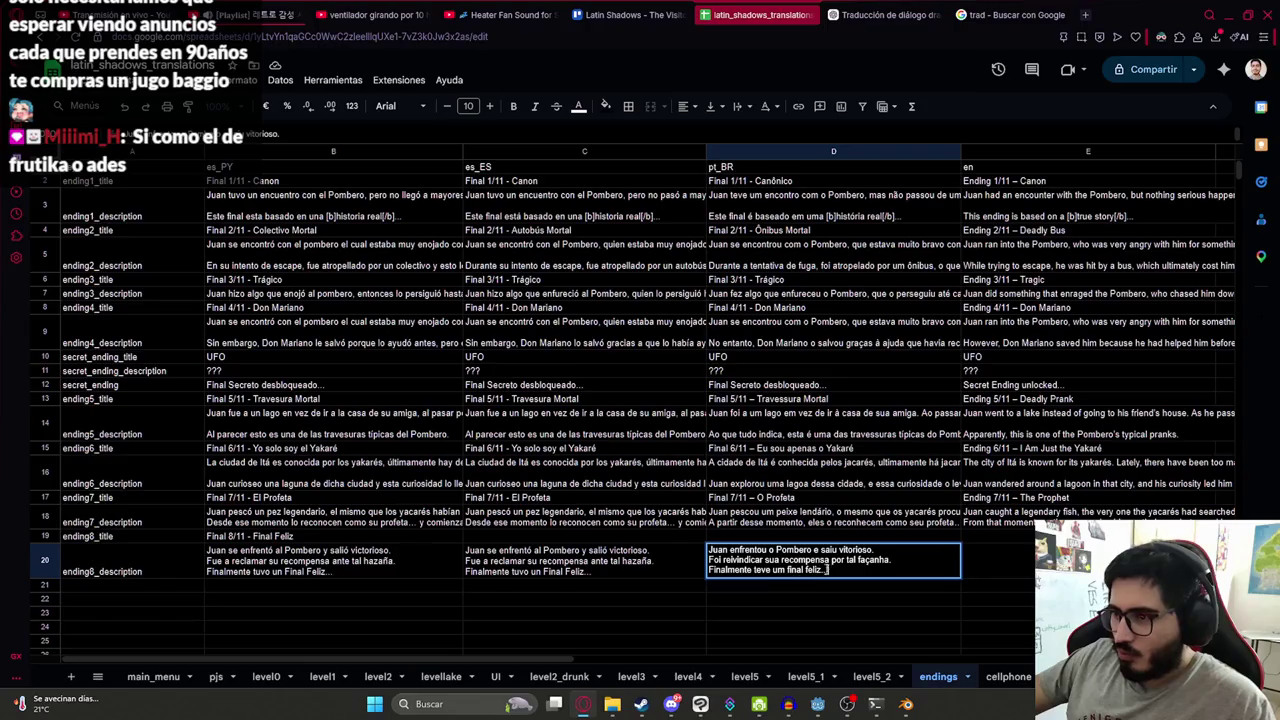
{"action": "key", "text": "Return"}
- Send the ending8 title from B19 to ChatGPT for translation
{"action": "left_click", "coordinate": [413, 538]}
{"action": "key", "text": "ctrl+c"}
{"action": "key", "text": "ctrl+Tab"}
{"action": "key", "text": "ctrl+v"}
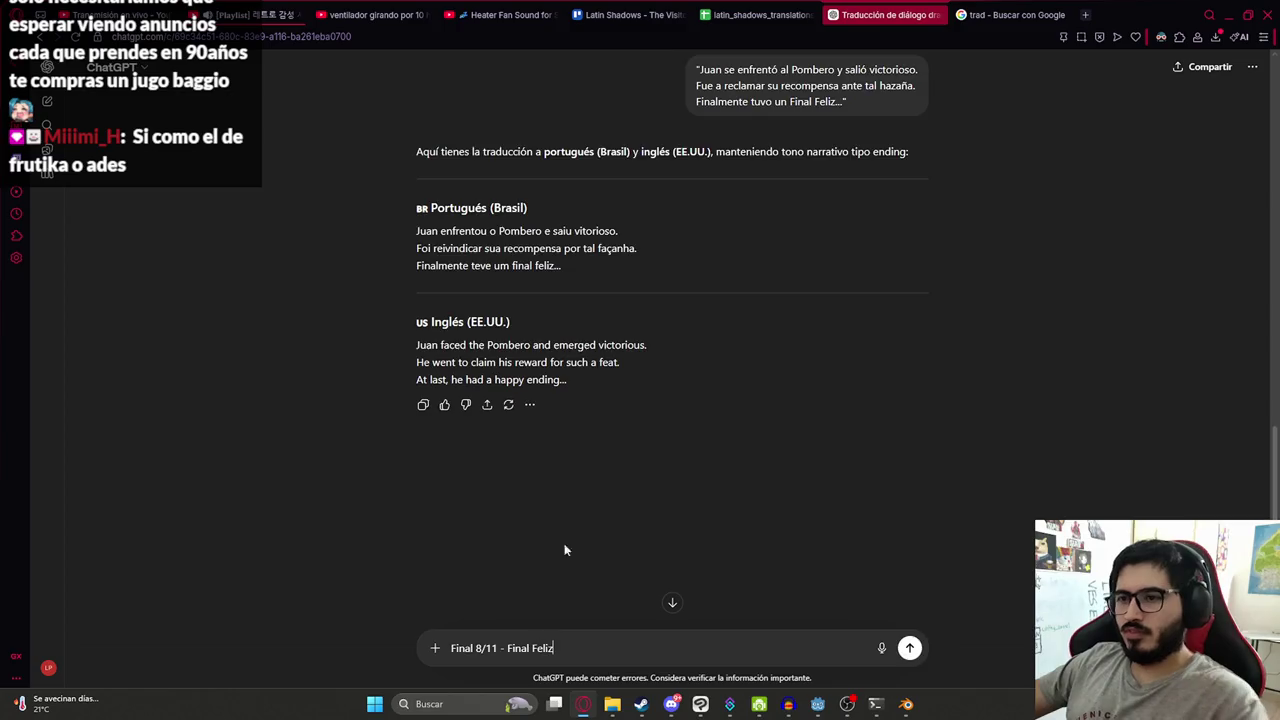
{"action": "key", "text": "Return"}
- Check ChatGPT's English description in Google Translate and copy it
{"action": "triple_click", "coordinate": [535, 292]}
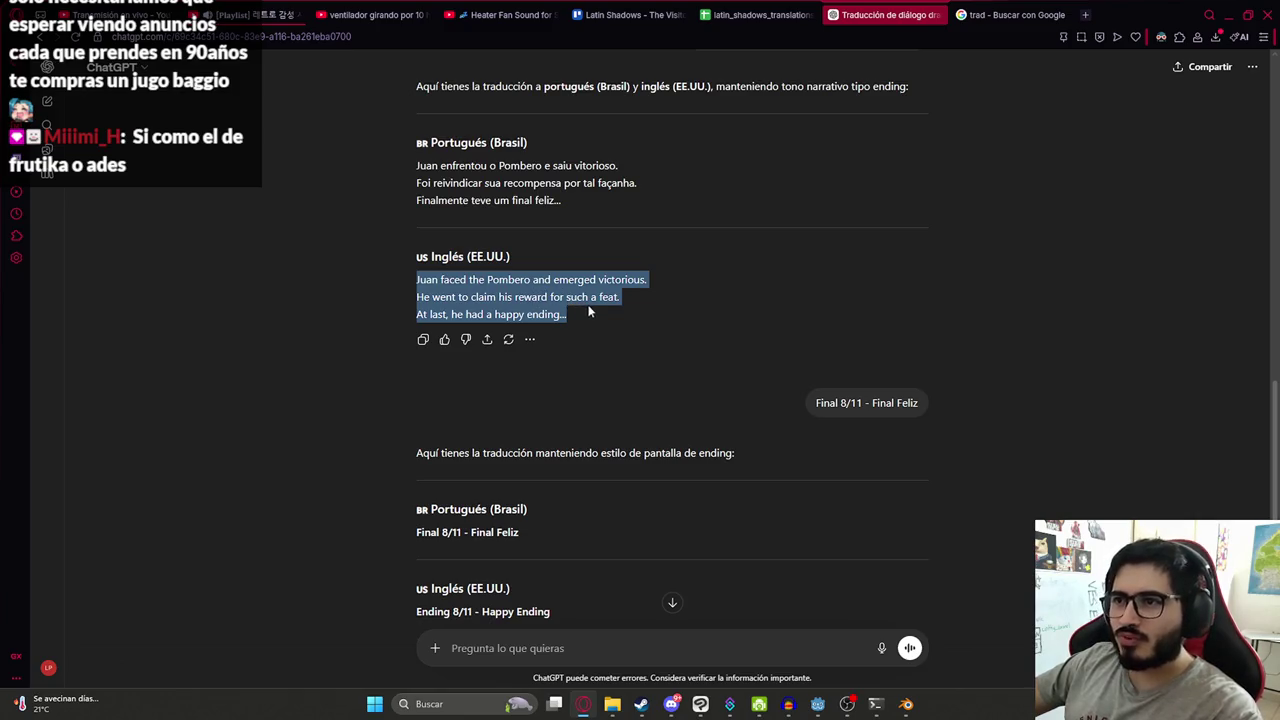
{"action": "left_click", "coordinate": [652, 298]}
{"action": "left_click", "coordinate": [1010, 14]}
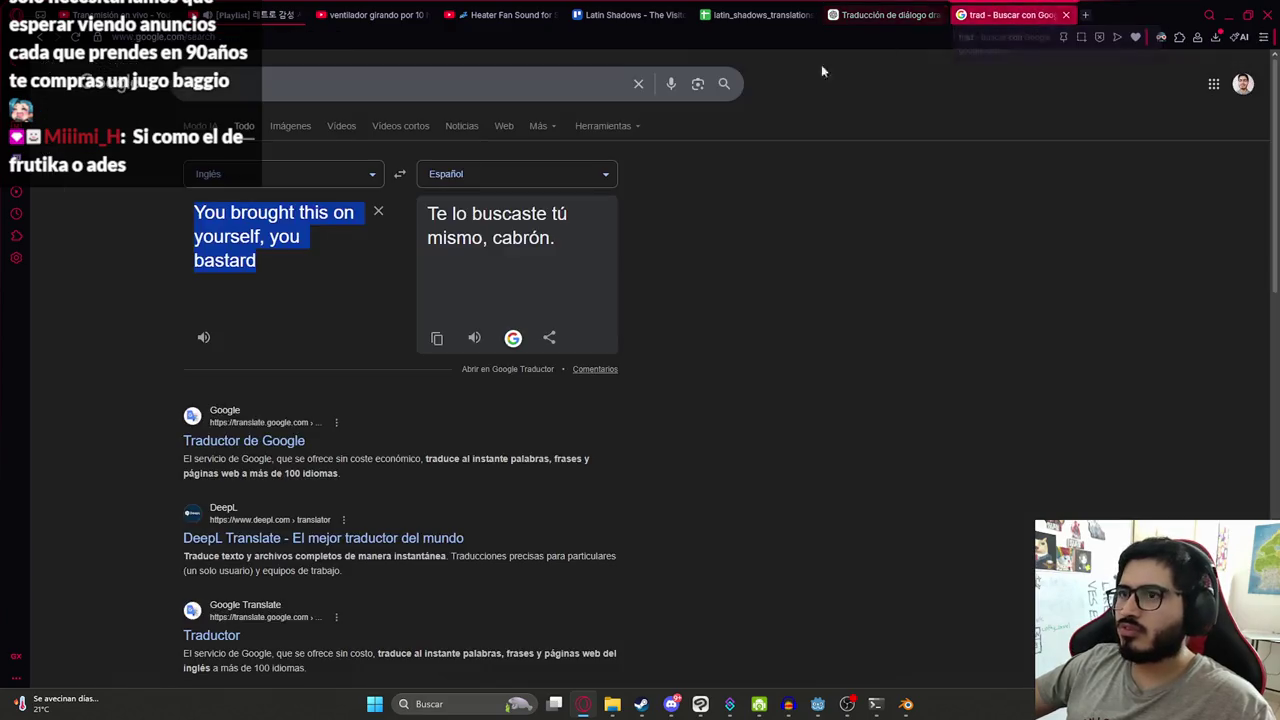
{"action": "key", "text": "ctrl+v"}
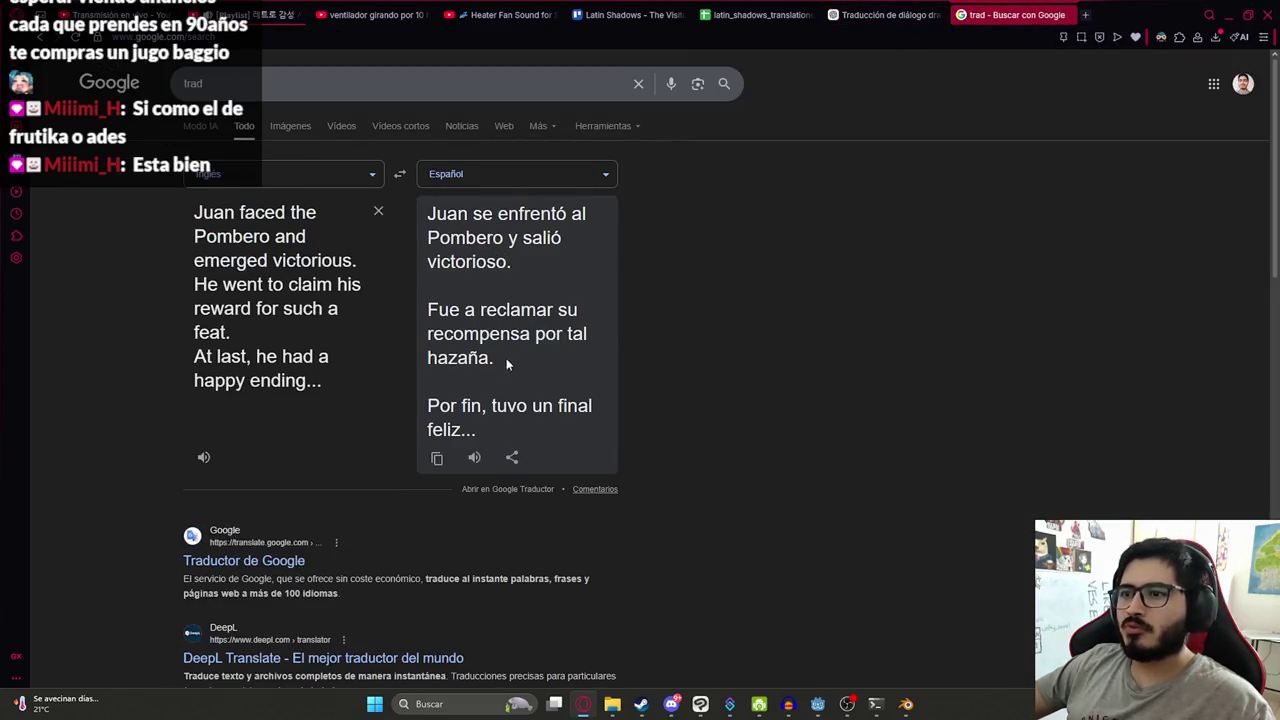
{"action": "left_click", "coordinate": [885, 14]}
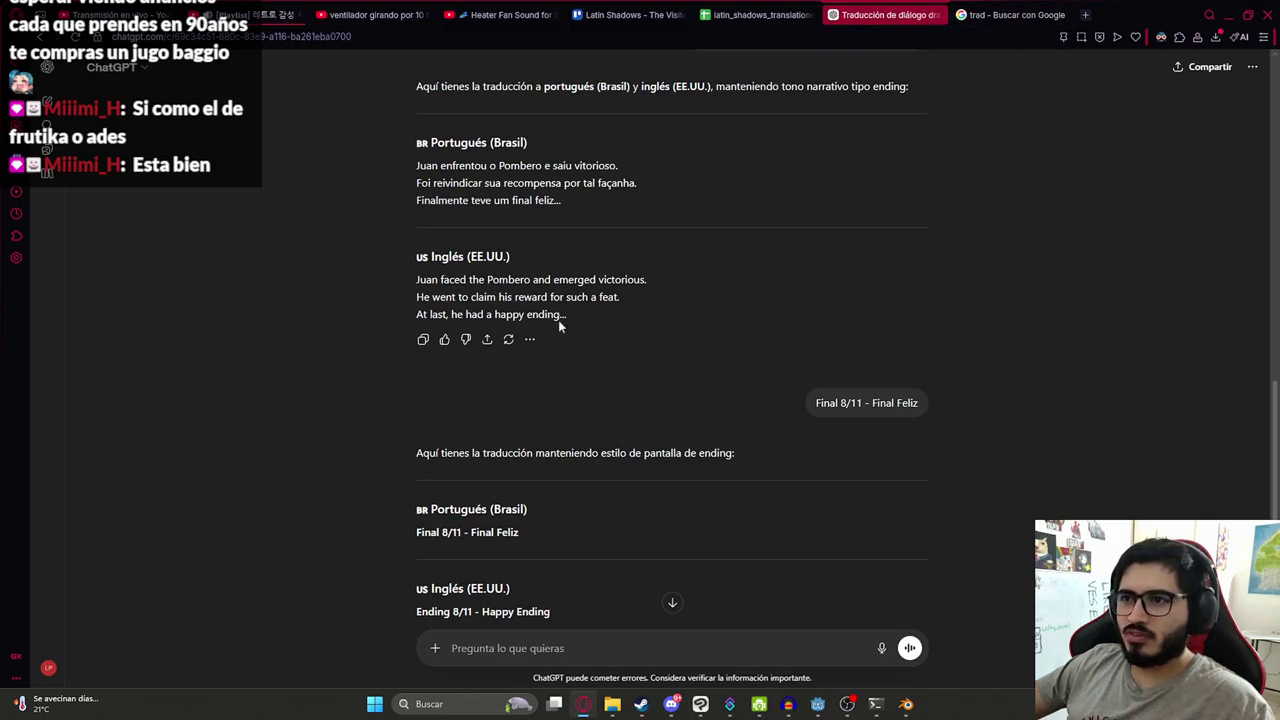
{"action": "mouse_move", "coordinate": [594, 318]}
{"action": "left_mouse_down"}
{"action": "mouse_move", "coordinate": [408, 296]}
{"action": "mouse_move", "coordinate": [402, 282]}
{"action": "left_mouse_up"}
{"action": "left_click", "coordinate": [760, 14]}
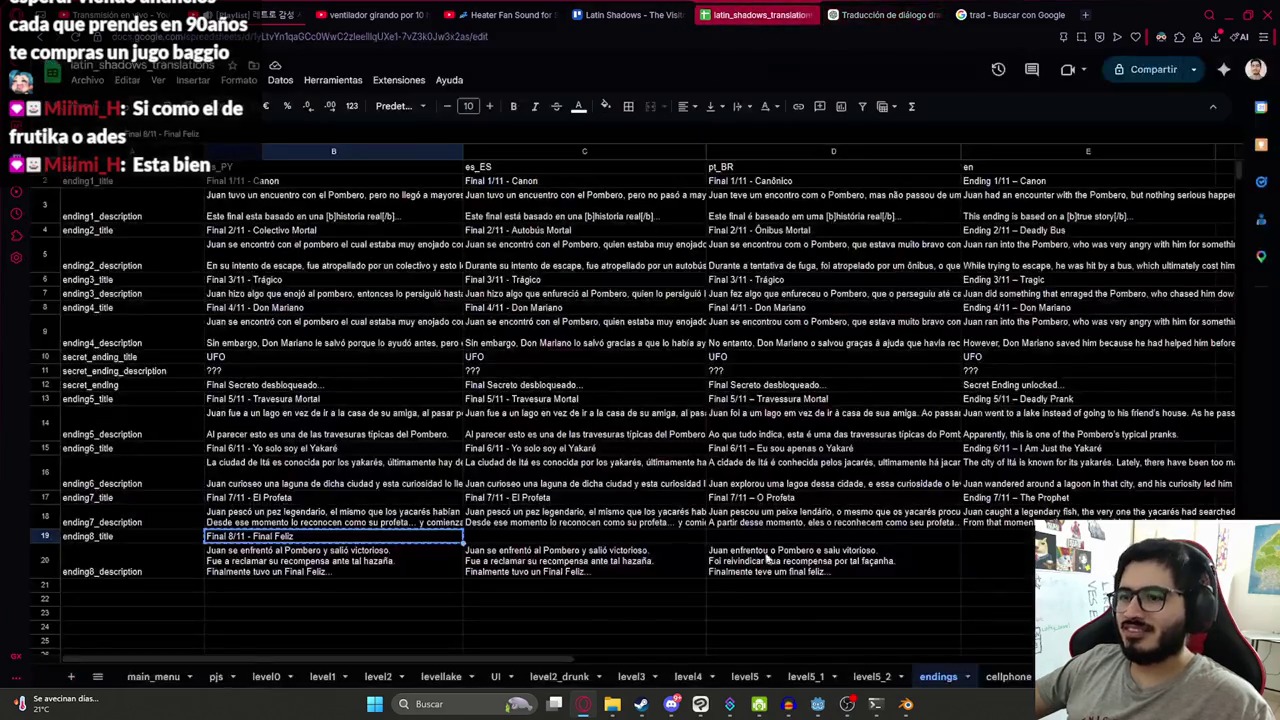
- Paste the English description into E20 and fill the title cells C19 and D19
{"action": "left_click", "coordinate": [977, 566]}
{"action": "key", "text": "ctrl+v"}
{"action": "left_click", "coordinate": [830, 556]}
{"action": "left_click", "coordinate": [620, 536]}
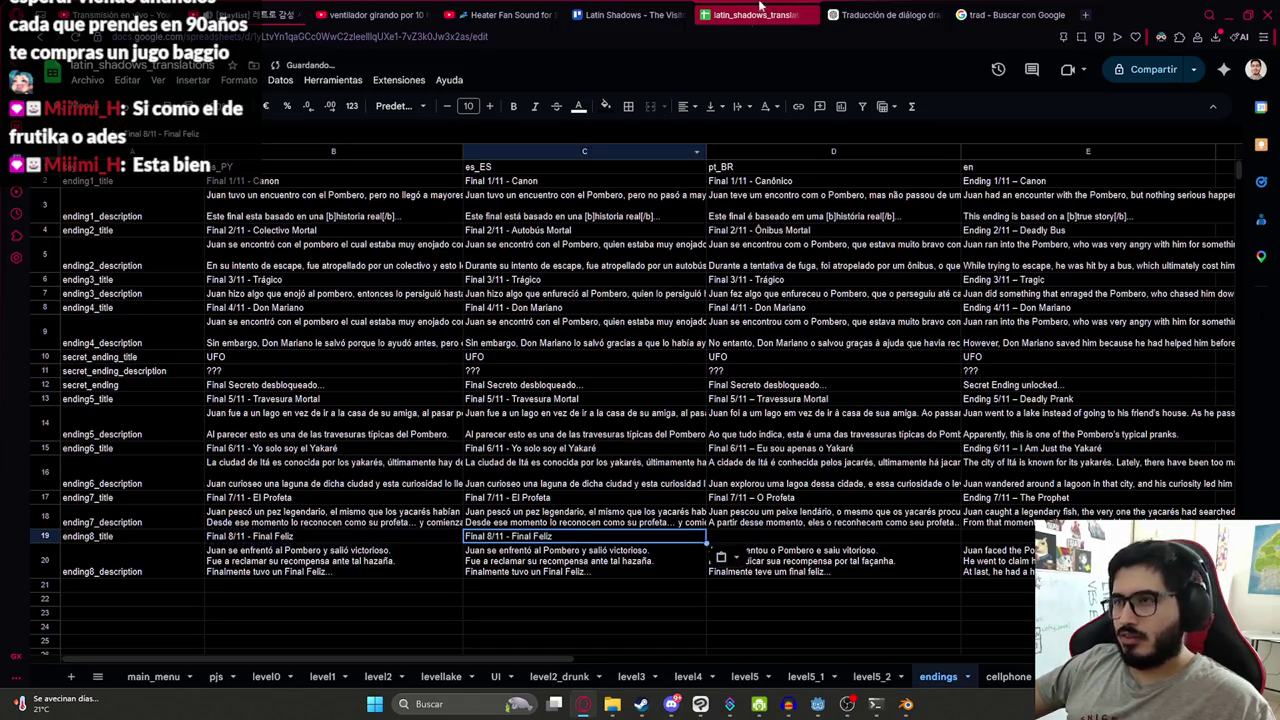
{"action": "left_click", "coordinate": [880, 14]}
{"action": "scroll", "coordinate": [538, 483], "scroll_direction": "down", "scroll_amount": 4}
{"action": "left_click_drag", "start_coordinate": [554, 178], "coordinate": [394, 182]}
{"action": "left_click", "coordinate": [736, 18]}
{"action": "left_click", "coordinate": [822, 544]}
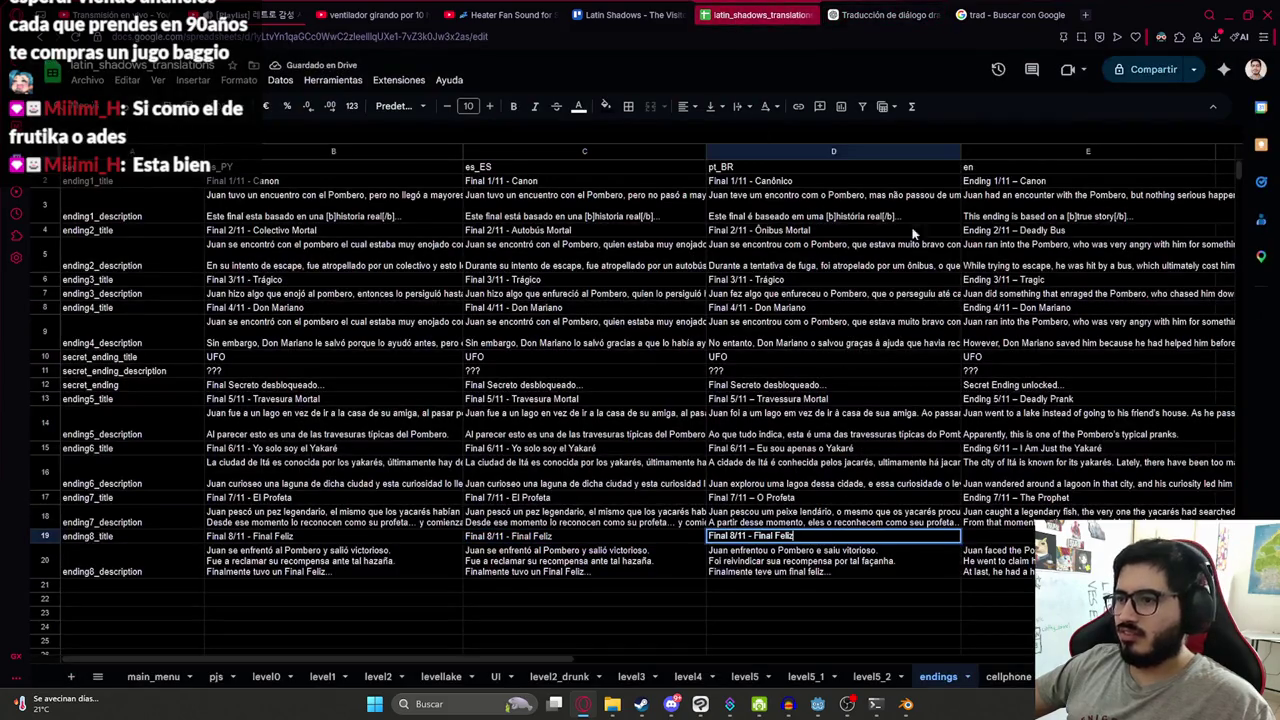
- Enter the English title 'Ending 8/11 - Happy Ending' in E19
{"action": "left_click", "coordinate": [880, 14]}
{"action": "left_click_drag", "start_coordinate": [571, 255], "coordinate": [406, 260]}
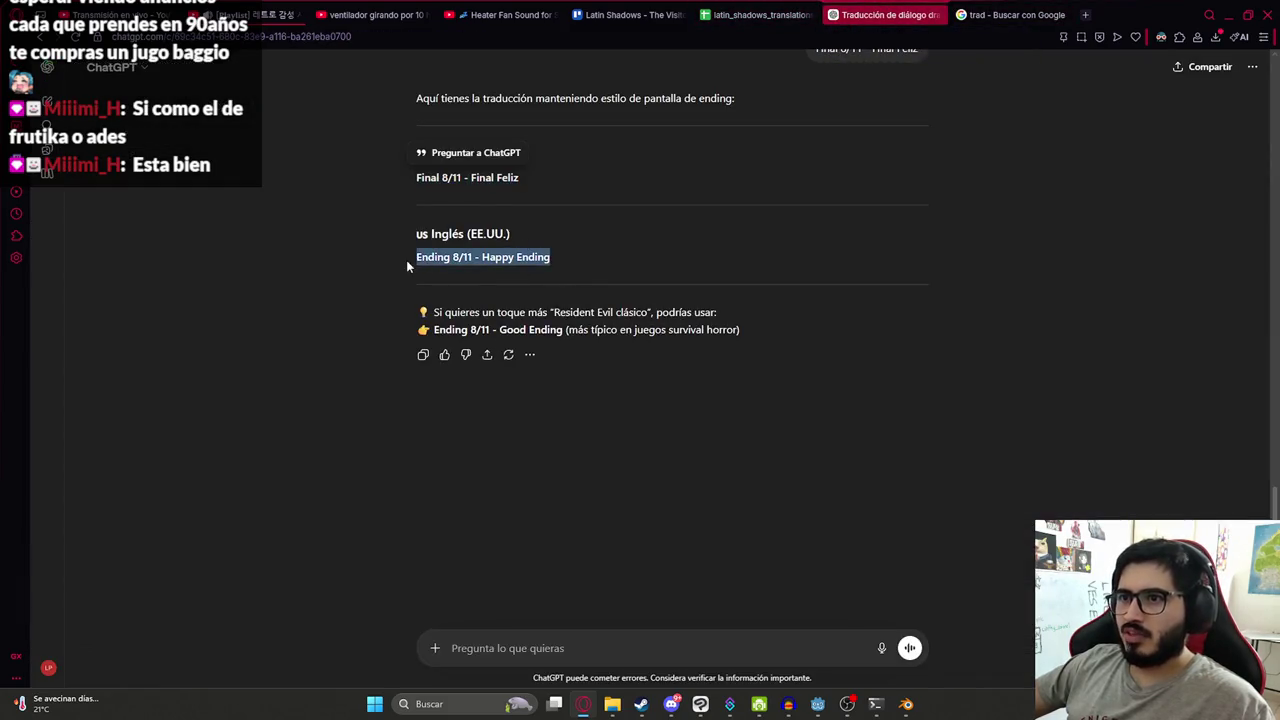
{"action": "left_click", "coordinate": [760, 14]}
{"action": "left_click", "coordinate": [1025, 541]}
{"action": "key", "text": "ctrl+v"}
{"action": "left_click", "coordinate": [838, 598]}
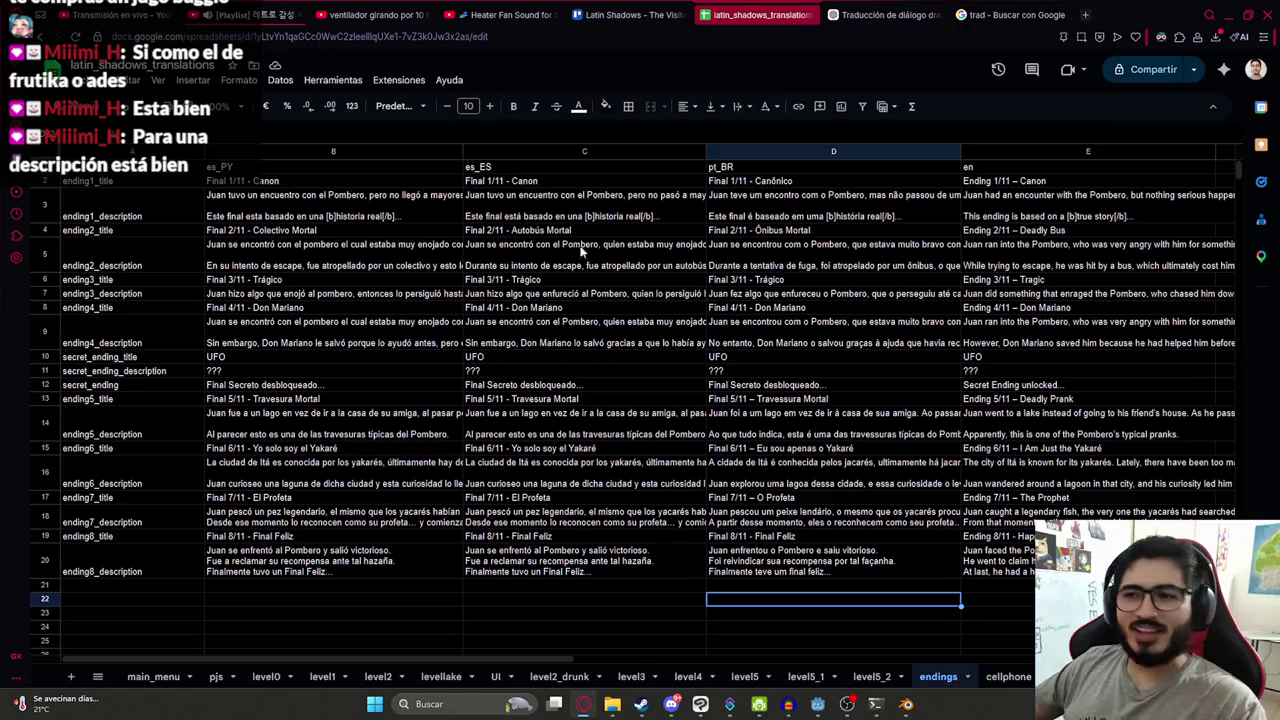
- Review the pt_BR and es_ES ending8 descriptions before downloading the sheet
{"action": "left_click", "coordinate": [528, 395]}
{"action": "left_click", "coordinate": [760, 566]}
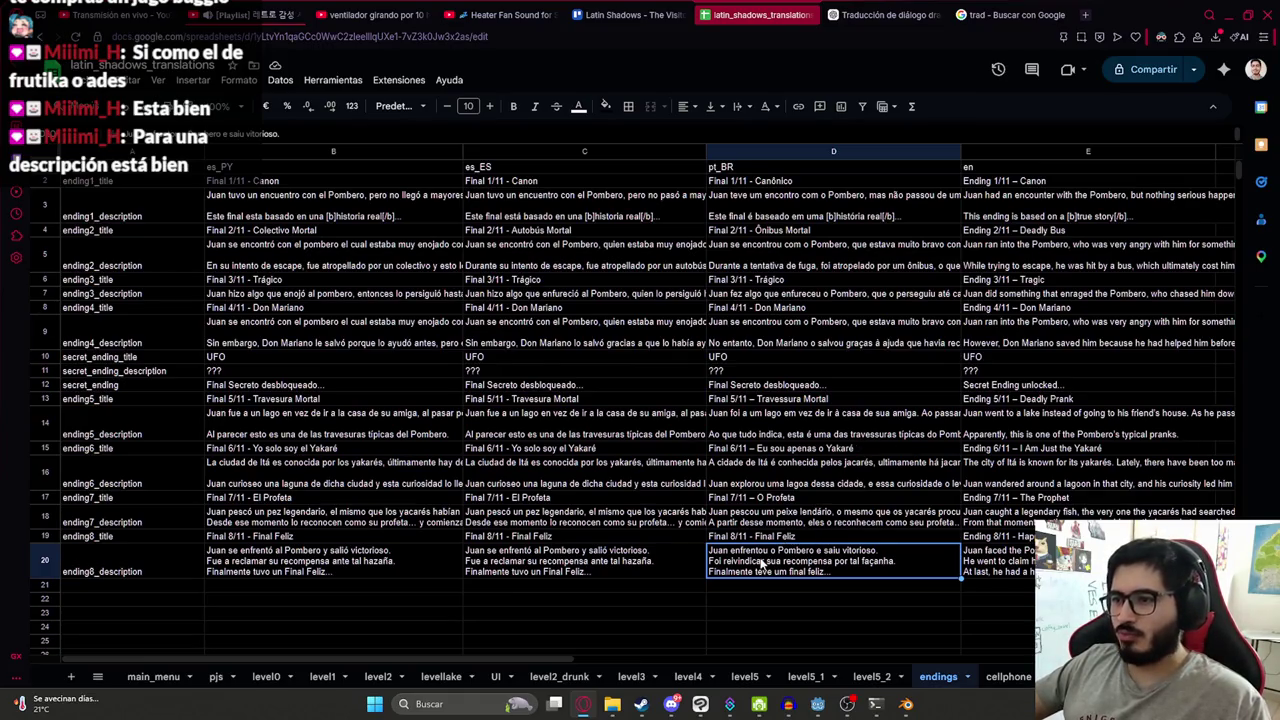
{"action": "left_click", "coordinate": [643, 568]}
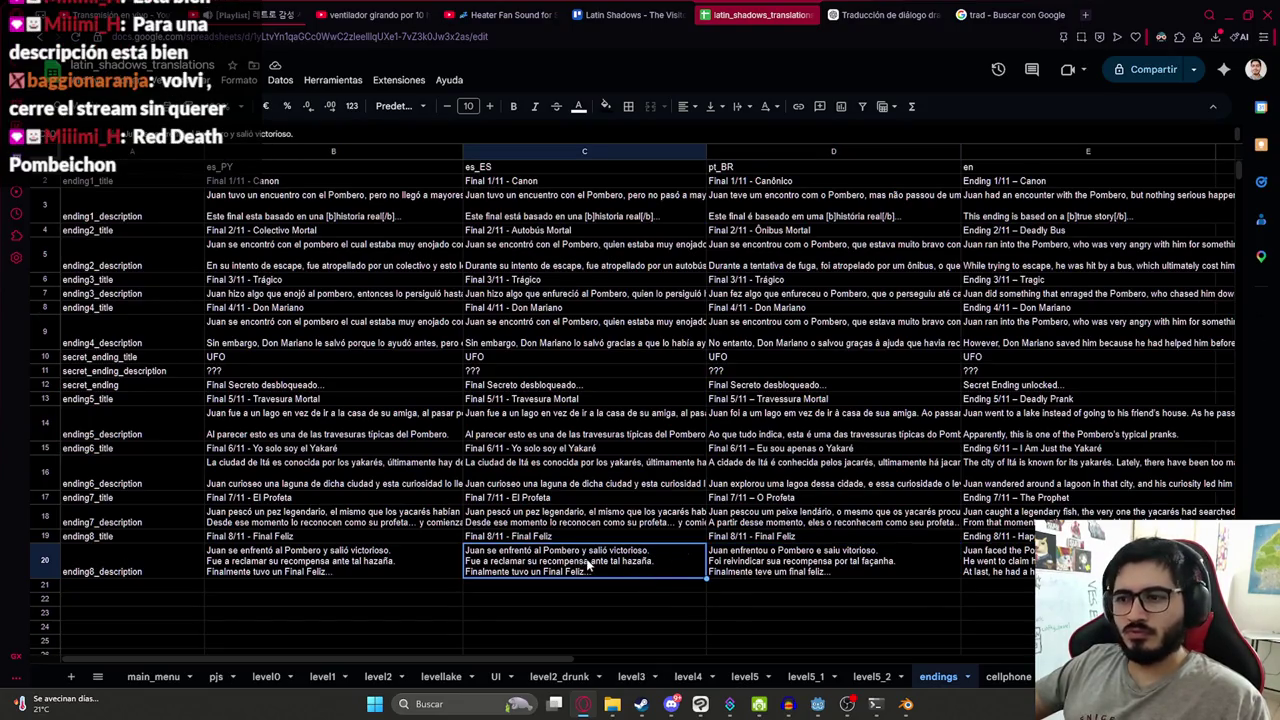
{"action": "scroll", "coordinate": [290, 549], "scroll_direction": "down", "scroll_amount": 3}
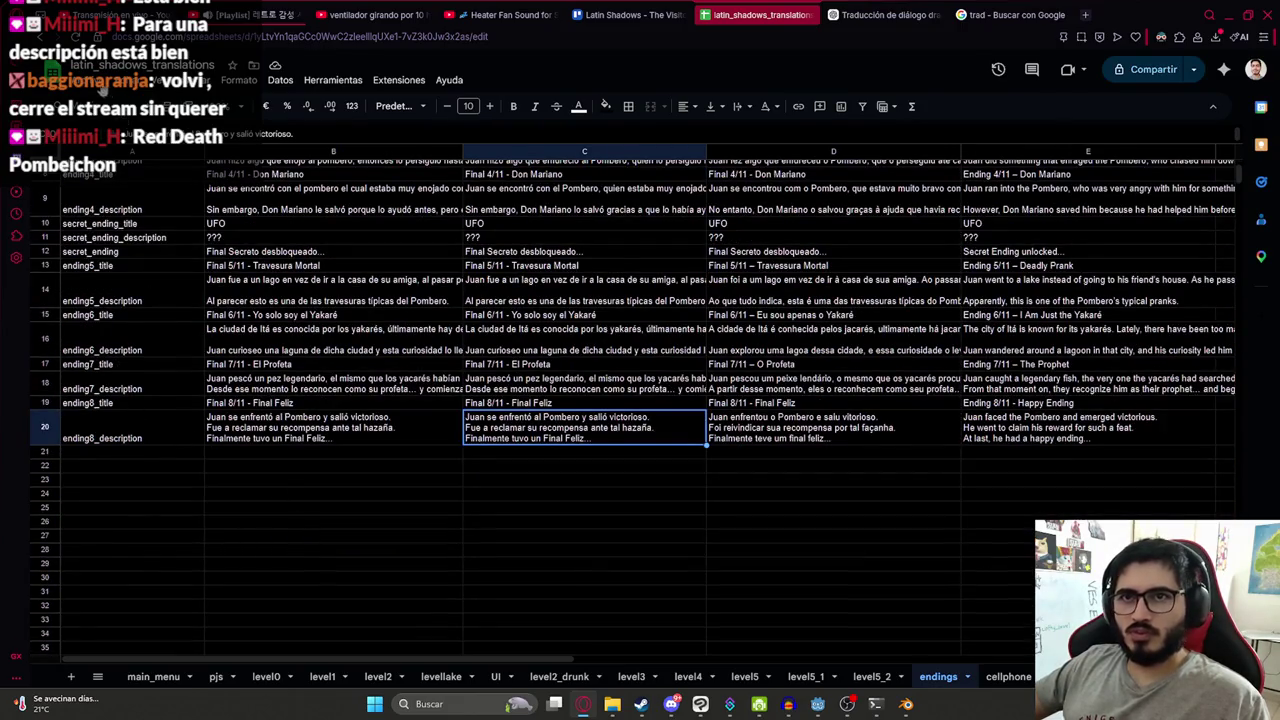
{"action": "left_click", "coordinate": [104, 86]}
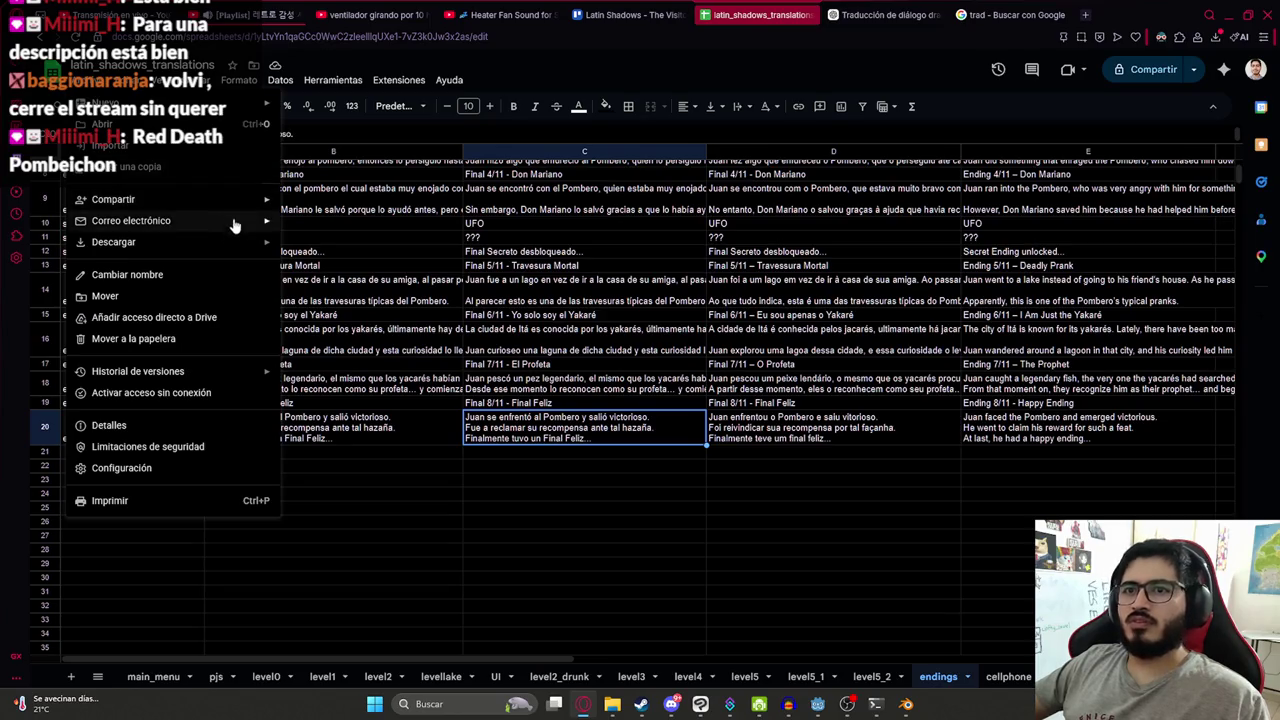
- Download the endings sheet as CSV and replace the old copy in juegoterror1\translations with it
{"action": "left_click", "coordinate": [423, 337]}
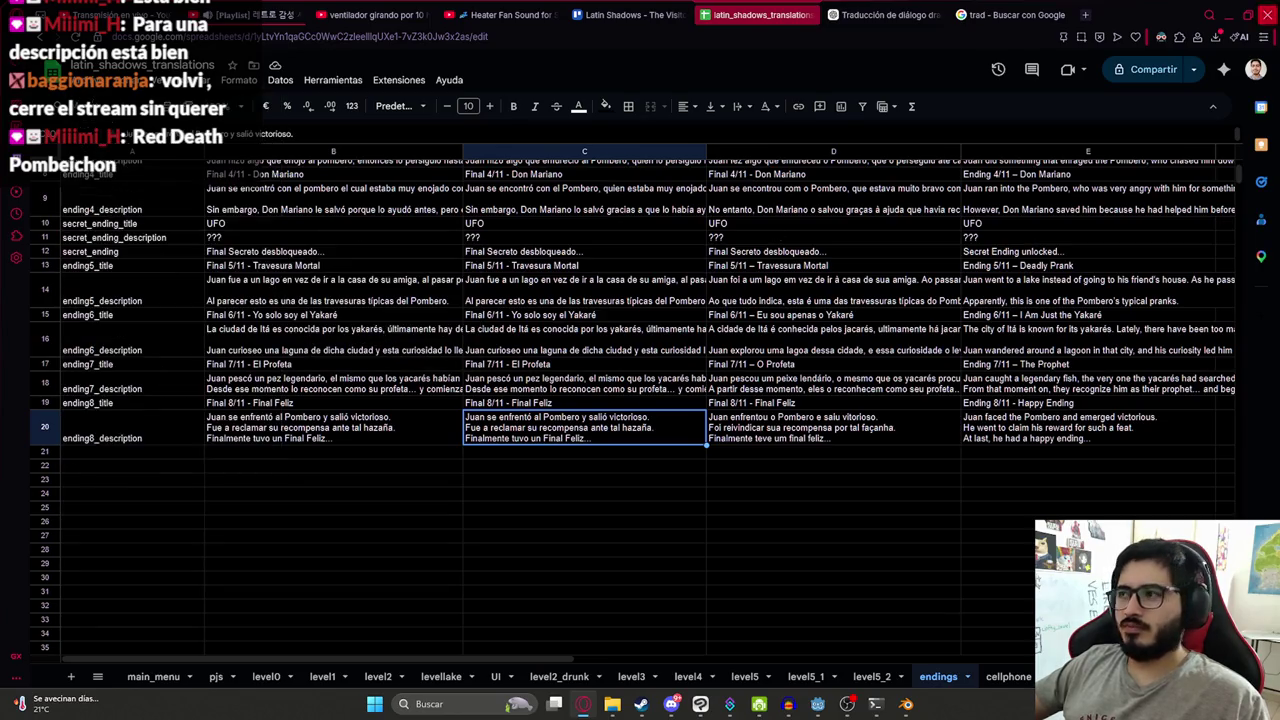
{"action": "left_click", "coordinate": [1216, 92]}
{"action": "mouse_move", "coordinate": [612, 704]}
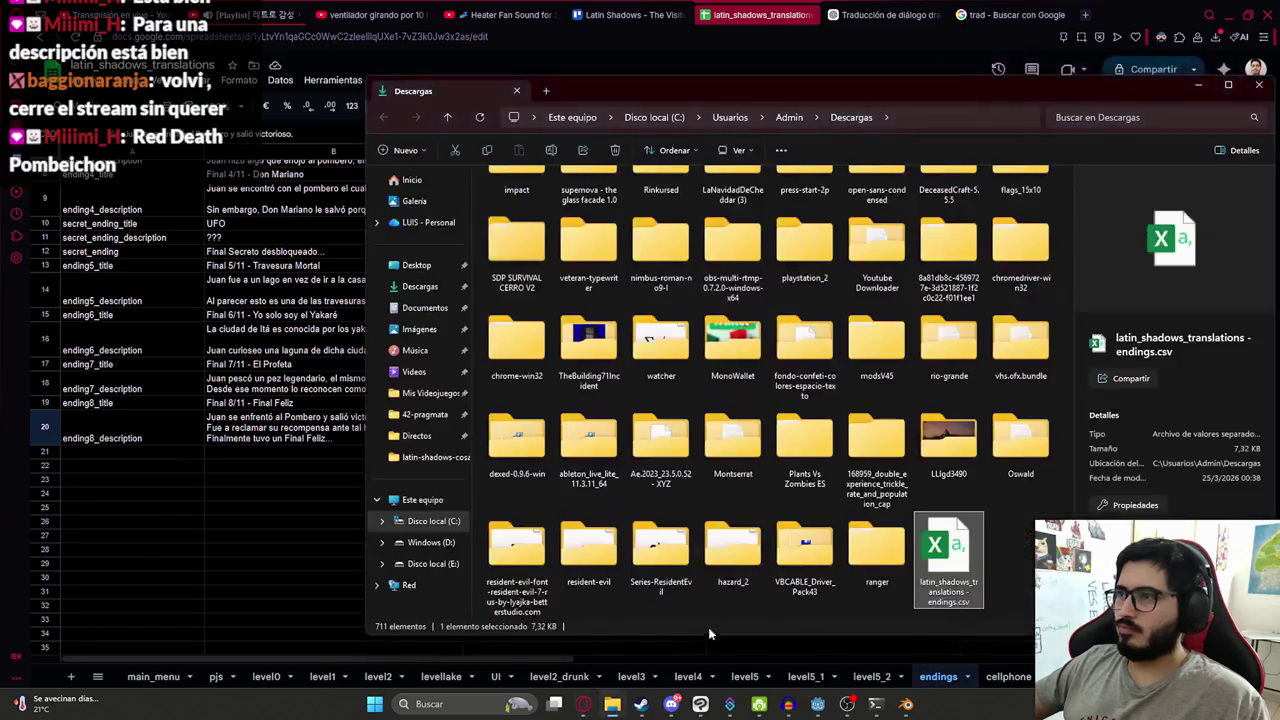
{"action": "left_click", "coordinate": [520, 668]}
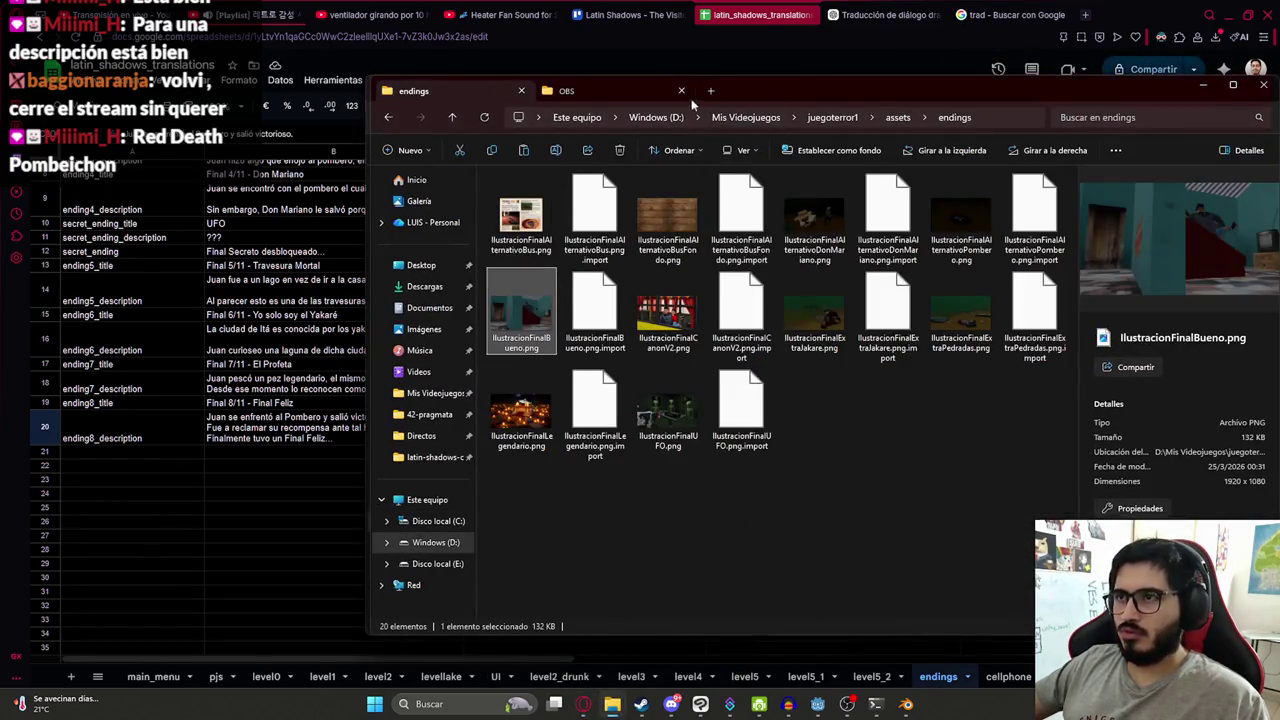
{"action": "left_click", "coordinate": [822, 118]}
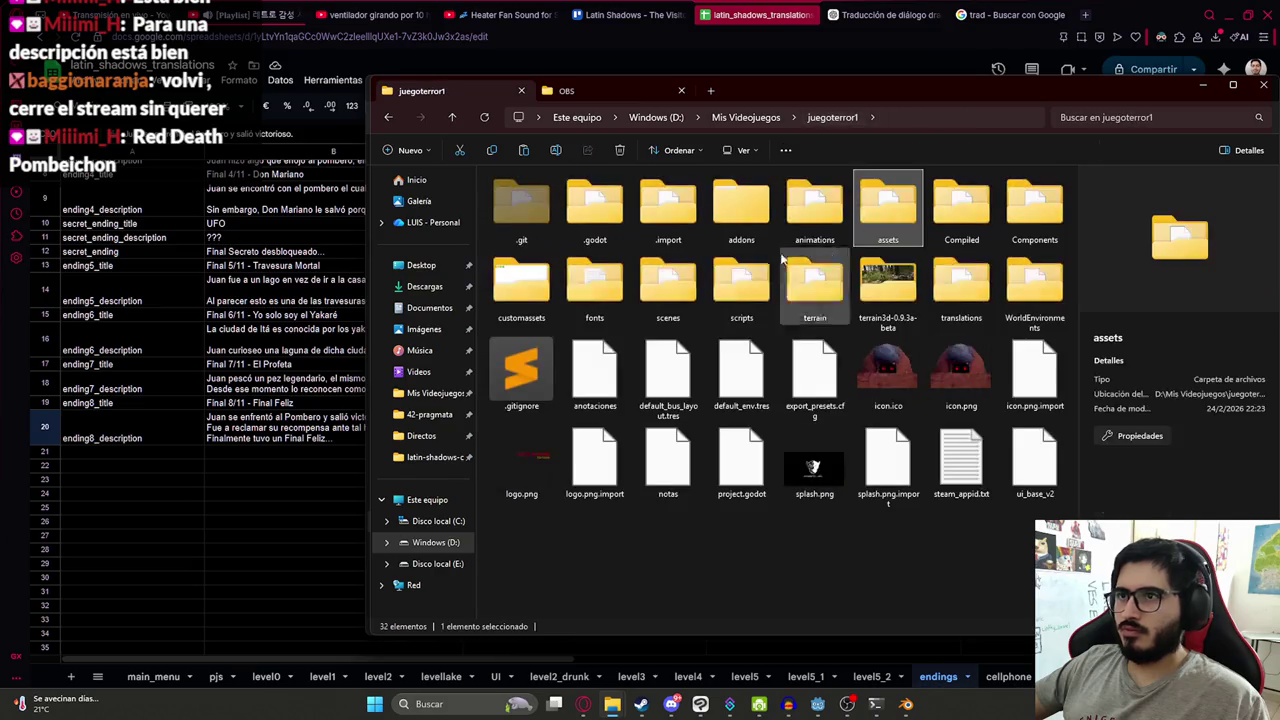
{"action": "double_click", "coordinate": [961, 285]}
{"action": "key", "text": "ctrl+v"}
{"action": "left_click", "coordinate": [600, 254]}
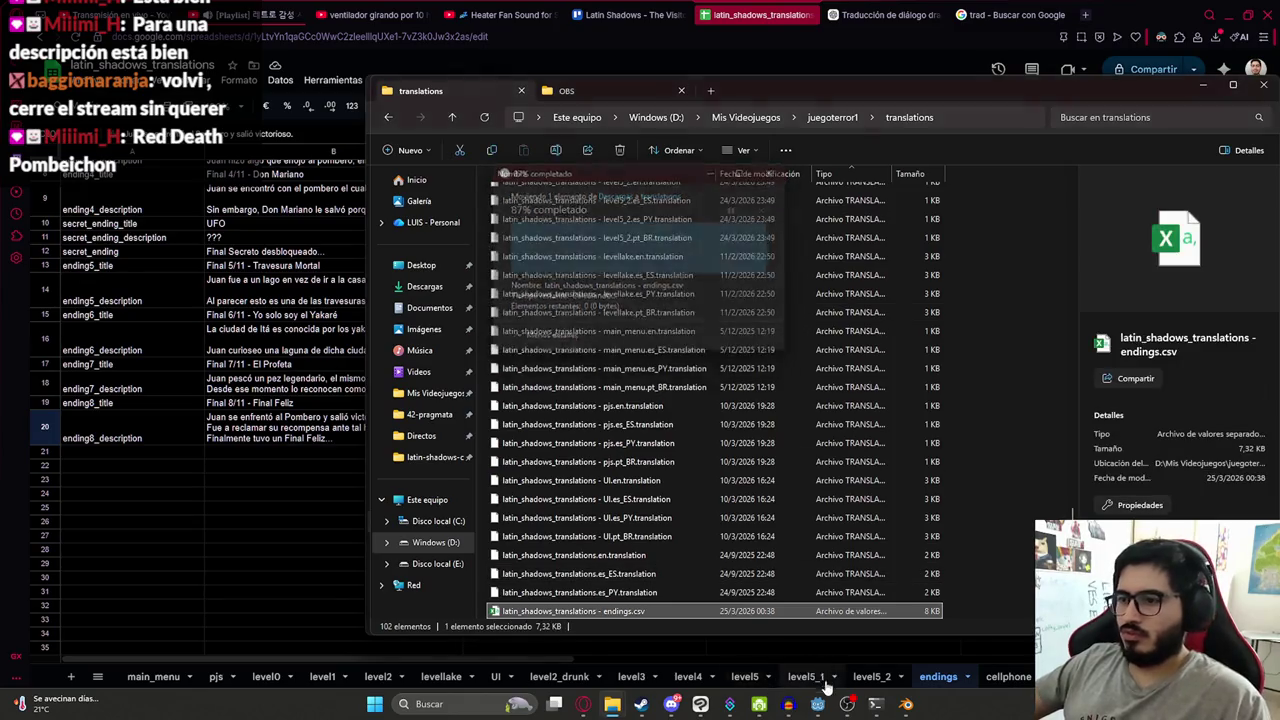
- Back in Godot, review the Ending8 scene-change code around lines 219–230 of the script
{"action": "left_click", "coordinate": [820, 705]}
{"action": "left_click", "coordinate": [599, 318]}
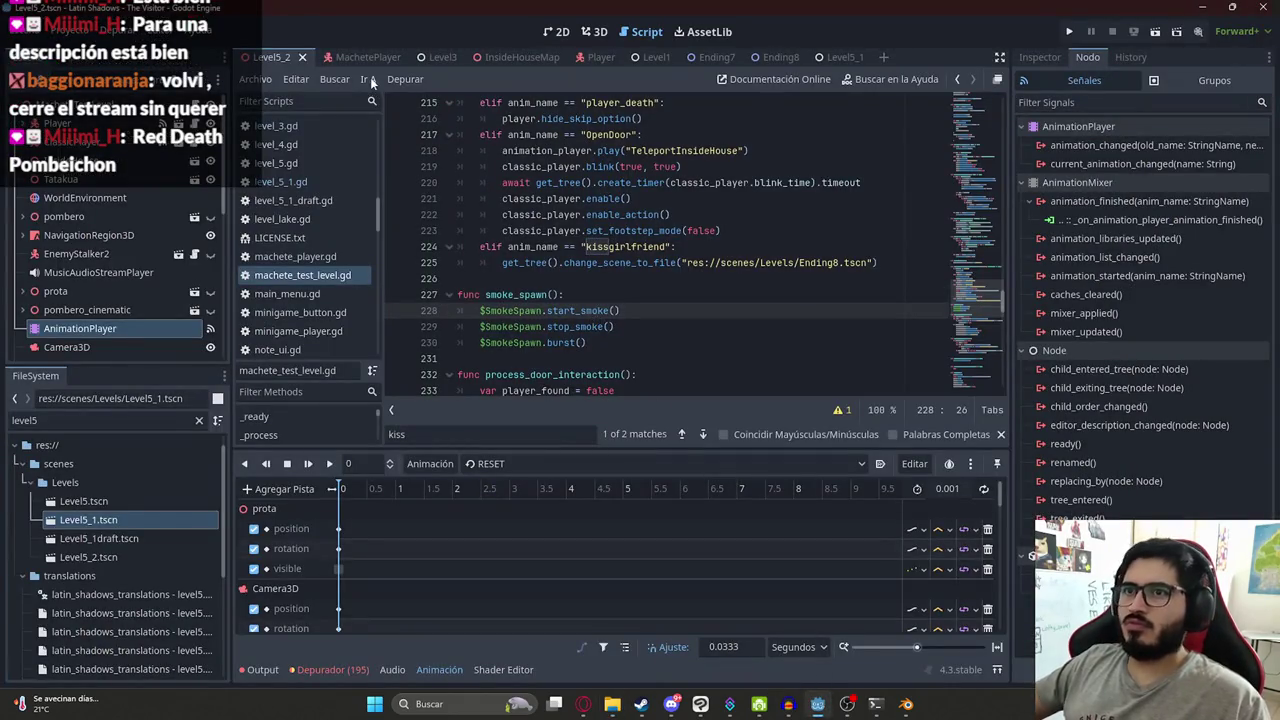
{"action": "left_click", "coordinate": [752, 168]}
{"action": "left_click", "coordinate": [638, 263]}
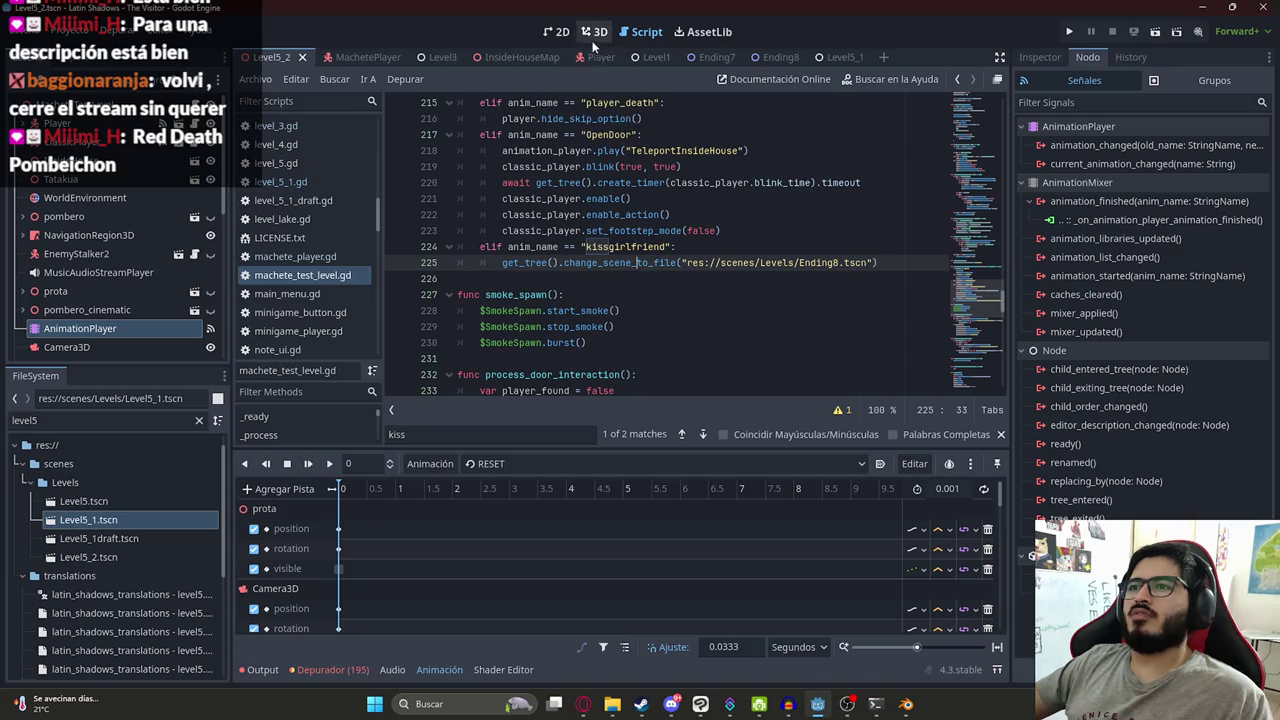
{"action": "left_click", "coordinate": [818, 704]}
{"action": "left_click", "coordinate": [818, 704]}
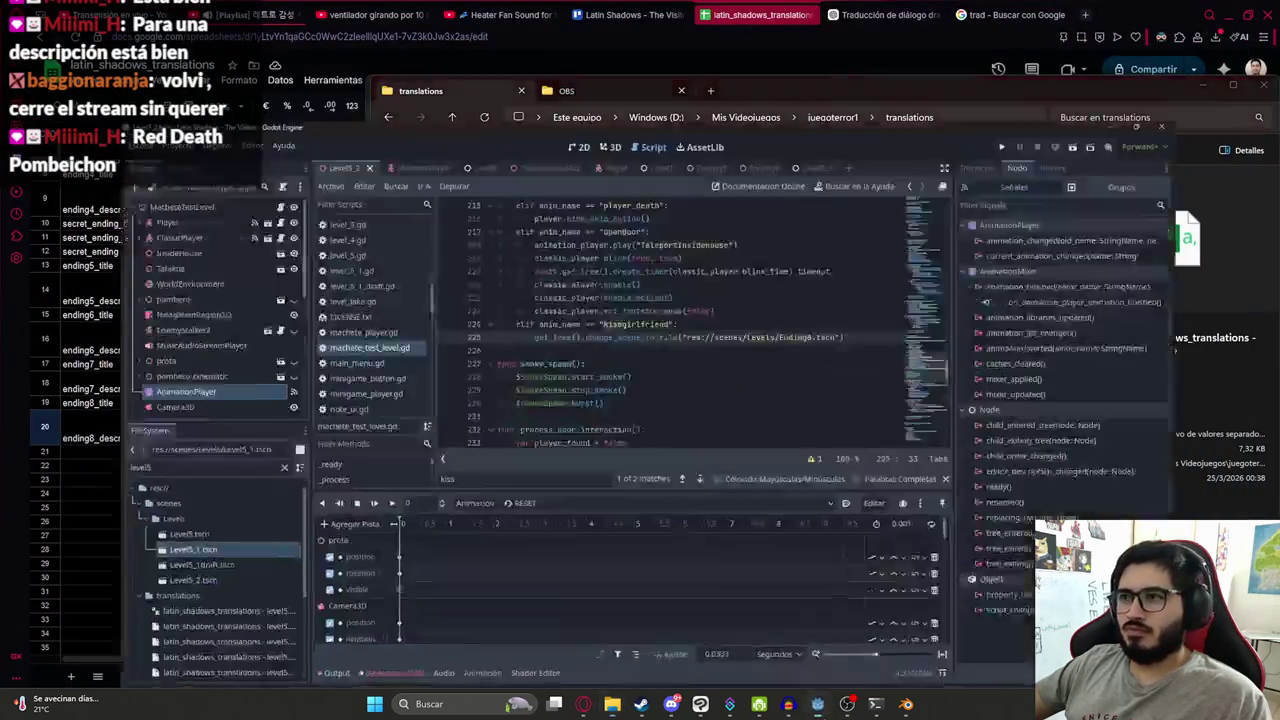
{"action": "left_click", "coordinate": [567, 342]}
{"action": "left_click", "coordinate": [255, 79]}
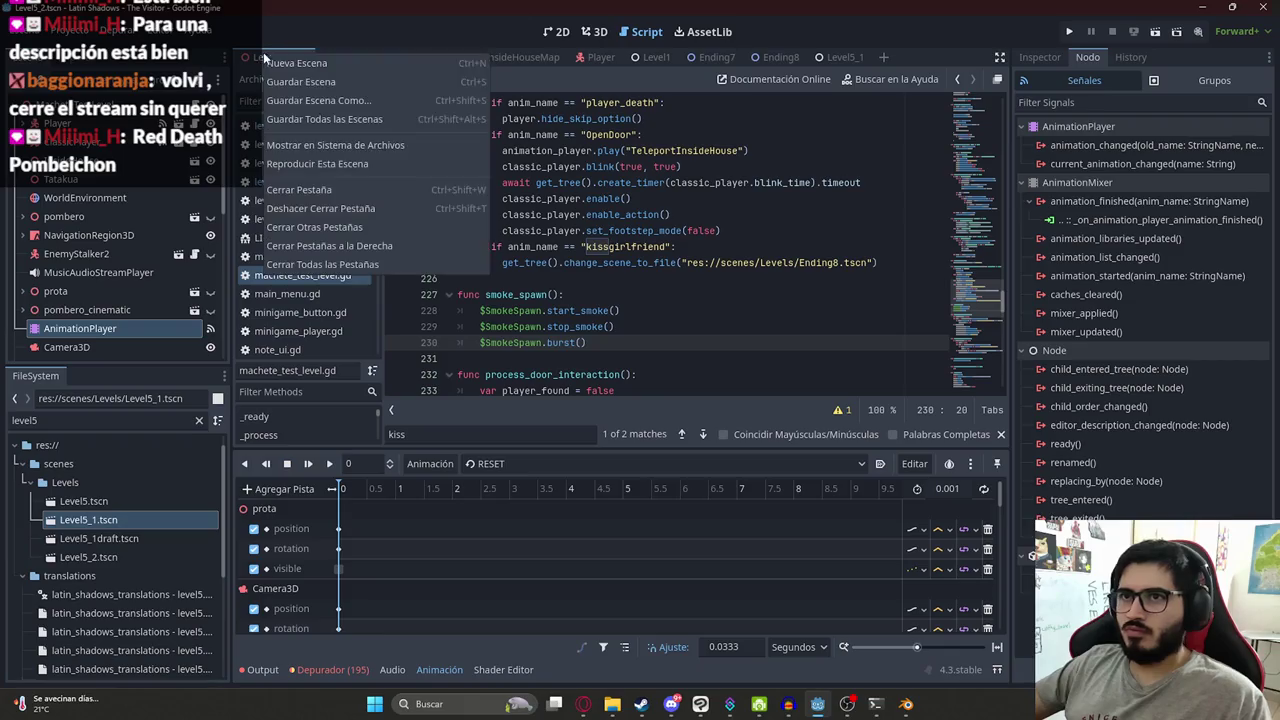
- Test-play the current scene and stop it, then run the Level5_1 scene and close the game
{"action": "left_click", "coordinate": [379, 158]}
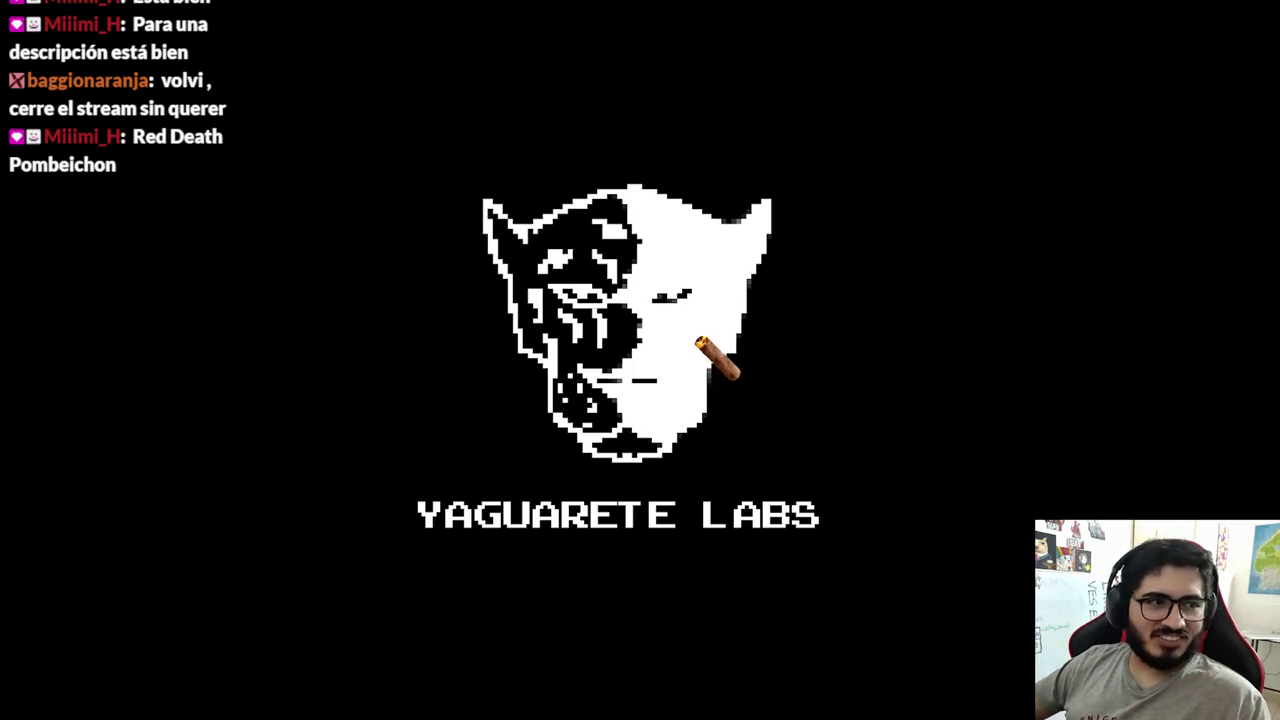
{"action": "key", "text": "F8"}
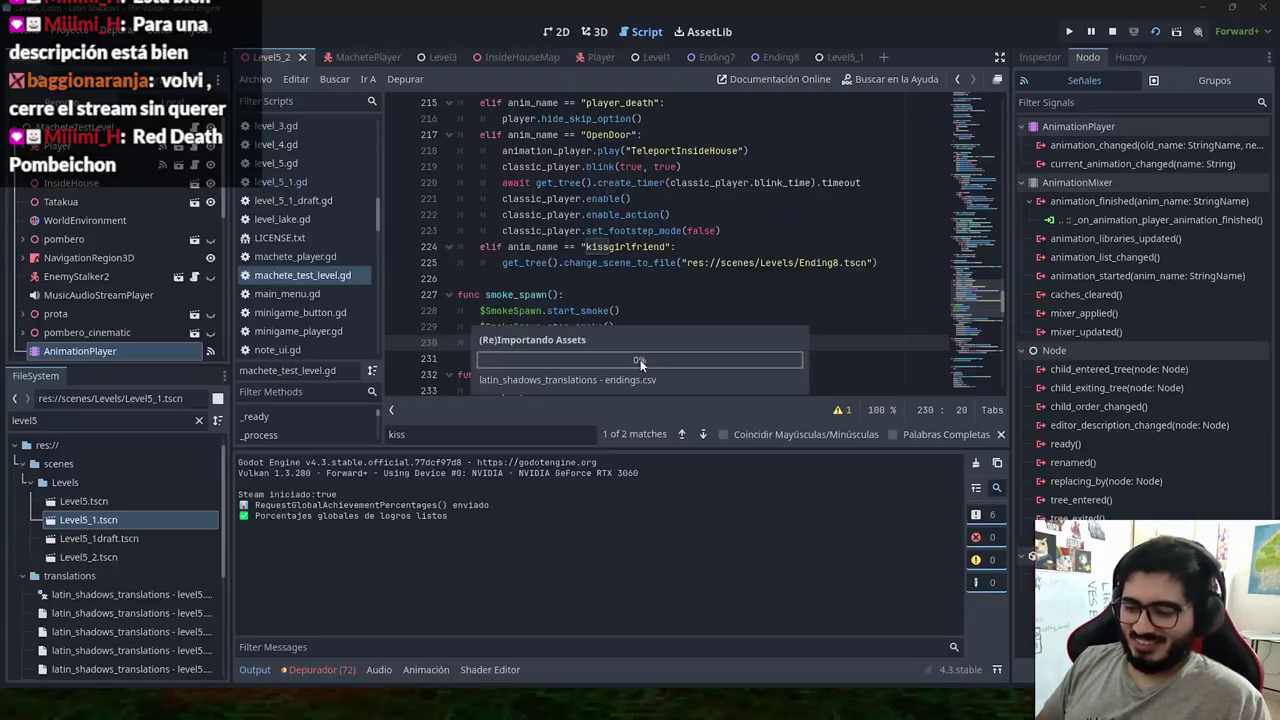
{"action": "left_click", "coordinate": [641, 360]}
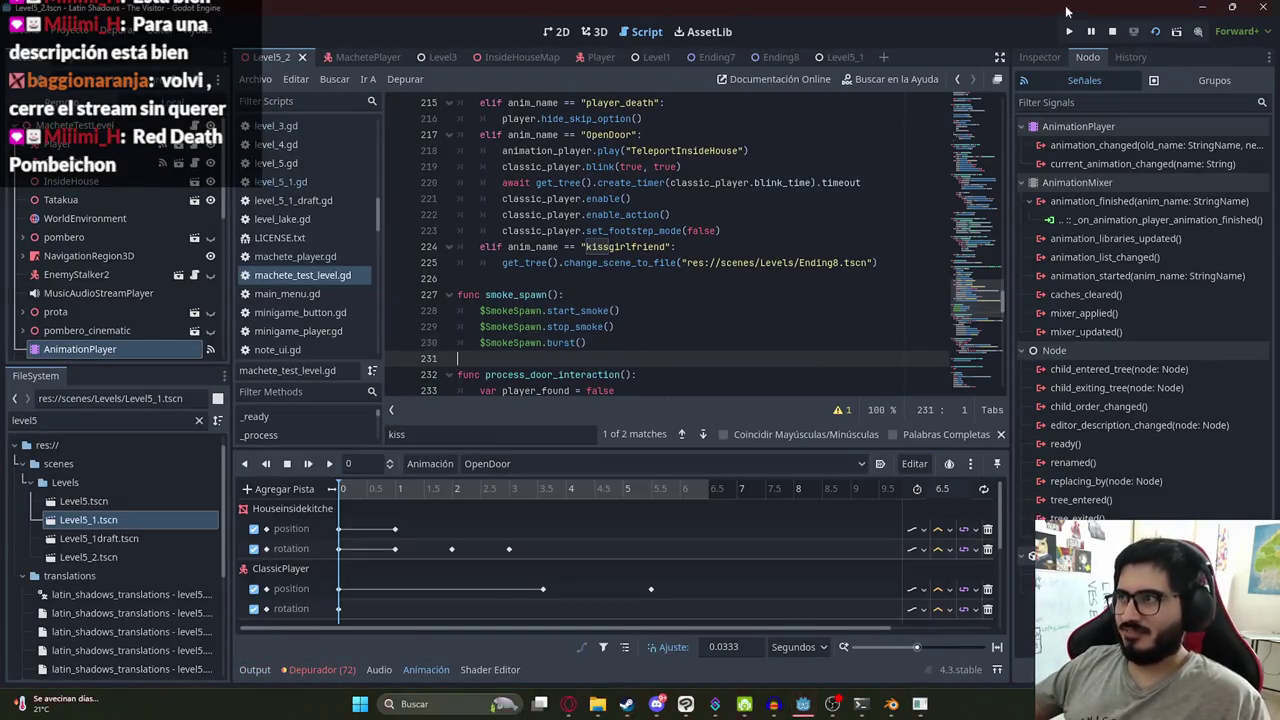
{"action": "left_click", "coordinate": [1112, 33]}
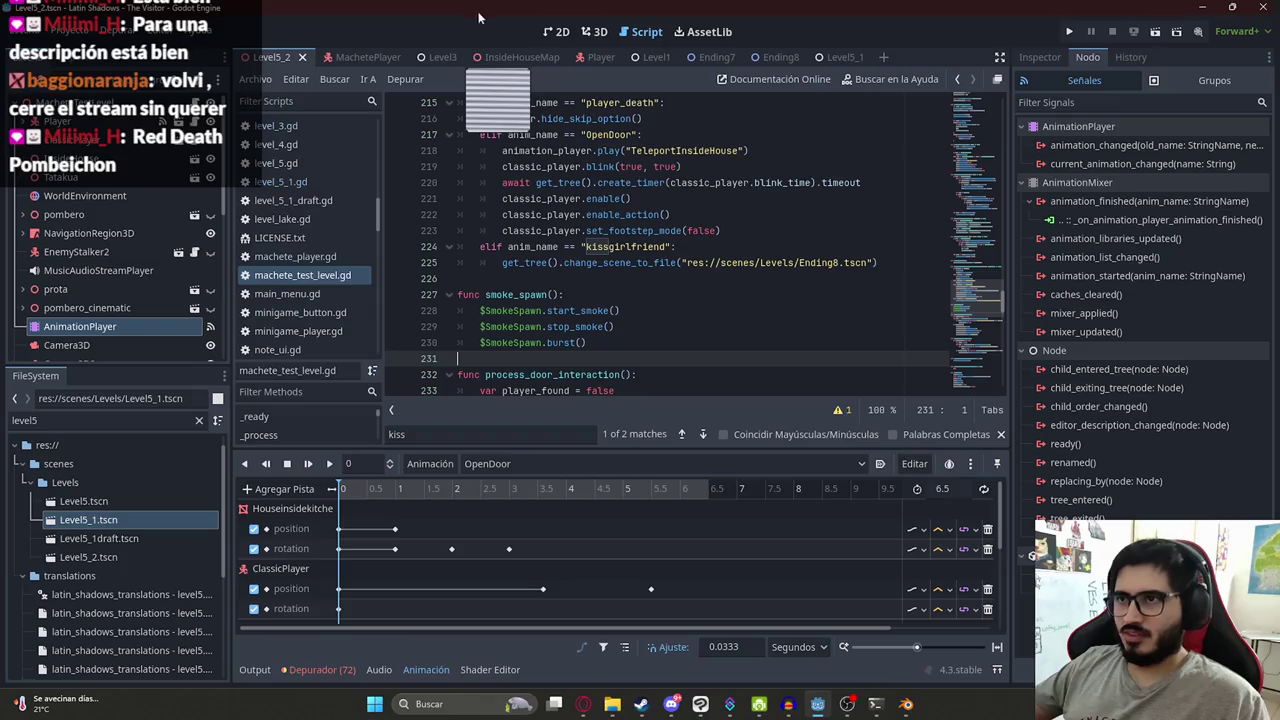
{"action": "left_click", "coordinate": [833, 58]}
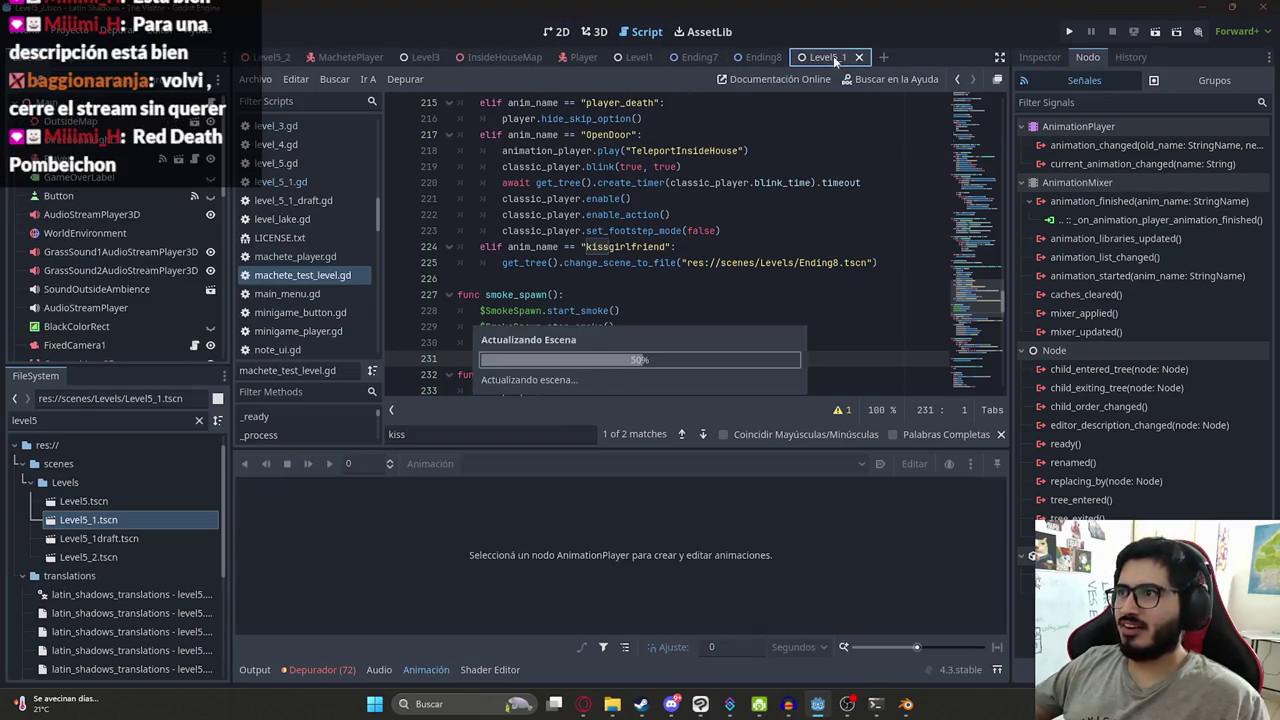
{"action": "left_click", "coordinate": [860, 165]}
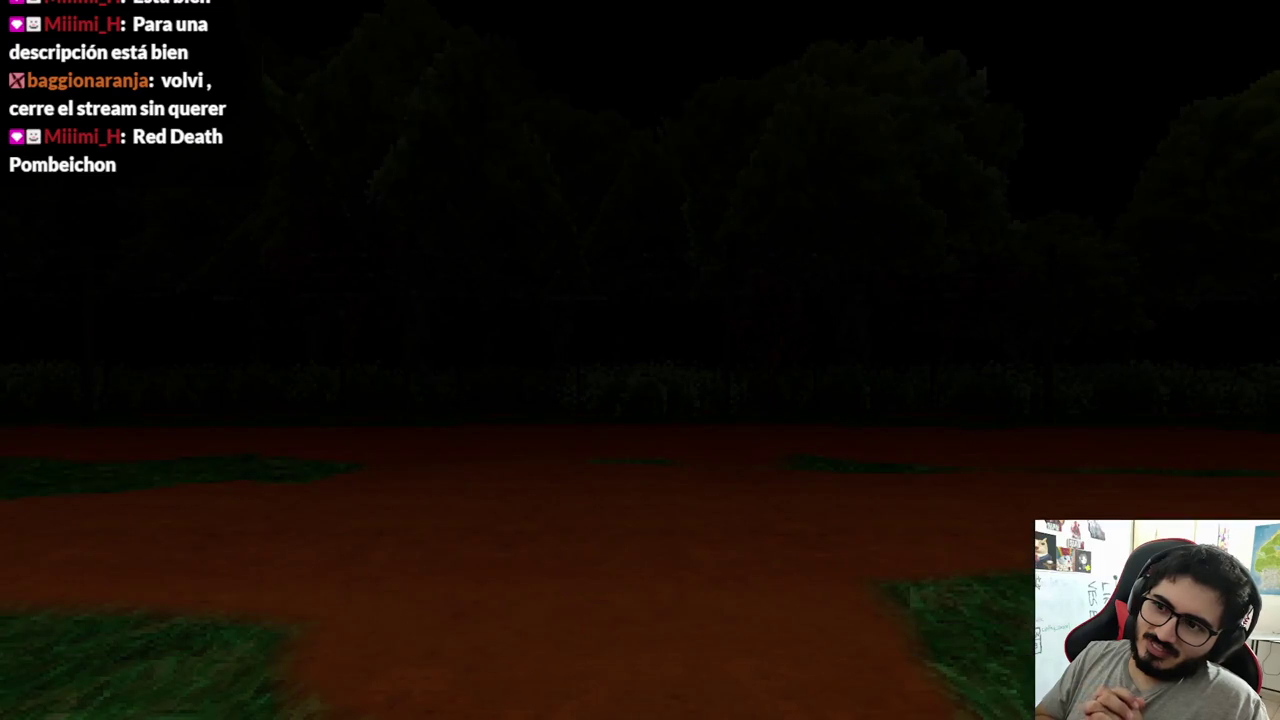
{"action": "key", "text": "alt+F4"}
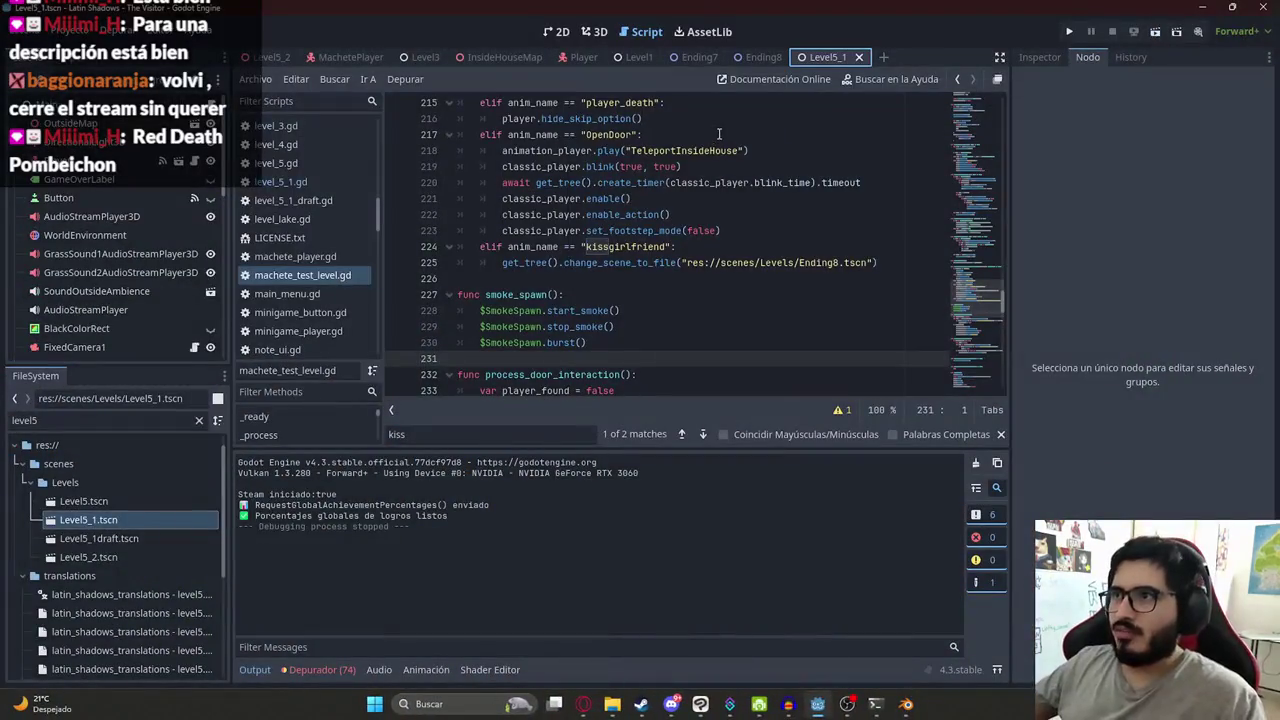
- Run the Ending8 scene from its tab's context menu
{"action": "right_click", "coordinate": [757, 57]}
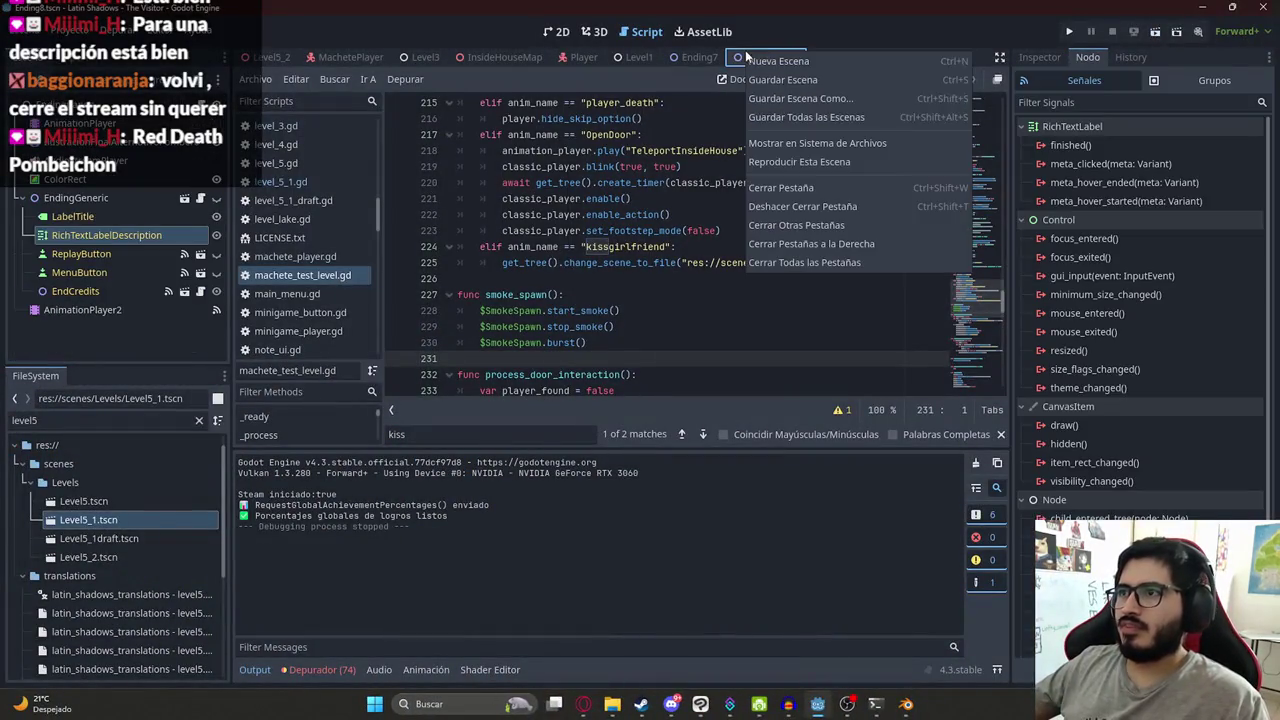
{"action": "left_click", "coordinate": [854, 155]}
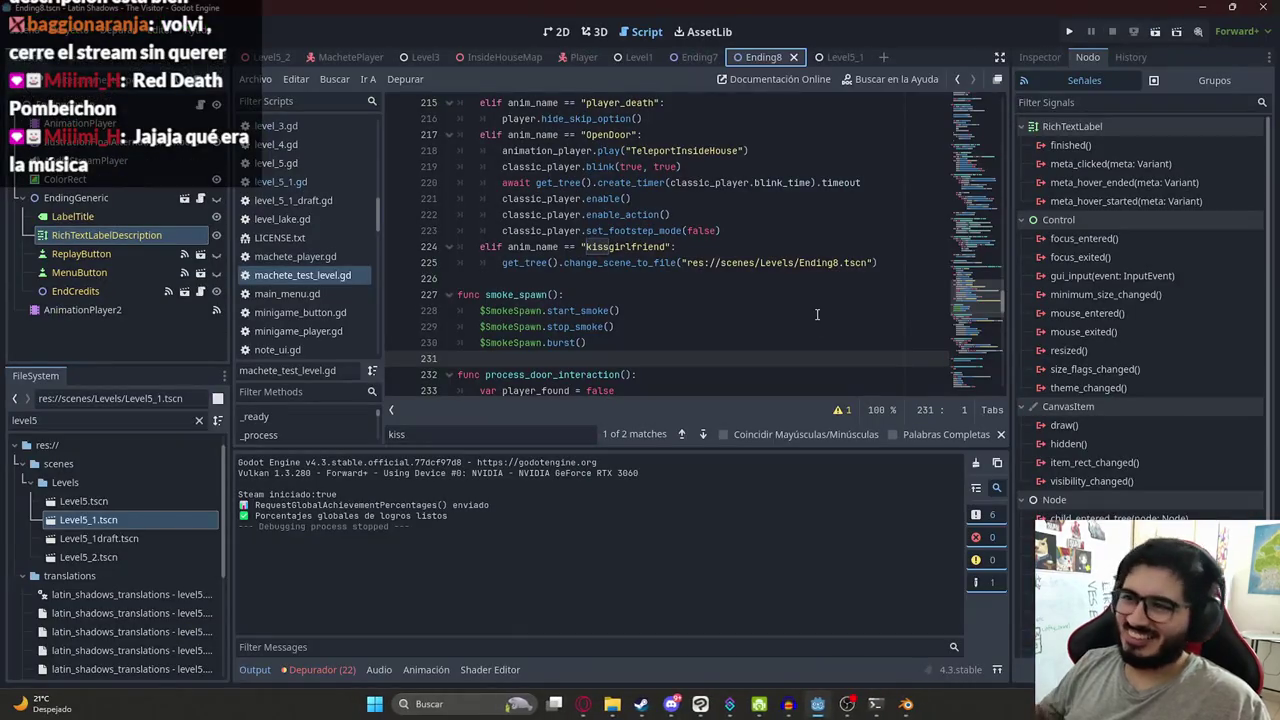
{"action": "left_click", "coordinate": [816, 312]}
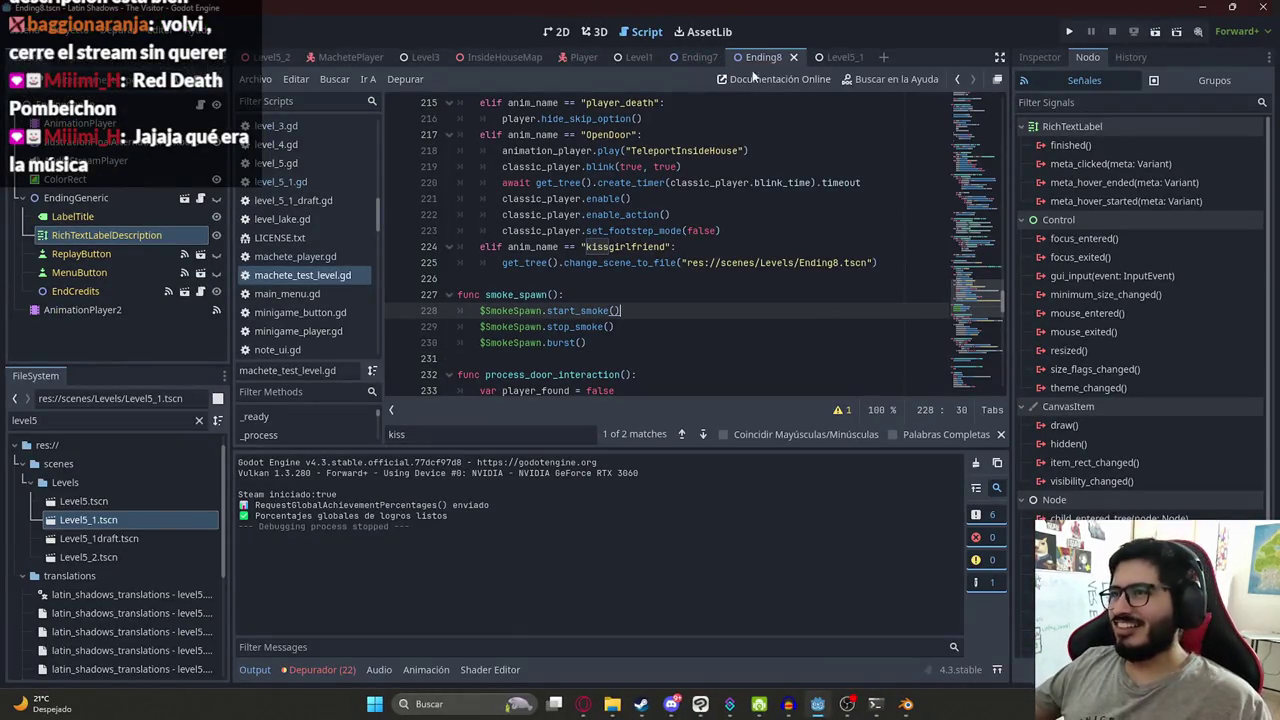
- In the 2D view, select the AudioStreamPlayer node and show its properties, whose stream is celestial.wav
{"action": "left_click", "coordinate": [594, 31]}
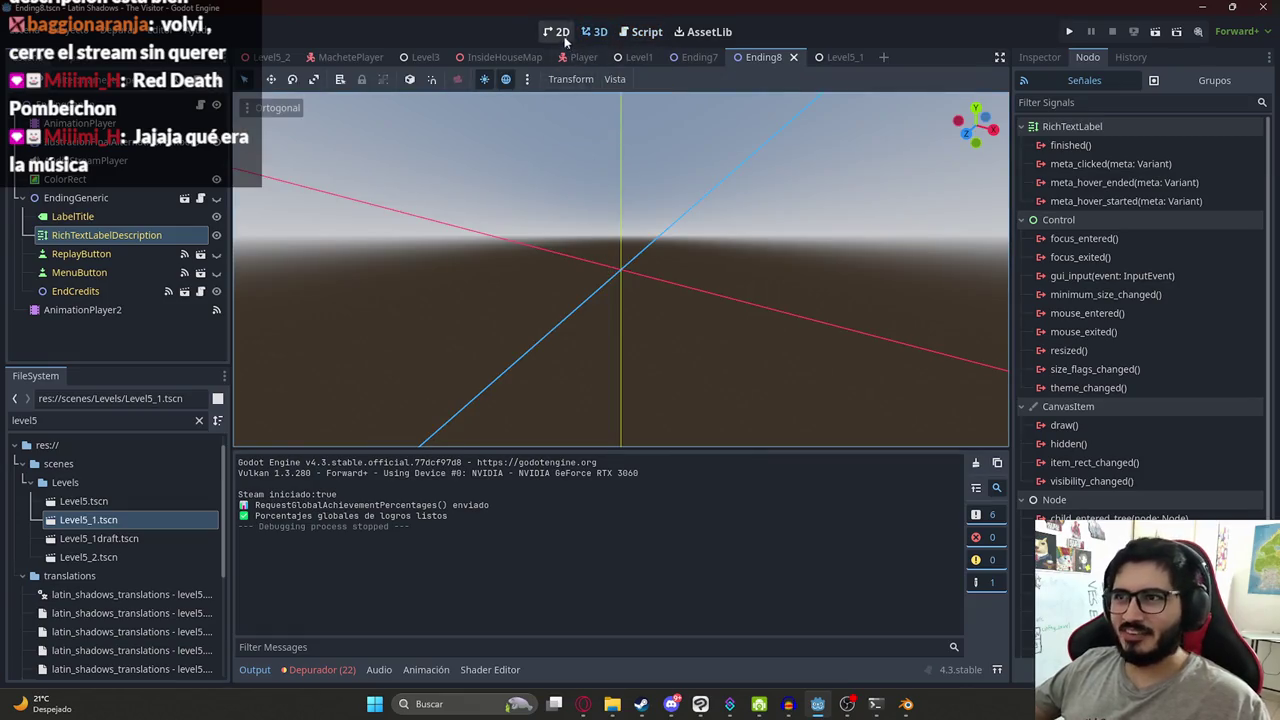
{"action": "left_click", "coordinate": [206, 234]}
{"action": "left_click", "coordinate": [118, 309]}
{"action": "left_click", "coordinate": [95, 160]}
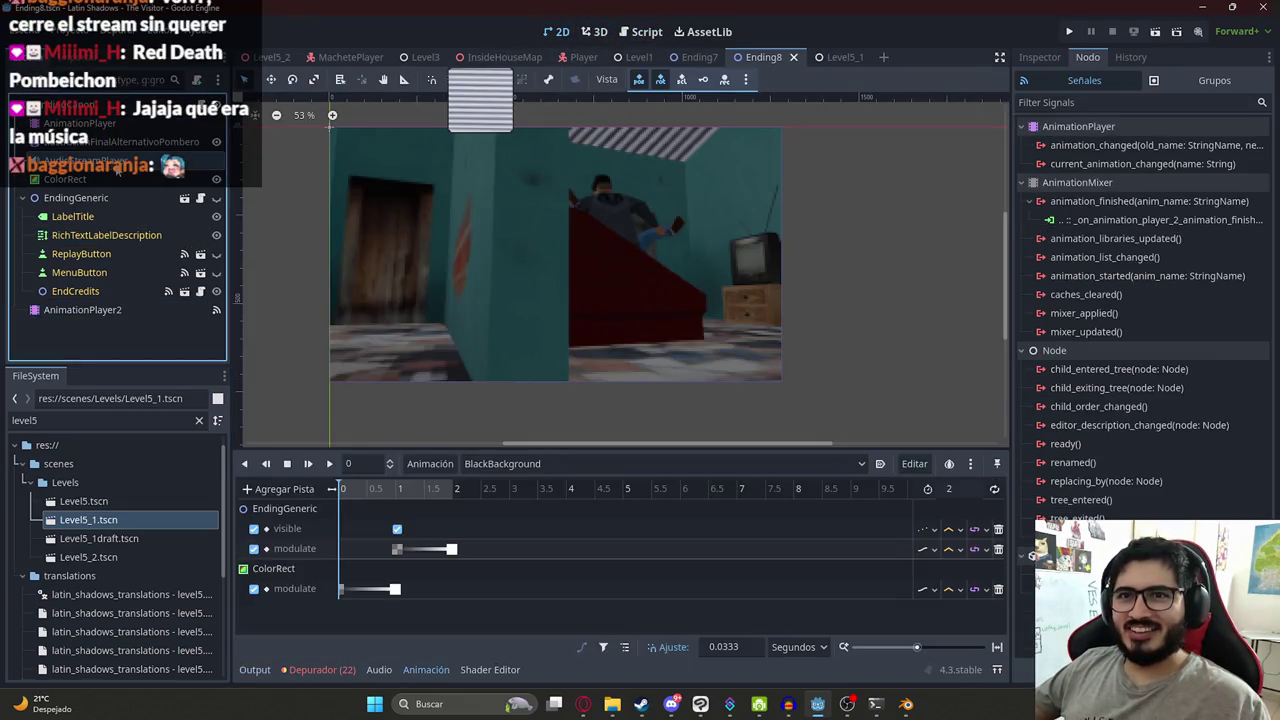
{"action": "left_click", "coordinate": [1039, 58]}
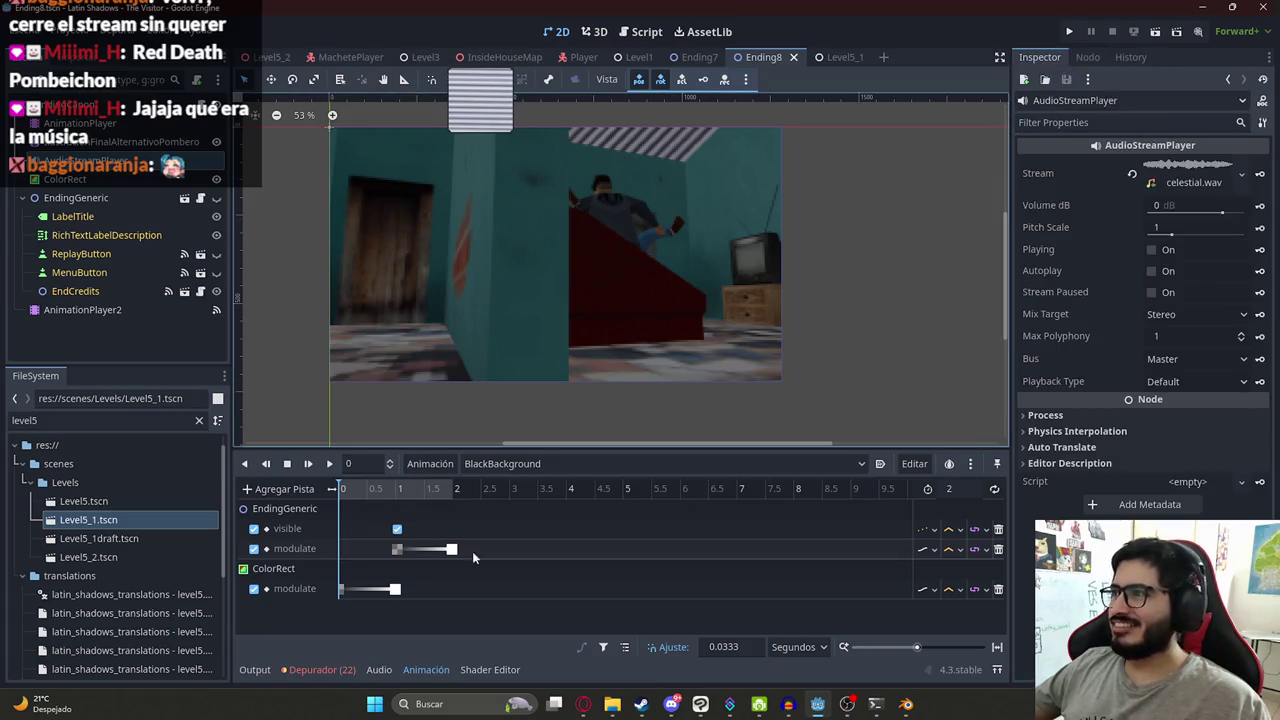
{"action": "left_click", "coordinate": [584, 705]}
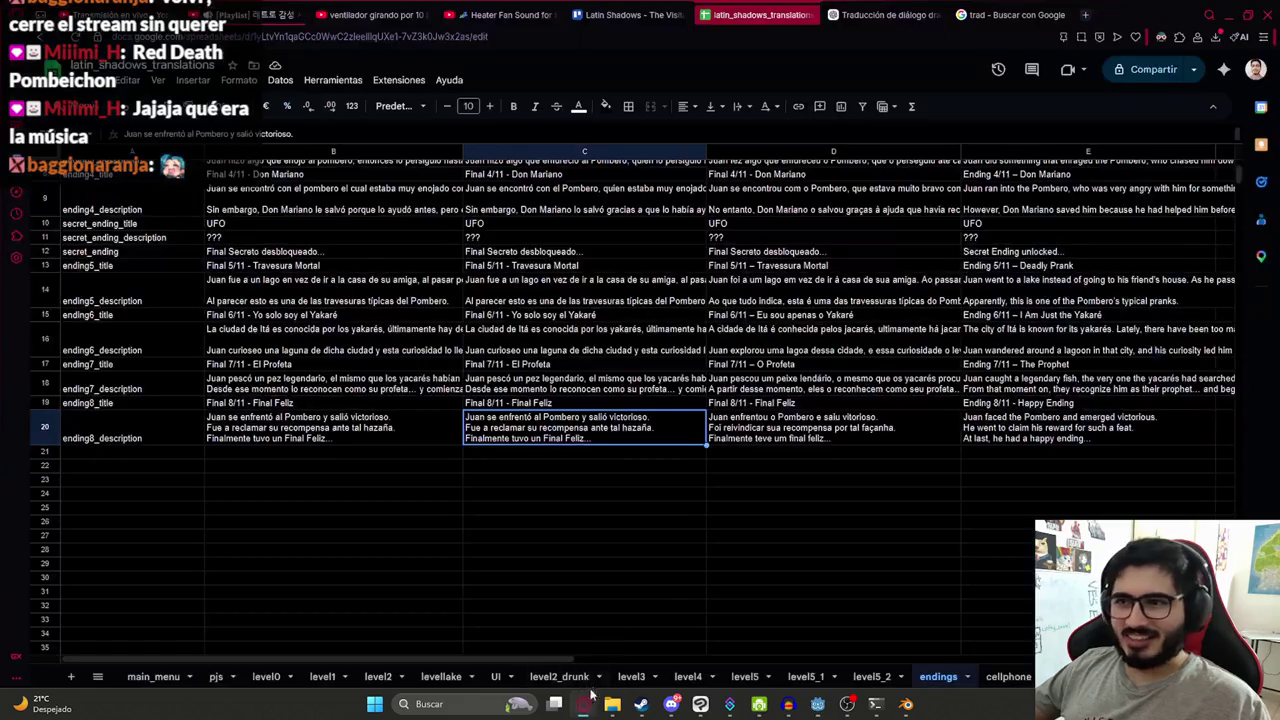
- Search Google for 'suno ai' in a new tab and open the Suno website
{"action": "left_click", "coordinate": [1088, 17]}
{"action": "type", "text": "suno ai"}
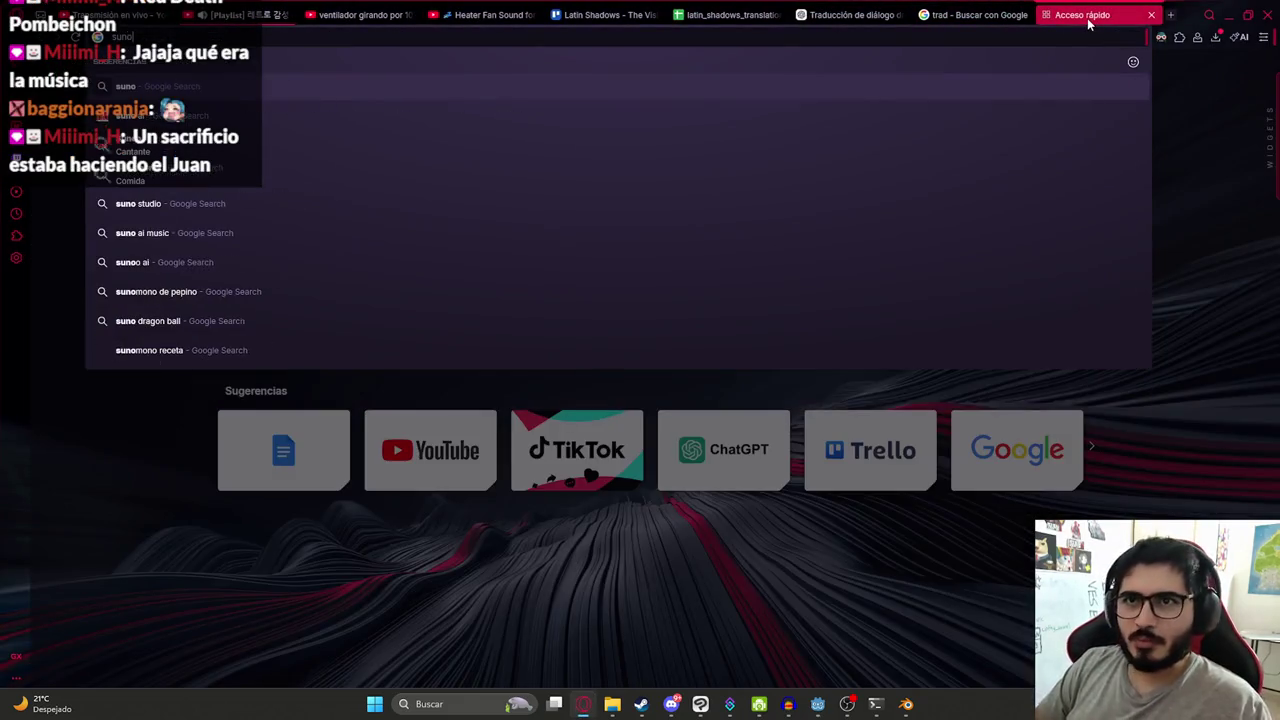
{"action": "key", "text": "Return"}
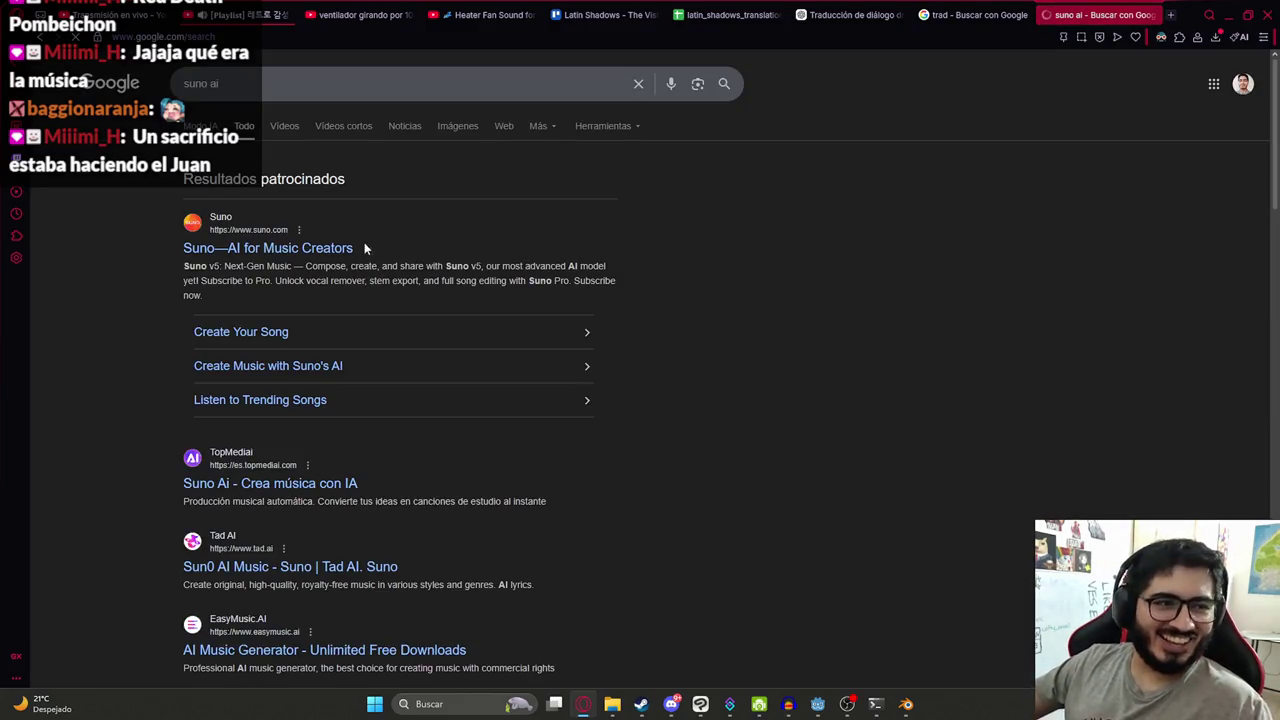
{"action": "left_click", "coordinate": [257, 250]}
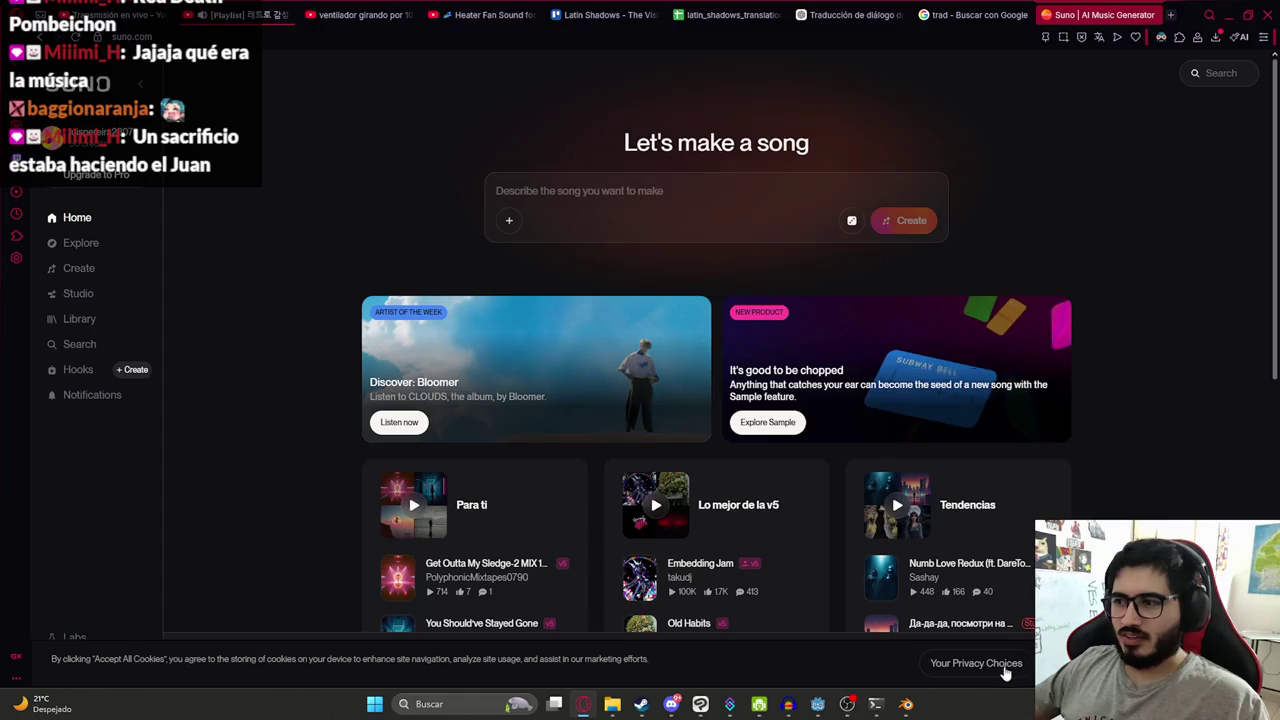
- Describe sensual happy-ending video game music in Spanish, enable Instrumental, and create the tracks
{"action": "left_click", "coordinate": [592, 196]}
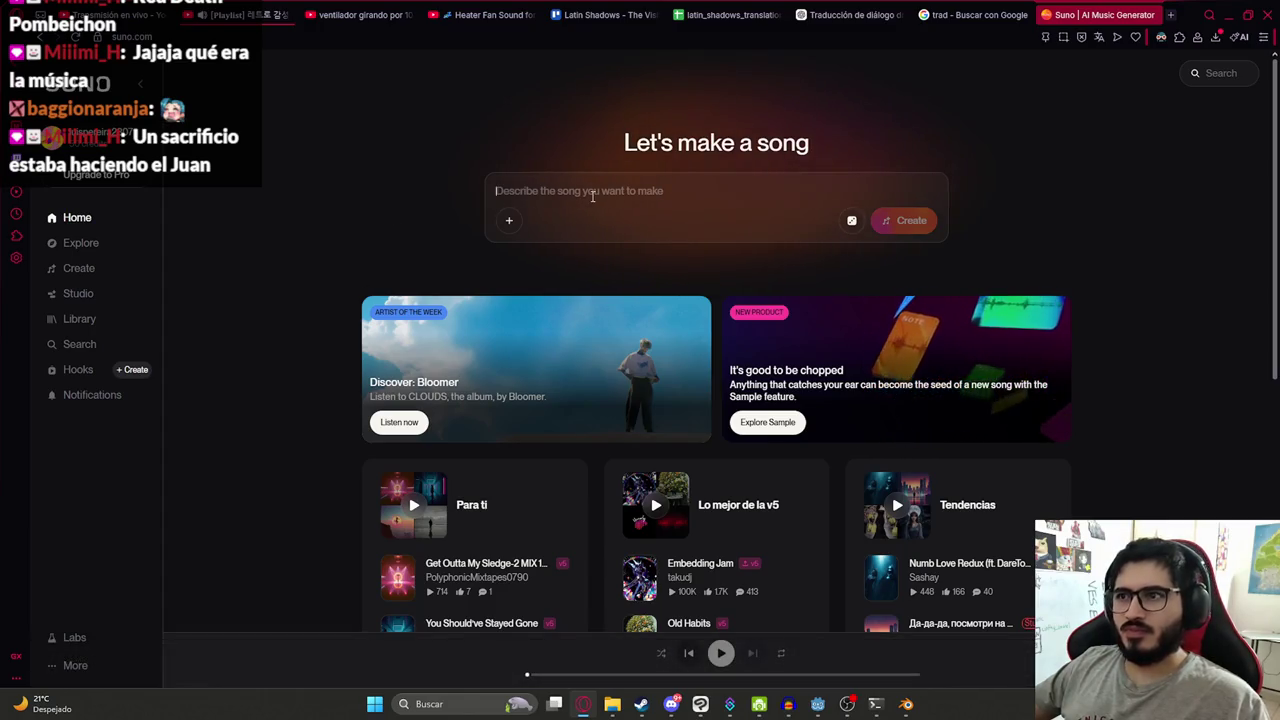
{"action": "type", "text": "Haz una m"}
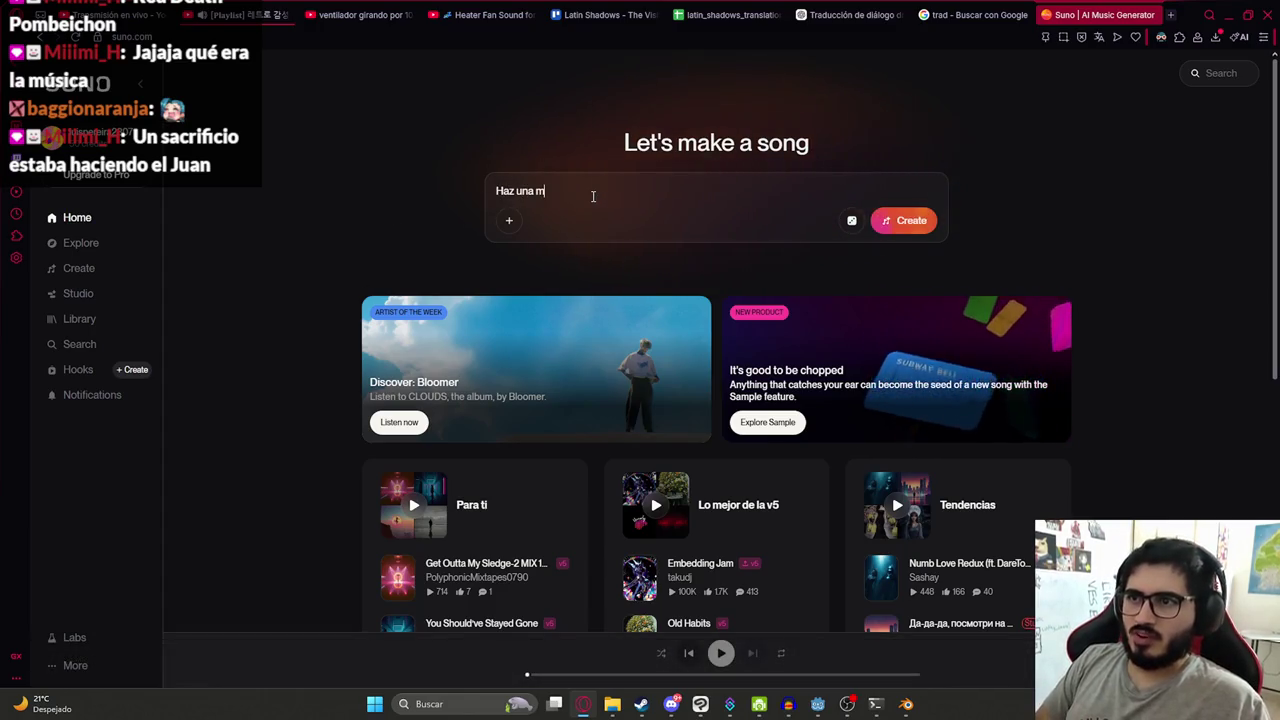
{"action": "type", "text": "usica sexy"}
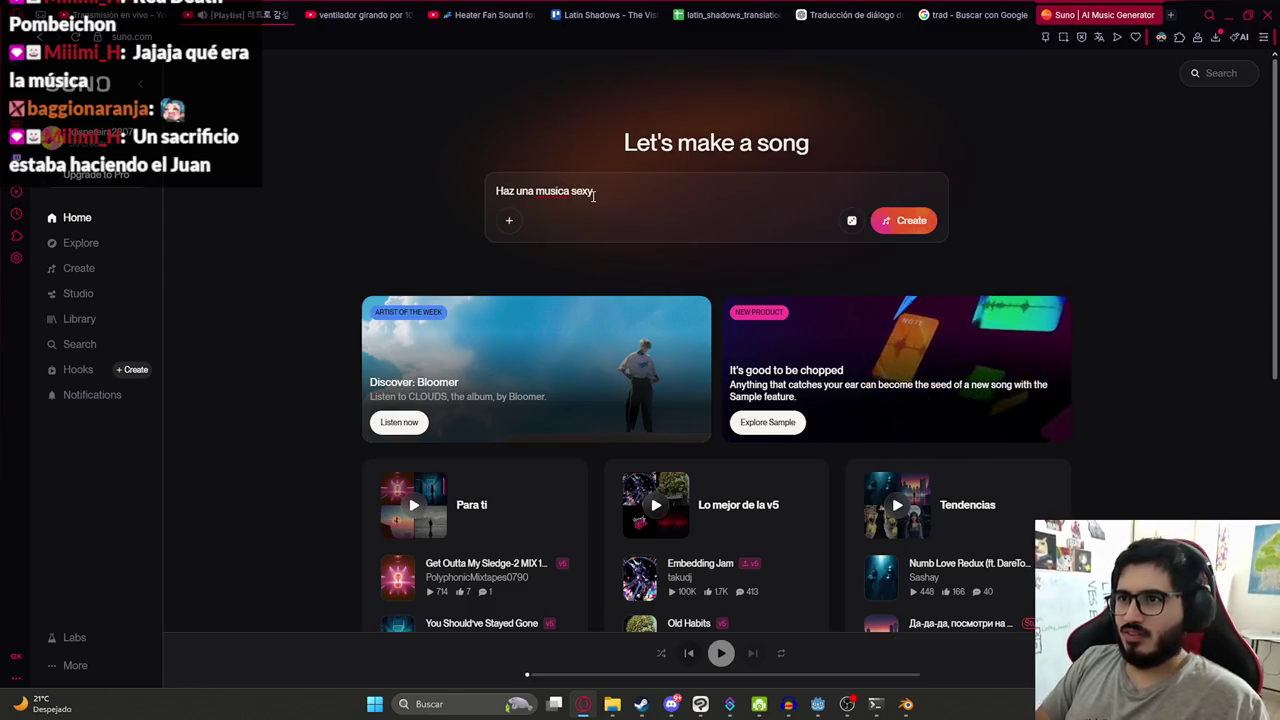
{"action": "key", "text": "ctrl+a"}
{"action": "key", "text": "BackSpace"}
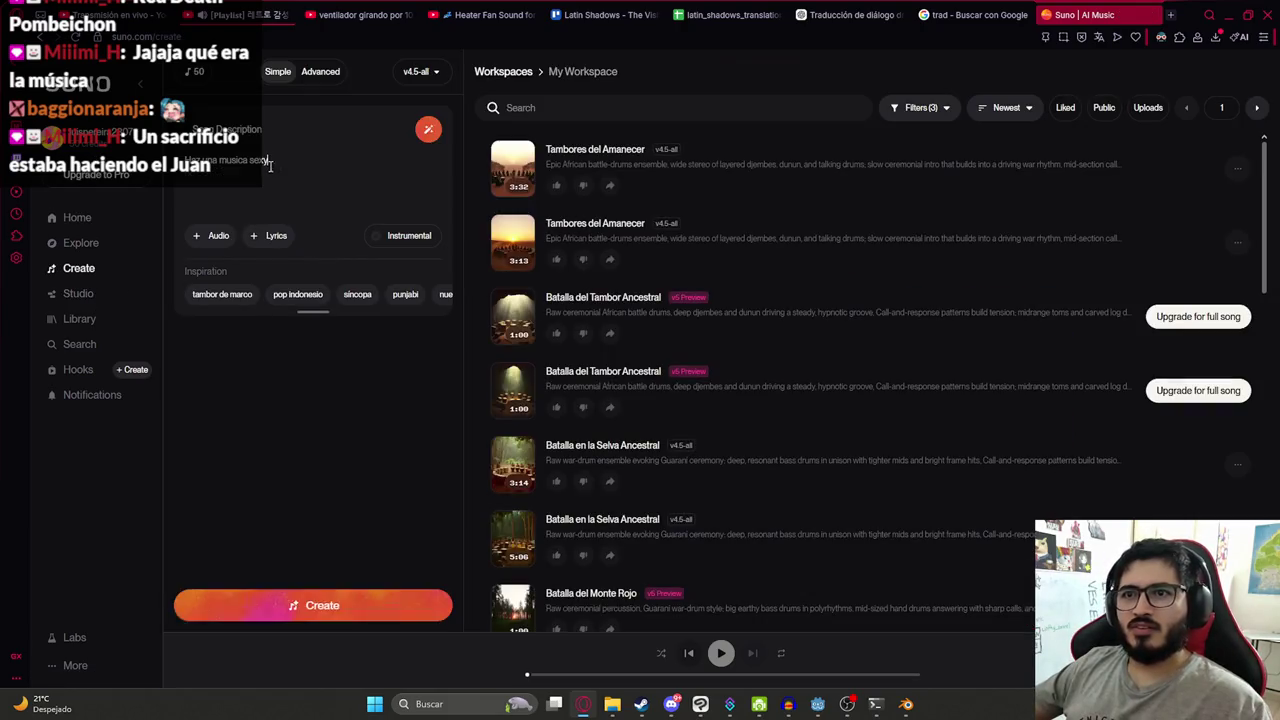
{"action": "type", "text": "ual"}
{"action": "left_click", "coordinate": [399, 237]}
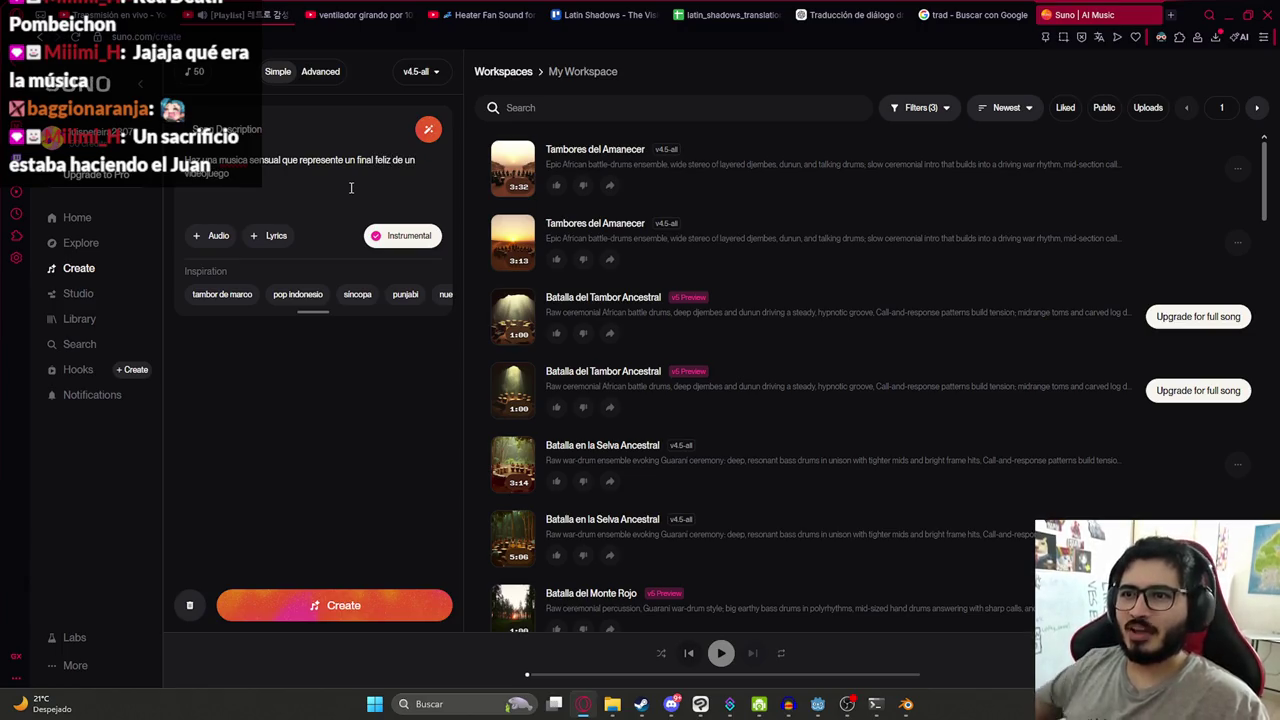
{"action": "left_click", "coordinate": [357, 607]}
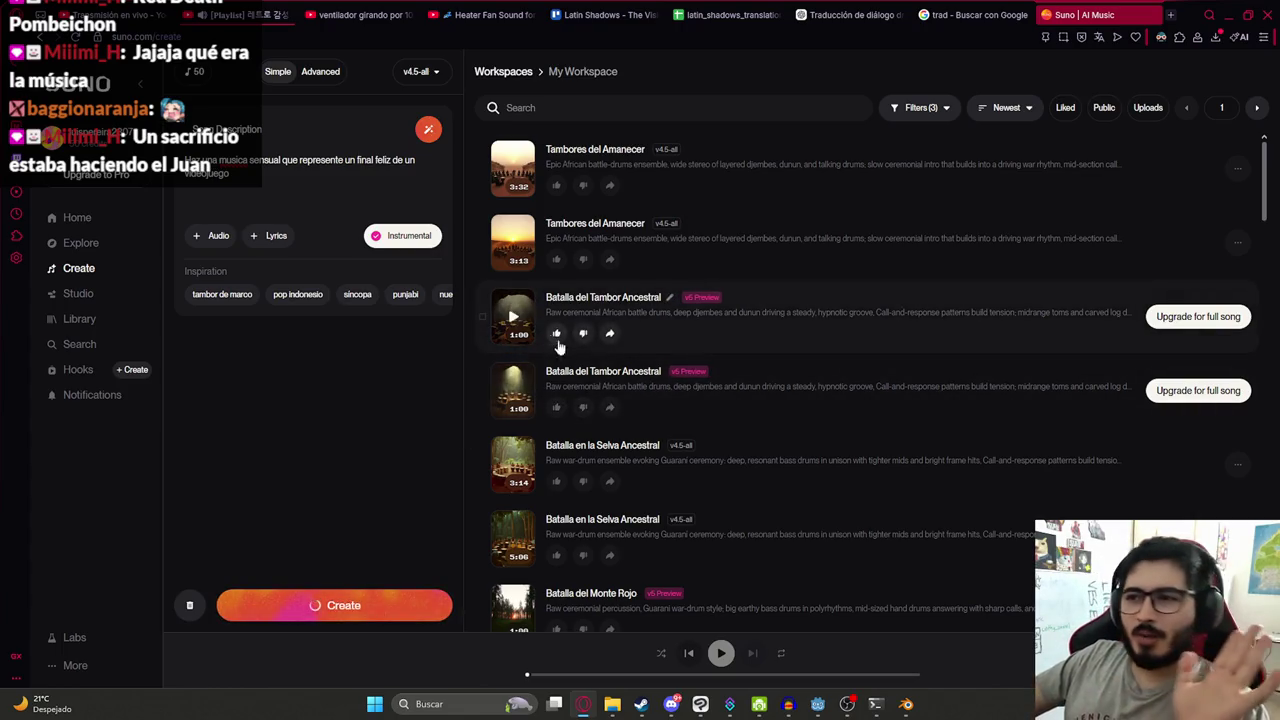
{"action": "mouse_move", "coordinate": [527, 389]}
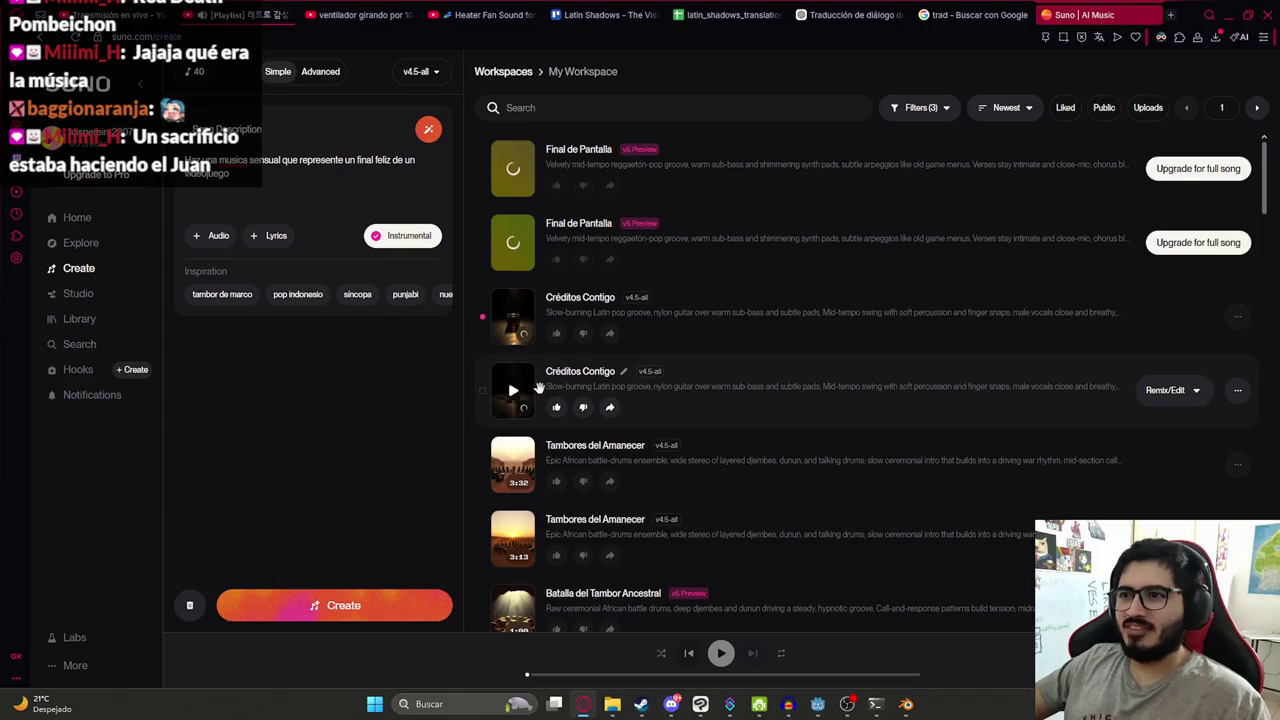
- Preview the Créditos Contigo and Final de Pantalla tracks to compare them
{"action": "left_click", "coordinate": [513, 393]}
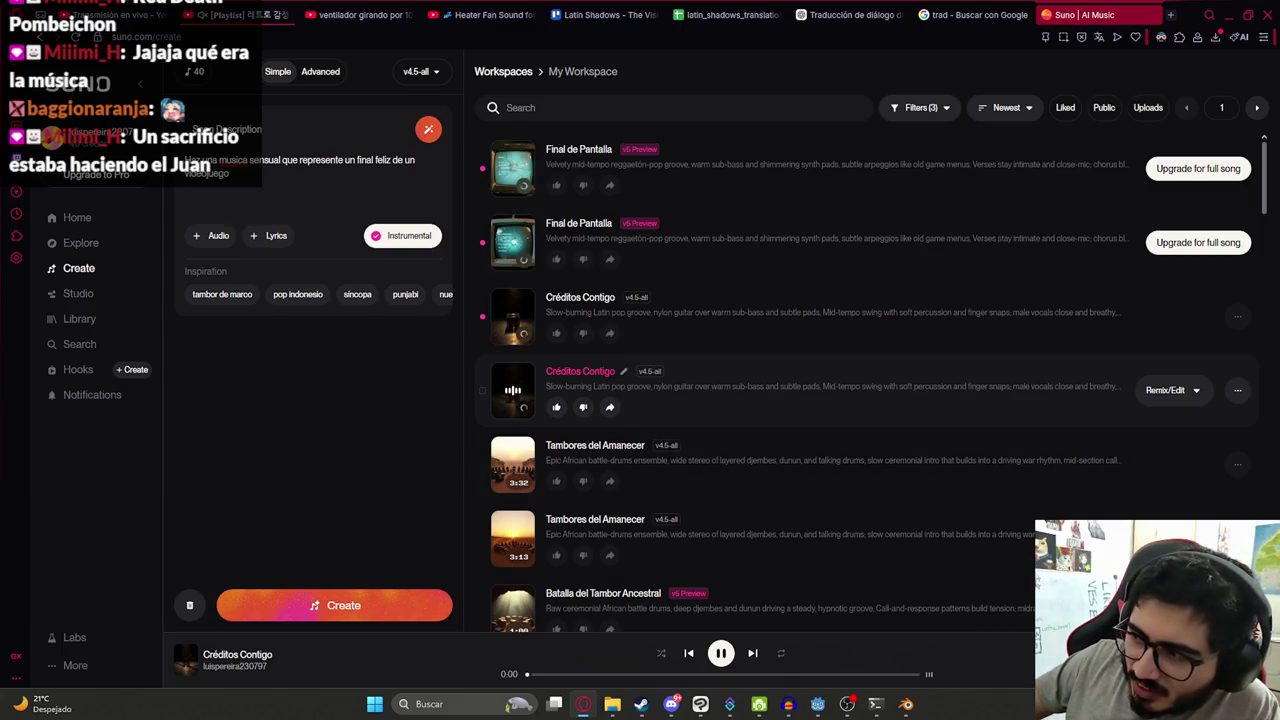
{"action": "left_click", "coordinate": [720, 654]}
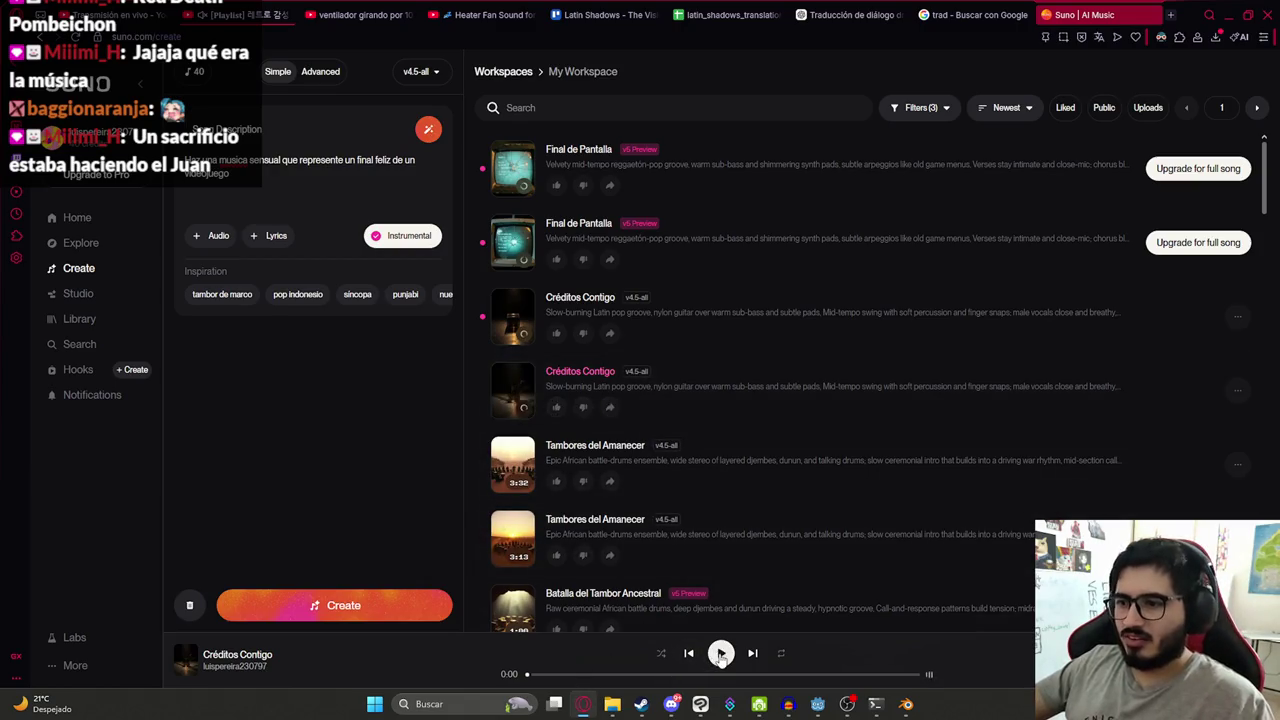
{"action": "left_click", "coordinate": [513, 320]}
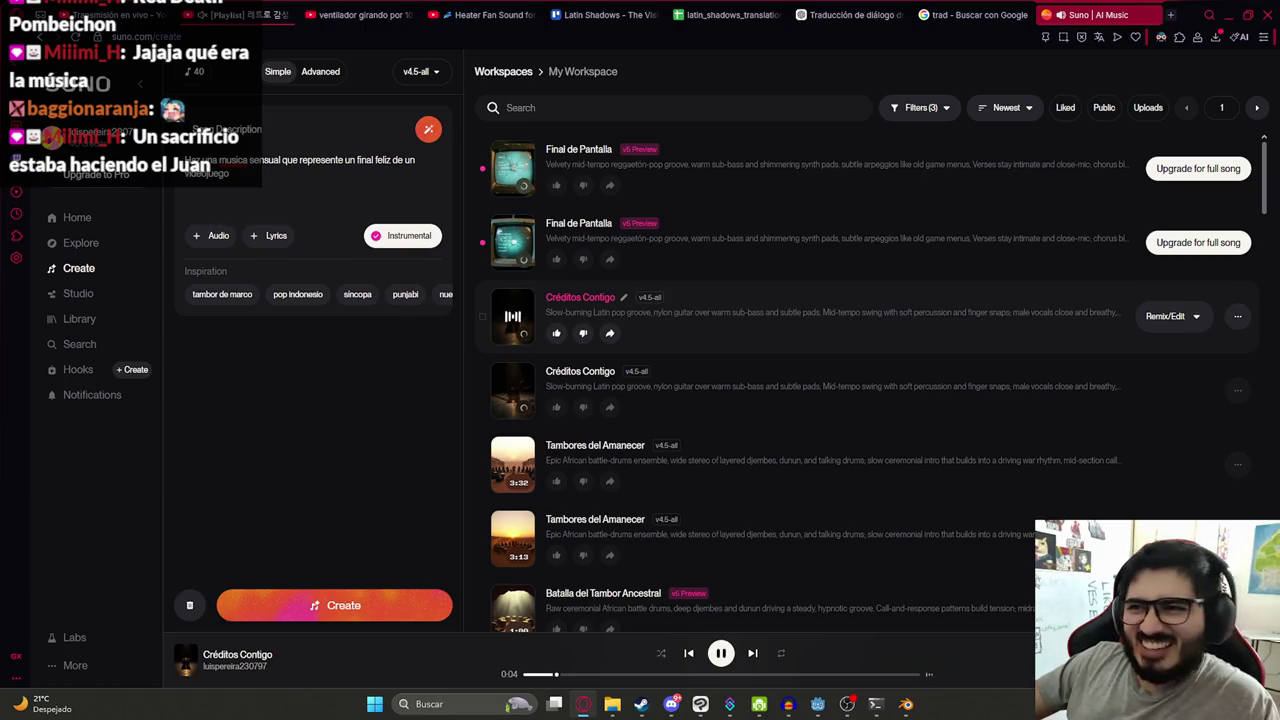
{"action": "mouse_move", "coordinate": [512, 391]}
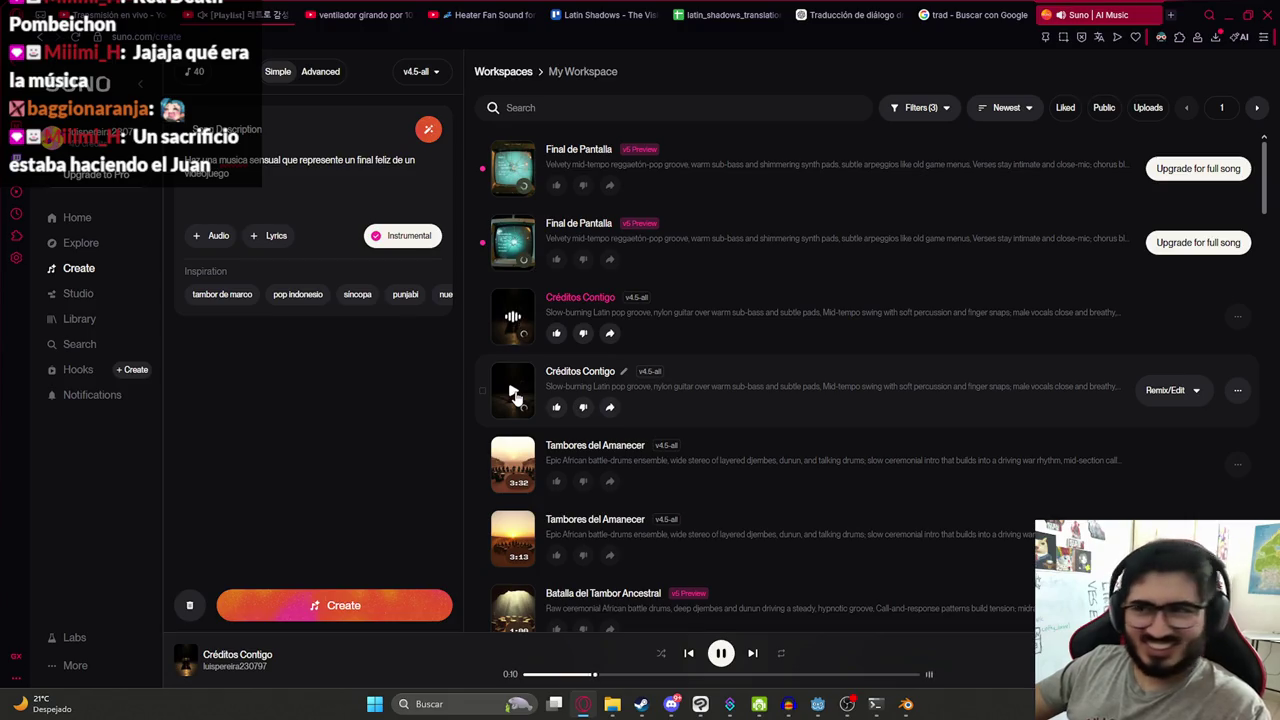
{"action": "left_click", "coordinate": [513, 392]}
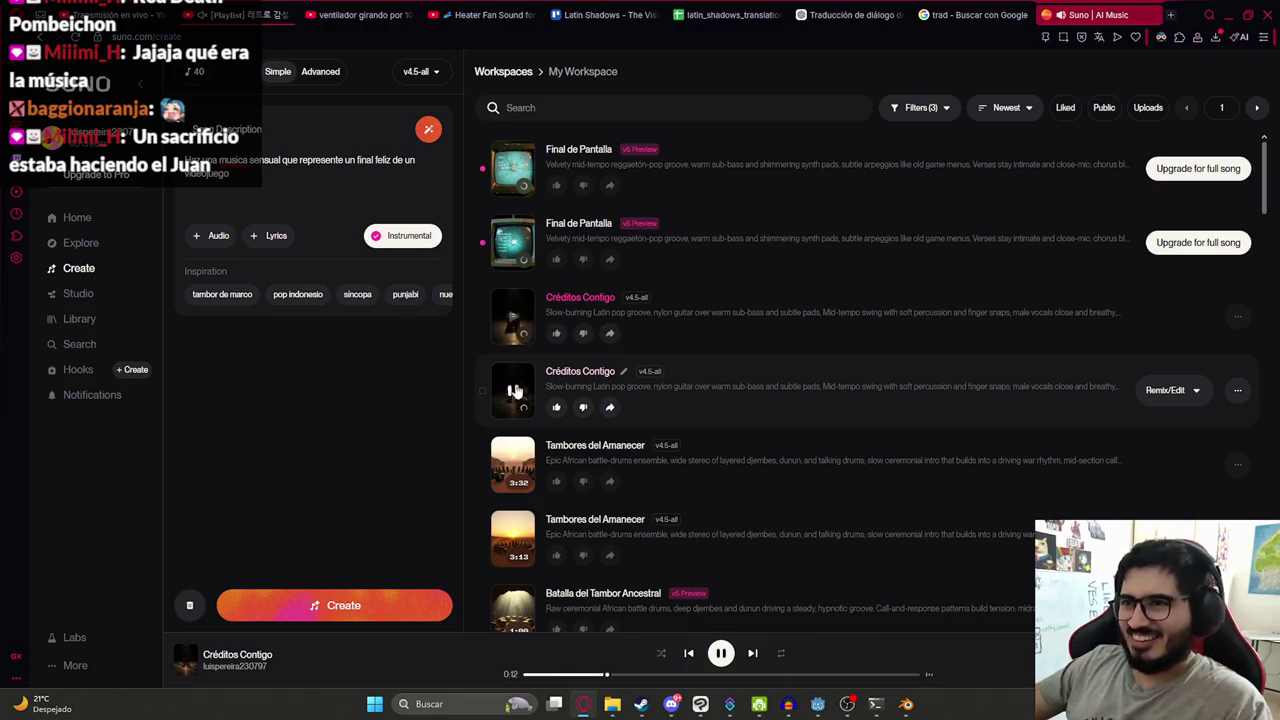
{"action": "left_click", "coordinate": [513, 246]}
{"action": "type", "text": "medio ja"}
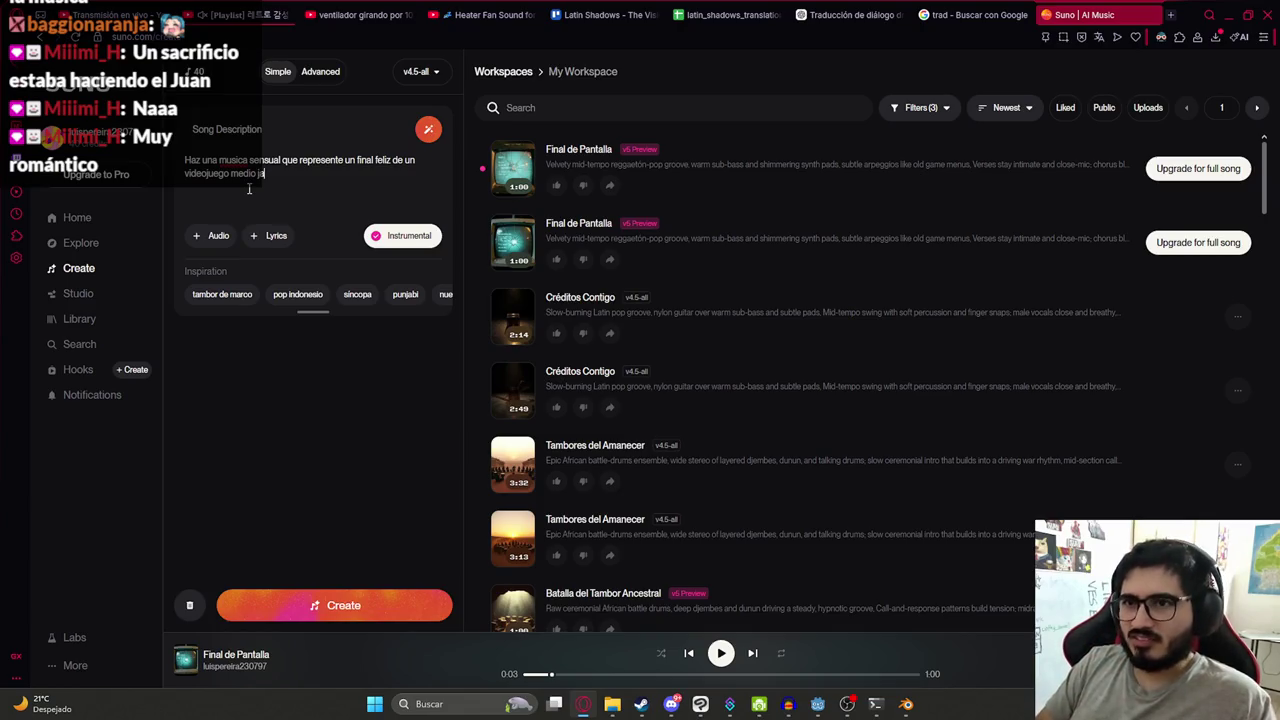
- Add 'jazz' to the end of the description and create new tracks
{"action": "type", "text": "zz"}
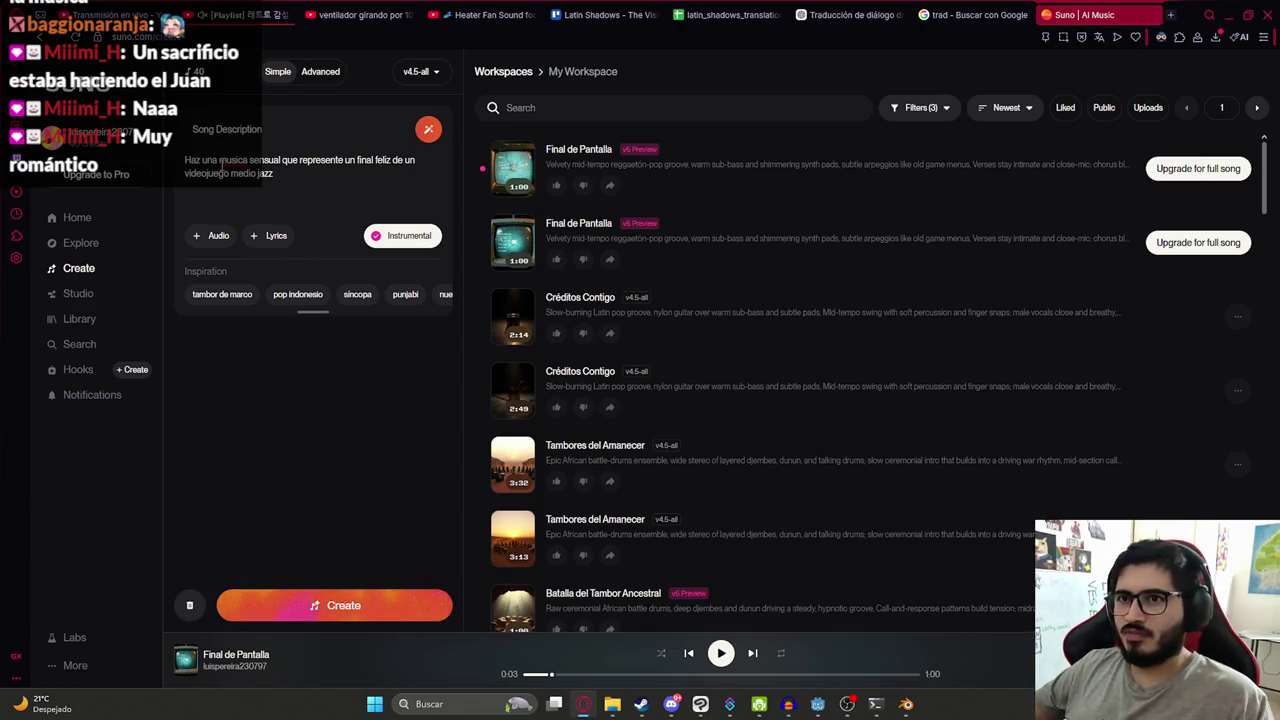
{"action": "left_click", "coordinate": [366, 602]}
{"action": "mouse_move", "coordinate": [594, 240]}
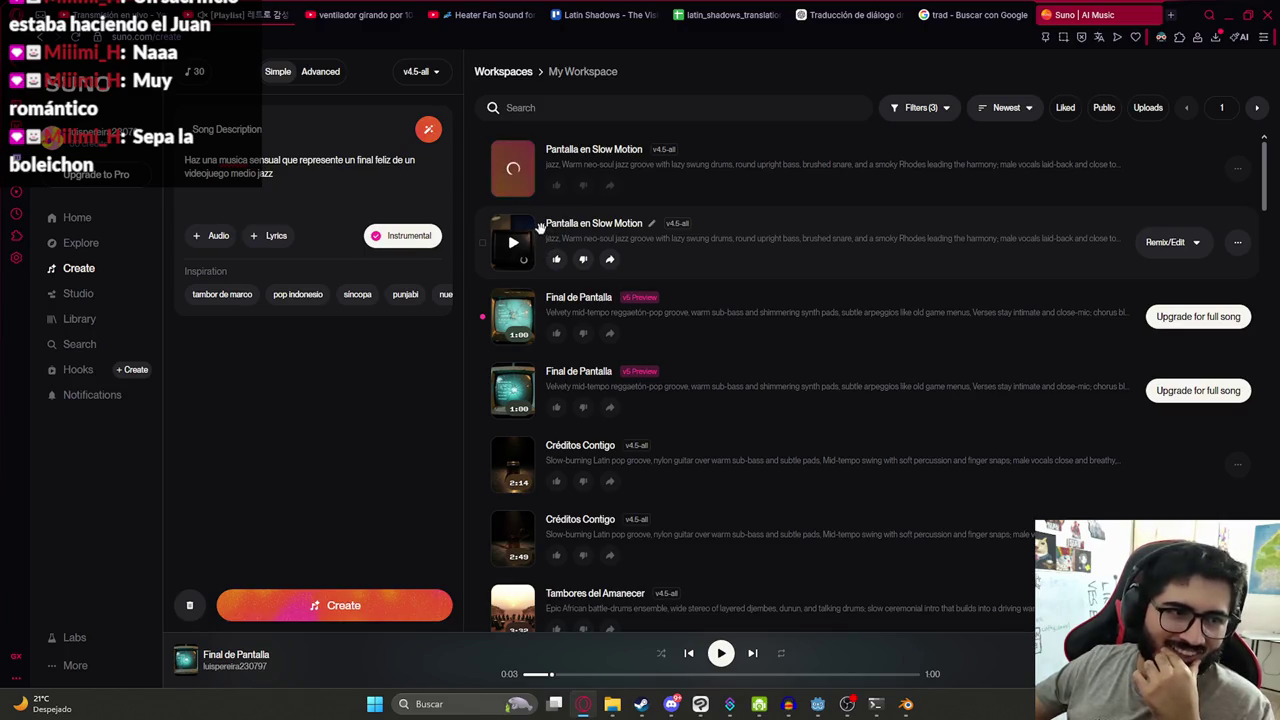
{"action": "mouse_move", "coordinate": [512, 242]}
{"action": "mouse_move", "coordinate": [700, 240]}
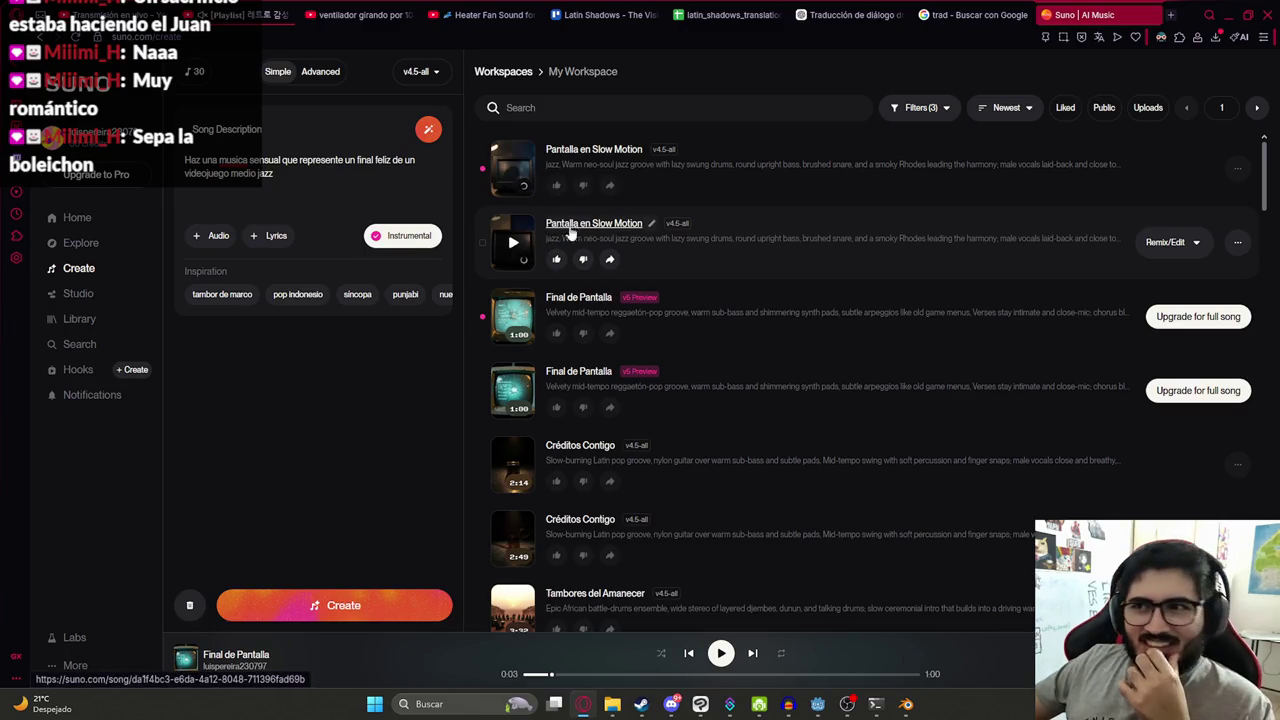
- Play each Pantalla en Slow Motion version in turn, then pause on the first
{"action": "left_click", "coordinate": [514, 172]}
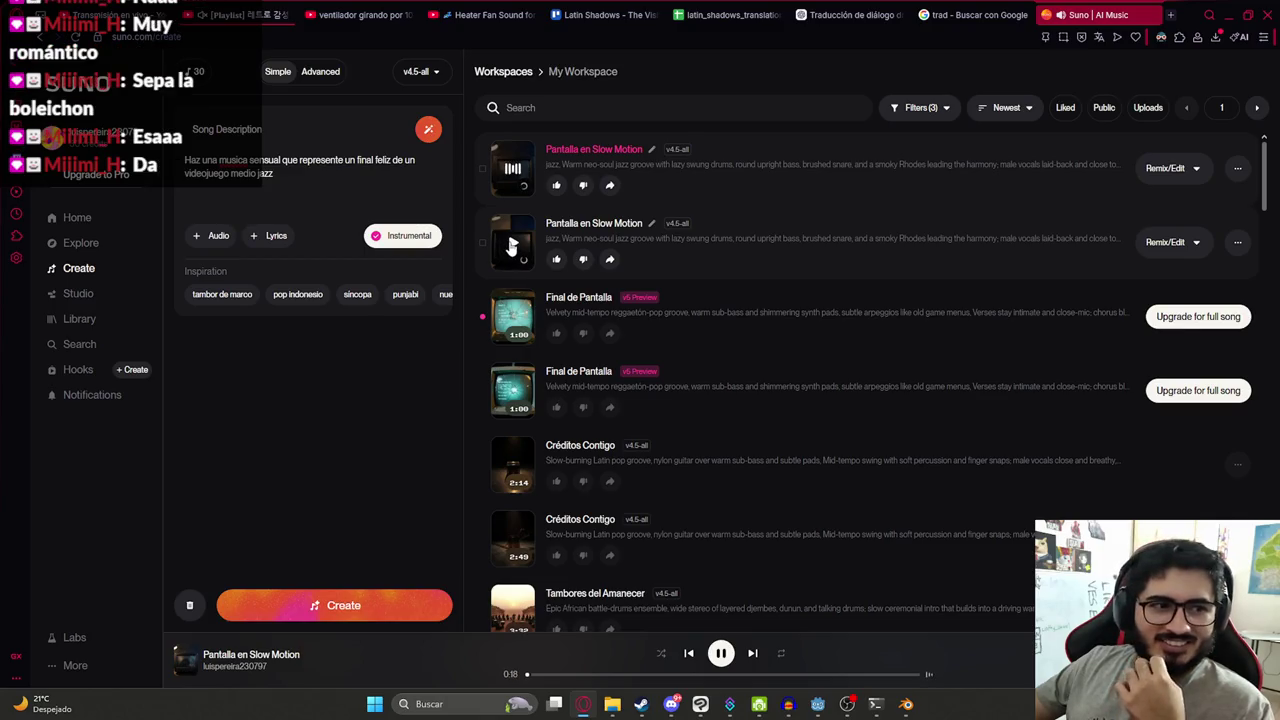
{"action": "left_click", "coordinate": [512, 245]}
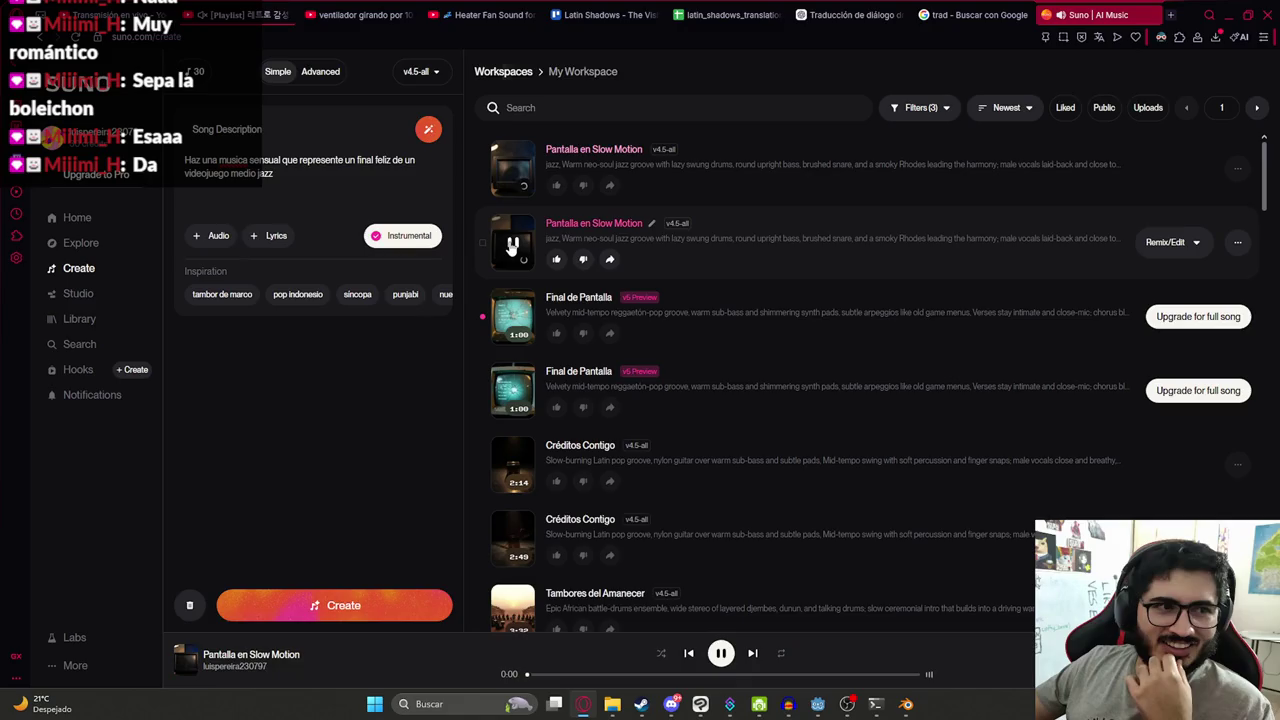
{"action": "scroll", "coordinate": [840, 280], "scroll_direction": "down", "scroll_amount": 1}
{"action": "scroll", "coordinate": [857, 274], "scroll_direction": "up", "scroll_amount": 1}
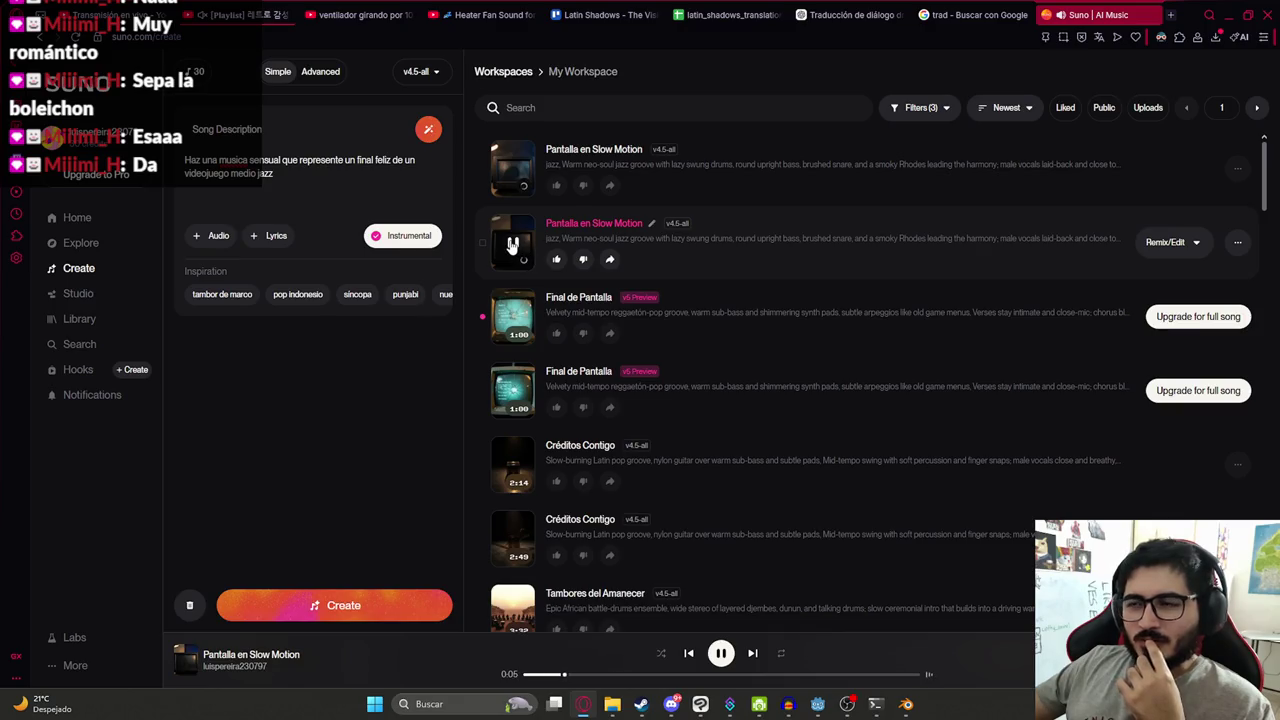
{"action": "left_click", "coordinate": [513, 168]}
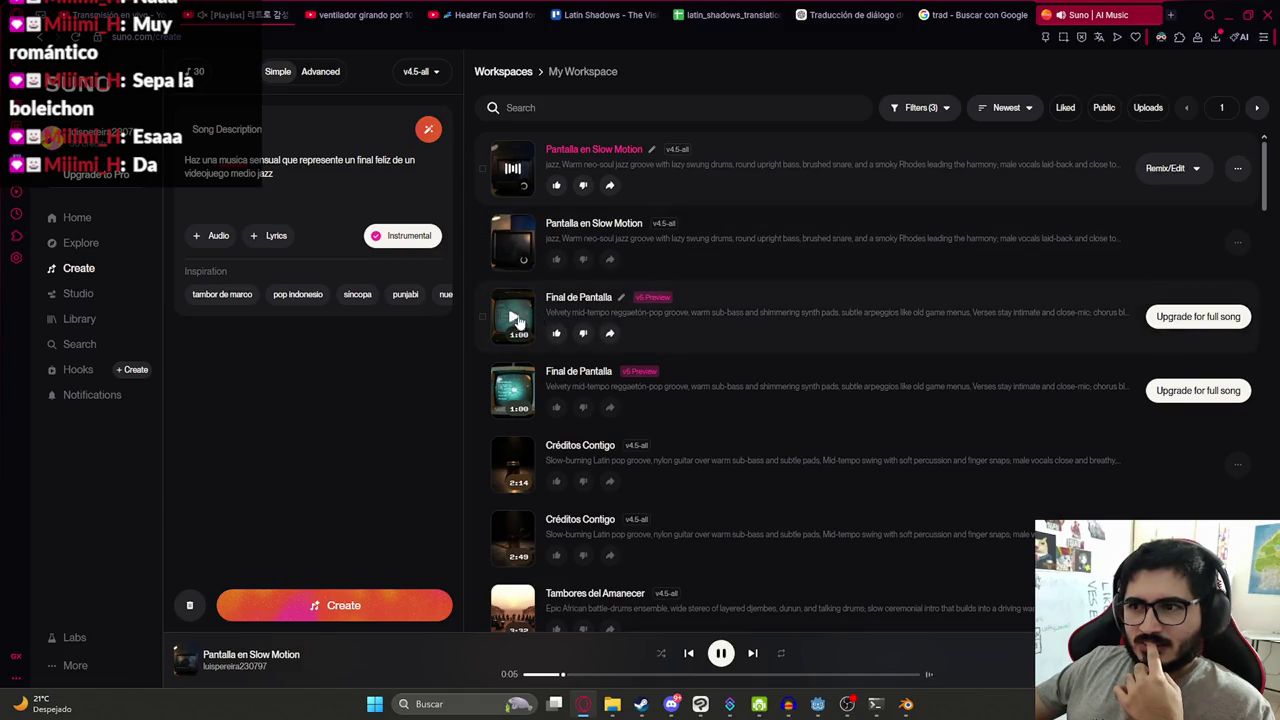
{"action": "left_click", "coordinate": [513, 172]}
{"action": "left_click", "coordinate": [1237, 168]}
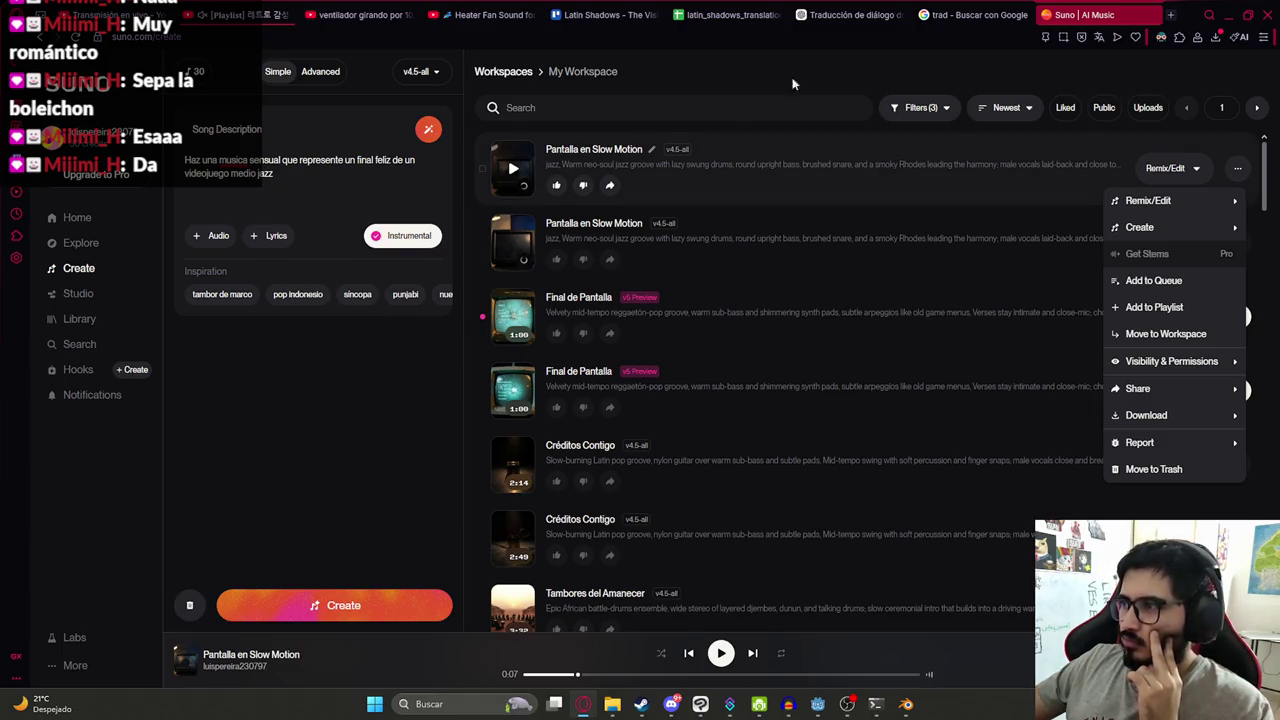
- Check the first song's remix and more options, replaying it before deciding to download
{"action": "left_click", "coordinate": [381, 432]}
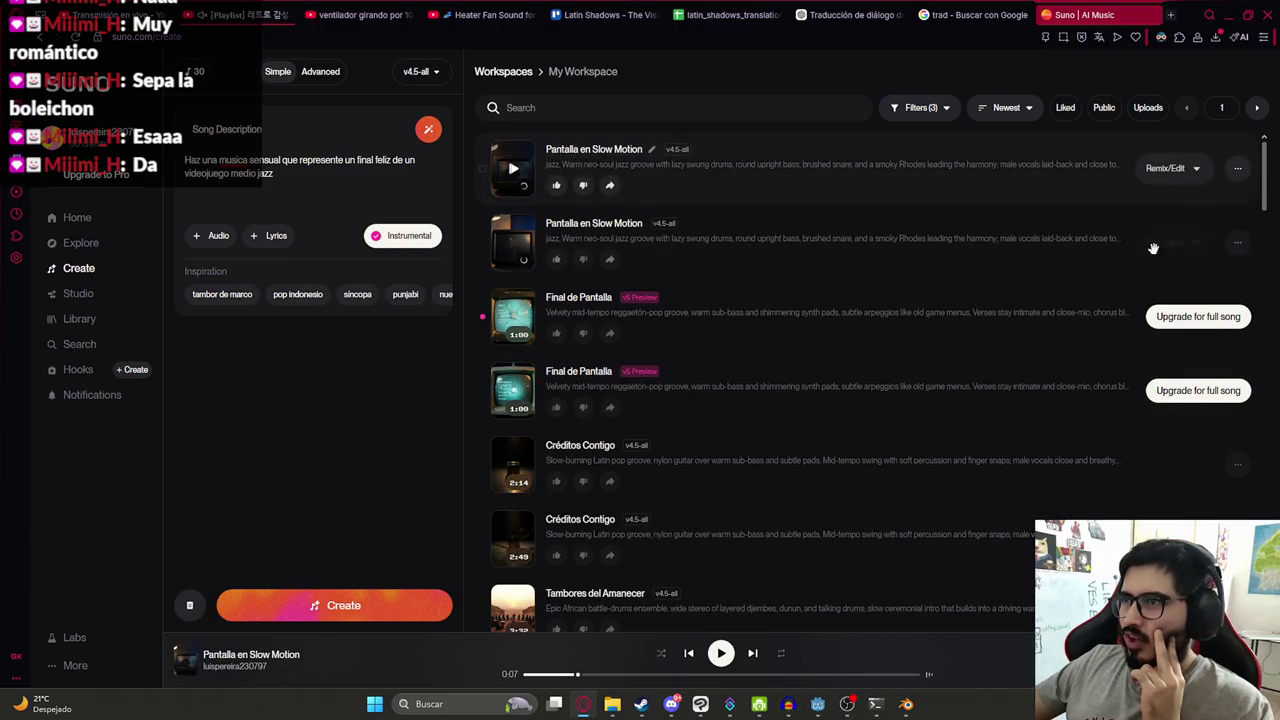
{"action": "left_click", "coordinate": [1168, 170]}
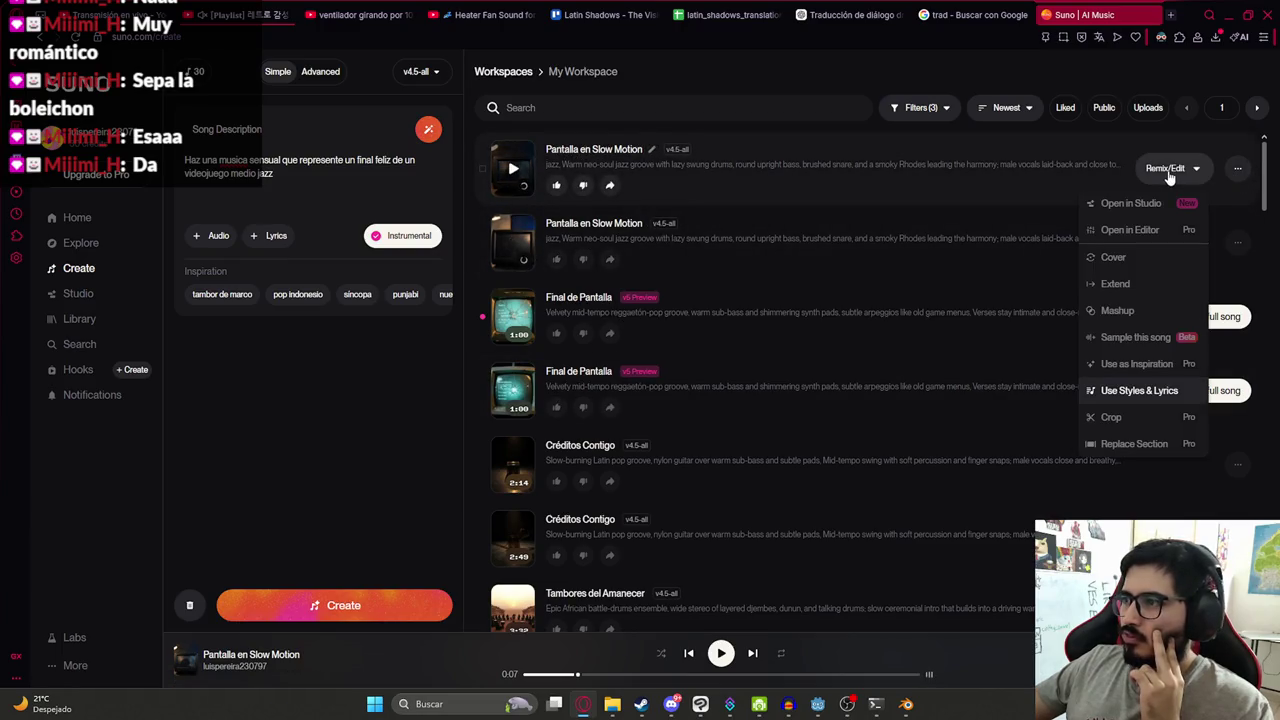
{"action": "left_click", "coordinate": [1168, 172]}
{"action": "left_click", "coordinate": [513, 173]}
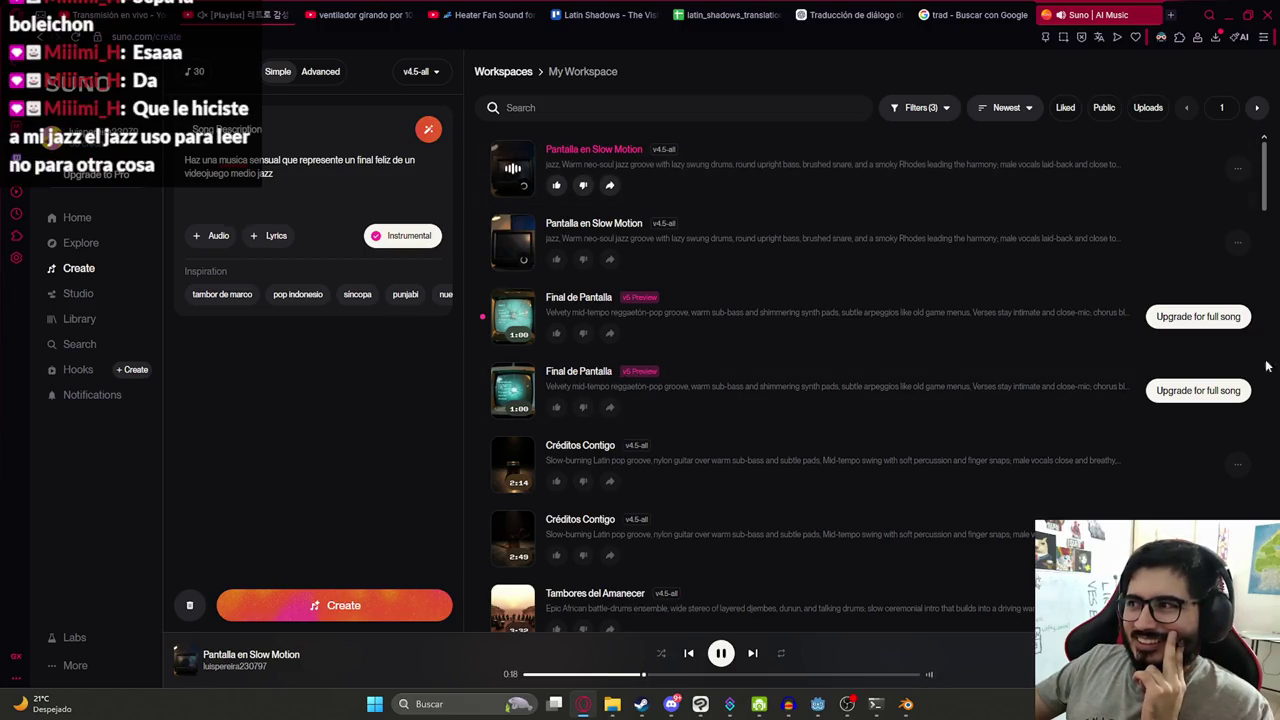
{"action": "left_click", "coordinate": [1238, 170]}
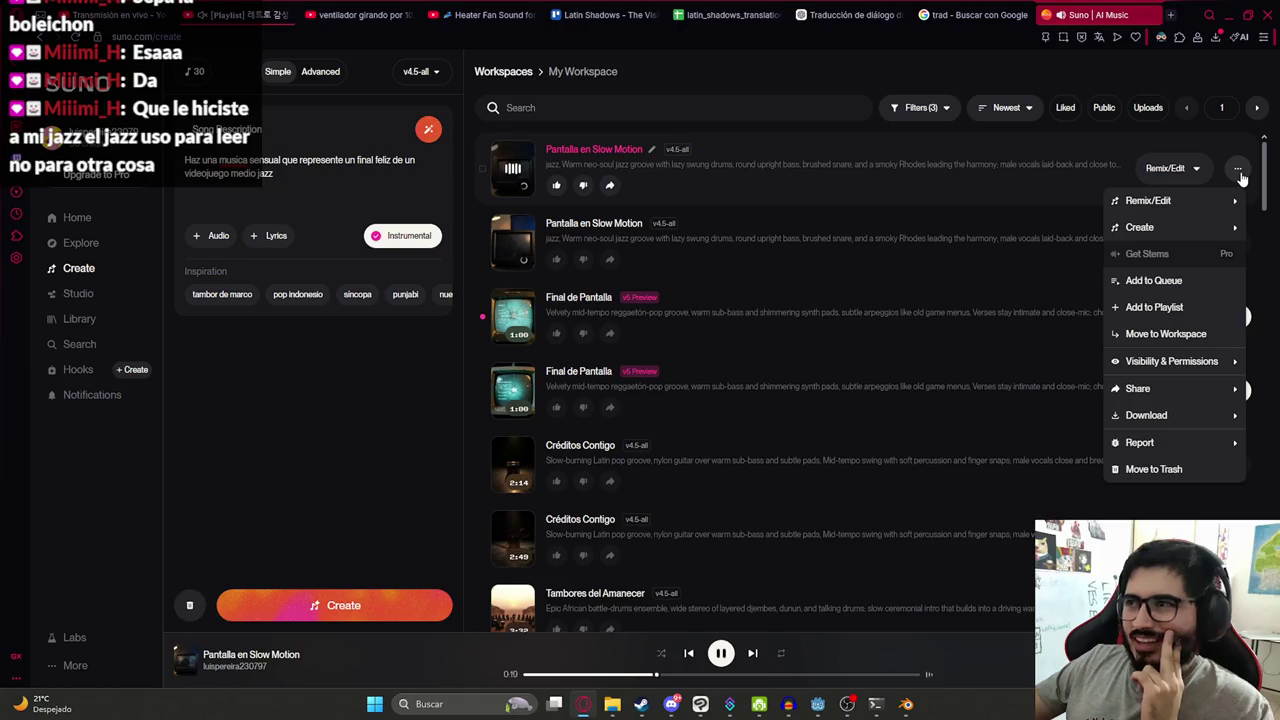
{"action": "mouse_move", "coordinate": [1146, 415]}
{"action": "mouse_move", "coordinate": [800, 168]}
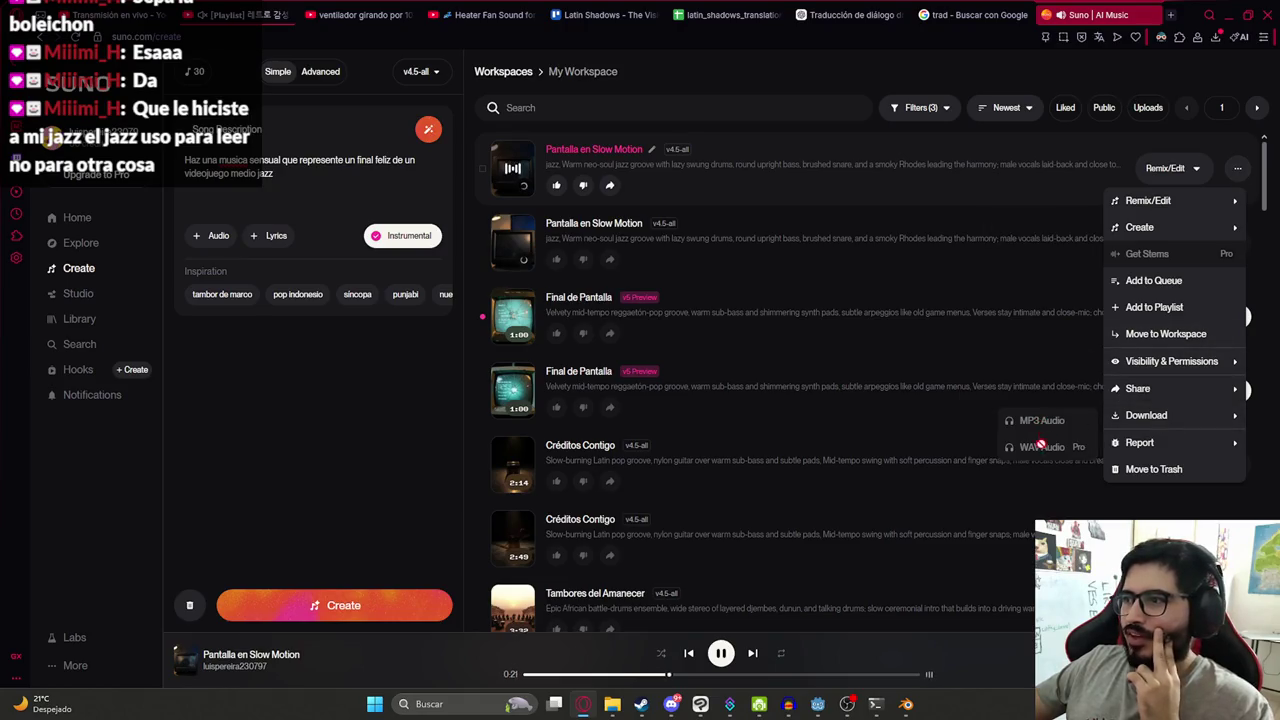
{"action": "left_click", "coordinate": [415, 401]}
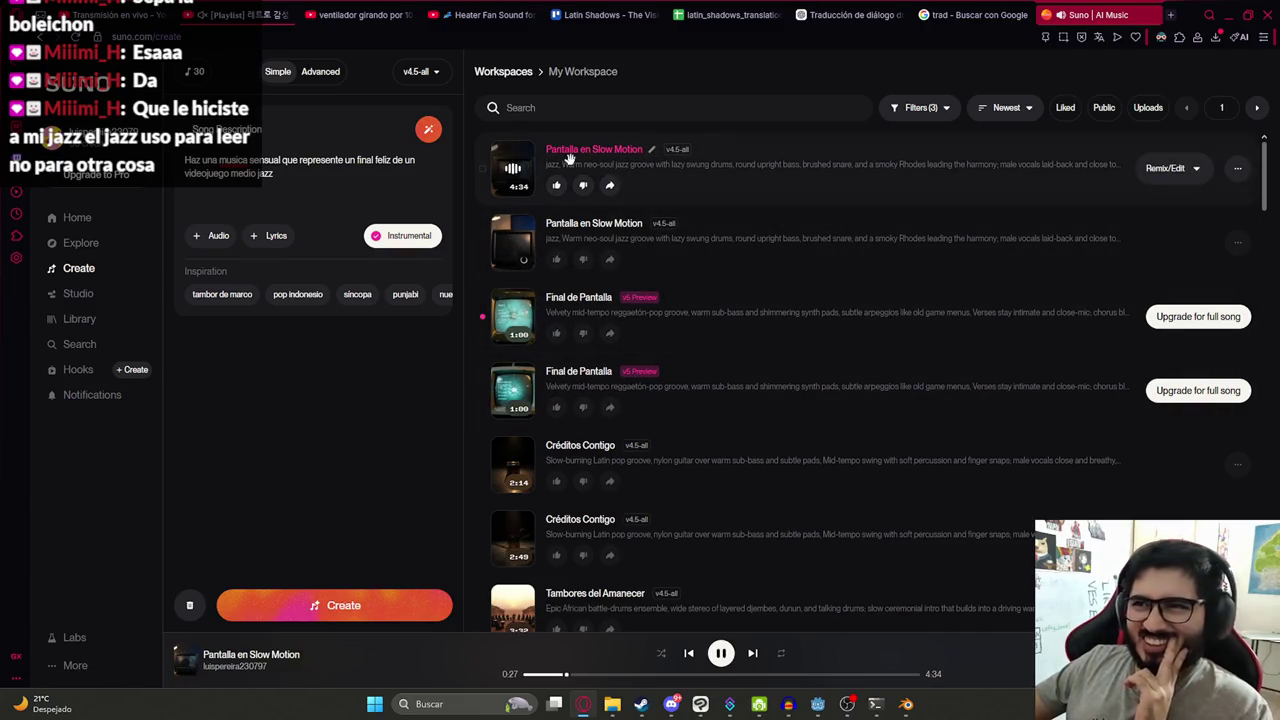
- Download the first version as MP3 Audio and show Pantalla en Slow Motion.mp3 in Descargas
{"action": "left_click", "coordinate": [1237, 168]}
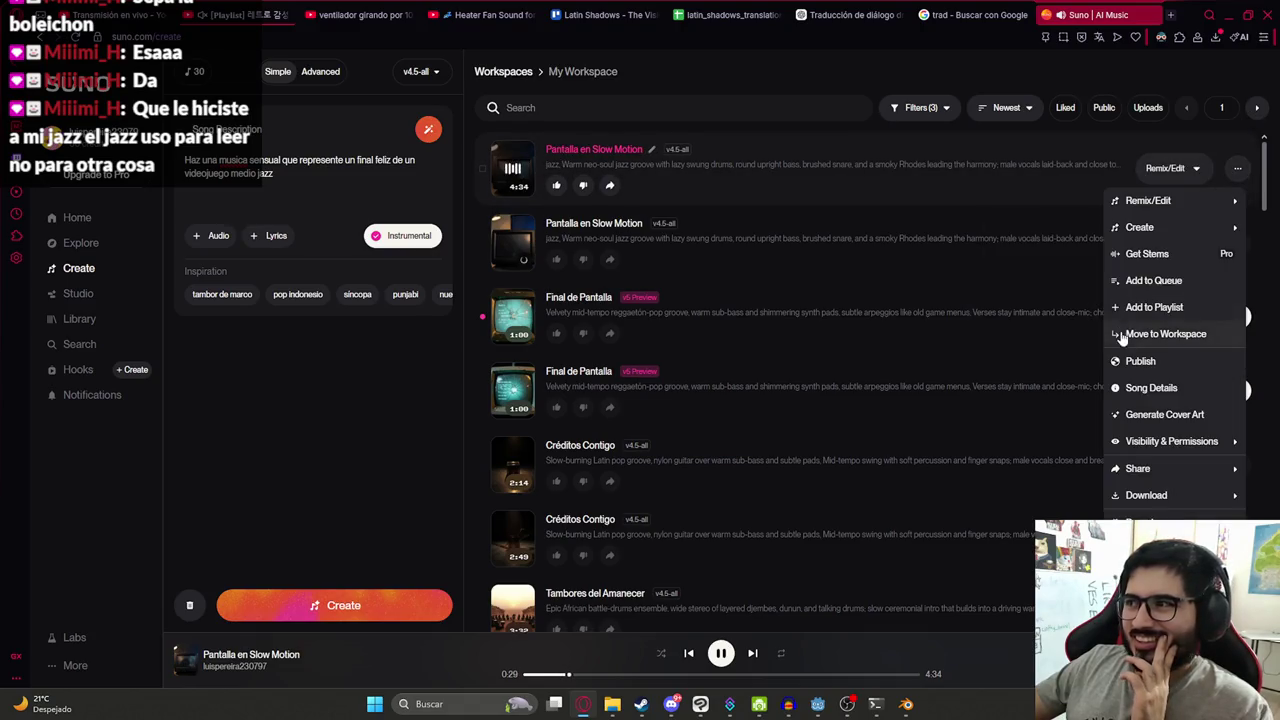
{"action": "mouse_move", "coordinate": [1146, 495]}
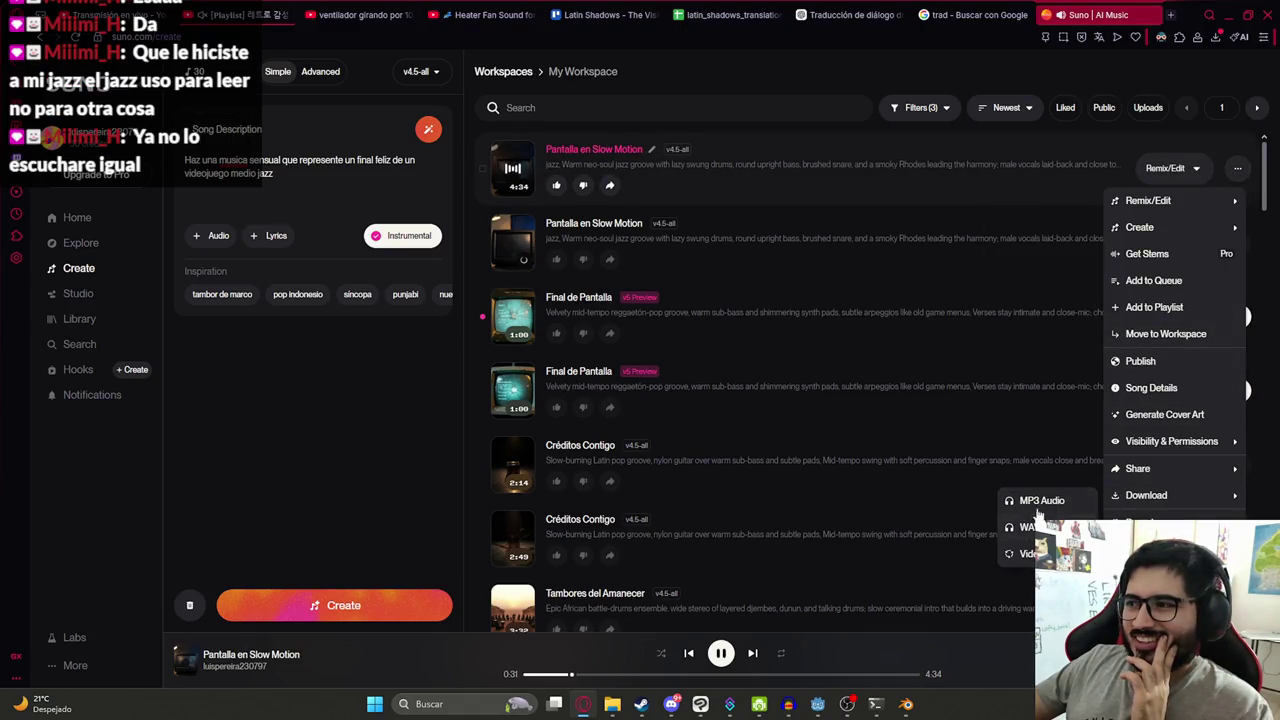
{"action": "left_click", "coordinate": [1040, 503]}
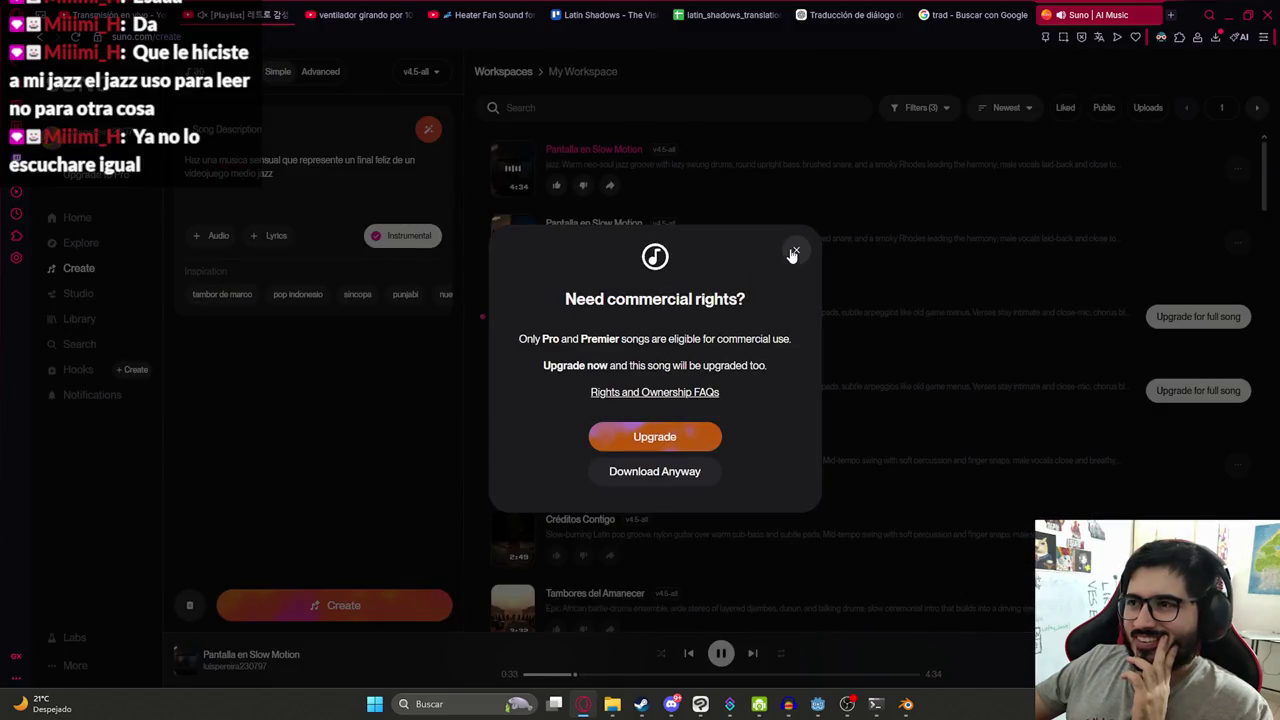
{"action": "left_click", "coordinate": [684, 476]}
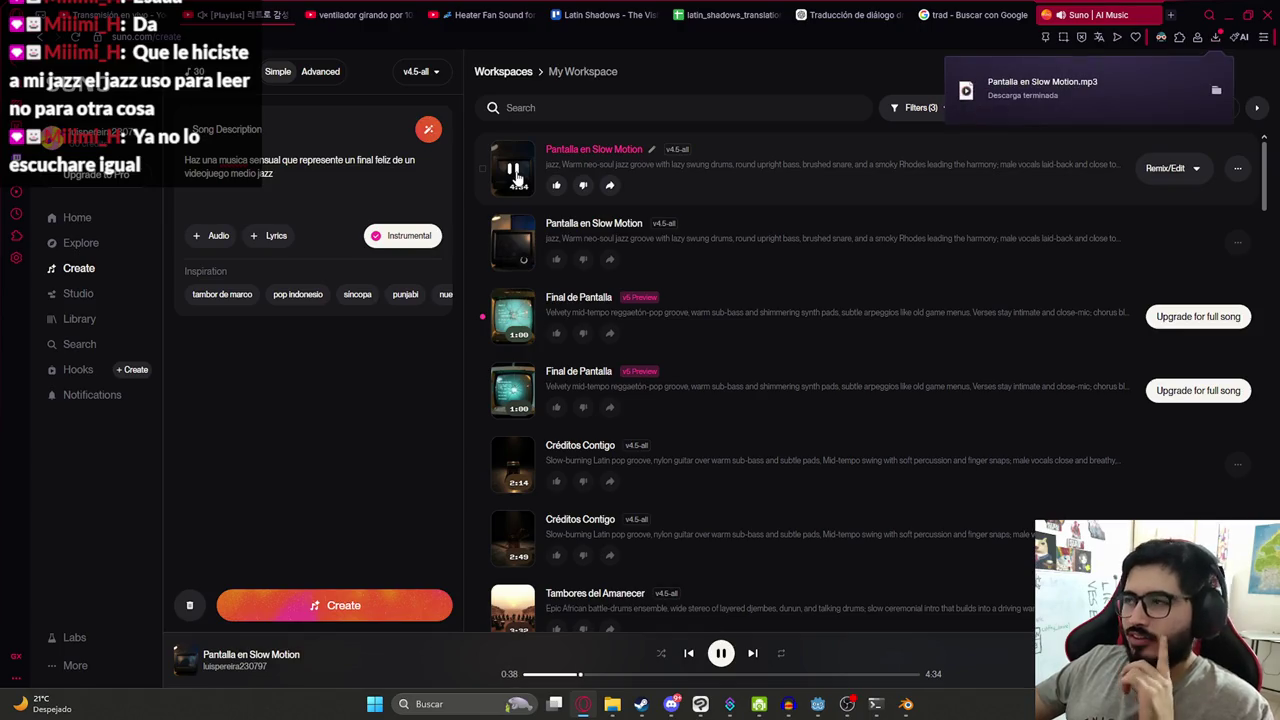
{"action": "left_click", "coordinate": [513, 173]}
{"action": "left_click", "coordinate": [1215, 38]}
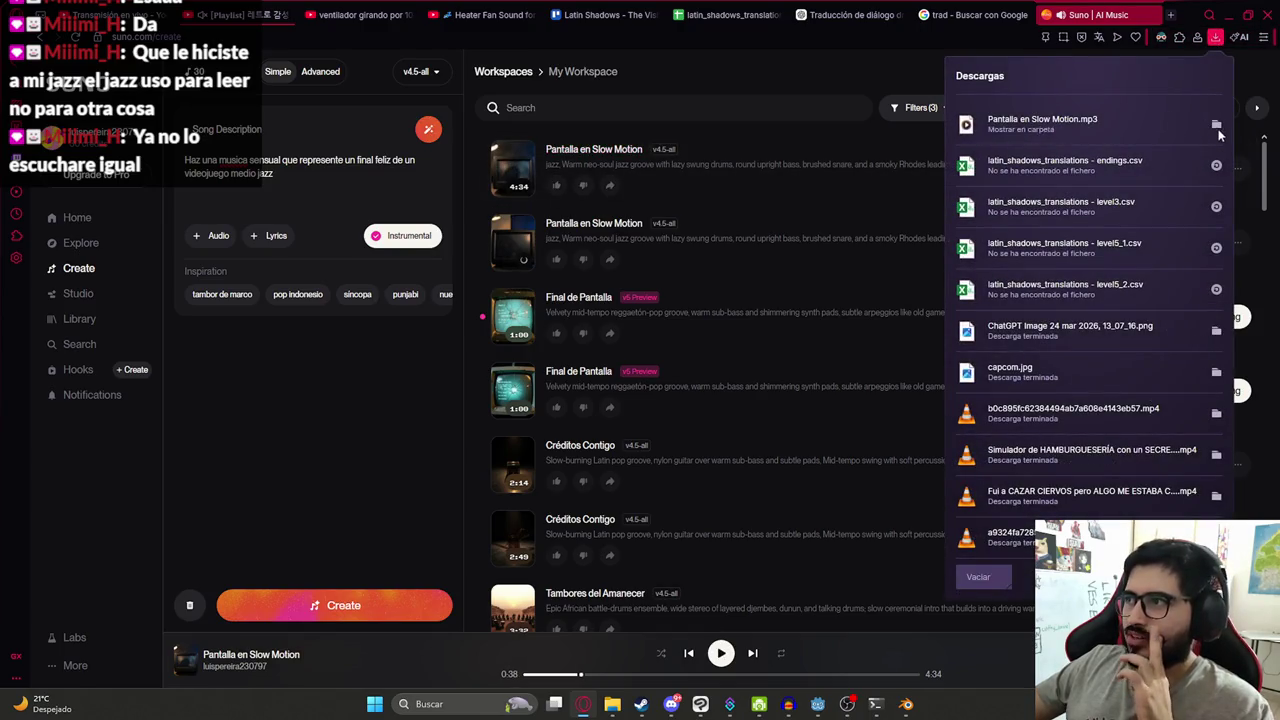
{"action": "left_click", "coordinate": [1216, 125]}
{"action": "left_click_drag", "start_coordinate": [945, 555], "coordinate": [797, 709]}
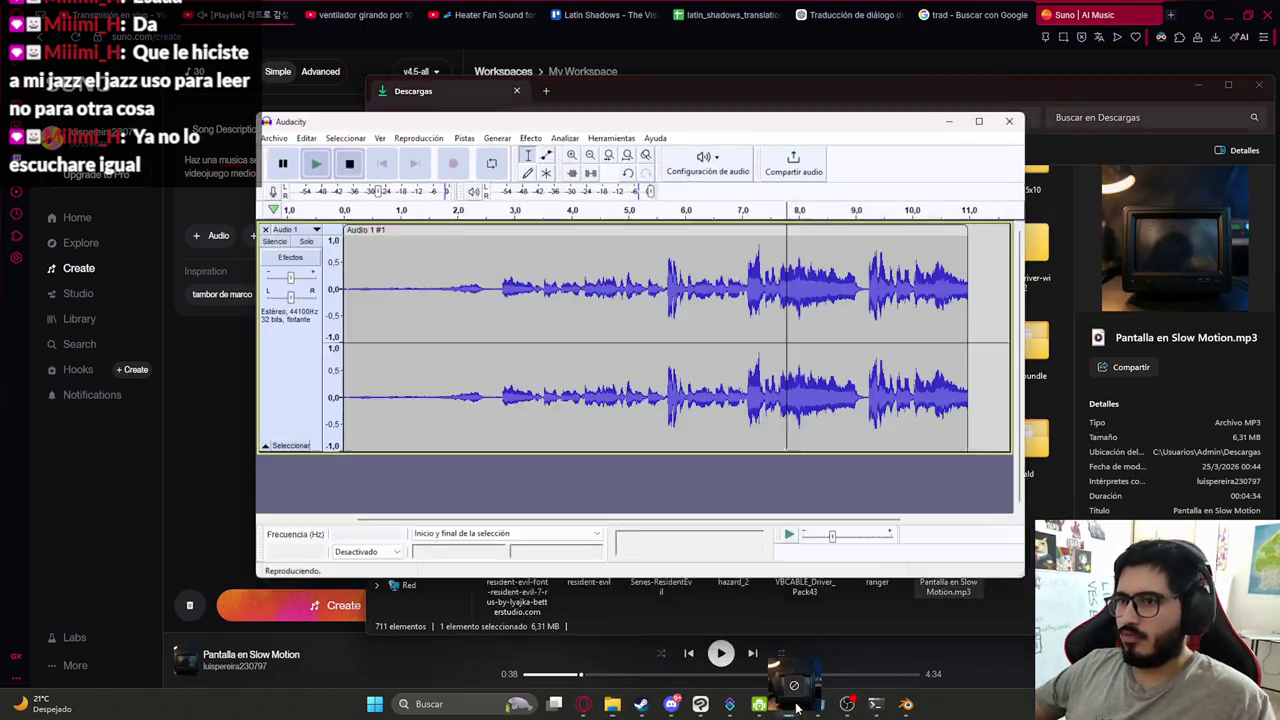
- Import the MP3 into Audacity, delete the old Audio 1 track, and resample it to 8000 Hz
{"action": "left_click_drag", "start_coordinate": [797, 709], "coordinate": [566, 395]}
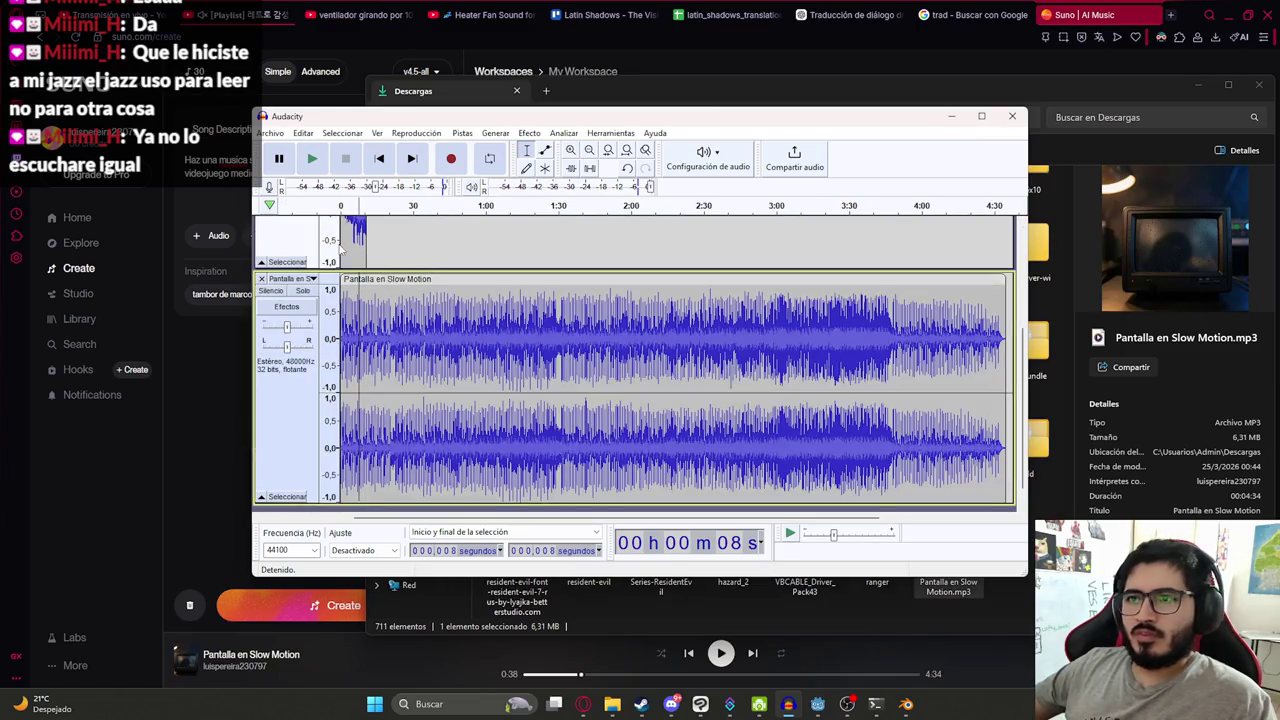
{"action": "scroll", "coordinate": [302, 240], "scroll_direction": "up", "scroll_amount": 3}
{"action": "left_click", "coordinate": [262, 225]}
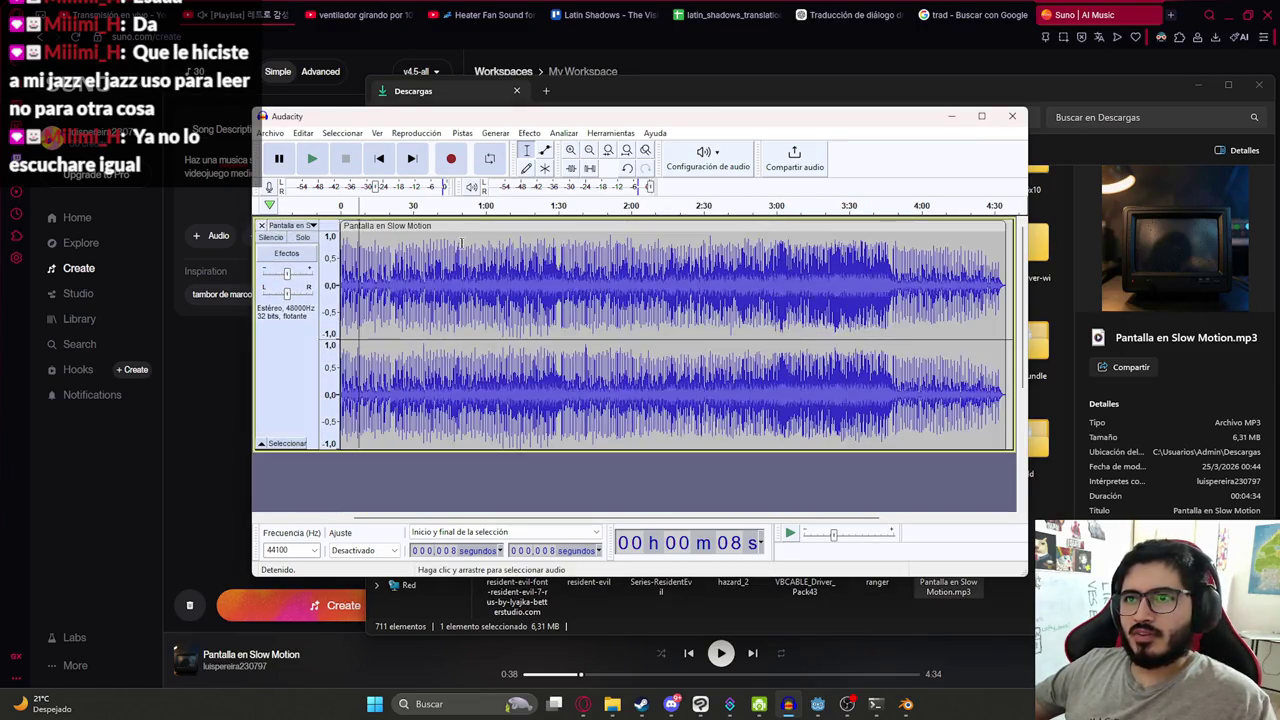
{"action": "left_click", "coordinate": [462, 133]}
{"action": "left_click", "coordinate": [497, 184]}
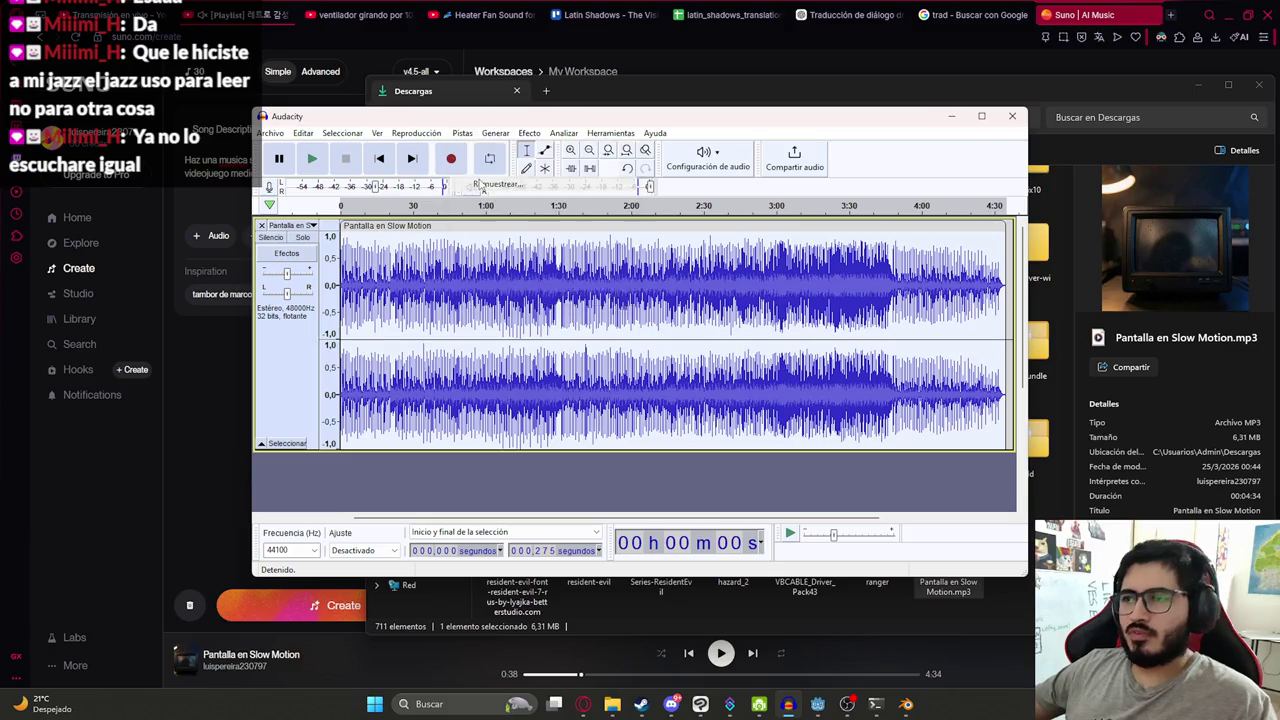
{"action": "type", "text": "800"}
{"action": "key", "text": "Return"}
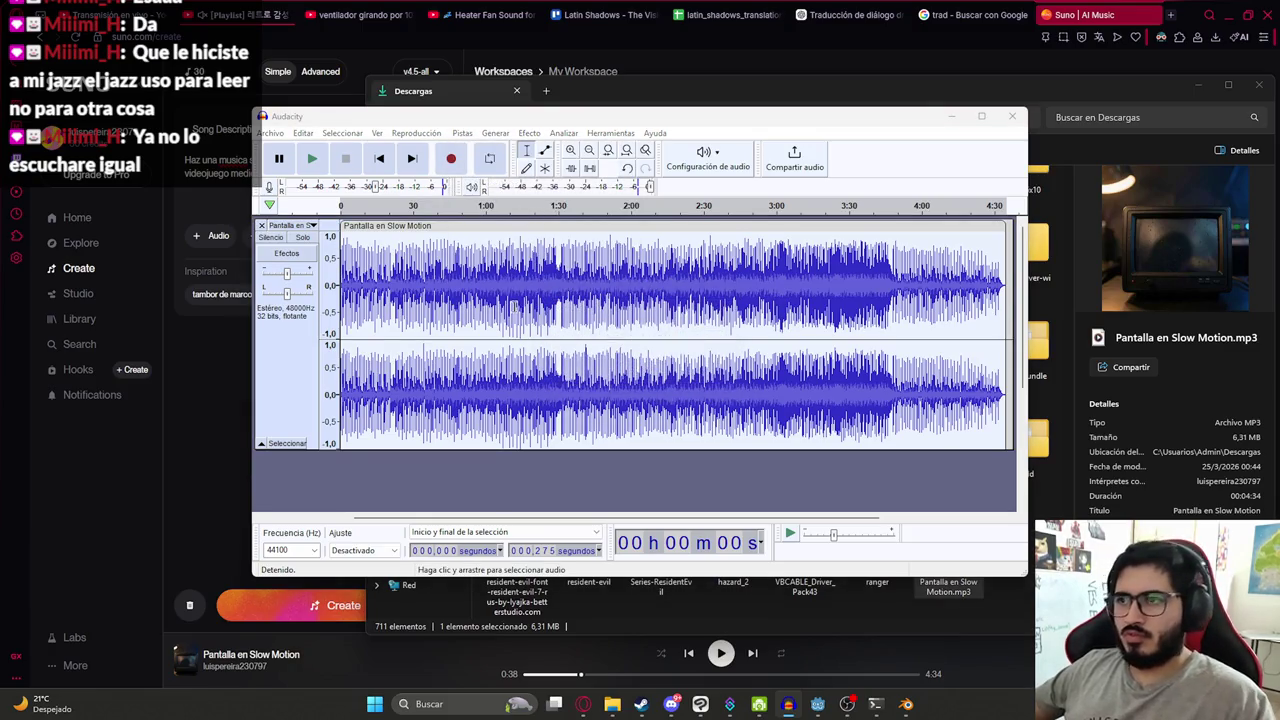
{"action": "key", "text": "space"}
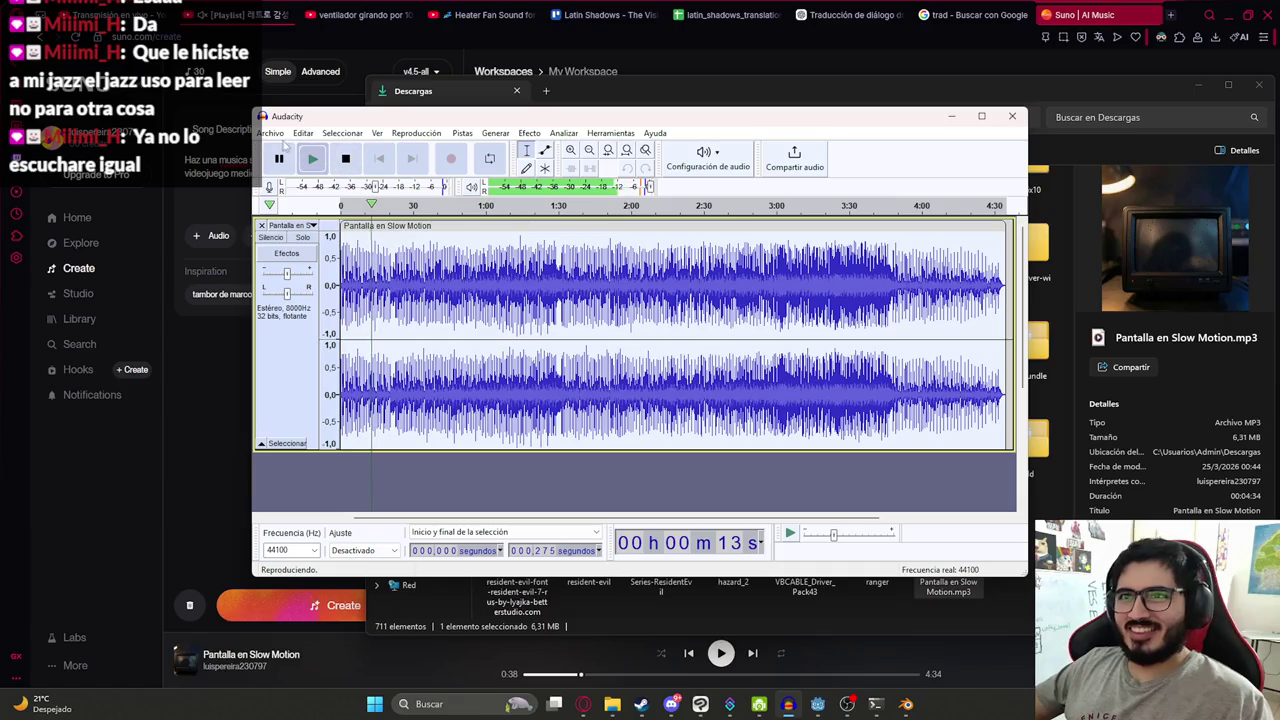
{"action": "key", "text": "space"}
{"action": "left_click", "coordinate": [988, 254]}
{"action": "key", "text": "space"}
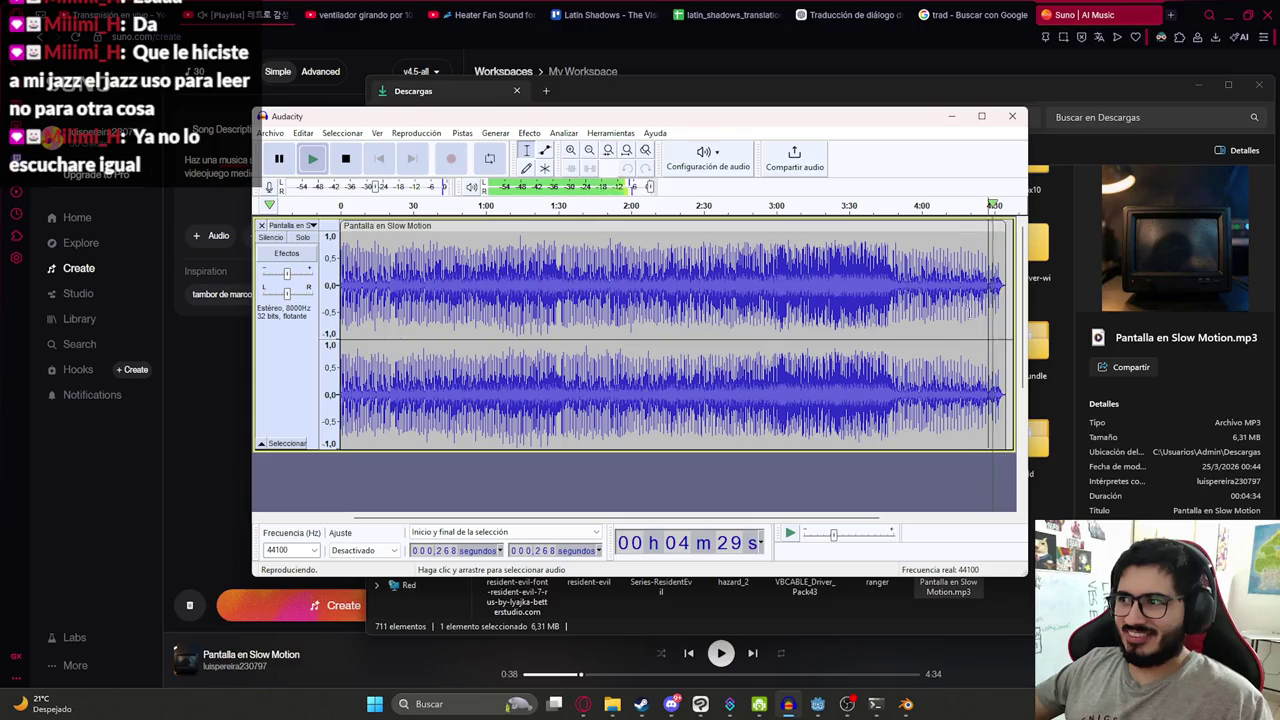
- Export the whole track as happy_ending.wav into the assets musics folder
{"action": "key", "text": "ctrl+a"}
{"action": "left_click", "coordinate": [272, 135]}
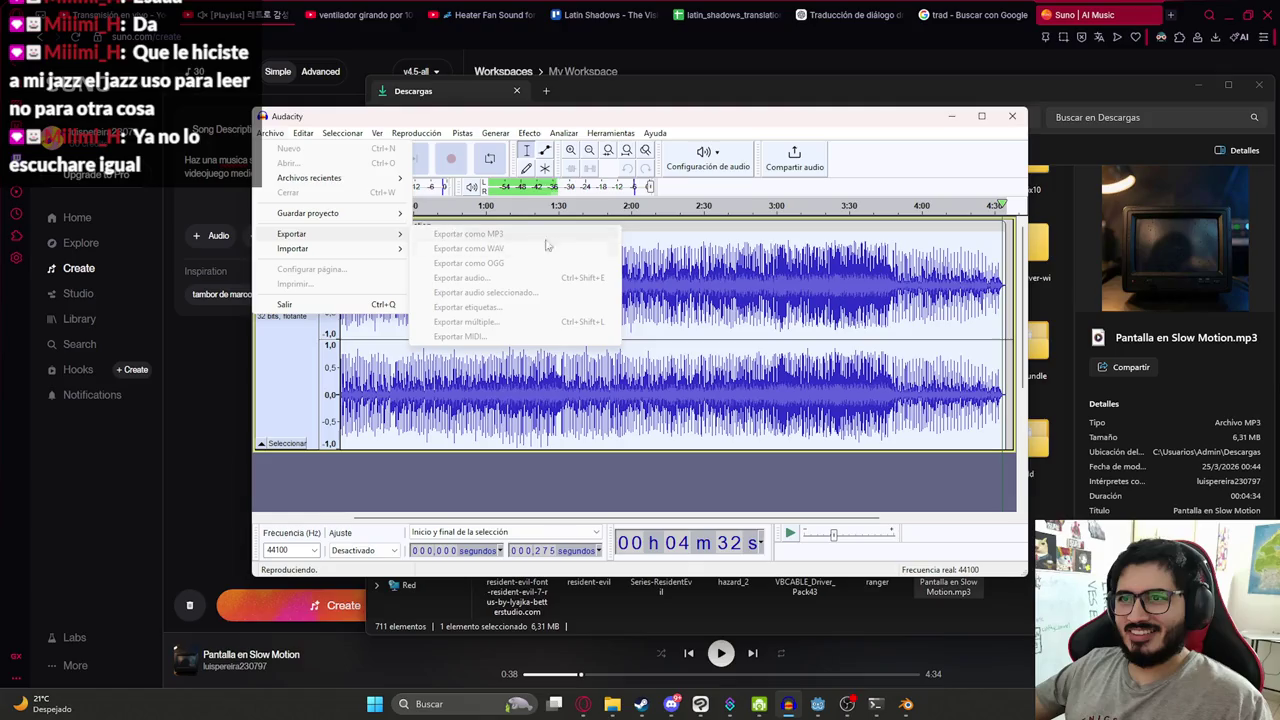
{"action": "left_click", "coordinate": [270, 133]}
{"action": "mouse_move", "coordinate": [349, 236]}
{"action": "left_click", "coordinate": [500, 245]}
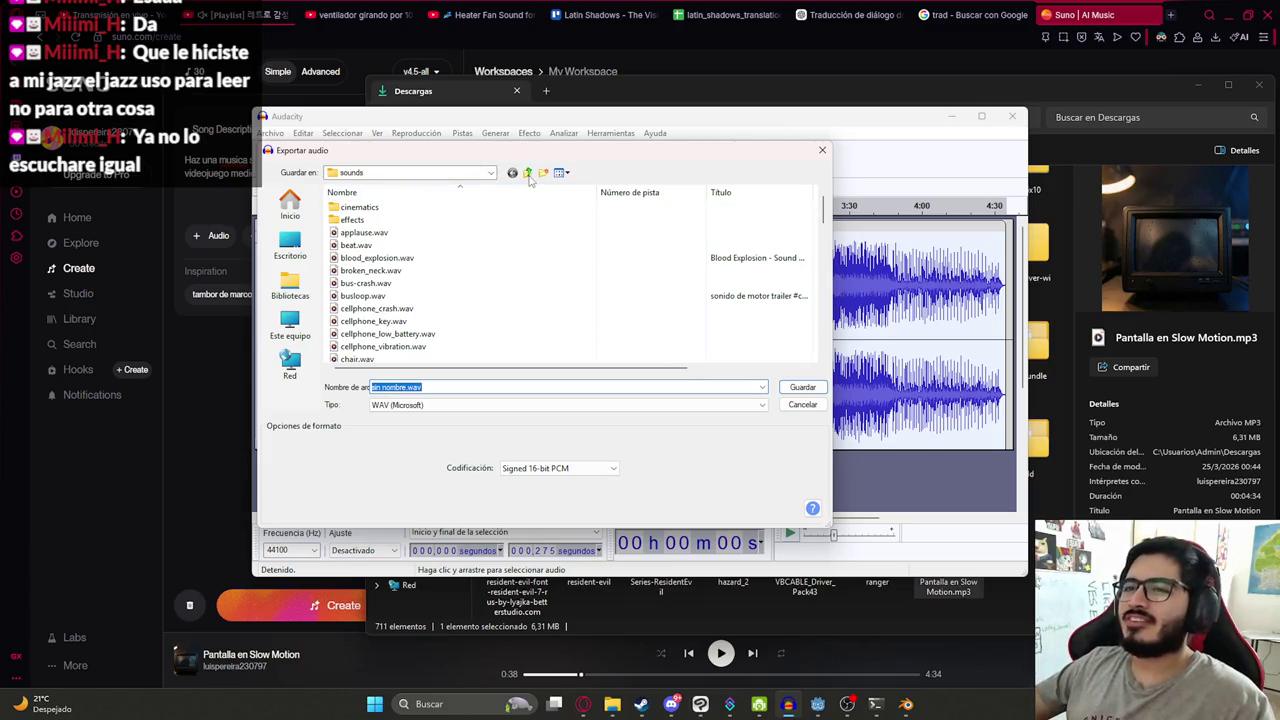
{"action": "left_click", "coordinate": [527, 172]}
{"action": "double_click", "coordinate": [389, 286]}
{"action": "type", "text": "happy_ending"}
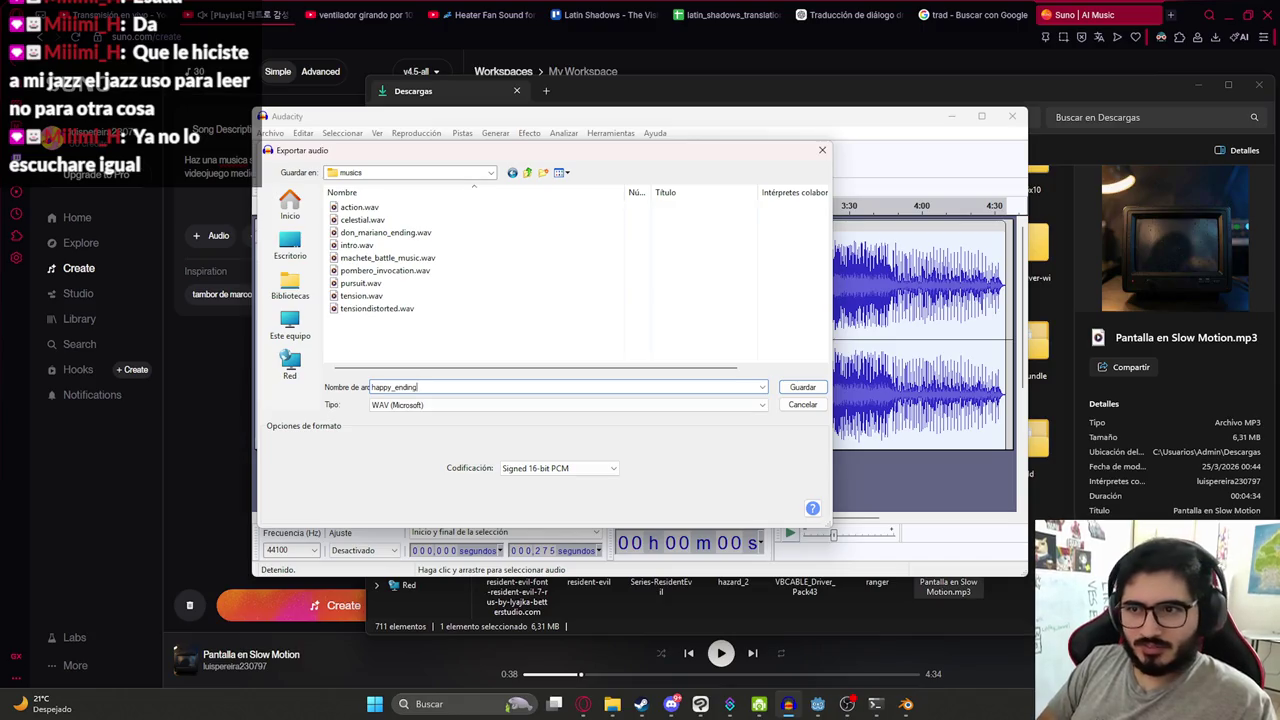
{"action": "key", "text": "Return"}
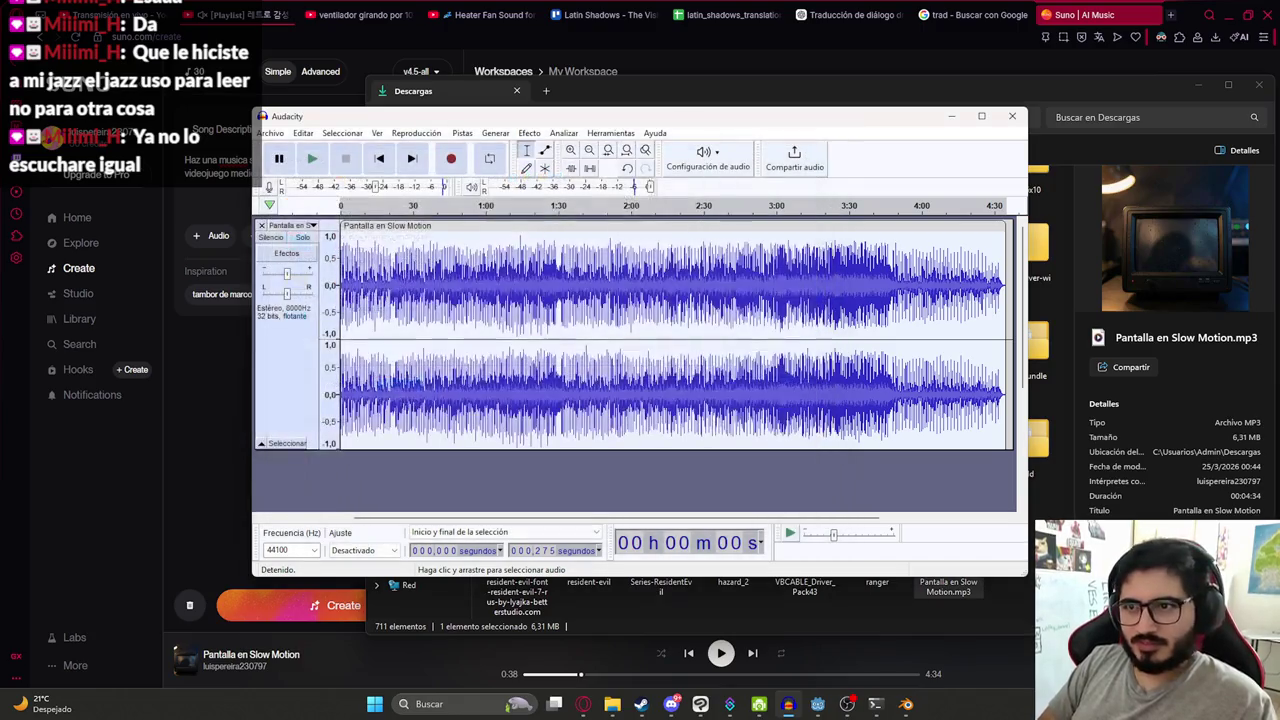
{"action": "mouse_move", "coordinate": [818, 704]}
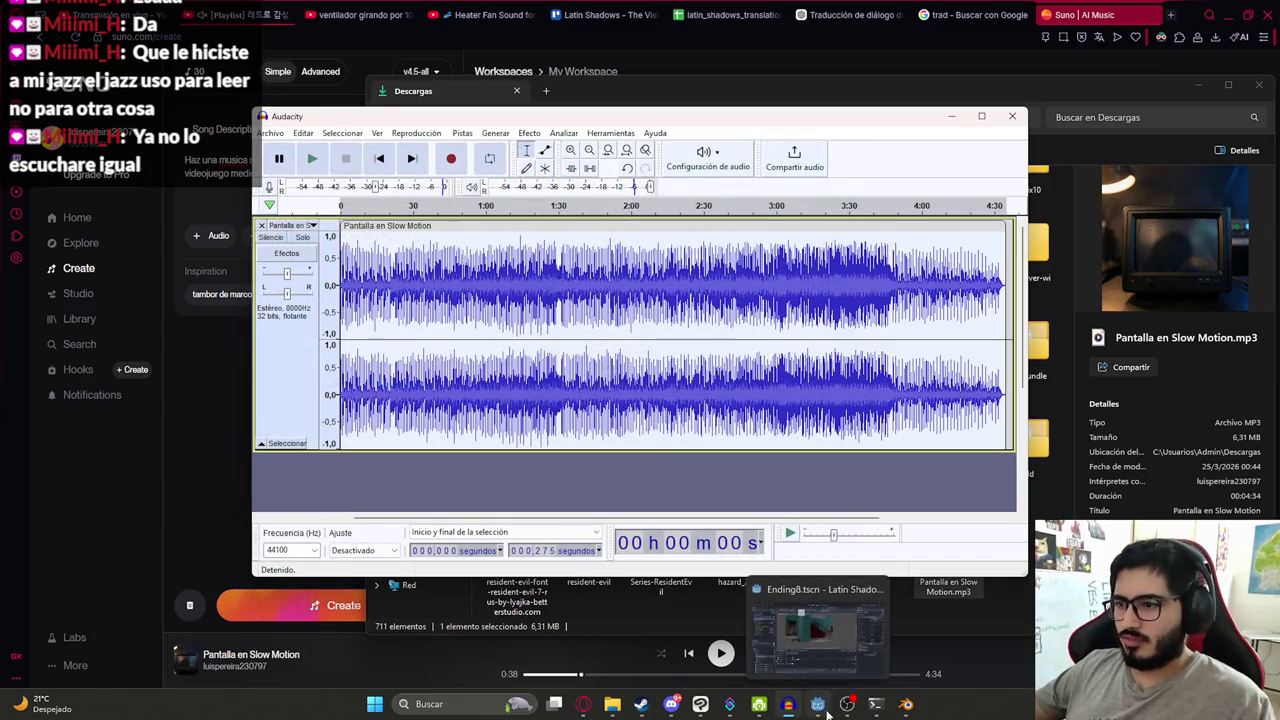
{"action": "left_click", "coordinate": [820, 706]}
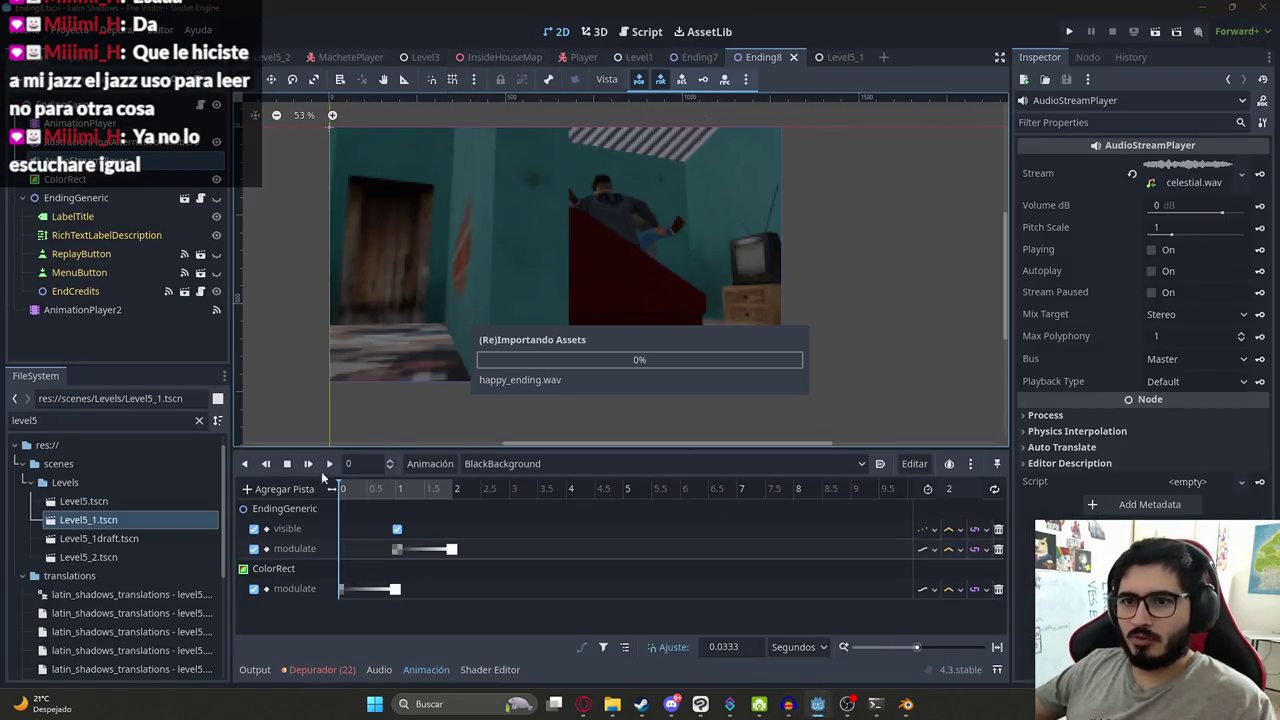
- Filter the FileSystem for 'happy' and show happy_ending.wav in File Explorer
{"action": "double_click", "coordinate": [93, 420]}
{"action": "type", "text": "hap"}
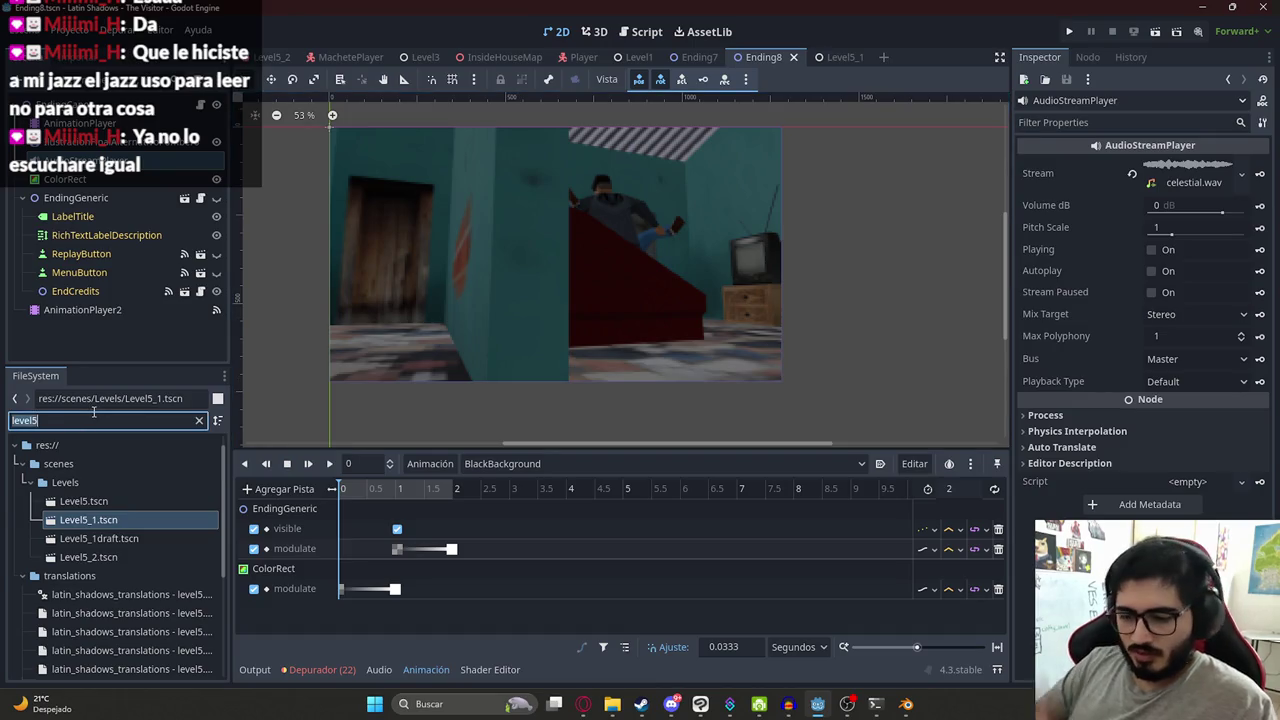
{"action": "type", "text": "py"}
{"action": "right_click", "coordinate": [132, 520]}
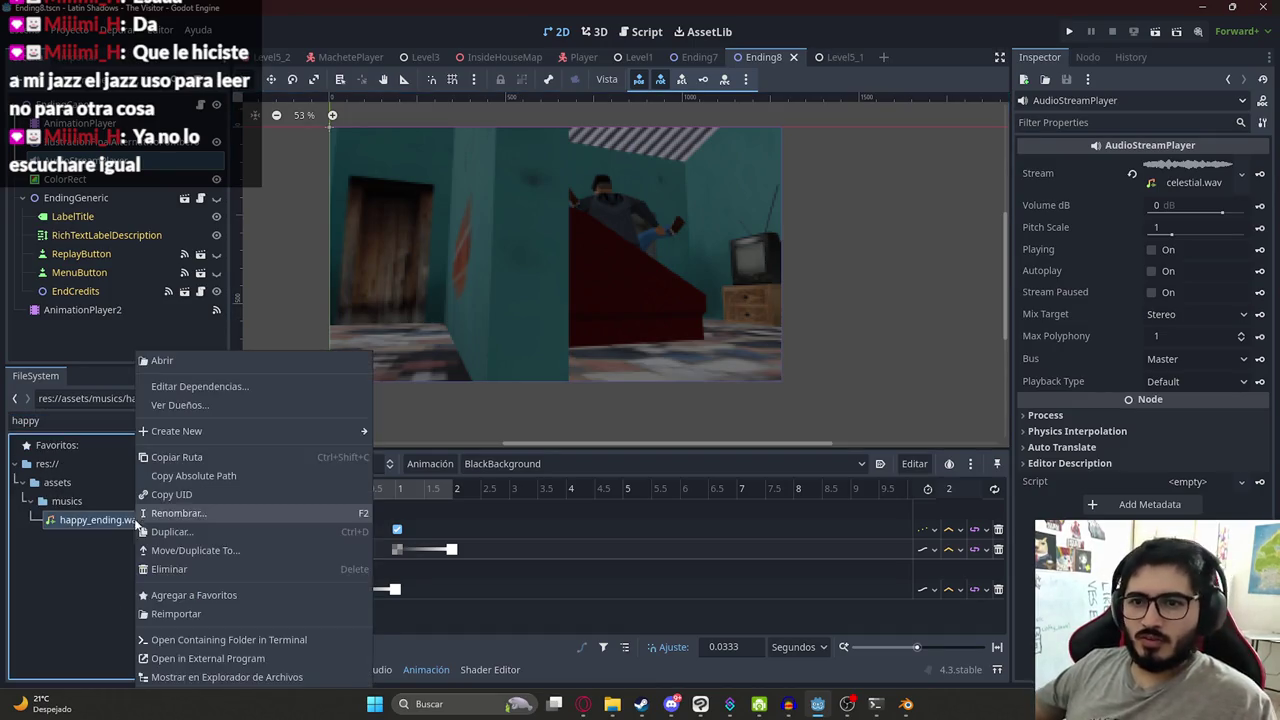
{"action": "left_click", "coordinate": [220, 677]}
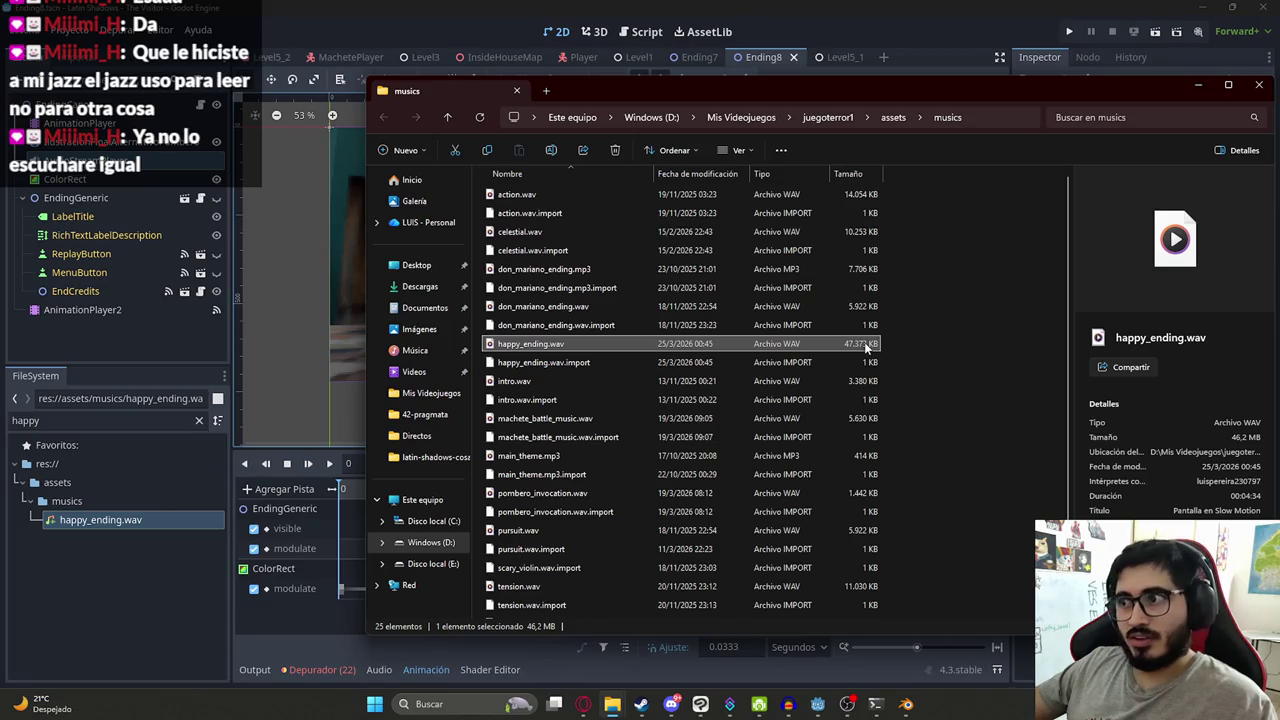
{"action": "scroll", "coordinate": [895, 356], "scroll_direction": "down", "scroll_amount": 2}
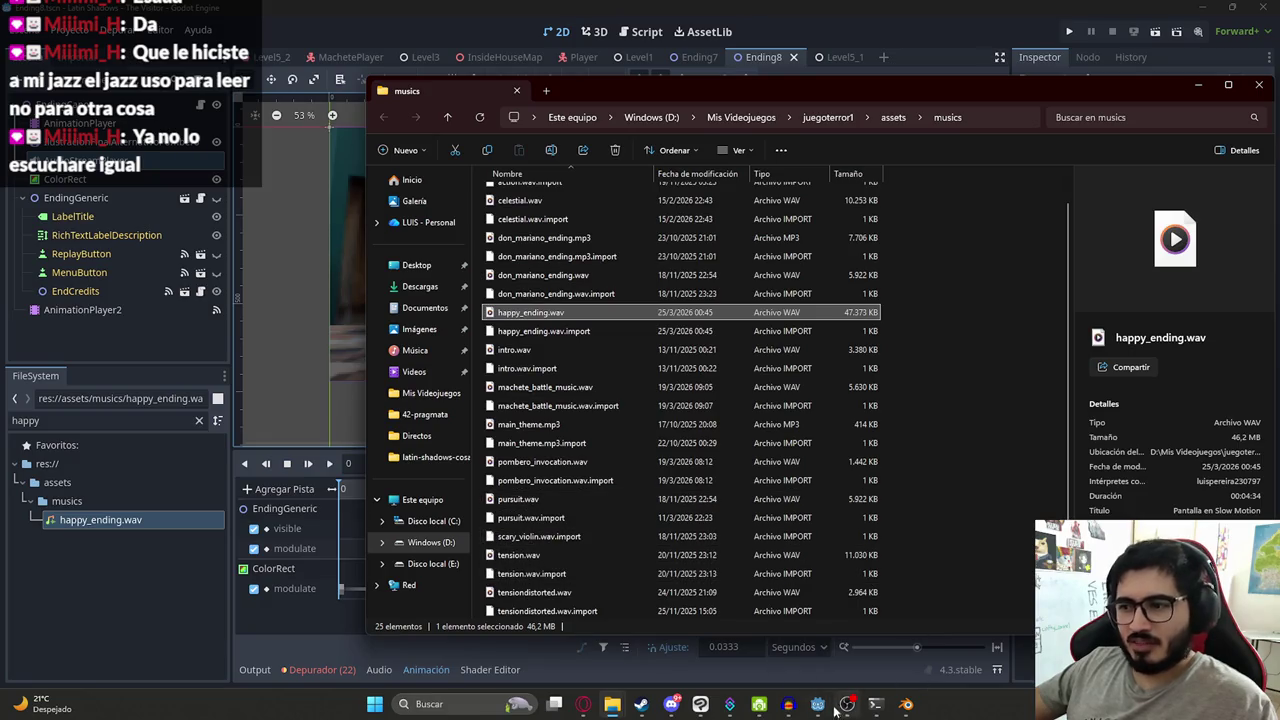
- Listen to the track around 1:28–1:49 in Audacity to choose a cut point
{"action": "left_click", "coordinate": [790, 704]}
{"action": "left_click", "coordinate": [604, 320]}
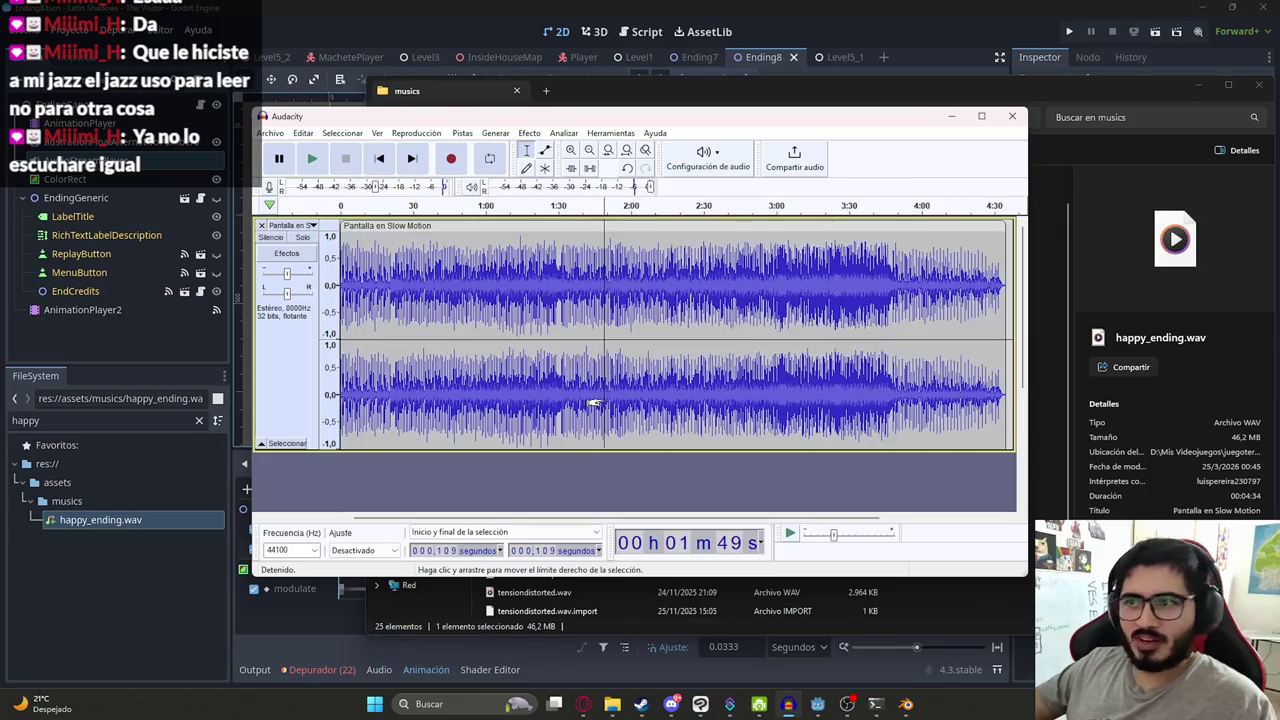
{"action": "key", "text": "space"}
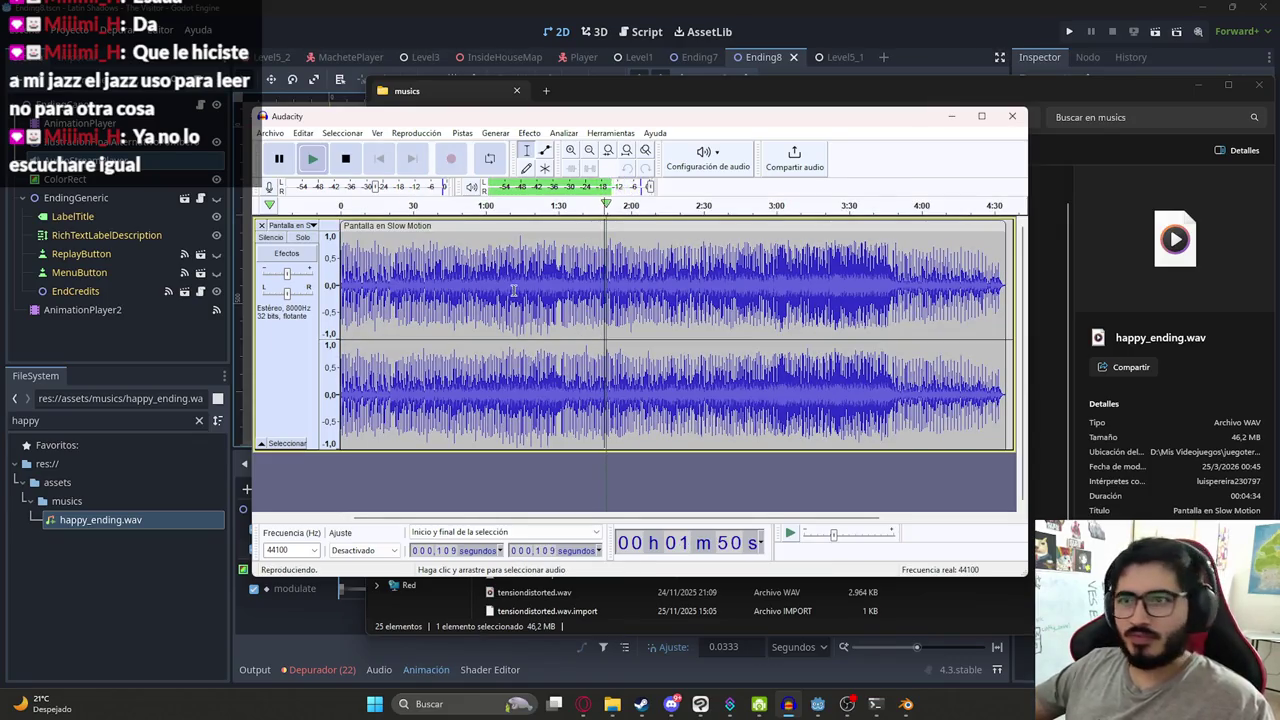
{"action": "key", "text": "space"}
{"action": "left_click", "coordinate": [554, 268]}
{"action": "key", "text": "space"}
{"action": "scroll", "coordinate": [526, 290], "scroll_direction": "up", "scroll_amount": 1, "text": "ctrl"}
{"action": "scroll", "coordinate": [603, 305], "scroll_direction": "up", "scroll_amount": 2, "text": "ctrl"}
{"action": "scroll", "coordinate": [598, 298], "scroll_direction": "up", "scroll_amount": 1, "text": "ctrl"}
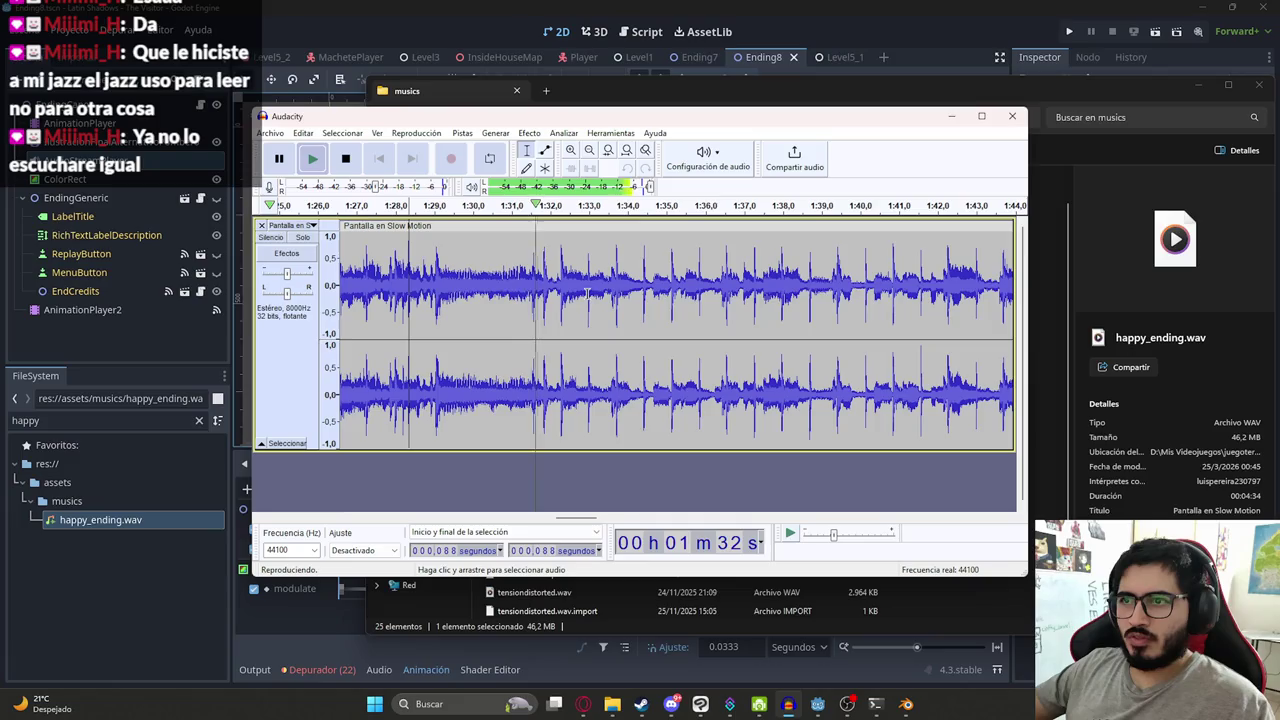
{"action": "scroll", "coordinate": [577, 298], "scroll_direction": "down", "scroll_amount": 2, "text": "ctrl"}
{"action": "key", "text": "space"}
{"action": "key", "text": "space"}
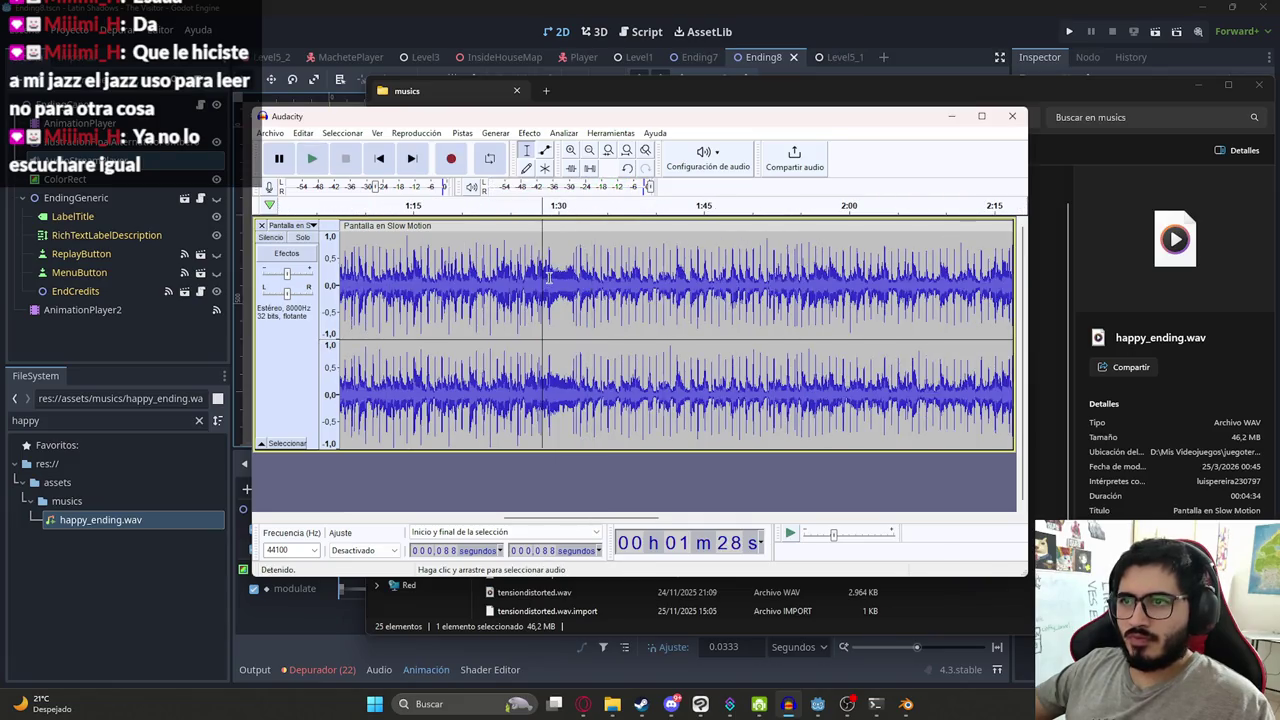
{"action": "scroll", "coordinate": [574, 285], "scroll_direction": "up", "scroll_amount": 1, "text": "ctrl"}
{"action": "scroll", "coordinate": [572, 281], "scroll_direction": "up", "scroll_amount": 1, "text": "ctrl"}
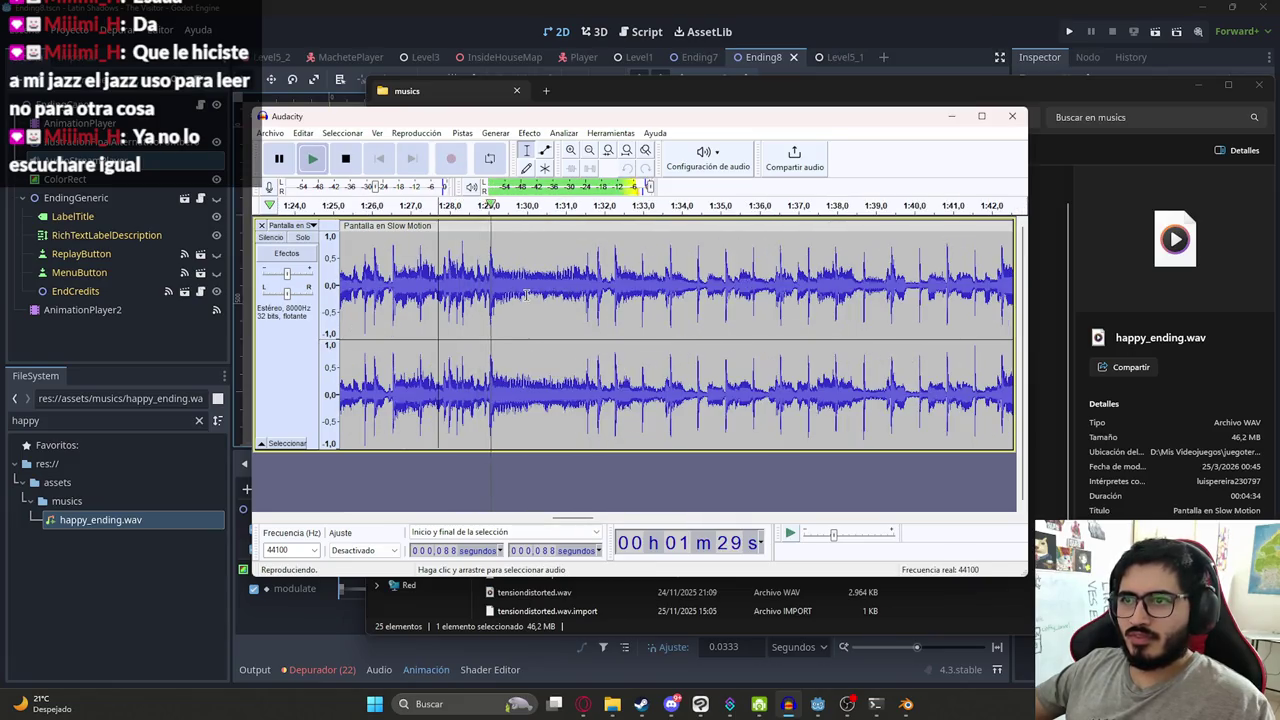
- Split the clip at about 1:30 and delete everything after it
{"action": "left_click", "coordinate": [538, 286]}
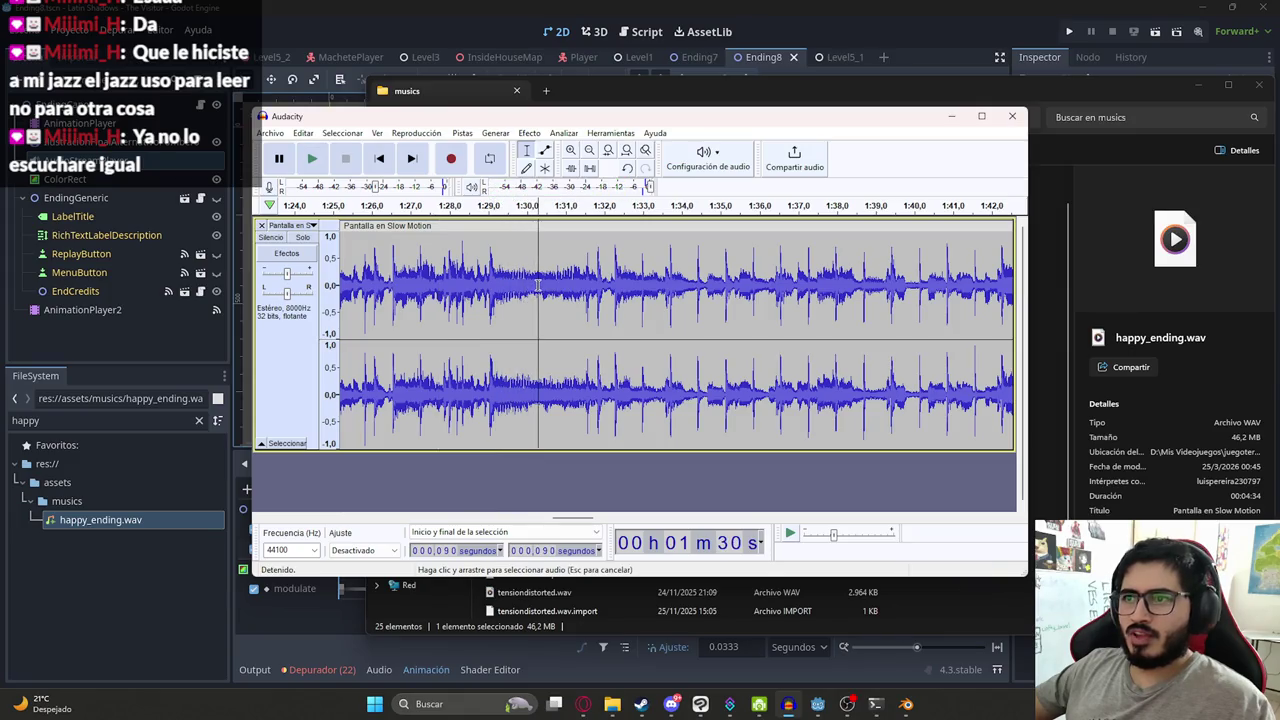
{"action": "right_click", "coordinate": [538, 288]}
{"action": "left_click", "coordinate": [570, 343]}
{"action": "left_click", "coordinate": [597, 296]}
{"action": "double_click", "coordinate": [588, 296]}
{"action": "key", "text": "Delete"}
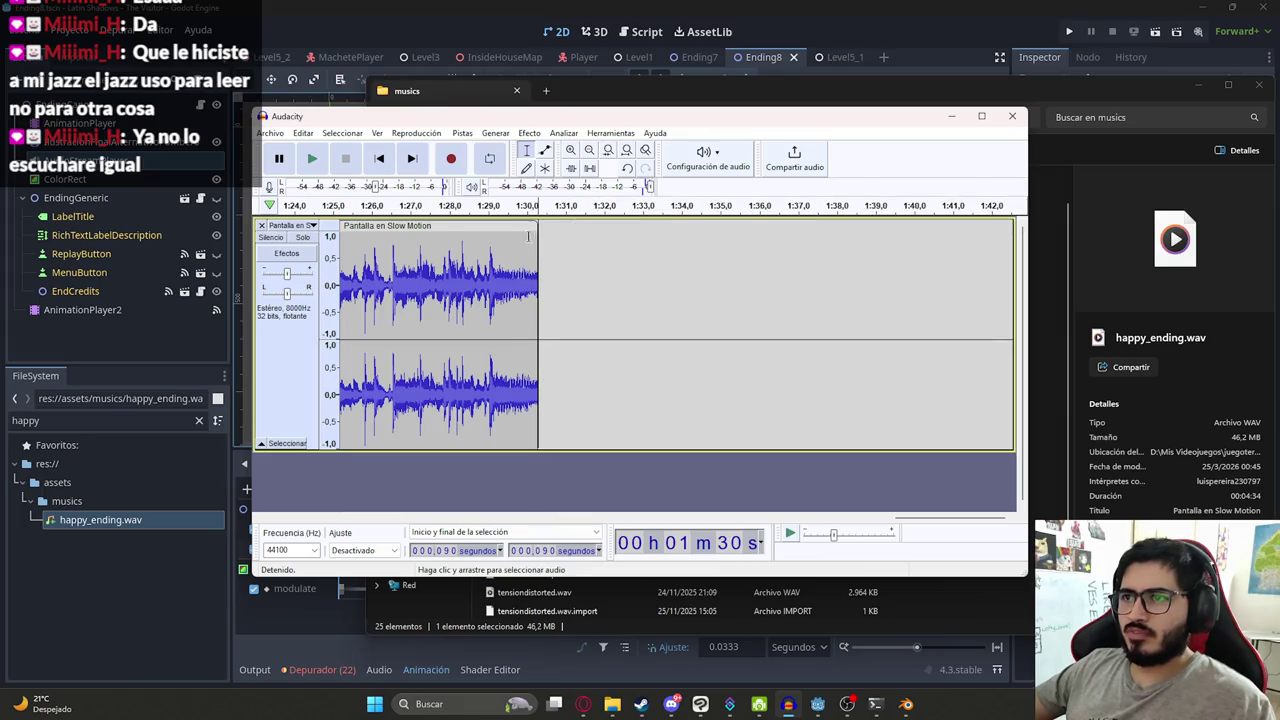
- Apply a fade-out to the clip's ending, redone over a longer stretch
{"action": "left_click_drag", "start_coordinate": [529, 236], "coordinate": [538, 240]}
{"action": "left_click", "coordinate": [496, 133]}
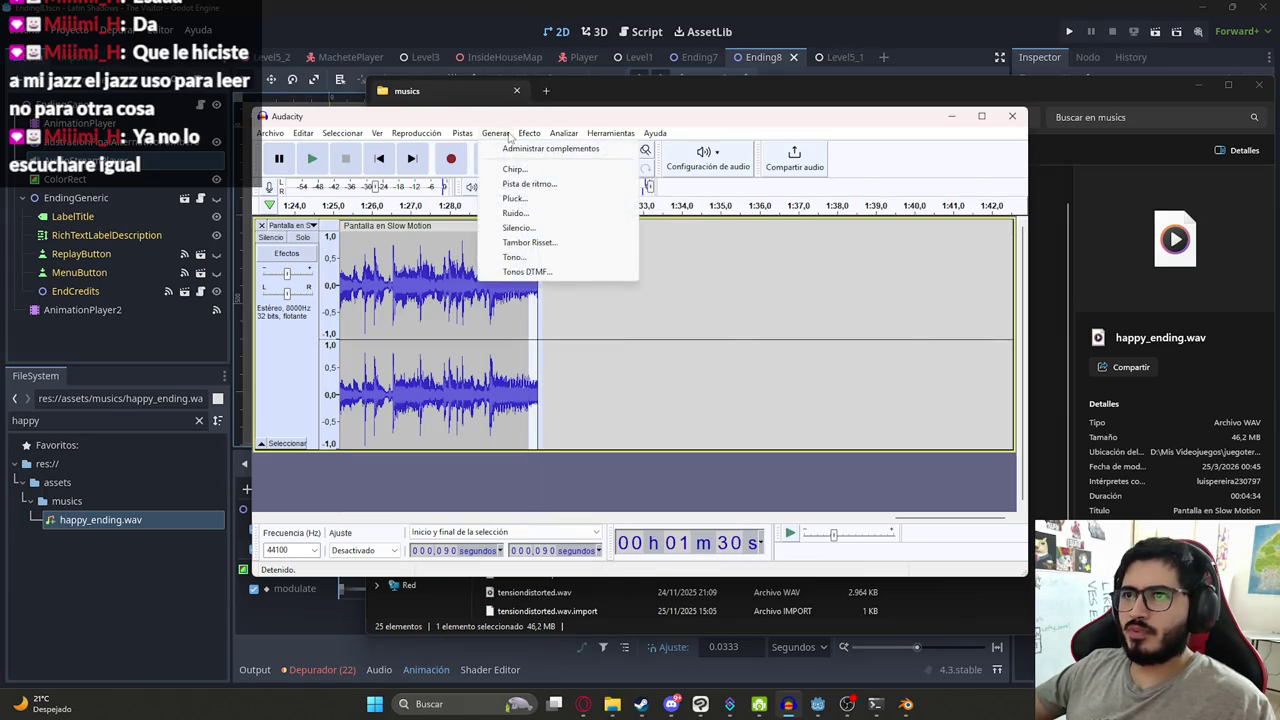
{"action": "mouse_move", "coordinate": [604, 225]}
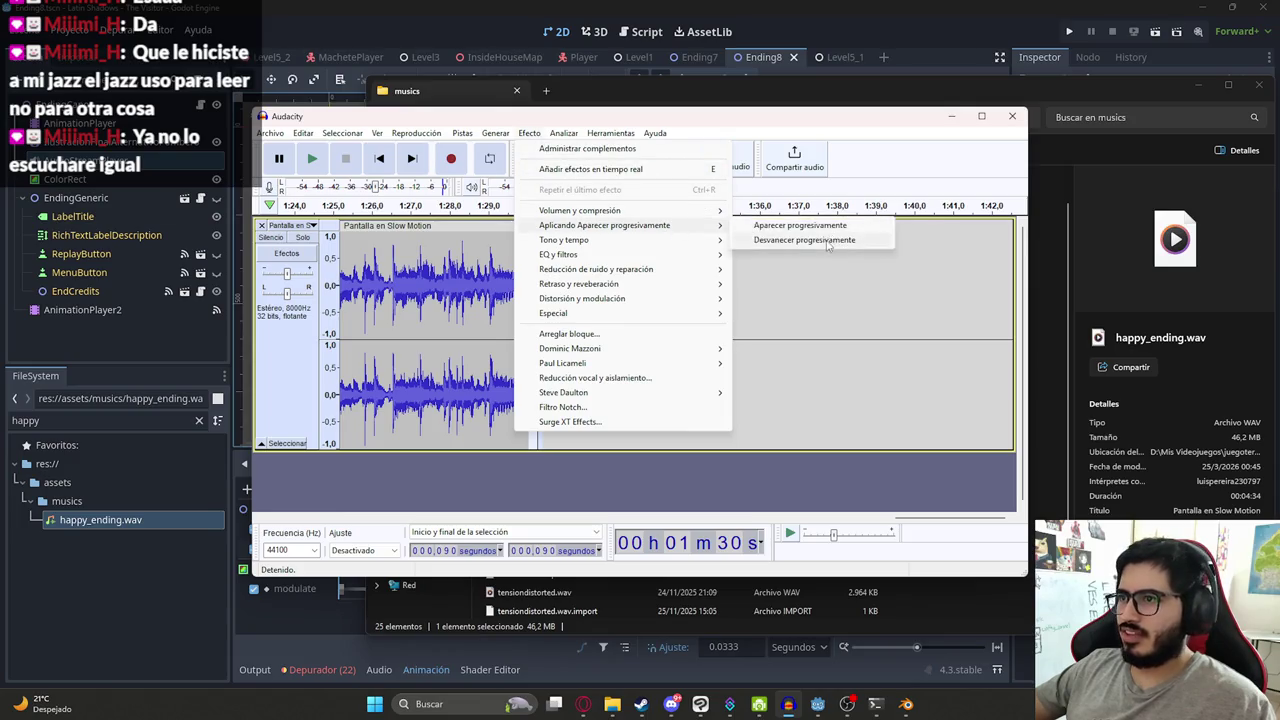
{"action": "left_click", "coordinate": [826, 241]}
{"action": "key", "text": "space"}
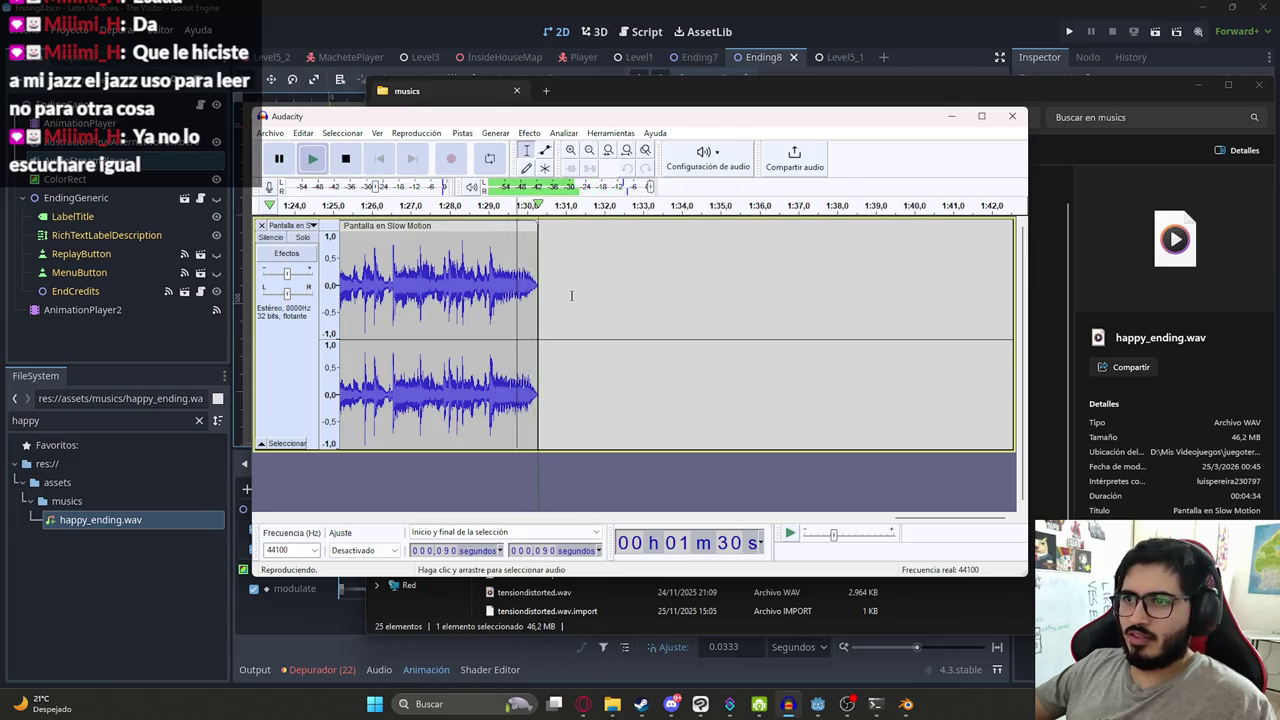
{"action": "left_click_drag", "start_coordinate": [507, 275], "coordinate": [540, 277]}
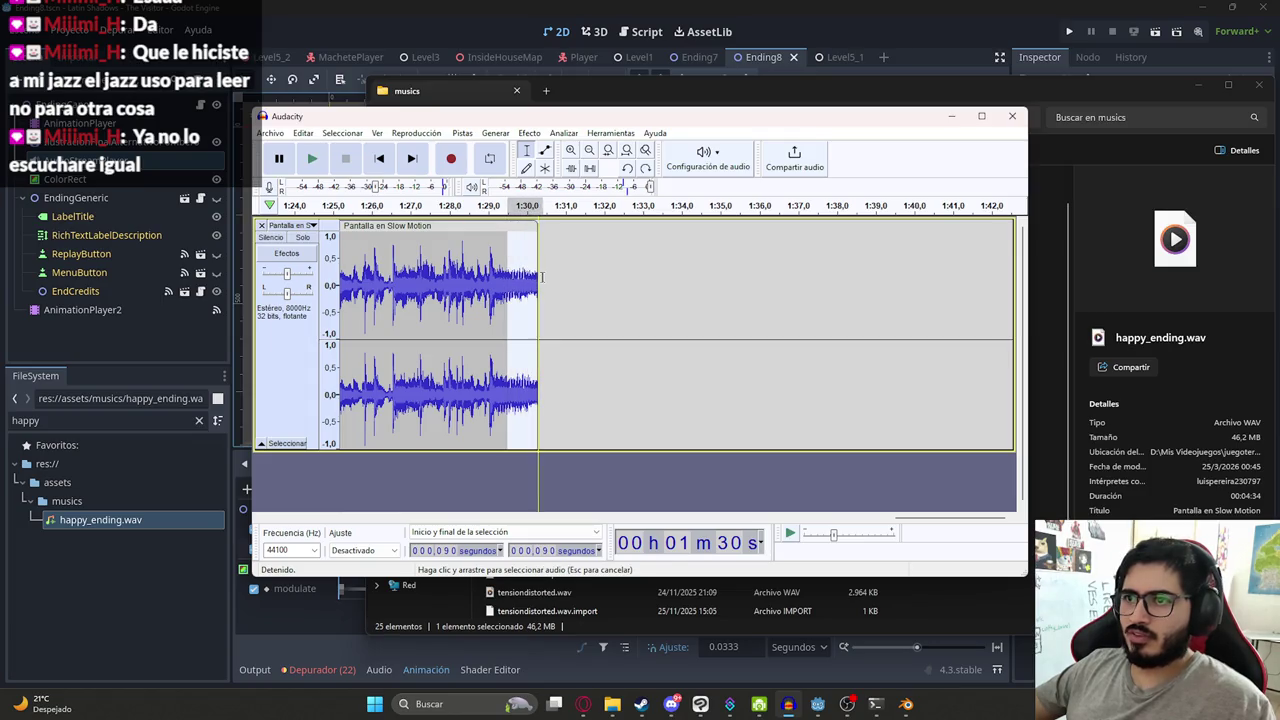
{"action": "left_click", "coordinate": [526, 133]}
{"action": "mouse_move", "coordinate": [628, 225]}
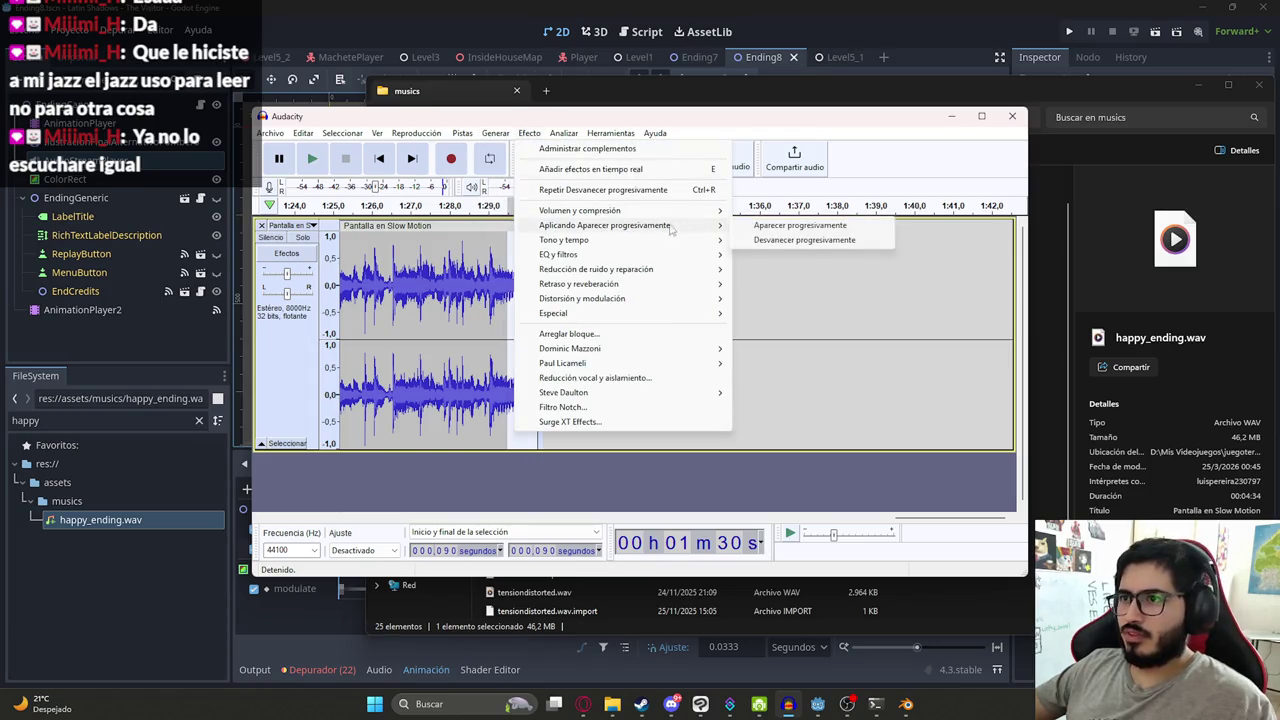
{"action": "left_click", "coordinate": [773, 239]}
{"action": "key", "text": "space"}
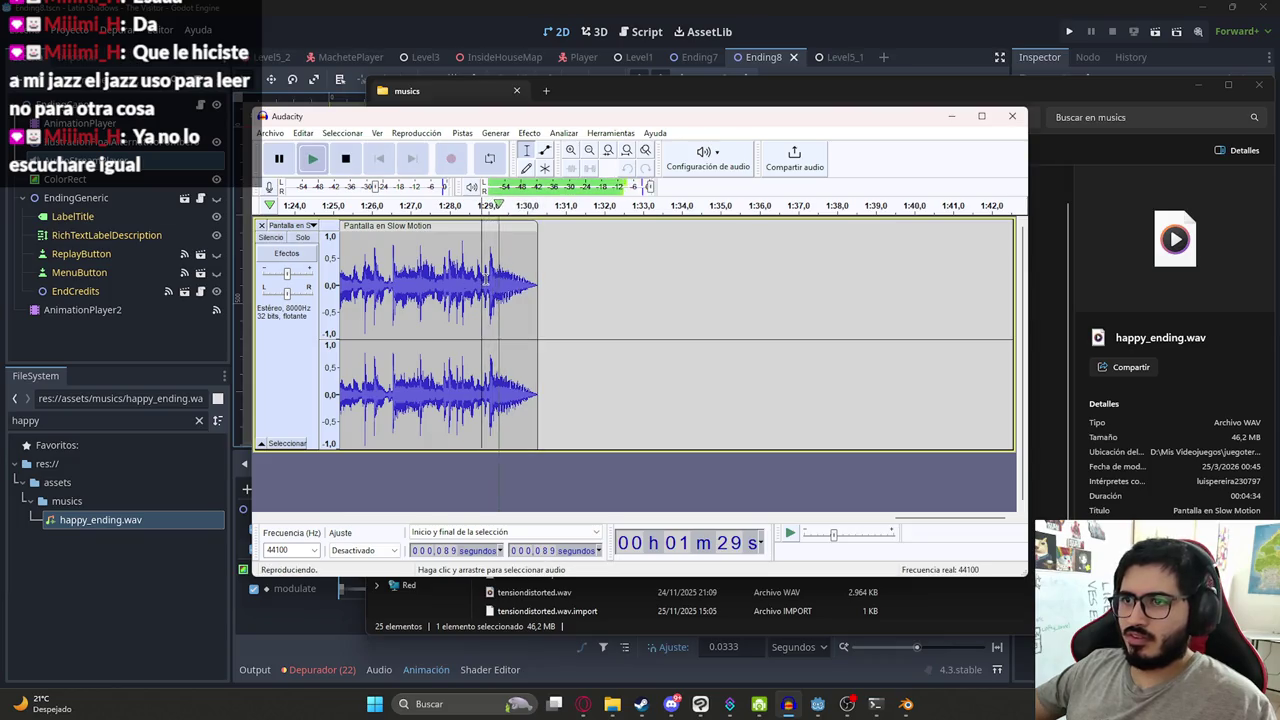
{"action": "key", "text": "Home"}
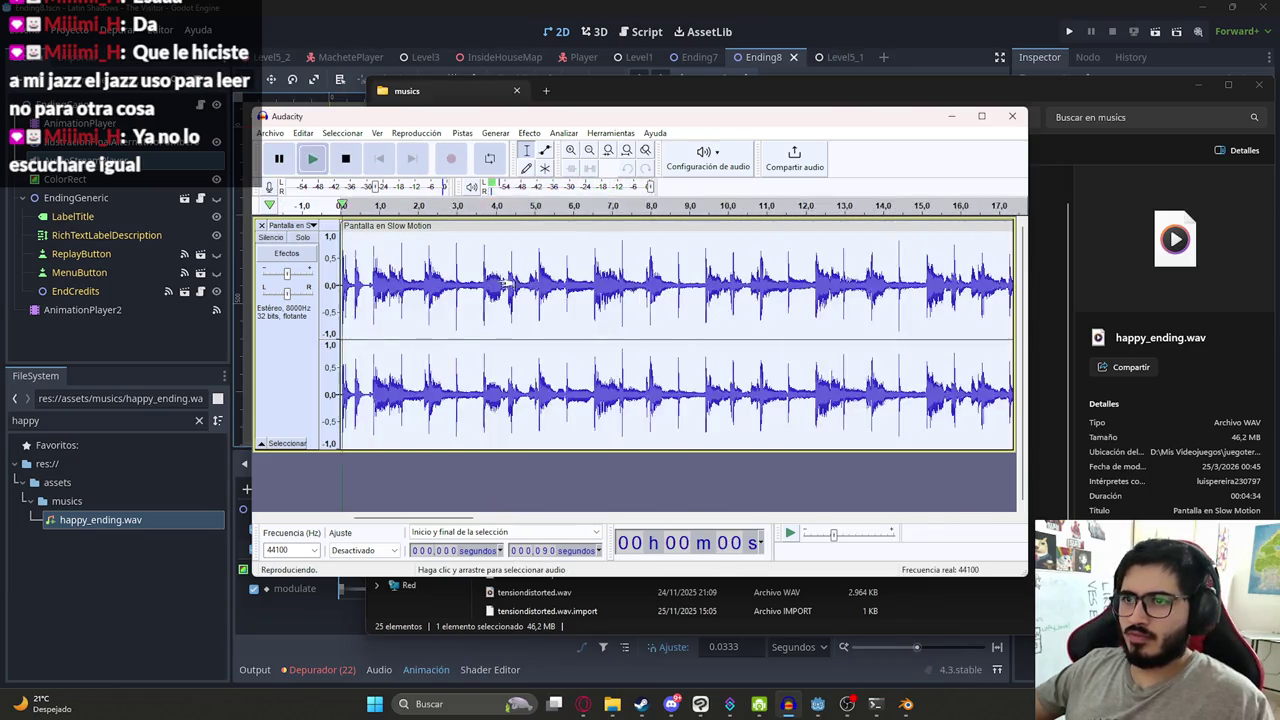
{"action": "key", "text": "ctrl+3"}
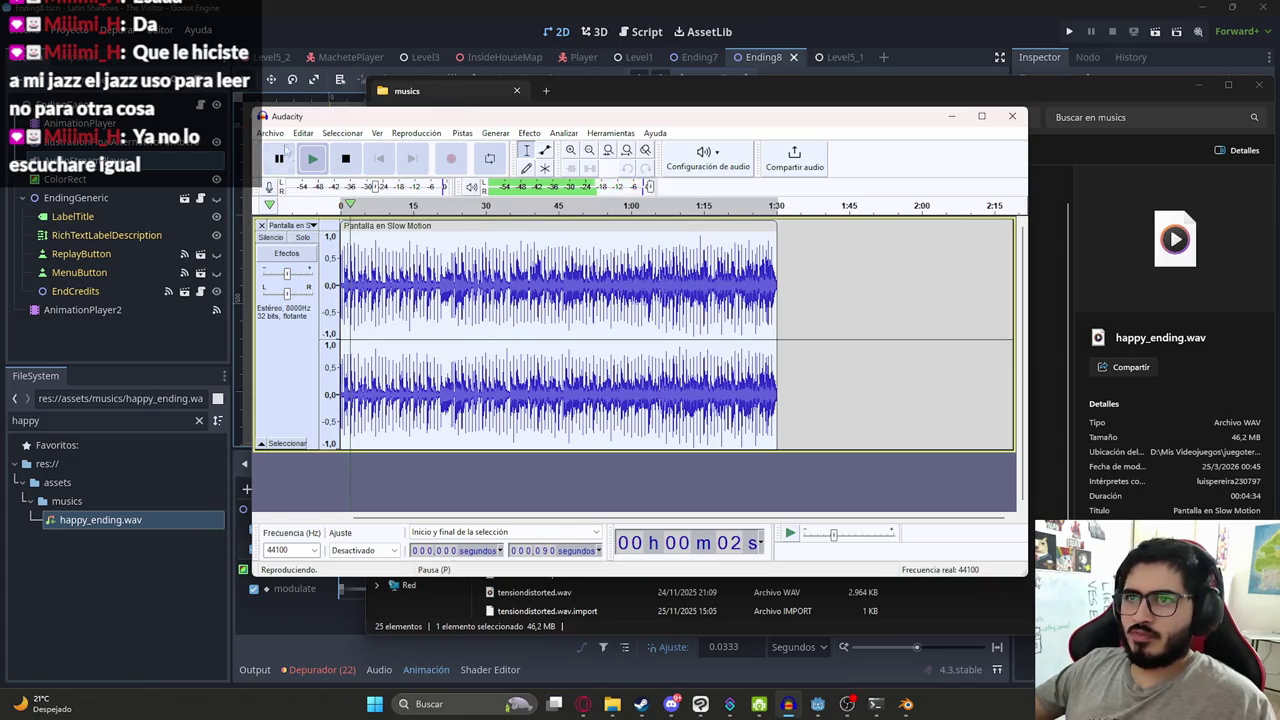
- Export the trimmed audio as WAV, replacing happy_ending.wav in the musics folder
{"action": "left_click", "coordinate": [280, 136]}
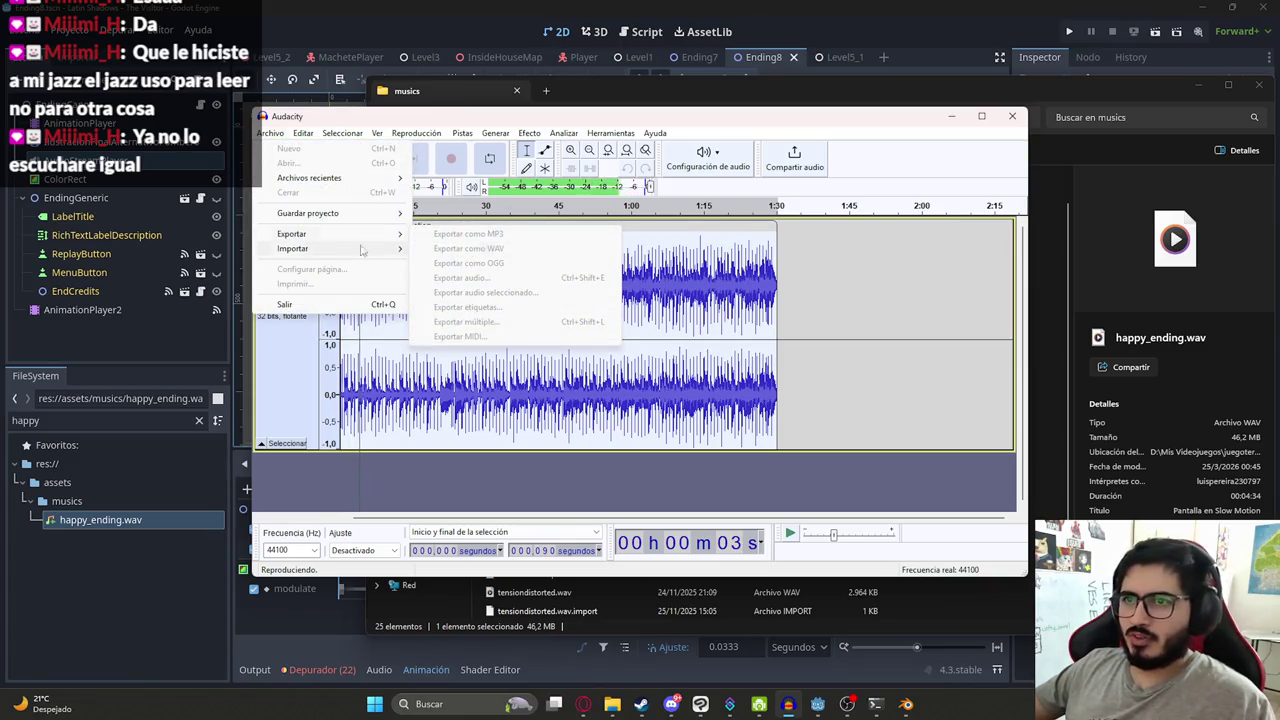
{"action": "key", "text": "Escape"}
{"action": "key", "text": "space"}
{"action": "left_click", "coordinate": [272, 136]}
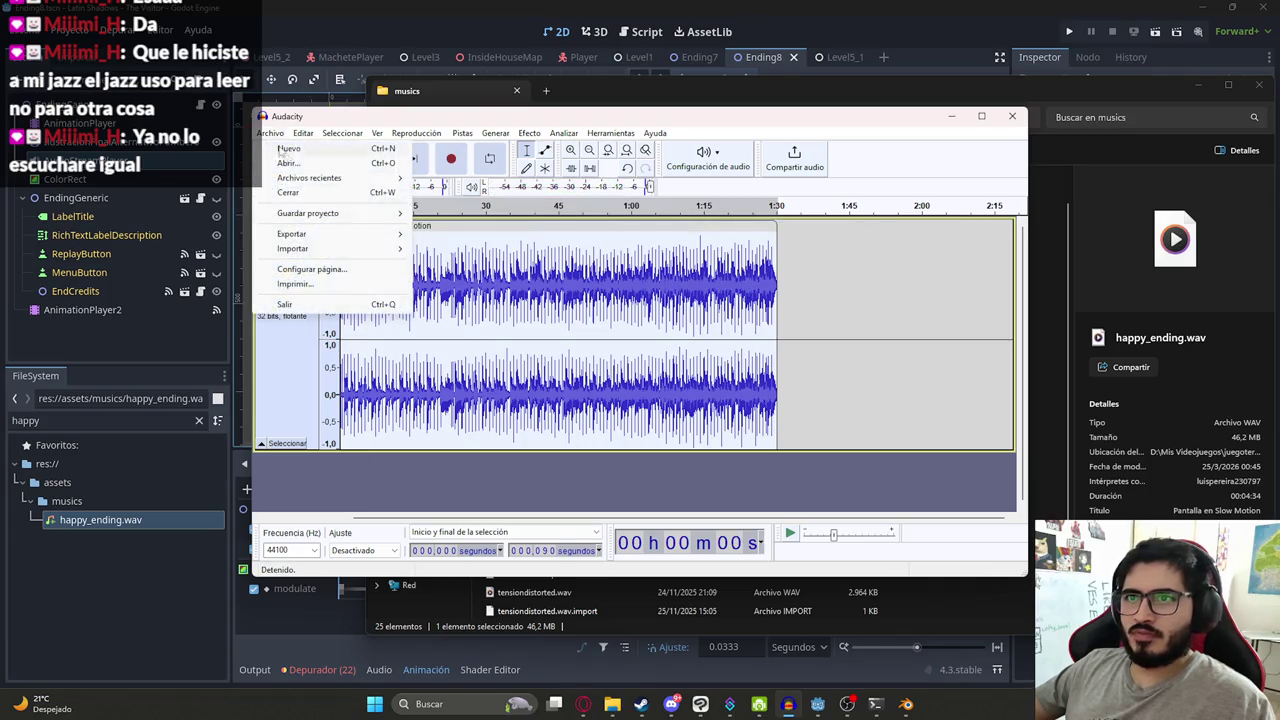
{"action": "left_click", "coordinate": [470, 249]}
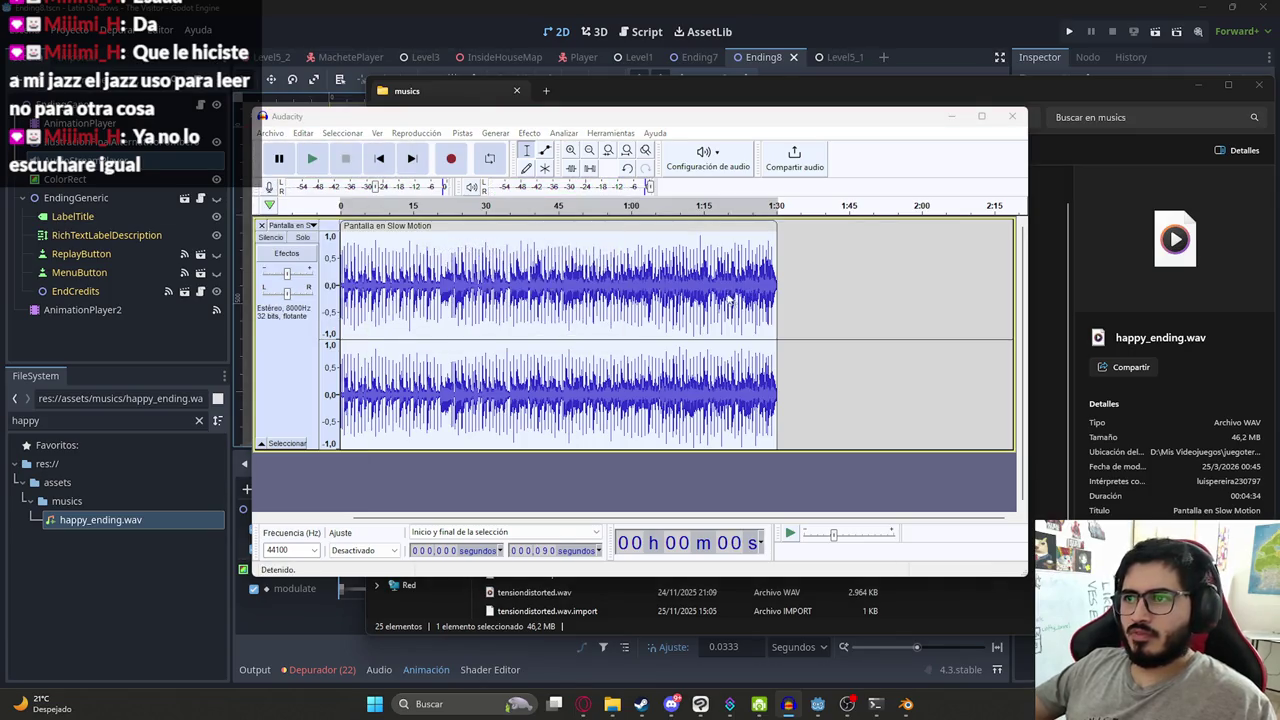
{"action": "left_click", "coordinate": [373, 245]}
{"action": "left_click", "coordinate": [802, 387]}
{"action": "left_click", "coordinate": [752, 352]}
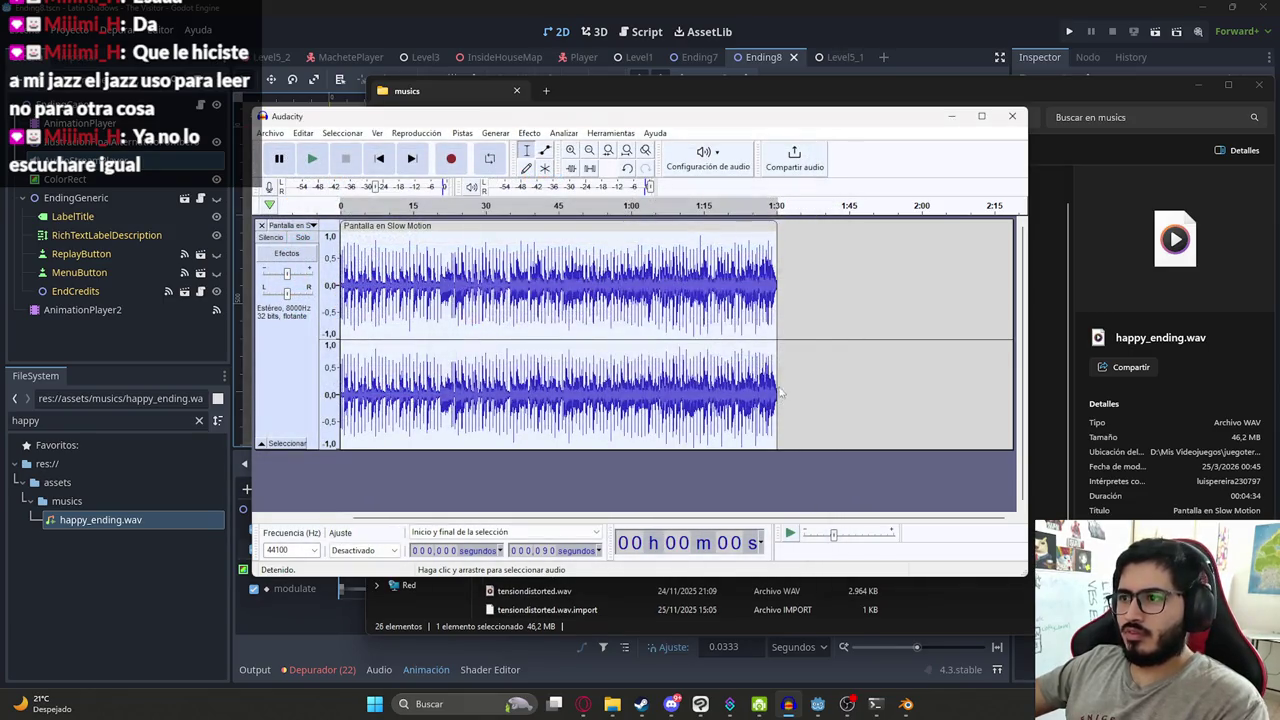
{"action": "left_click", "coordinate": [935, 602]}
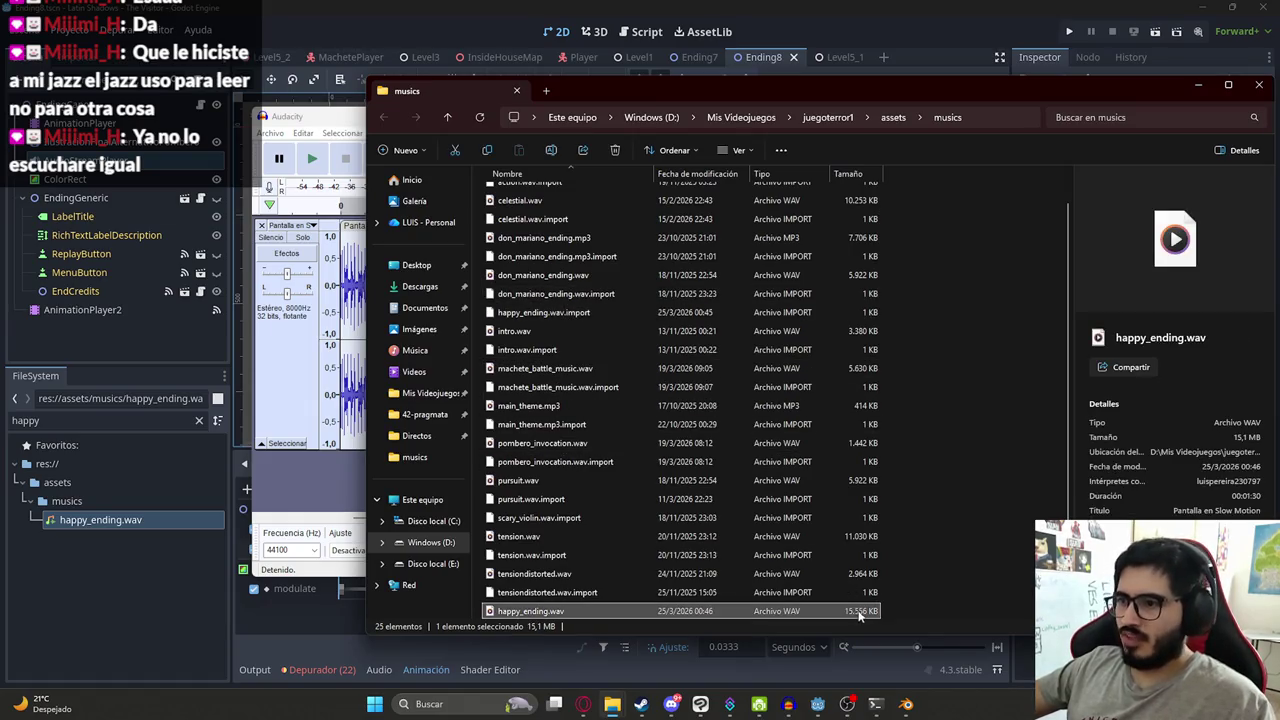
- Drop happy_ending.wav onto the Ending8 AudioStreamPlayer's Stream, tick Playing, and enter -5 Volume dB
{"action": "left_click", "coordinate": [200, 594]}
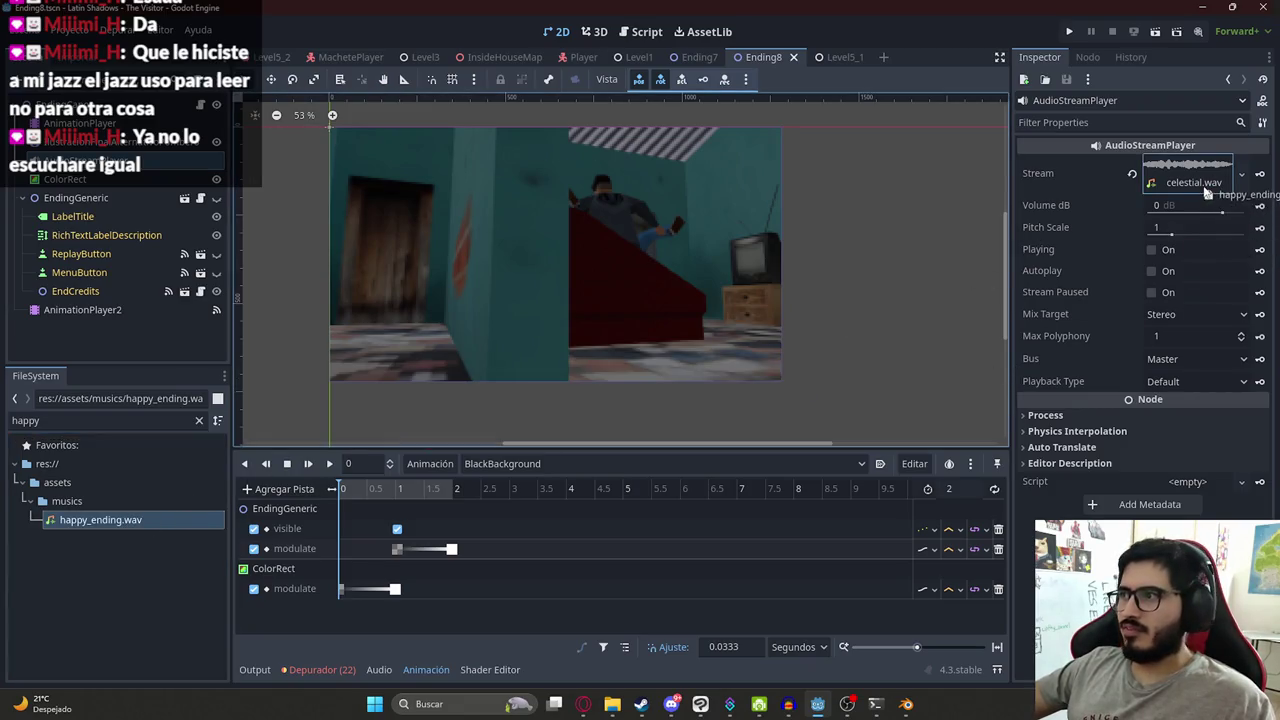
{"action": "left_click_drag", "start_coordinate": [215, 519], "coordinate": [1190, 180]}
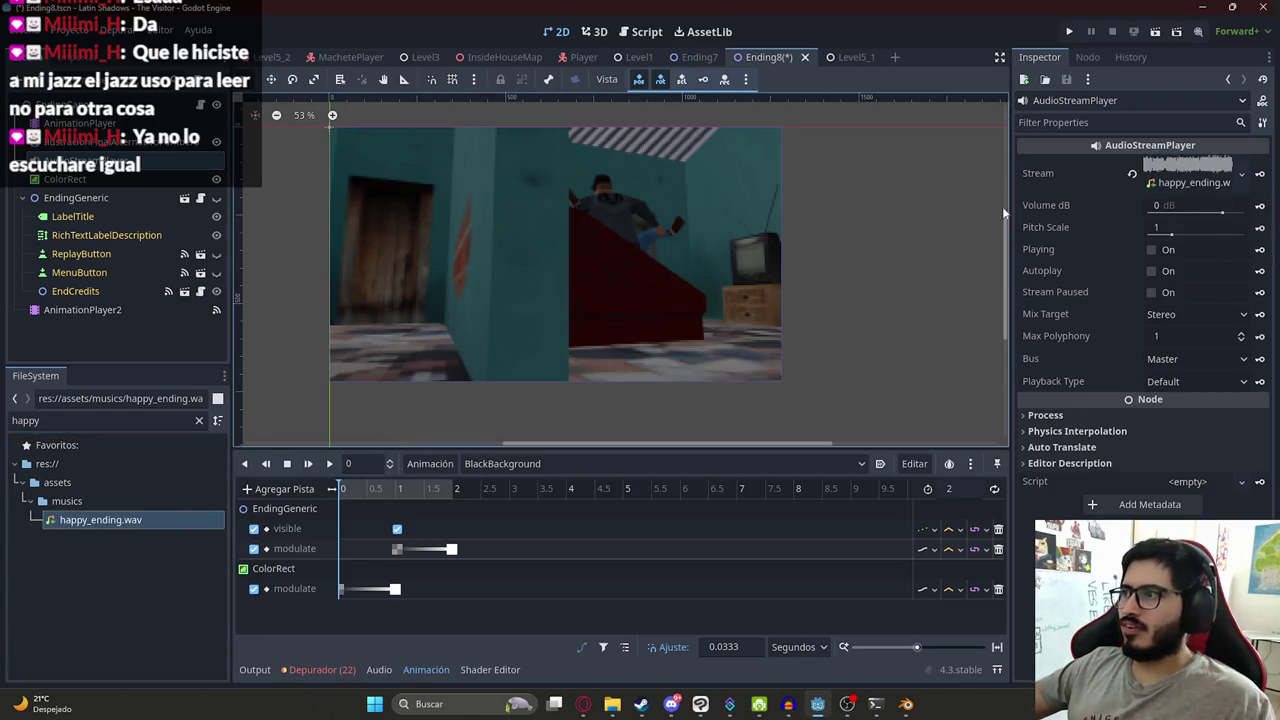
{"action": "left_click", "coordinate": [1152, 250]}
{"action": "left_click", "coordinate": [1175, 205]}
{"action": "type", "text": "-5"}
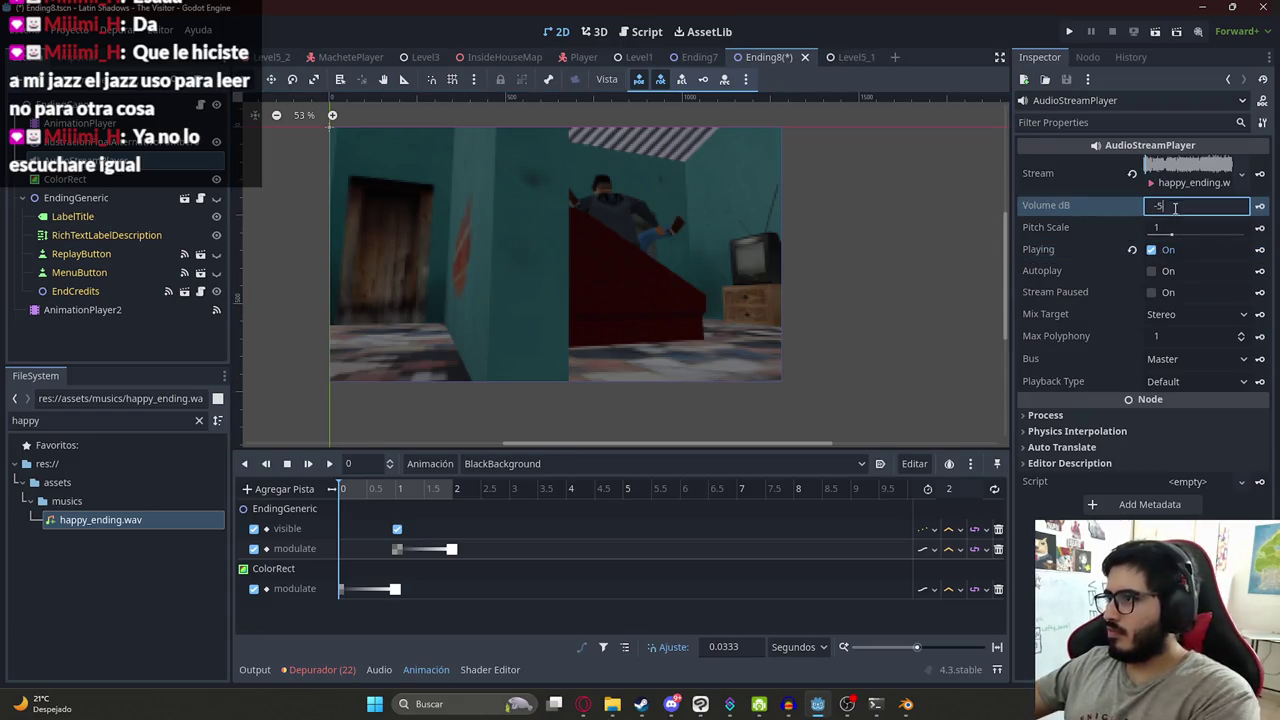